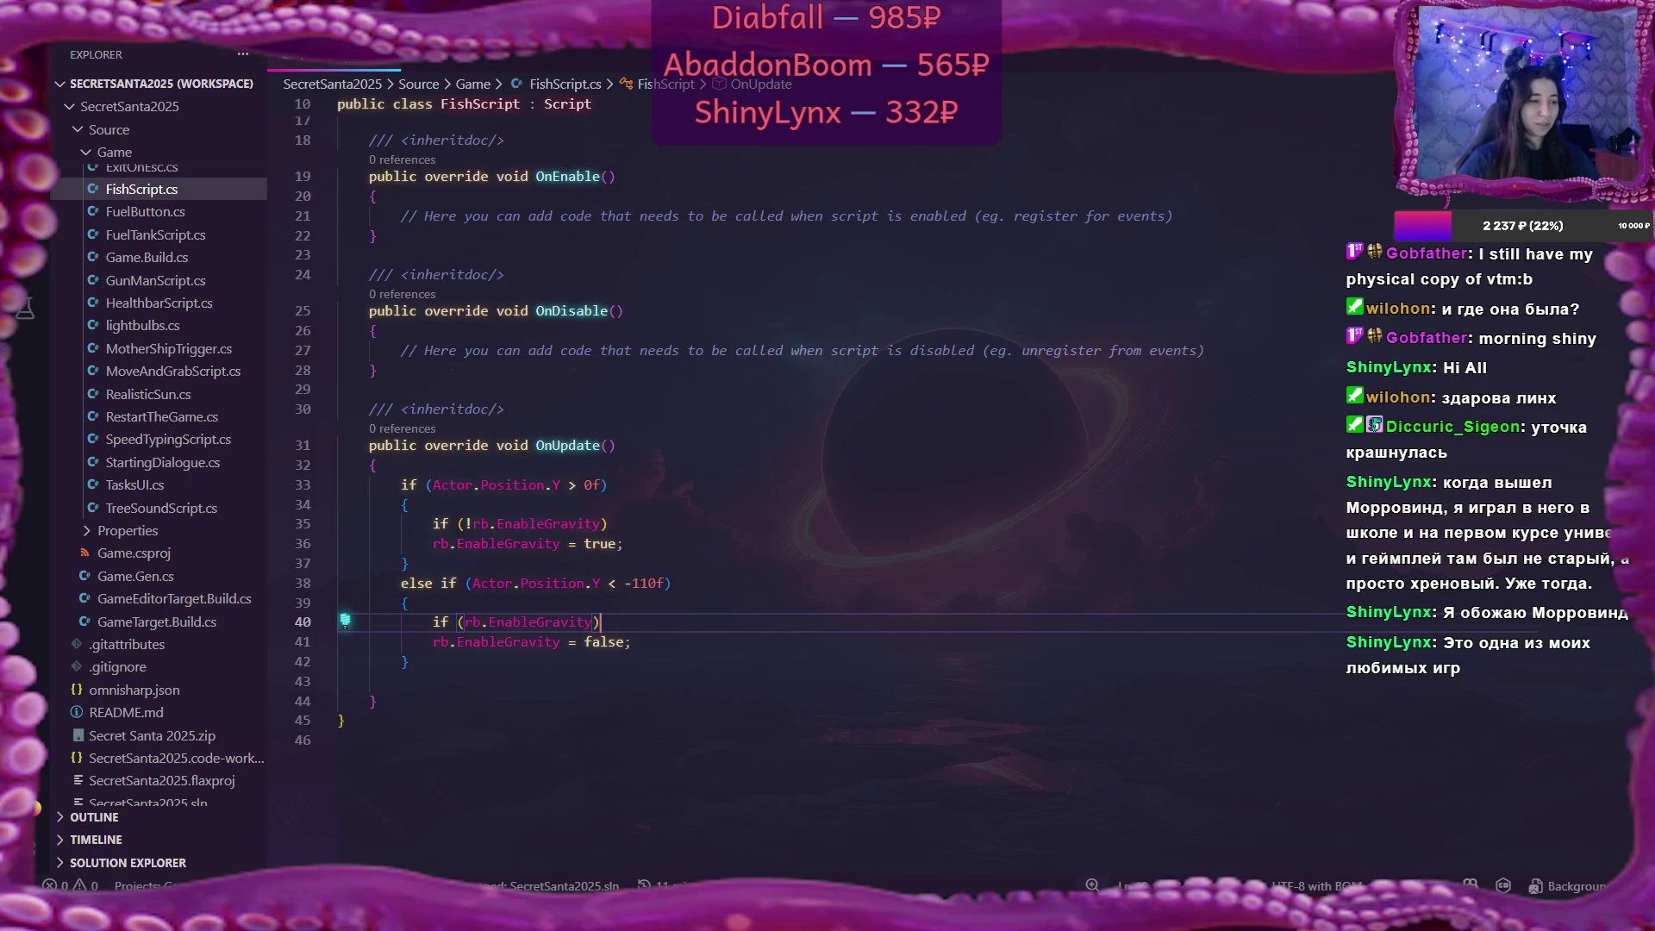
# Review the OnUpdate gravity logic in FishScript.cs, then bring the Flax editor to the front.
pyautogui.click(817, 452)
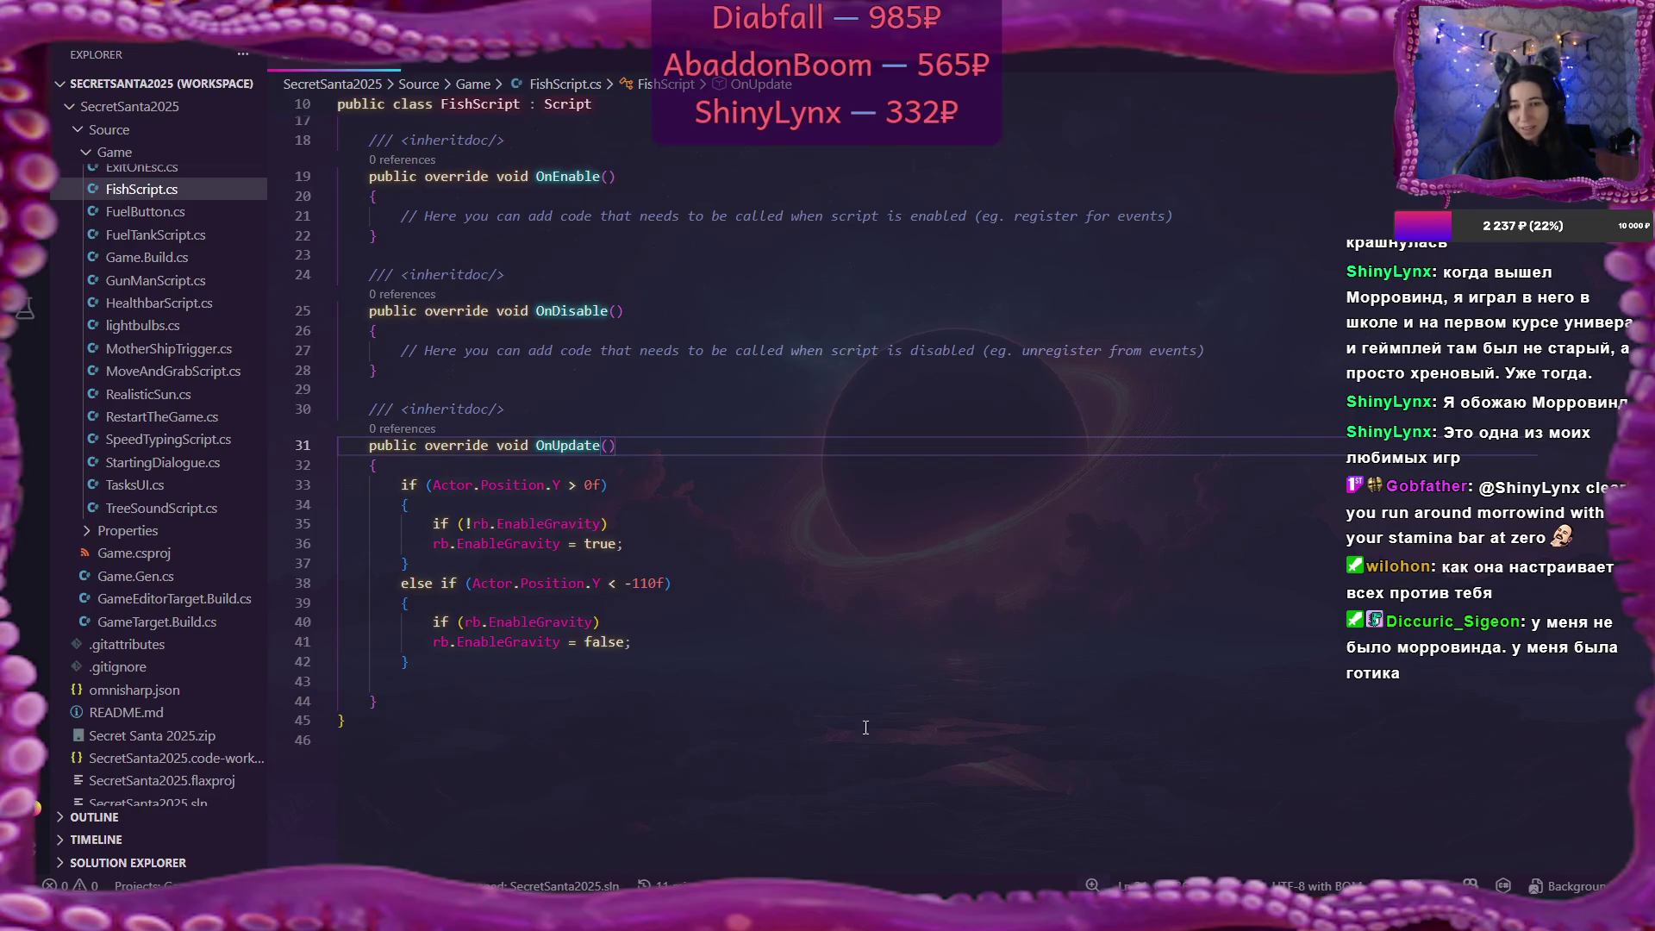
pyautogui.click(819, 832)
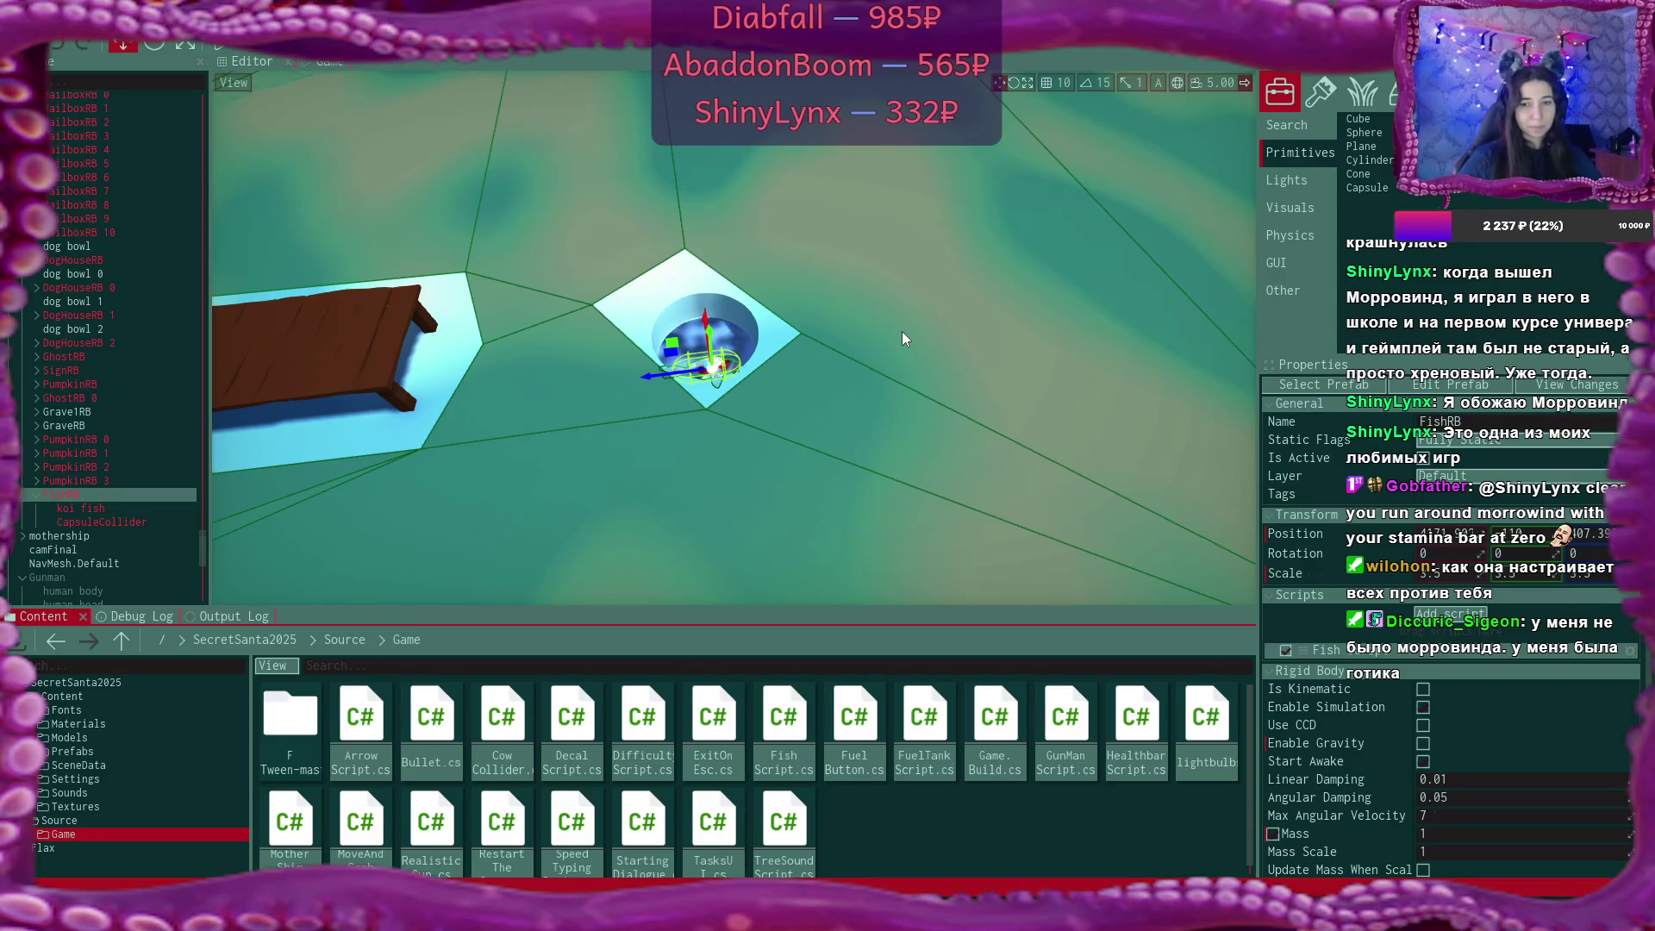
# Frame FishRB and add a Box Collider under it via New > Physics > Colliders.
pyautogui.scroll(10, 901, 331)
pyautogui.press('f')
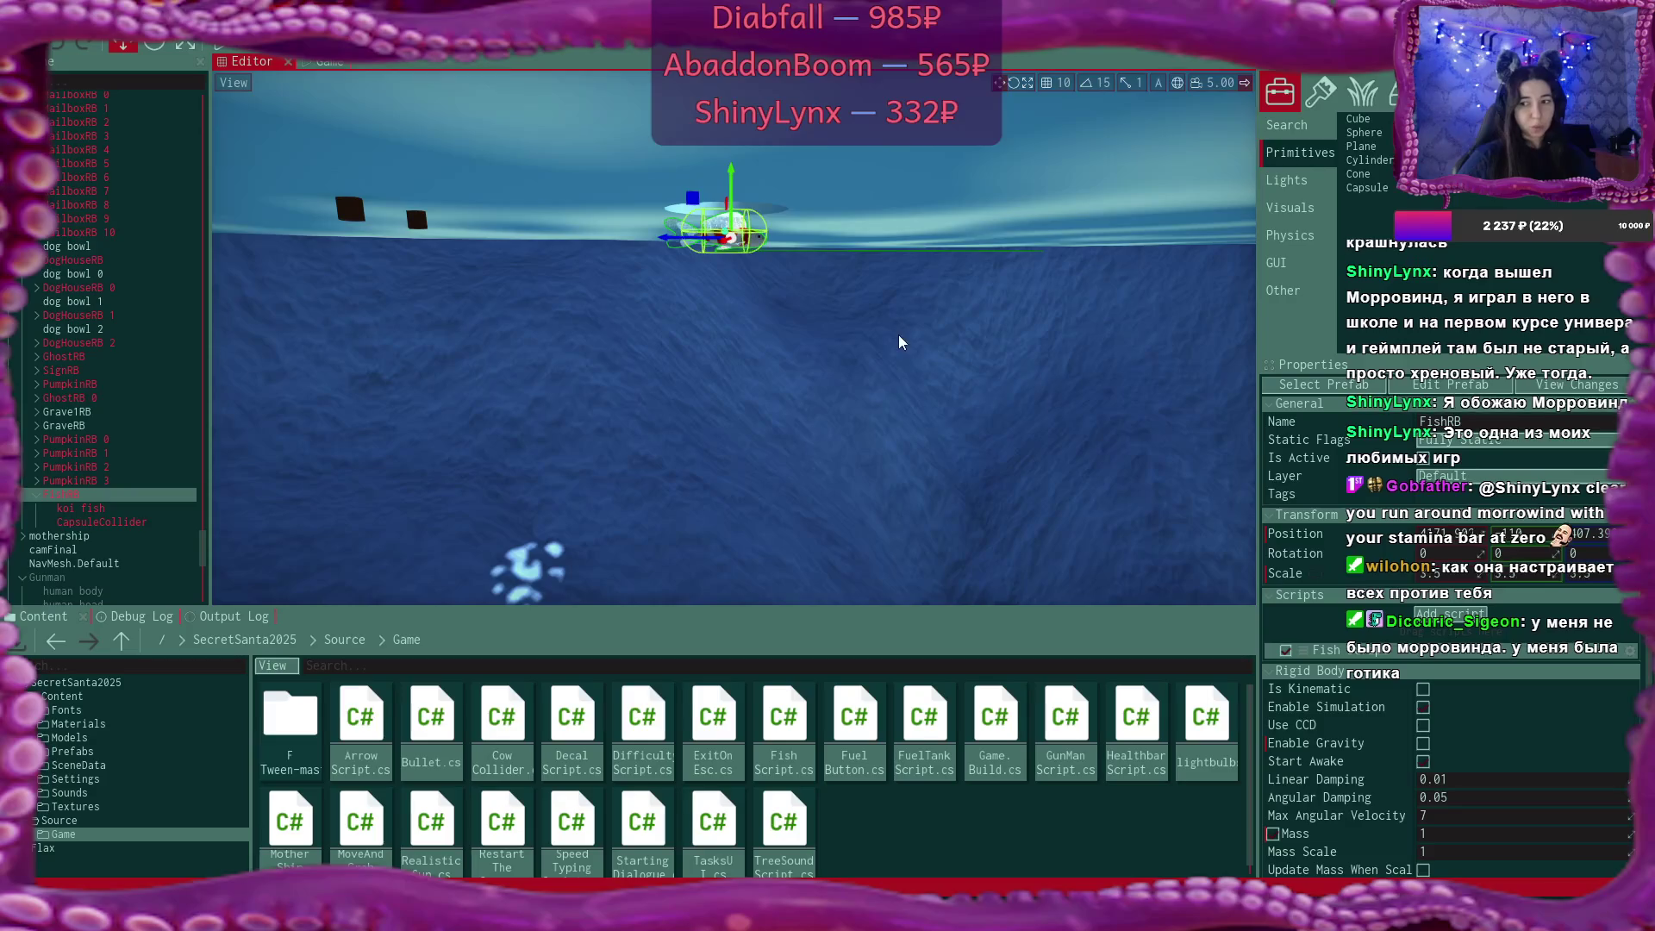
pyautogui.rightClick(70, 496)
pyautogui.moveTo(224, 832)
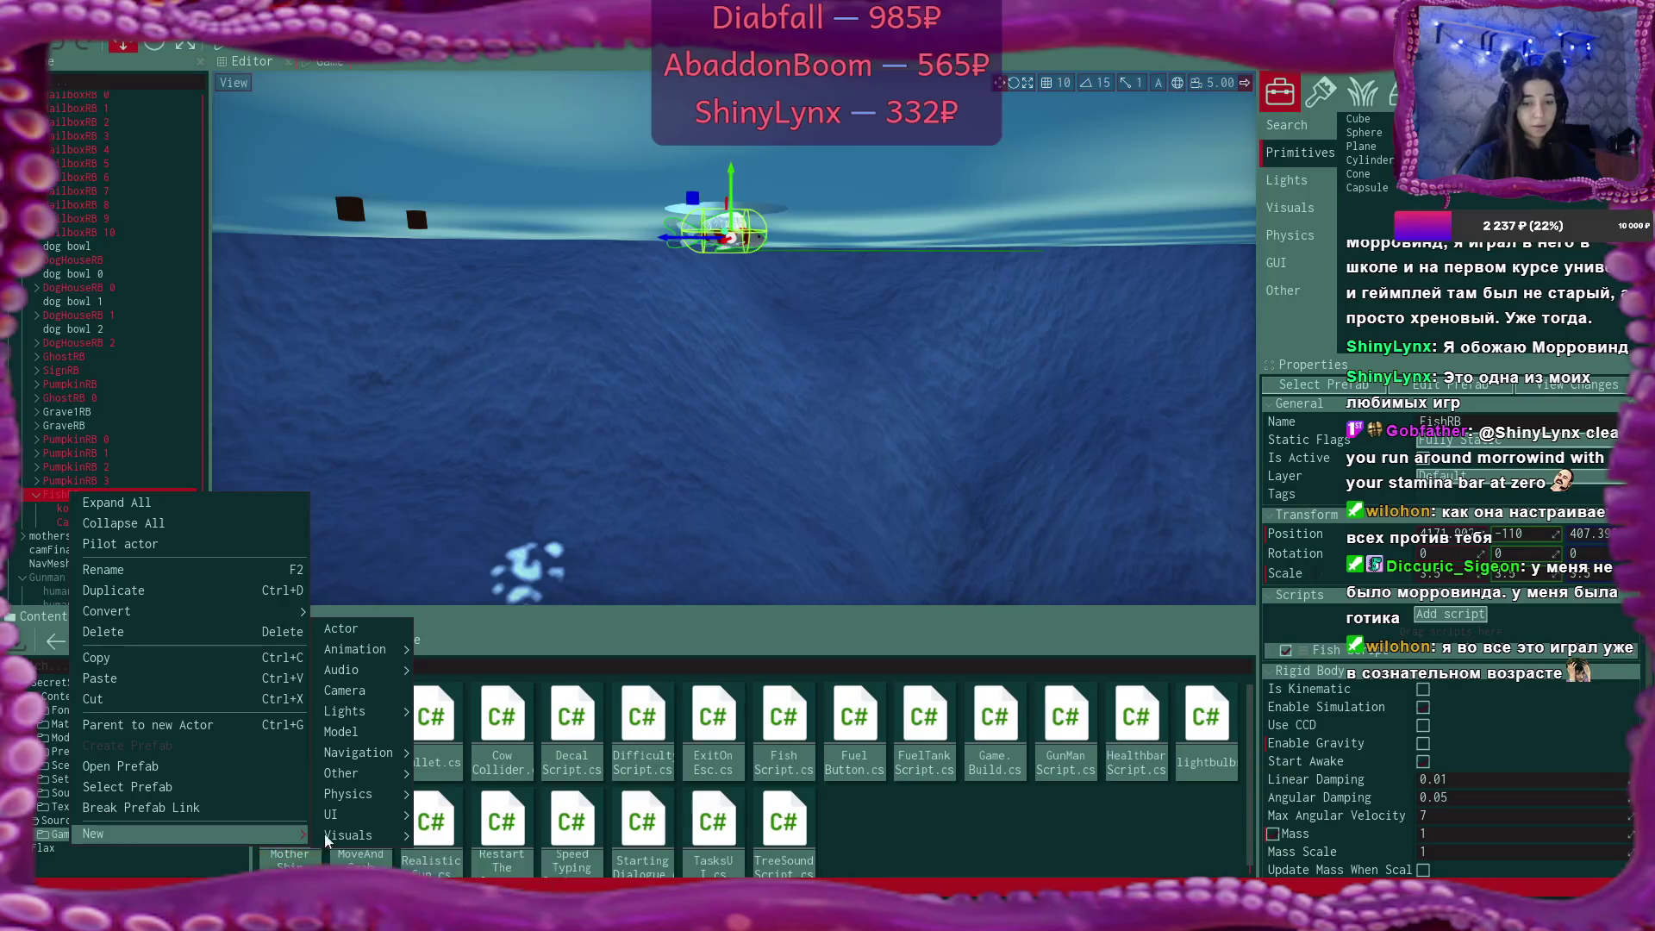
pyautogui.moveTo(385, 801)
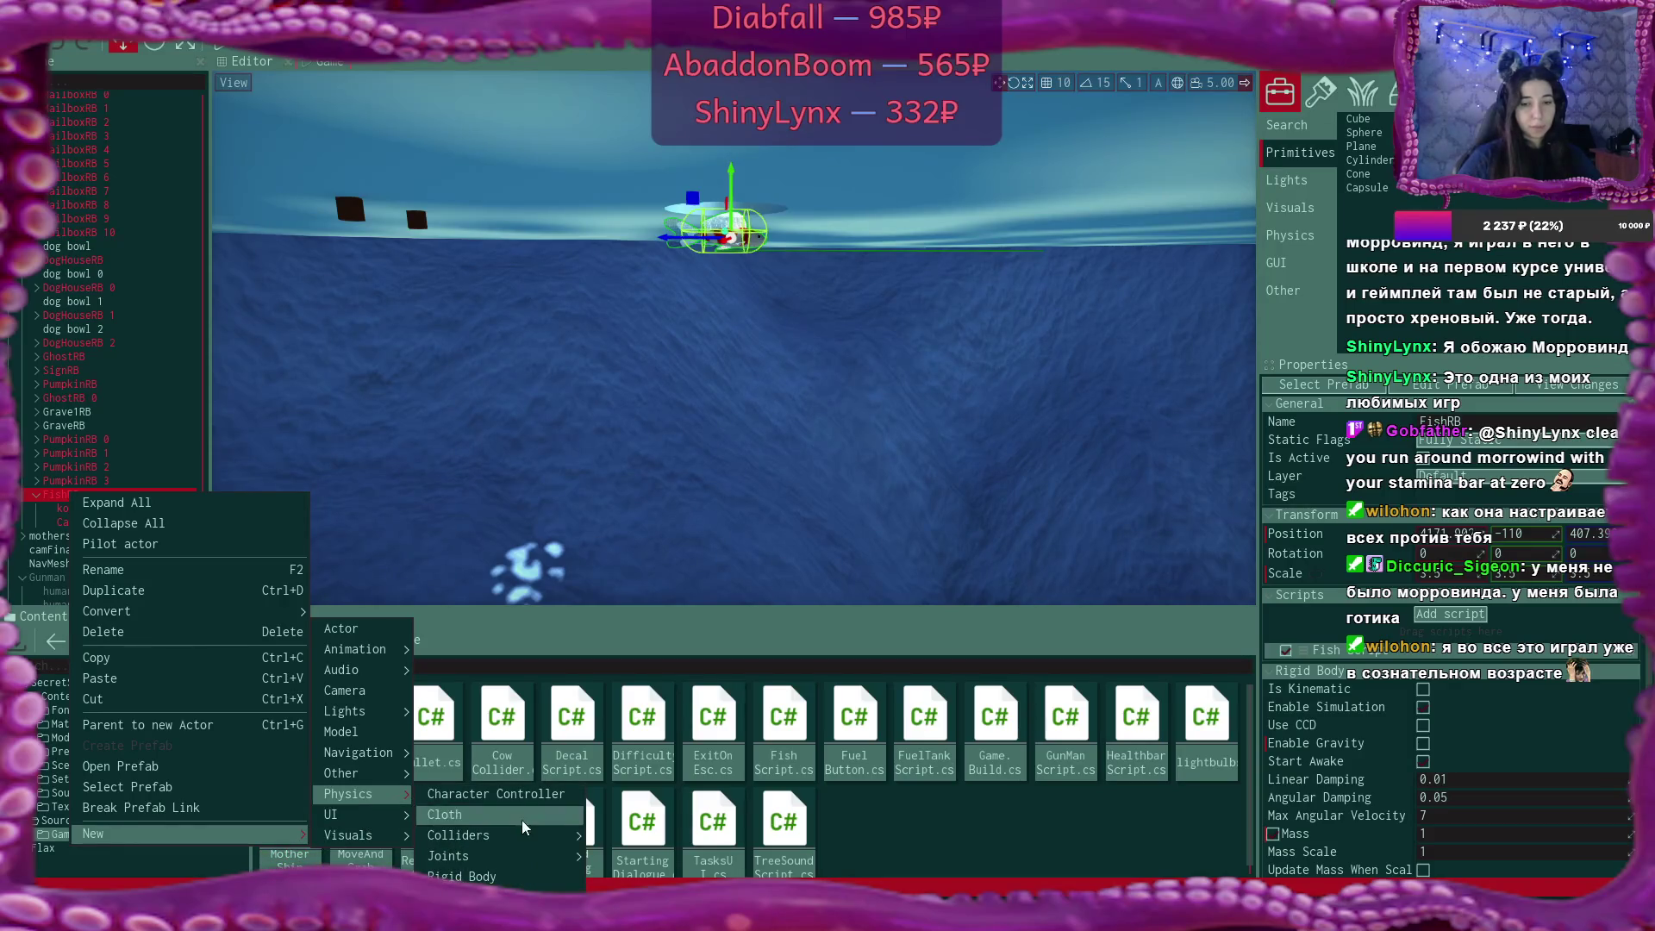
pyautogui.moveTo(551, 836)
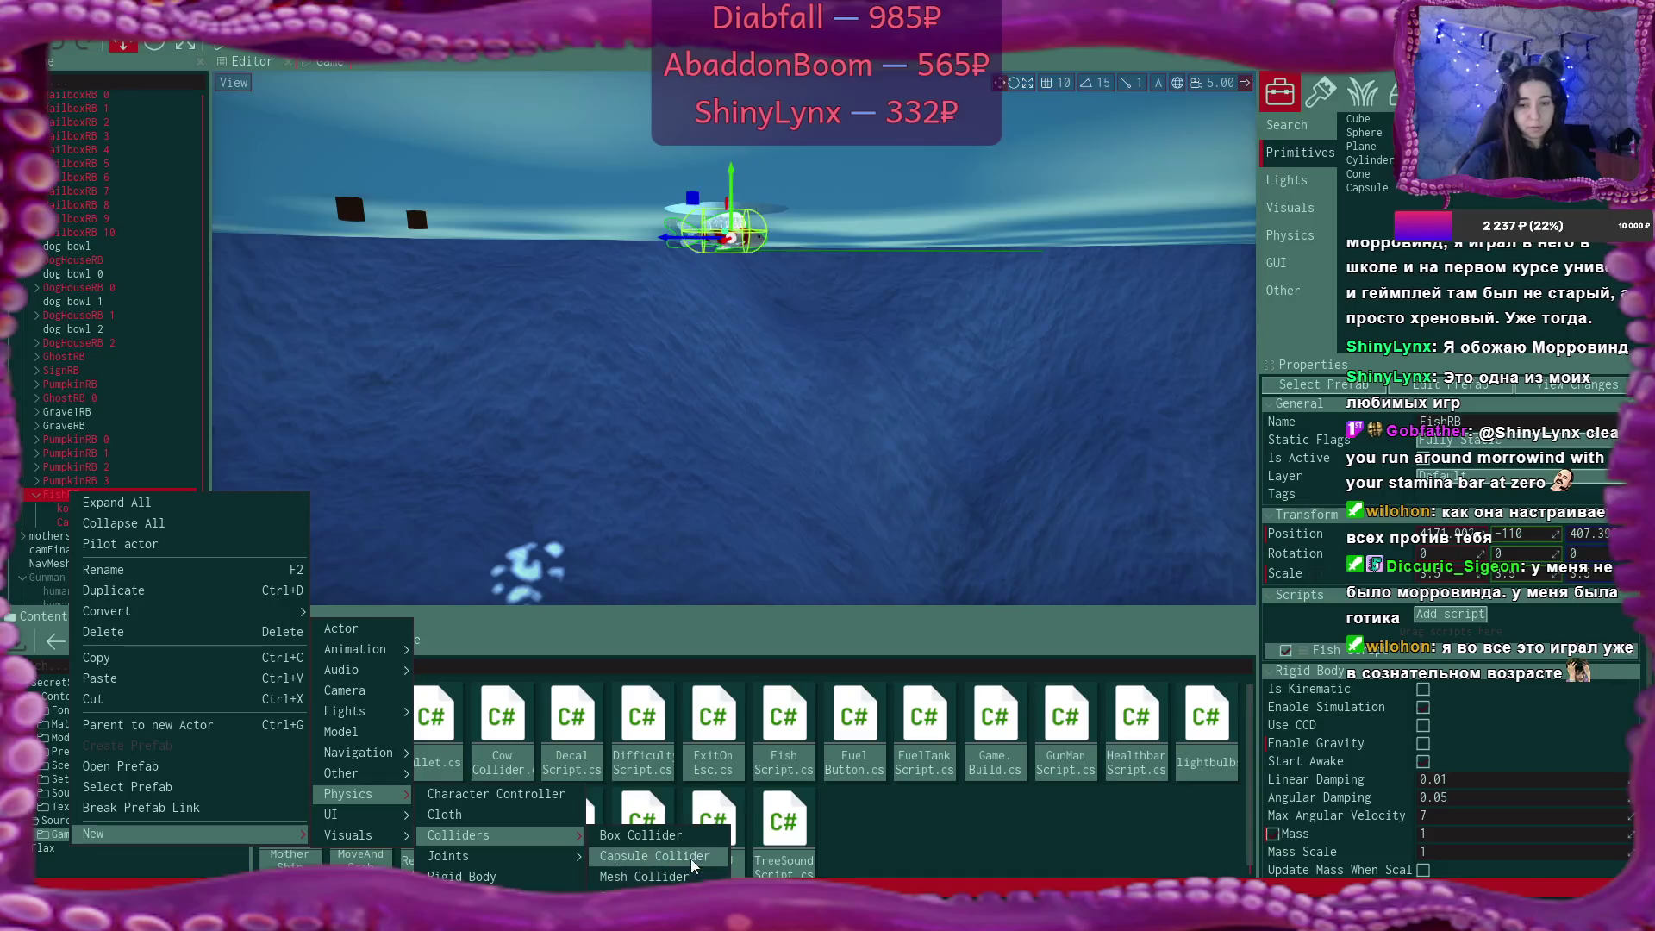
pyautogui.click(700, 837)
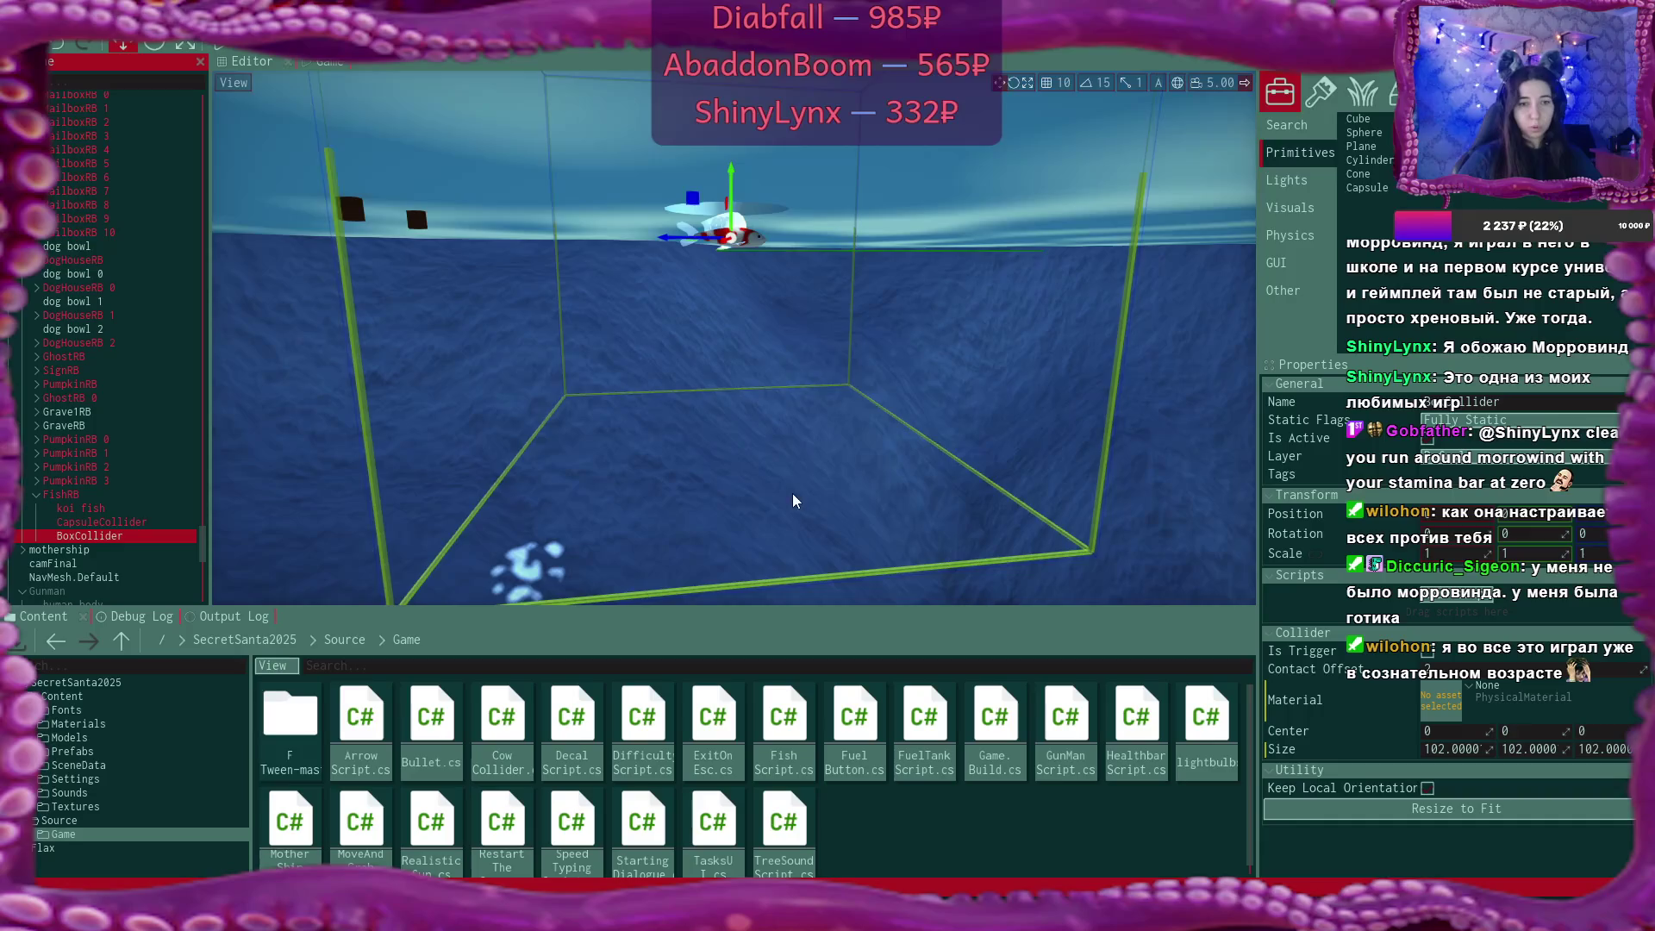
# Move the box collider out from under FishRB and rename it FishTrigger.
pyautogui.moveTo(793, 493)
pyautogui.mouseDown()
pyautogui.moveTo(776, 418)
pyautogui.moveTo(275, 485)
pyautogui.mouseUp()
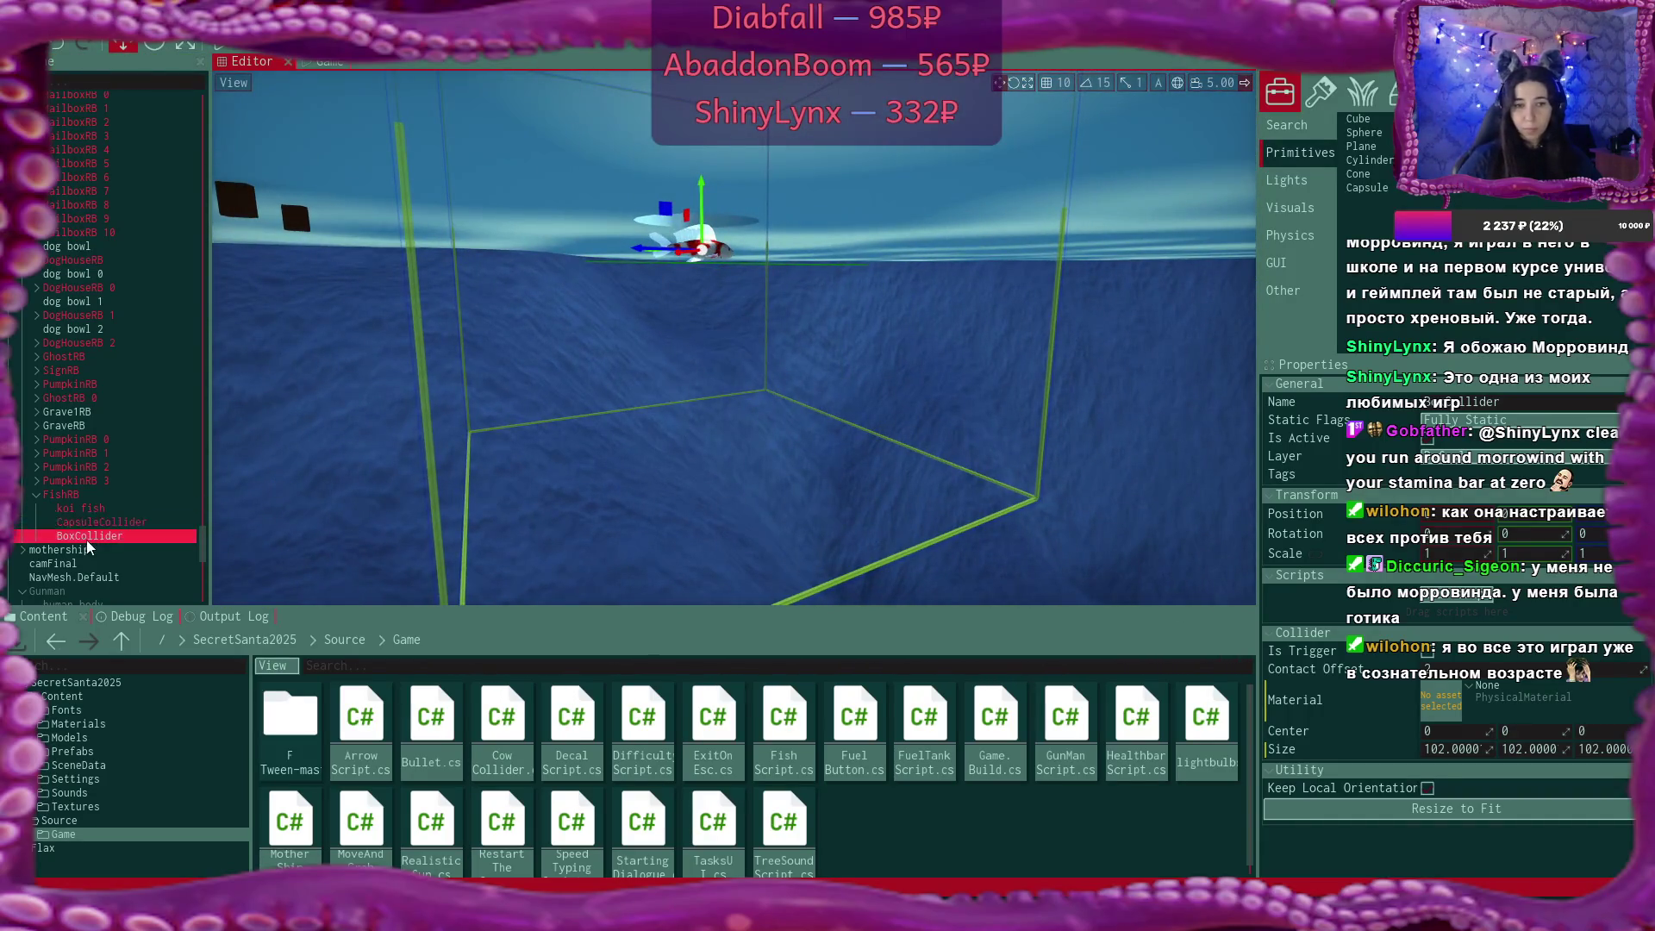
pyautogui.moveTo(86, 536); pyautogui.dragTo(69, 492)
pyautogui.write('Fi')
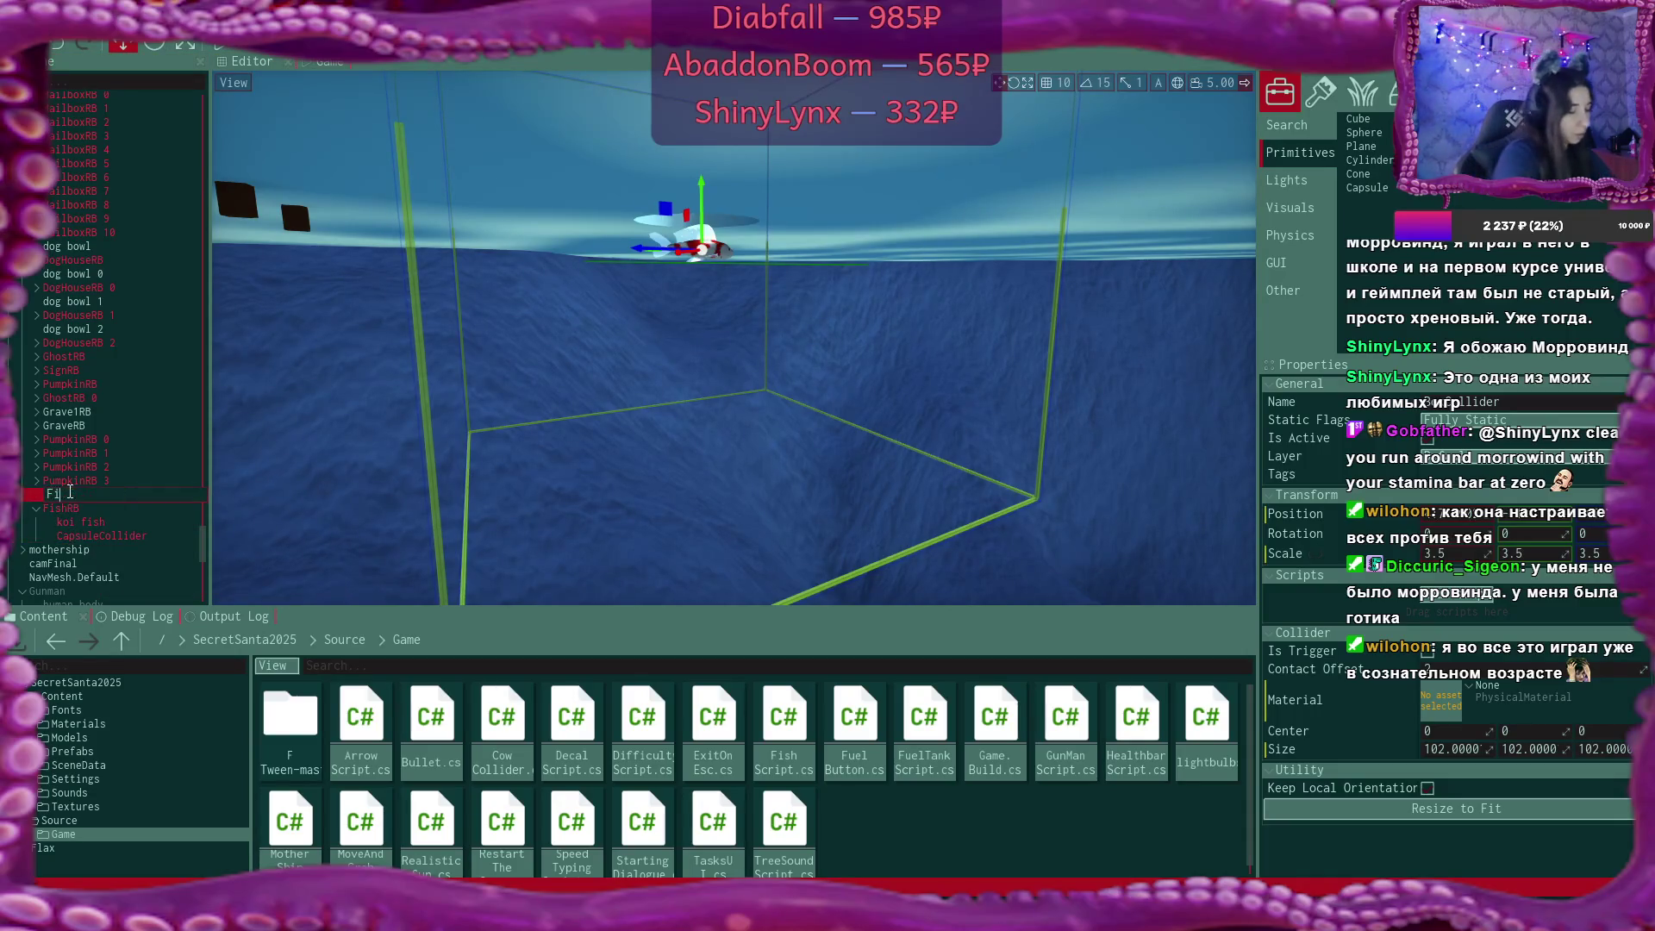
pyautogui.write('shTrigger')
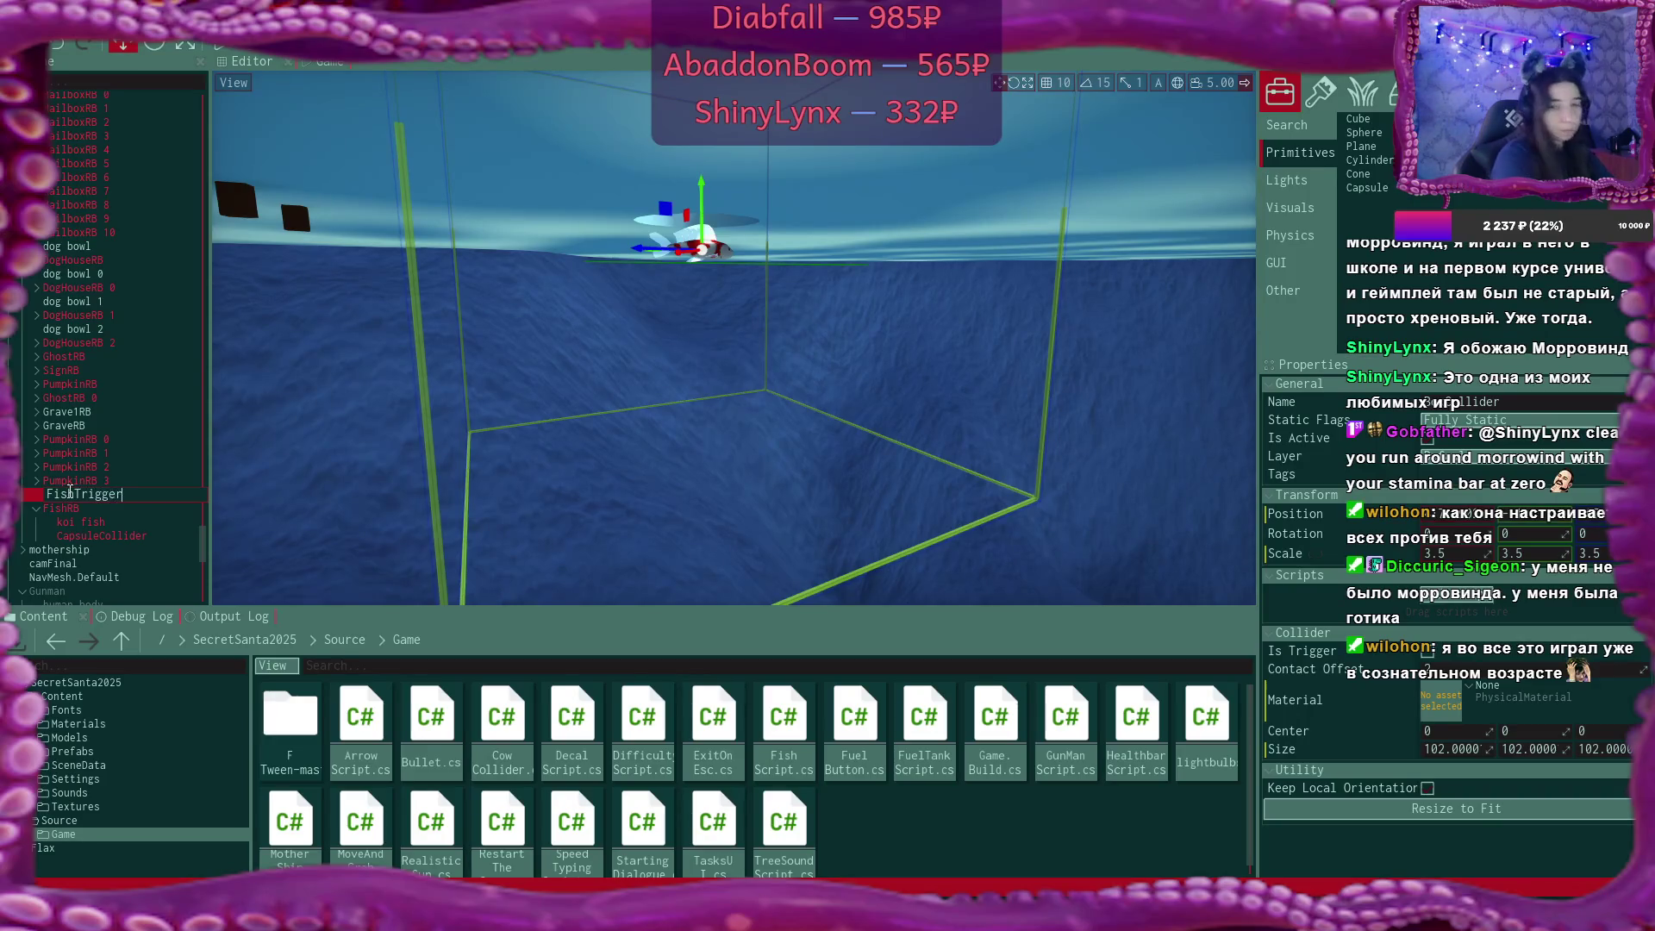
pyautogui.press('Return')
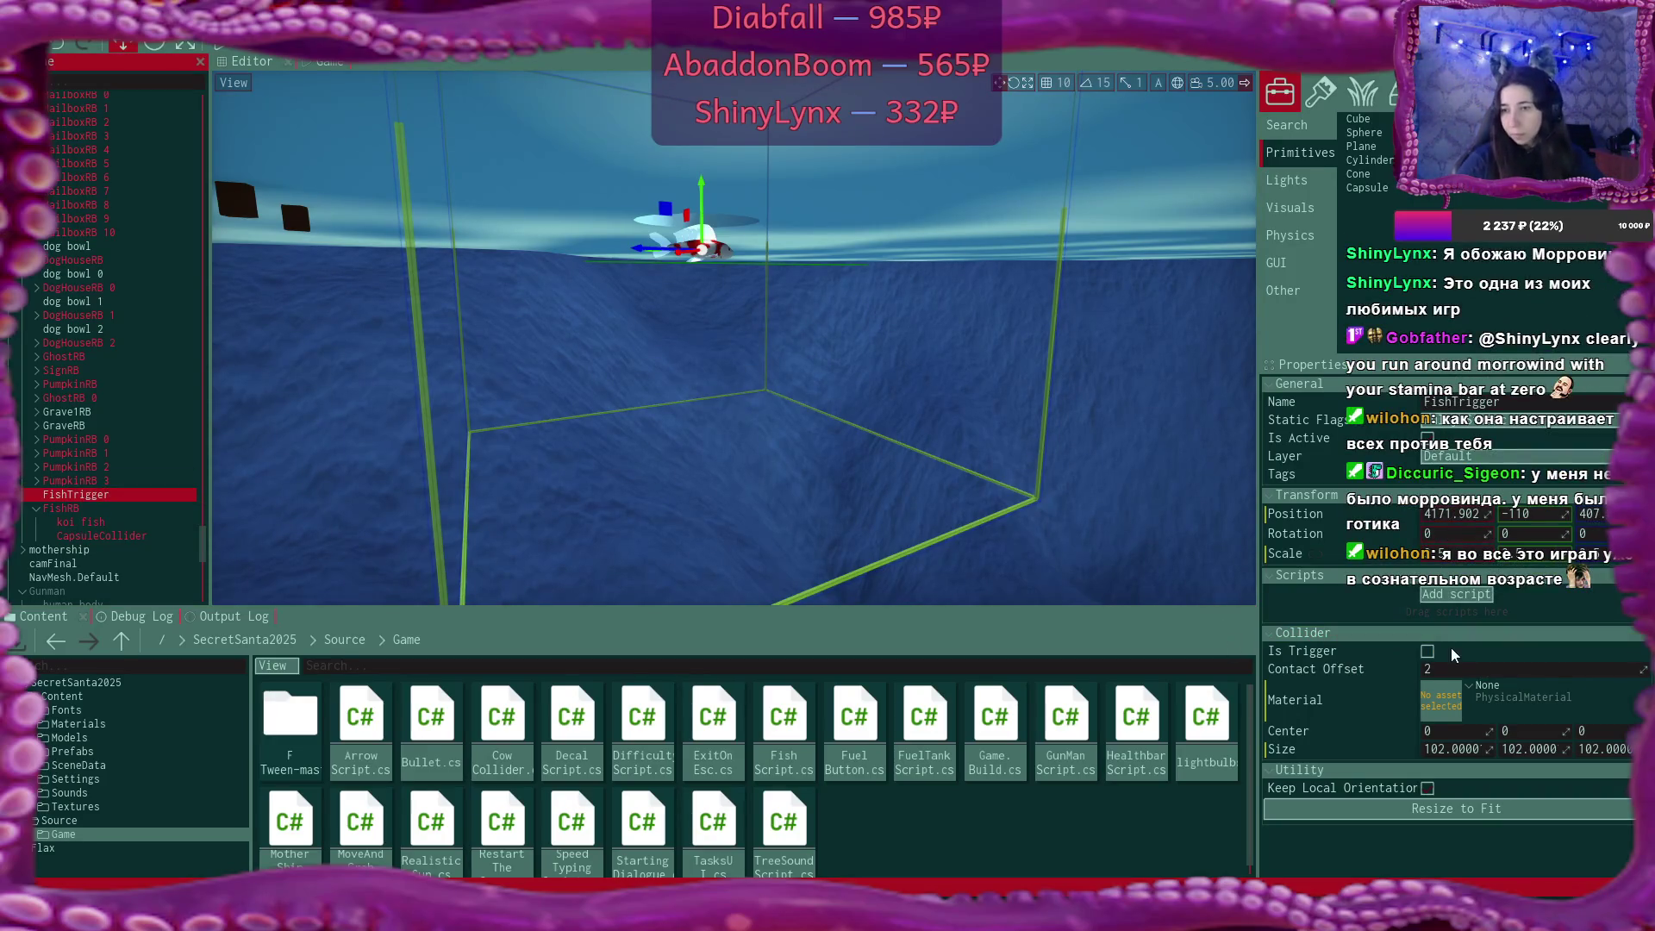
# Set FishTrigger's Collider Size to 30 on X, Y and Z.
pyautogui.click(1429, 656)
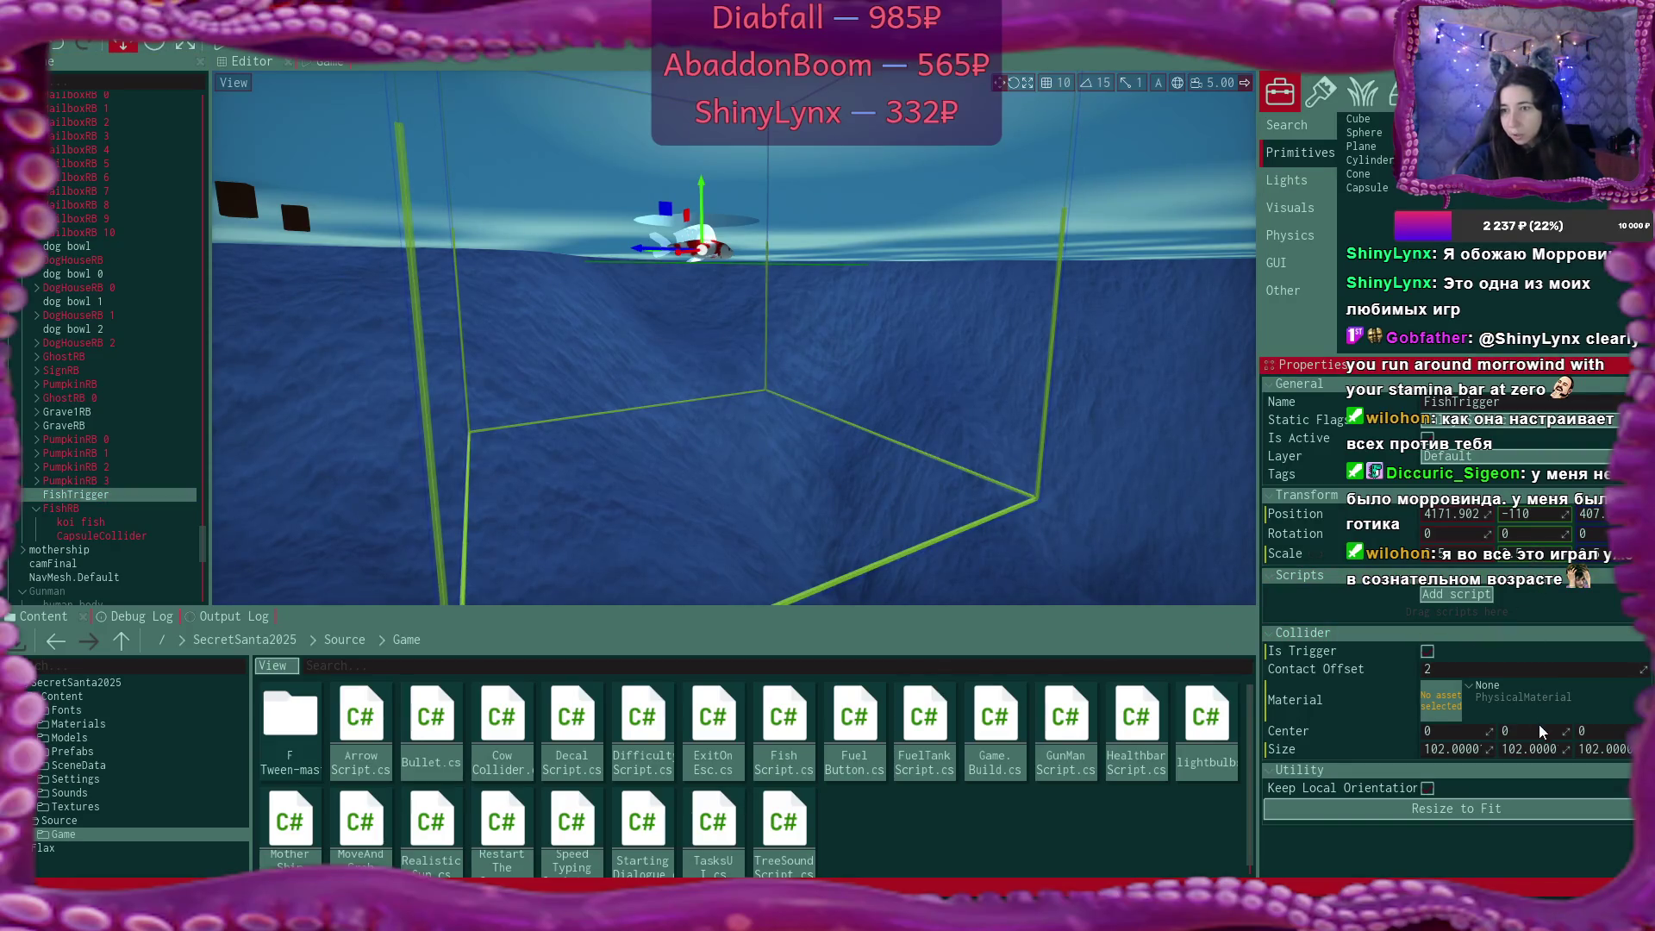
pyautogui.click(1471, 749)
pyautogui.write('50')
pyautogui.press('Tab')
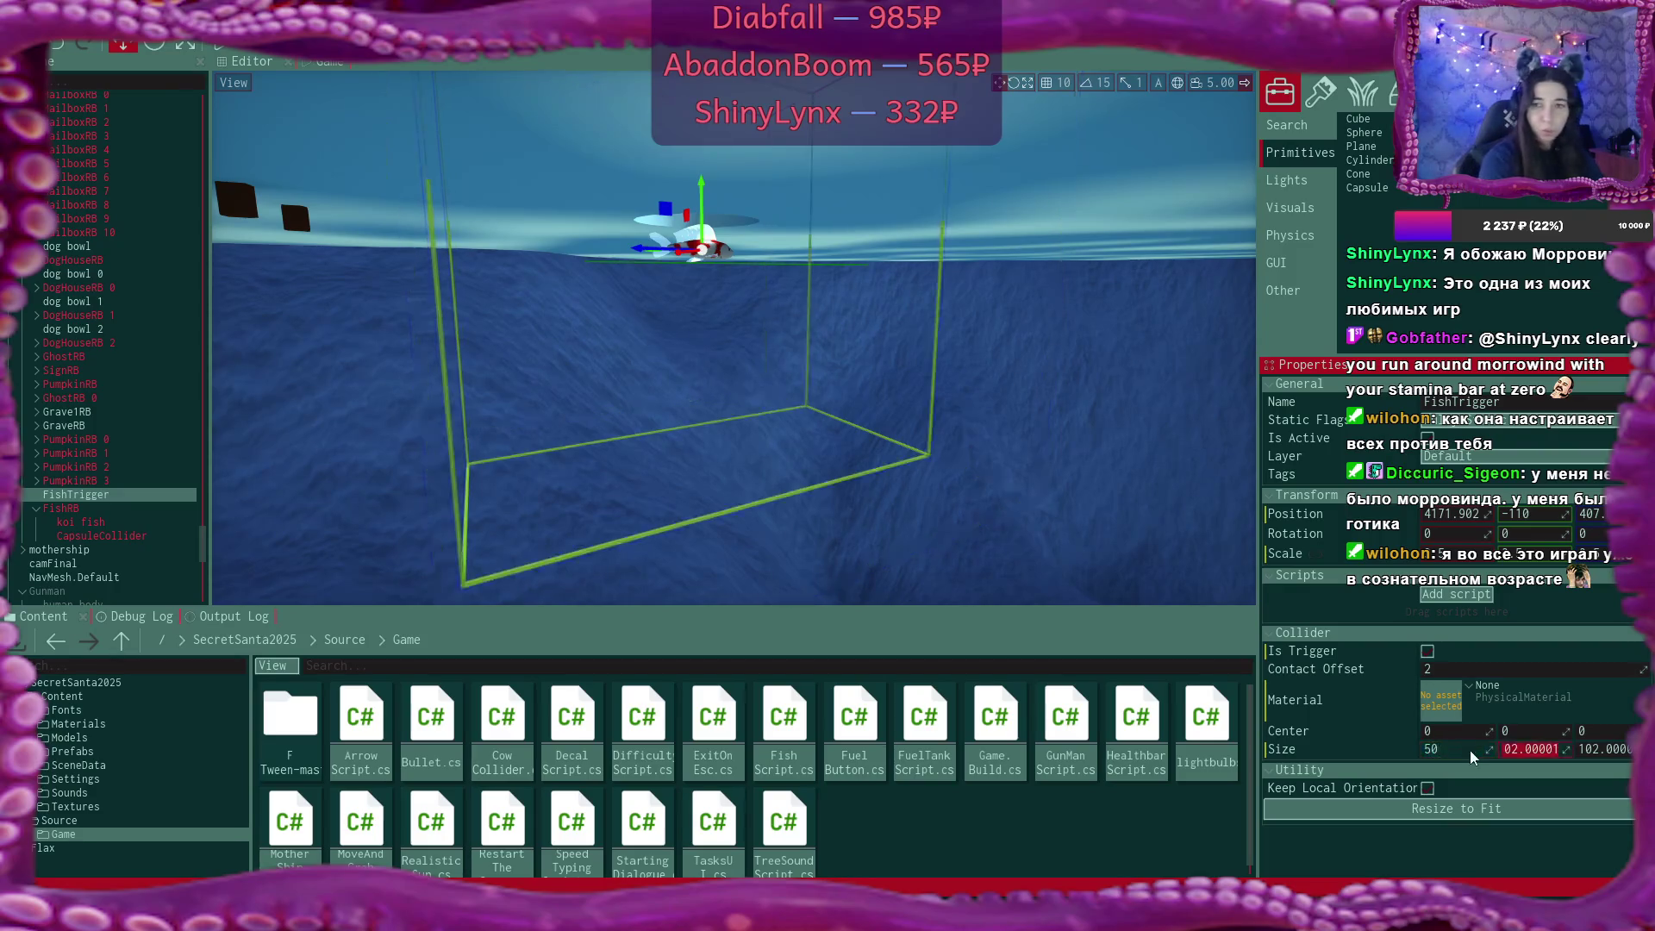
pyautogui.write('50')
pyautogui.press('Tab')
pyautogui.write('50')
pyautogui.press('Return')
pyautogui.press('Tab')
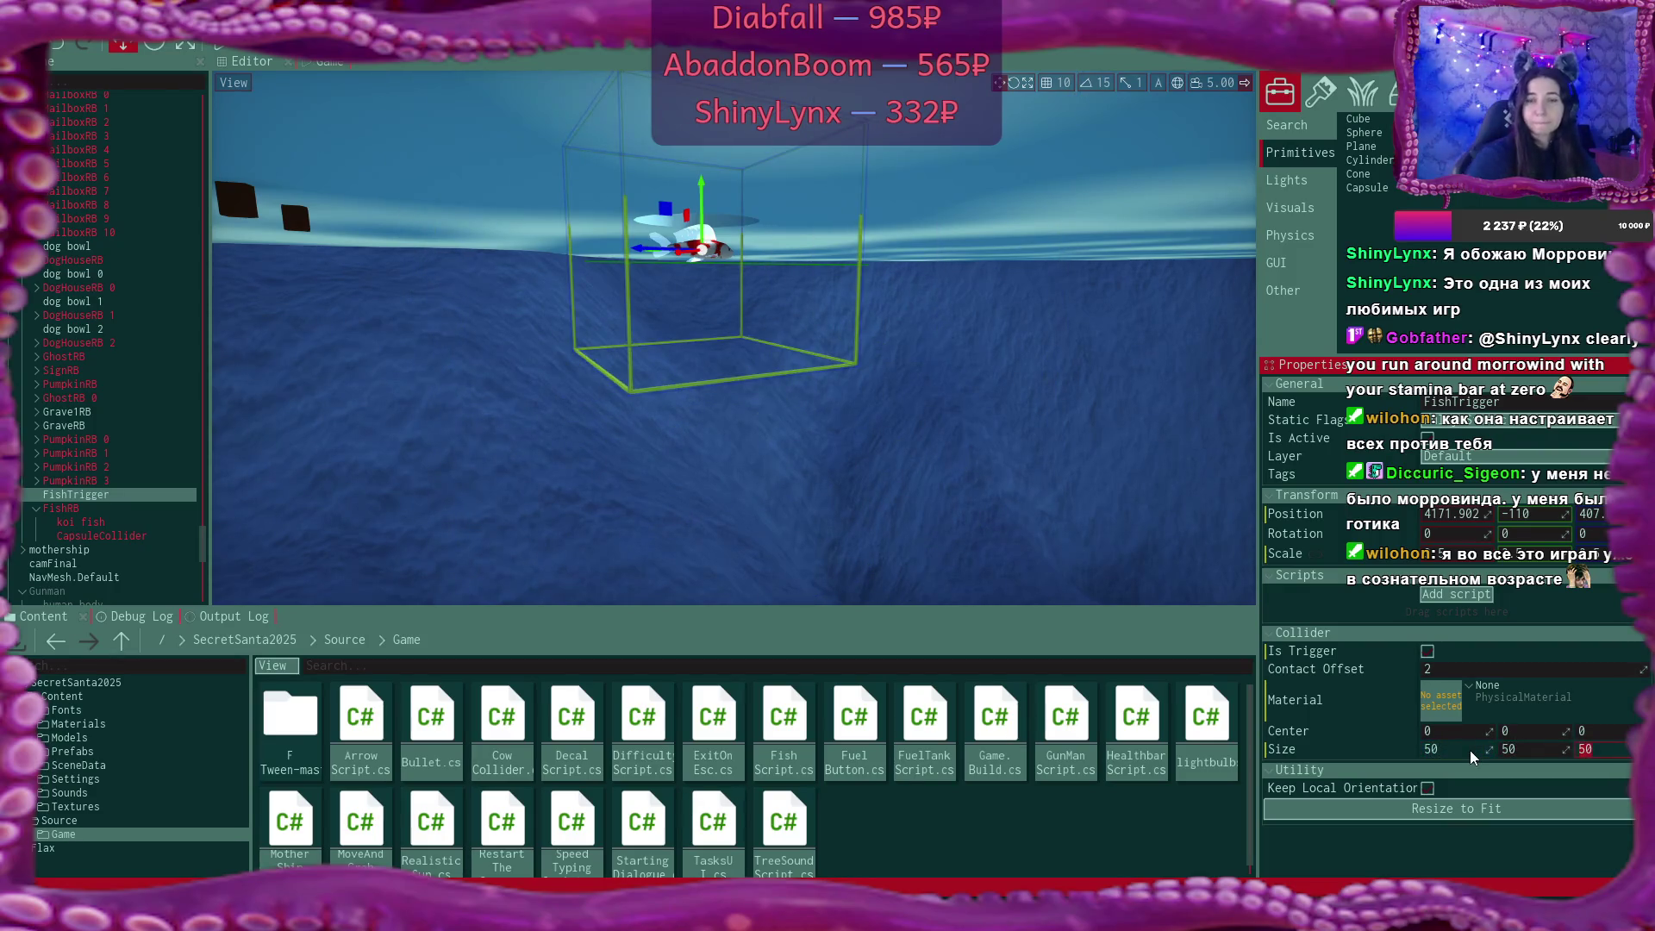
pyautogui.press('Tab')
pyautogui.write('30')
pyautogui.press('Tab')
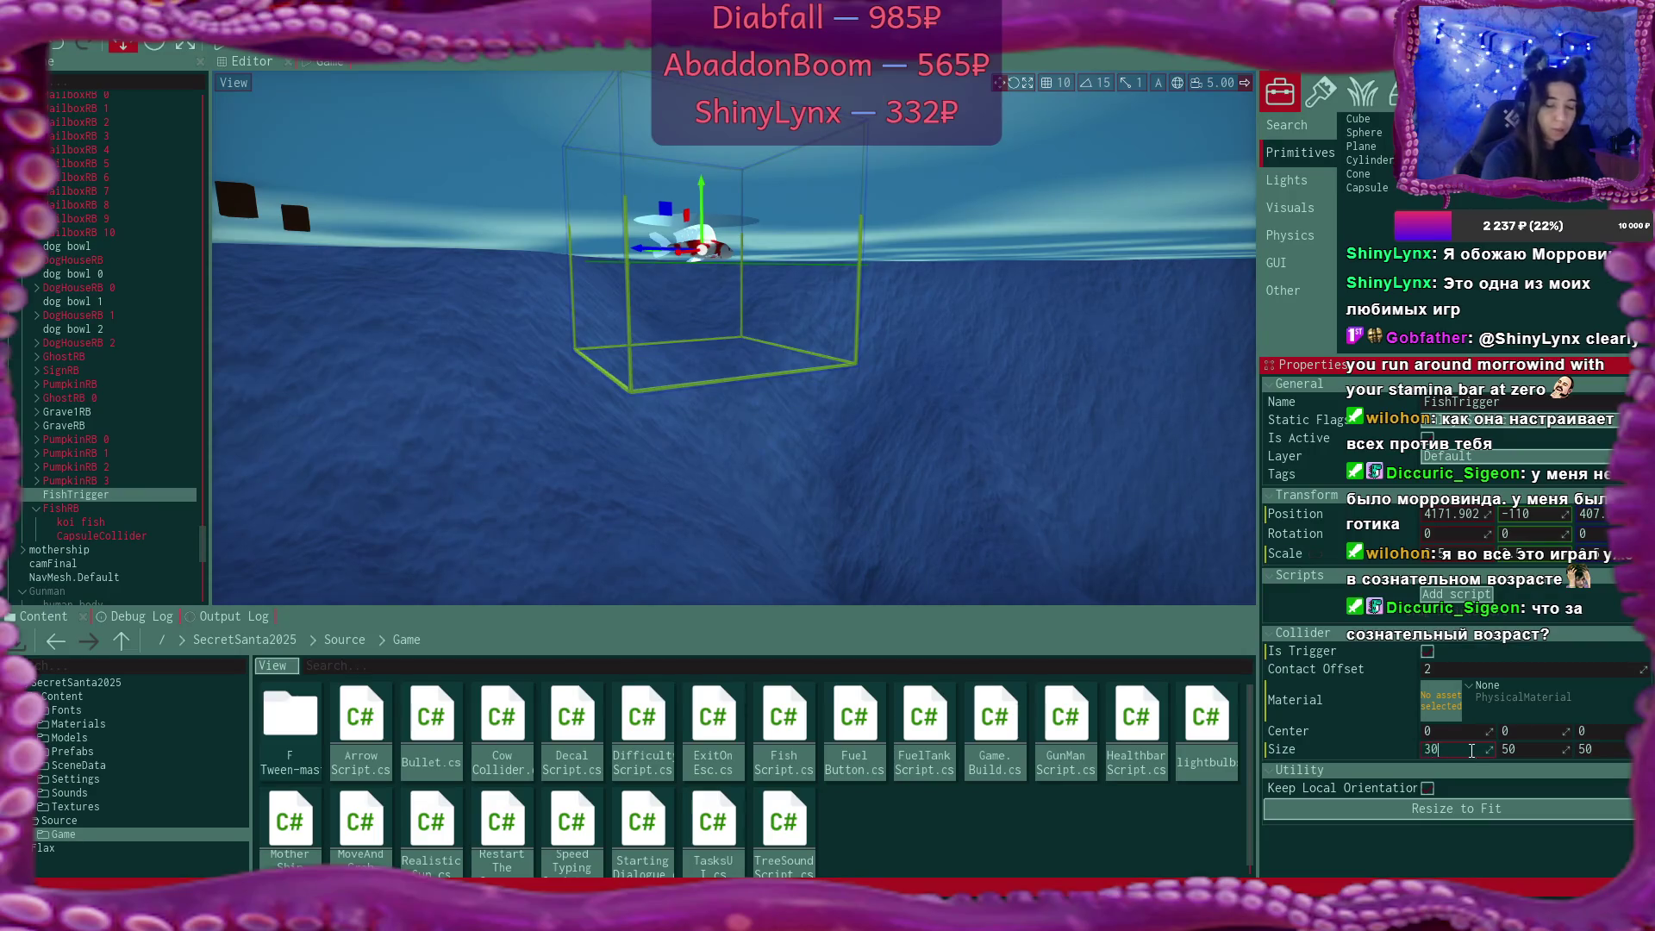
pyautogui.write('30')
pyautogui.press('Tab')
pyautogui.write('30')
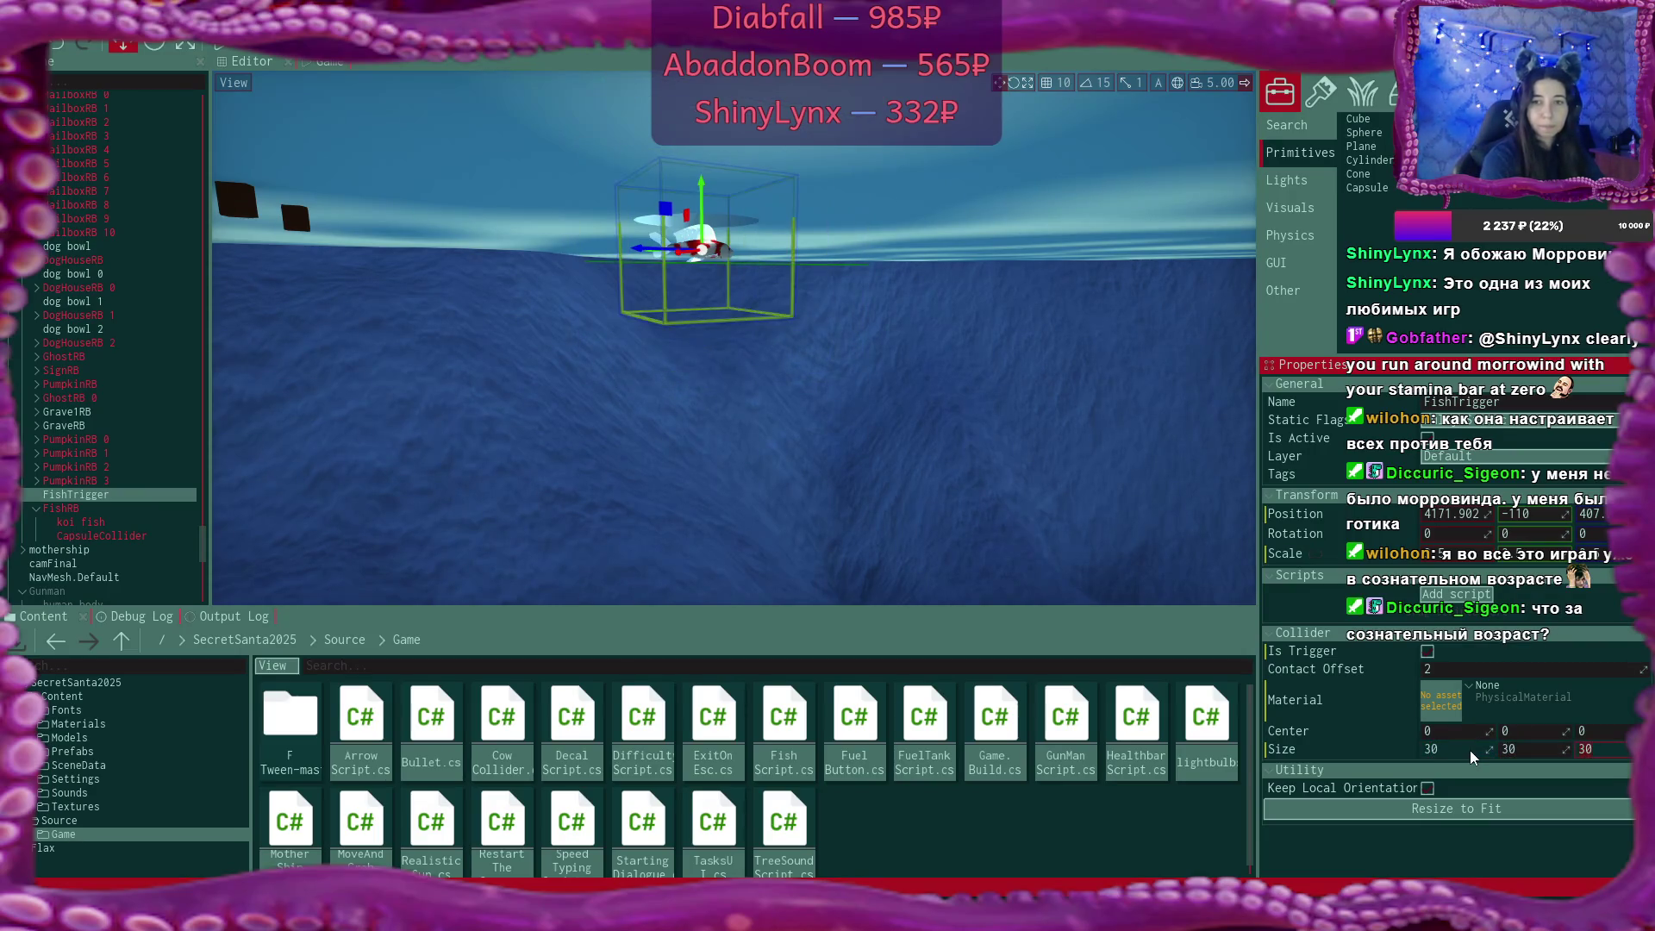
pyautogui.write('f')
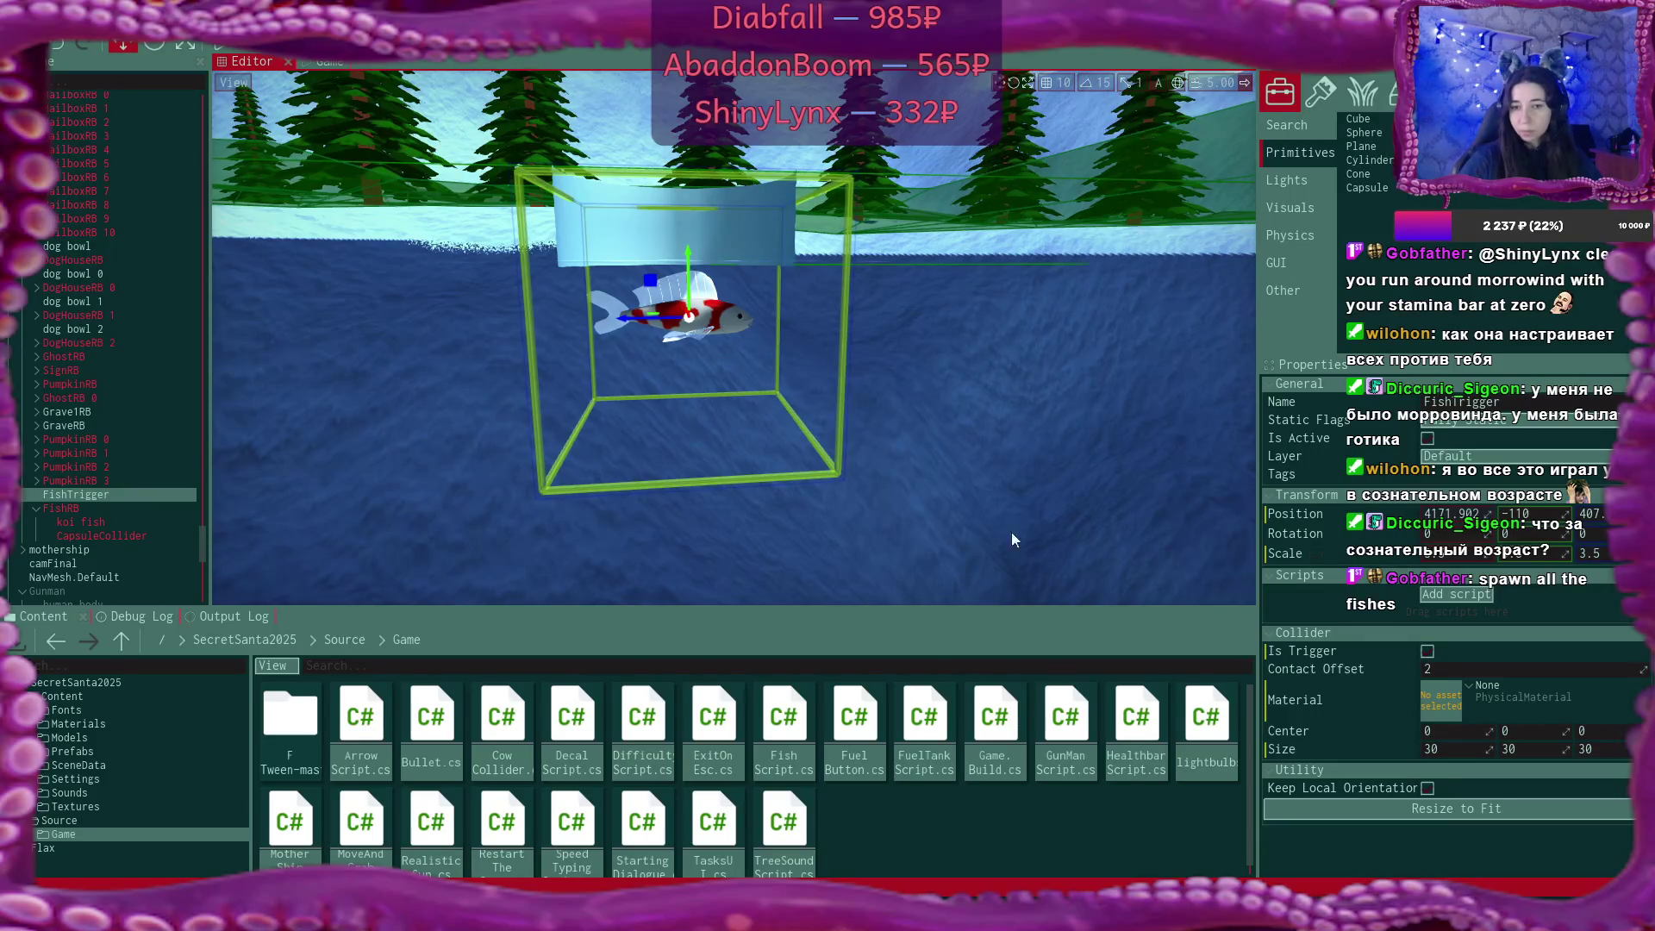
# Browse the Content panel to the project's Content > Prefabs folder.
pyautogui.click(361, 639)
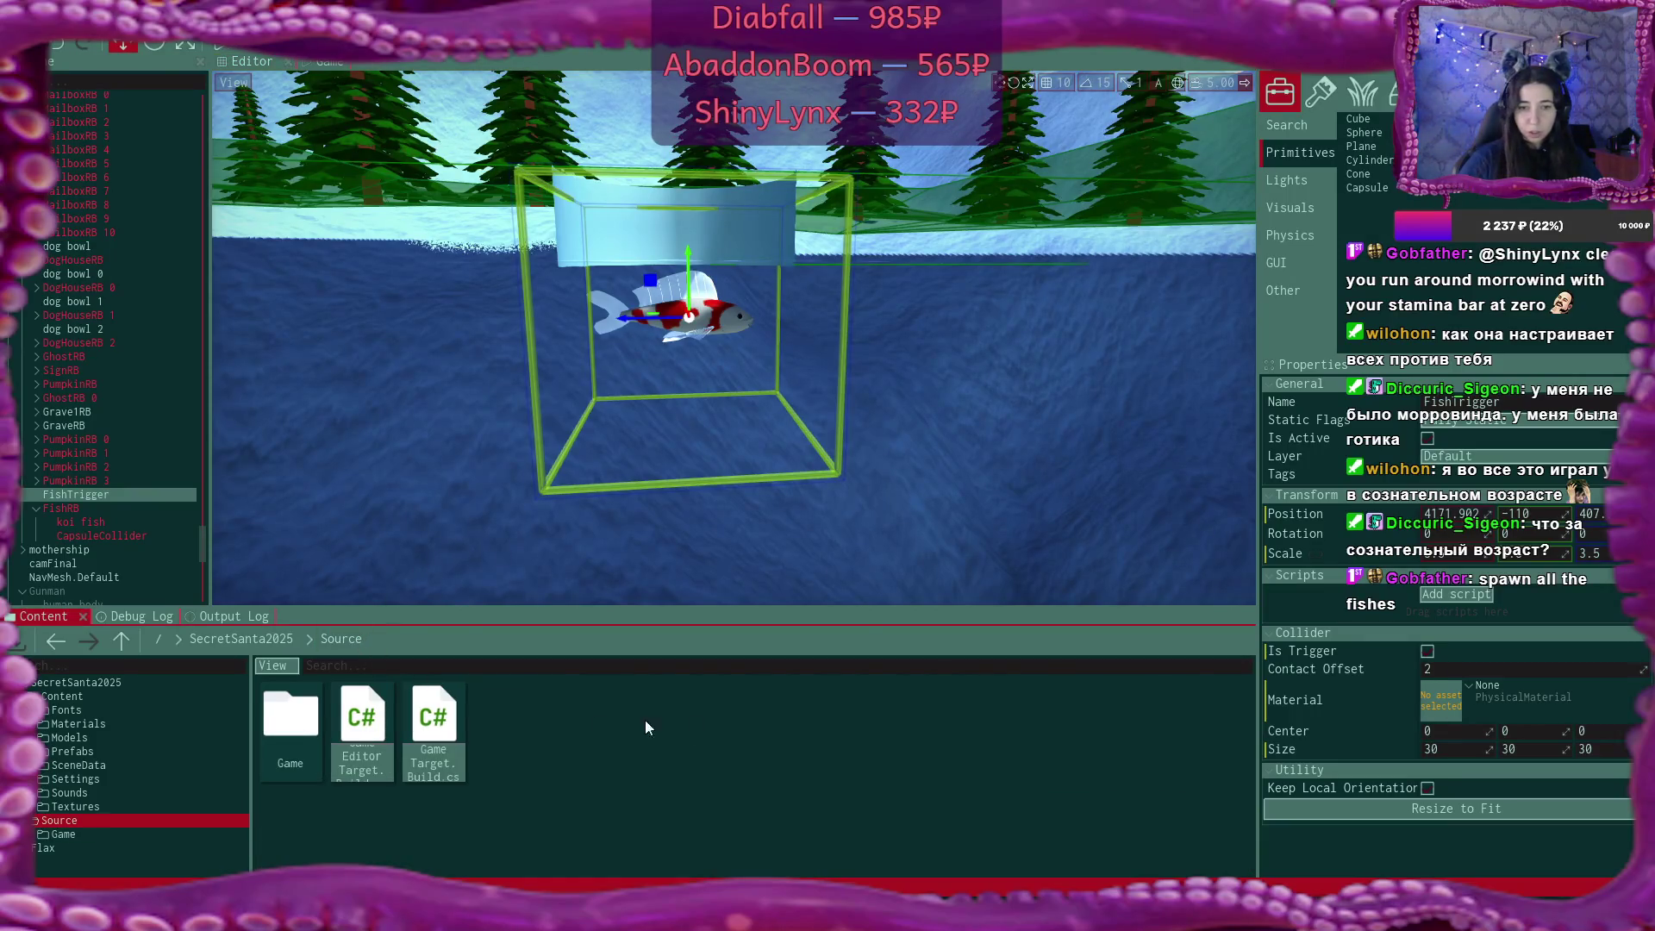
pyautogui.doubleClick(317, 694)
pyautogui.click(292, 639)
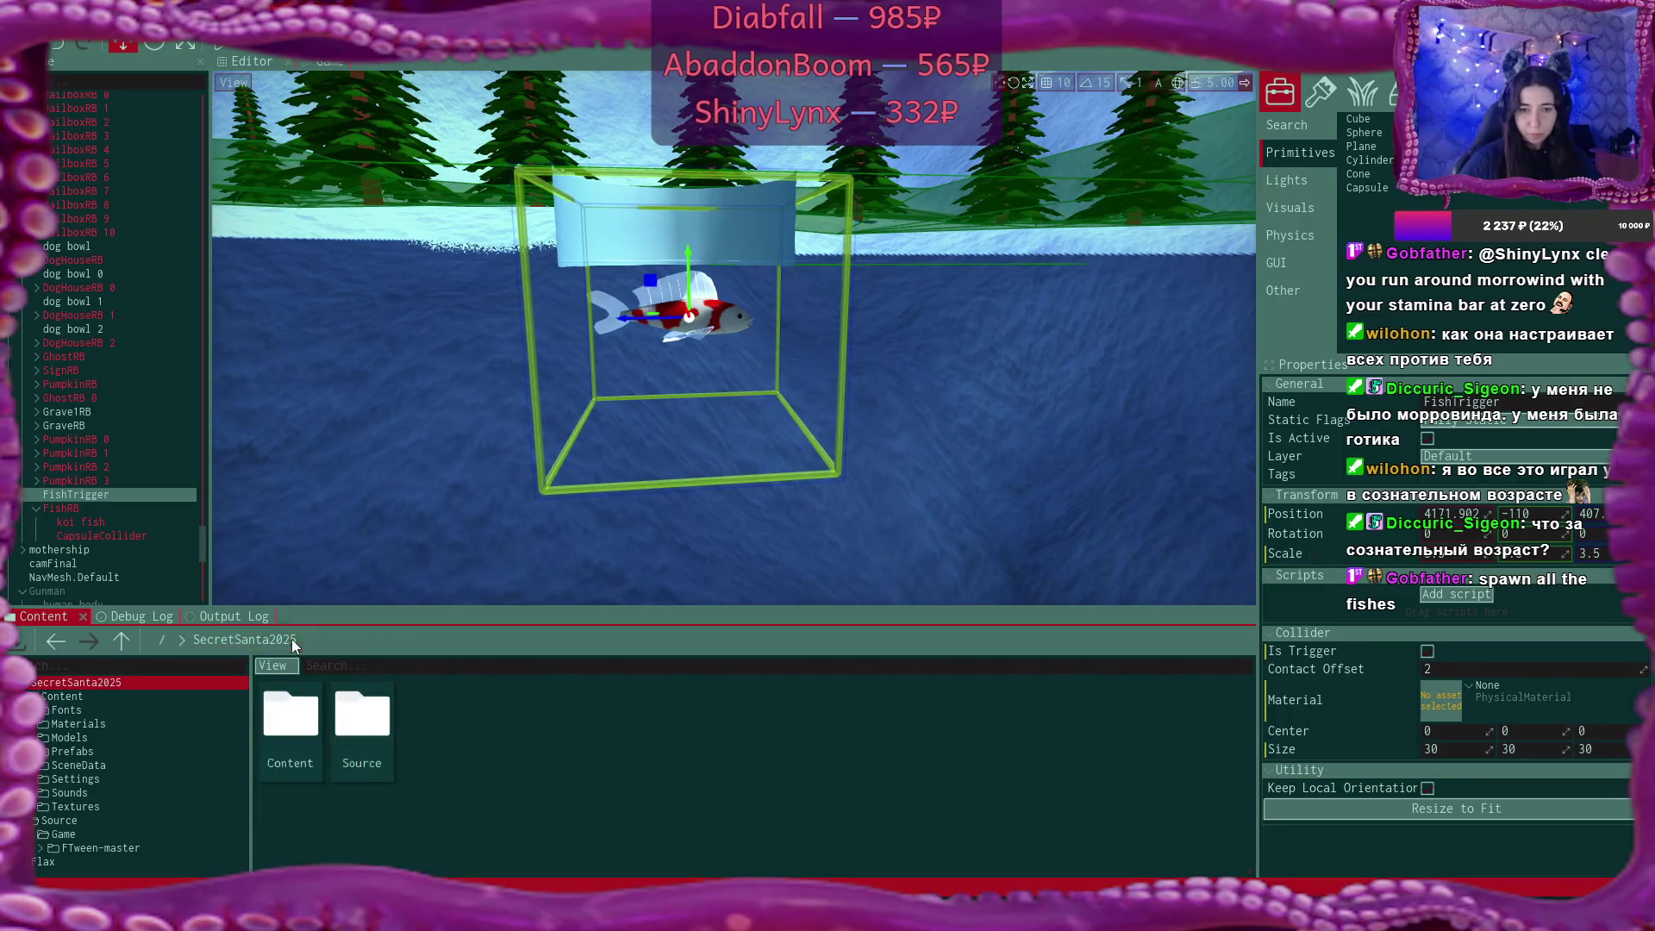
pyautogui.doubleClick(290, 717)
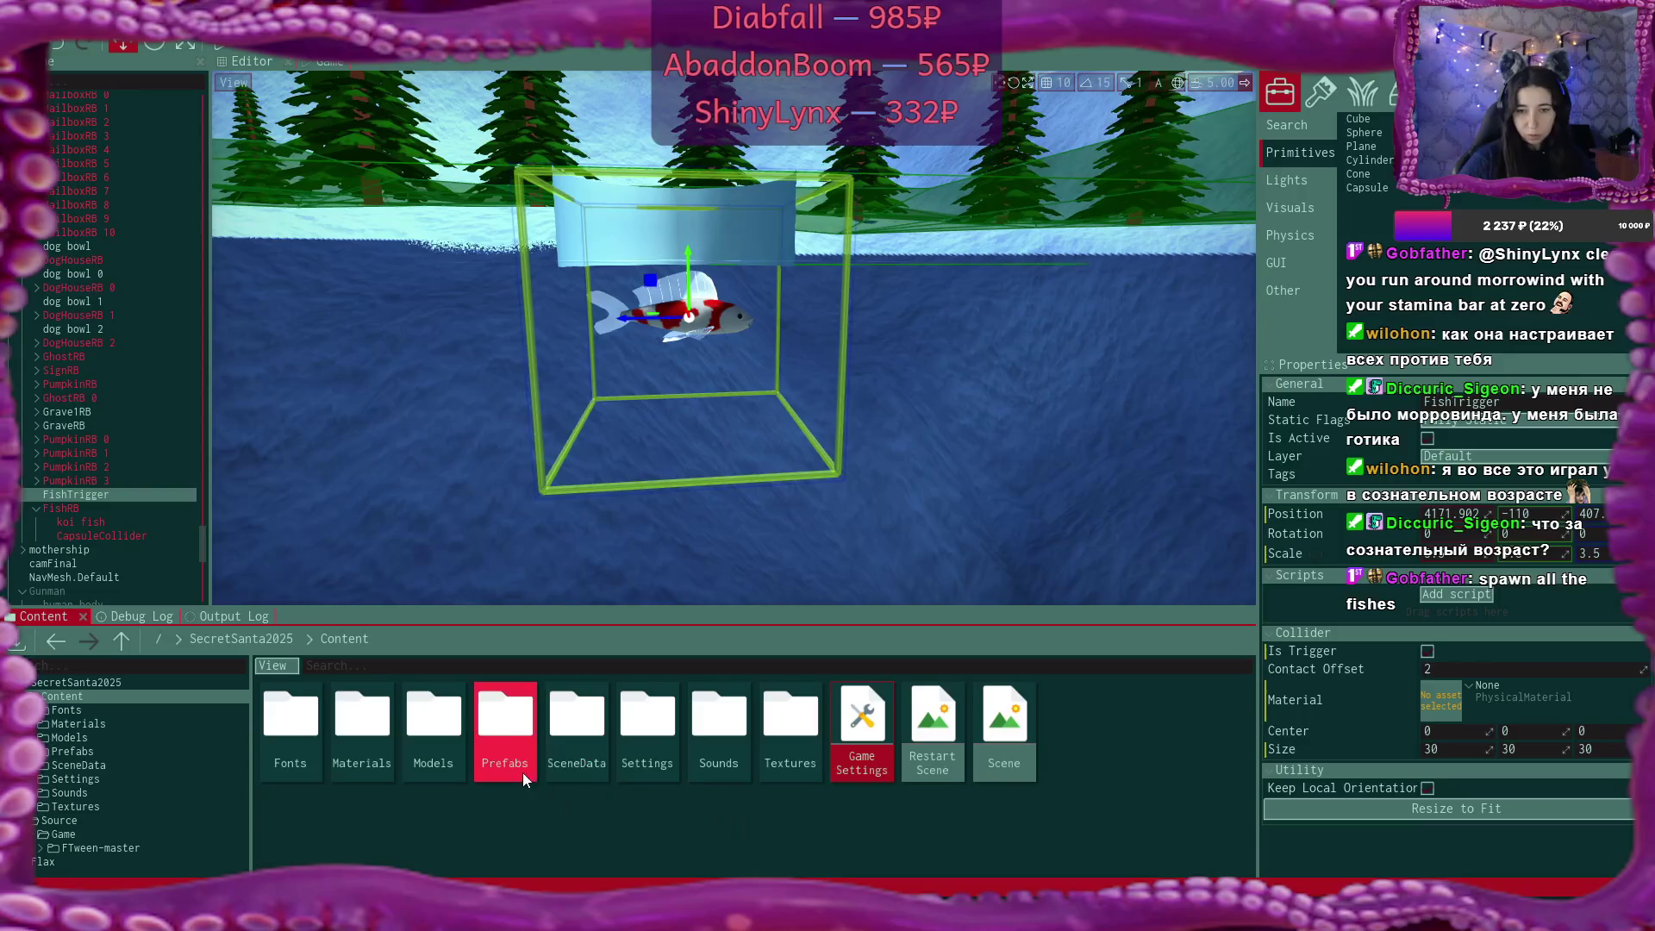
pyautogui.doubleClick(522, 772)
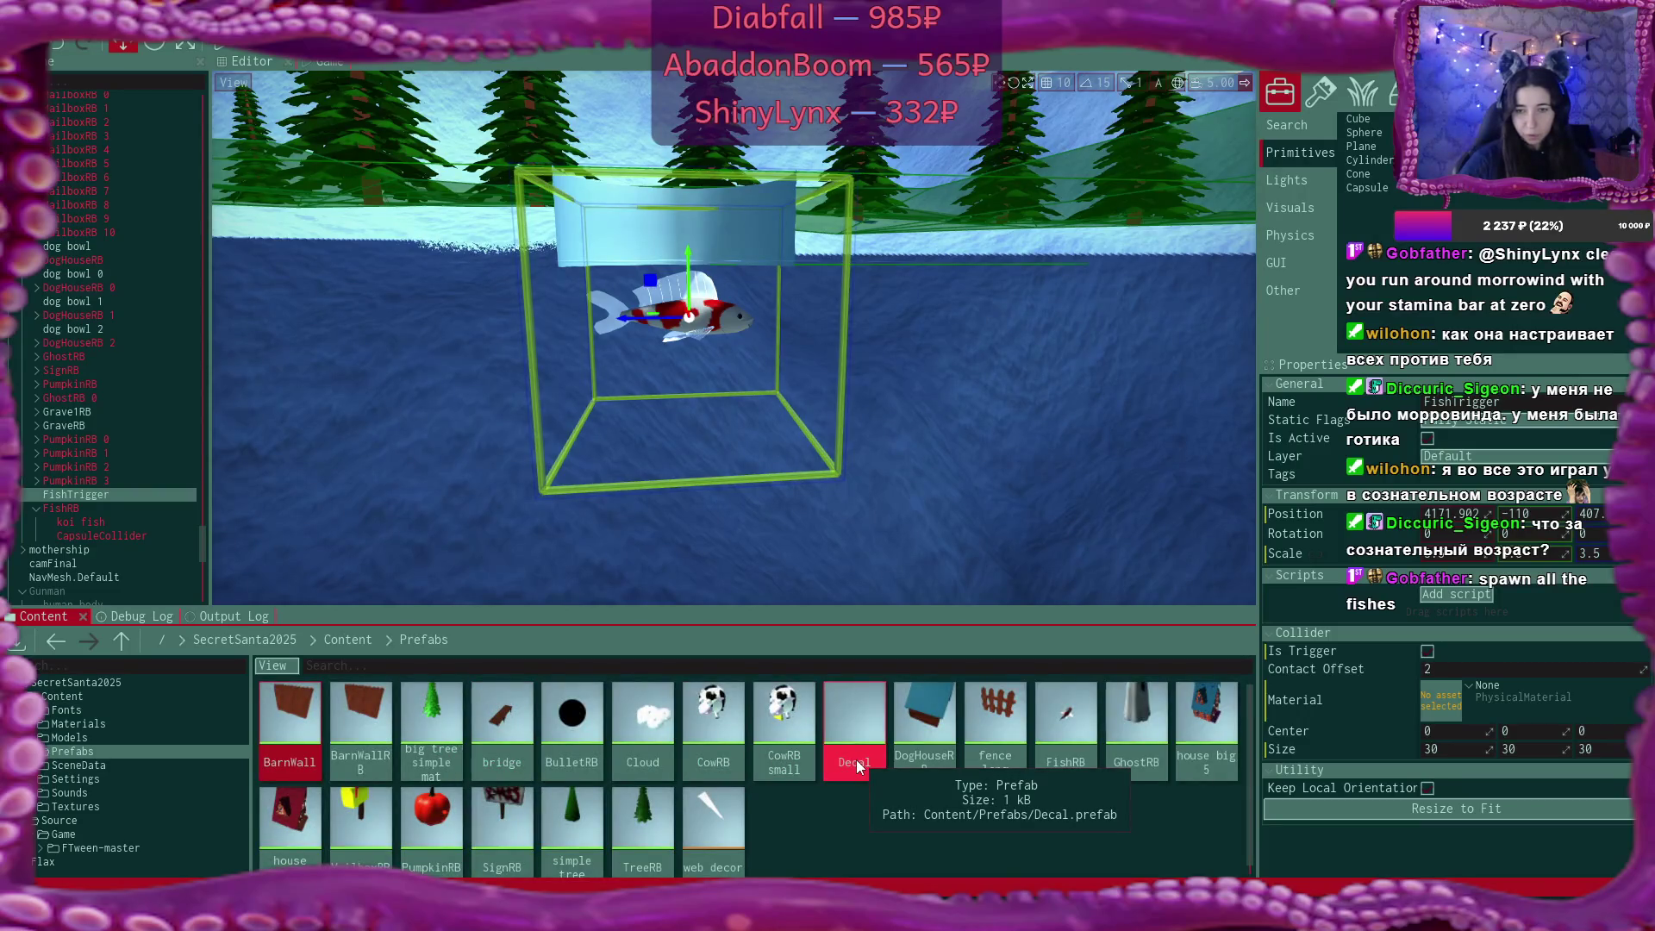
# Apply all of FishRB's pending changes to its prefab.
pyautogui.click(126, 496)
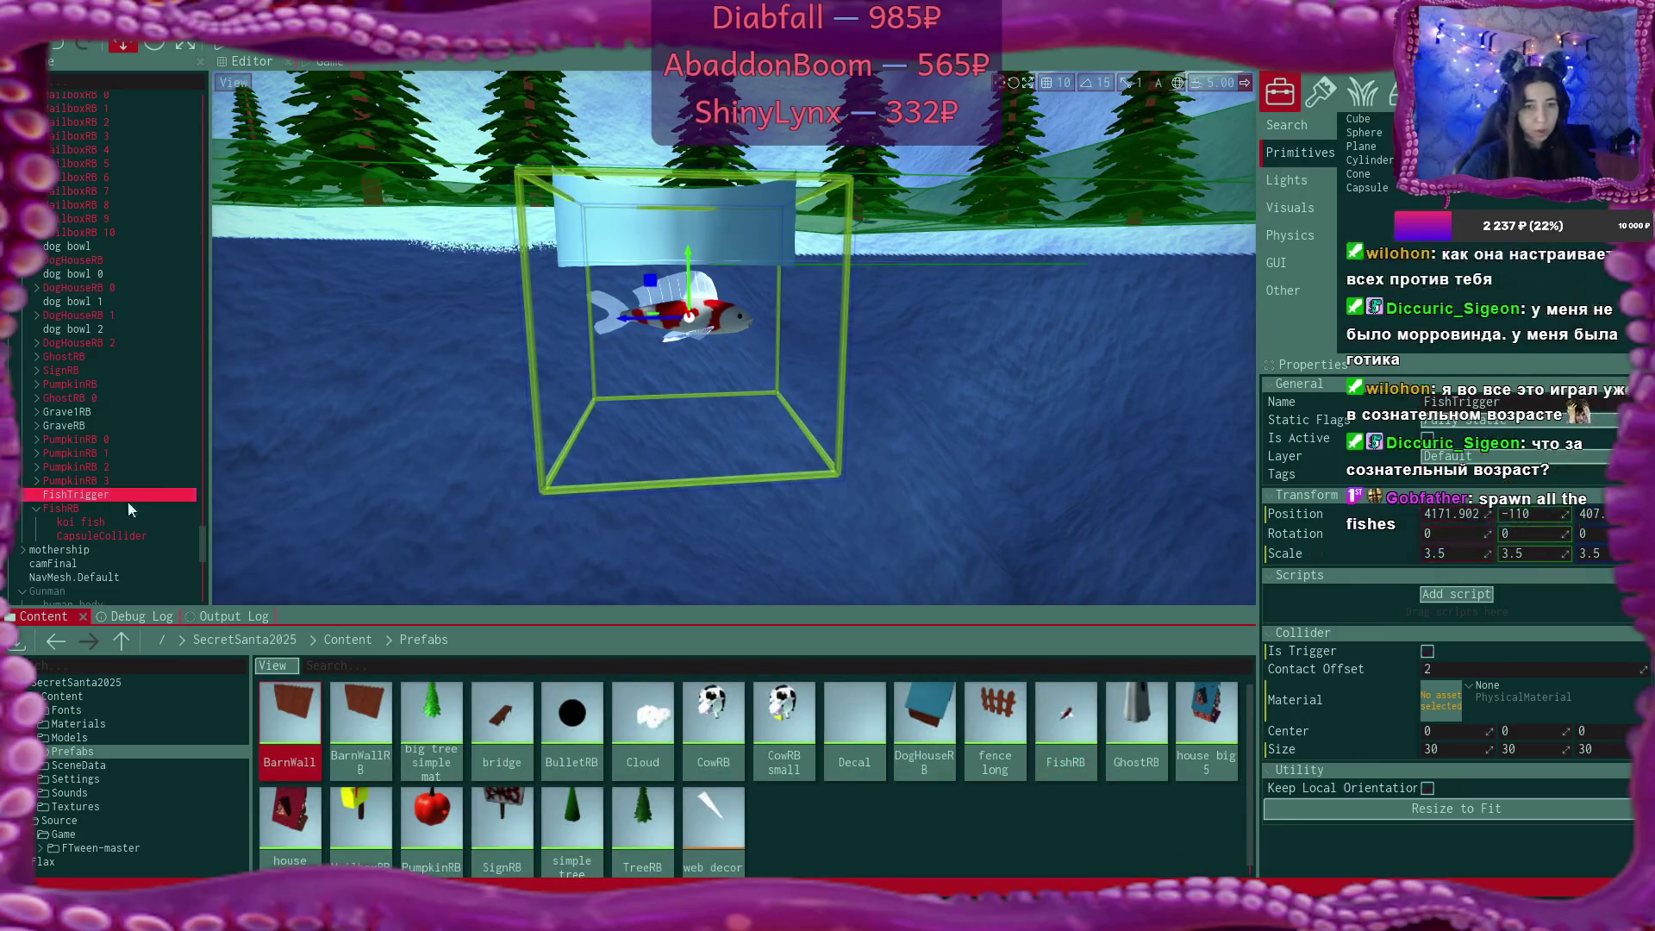
pyautogui.click(134, 506)
pyautogui.click(1559, 384)
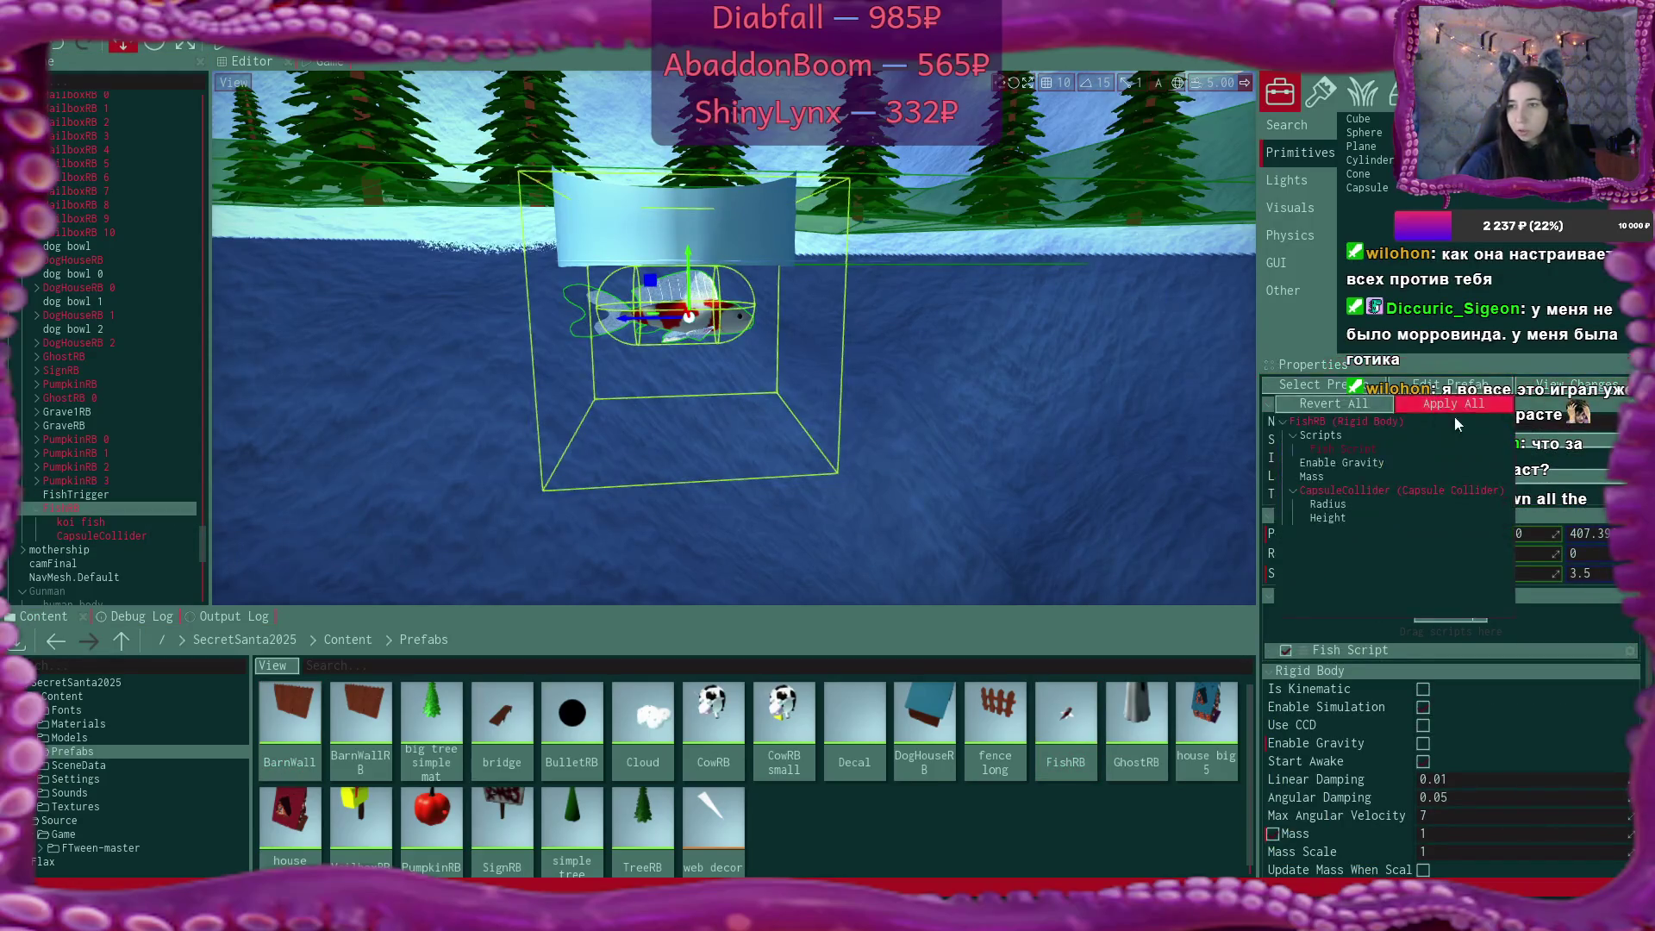
pyautogui.click(1441, 407)
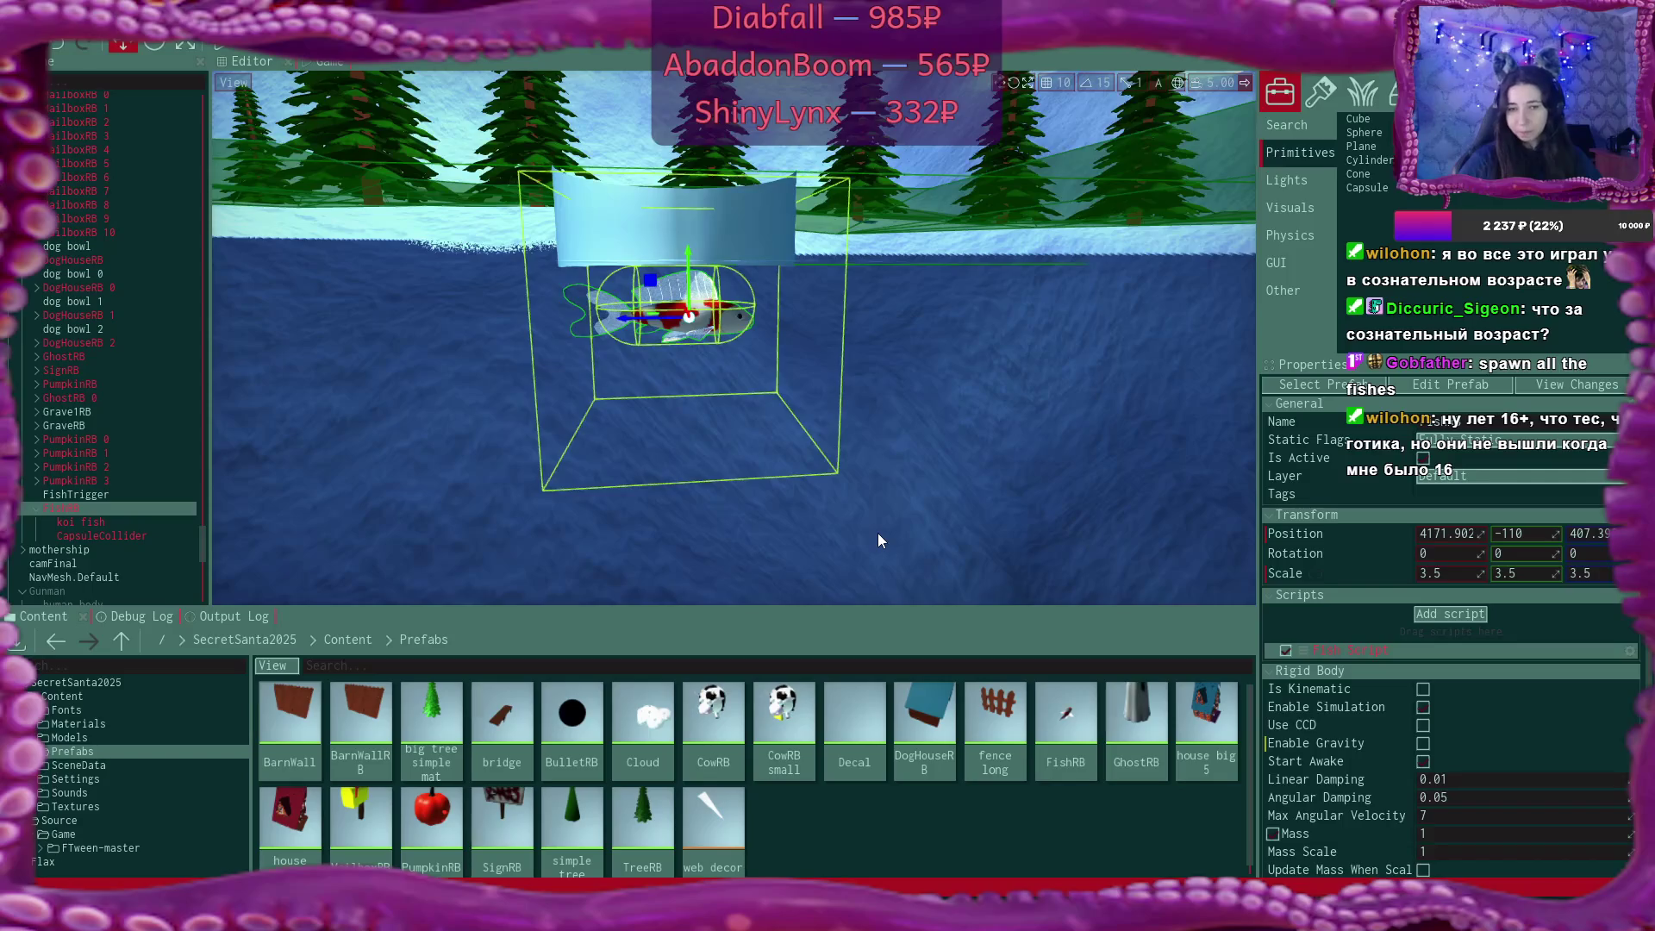
# With FishTrigger selected, browse the content browser to the Source > Game scripts folder.
pyautogui.click(126, 491)
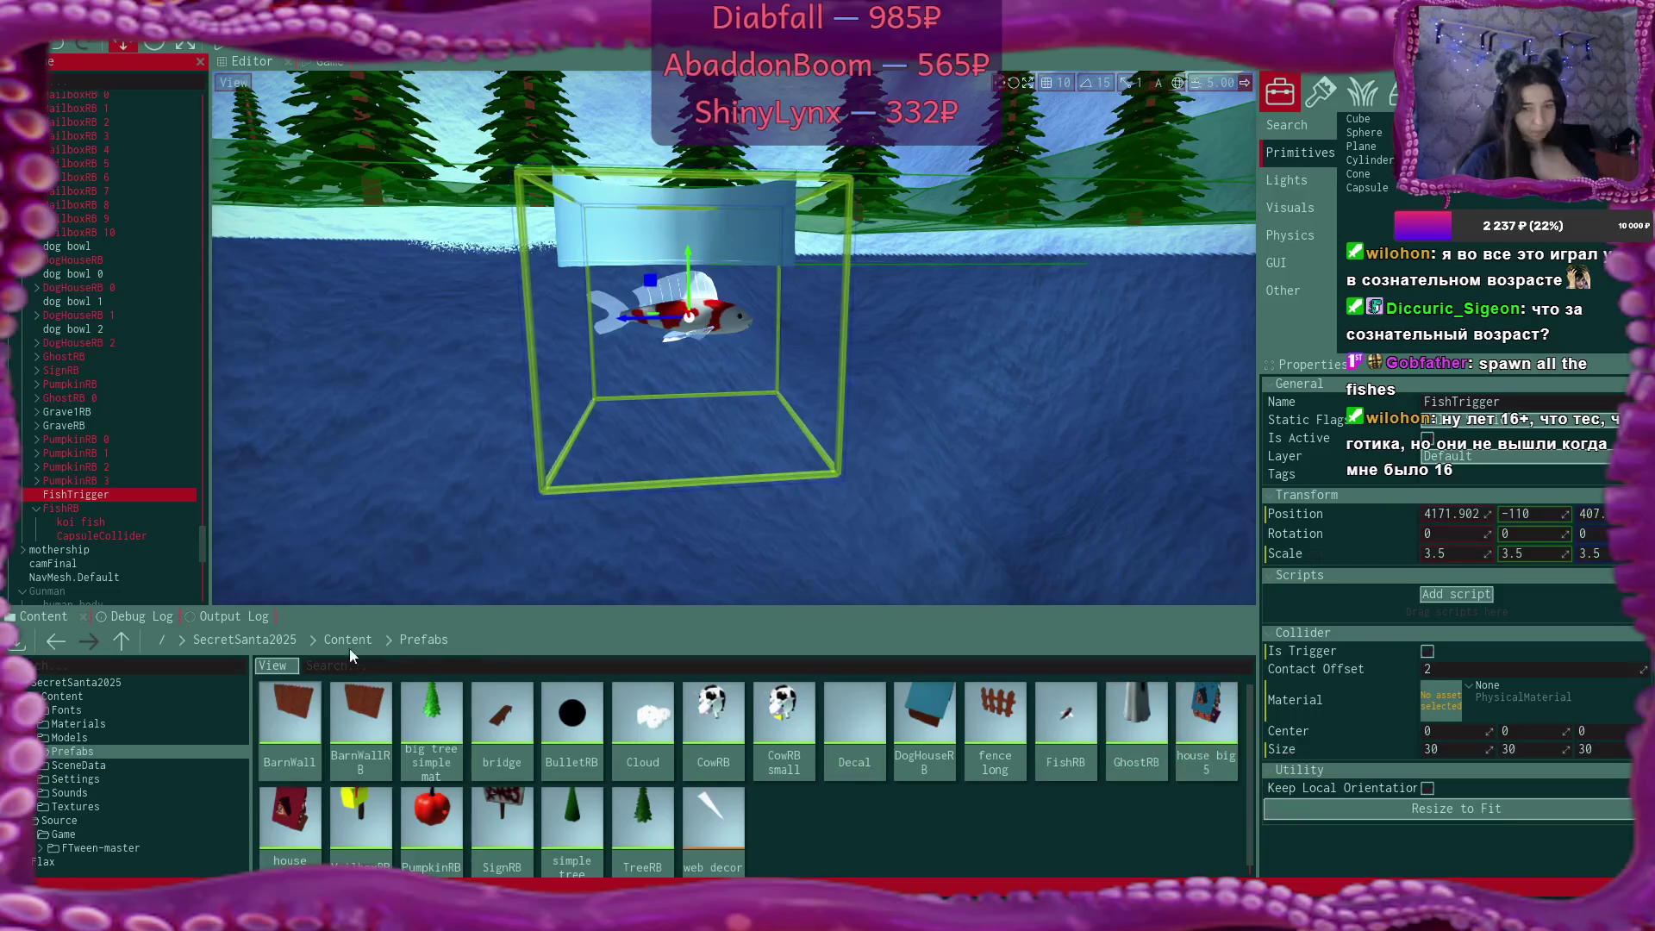
pyautogui.click(237, 651)
pyautogui.click(236, 649)
pyautogui.doubleClick(361, 728)
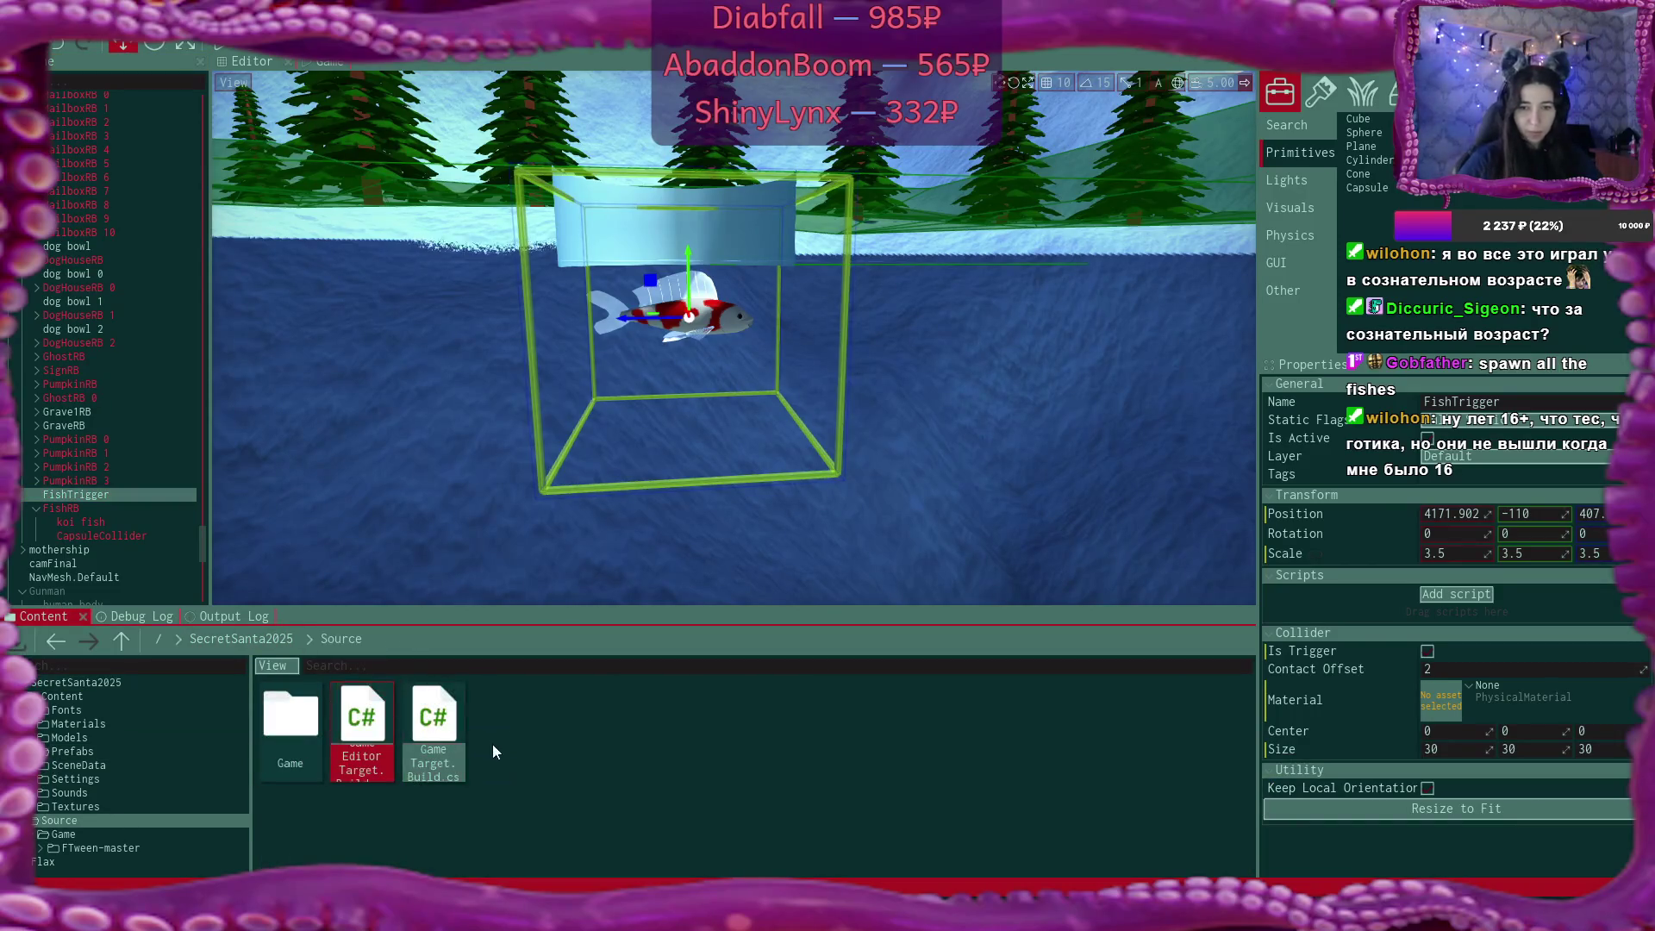
pyautogui.doubleClick(307, 737)
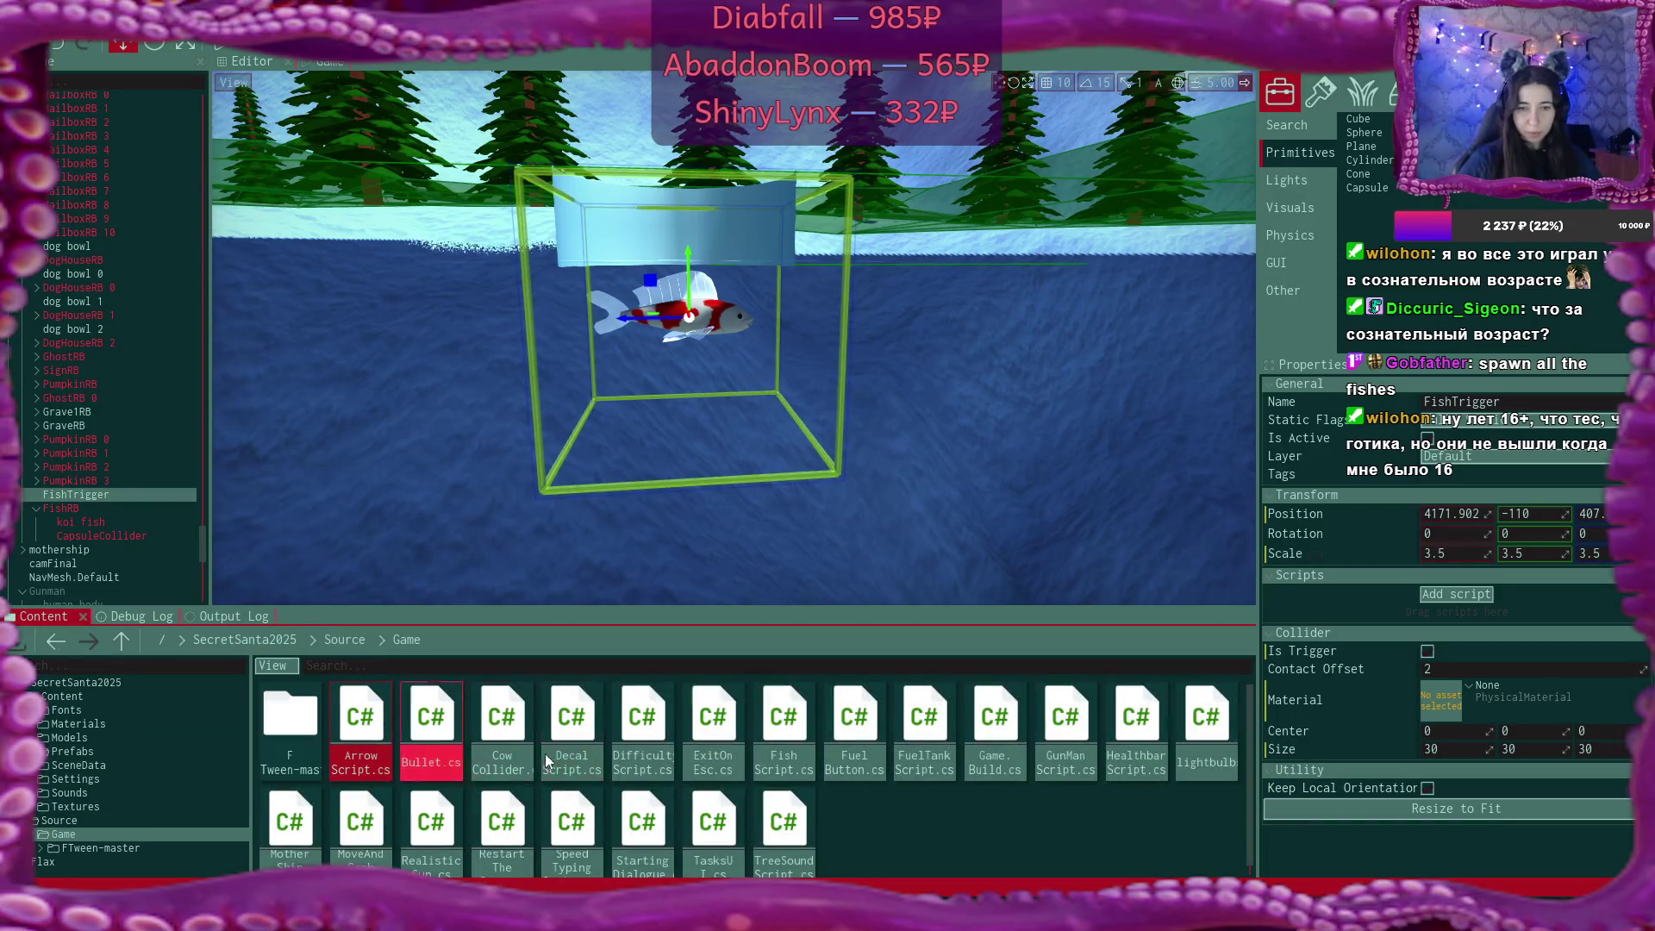
# Create a new C# script named FishTriggerScript in the Game folder.
pyautogui.rightClick(906, 816)
pyautogui.moveTo(1068, 798)
pyautogui.moveTo(1119, 803)
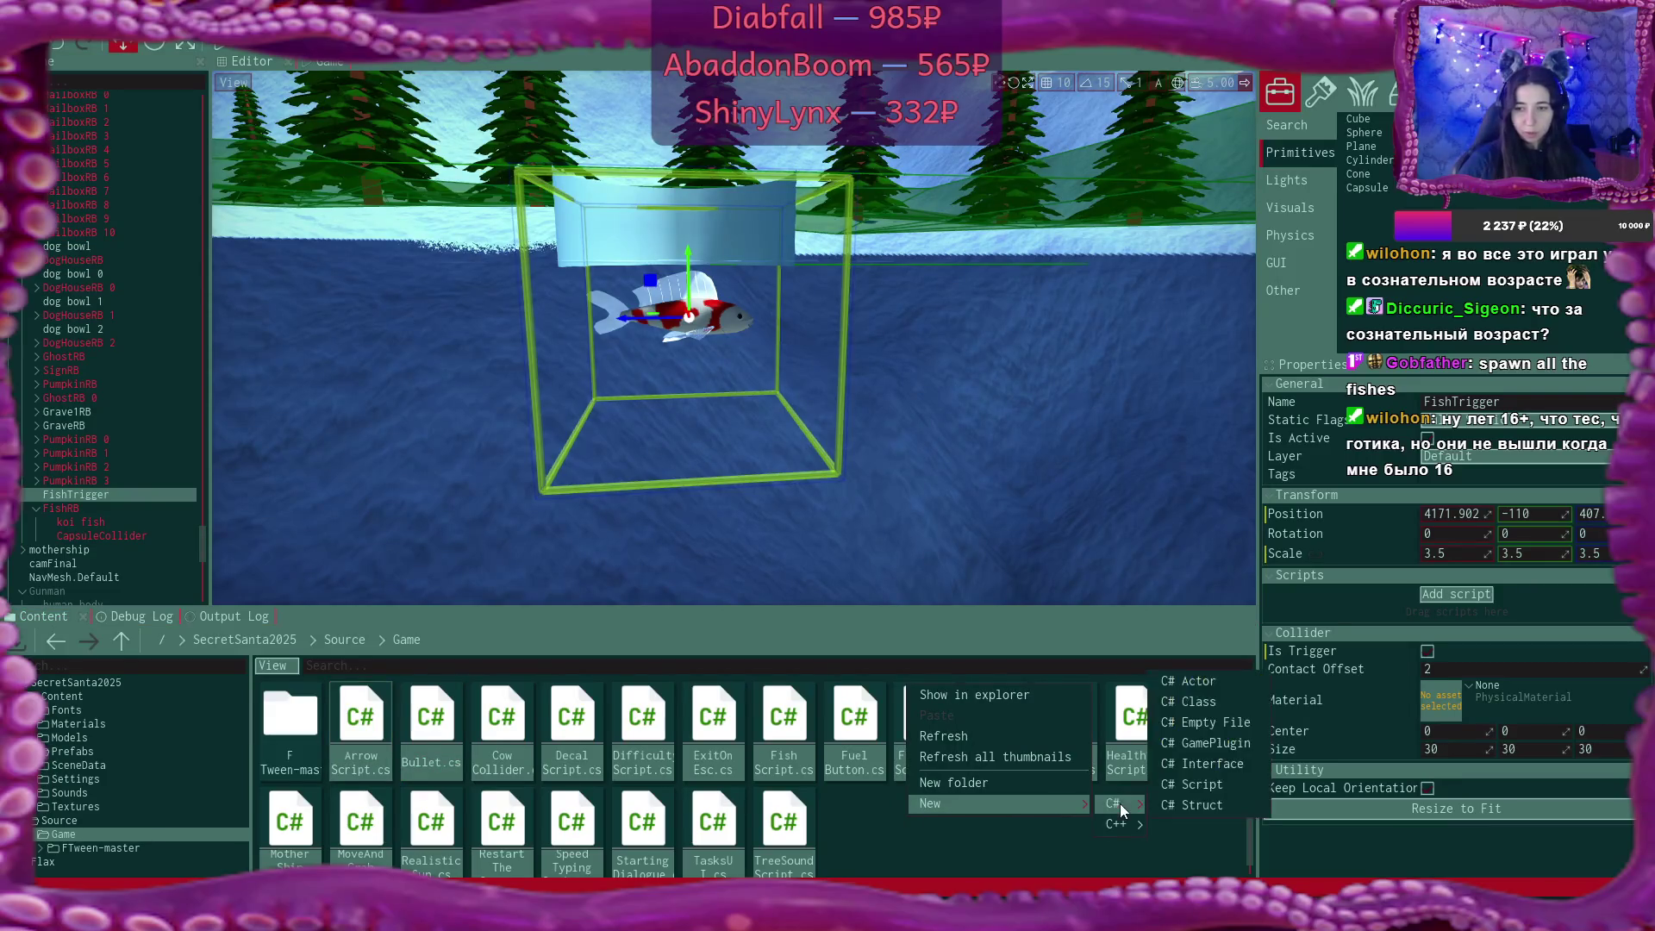
pyautogui.click(1202, 786)
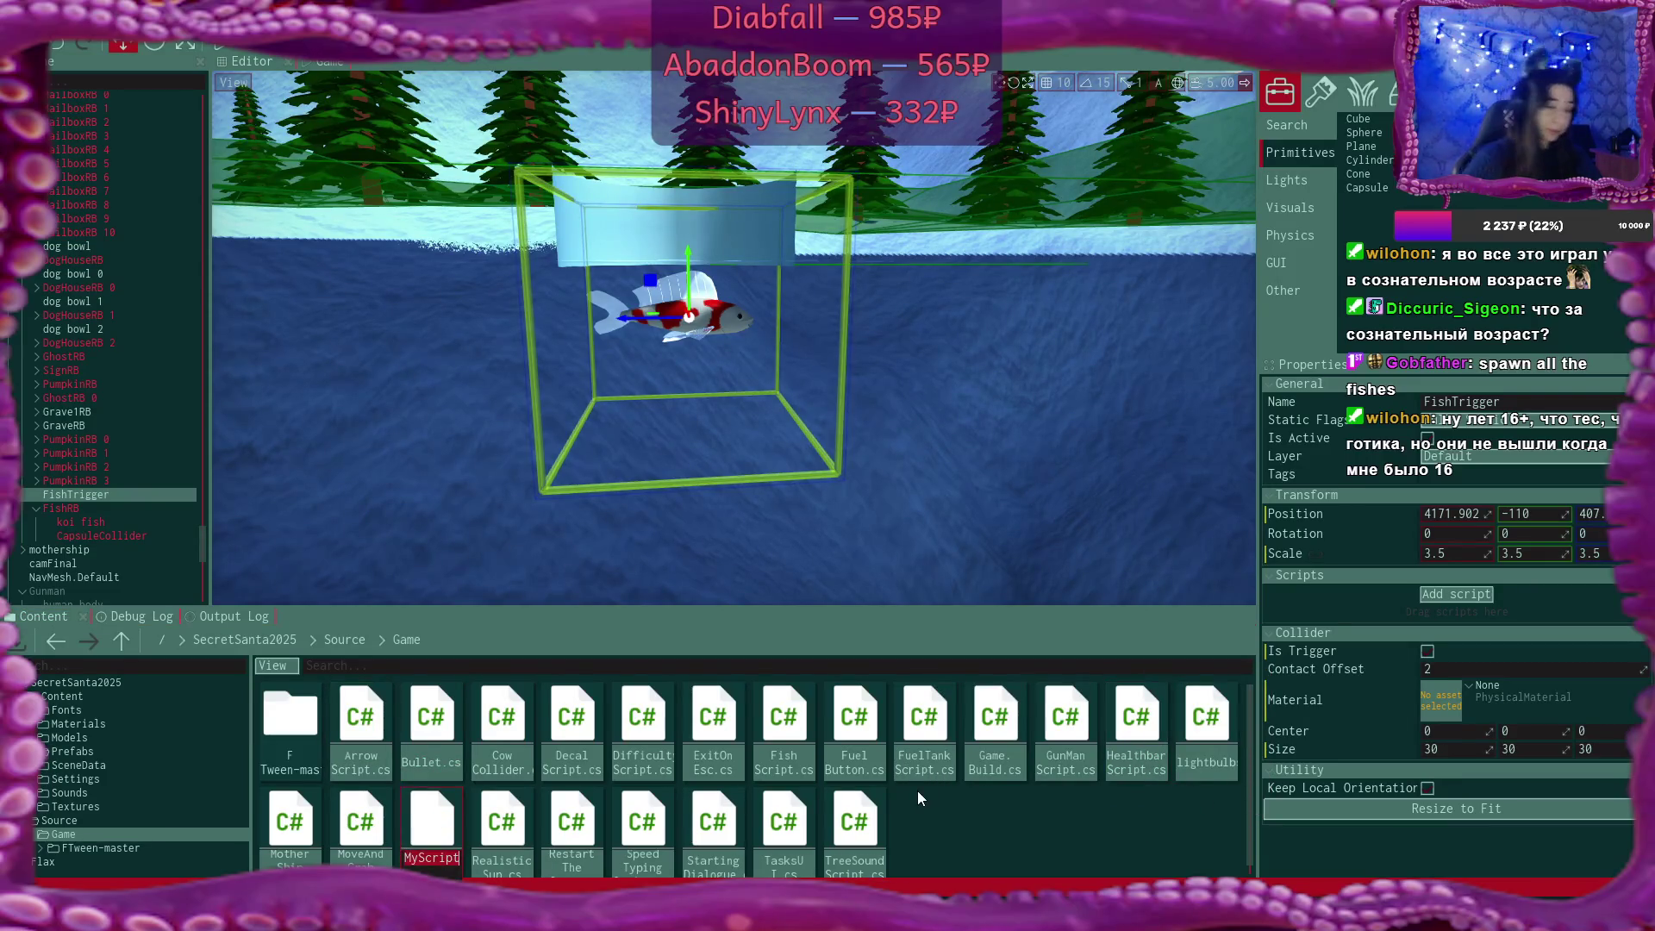
pyautogui.write('FishTr')
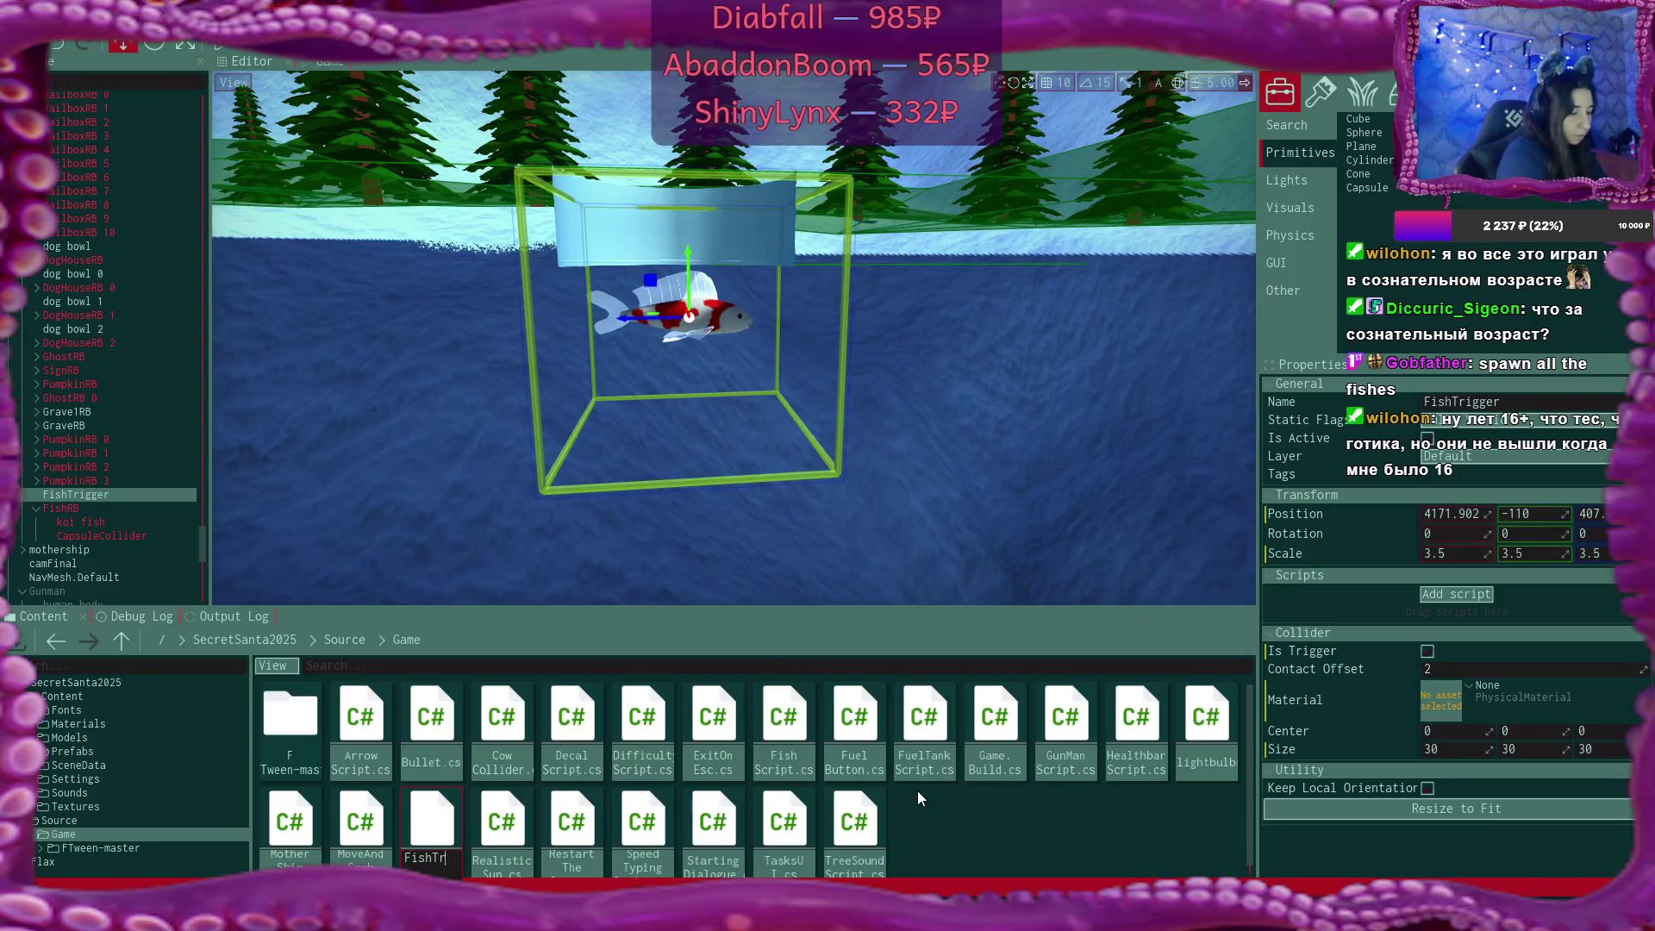
pyautogui.write('iggerScript')
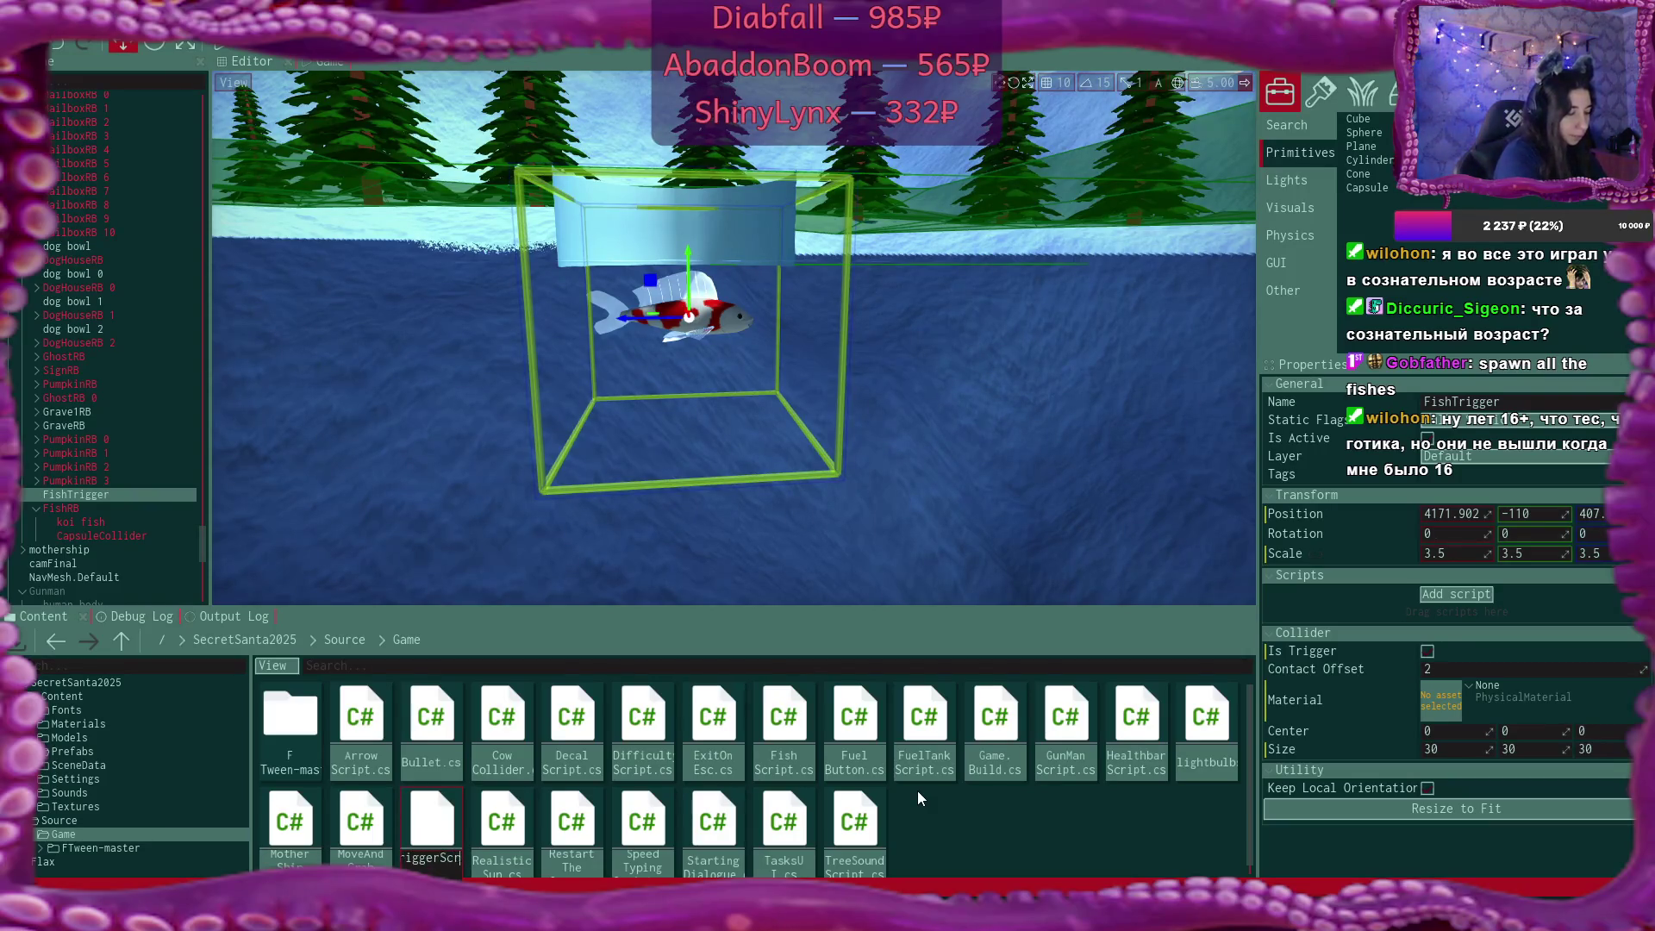
pyautogui.press('Return')
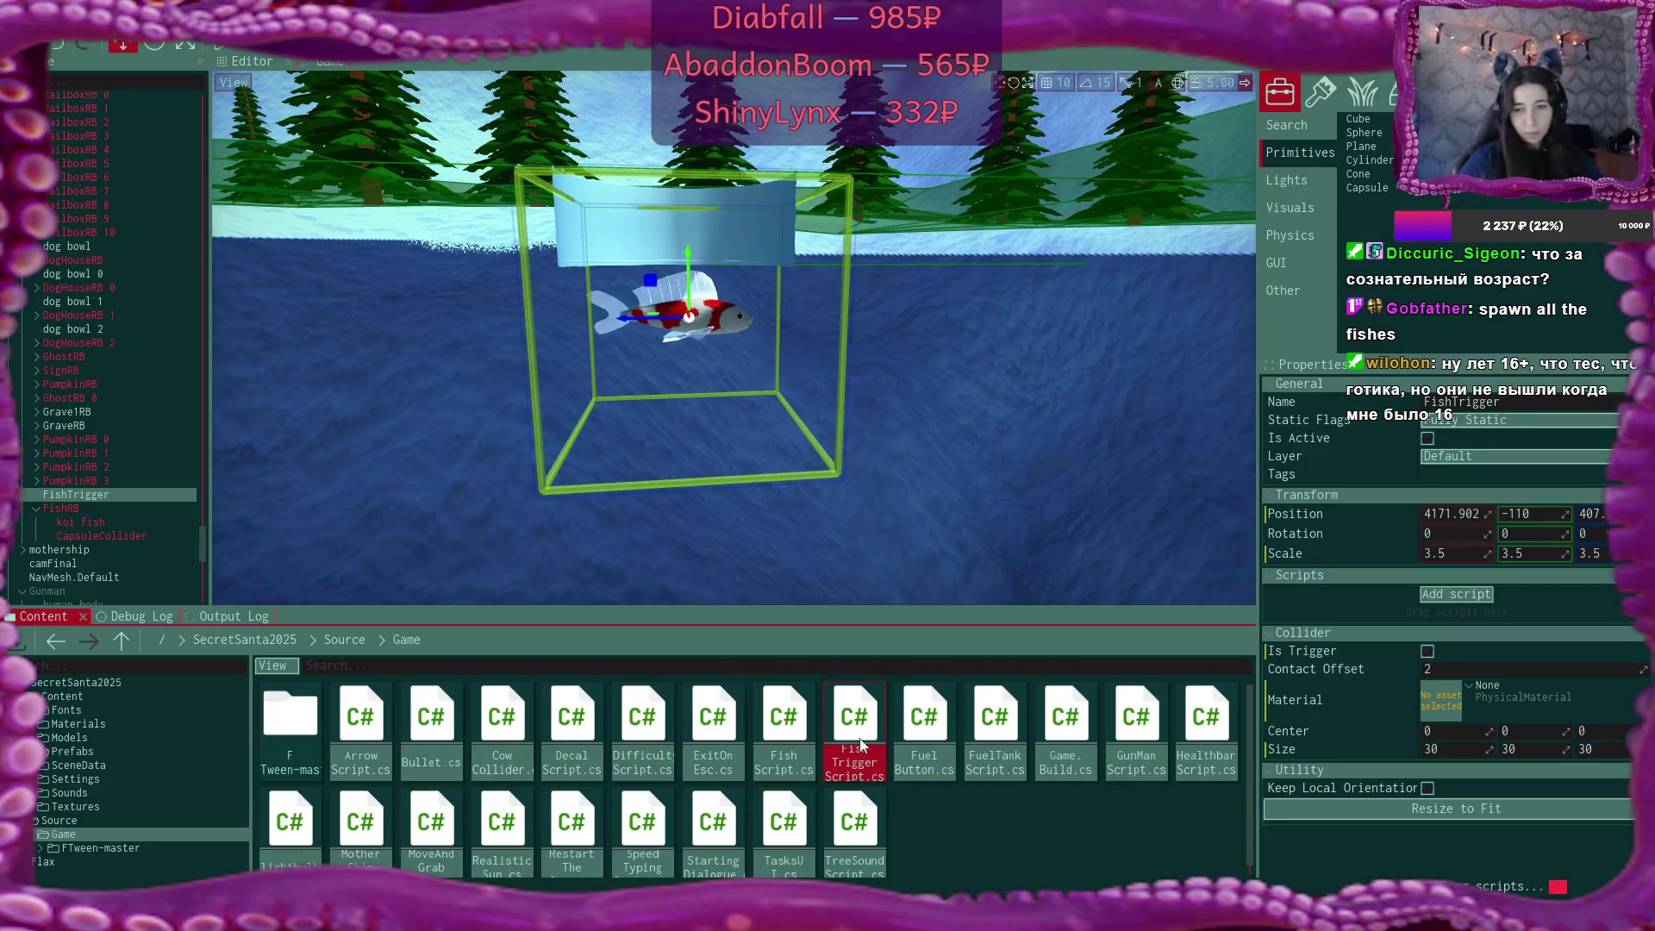
# Attach FishTriggerScript to FishTrigger and open it in the code editor.
pyautogui.moveTo(862, 737); pyautogui.dragTo(1357, 611)
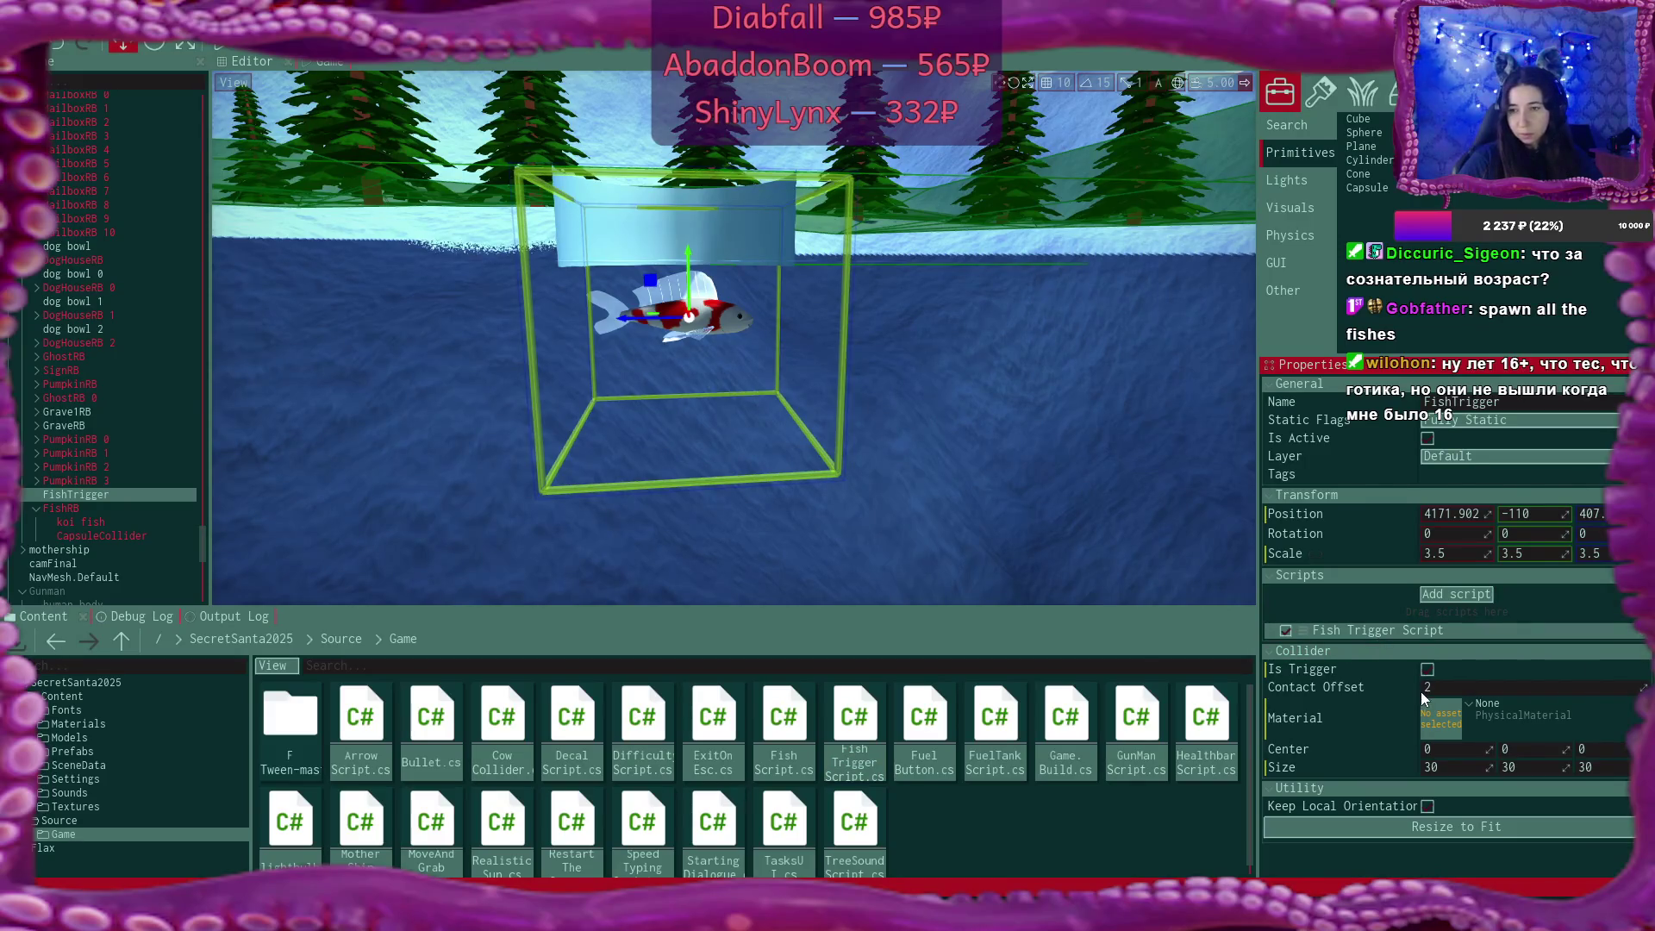
pyautogui.click(1637, 632)
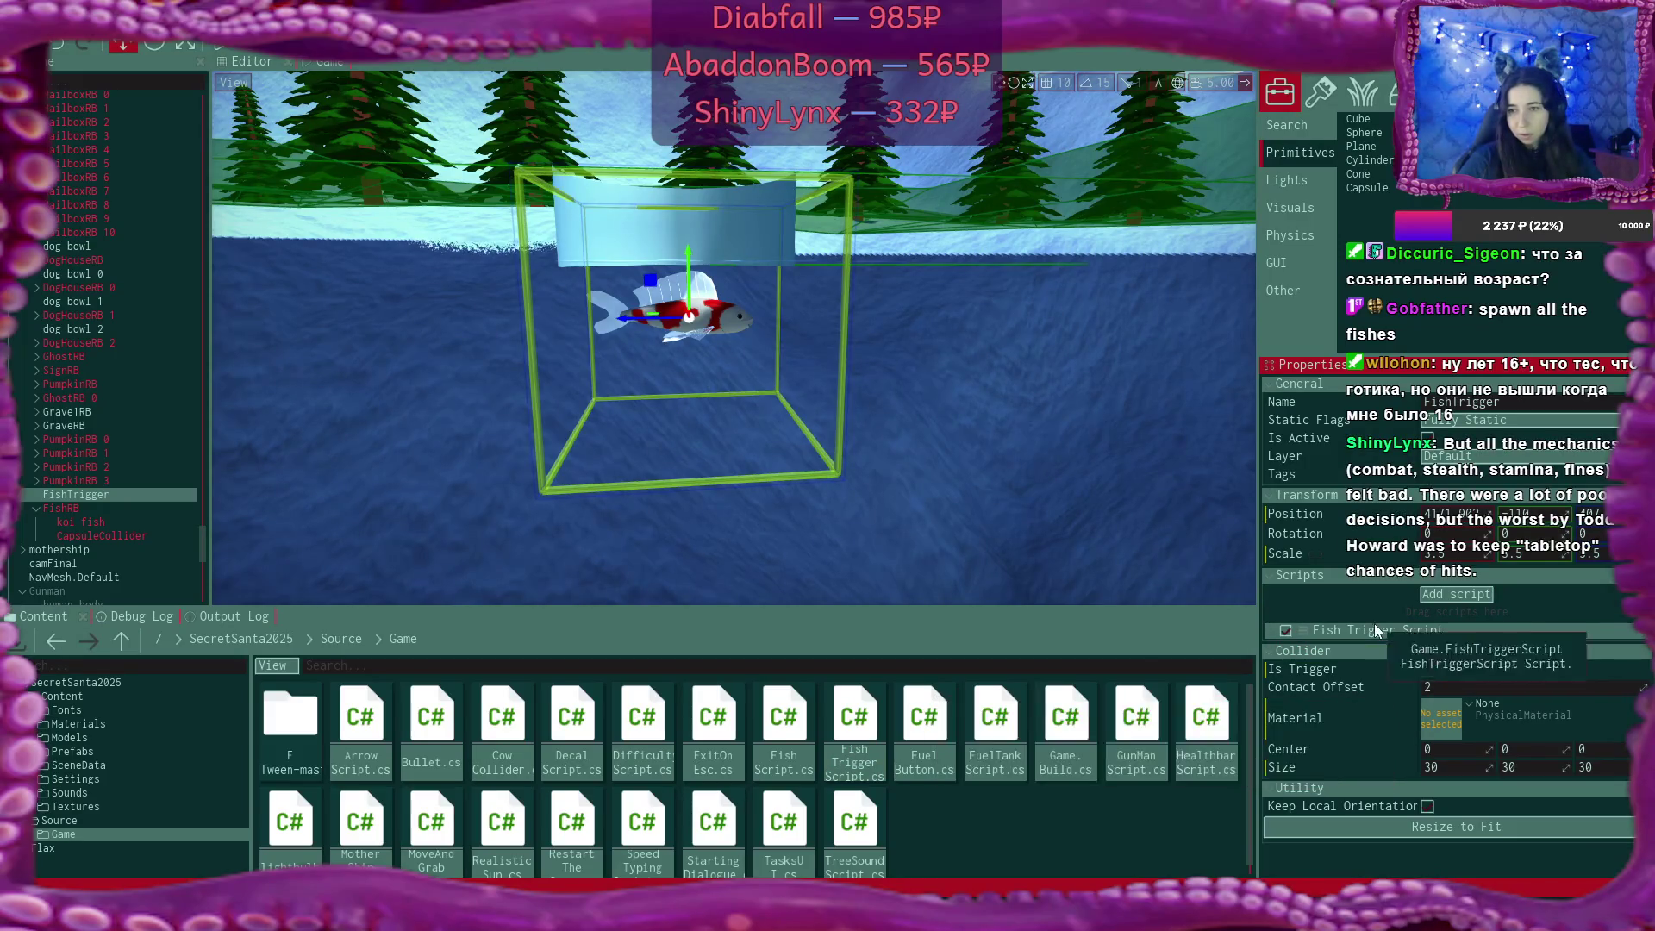
pyautogui.click(1514, 737)
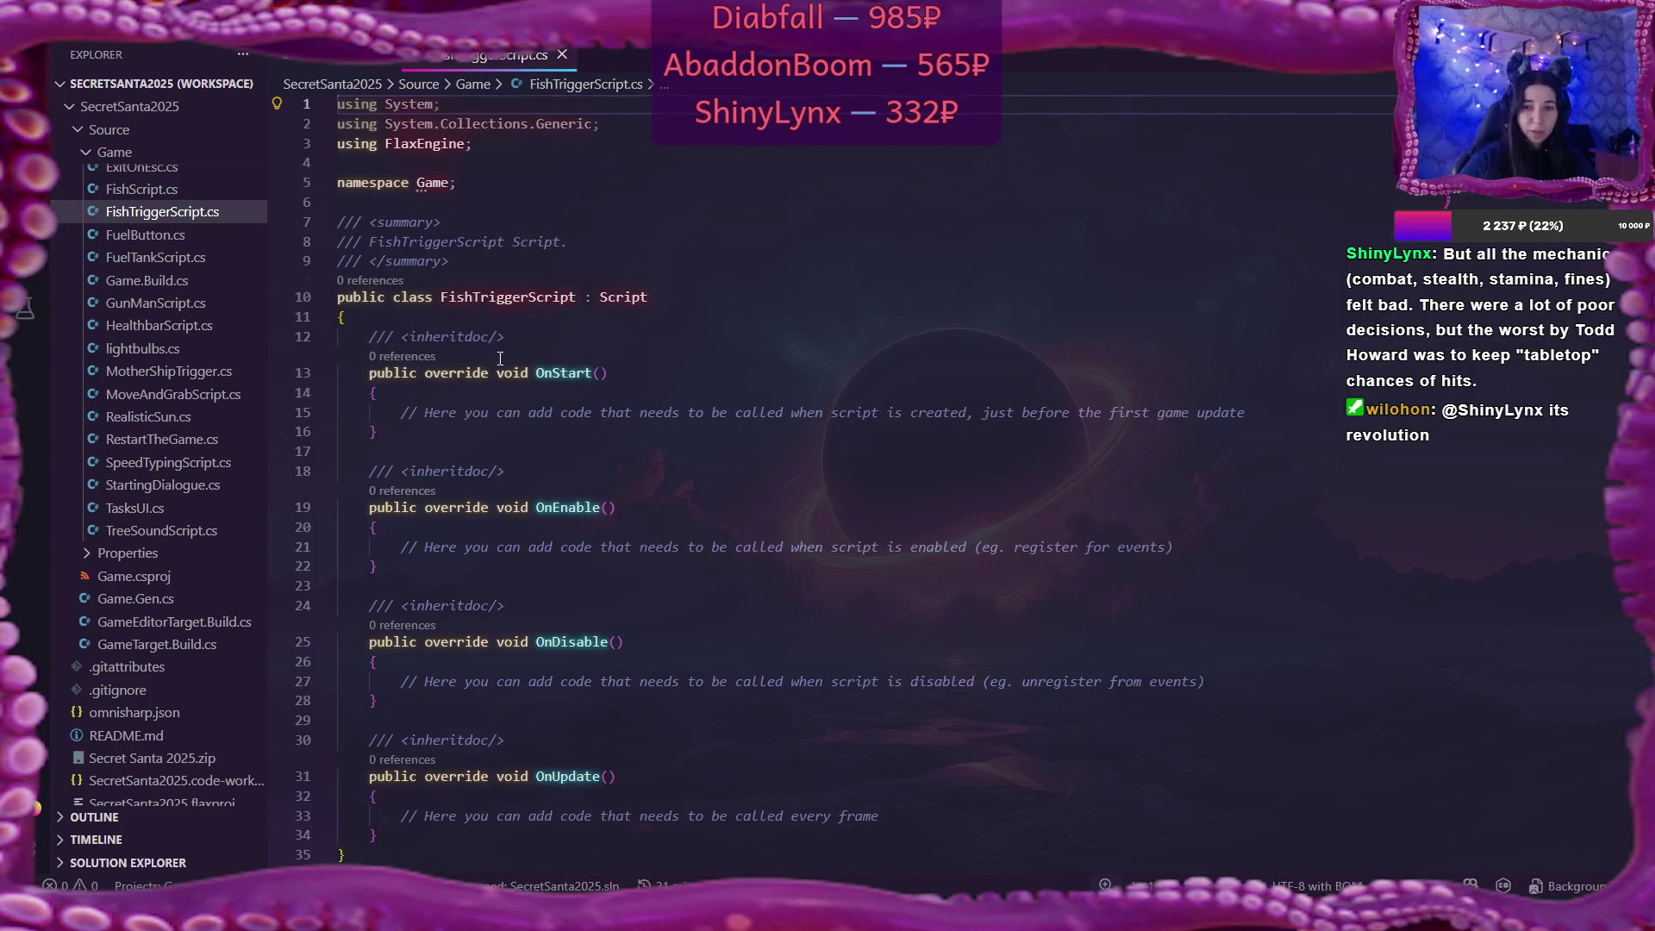
# Replace line 12's doc comment with a trial Collider field, then clear the line.
pyautogui.click(556, 336)
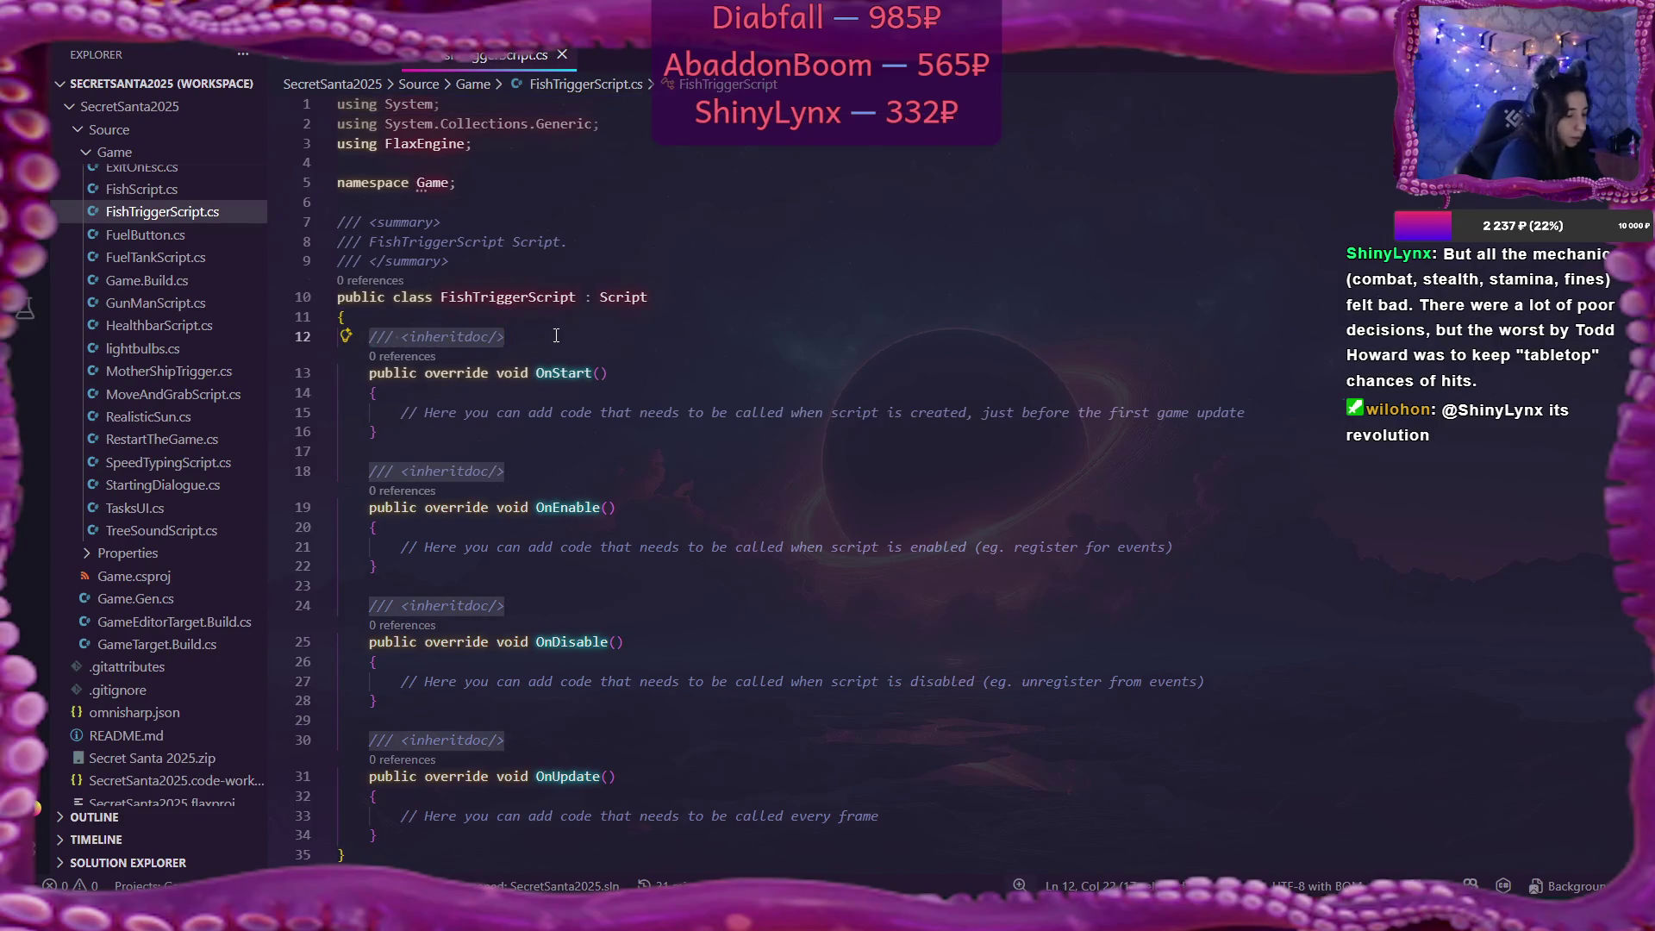
pyautogui.write('Colli')
pyautogui.press('Tab')
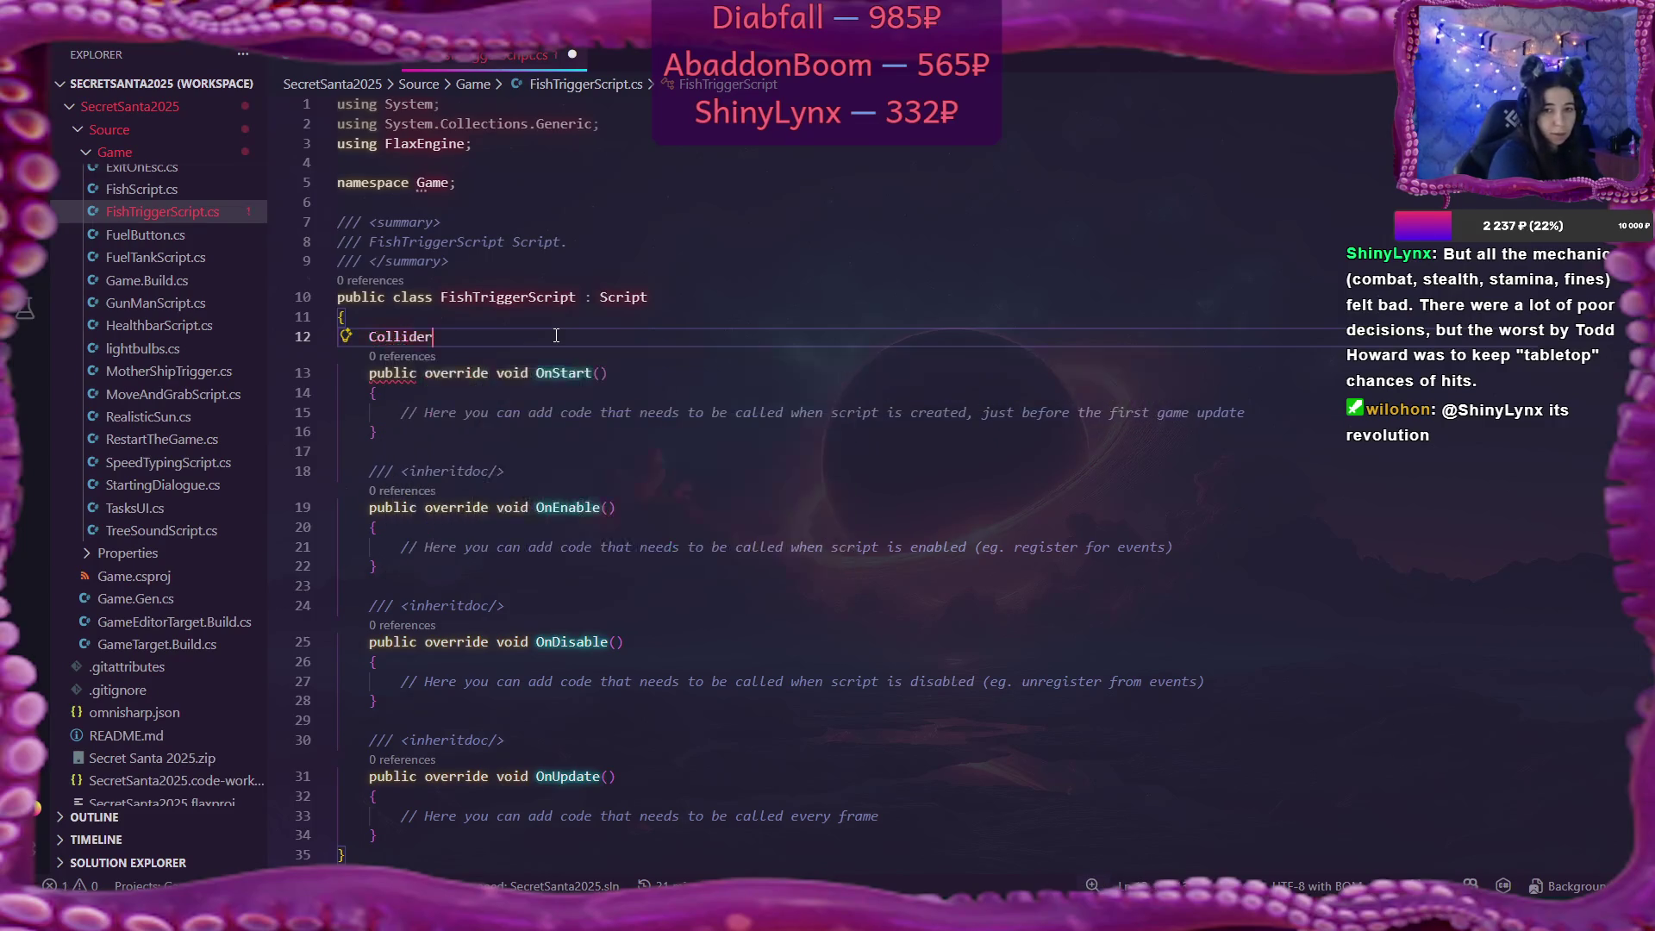
pyautogui.write('collider')
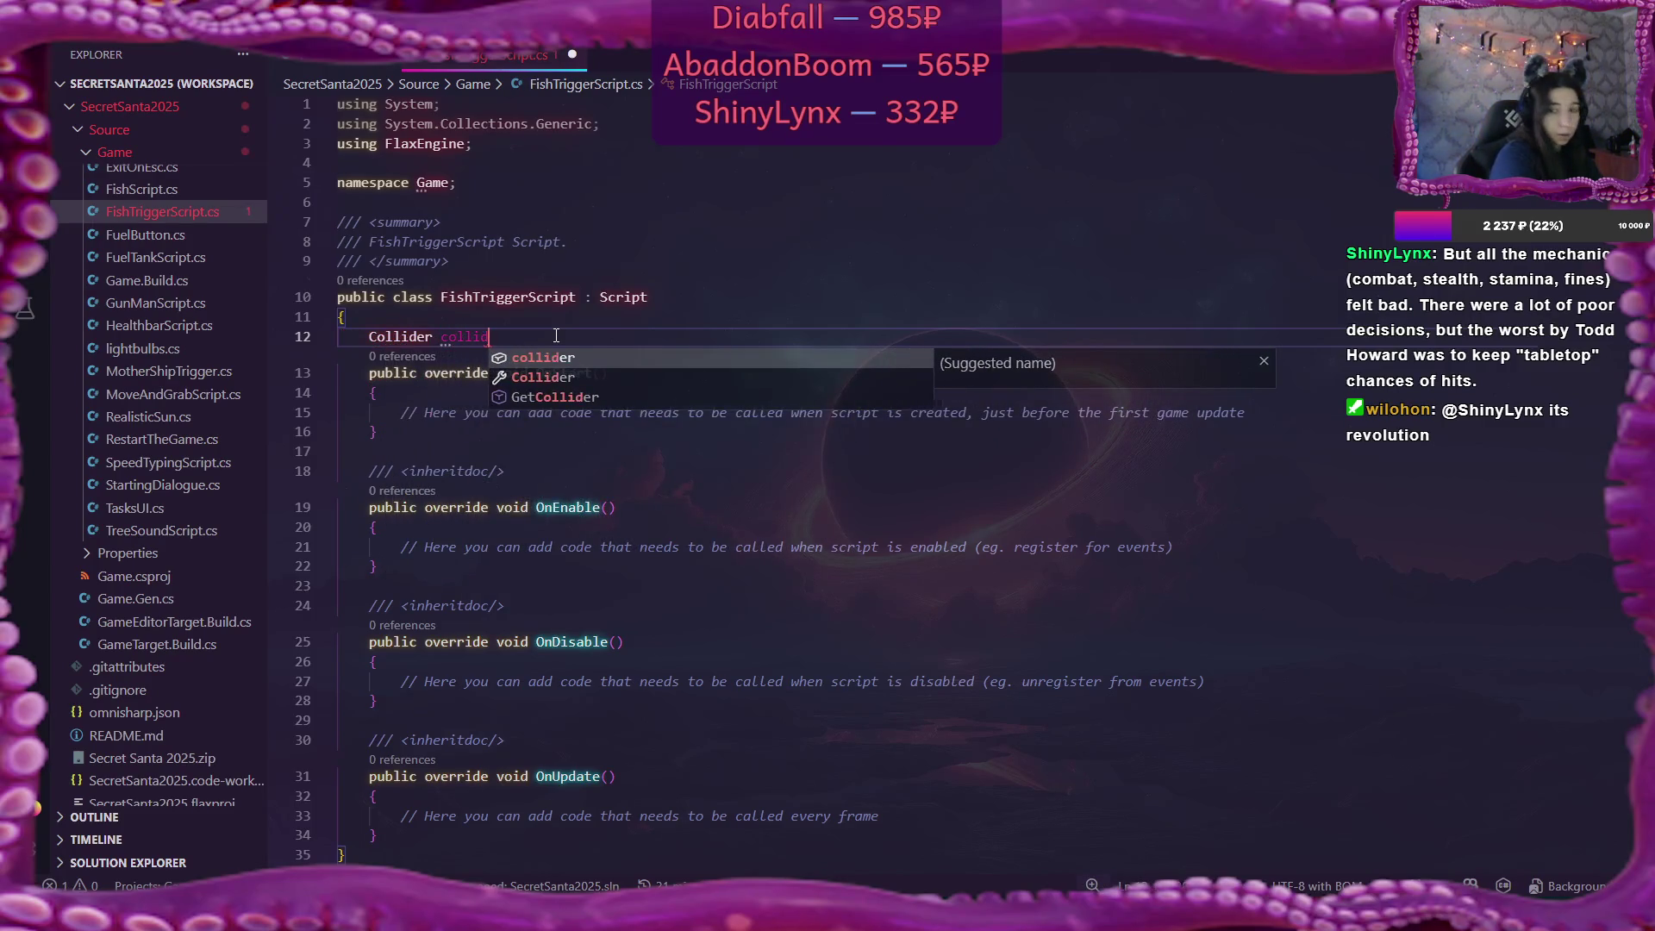
pyautogui.write(';')
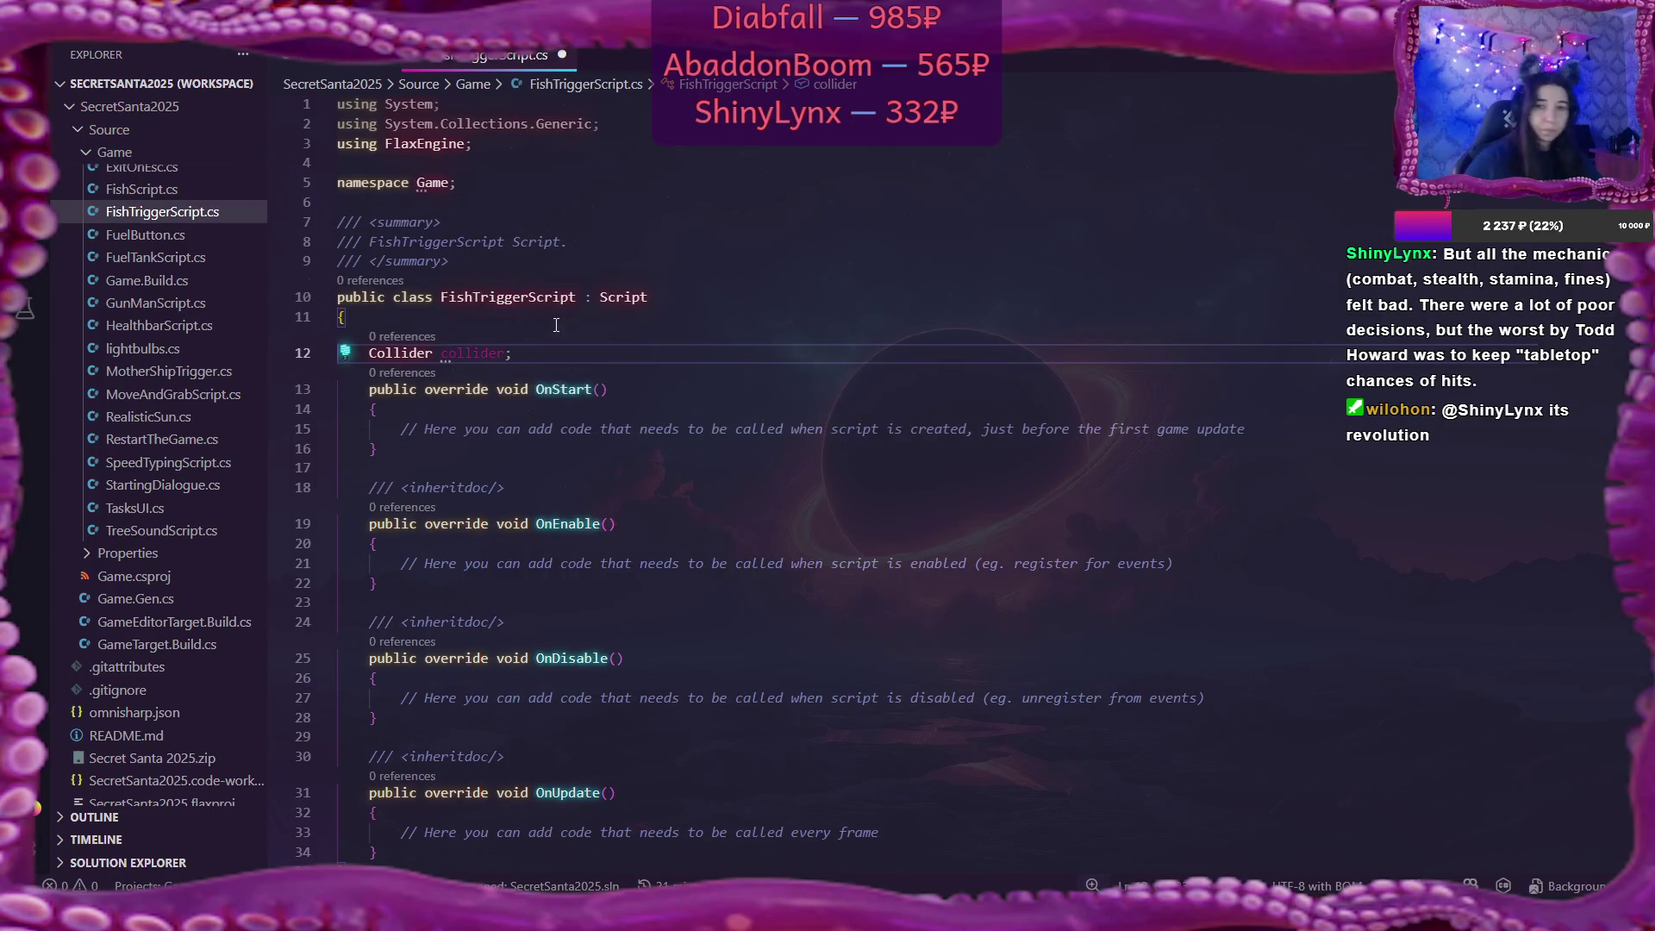
pyautogui.click(443, 353)
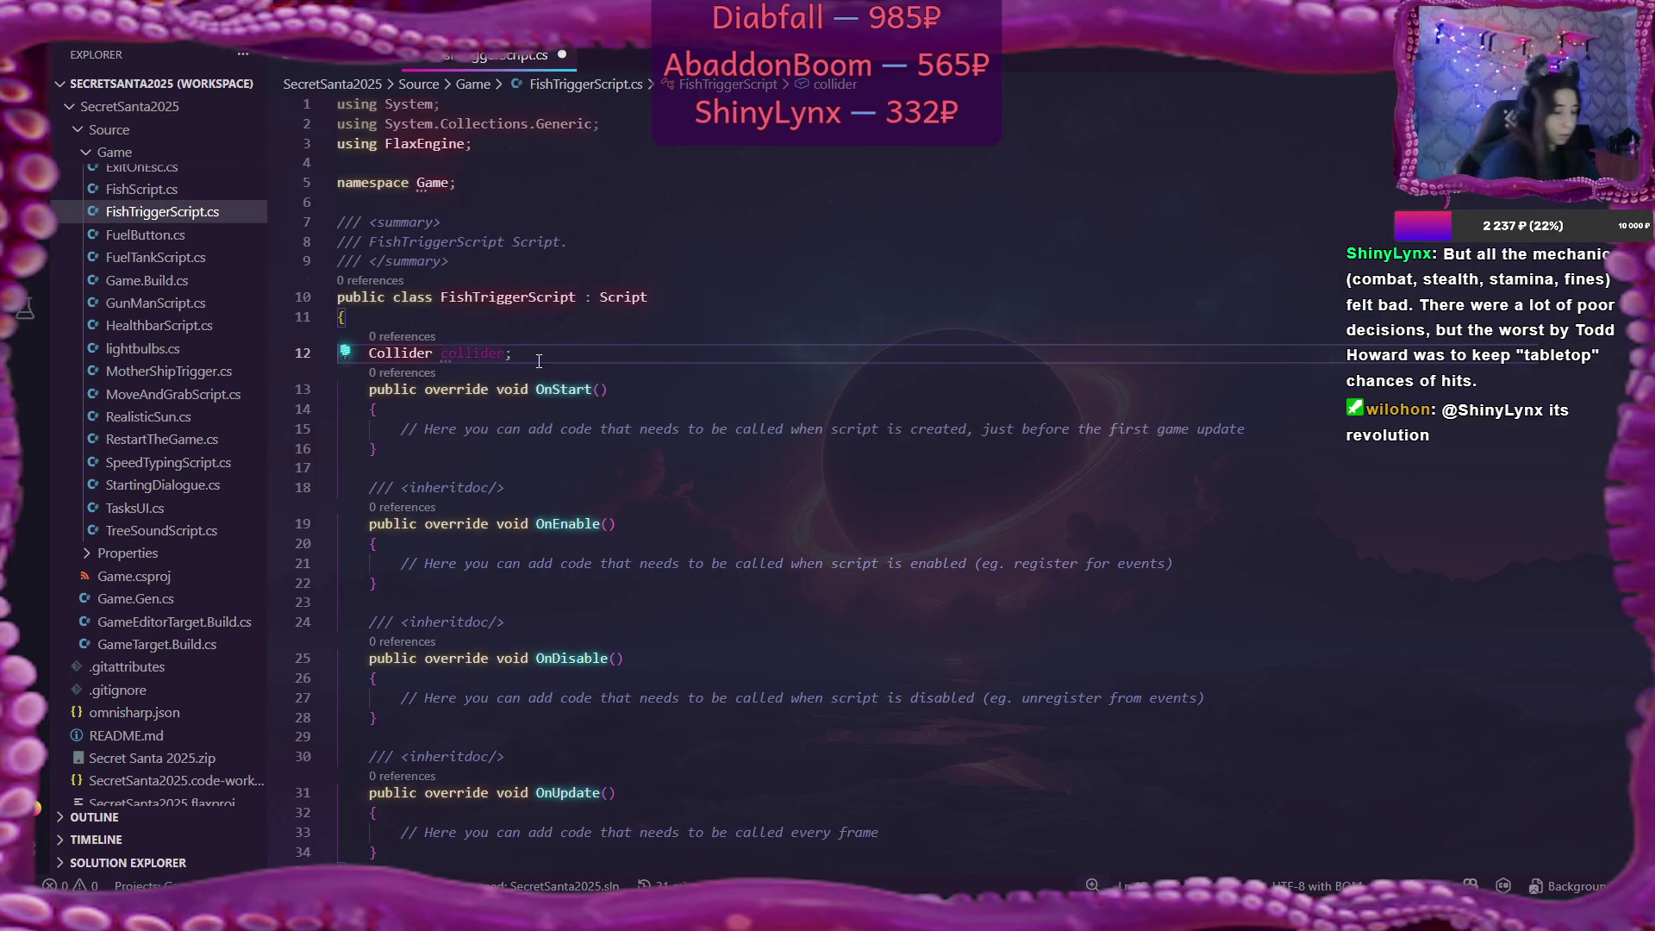
pyautogui.write('Th')
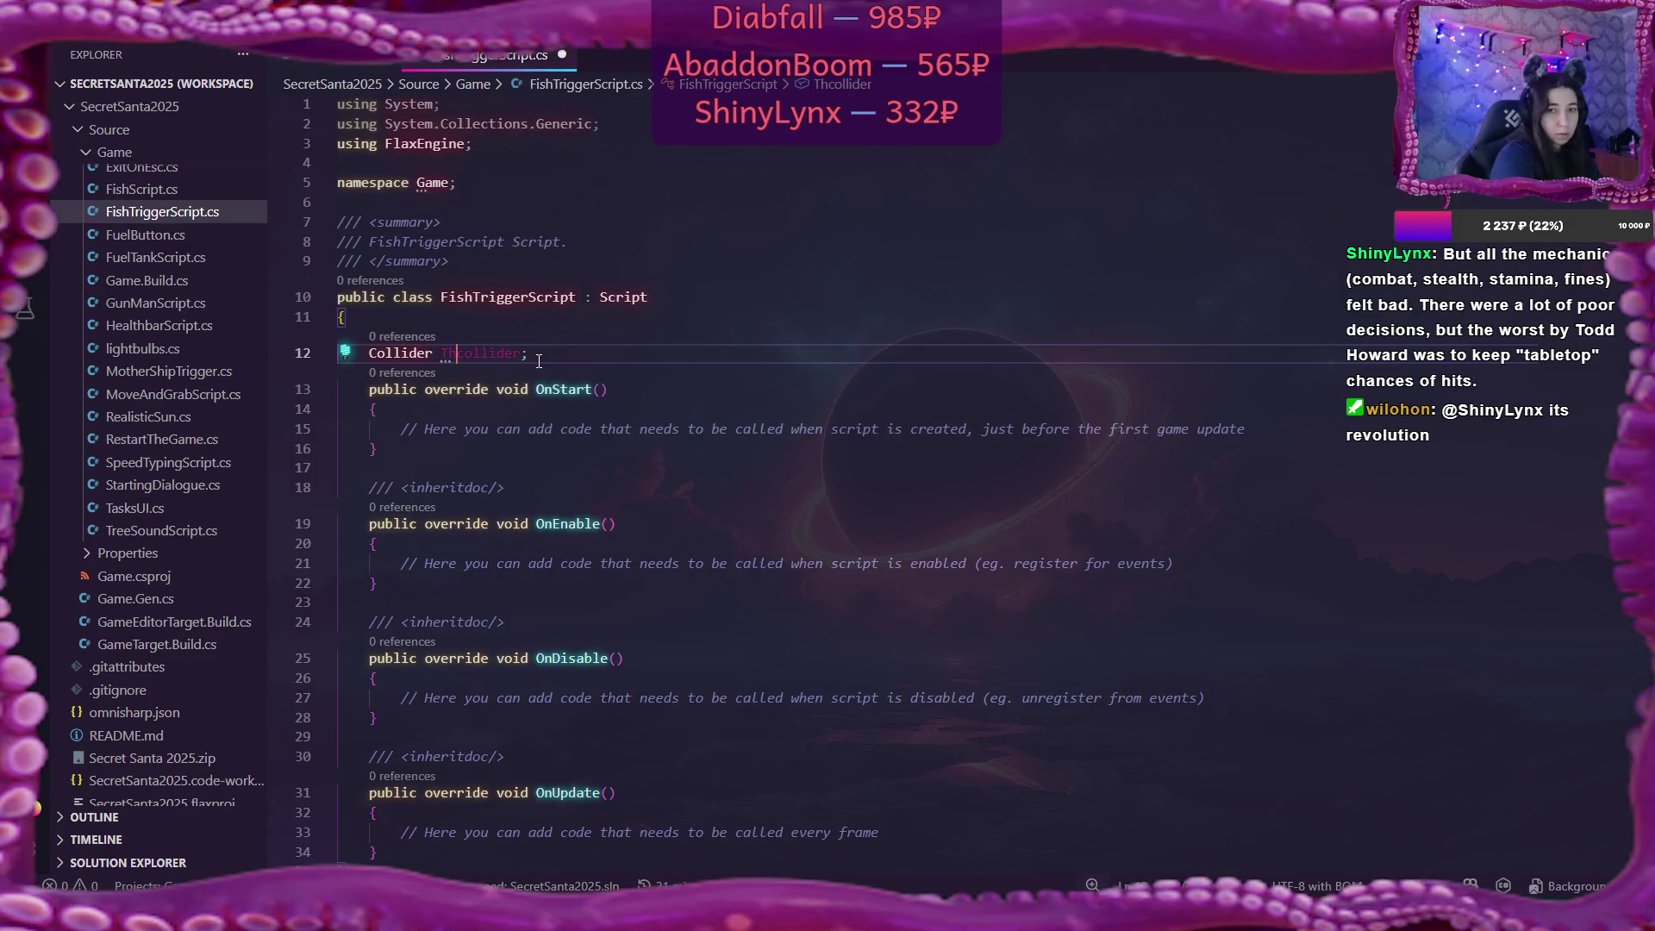
pyautogui.press('Delete')
pyautogui.press('Delete')
pyautogui.press('Delete')
pyautogui.press('Delete')
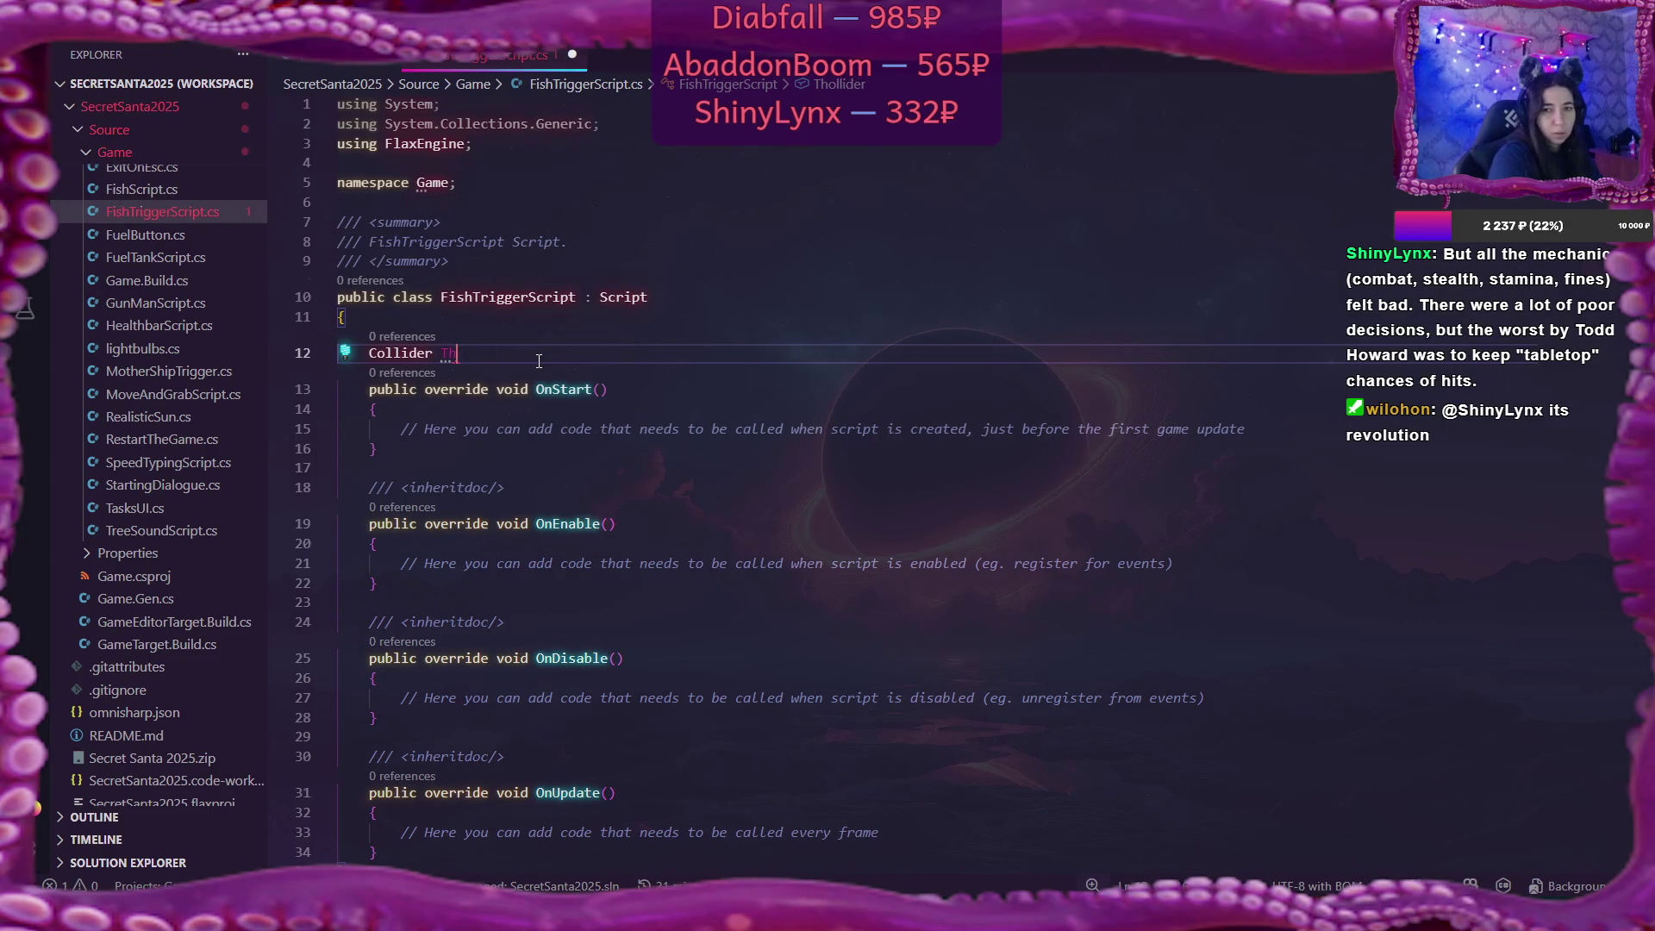
pyautogui.hotkey('ctrl', 'BackSpace')
pyautogui.hotkey('ctrl', 'BackSpace')
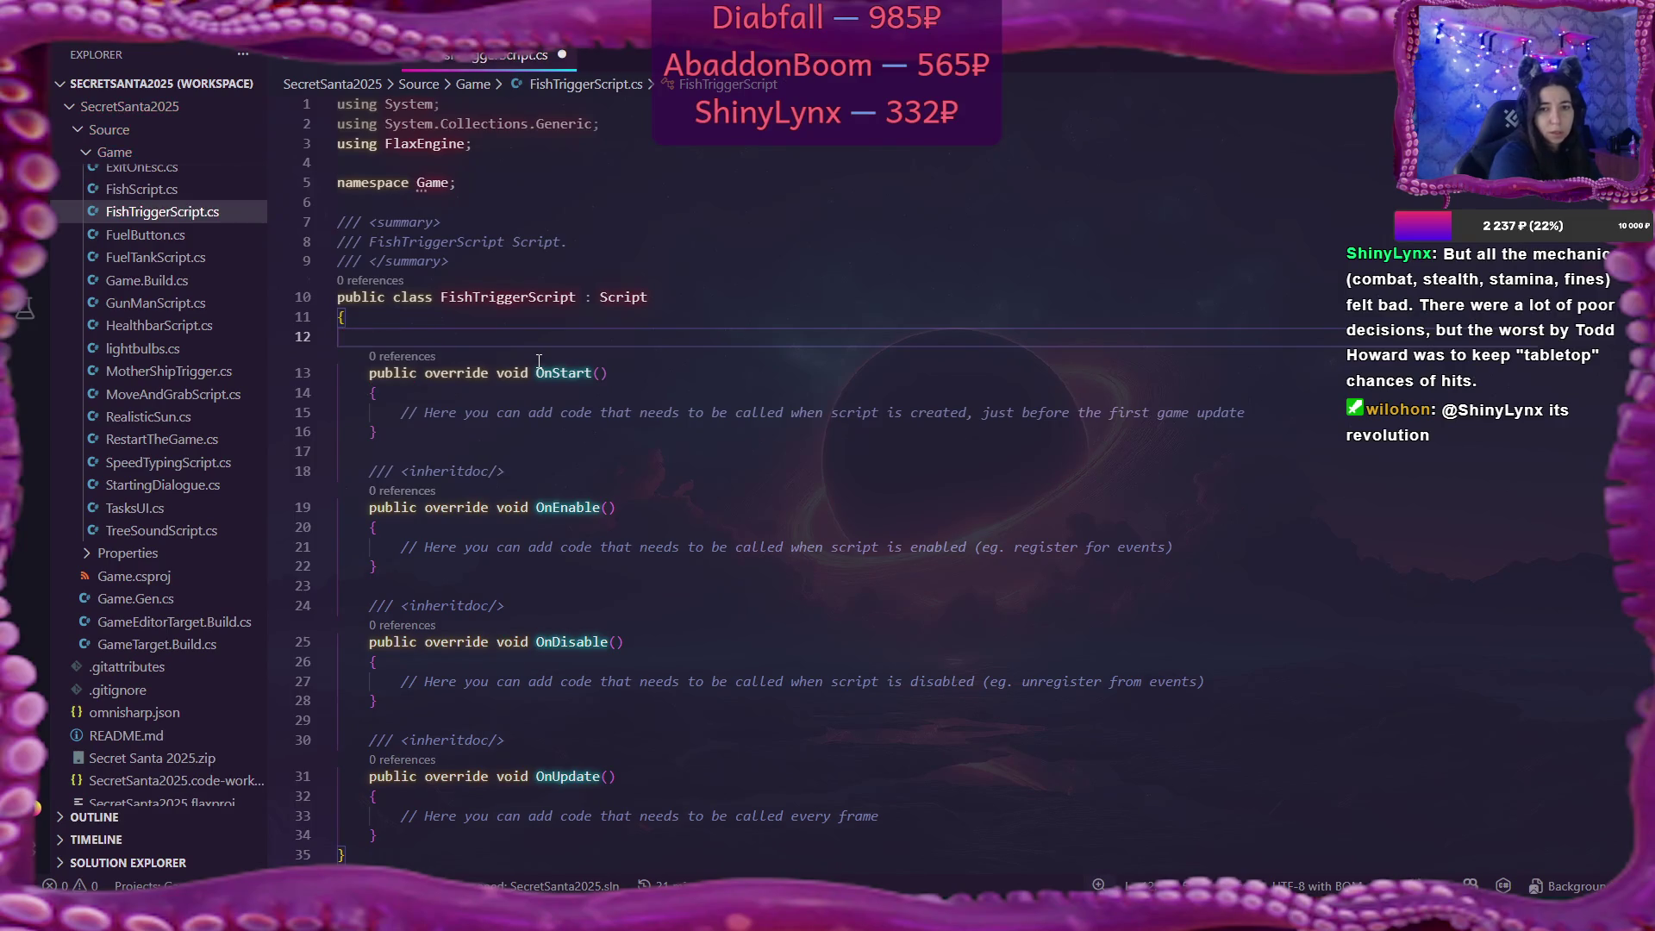
pyautogui.moveTo(402, 412); pyautogui.dragTo(1251, 413)
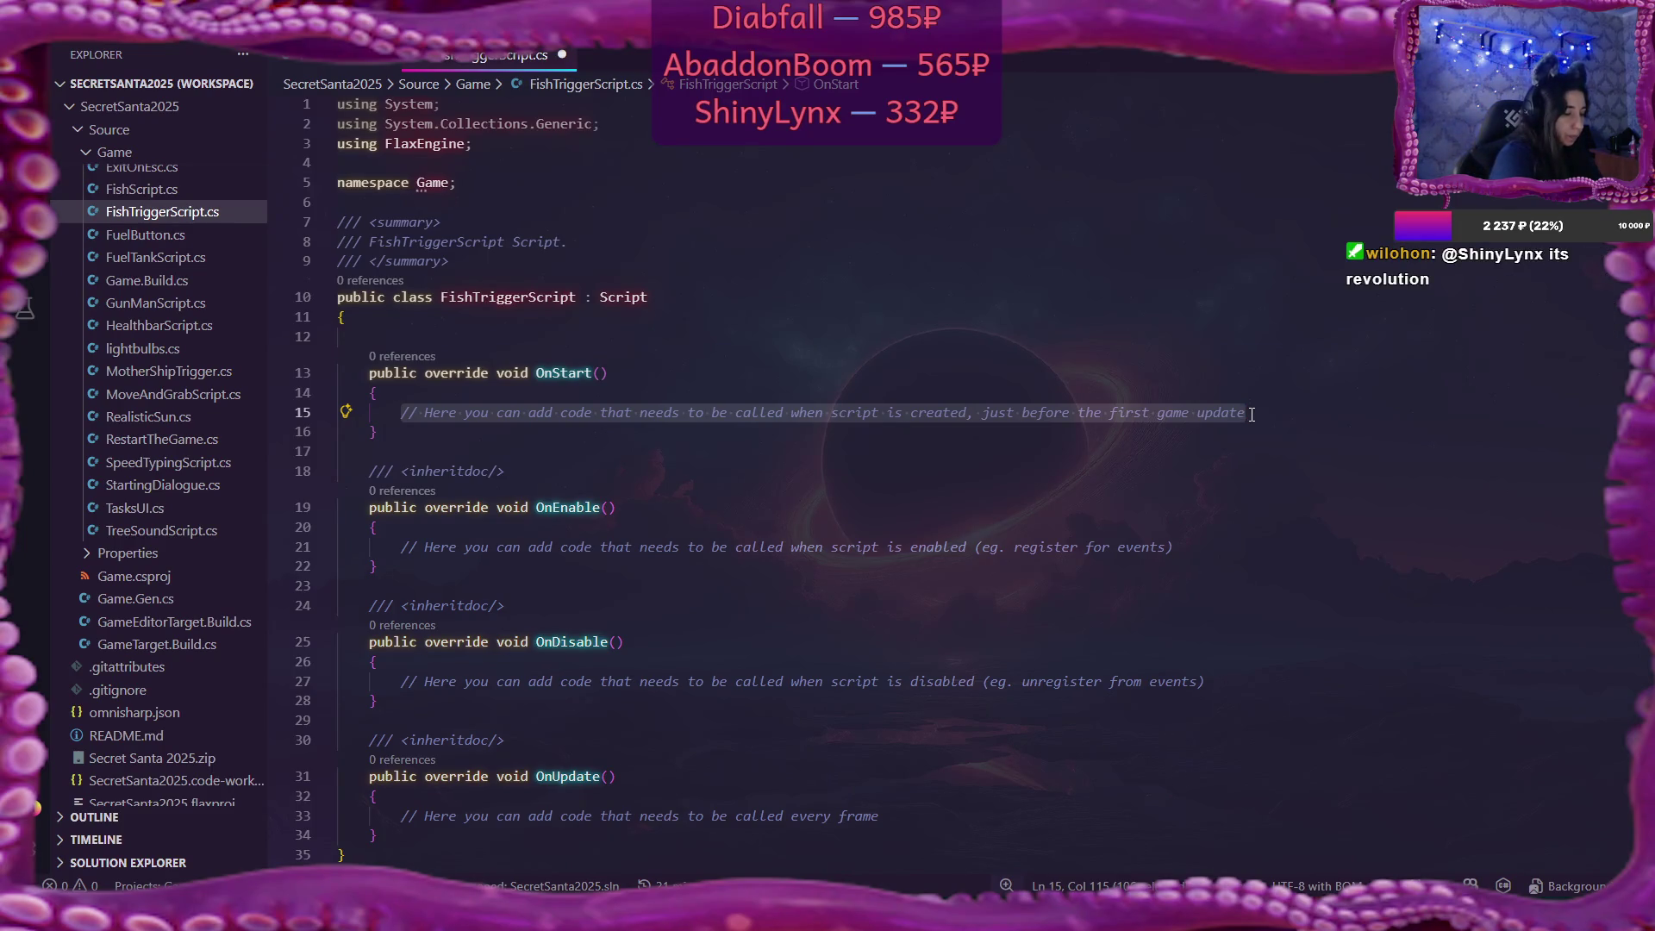
# Replace OnStart's comment with Actor.As<Collider>().TriggerExit += SpawnTheFish;.
pyautogui.write('Actor.As<')
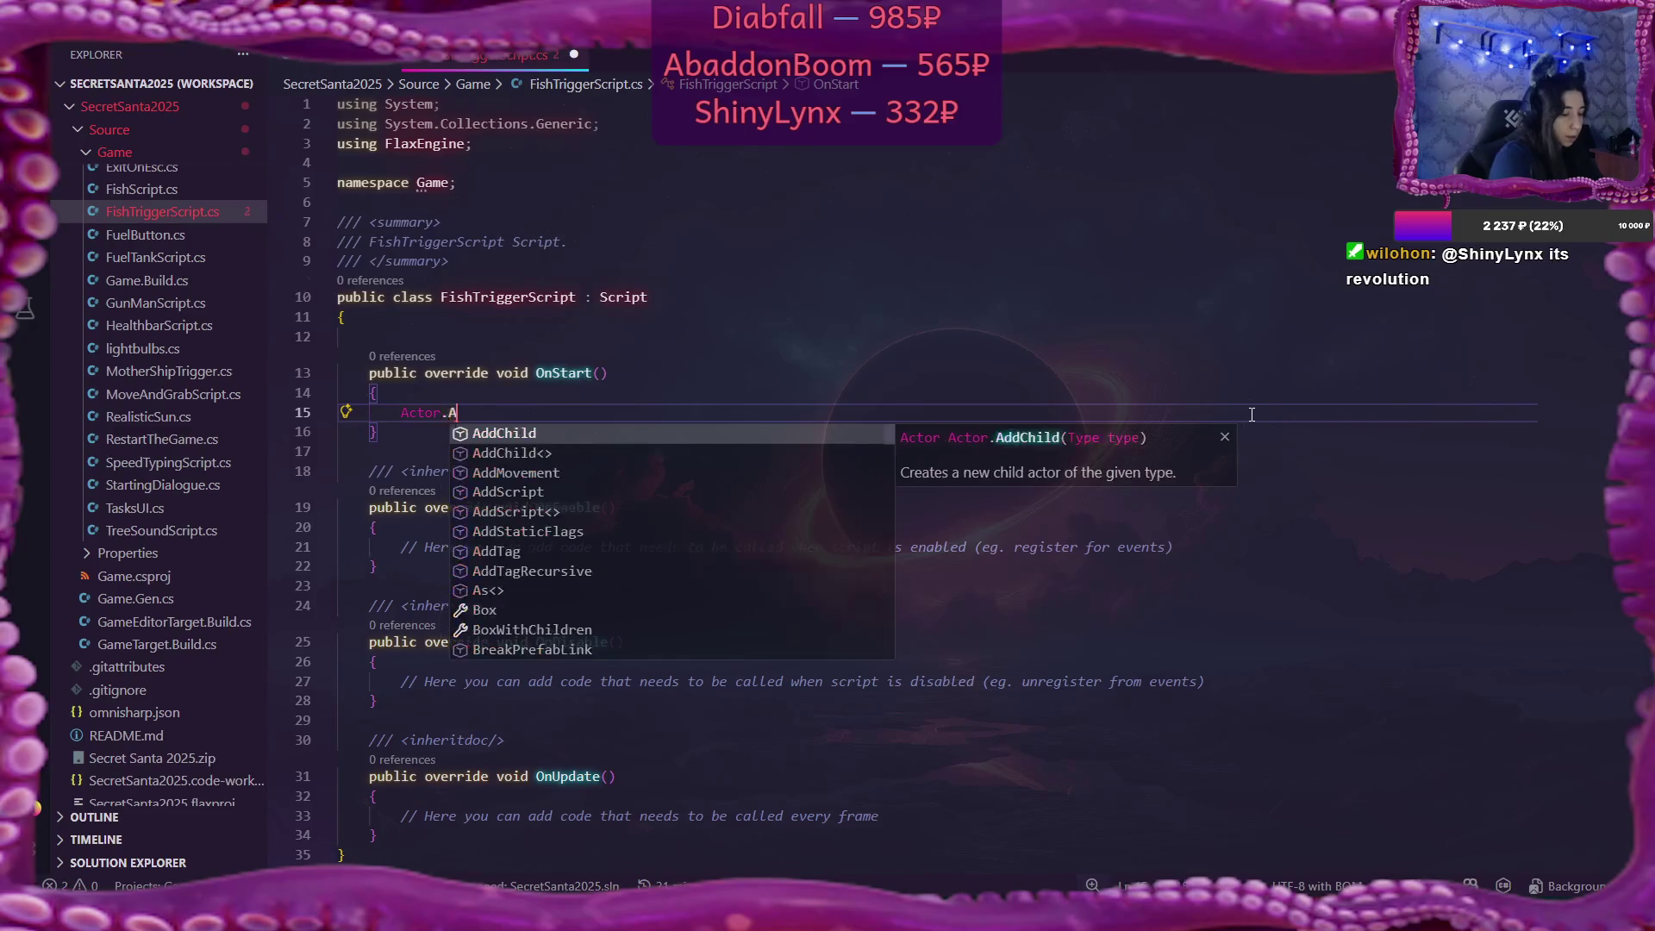
pyautogui.write('Coll')
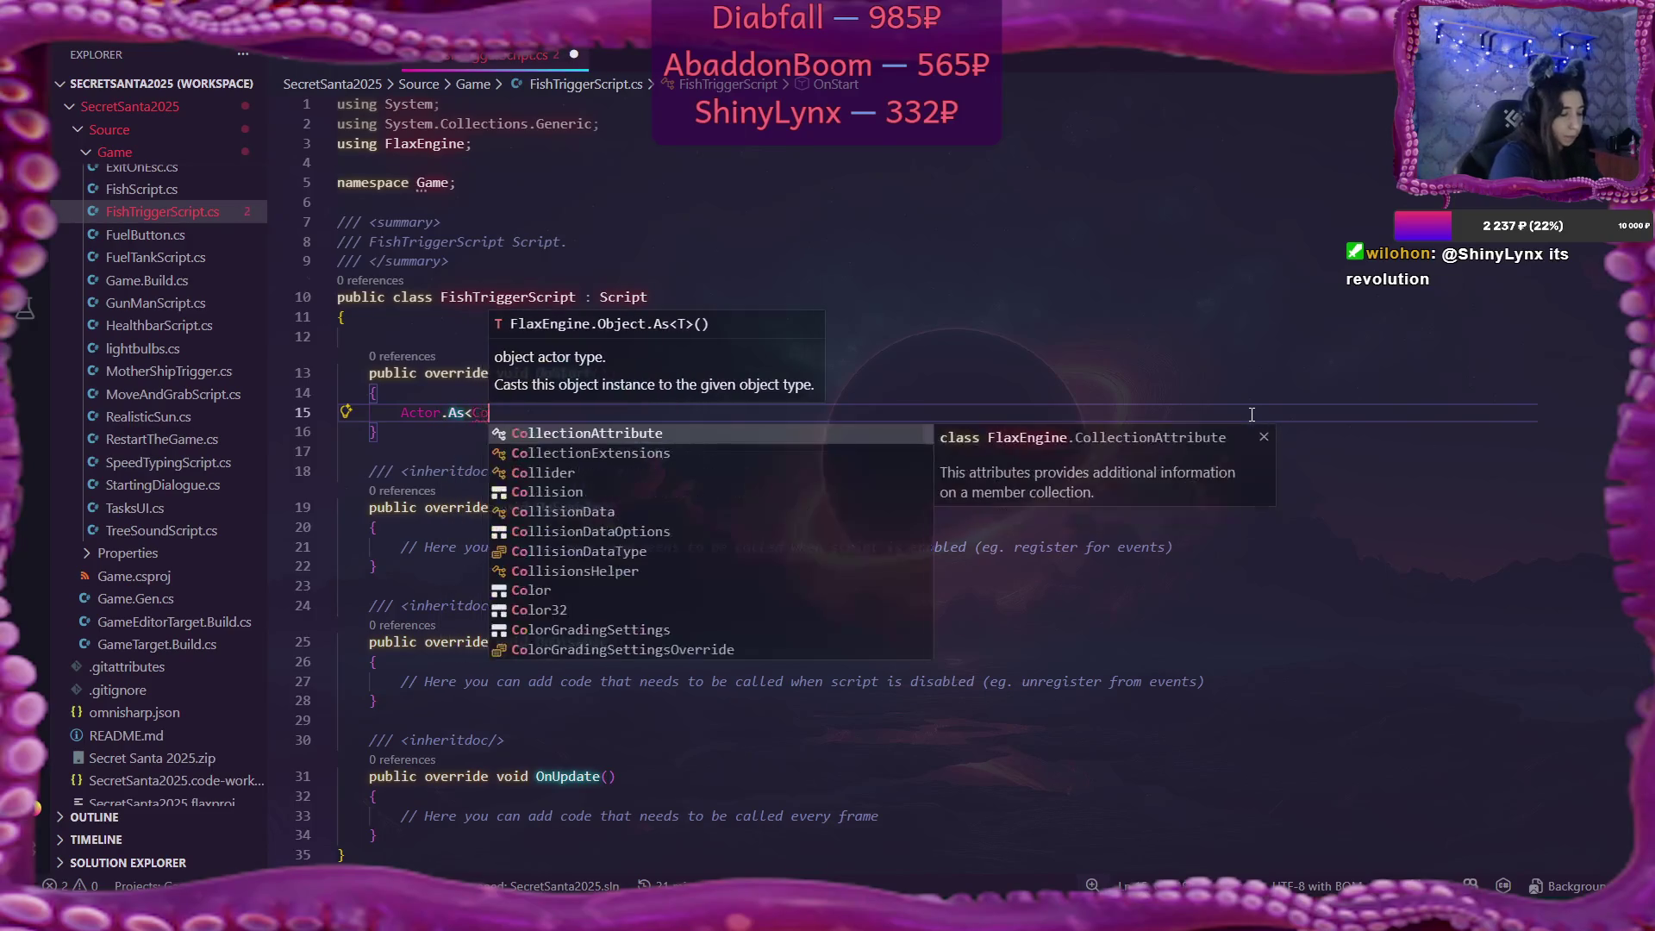
pyautogui.press('Down')
pyautogui.press('Down')
pyautogui.press('Return')
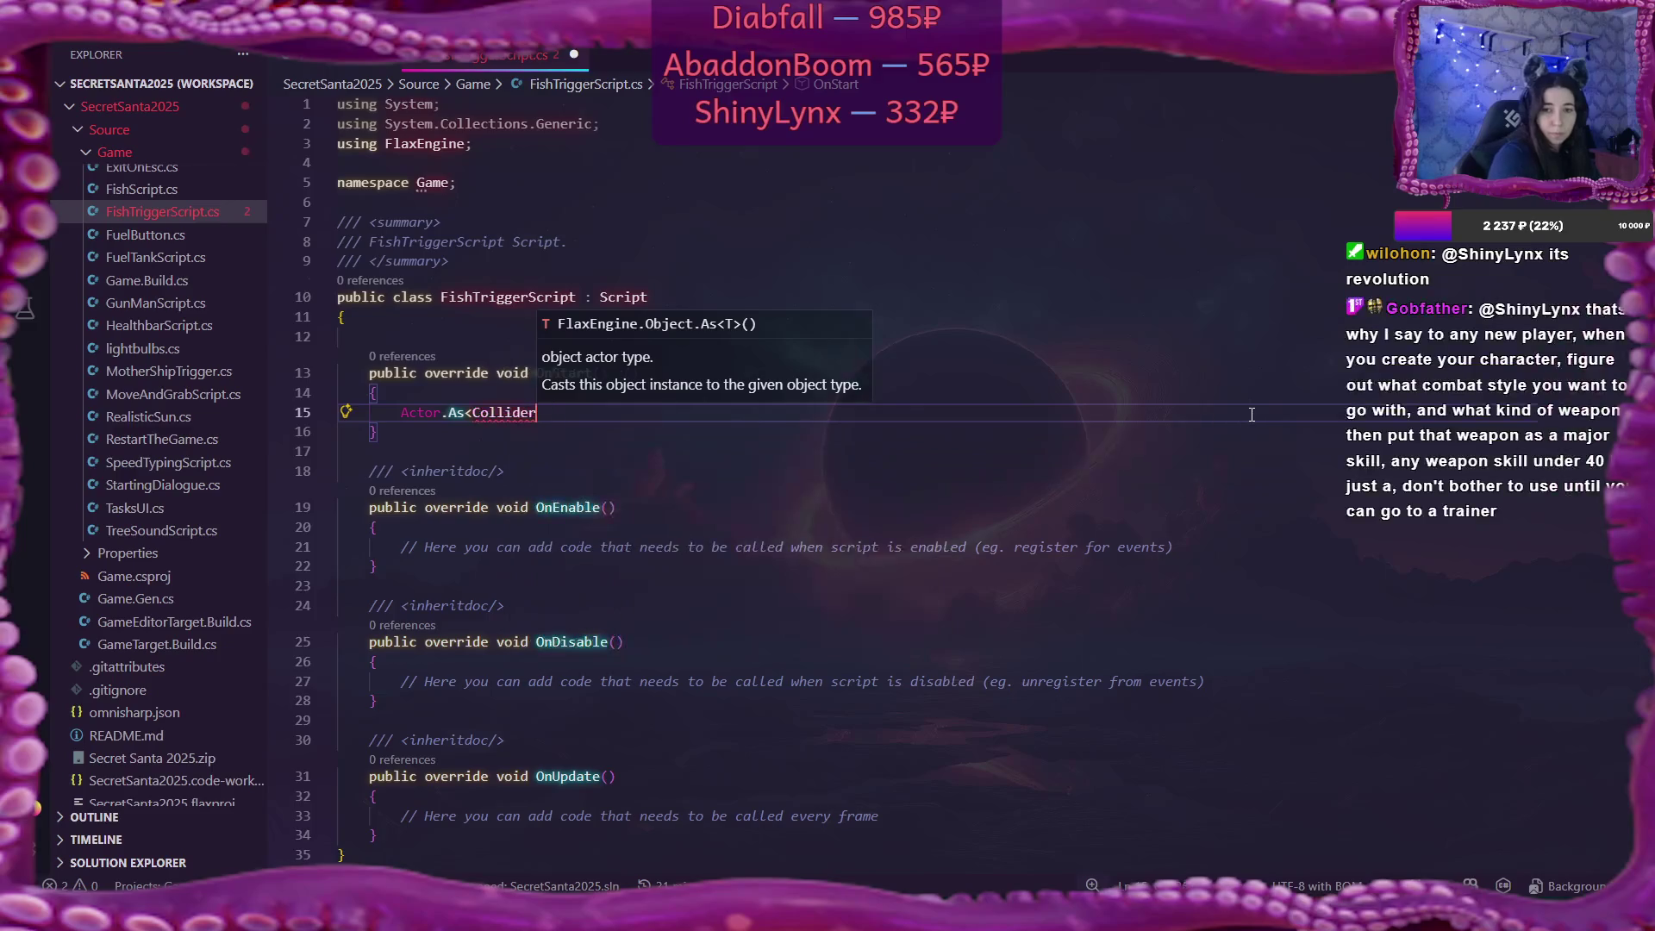
pyautogui.write('>().T')
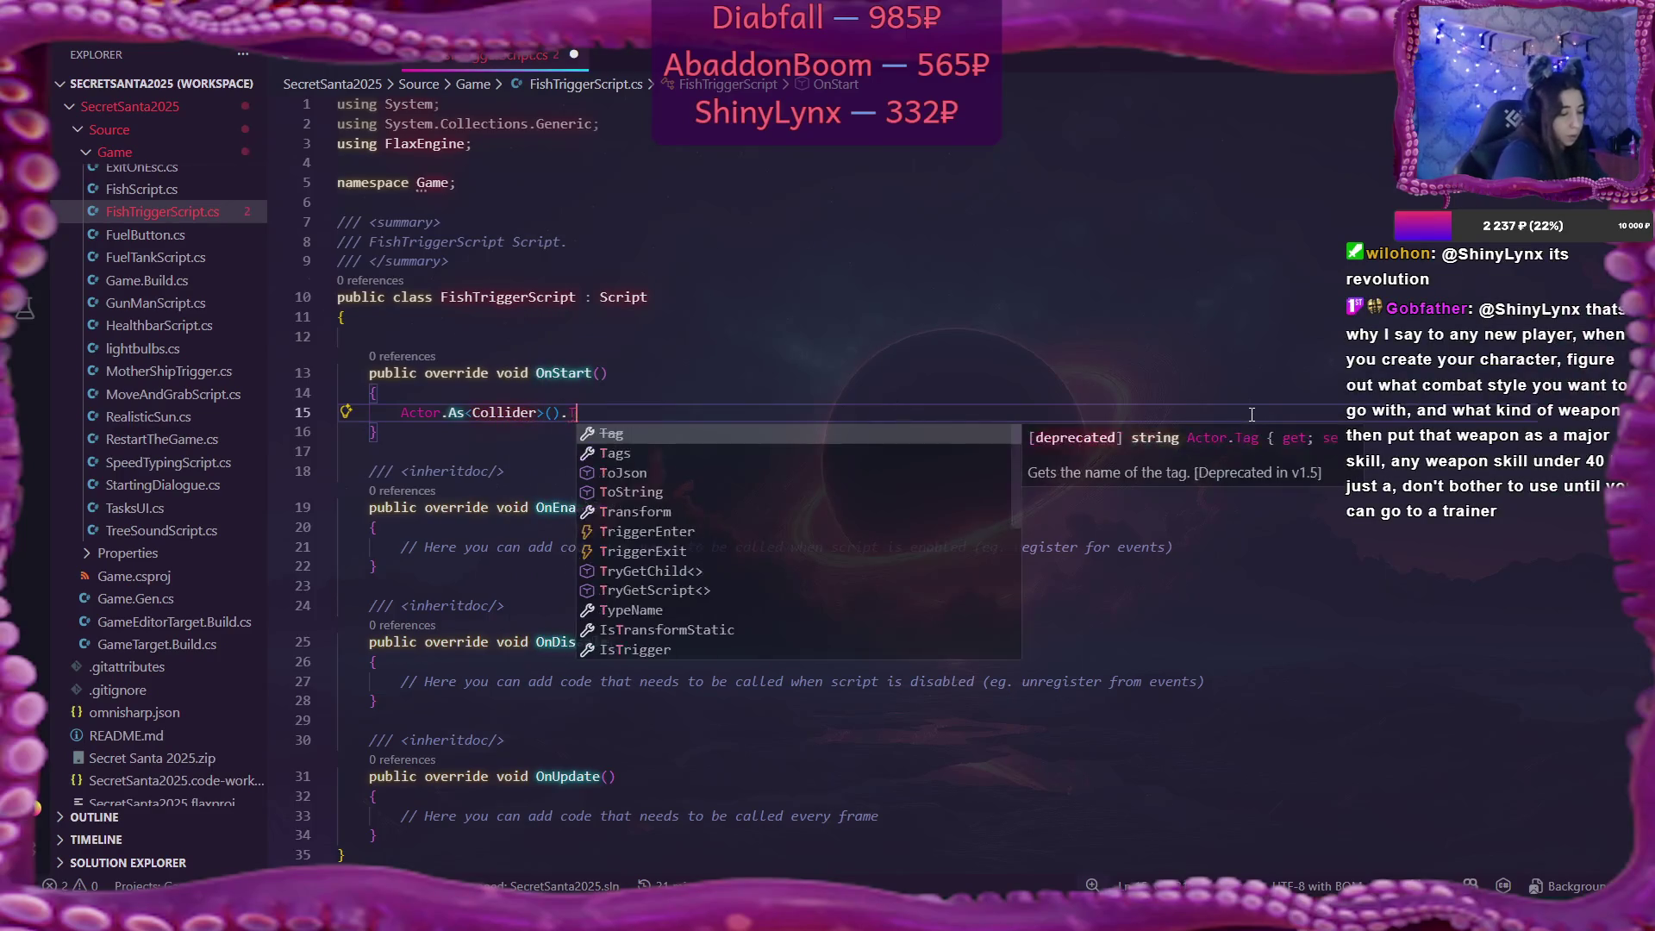
pyautogui.write('ri')
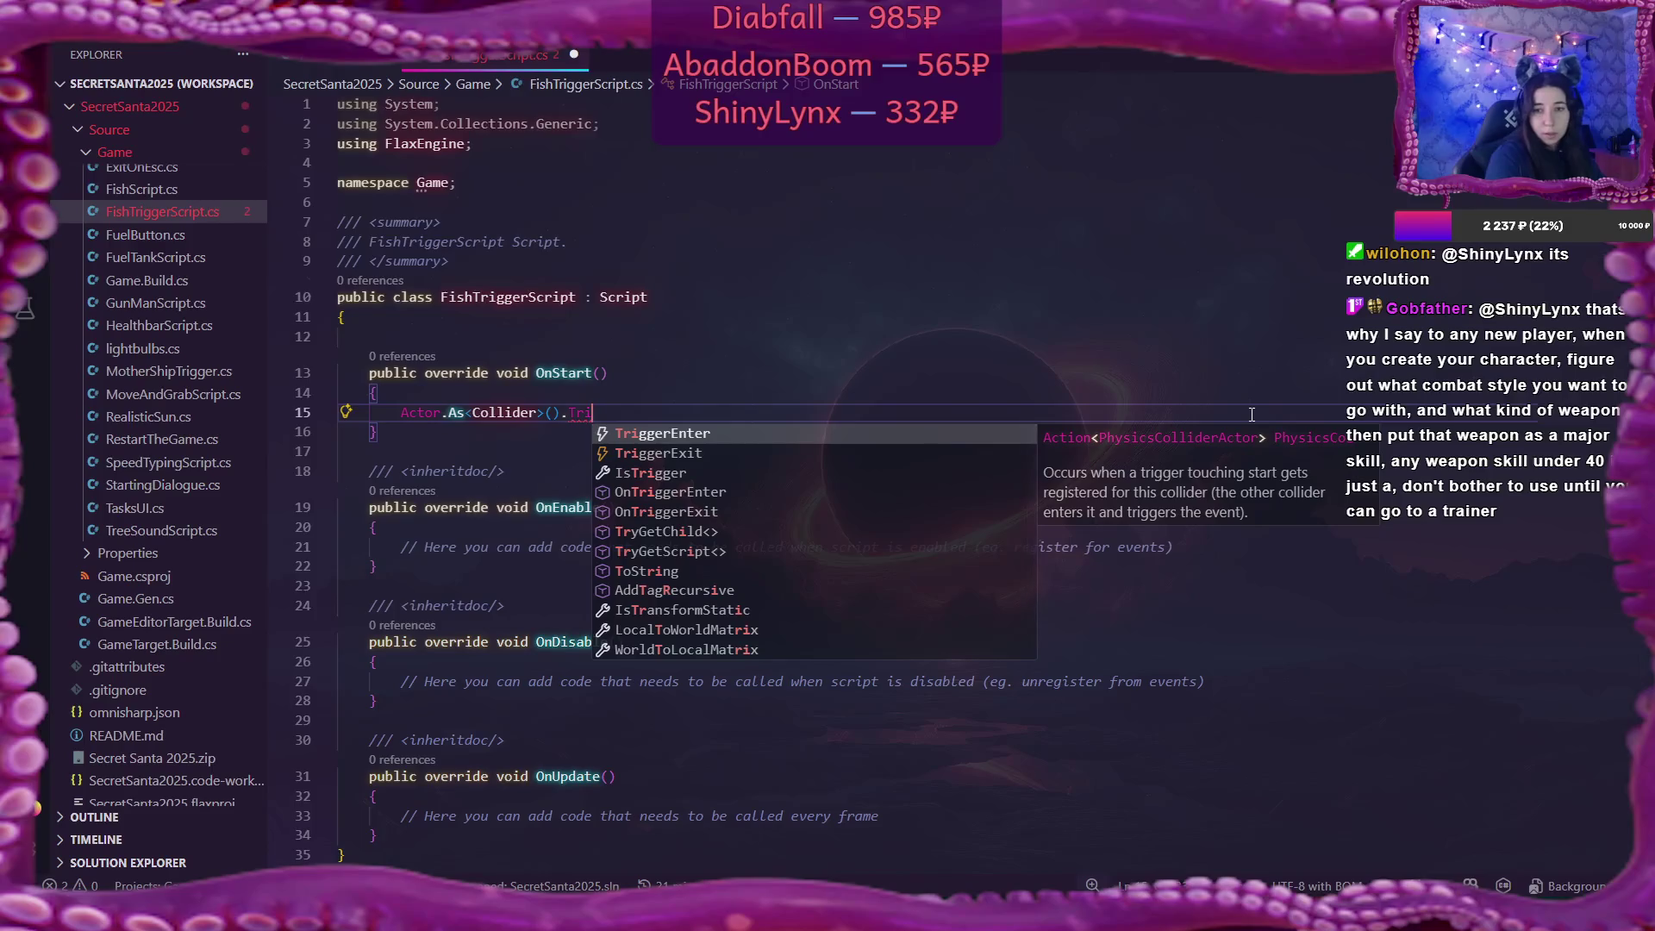
pyautogui.press('Down')
pyautogui.press('Return')
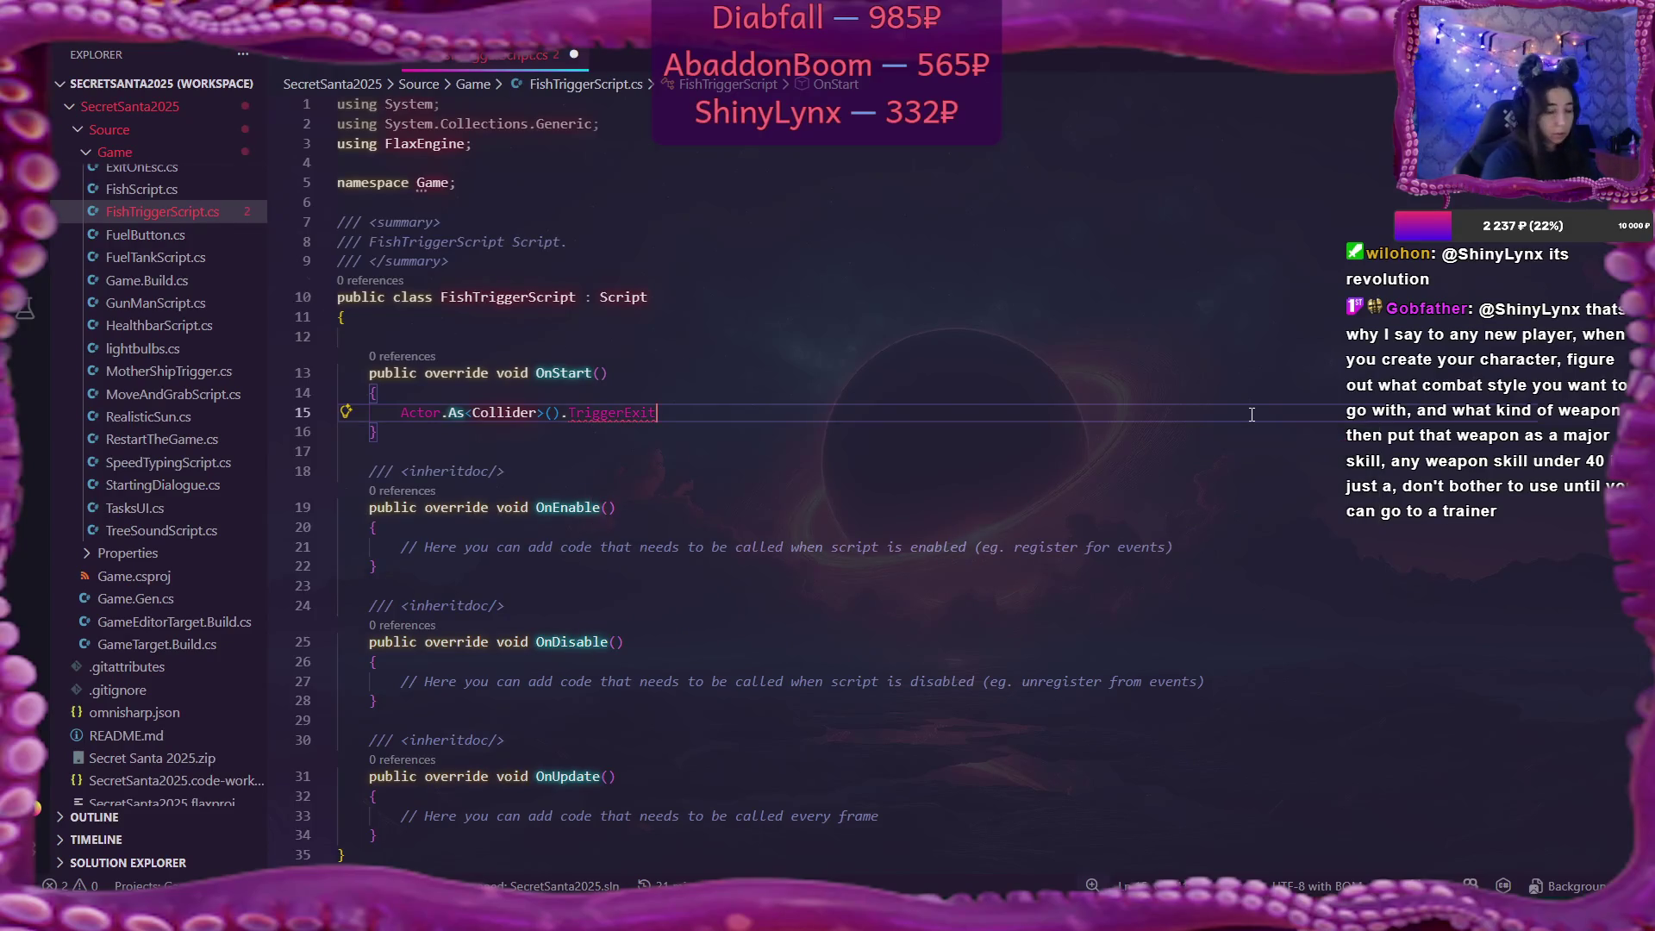
pyautogui.write(' += ')
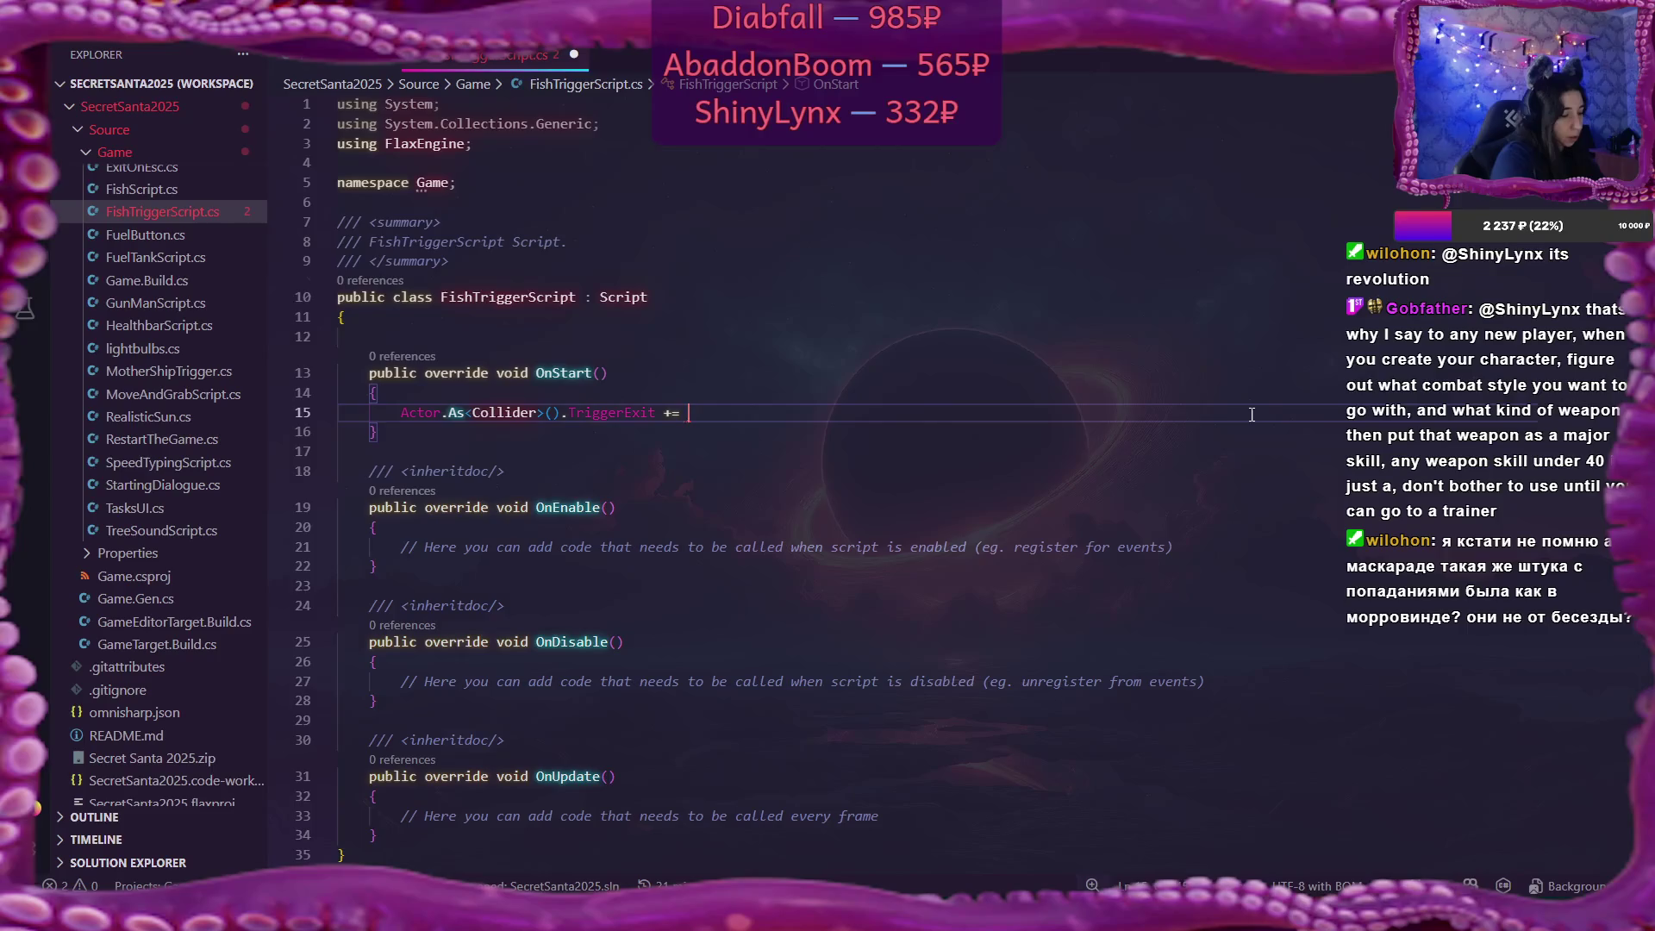
pyautogui.write('Spawn')
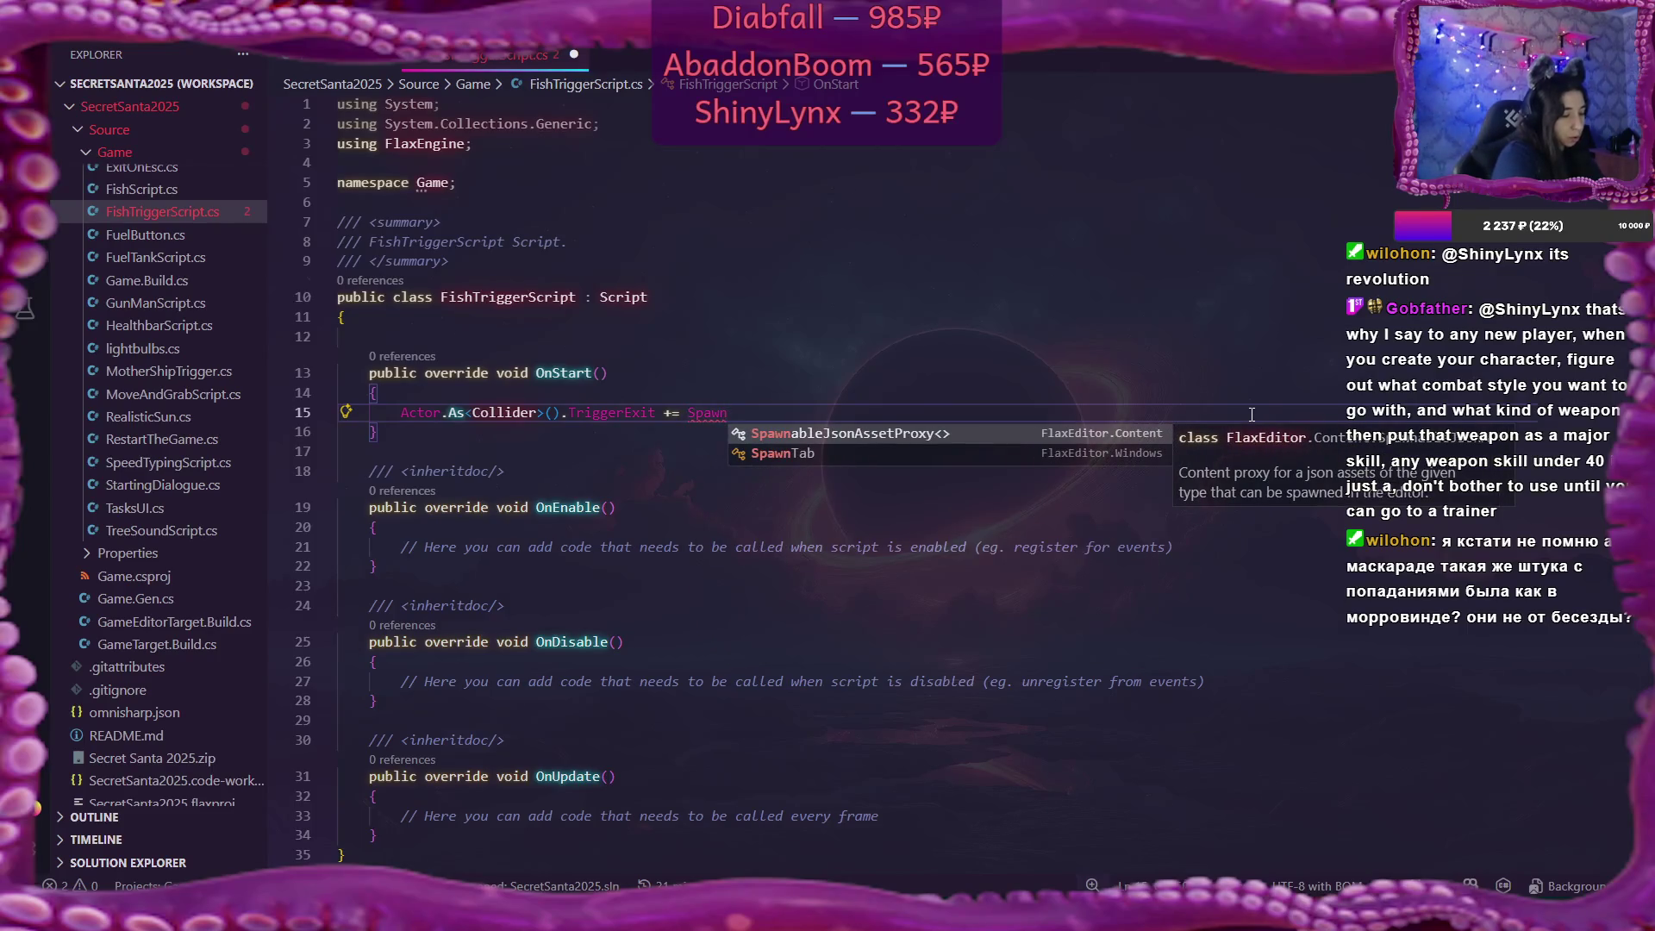
pyautogui.write('TheFish')
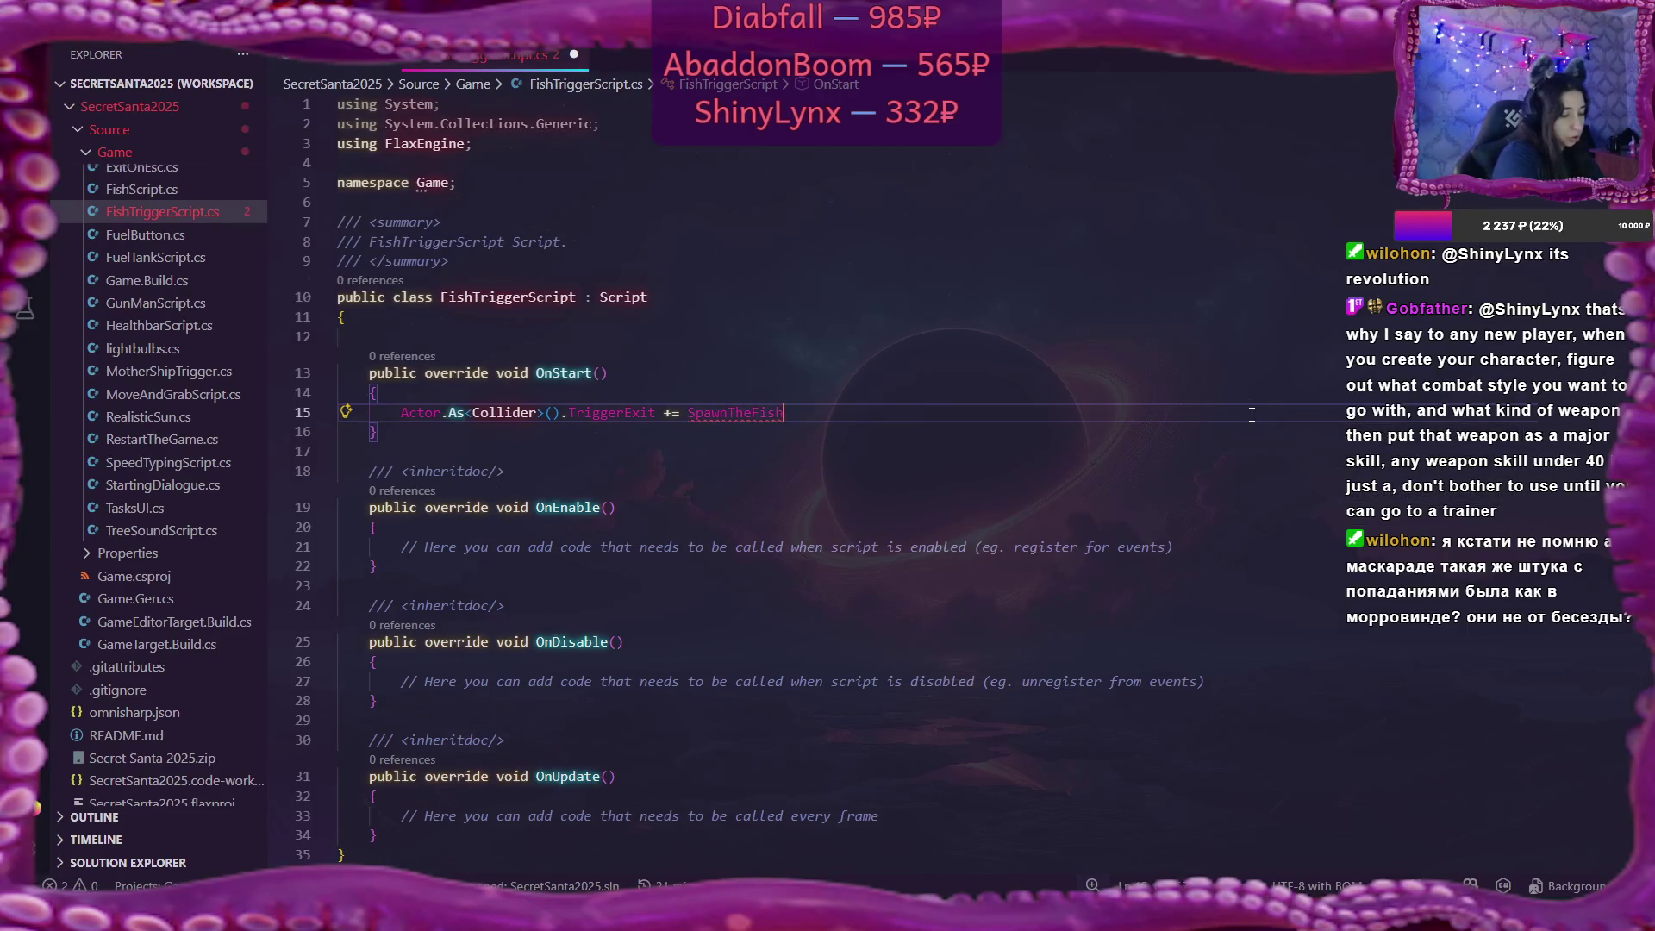
pyautogui.write(';')
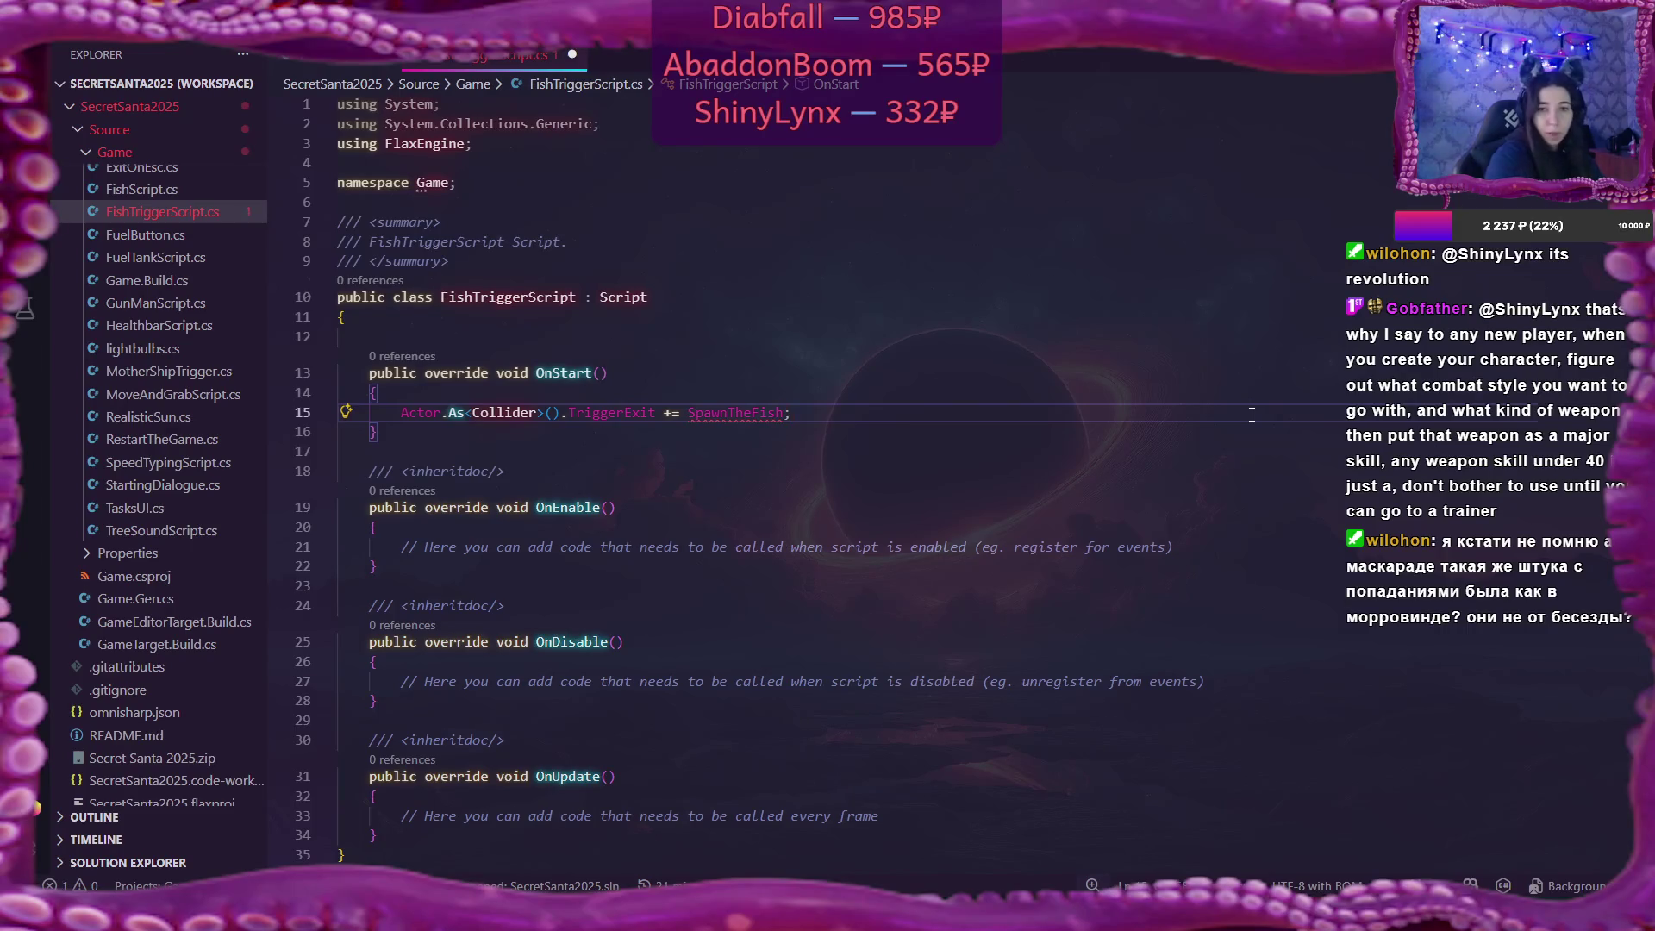
# Write public Prefab fishPrefab; on the empty line 12.
pyautogui.click(497, 336)
pyautogui.write('p')
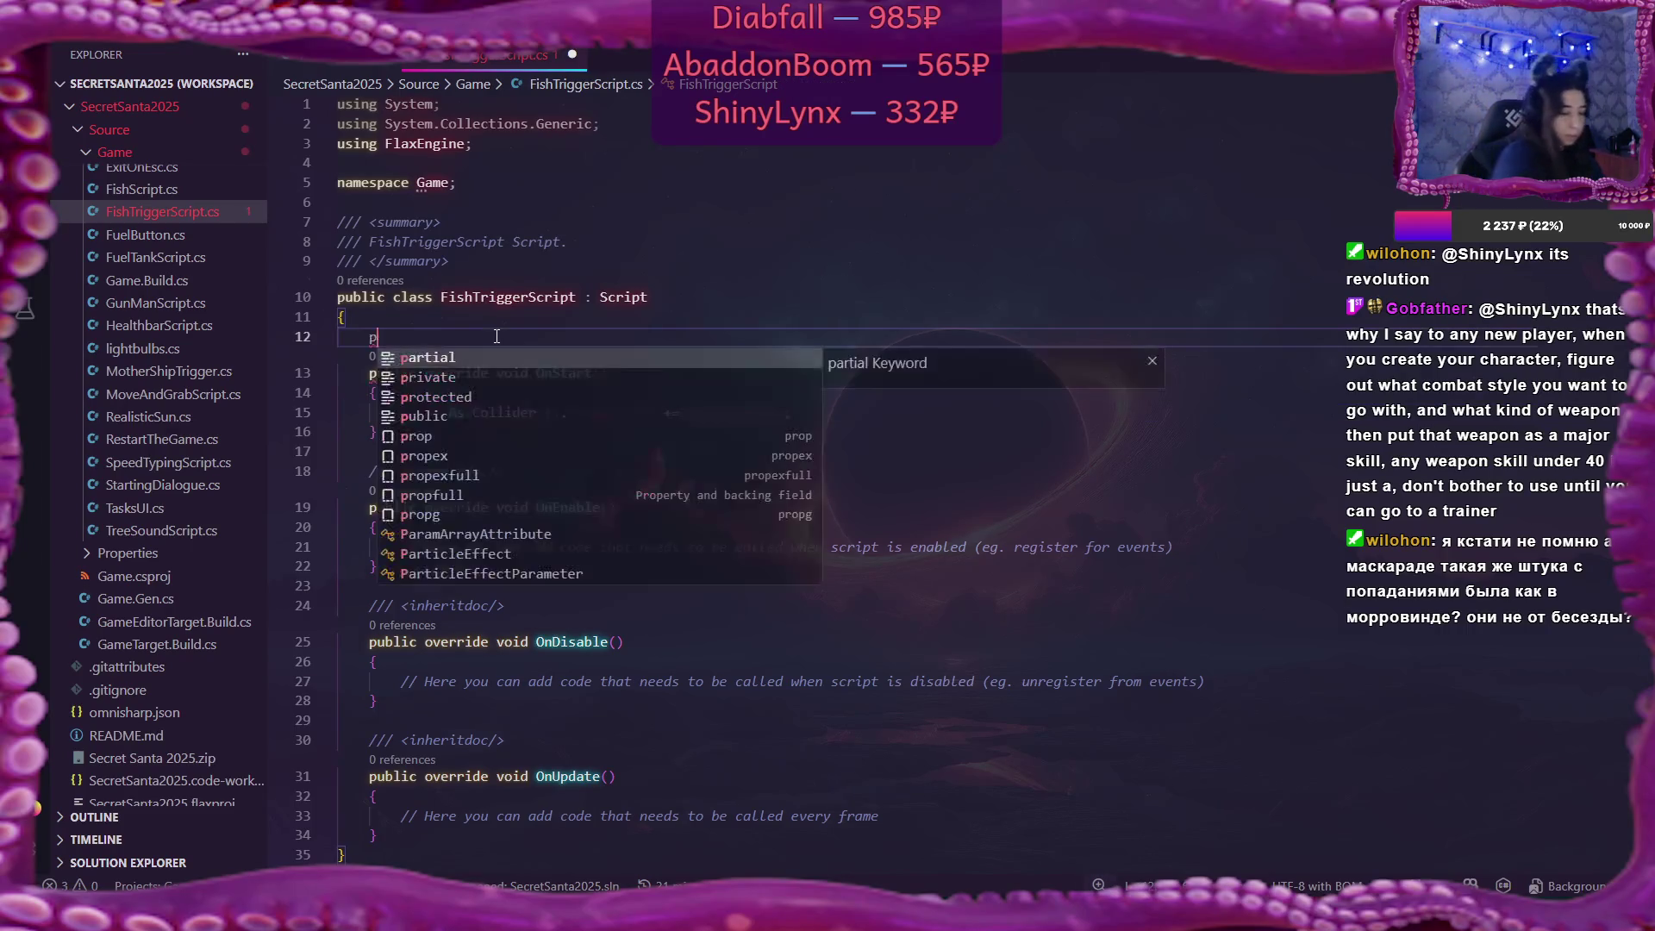
pyautogui.write('ublic ')
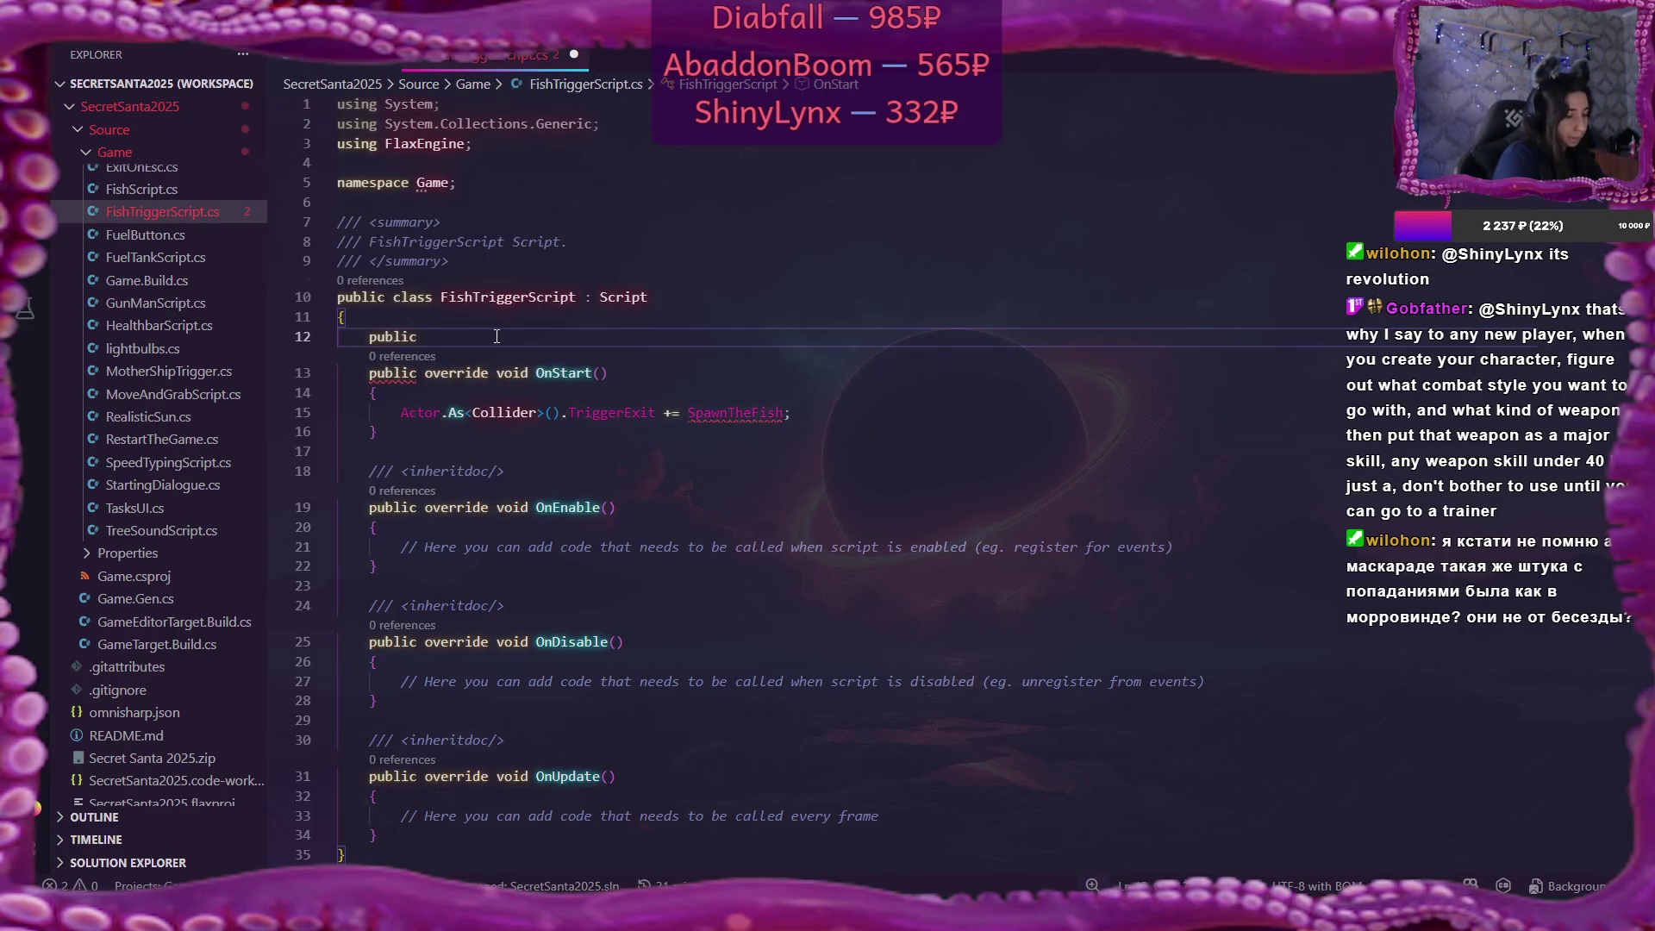
pyautogui.write('Prefab fi')
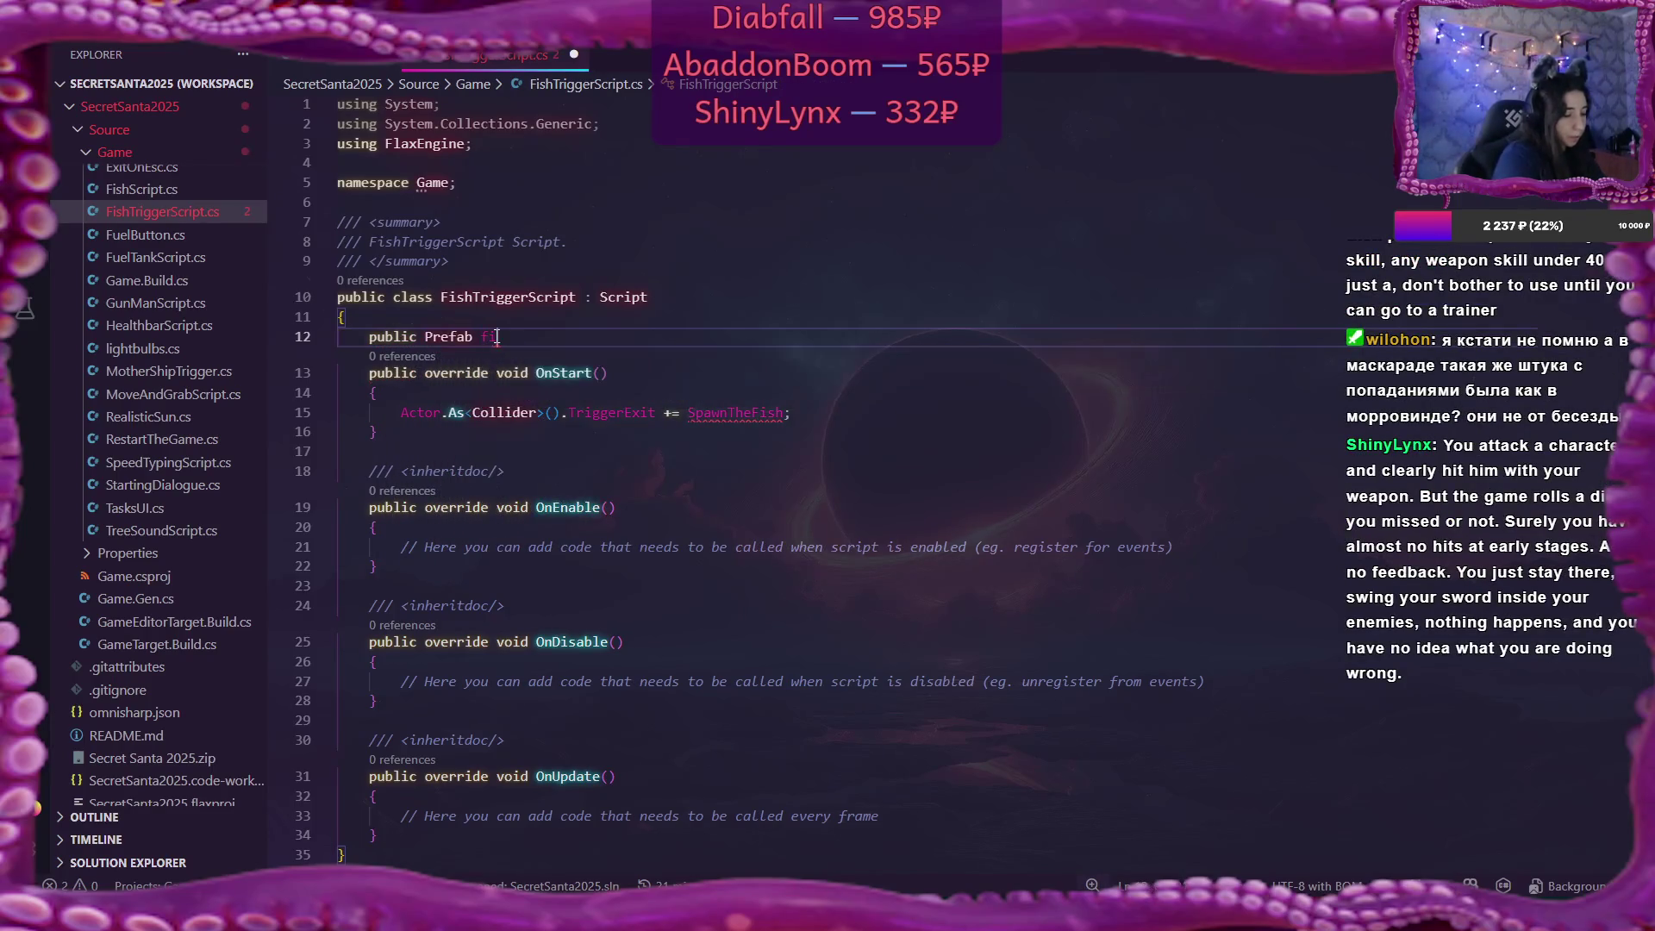
pyautogui.write('sh')
pyautogui.write('Prefab')
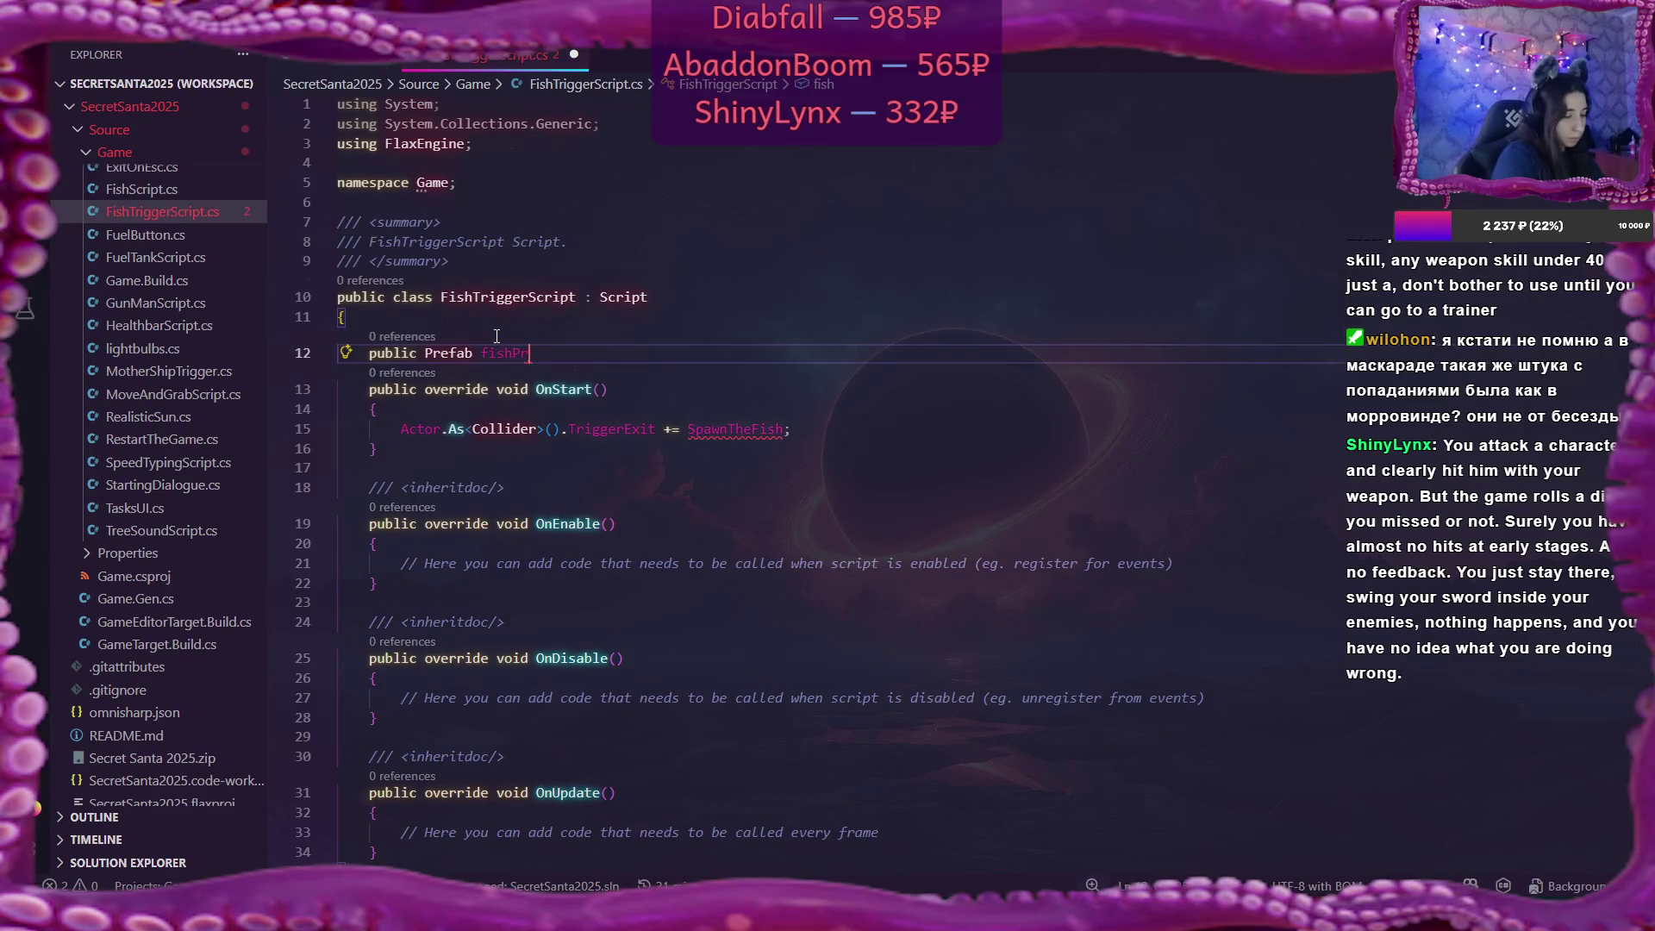
pyautogui.write(';')
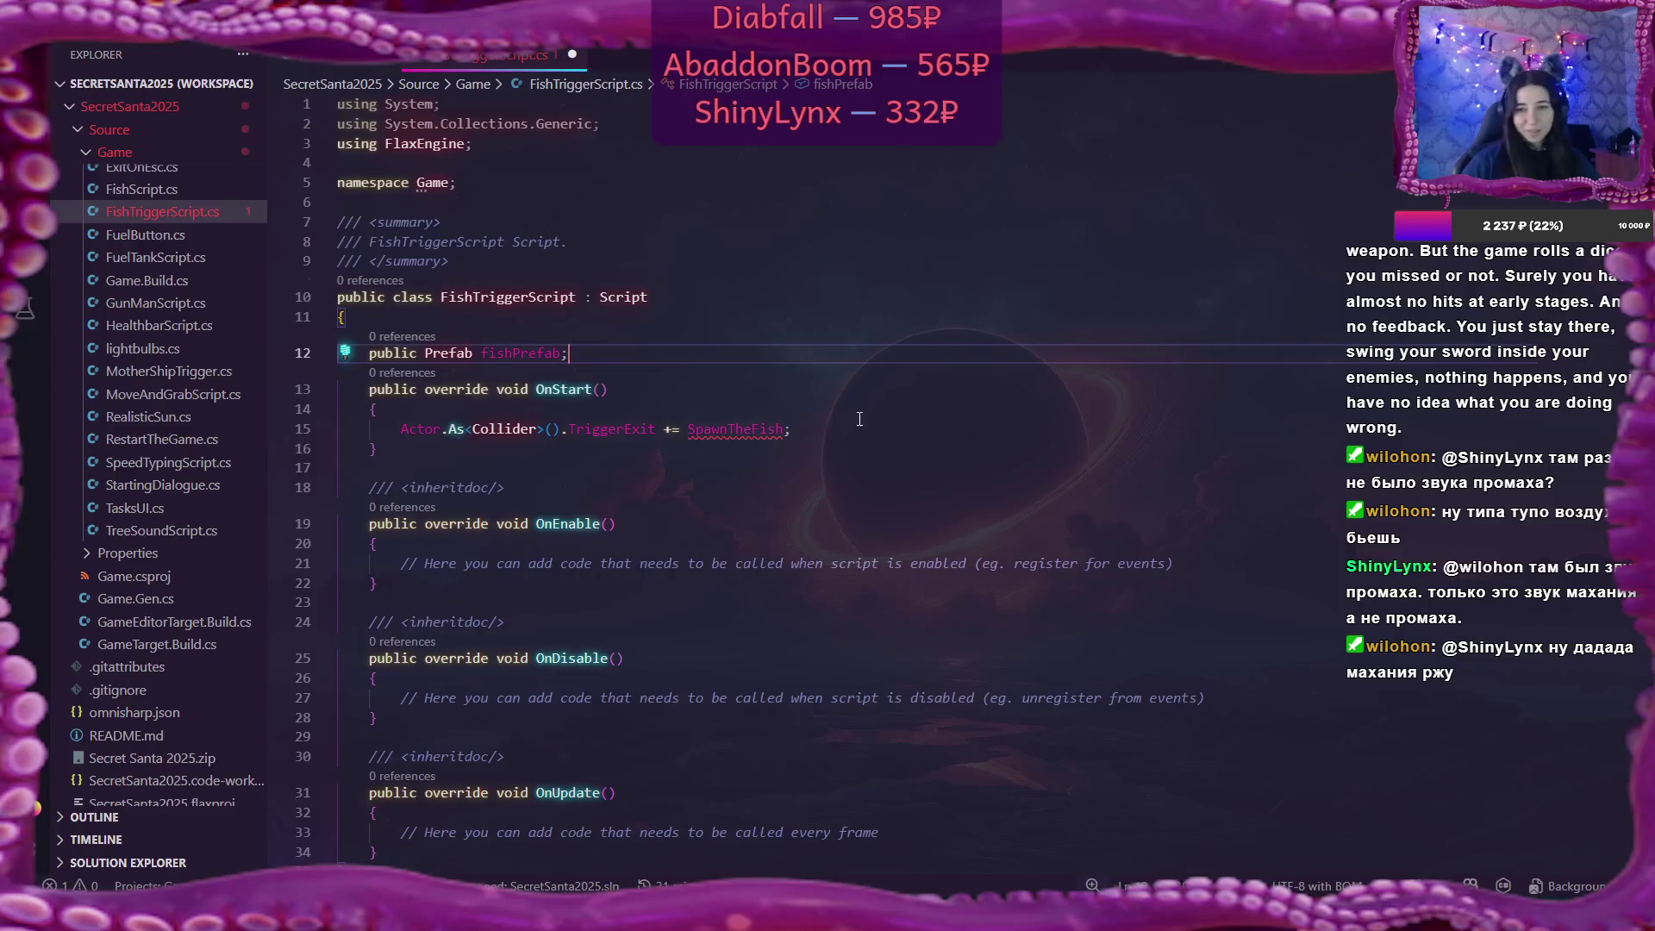
# Add an empty private void SpawnTheFish() method after OnUpdate.
pyautogui.doubleClick(757, 431)
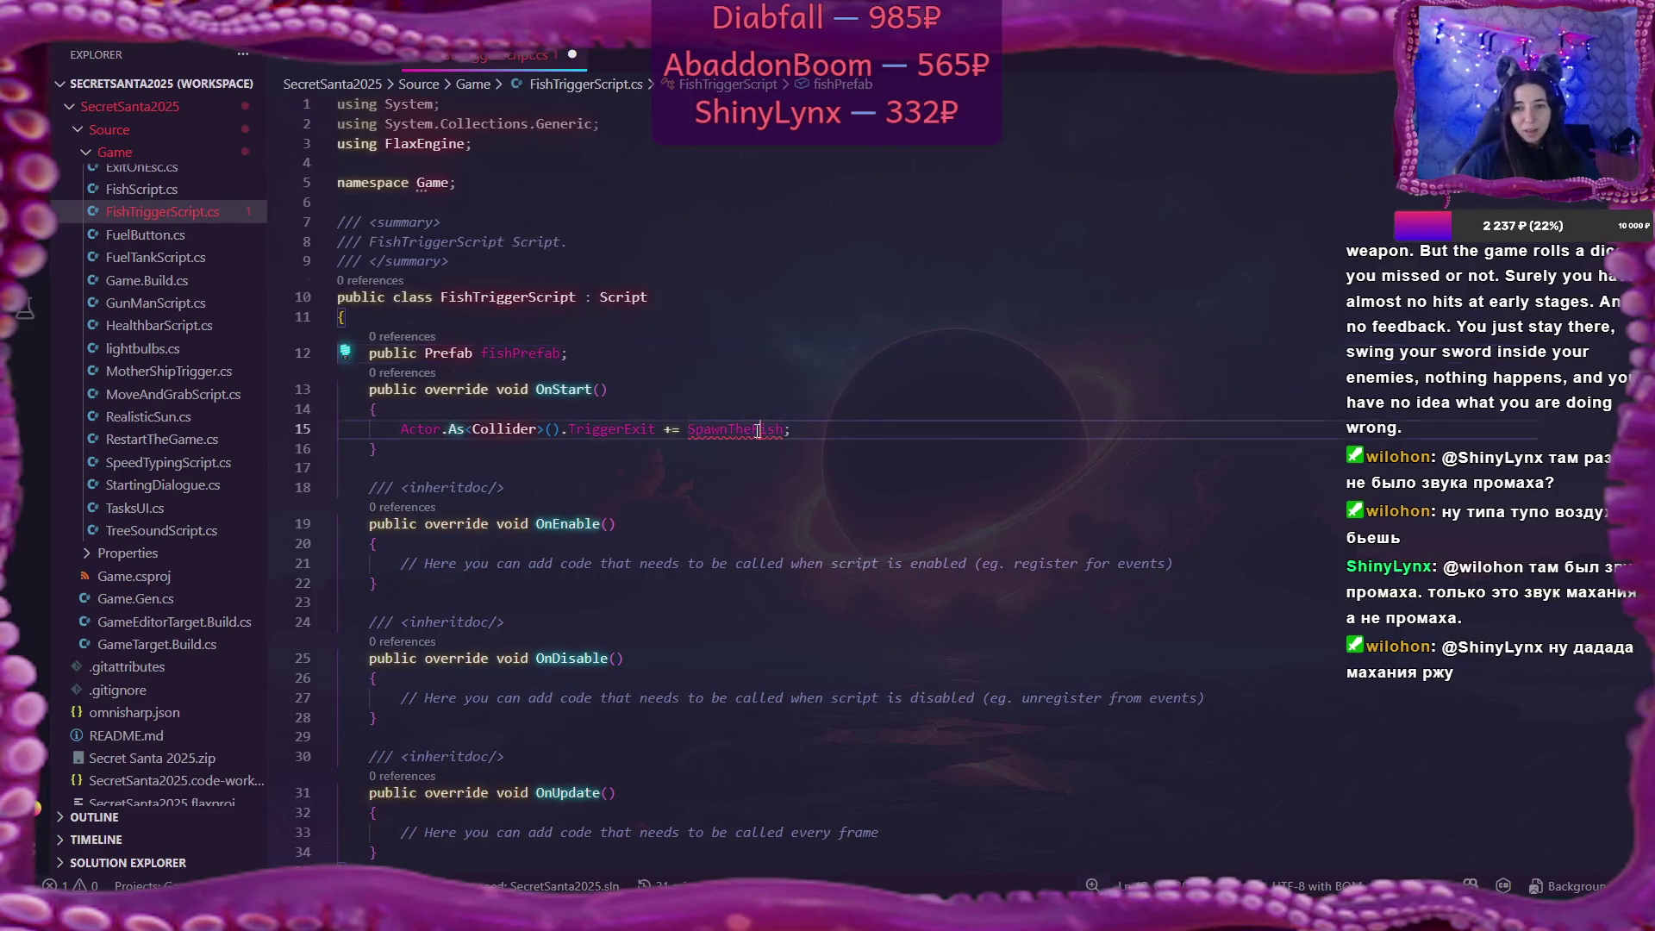
pyautogui.scroll(-3, 756, 431)
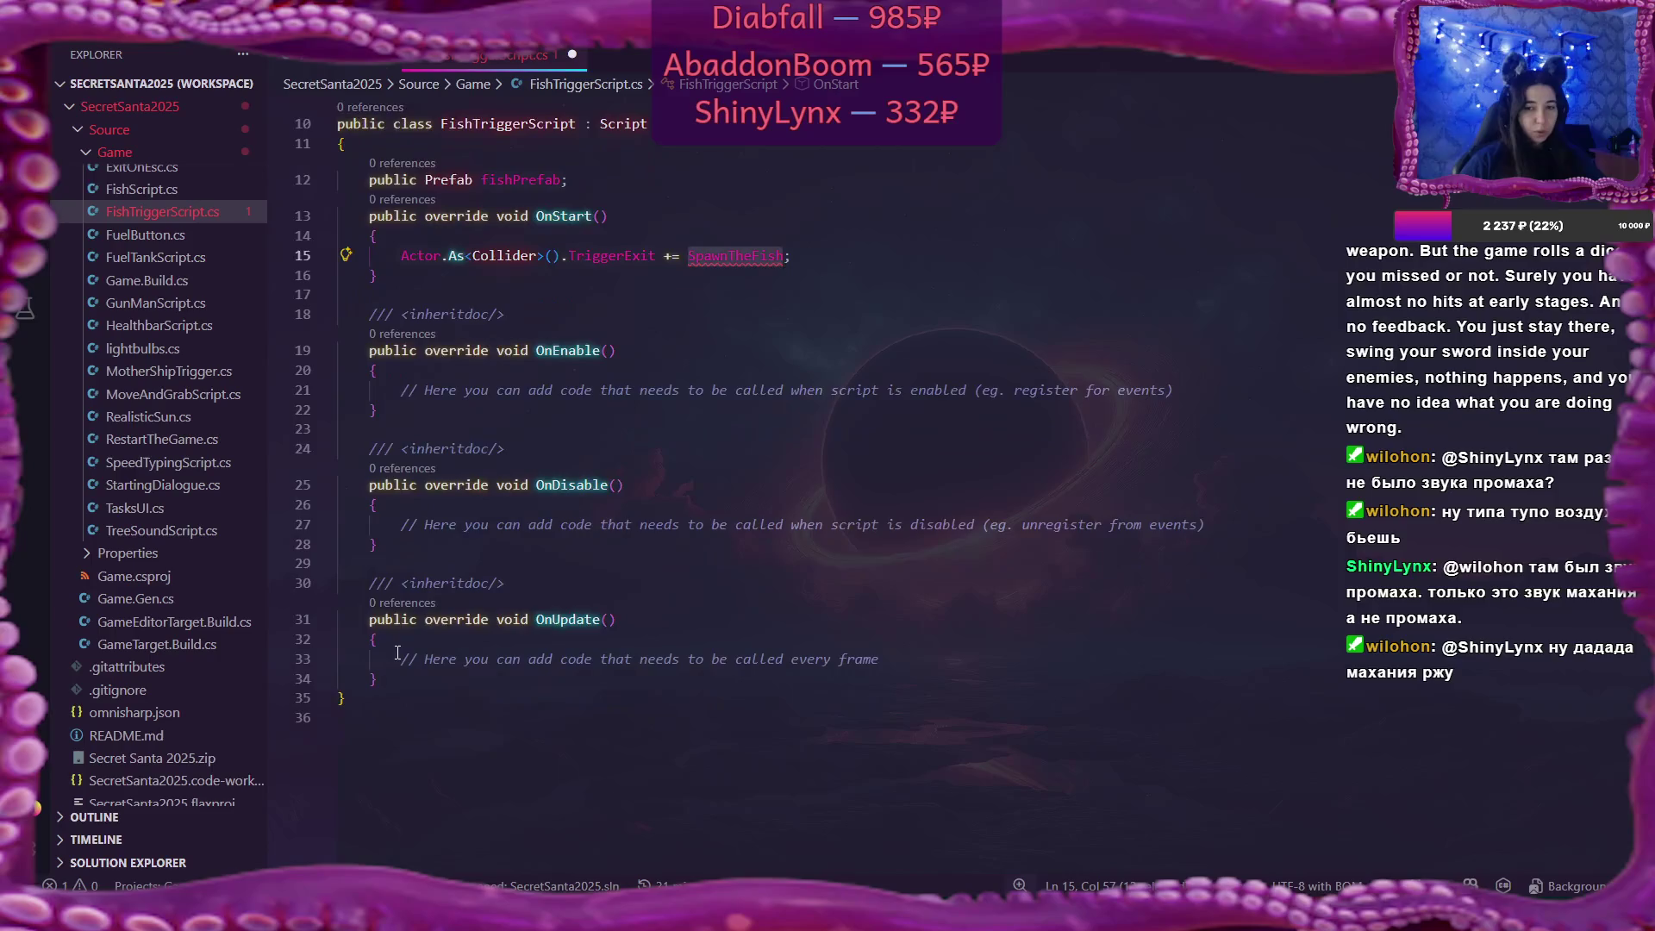
pyautogui.click(391, 681)
pyautogui.press('Return')
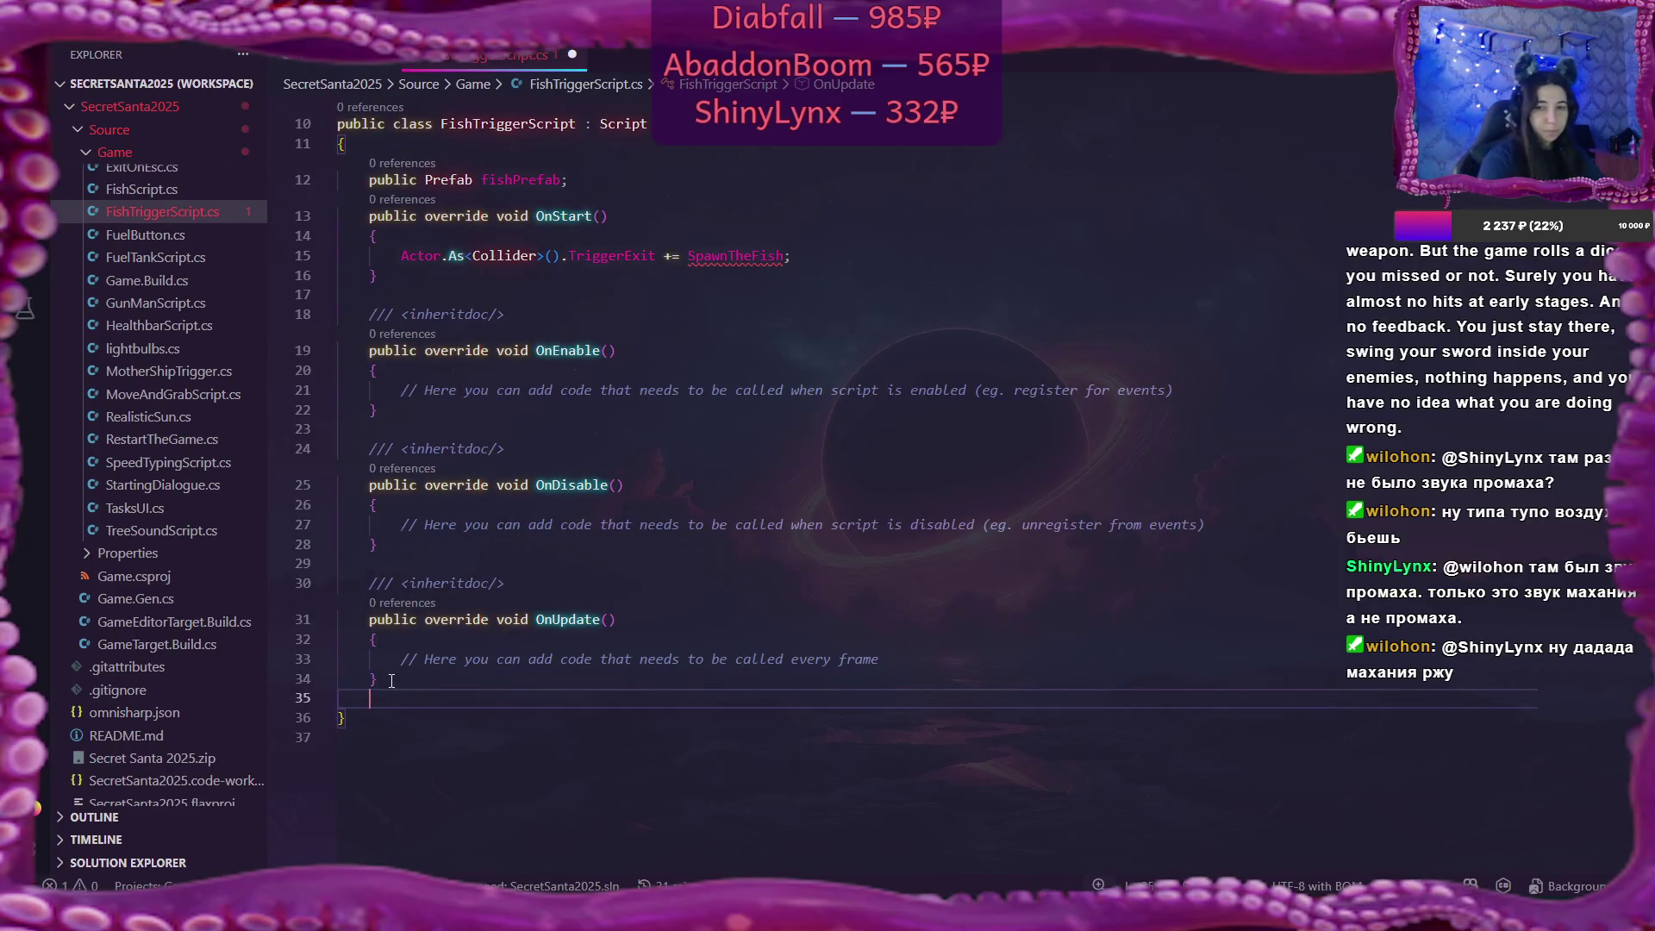
pyautogui.write('private v')
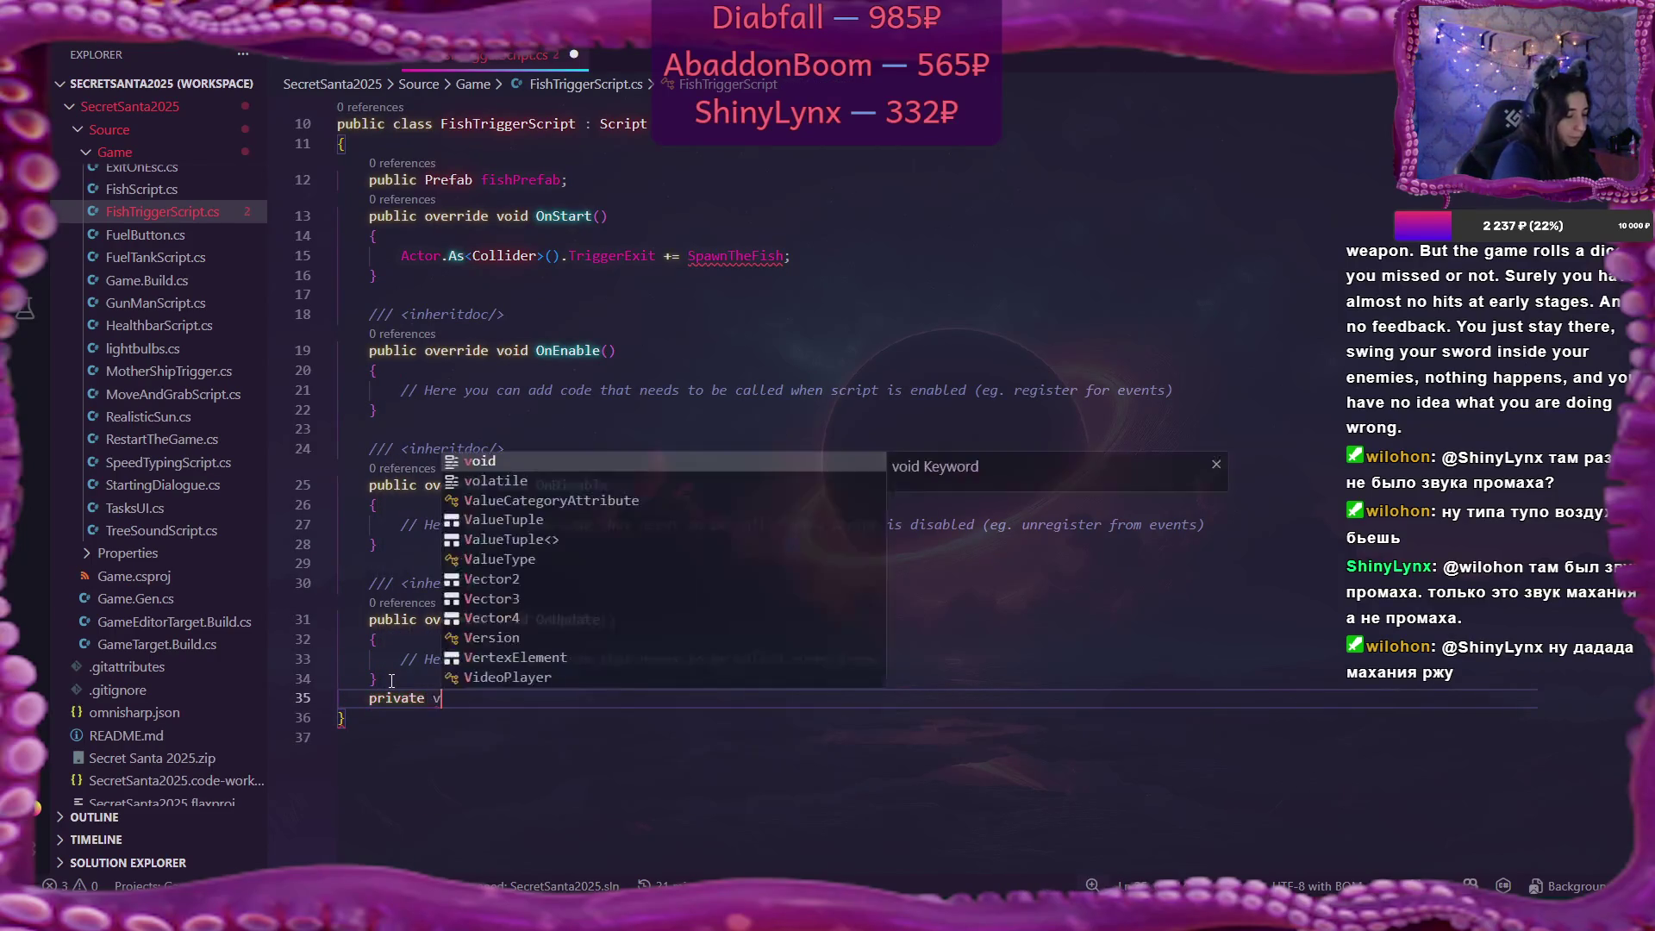
pyautogui.write('oid SpawnTheFish(')
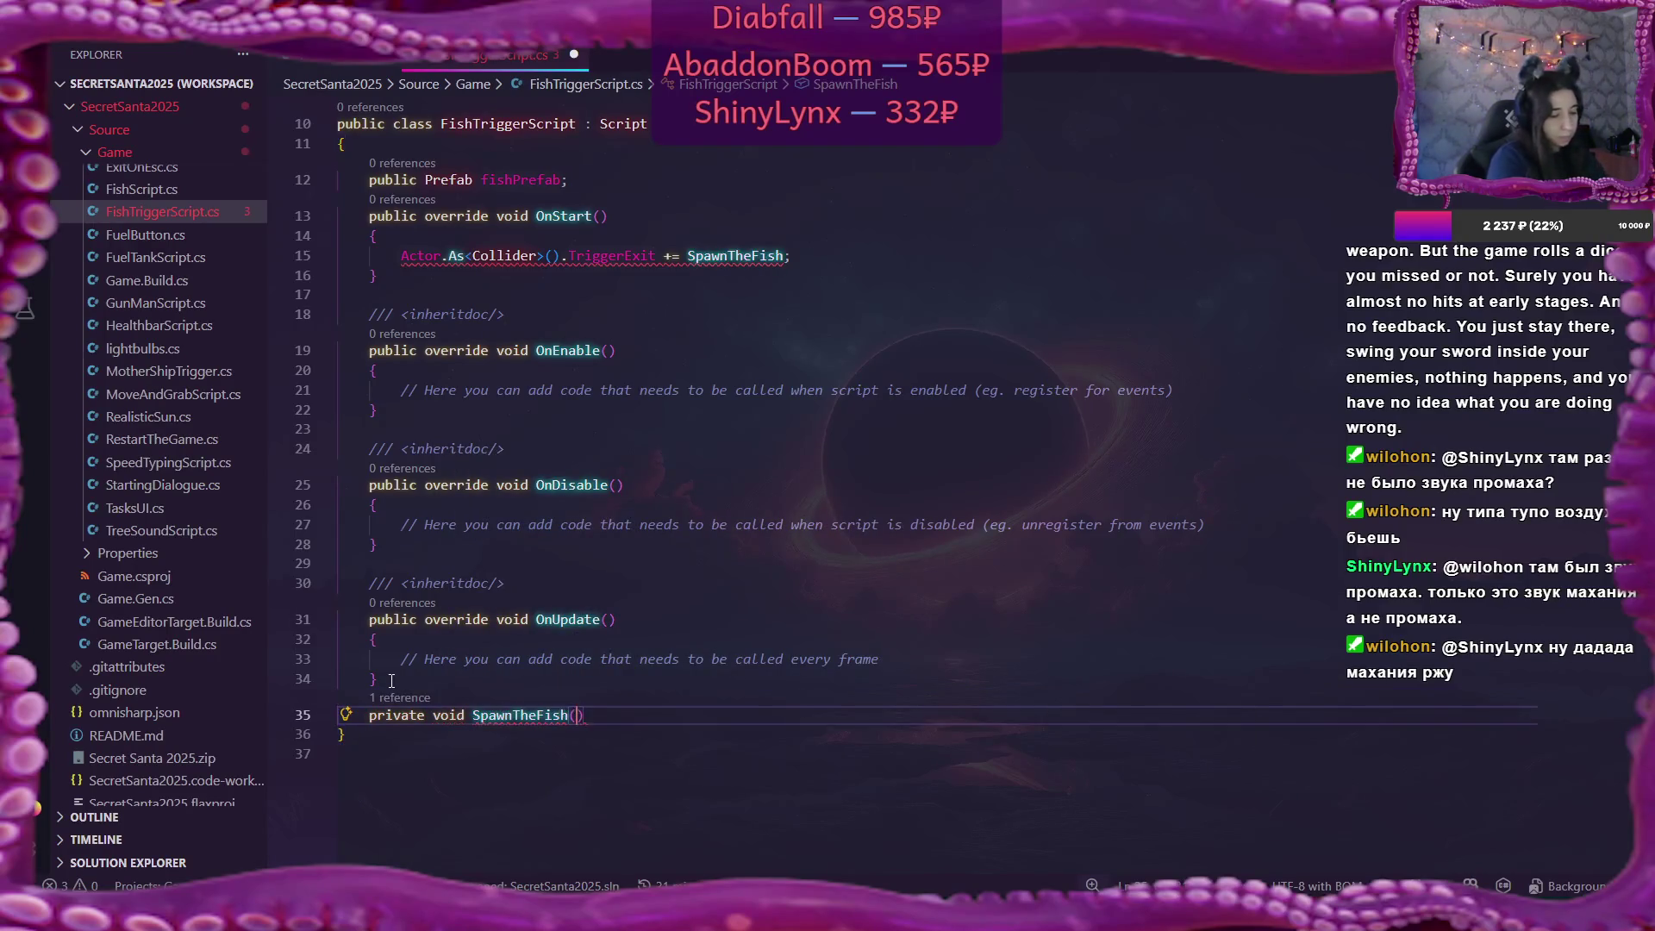
pyautogui.press('Return')
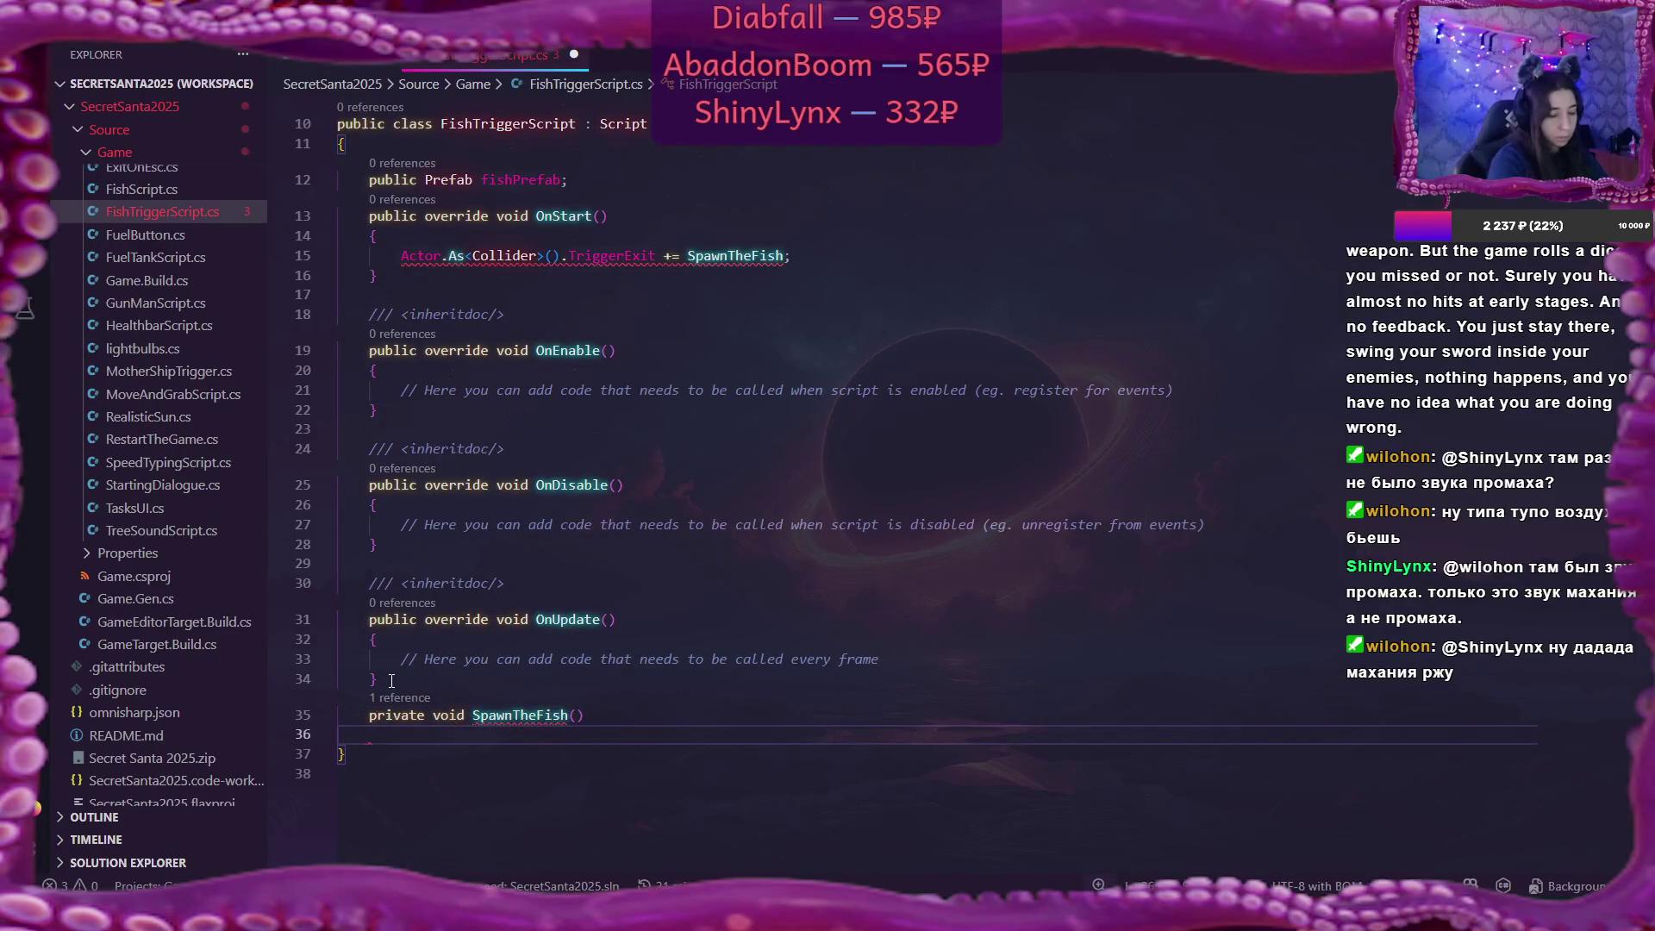
pyautogui.write('{')
pyautogui.press('Return')
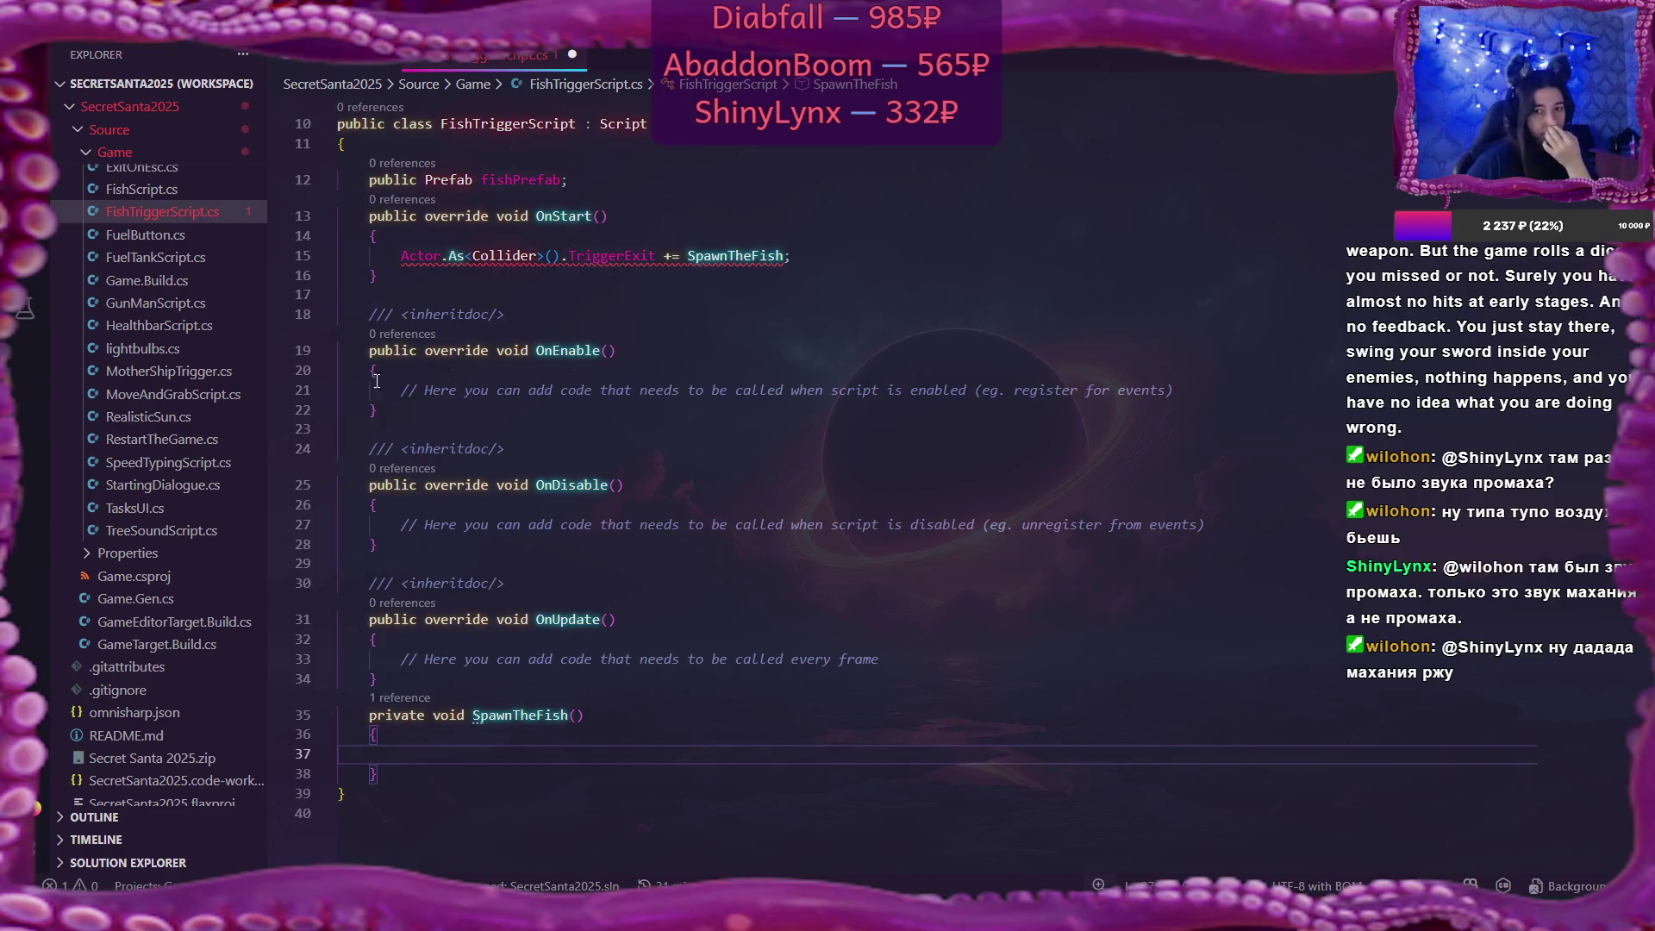
pyautogui.click(369, 351)
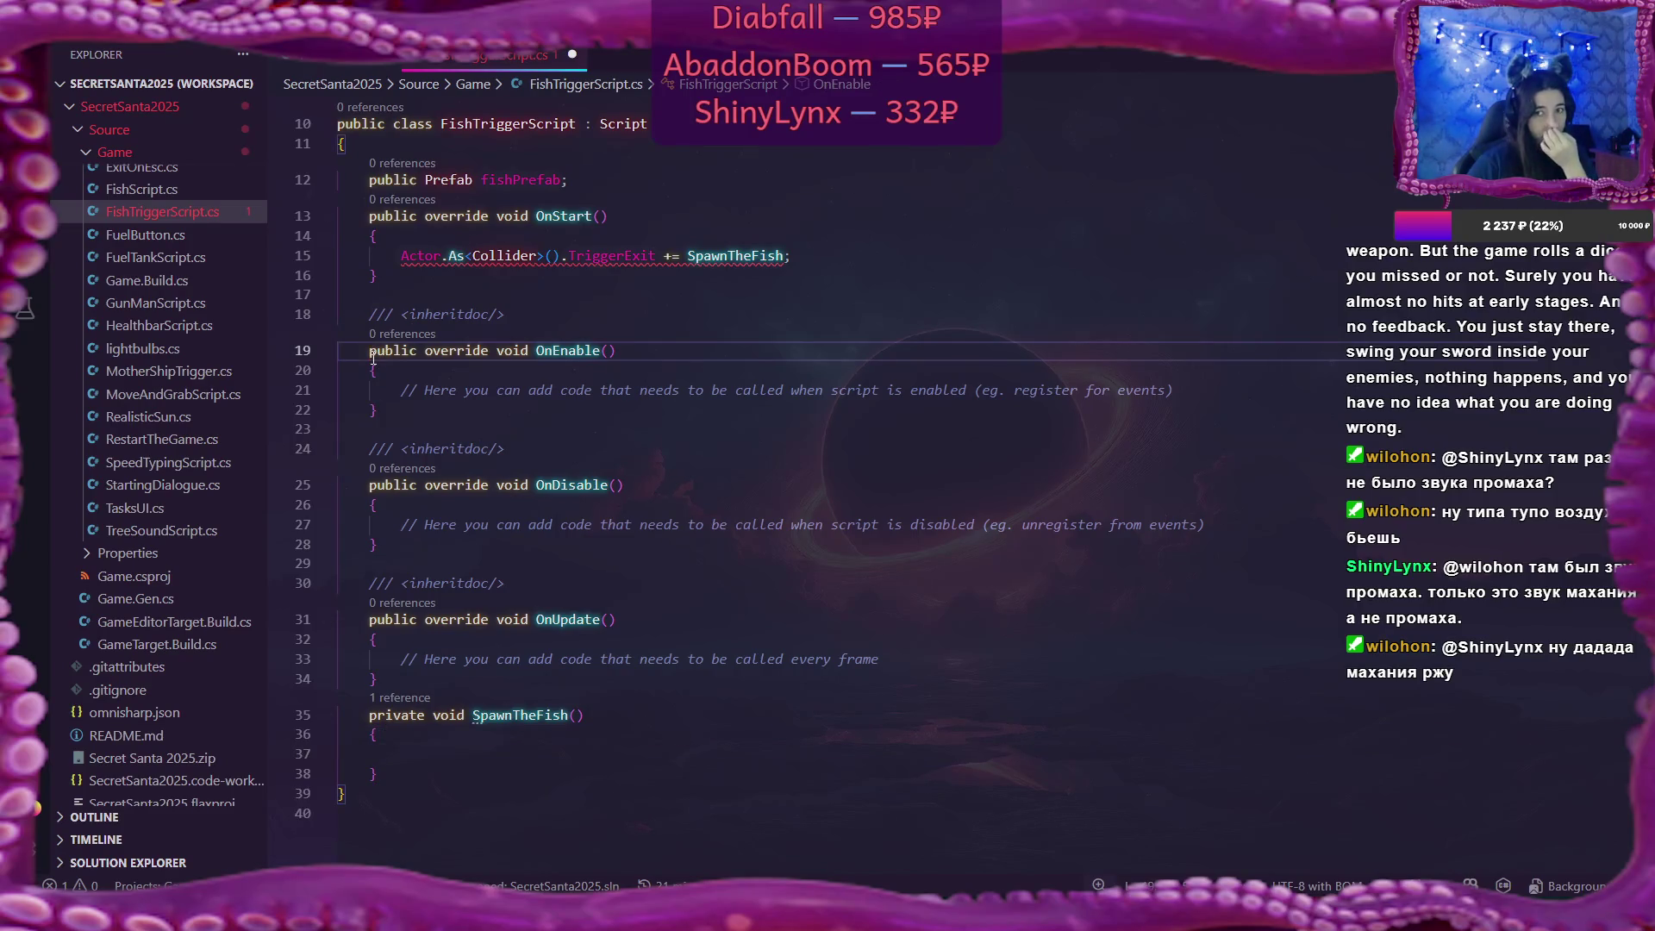
pyautogui.moveTo(373, 359); pyautogui.dragTo(404, 681)
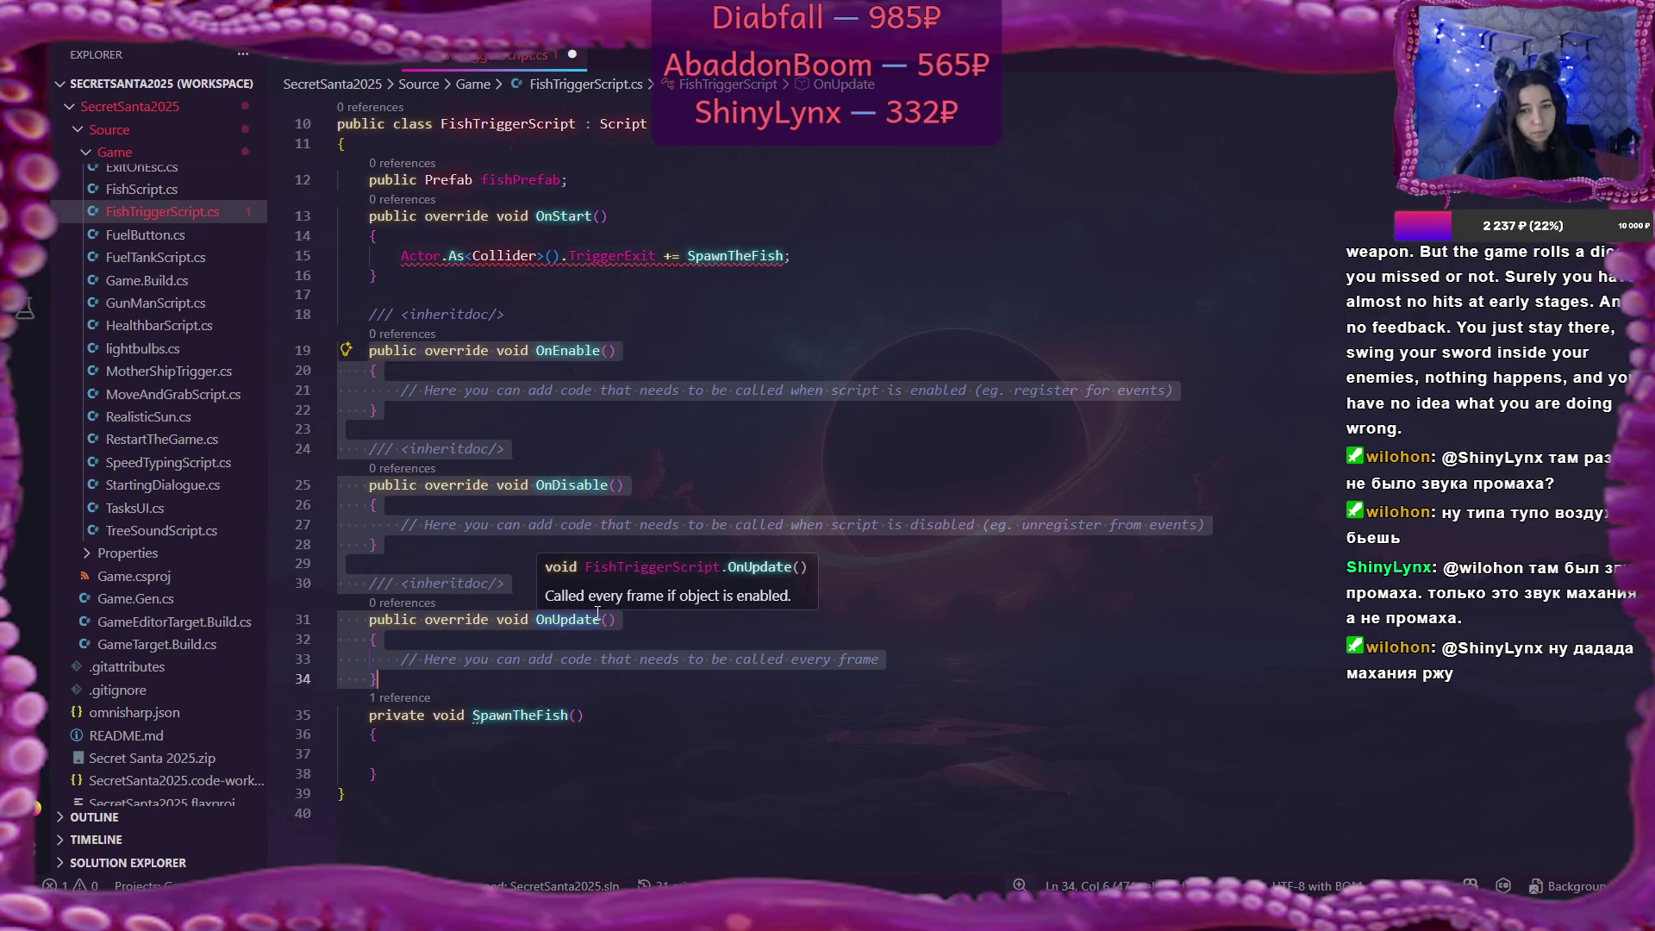
# Delete the OnUpdate and OnEnable methods along with their doc comments.
pyautogui.click(371, 524)
pyautogui.moveTo(368, 583); pyautogui.dragTo(379, 679)
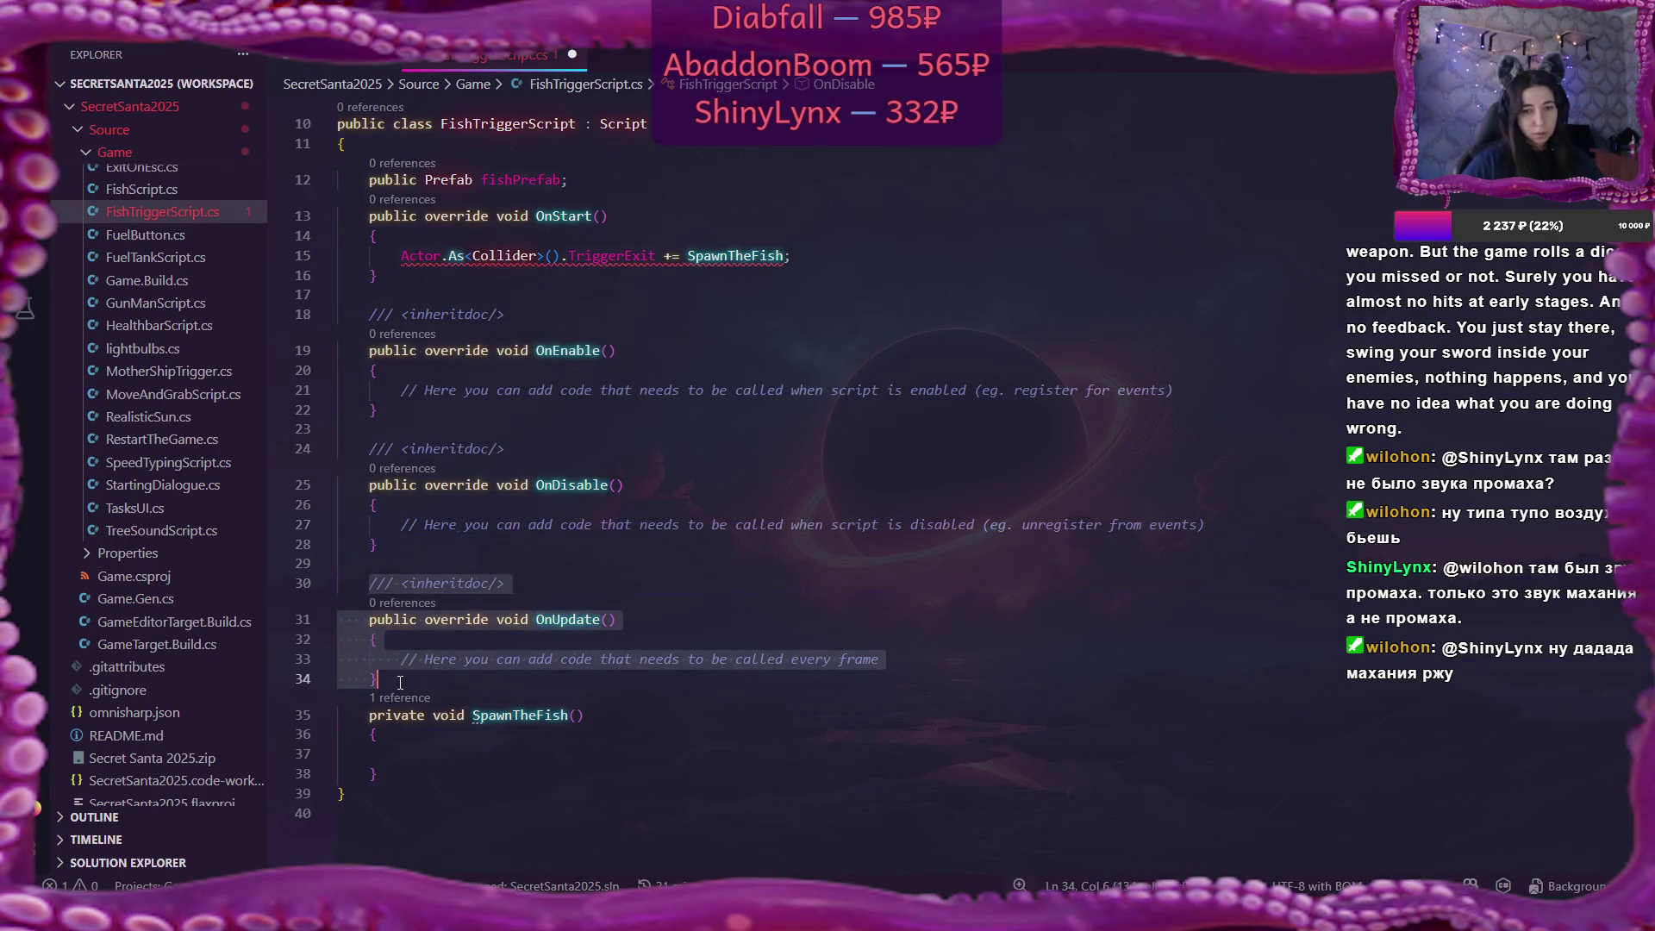
pyautogui.press('BackSpace')
pyautogui.press('BackSpace')
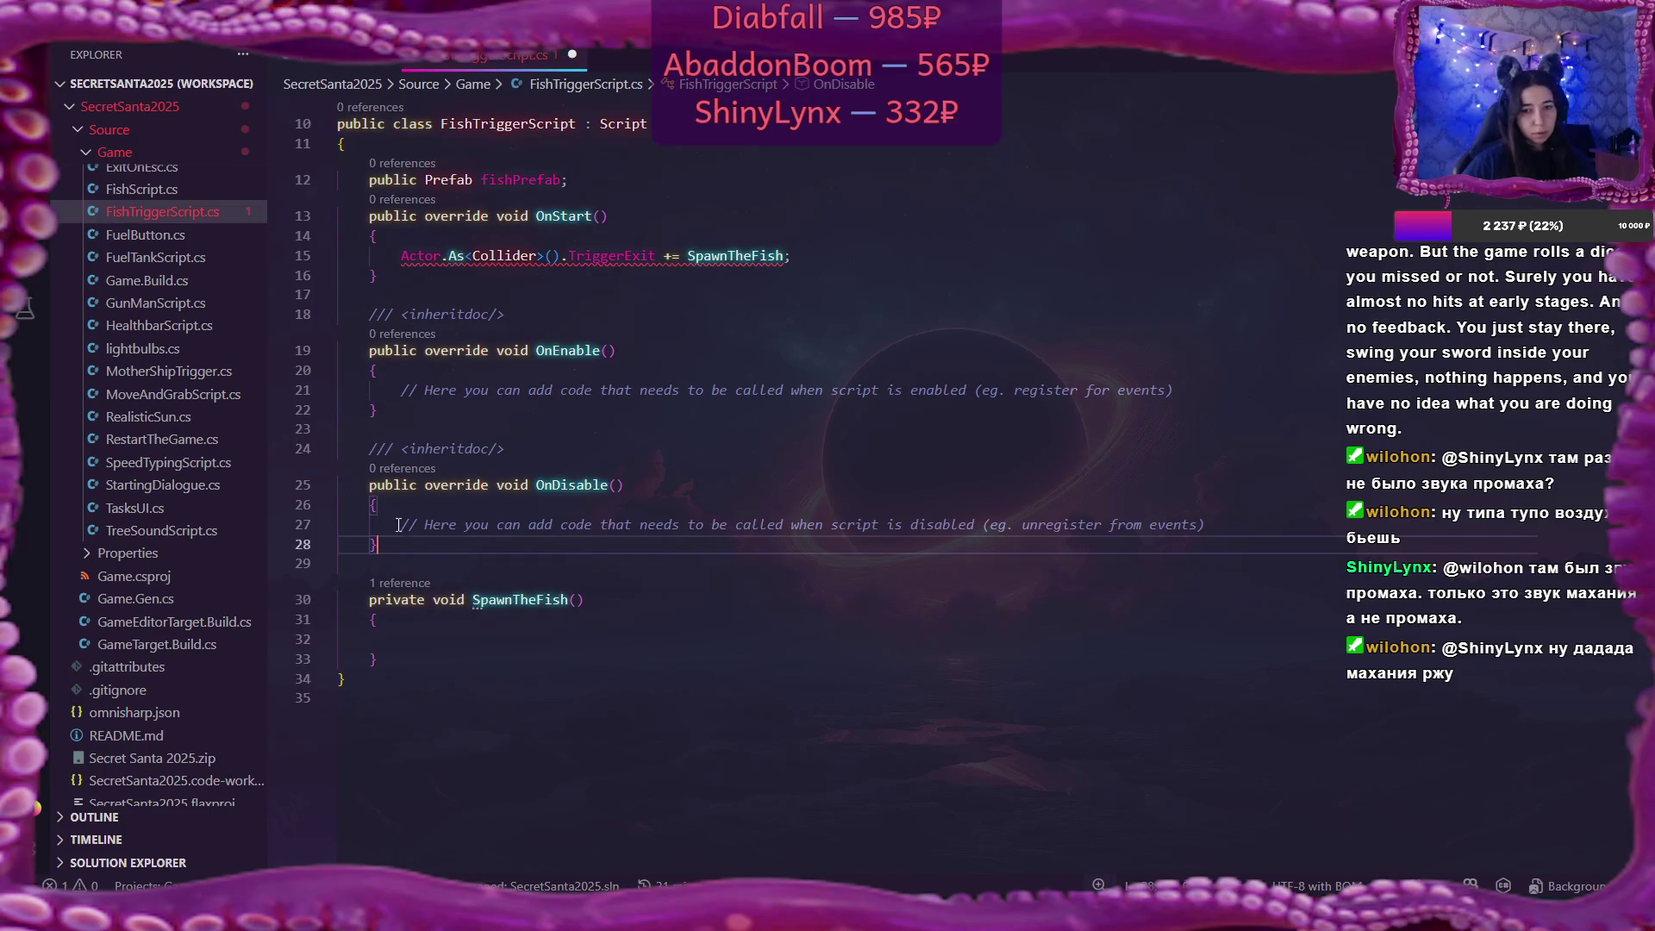
pyautogui.moveTo(369, 349); pyautogui.dragTo(408, 427)
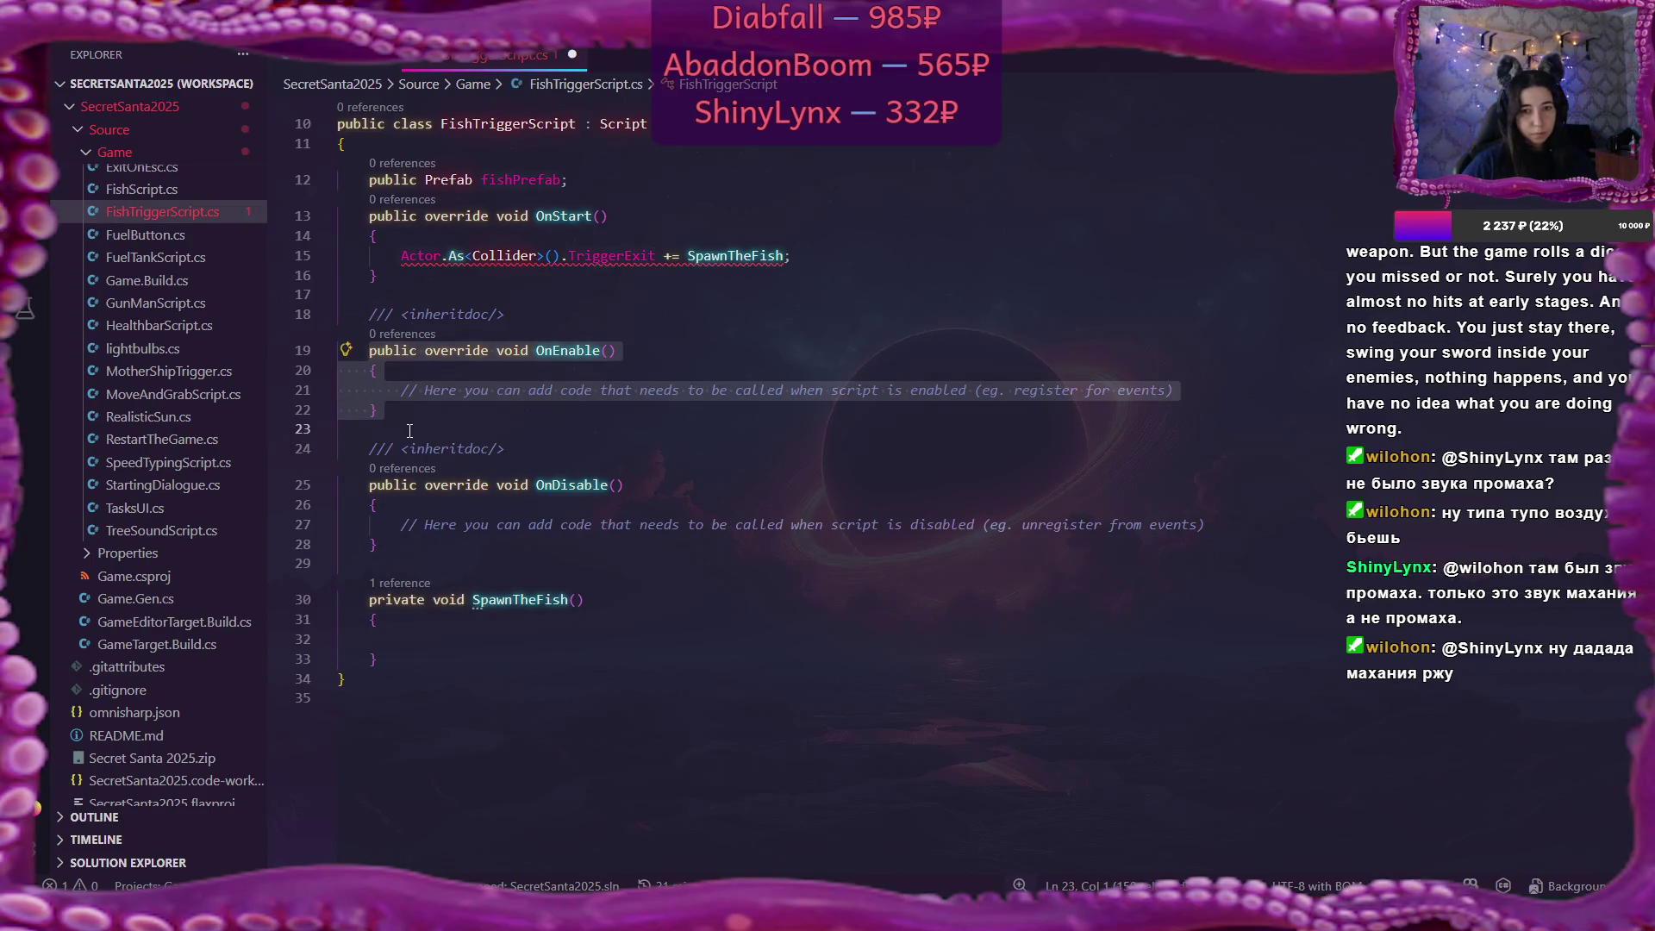
pyautogui.press('BackSpace')
# Remove the leftover blank lines and the stray doc comment below OnStart.
pyautogui.click(424, 289)
pyautogui.press('Delete')
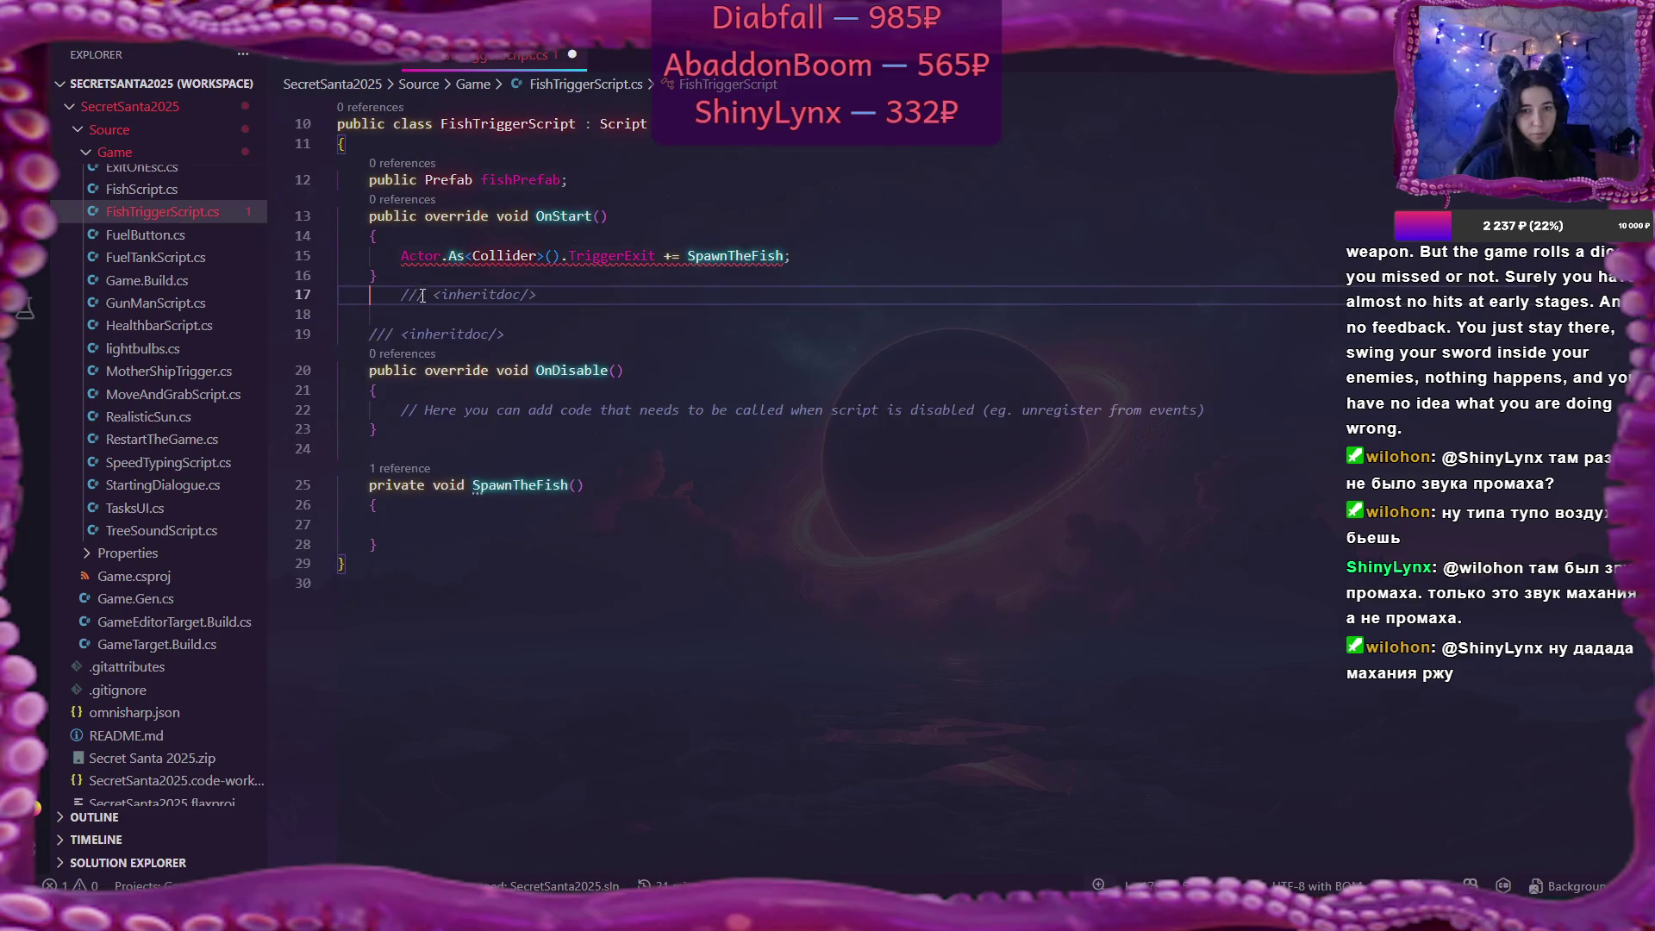
pyautogui.moveTo(505, 335); pyautogui.dragTo(560, 295)
pyautogui.press('BackSpace')
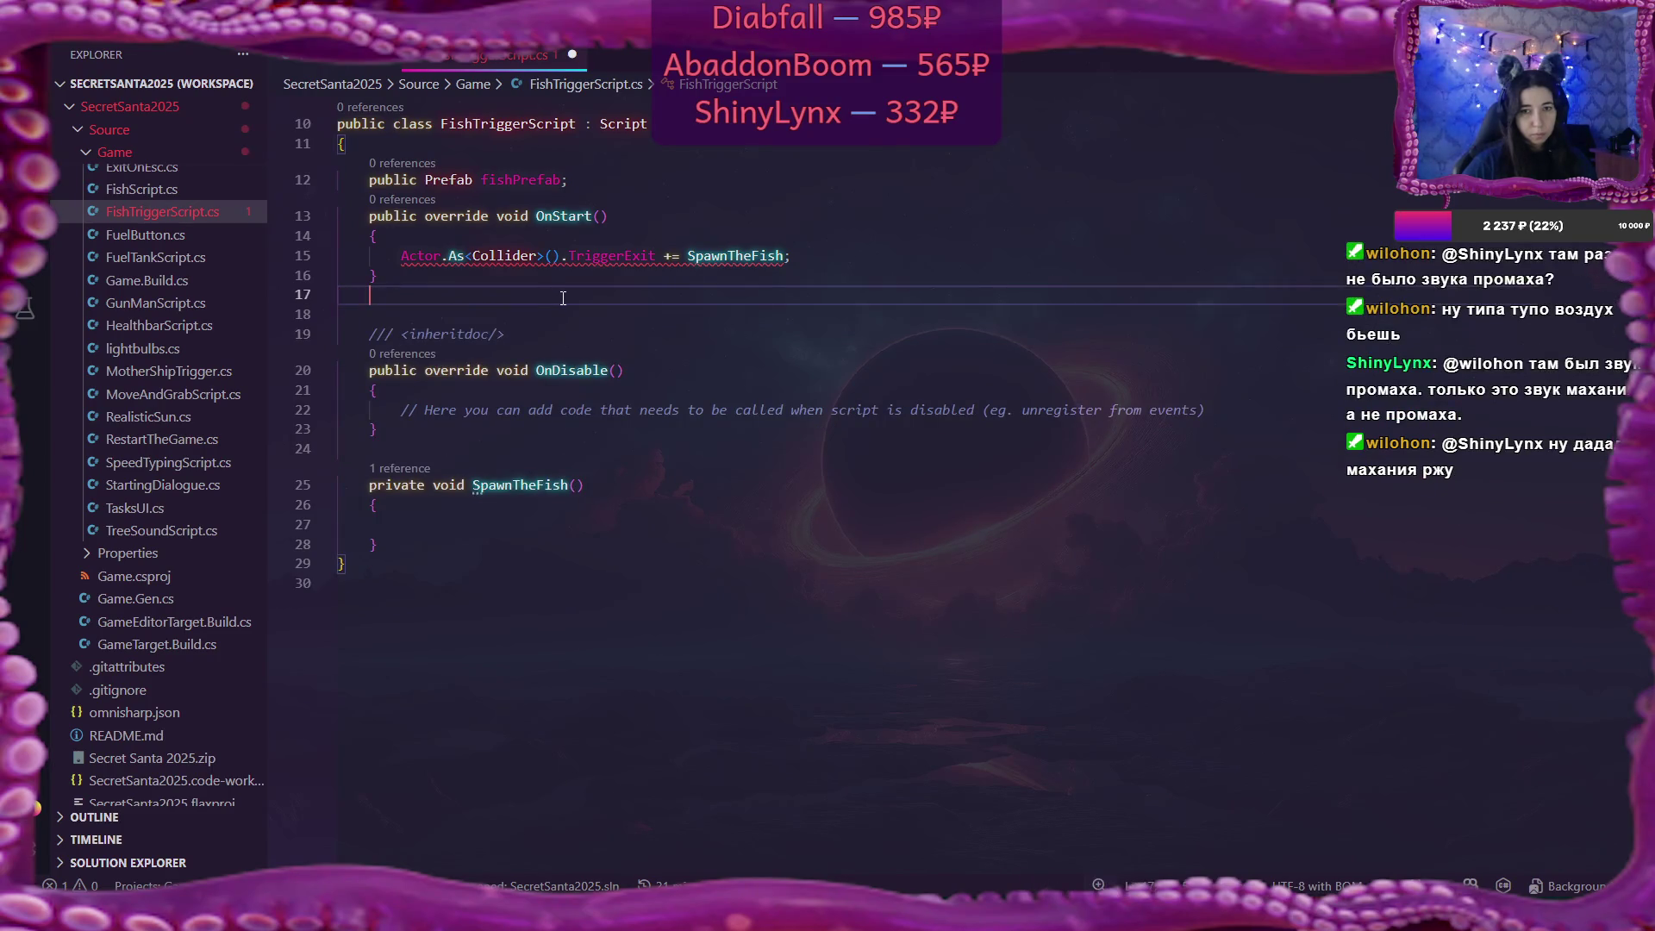
pyautogui.press('Delete')
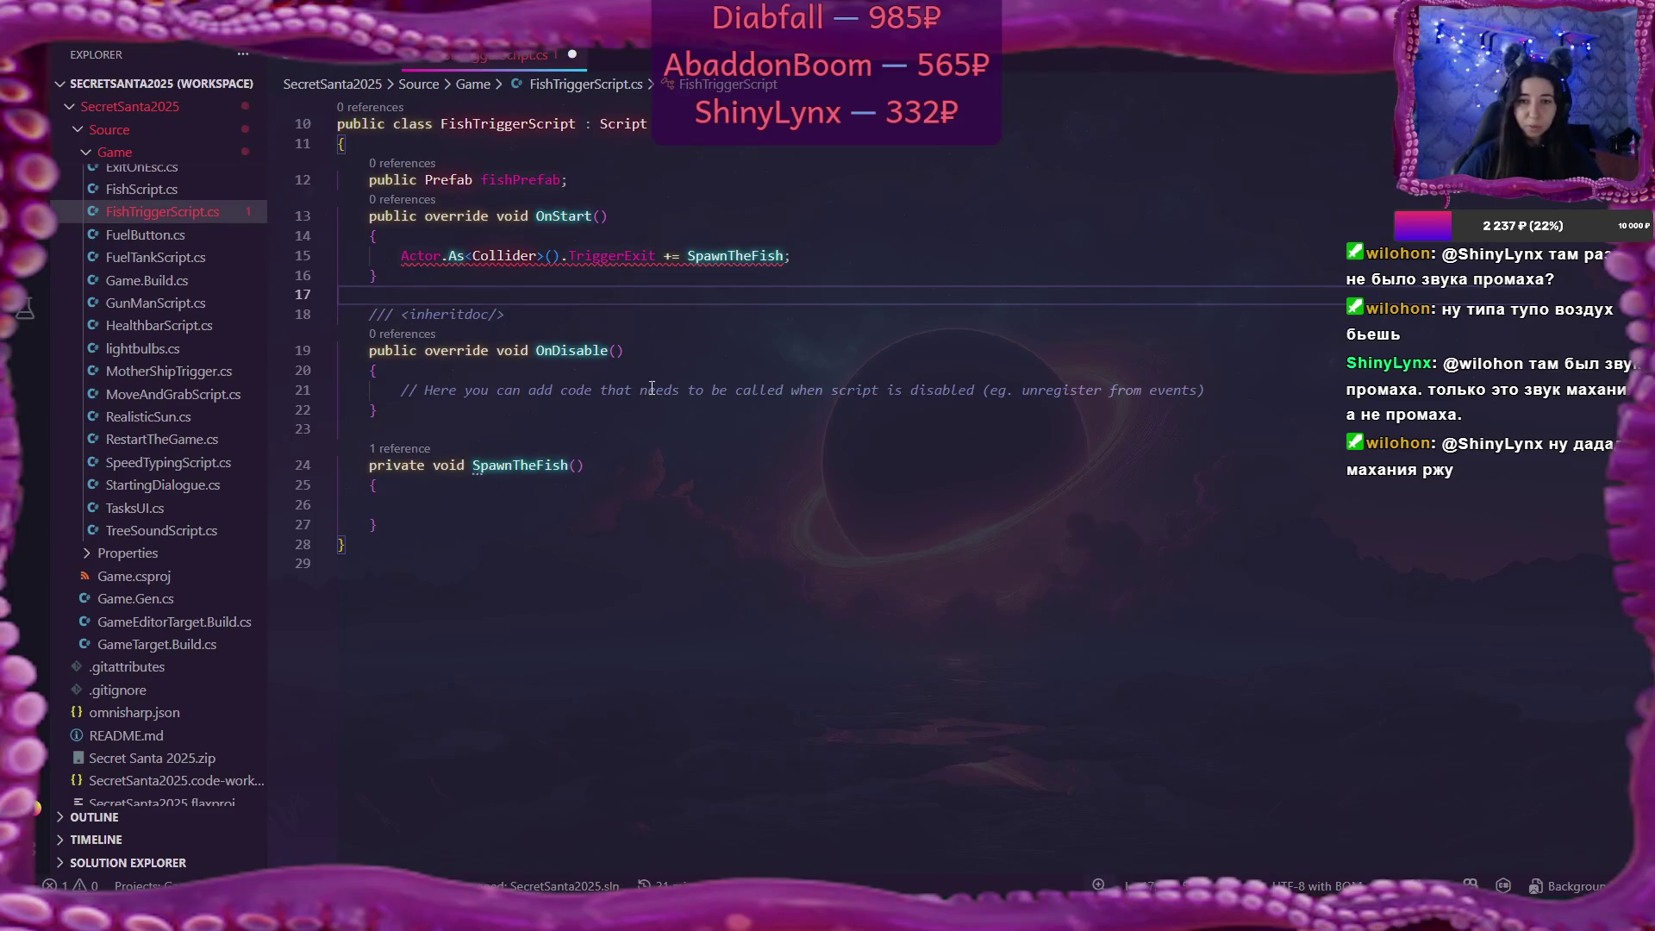
# Start a new line in SpawnTheFish and insert PrefabManager via IntelliSense.
pyautogui.click(612, 485)
pyautogui.press('Return')
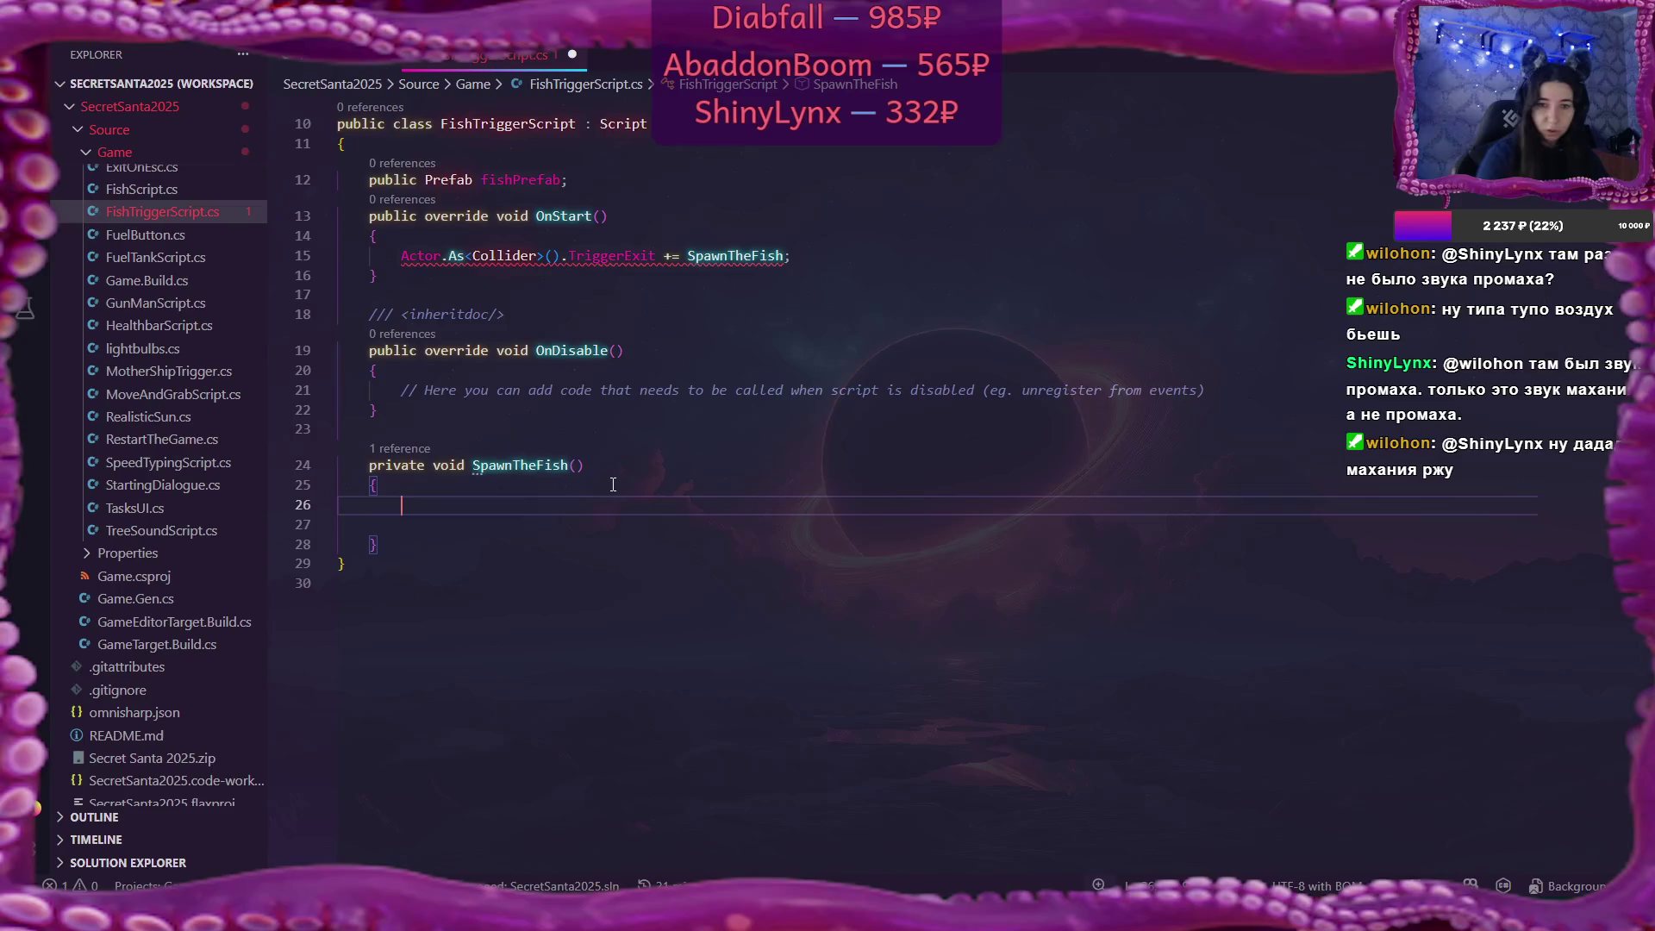
pyautogui.press('Delete')
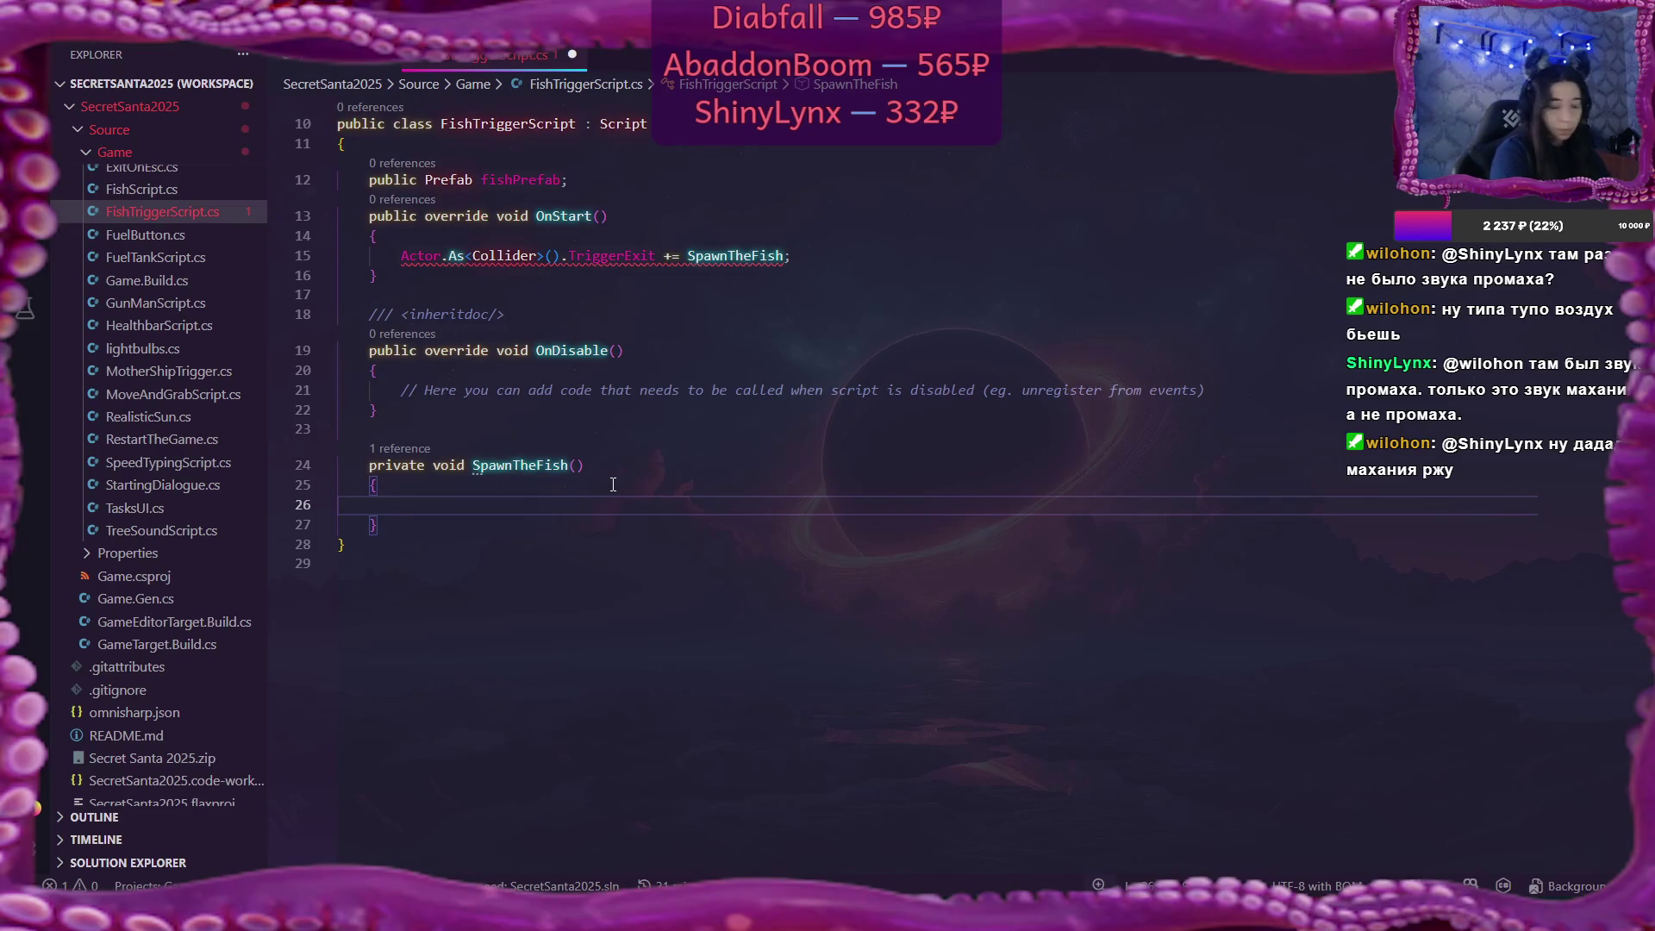
pyautogui.write('Pref')
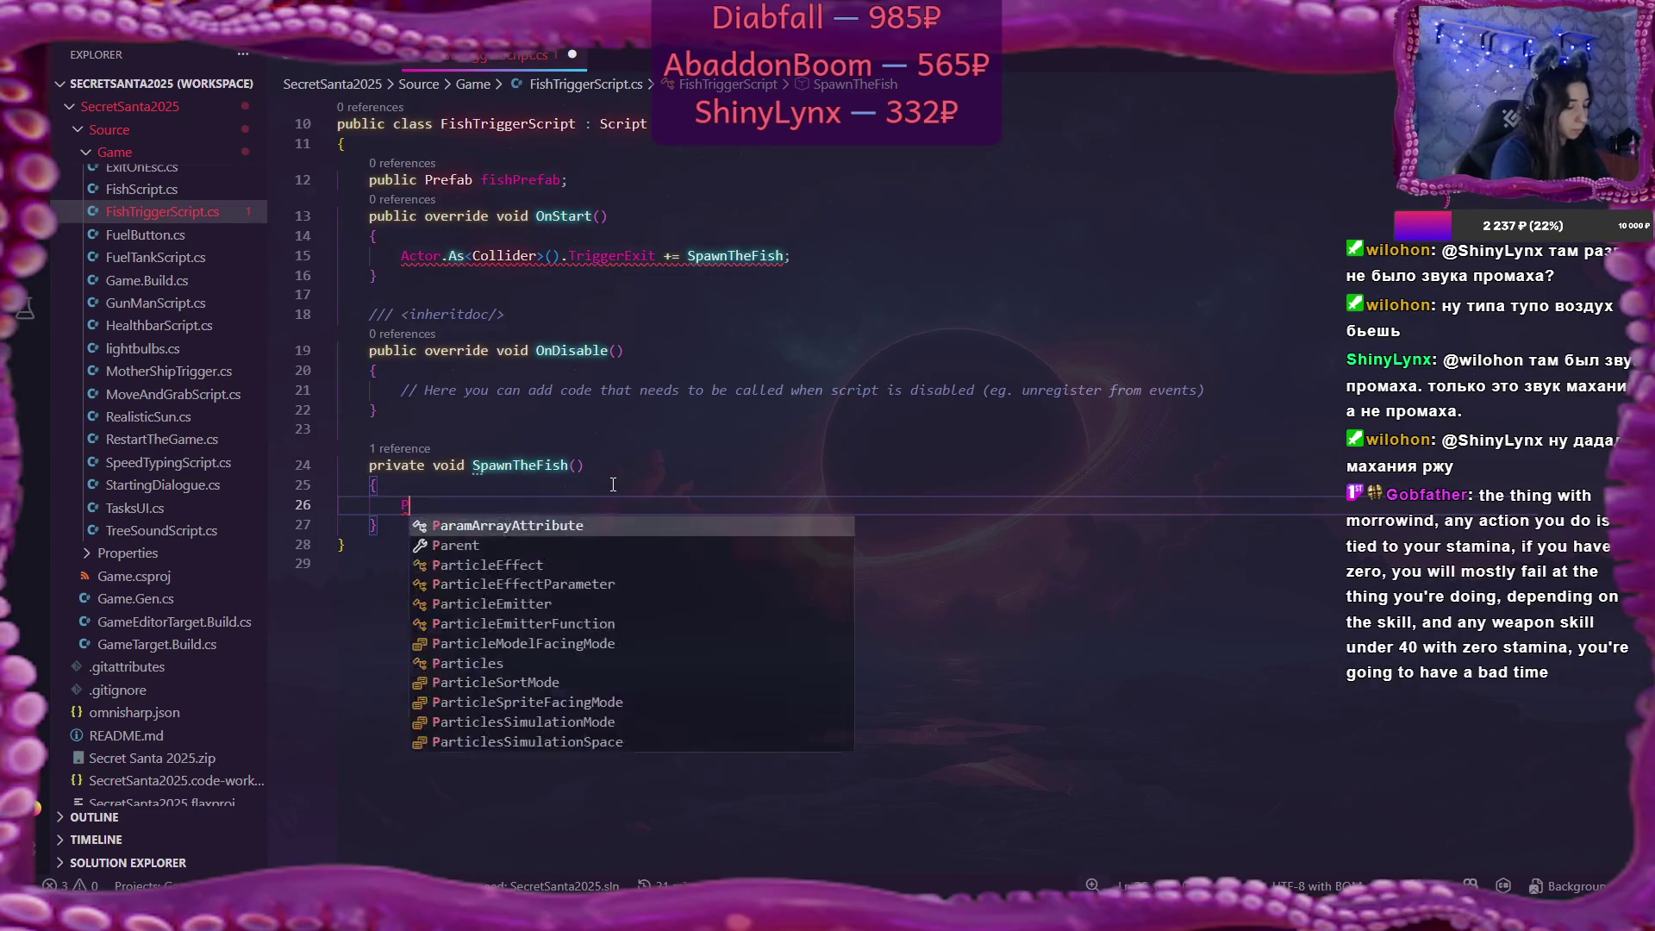
pyautogui.press('Down')
pyautogui.press('Down')
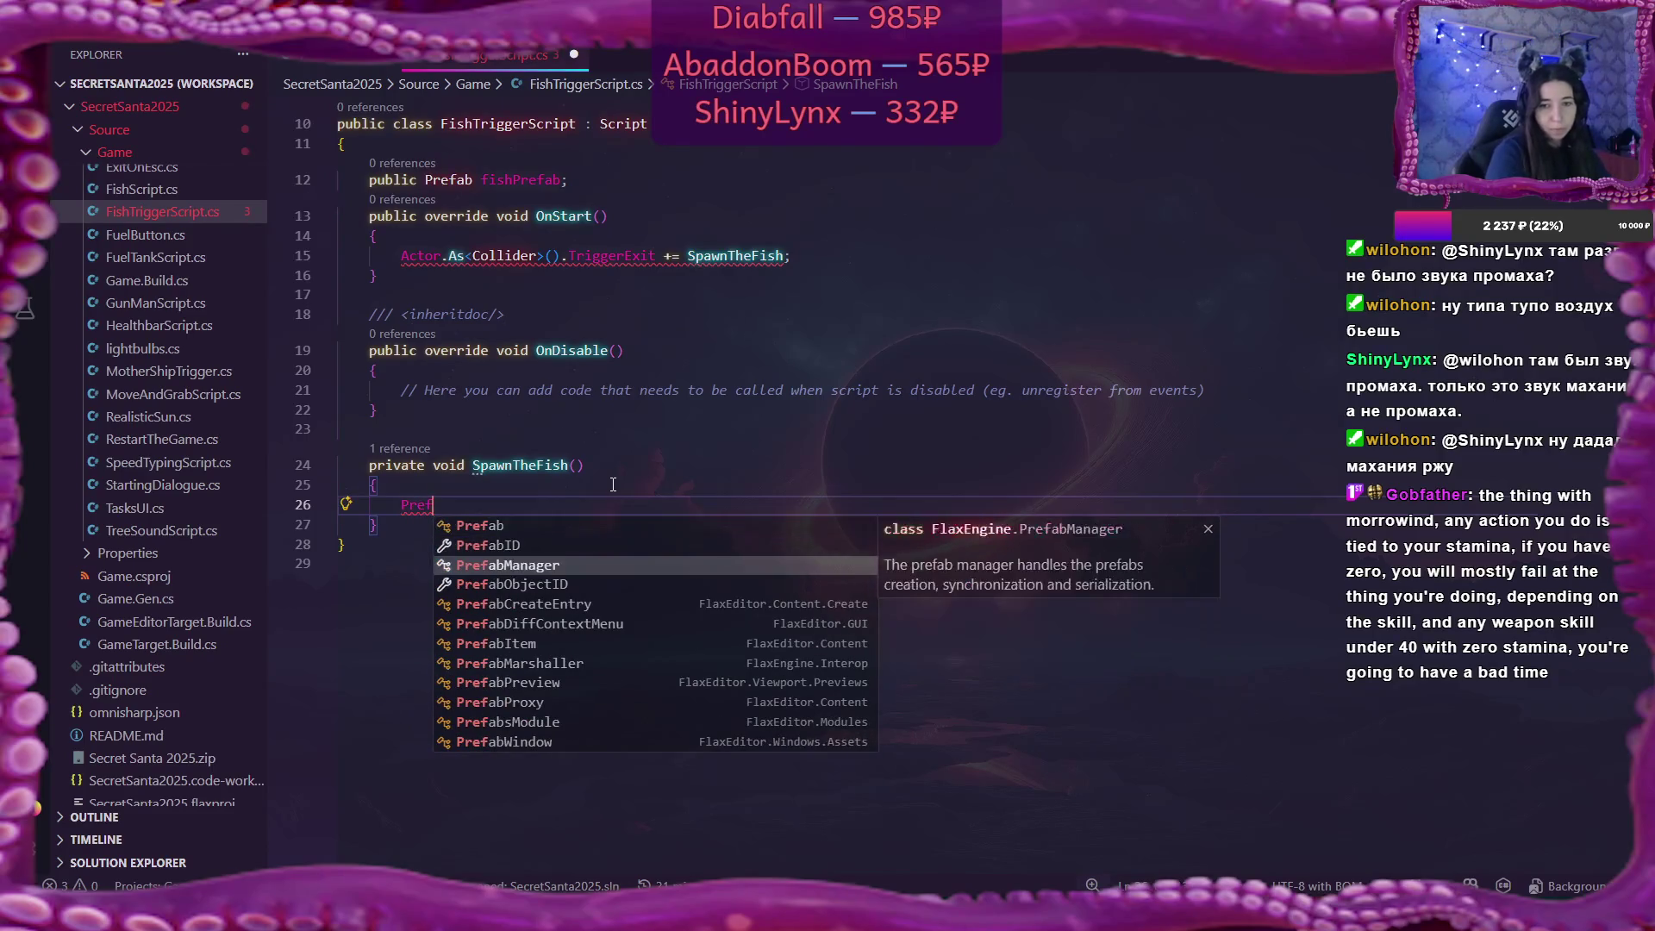
pyautogui.press('Down')
pyautogui.press('Up')
pyautogui.press('Return')
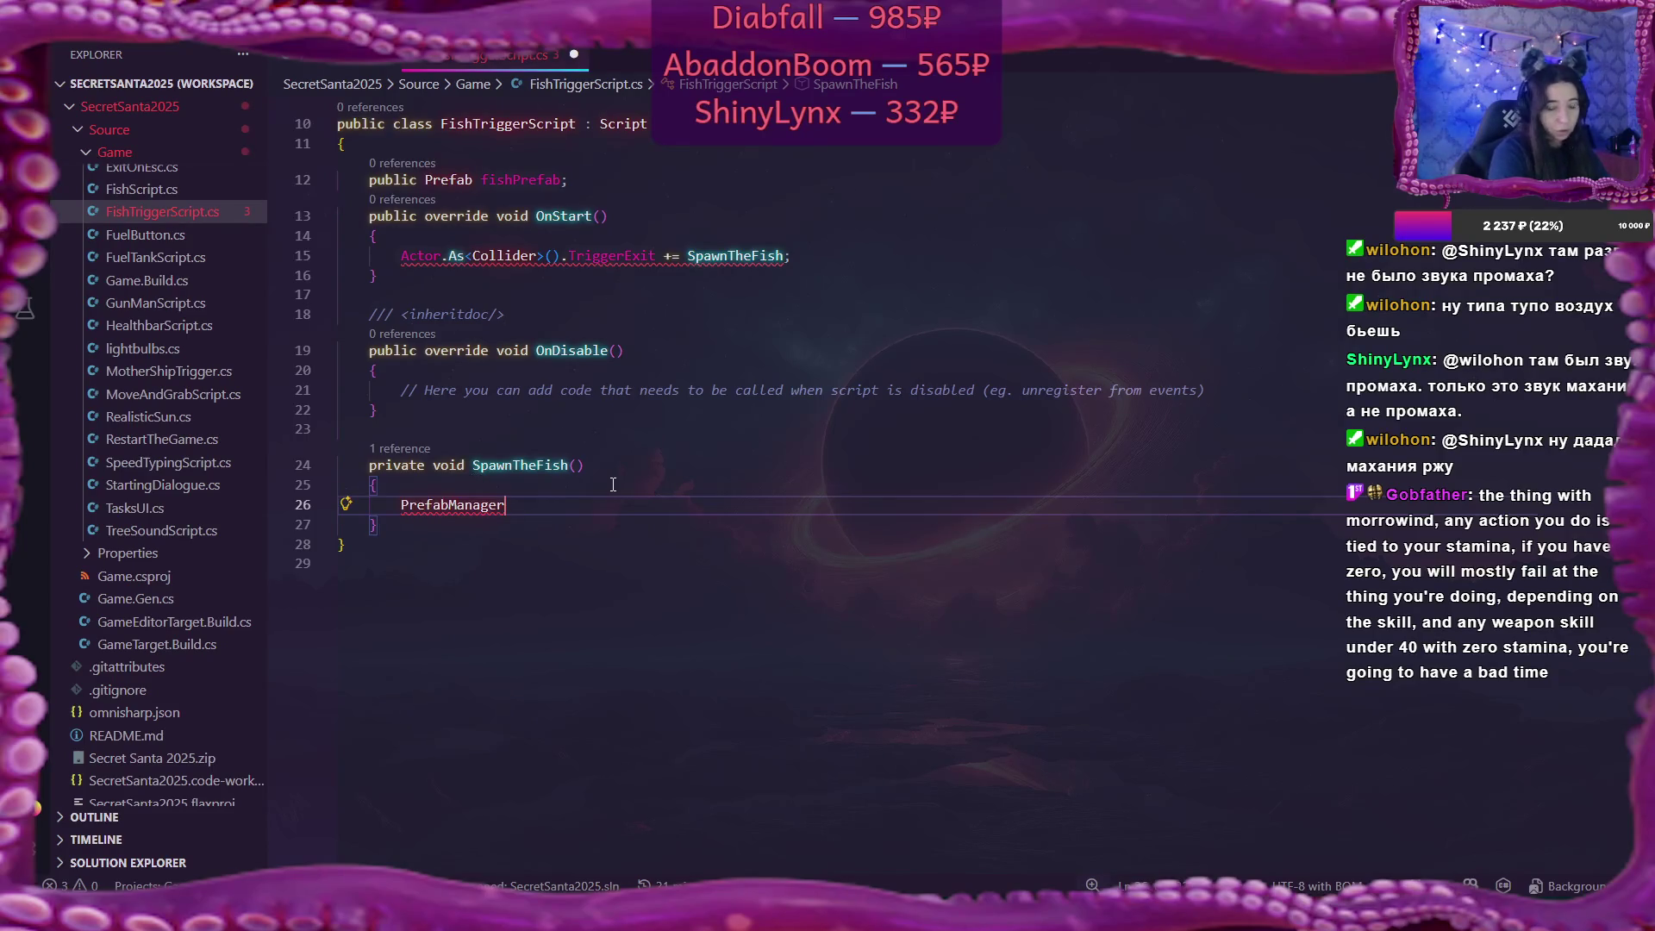
pyautogui.write('.')
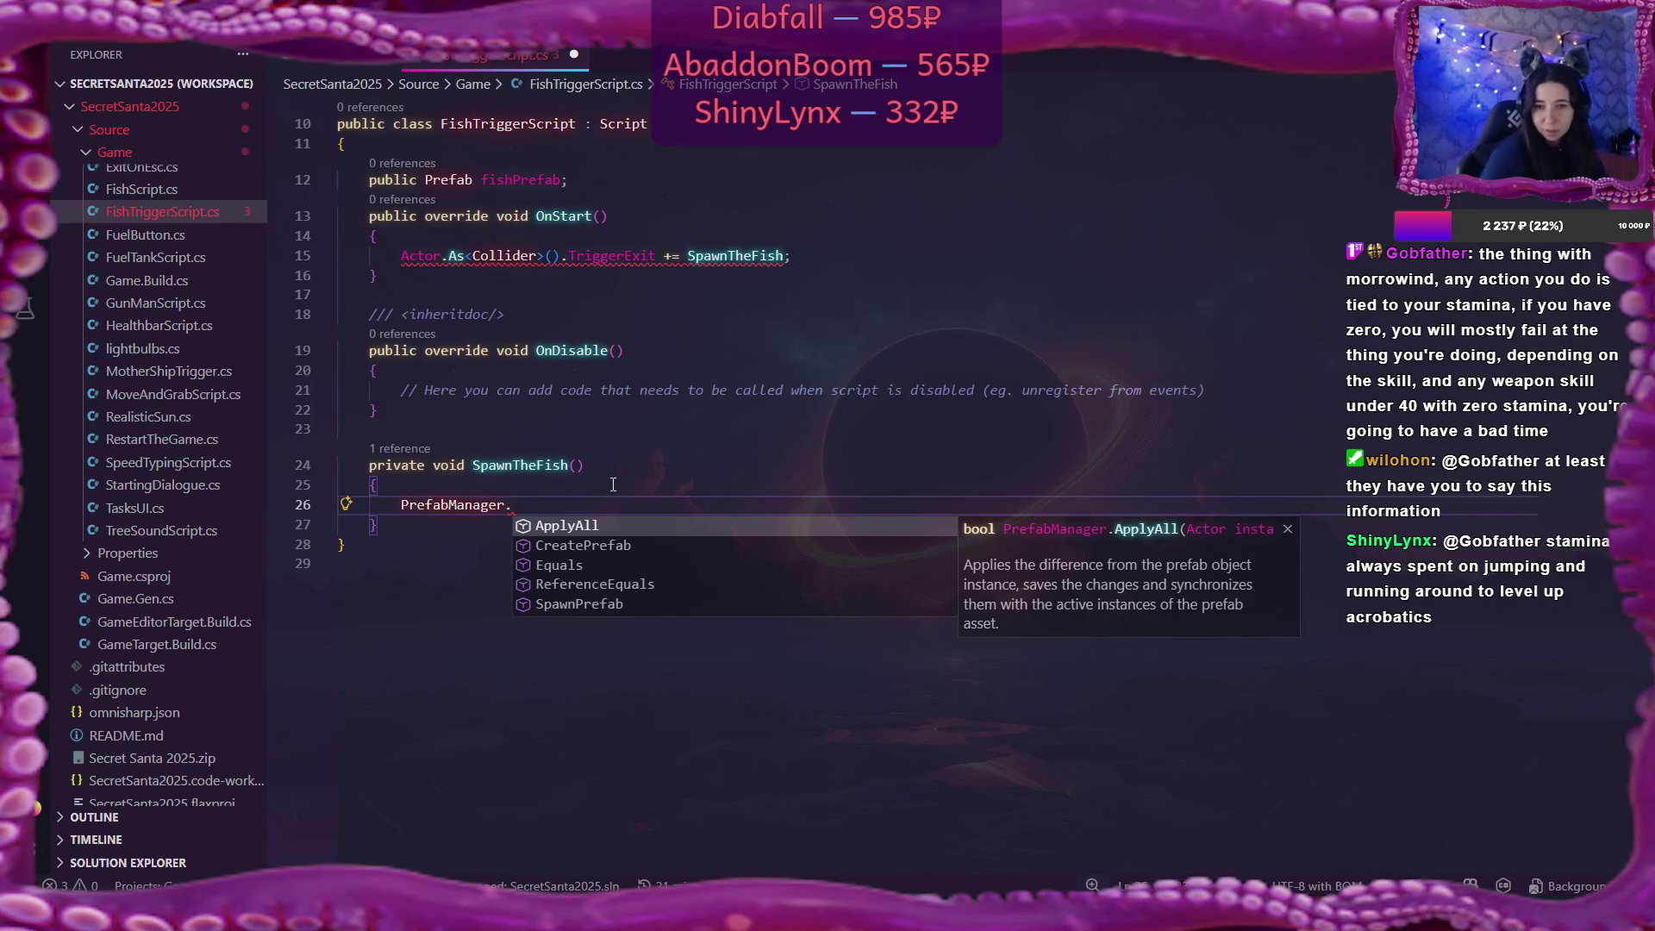
# Complete the call as PrefabManager.SpawnPrefab(fishPrefab, Actor.Position);.
pyautogui.click(587, 601)
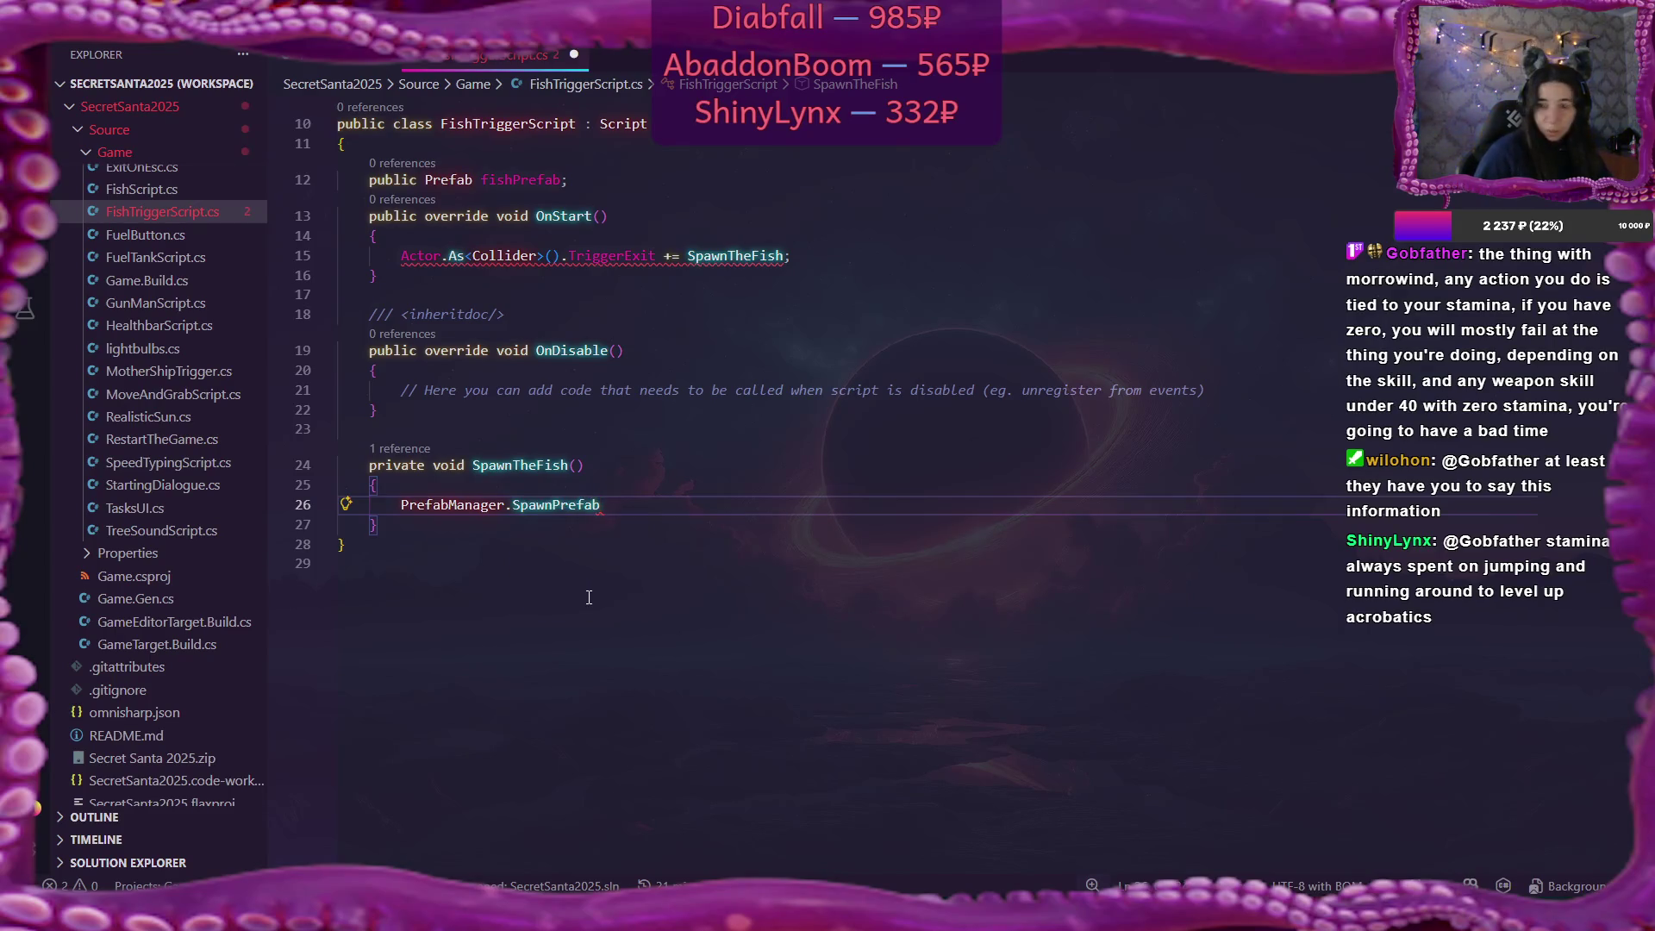
pyautogui.write('(')
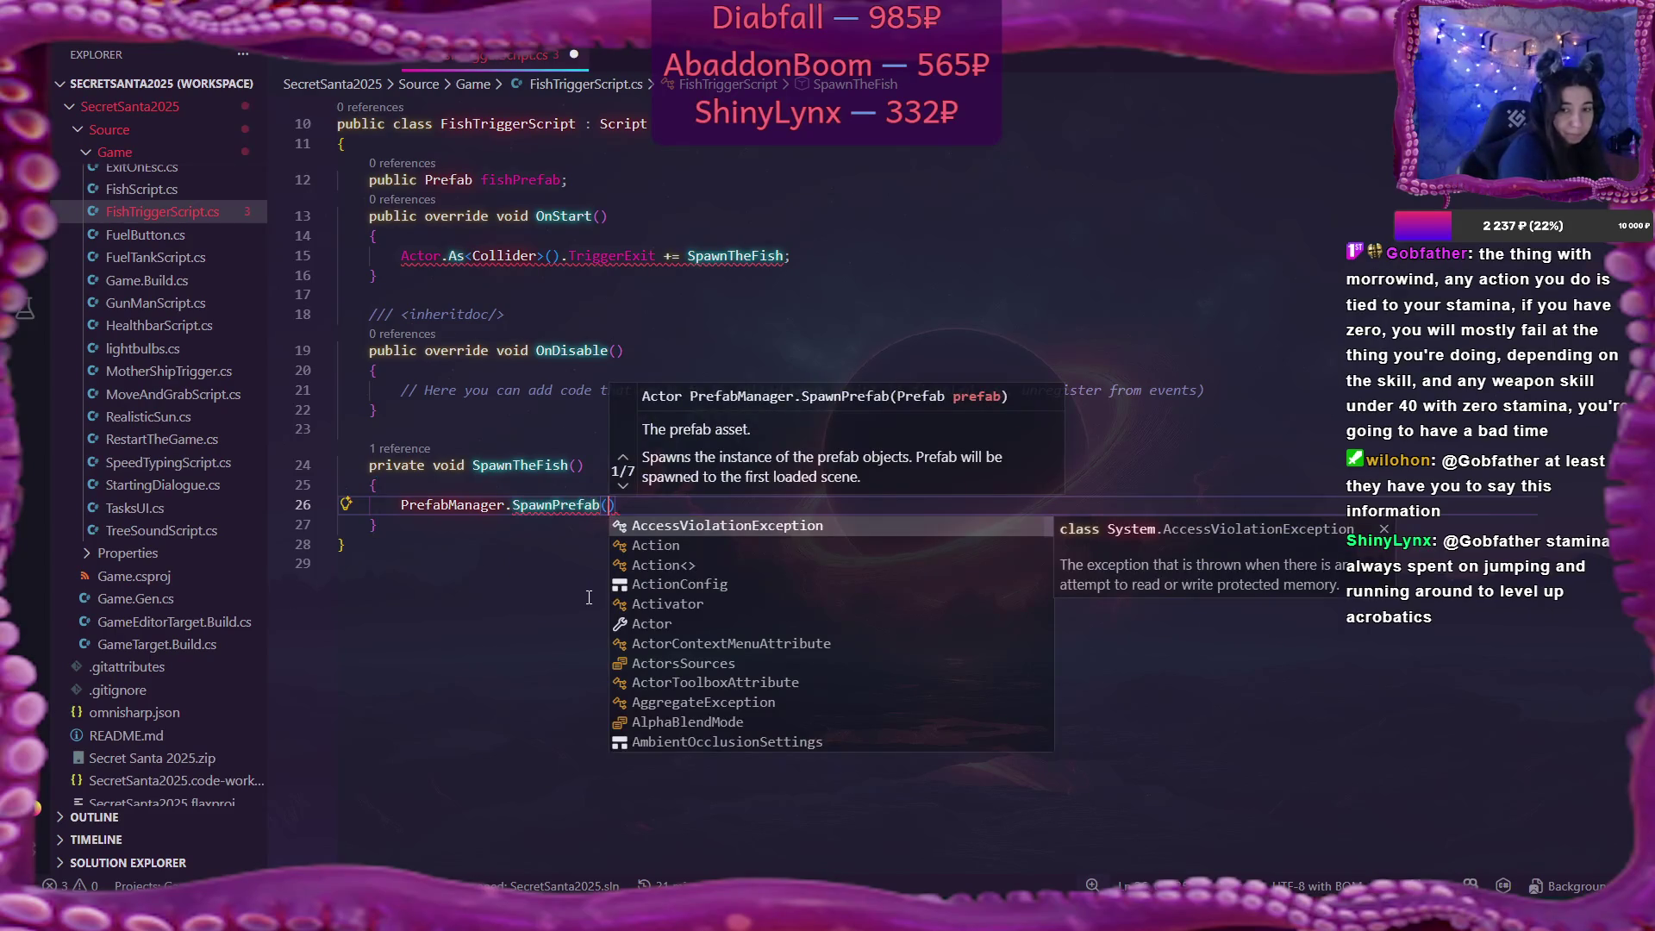
pyautogui.write('fish')
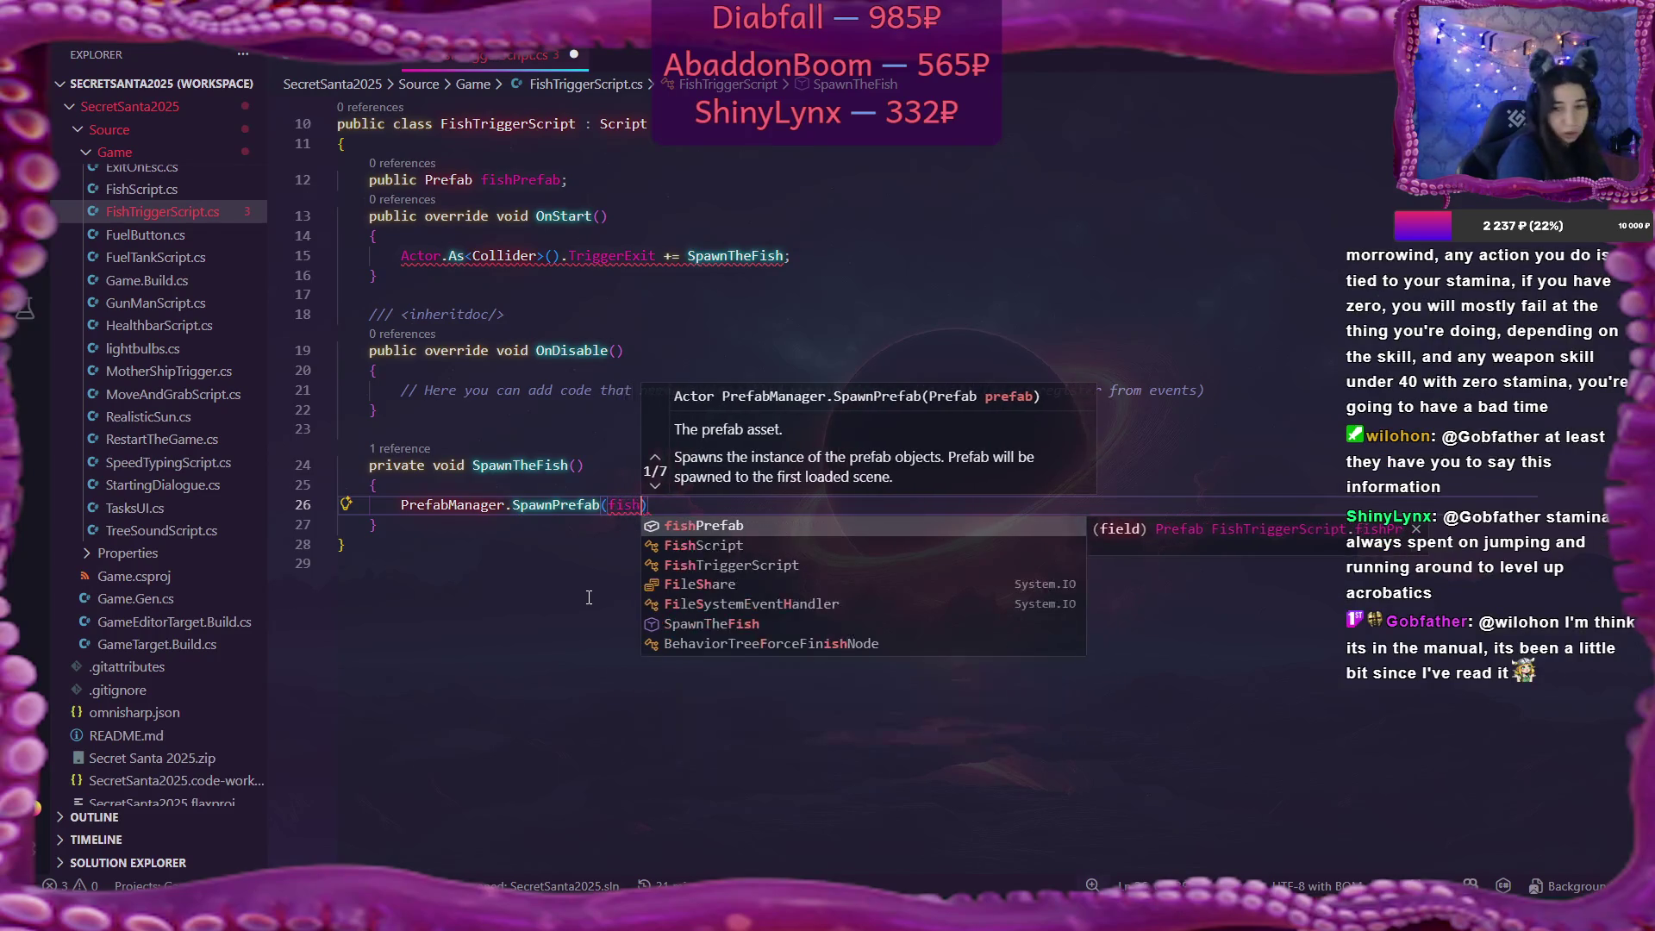
pyautogui.press('Tab')
pyautogui.write(', ')
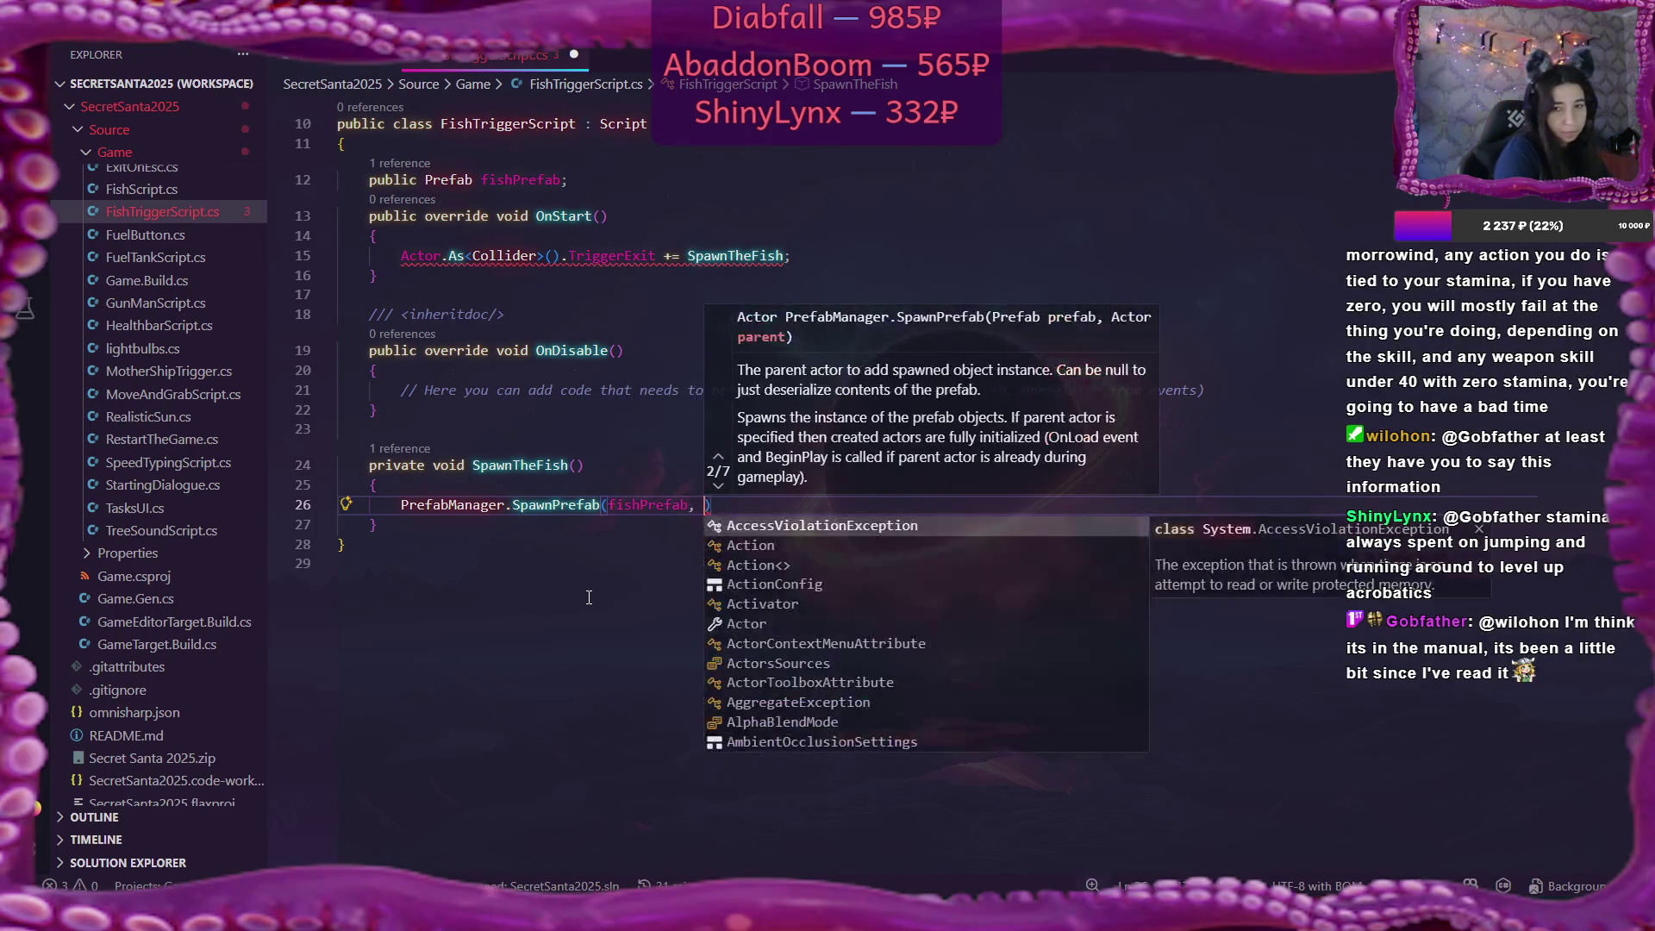
pyautogui.write('Actor.Pos')
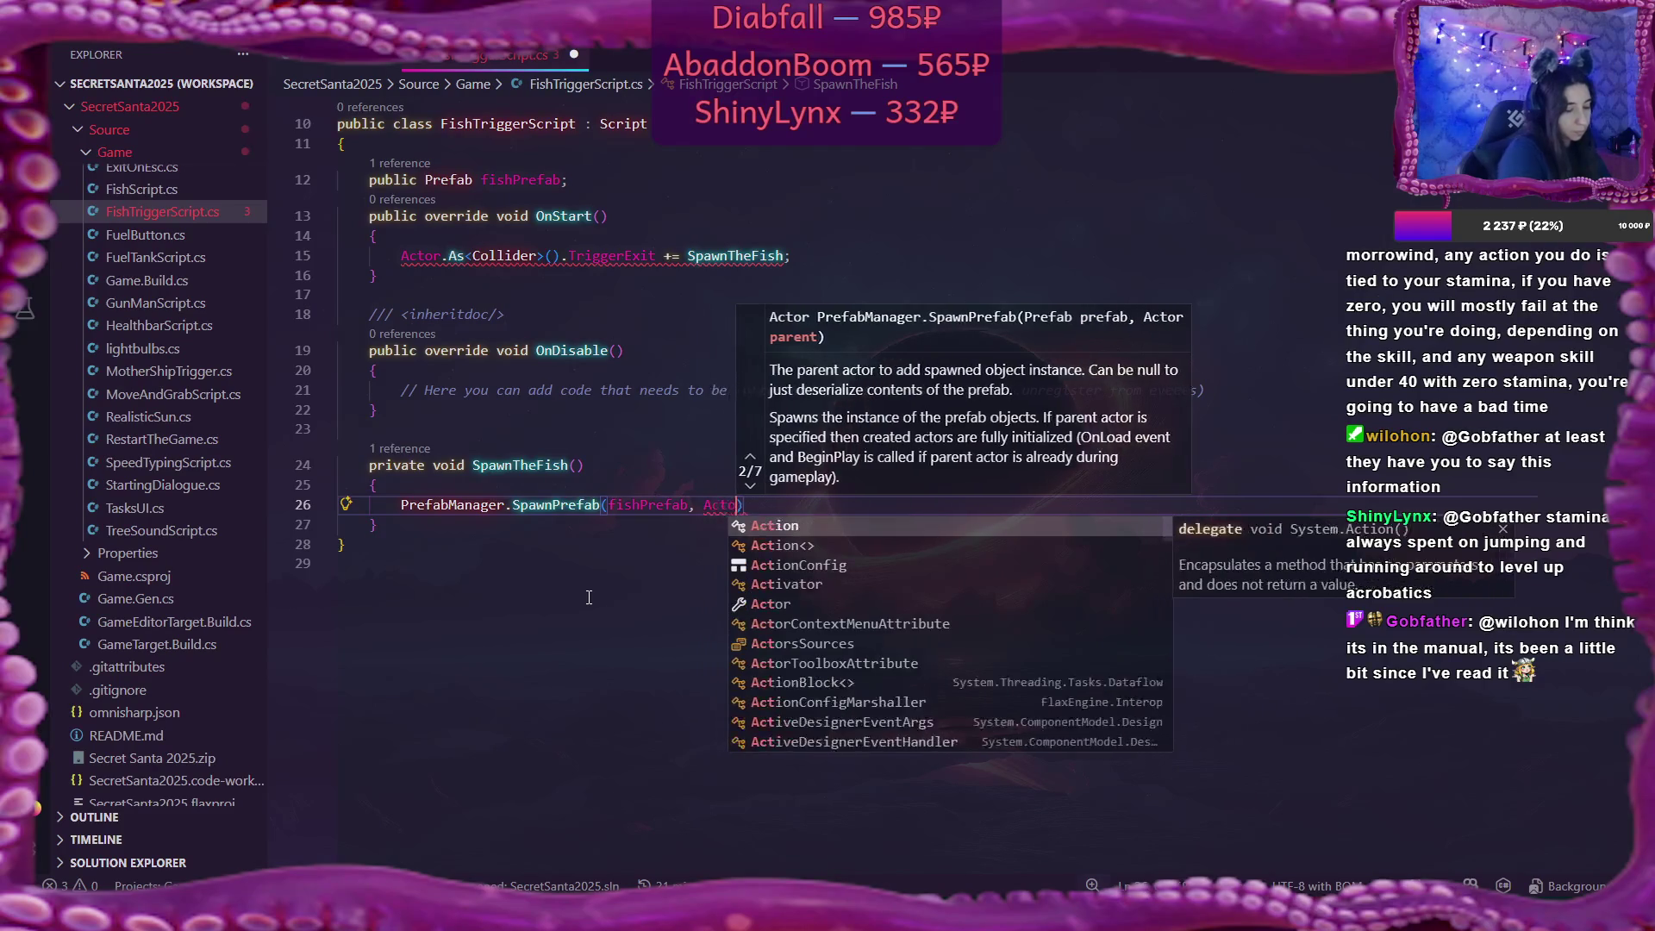
pyautogui.press('Tab')
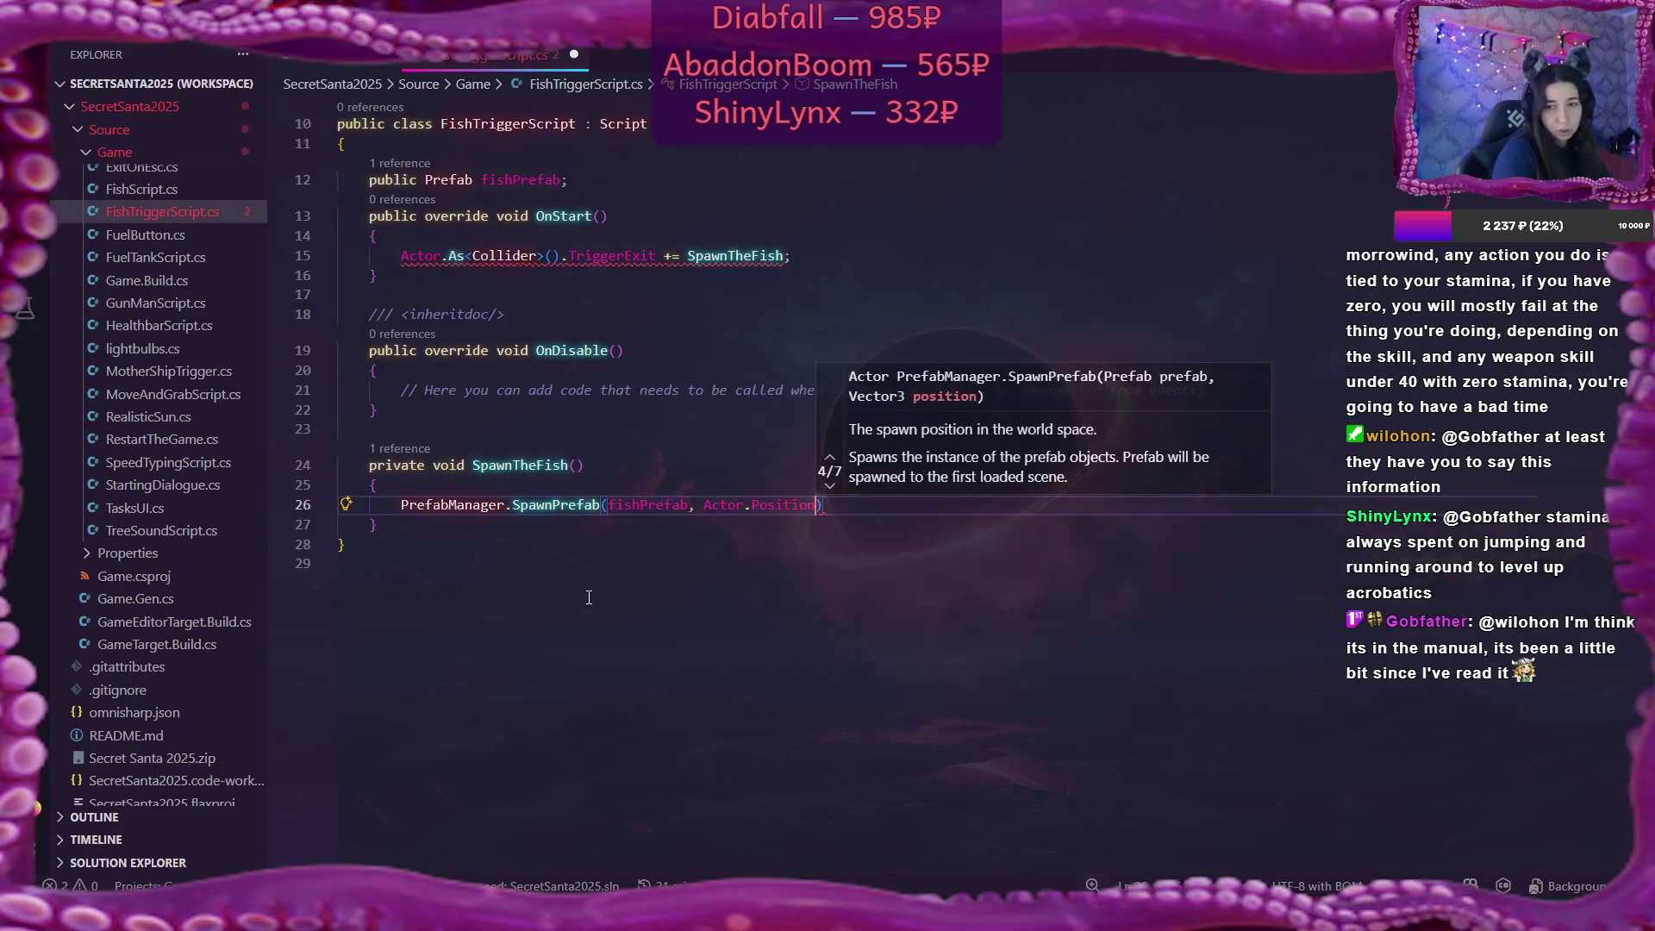
pyautogui.write(';')
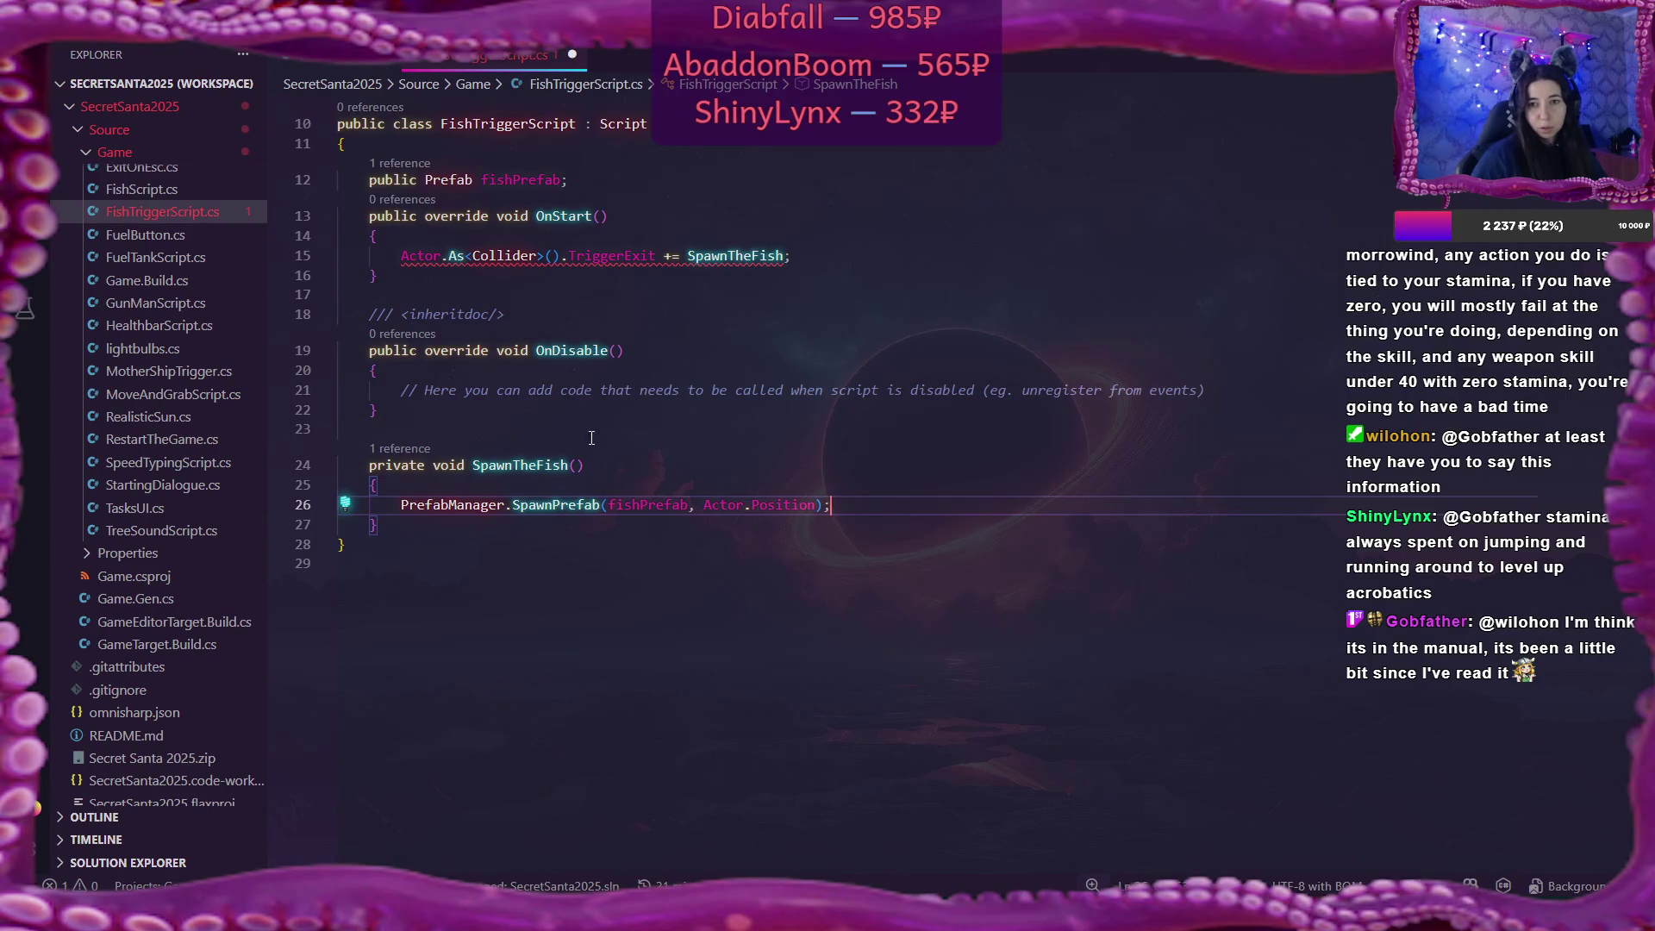
# Give SpawnTheFish a PhysicsColliderActor collider parameter and save the script.
pyautogui.click(577, 465)
pyautogui.write('P')
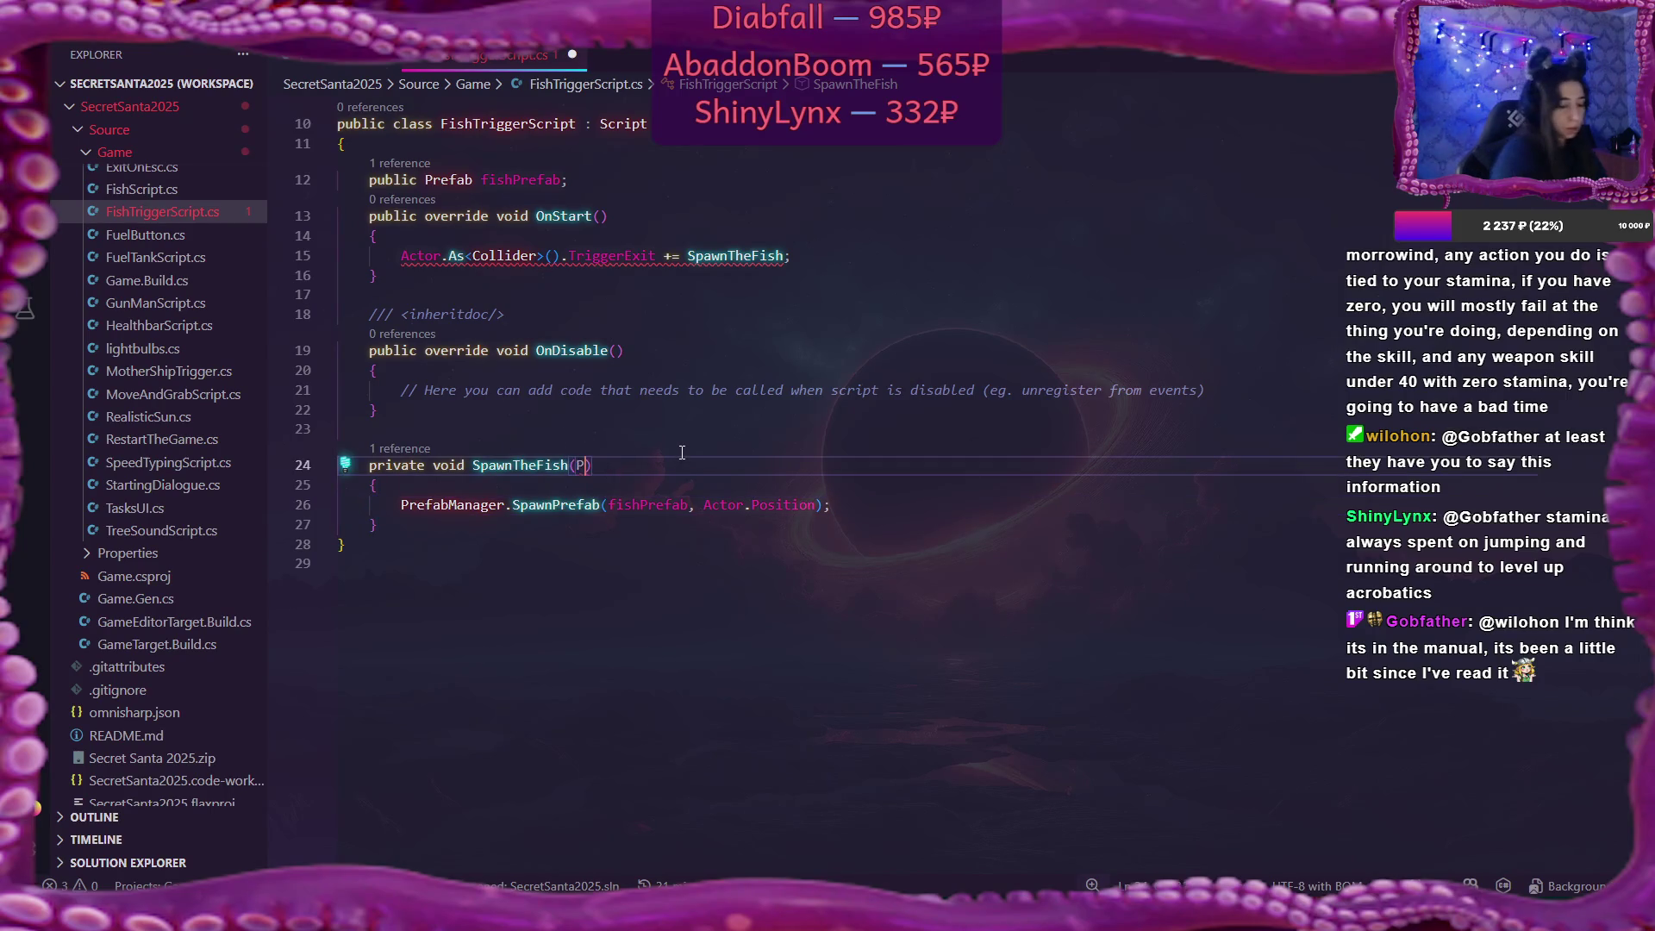
pyautogui.write('h')
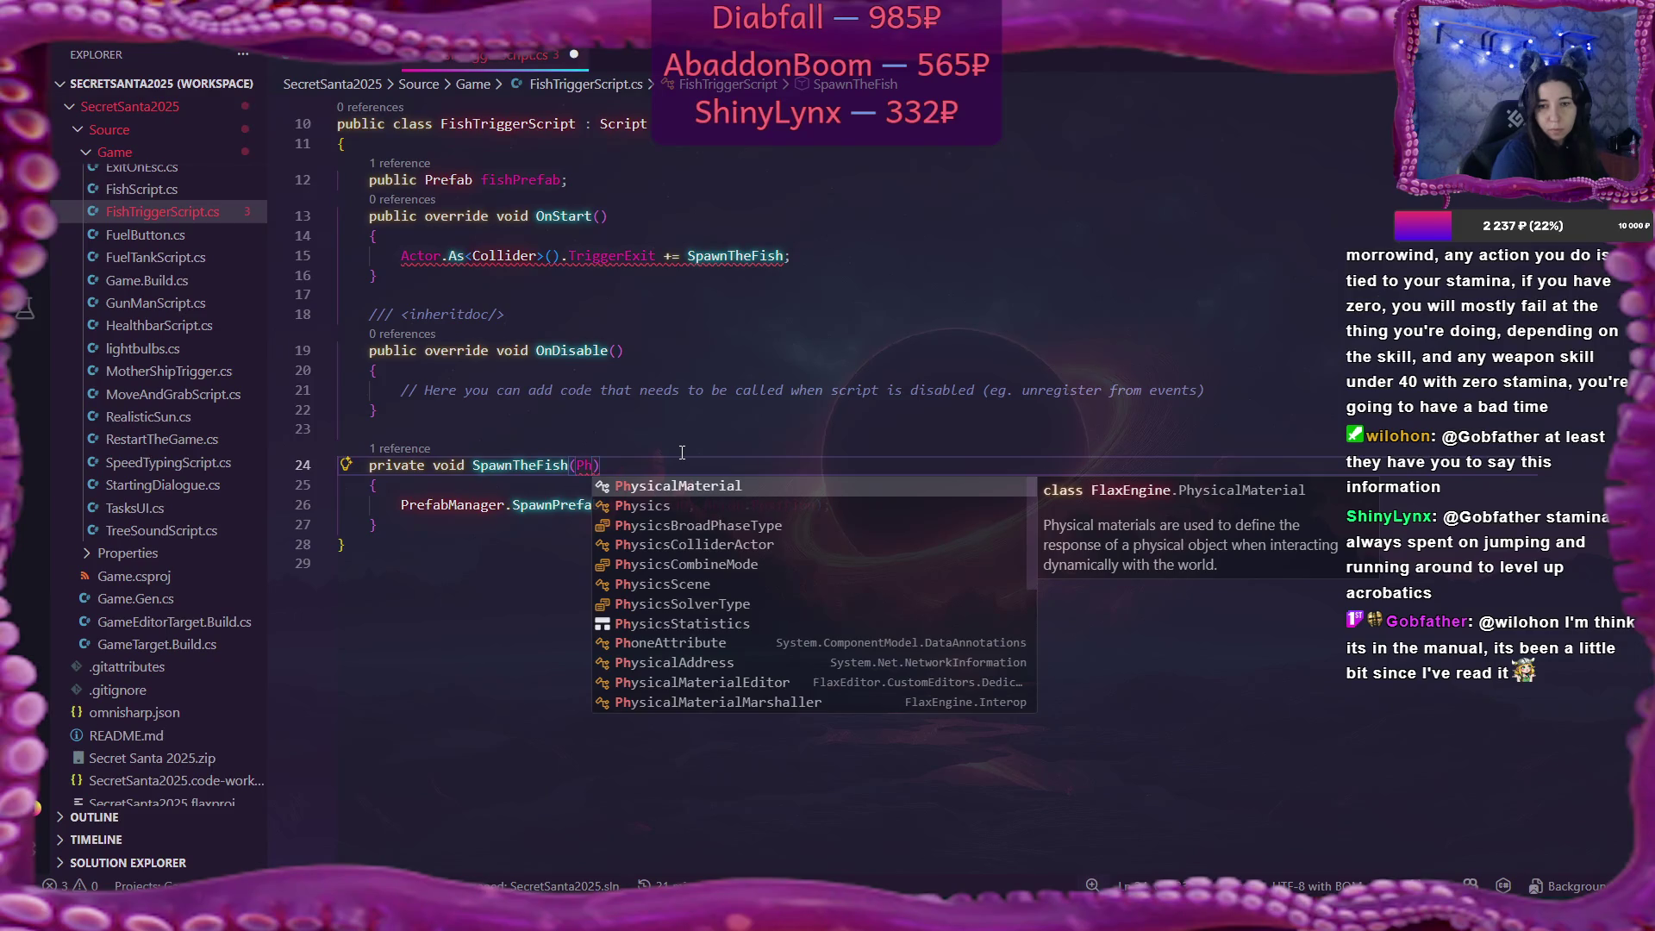
pyautogui.write('ys')
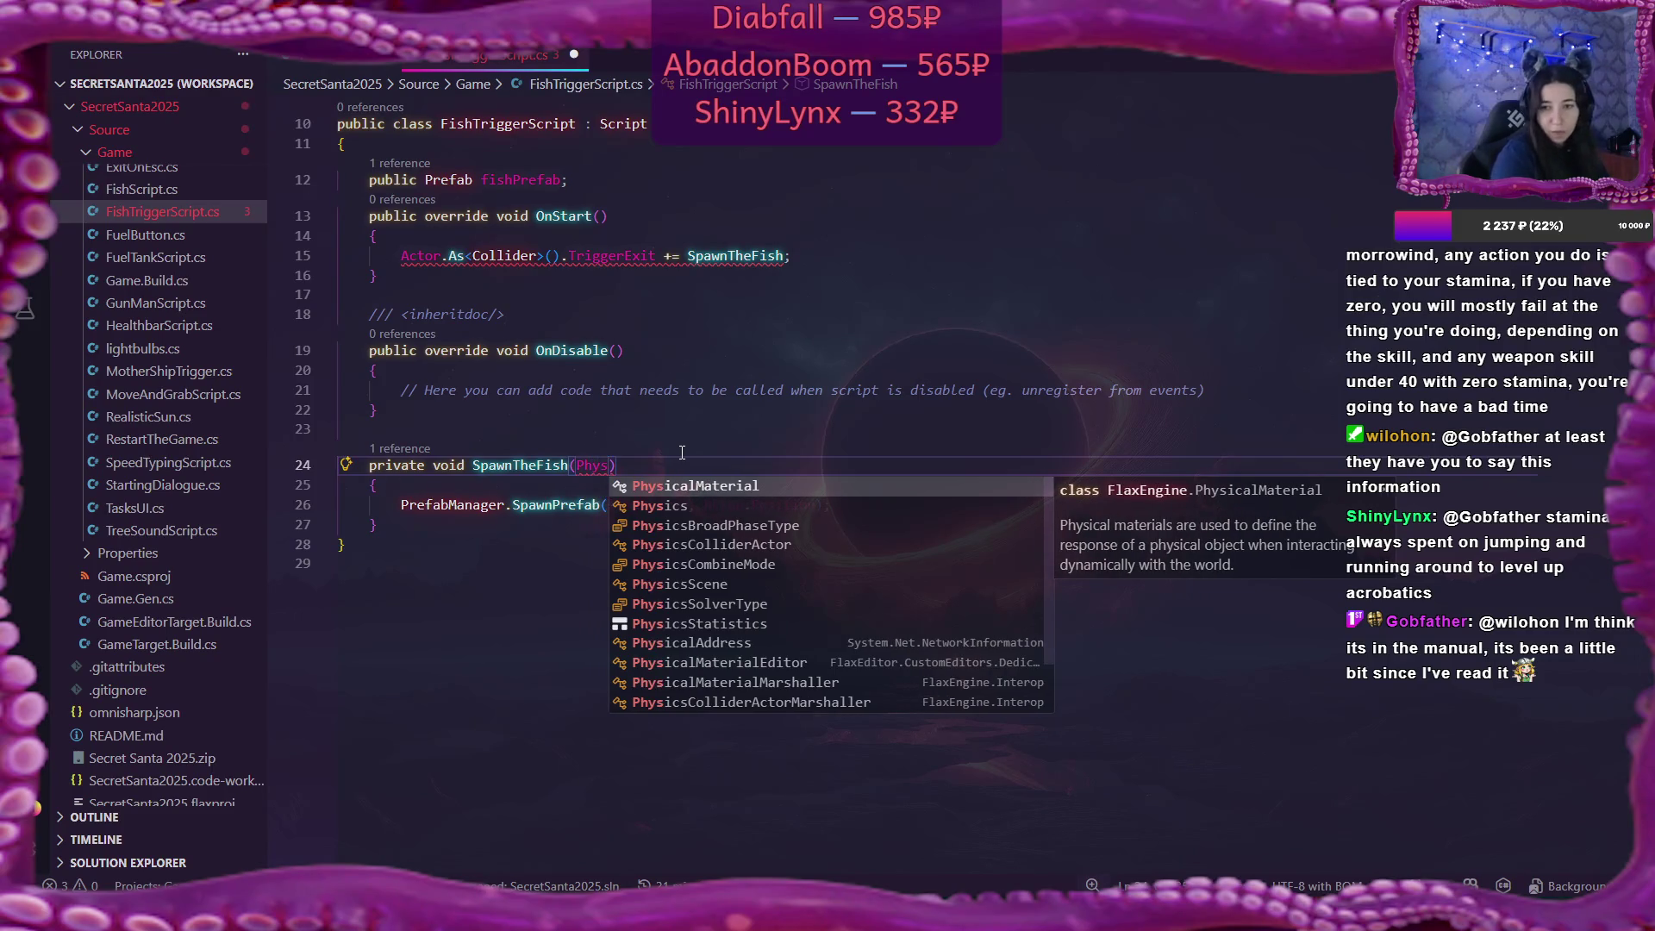
pyautogui.press('Down')
pyautogui.press('Down')
pyautogui.press('Down')
pyautogui.write('collider')
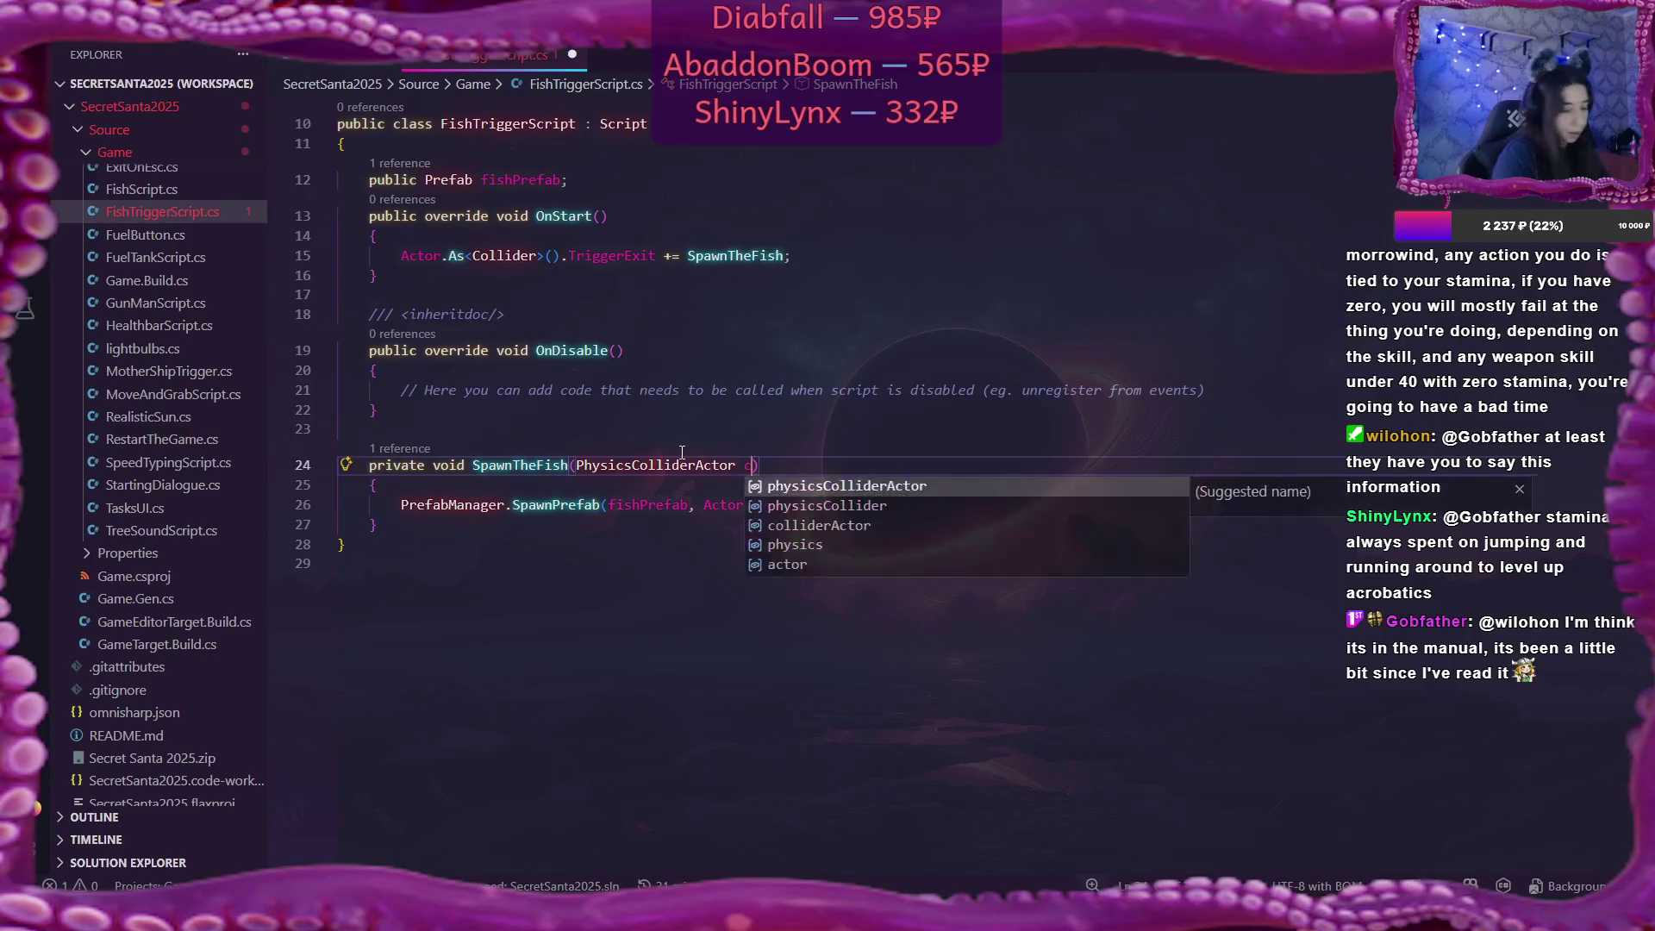
pyautogui.write(')')
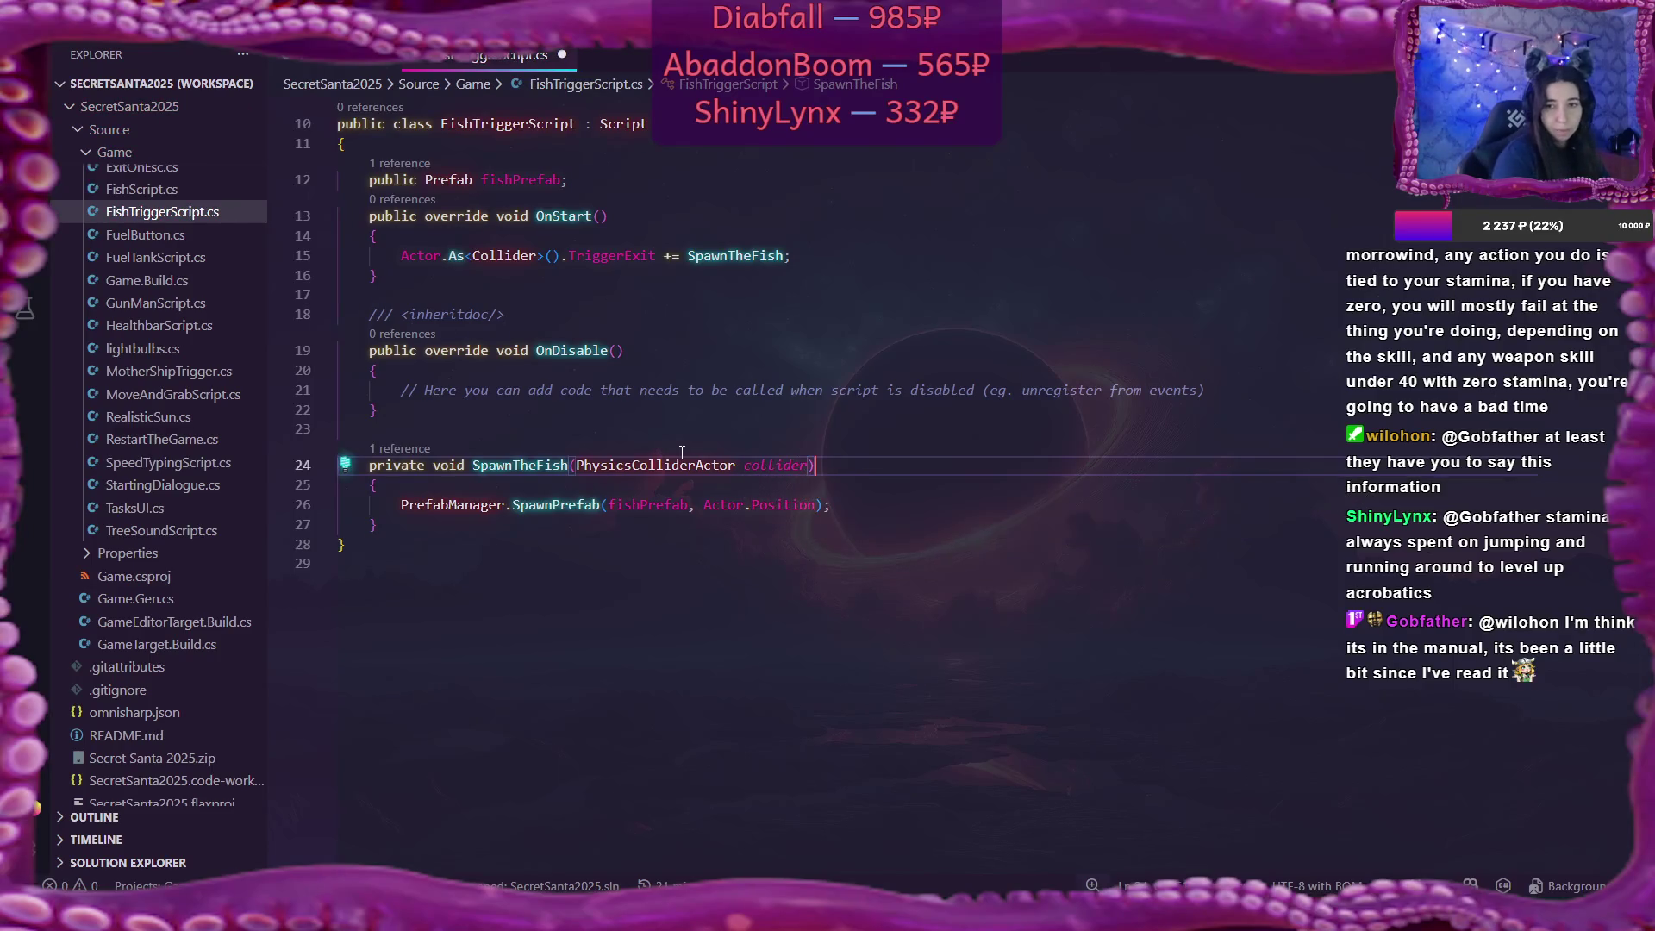
pyautogui.hotkey('ctrl', 's')
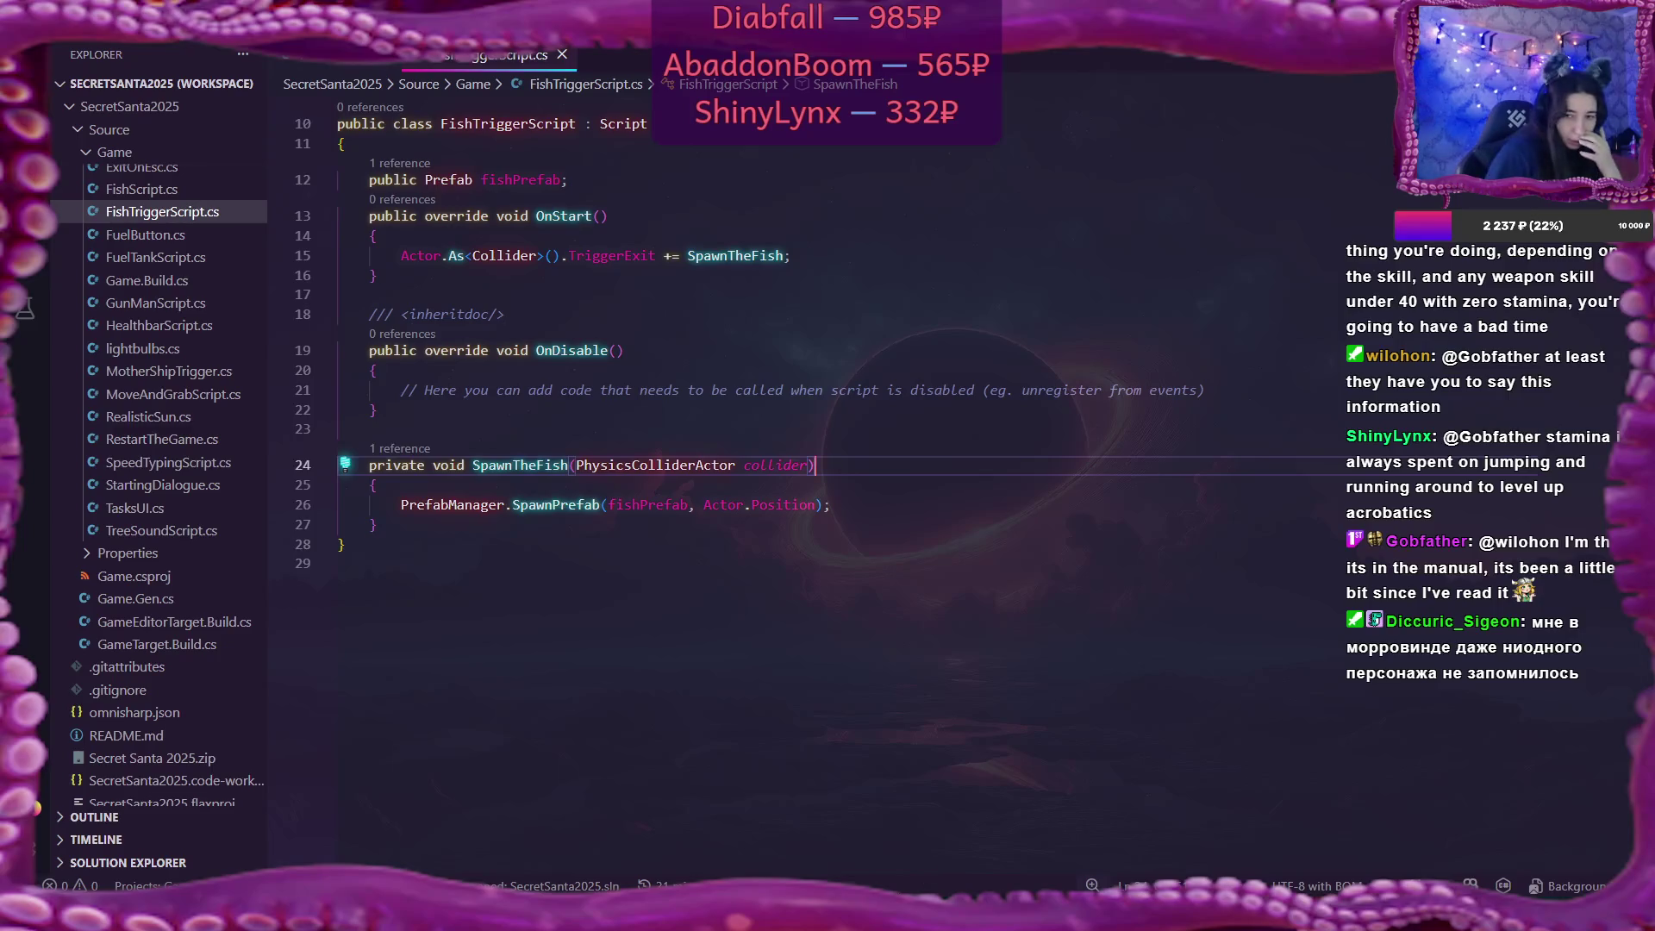
# In Flax, select the fish's CapsuleCollider, then reopen Fish Trigger Script in VS Code.
pyautogui.hotkey('alt', 'Tab')
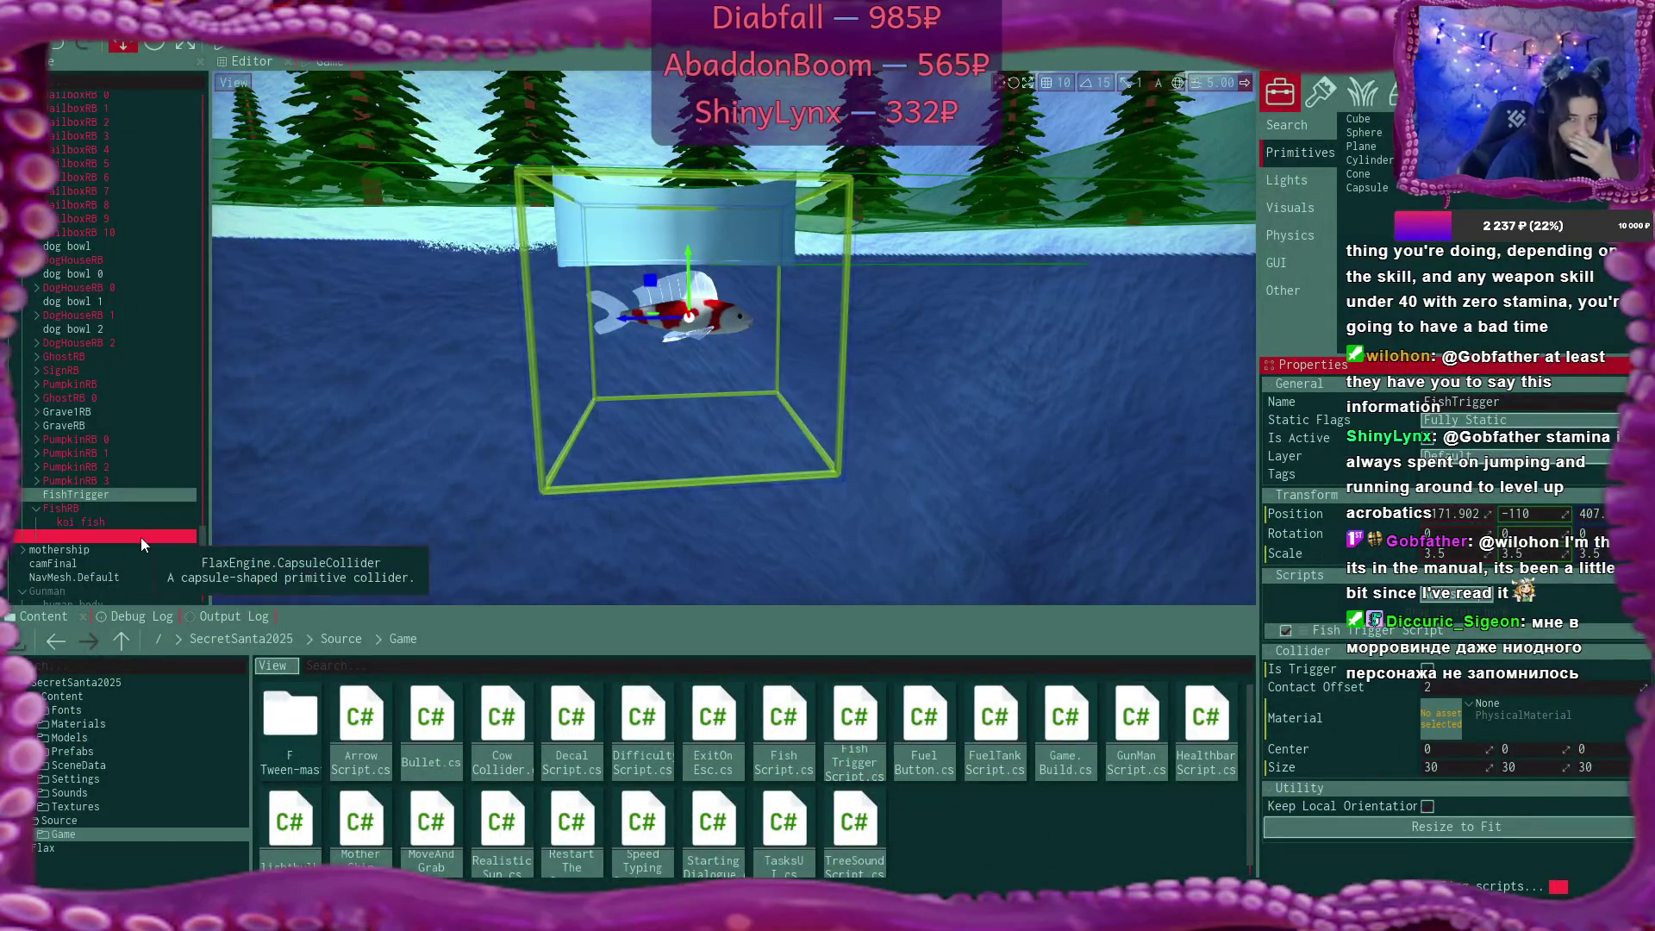
pyautogui.click(137, 536)
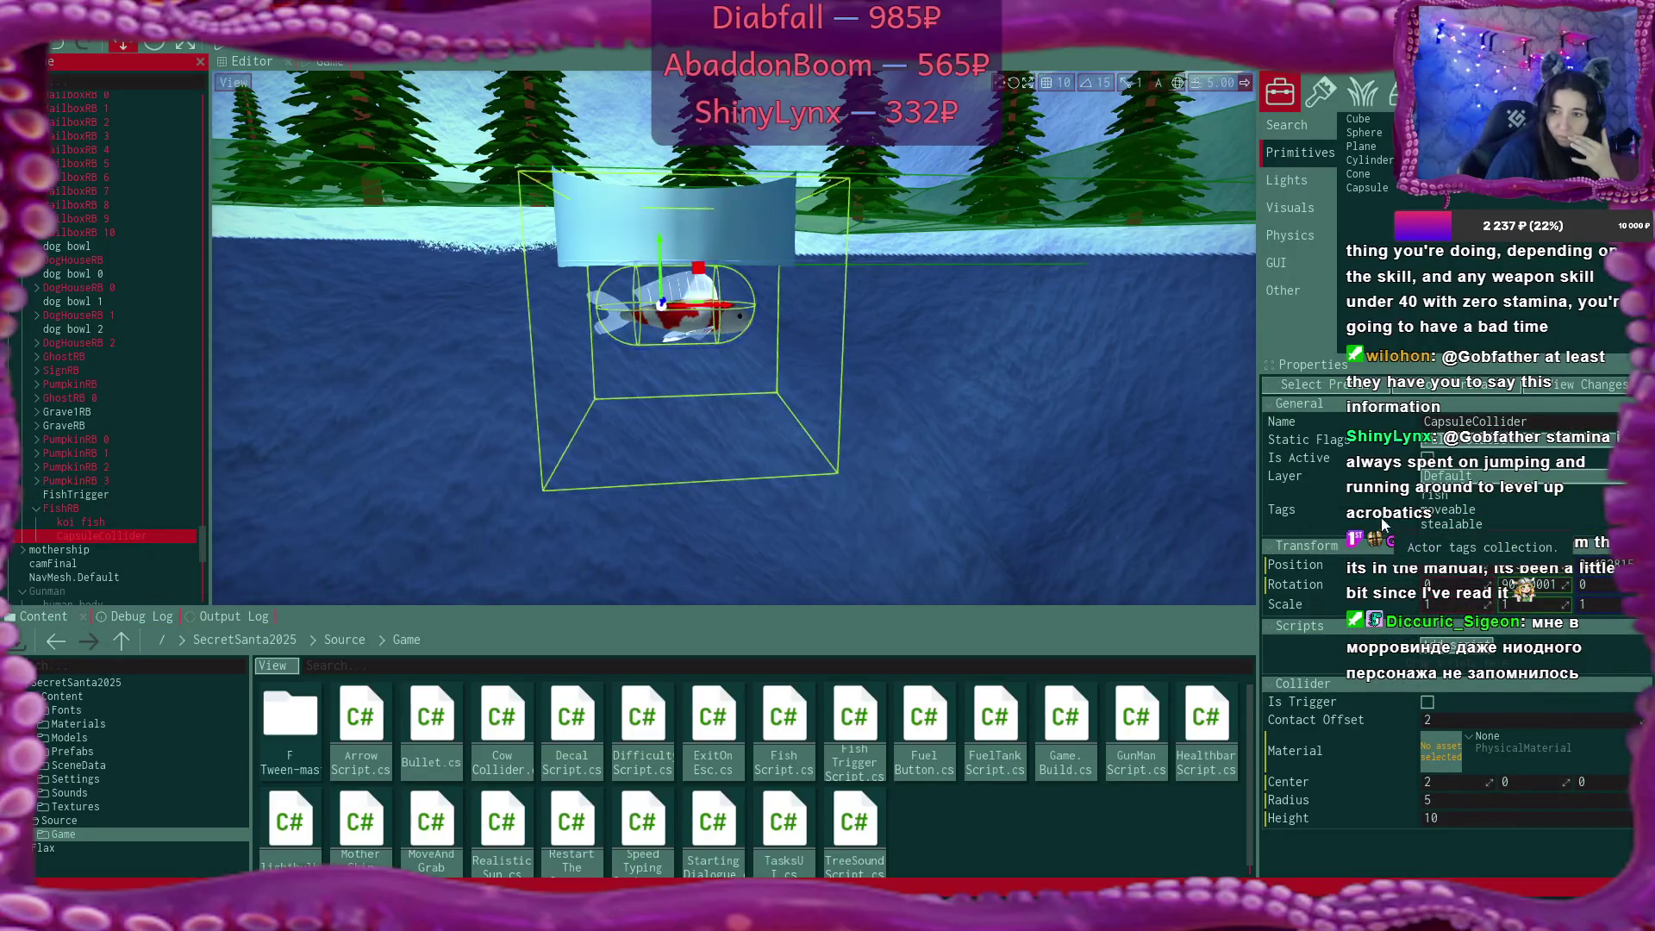
pyautogui.doubleClick(854, 733)
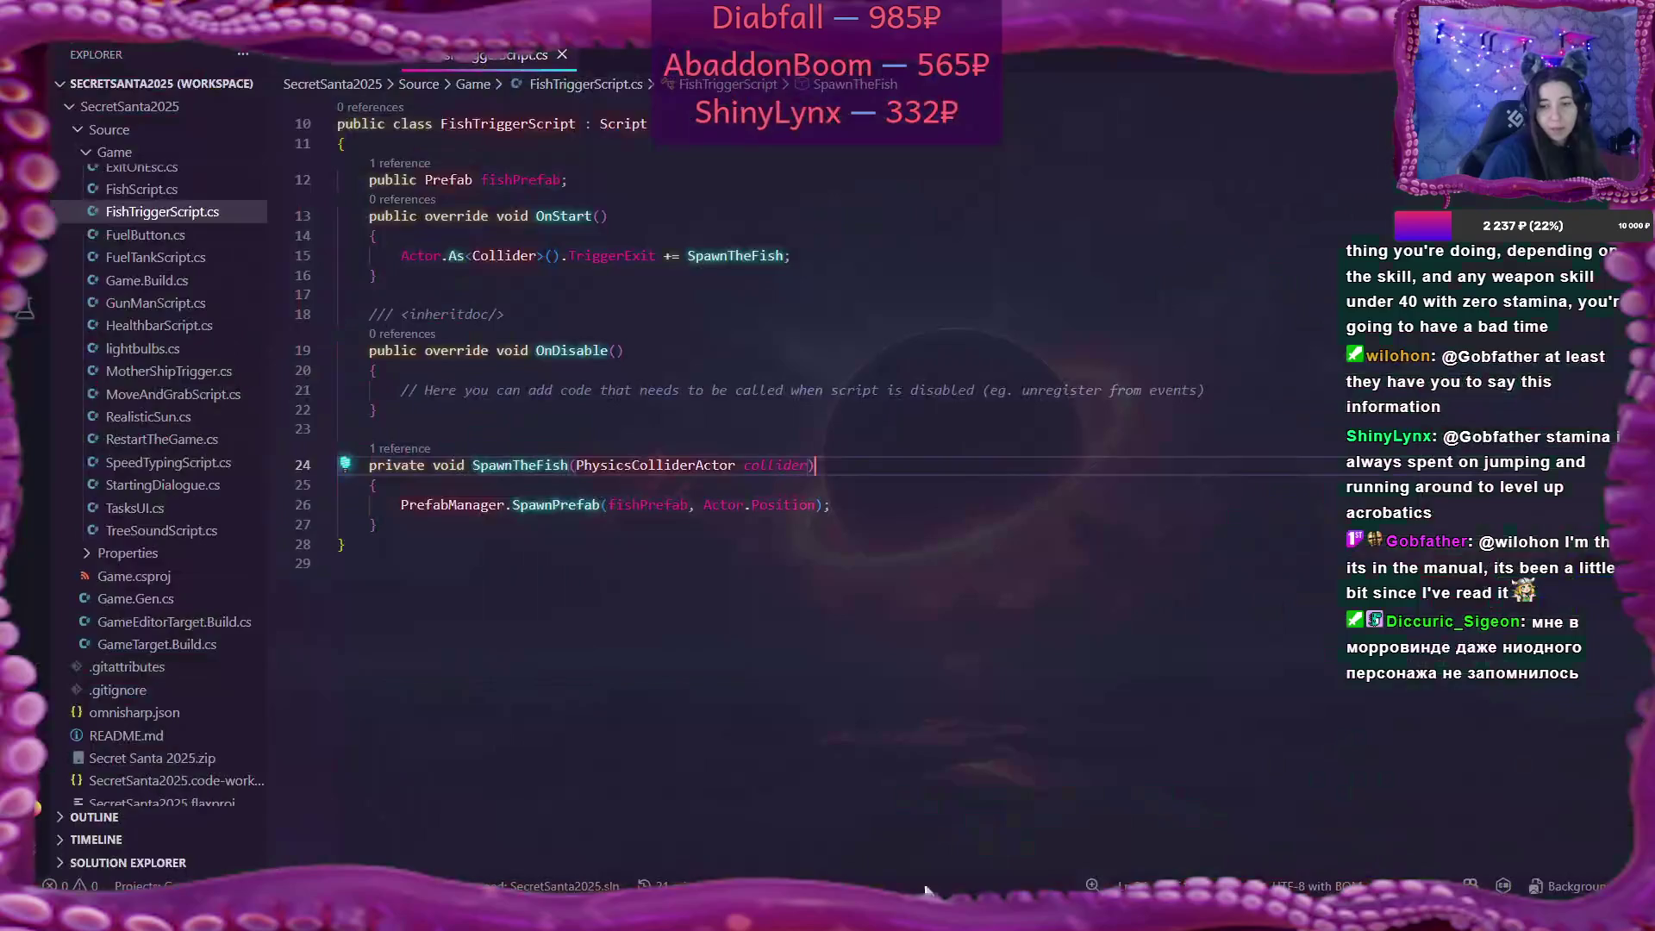
# Add an if (collider.HasTag("fish")) check above SpawnPrefab, save, and switch to Flax.
pyautogui.click(390, 491)
pyautogui.press('Return')
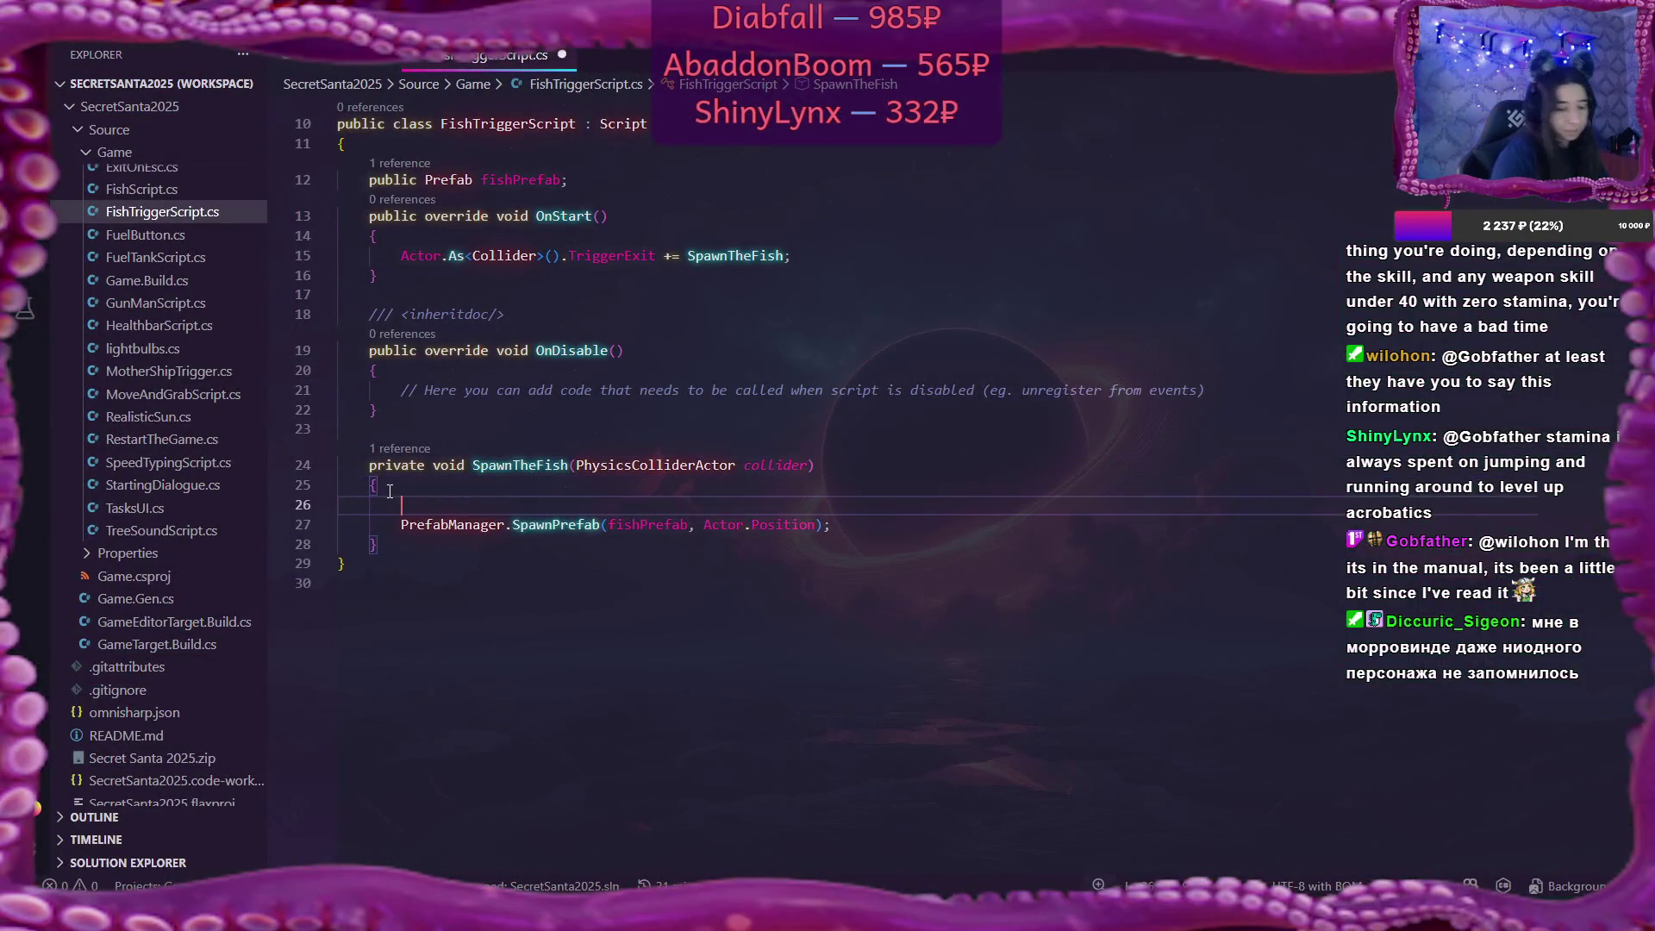
pyautogui.write('If(')
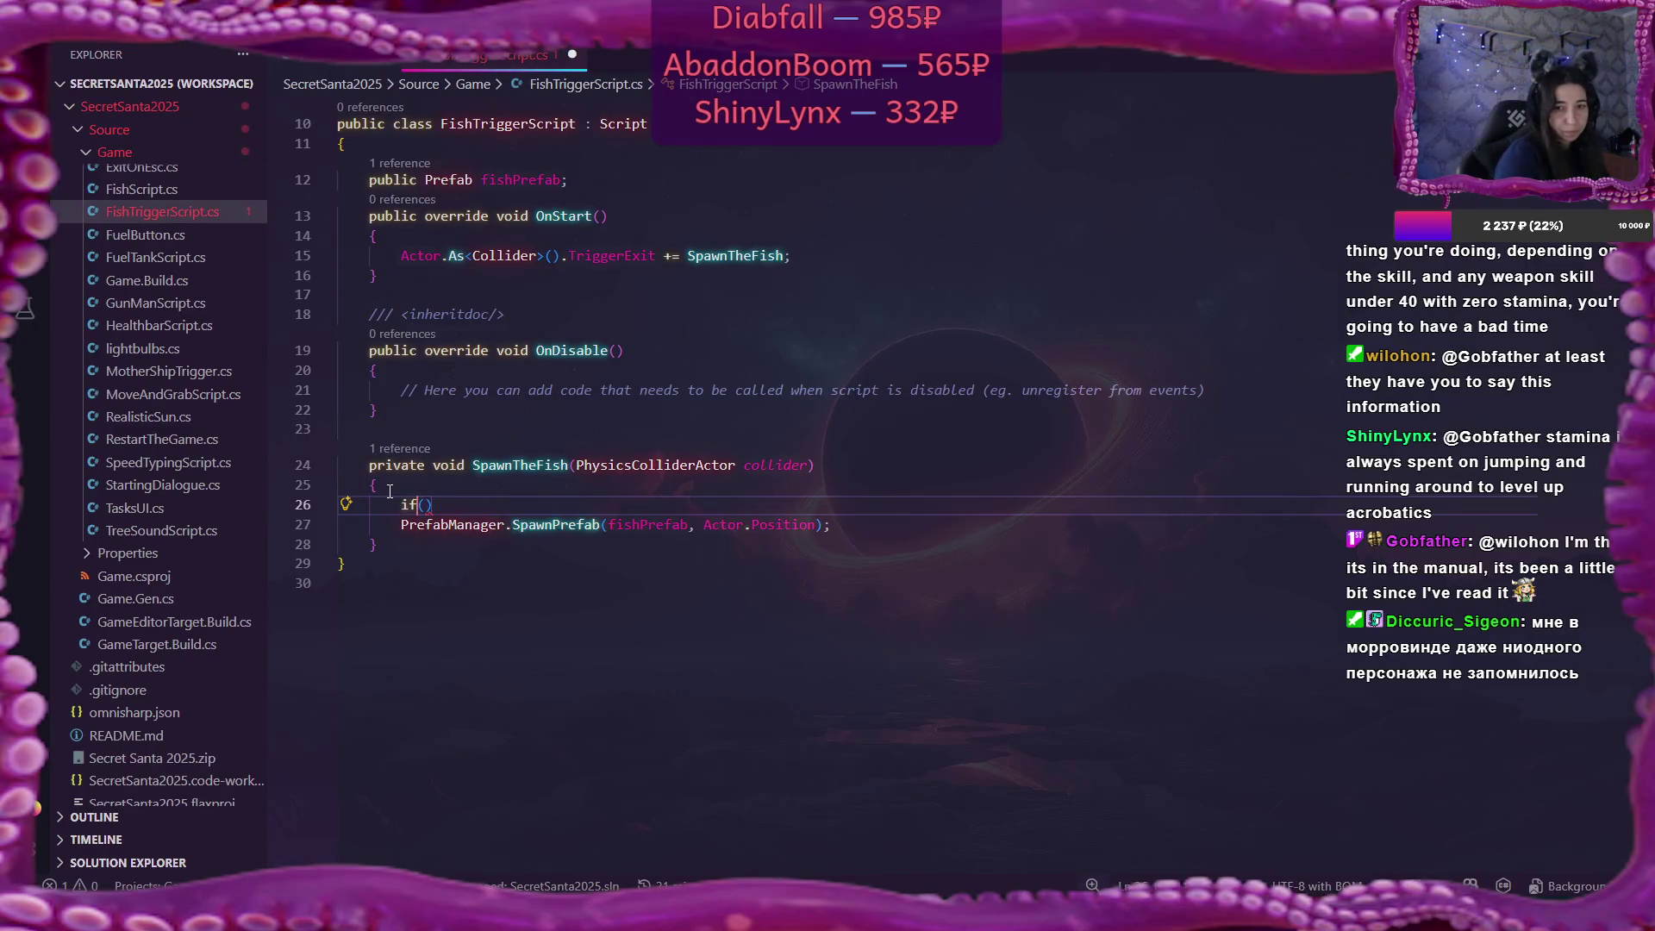
pyautogui.press('BackSpace')
pyautogui.write('(coll')
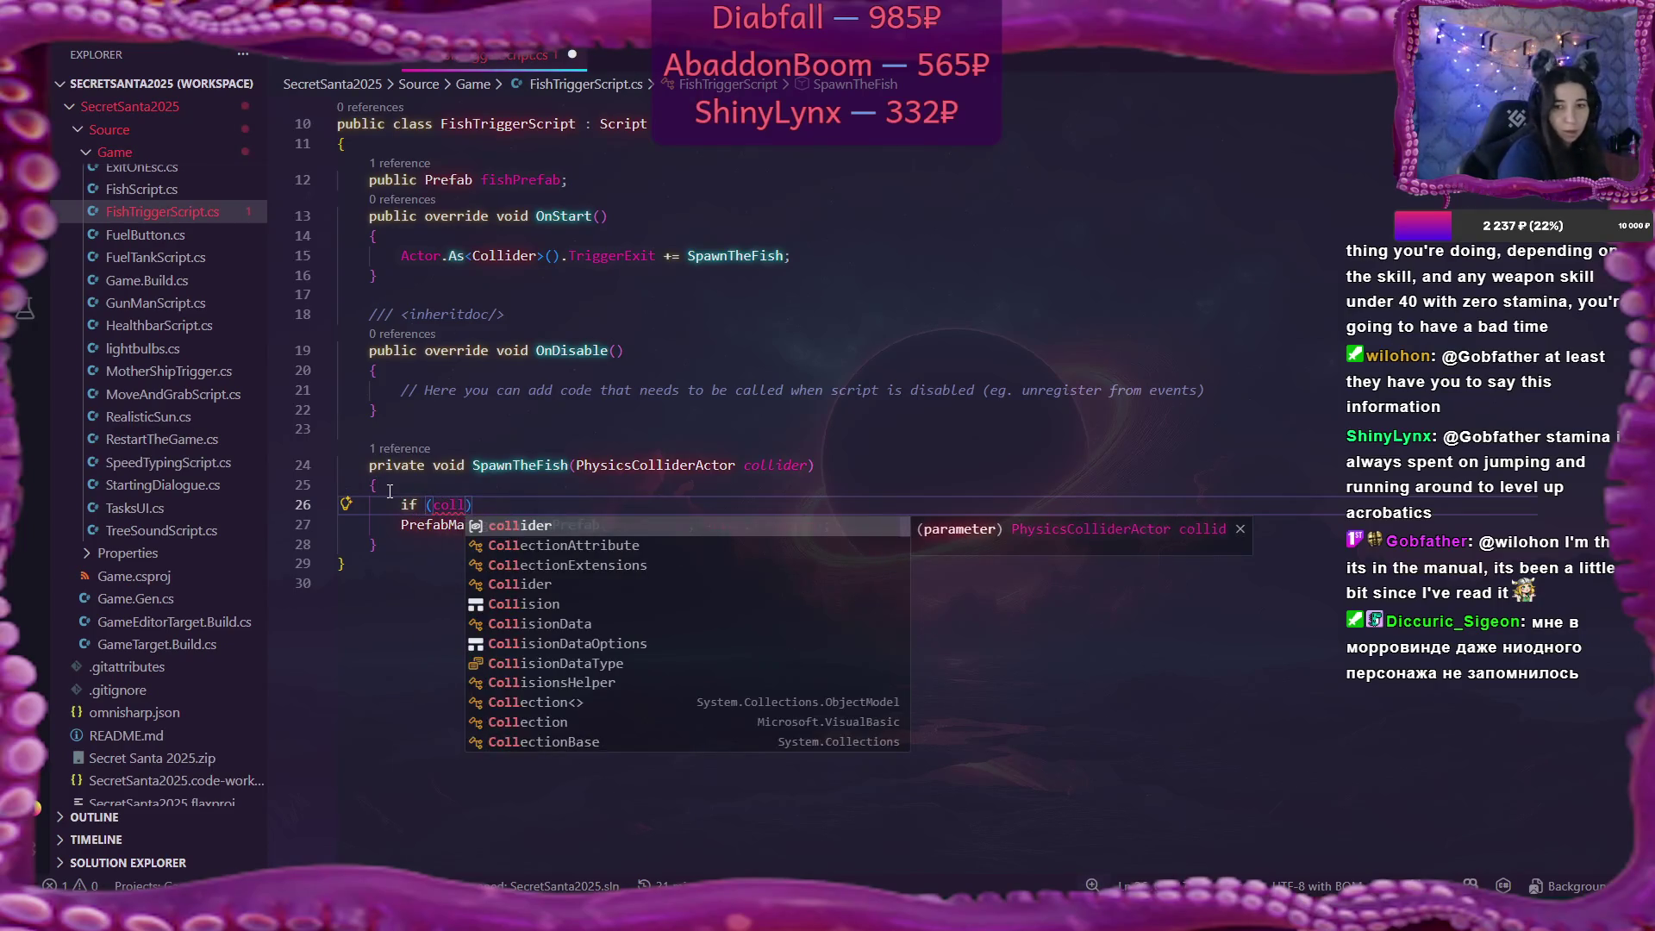
pyautogui.press('Tab')
pyautogui.write('.Ha')
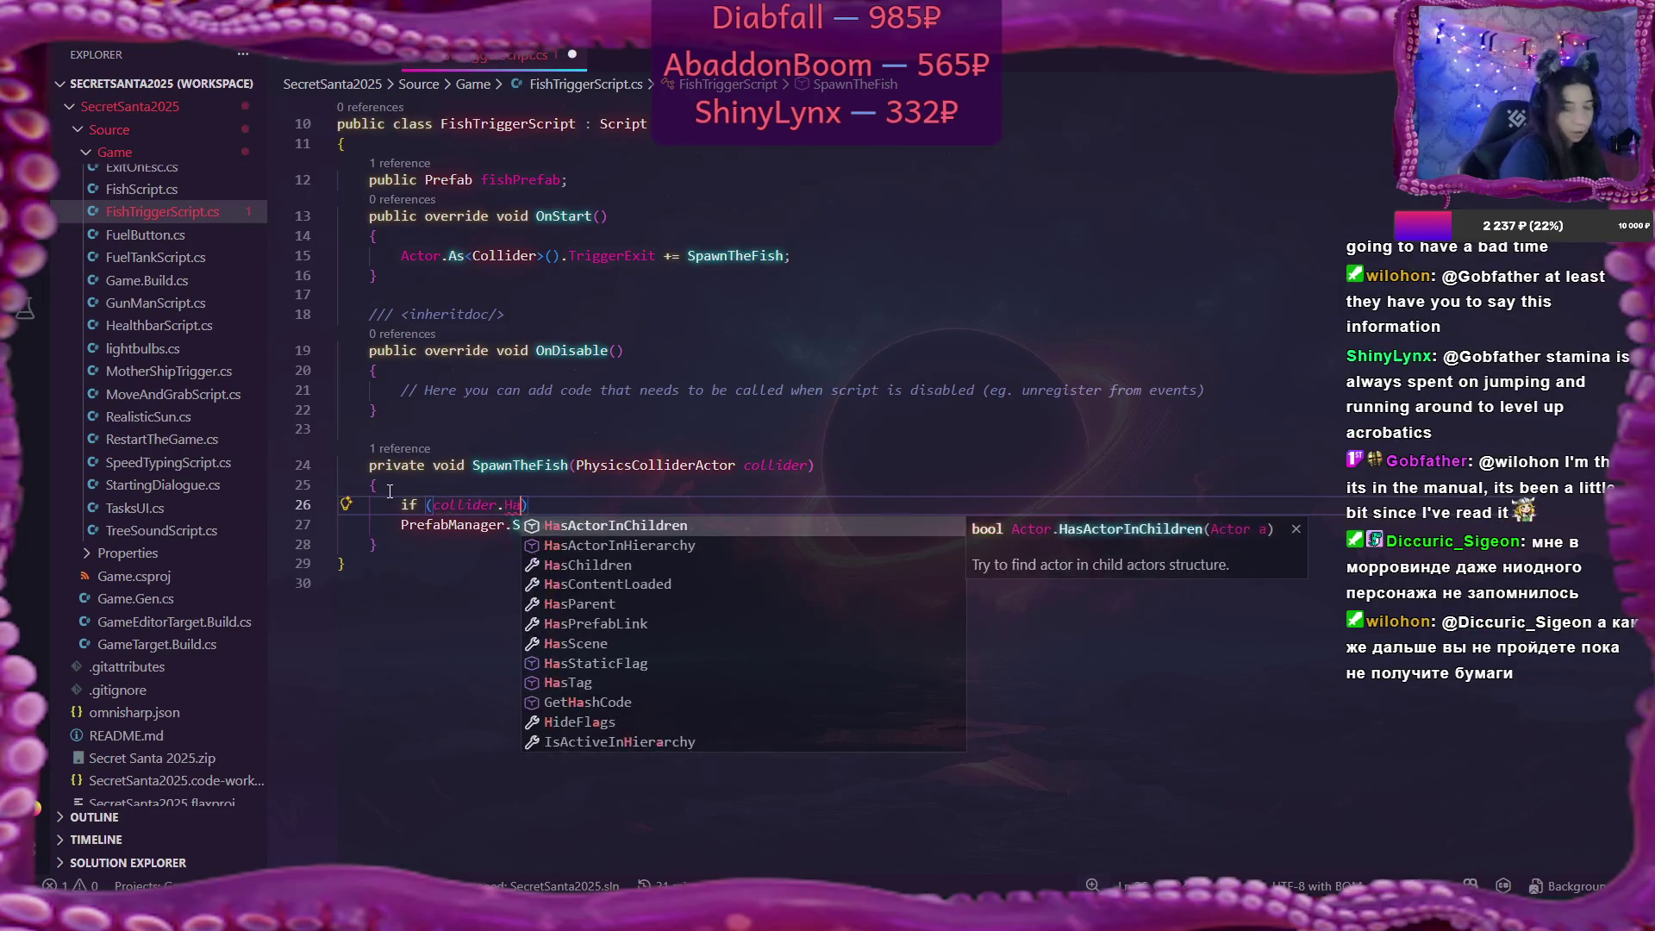
pyautogui.write('s')
pyautogui.press('Down')
pyautogui.press('Down')
pyautogui.press('Down')
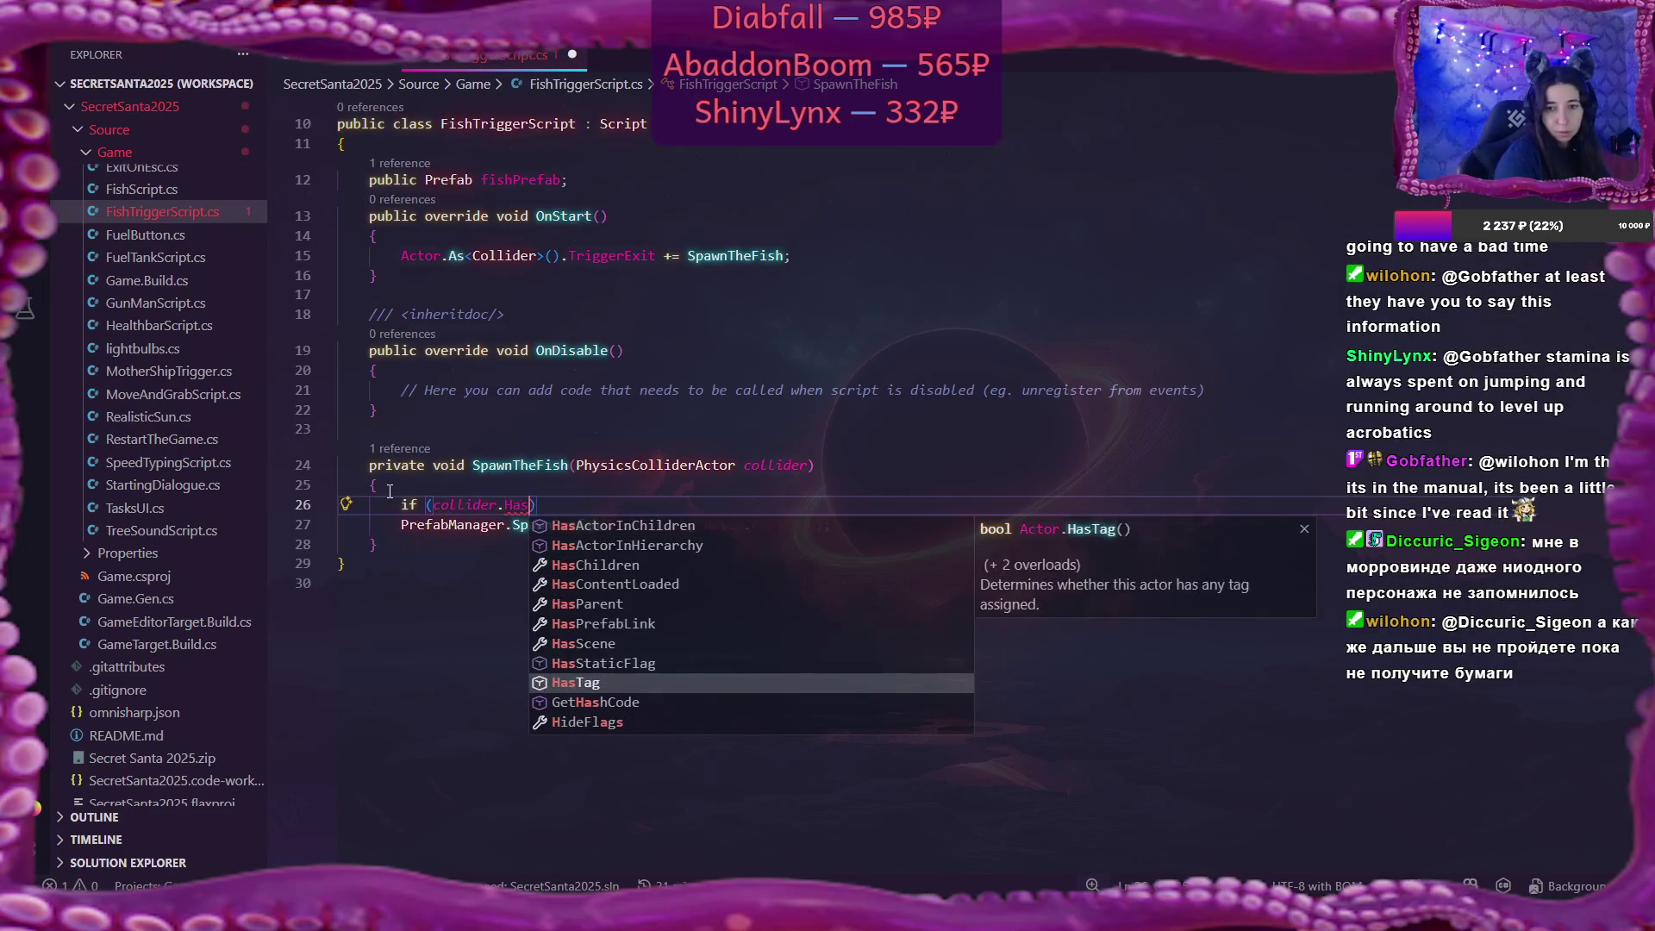
pyautogui.press('Tab')
pyautogui.write('(')
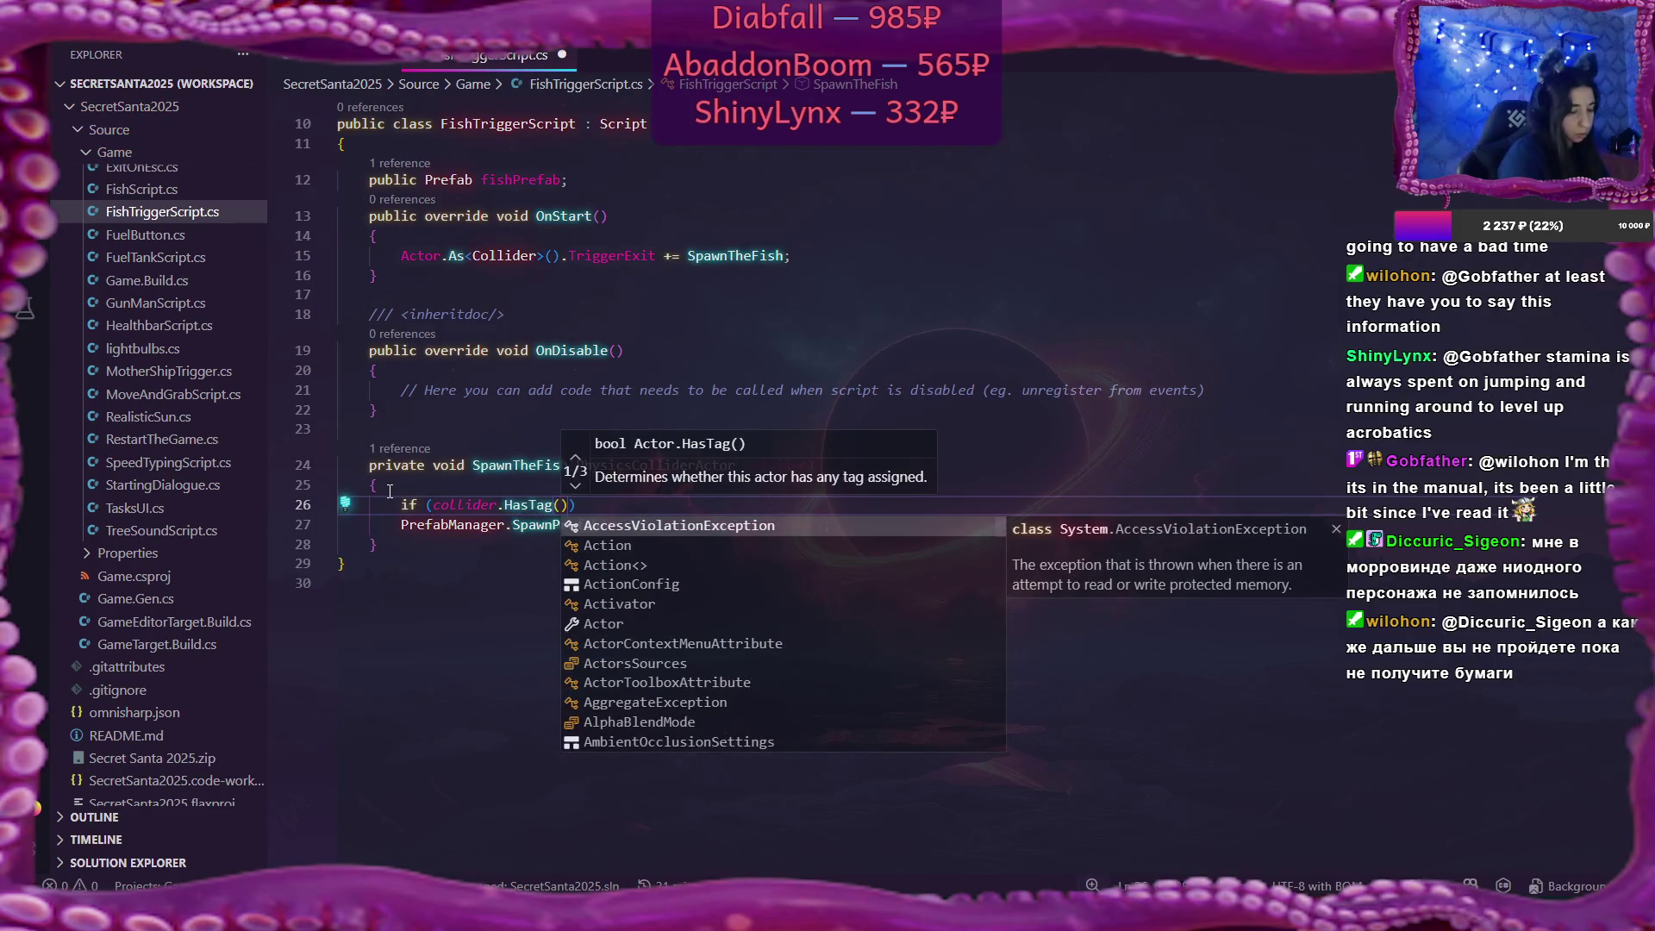
pyautogui.write('"fish')
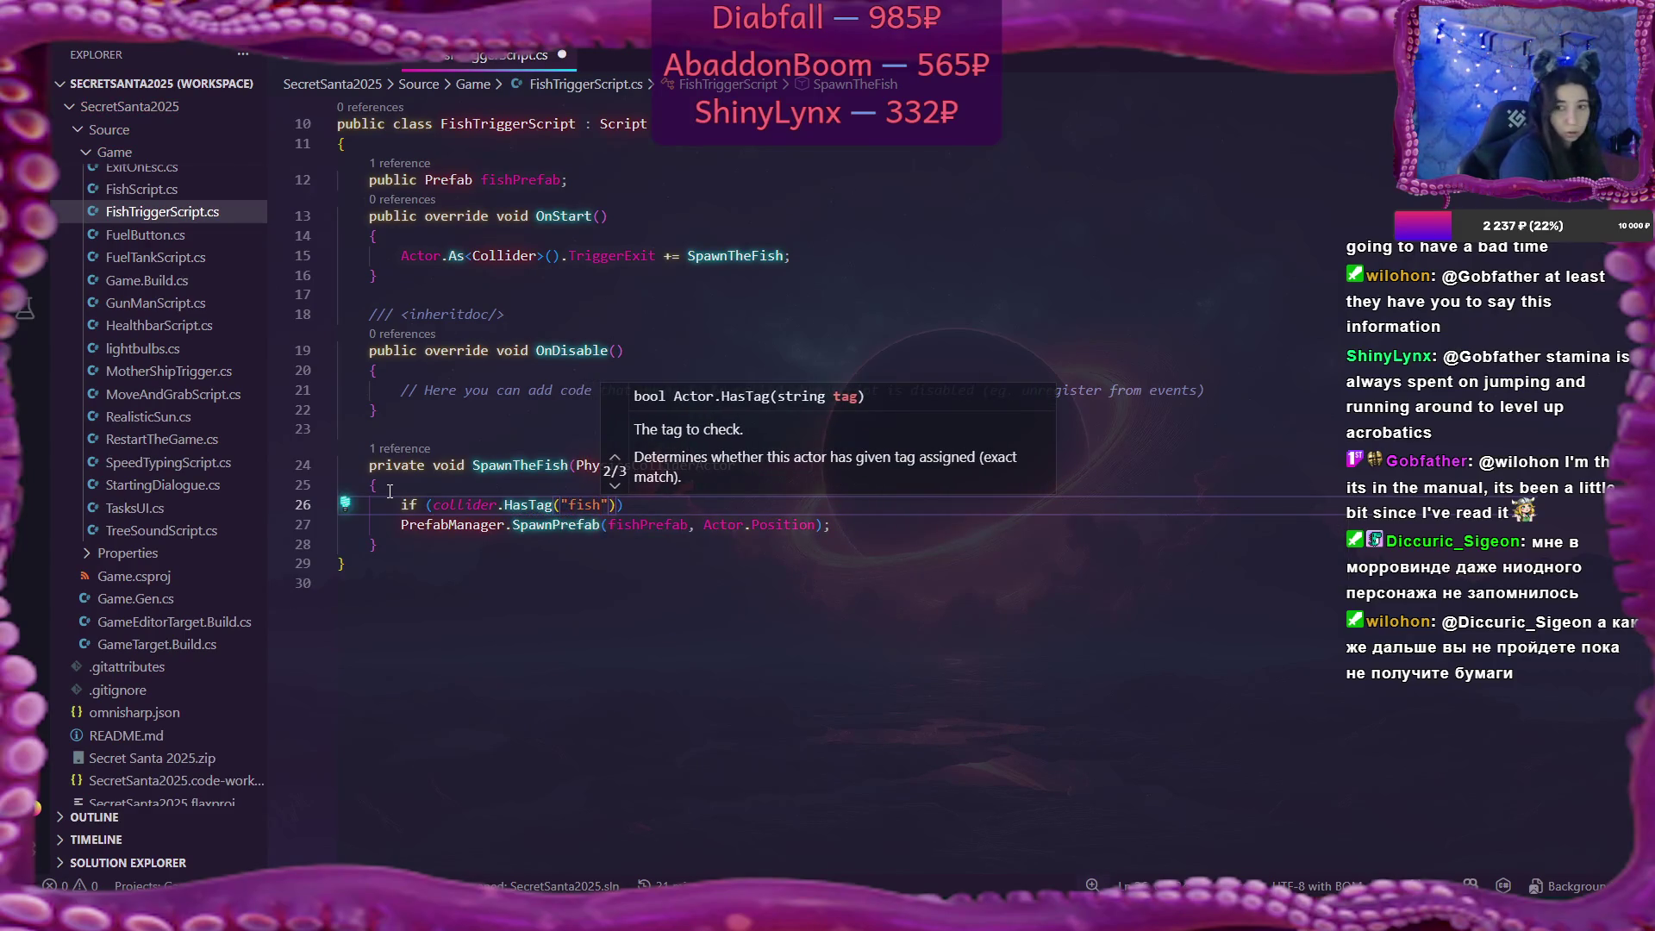
pyautogui.write('"')
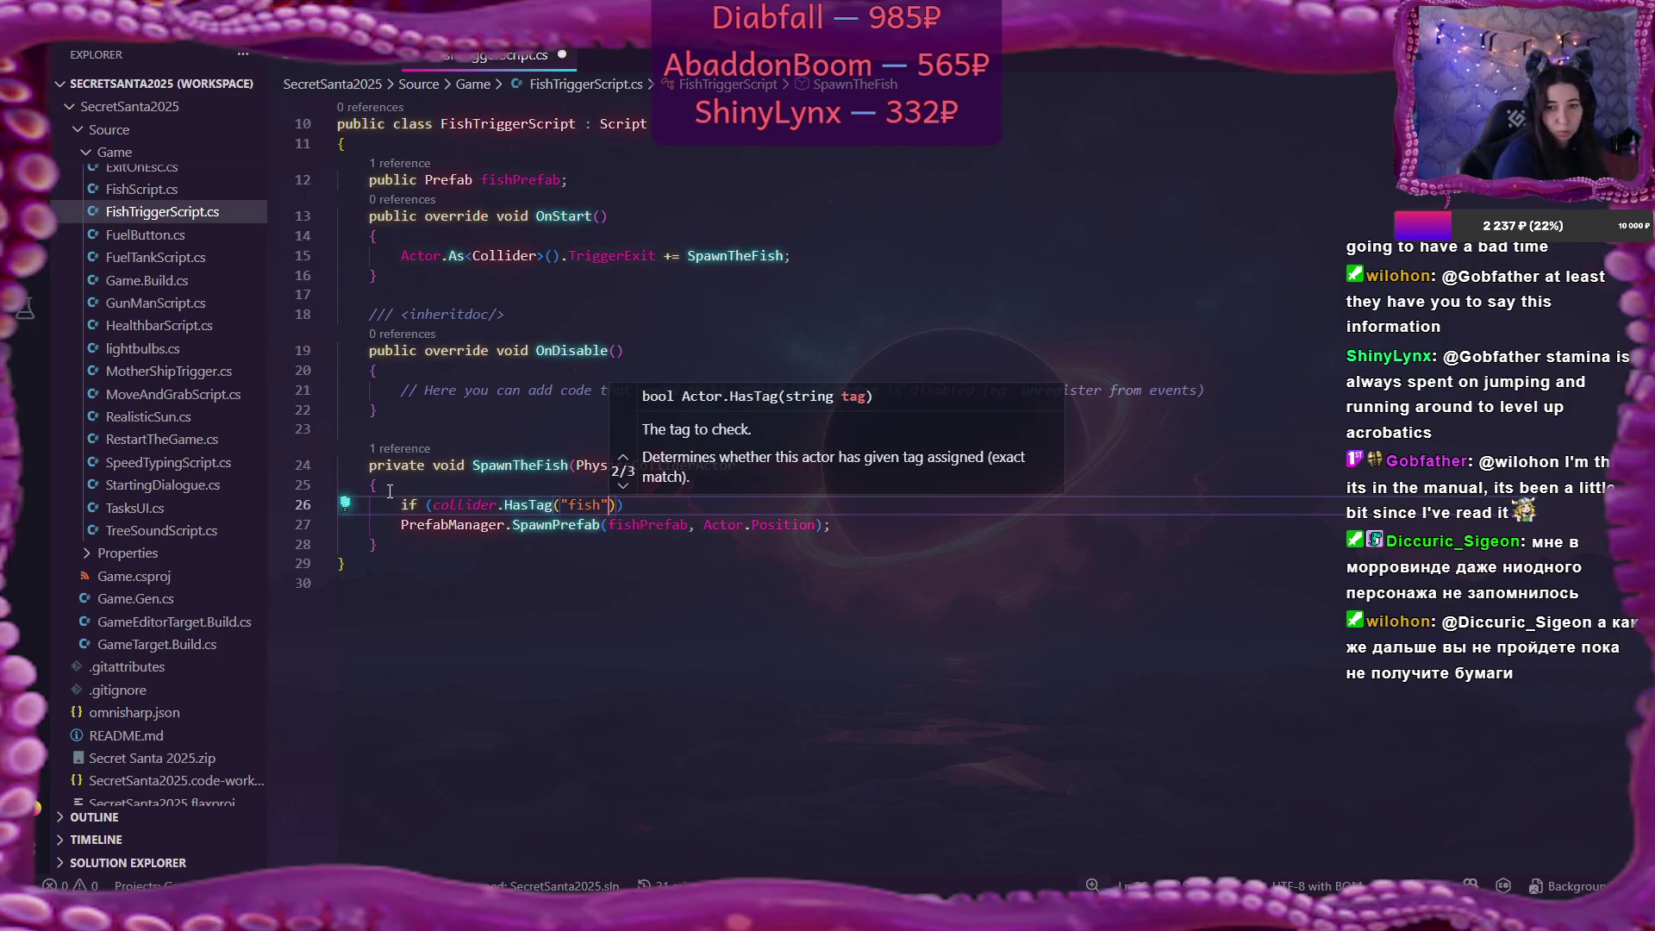
pyautogui.hotkey('ctrl', 's')
pyautogui.hotkey('alt', 'Tab')
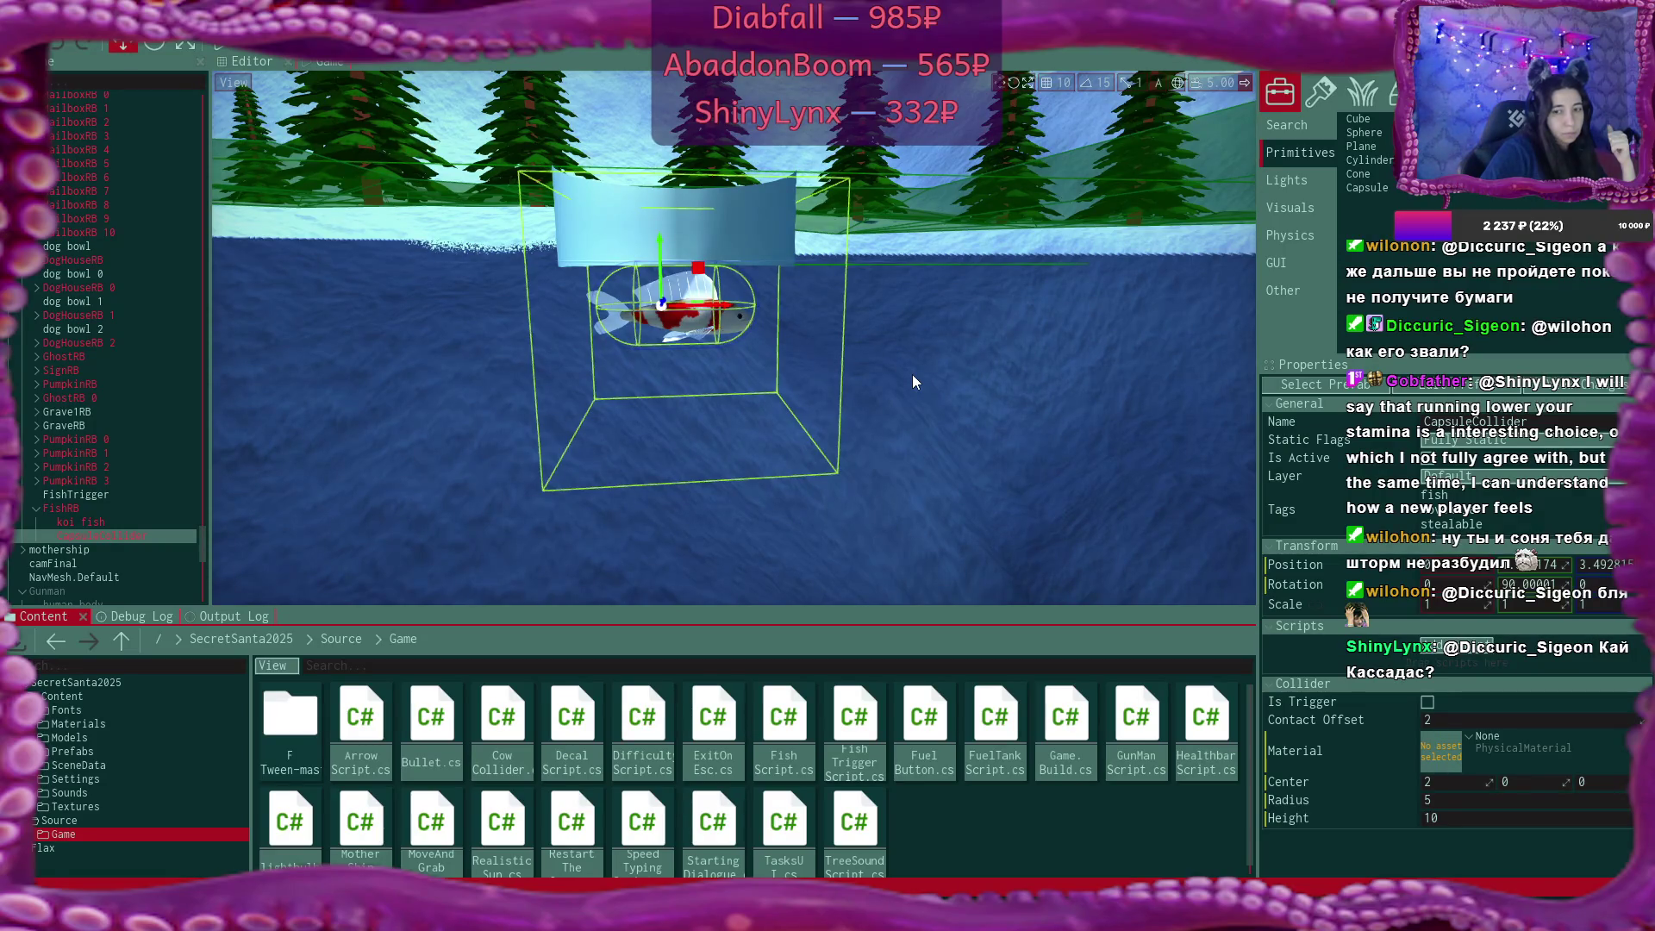
# Switch from Flax Editor back to FishTriggerScript.cs in VS Code.
pyautogui.hotkey('alt', 'Tab')
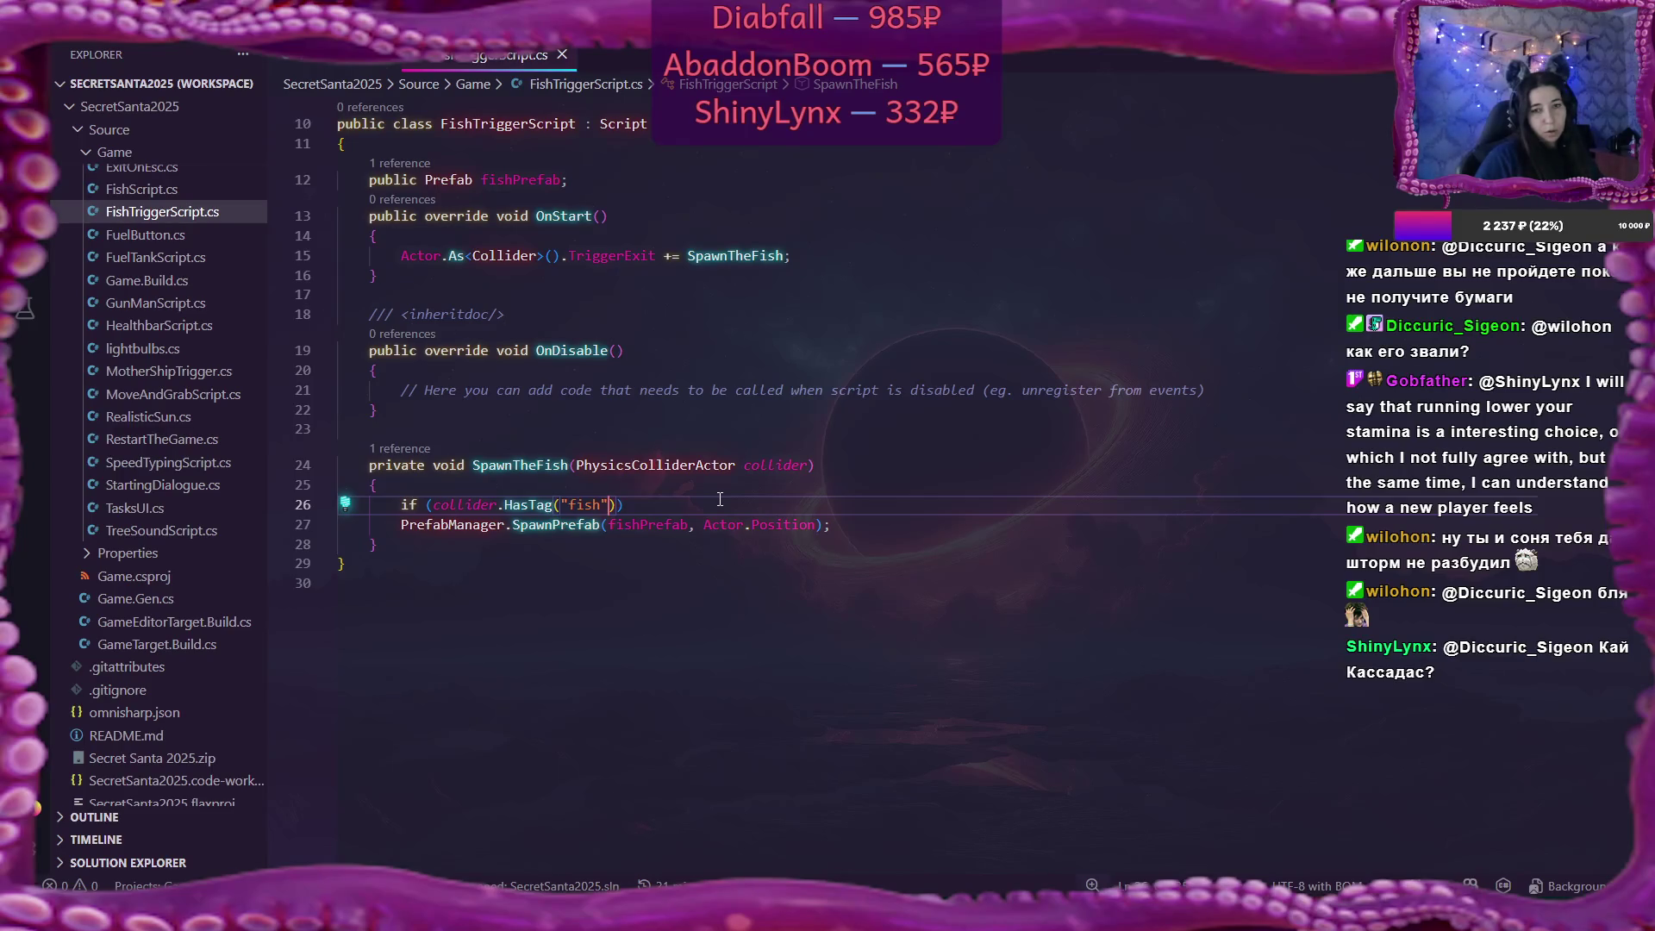
# Check the SpawnPrefab and Actor.Position info and FishScript.cs, then return to FishTriggerScript.cs.
pyautogui.moveTo(599, 518)
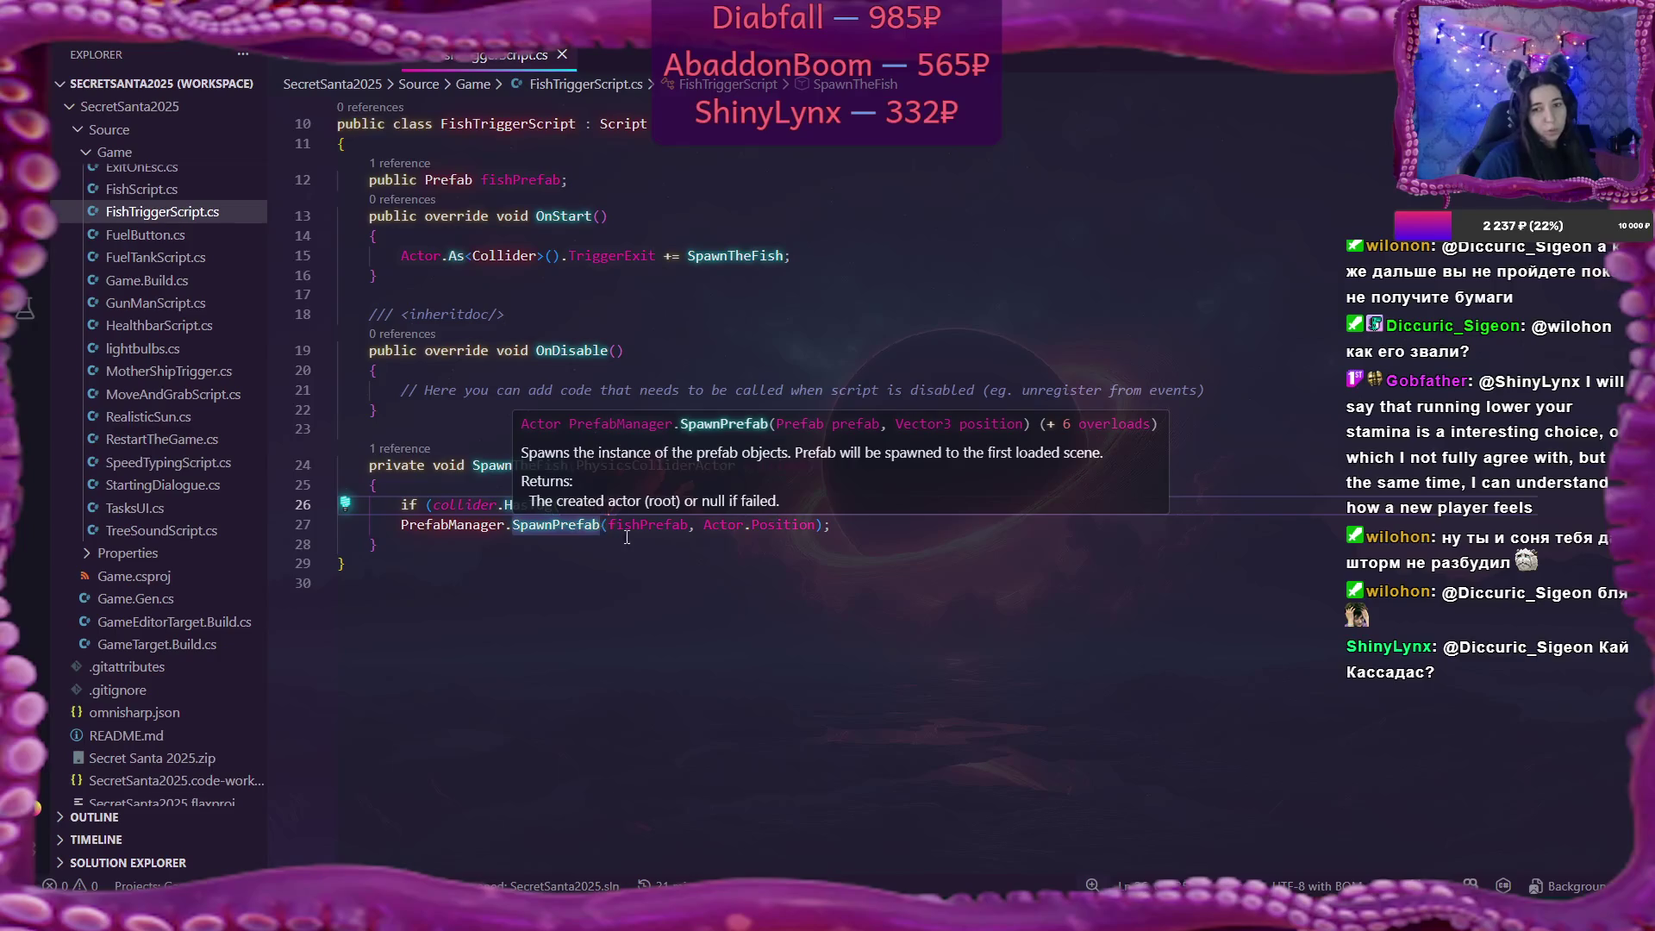
pyautogui.moveTo(808, 525)
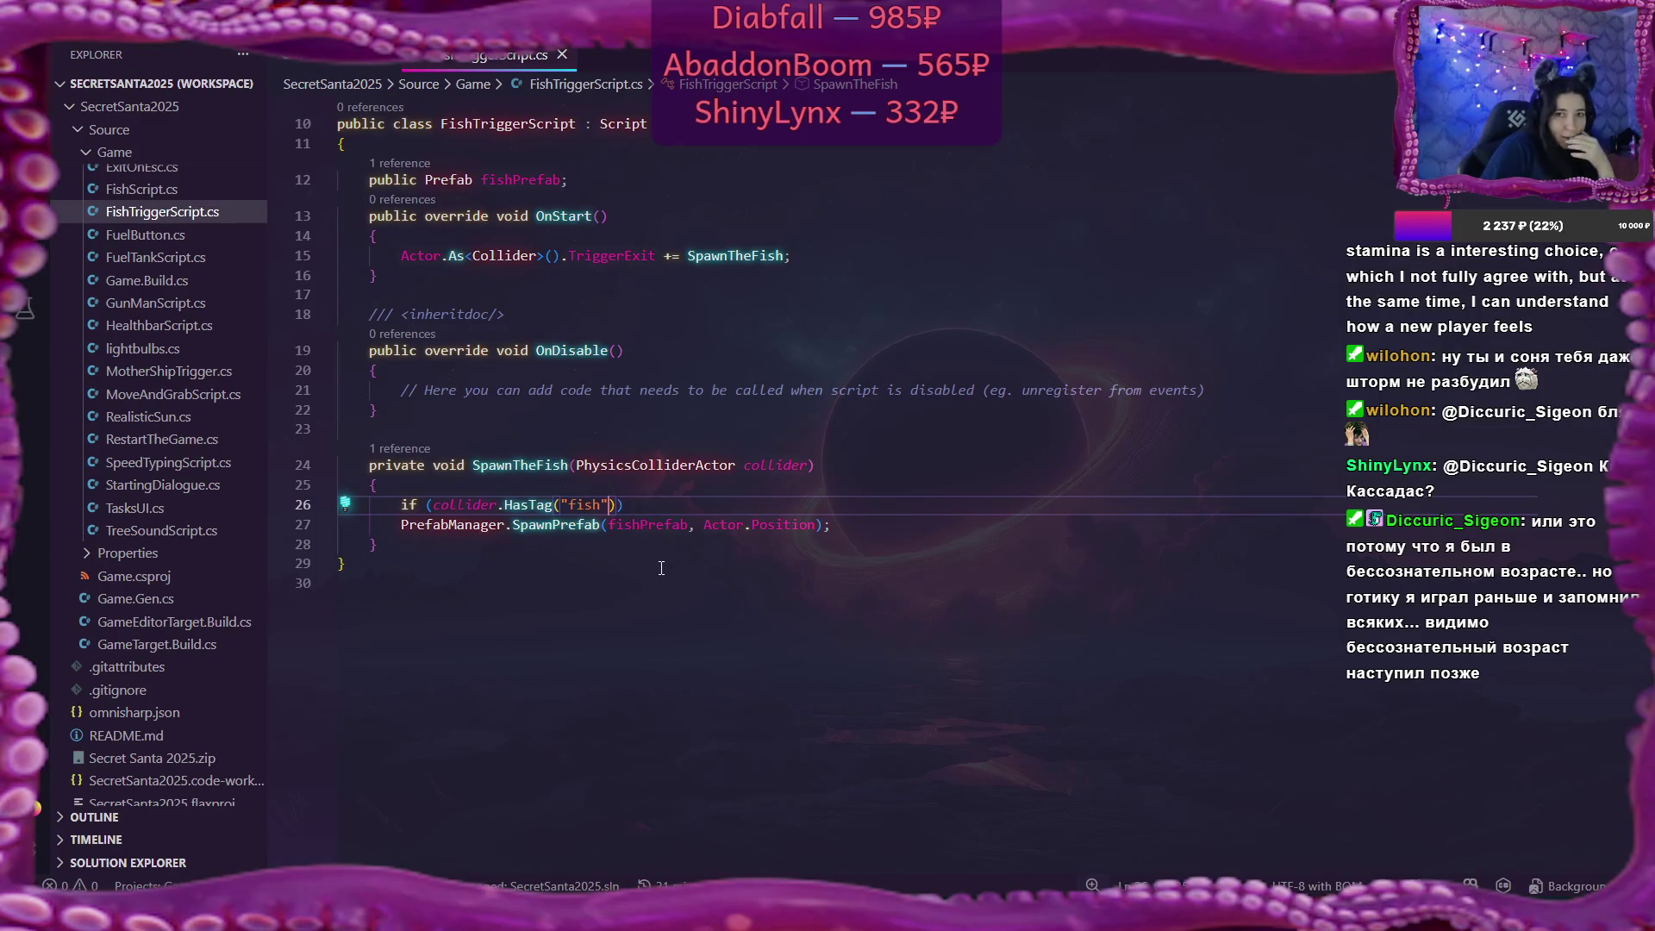
pyautogui.click(336, 55)
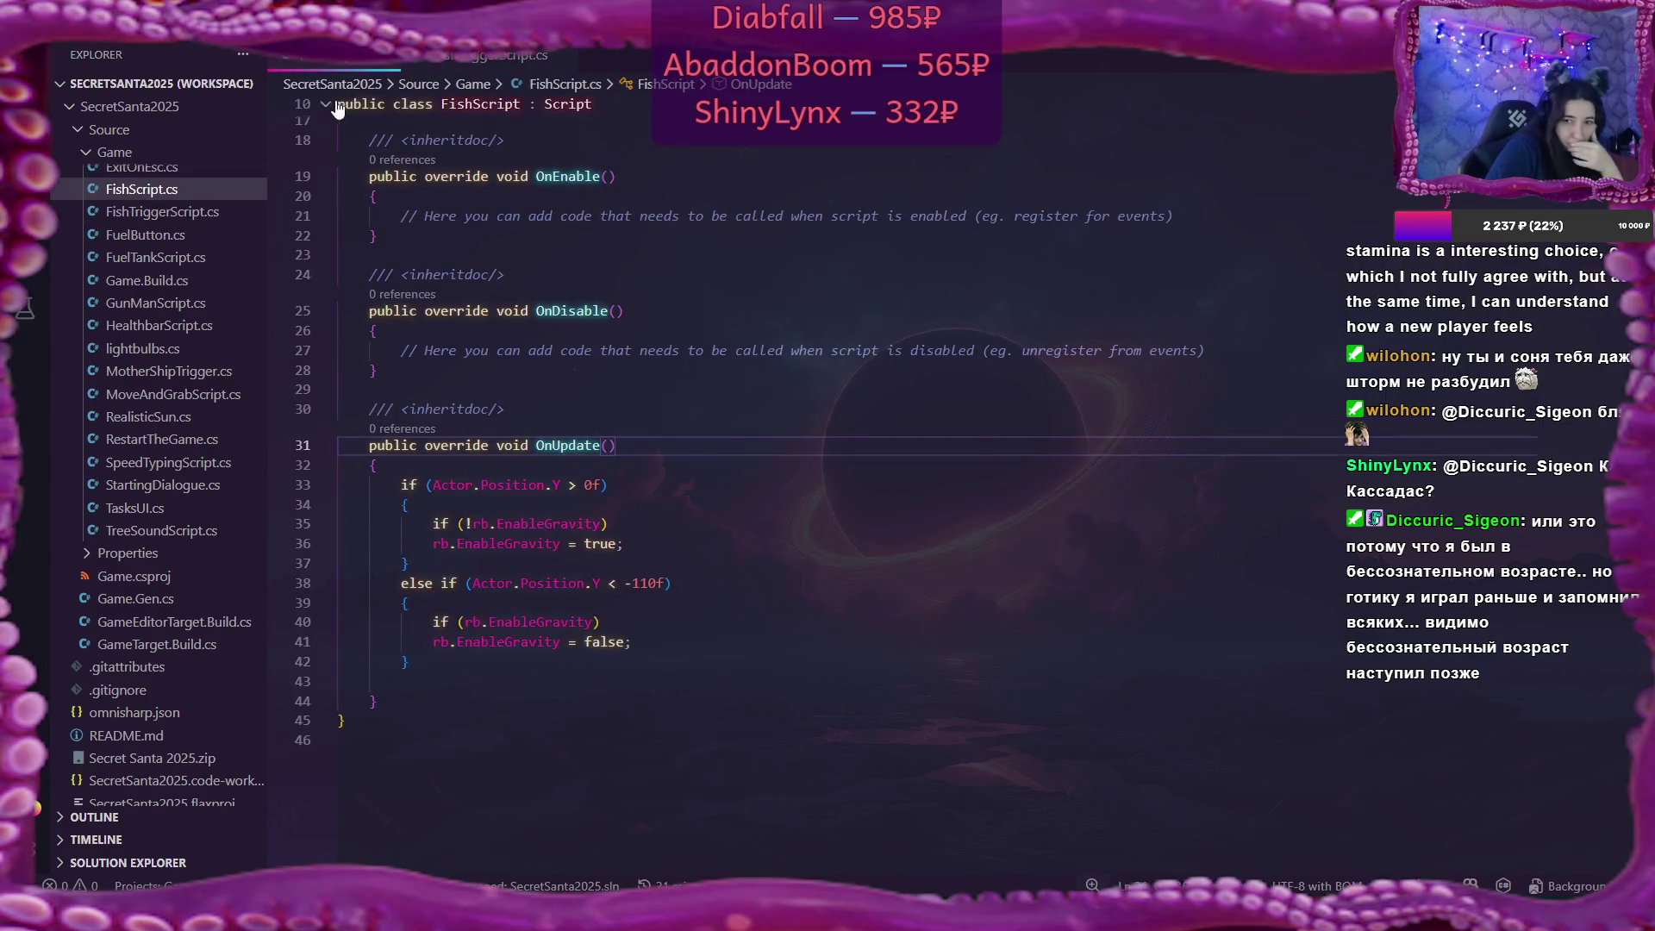
pyautogui.scroll(4, 842, 256)
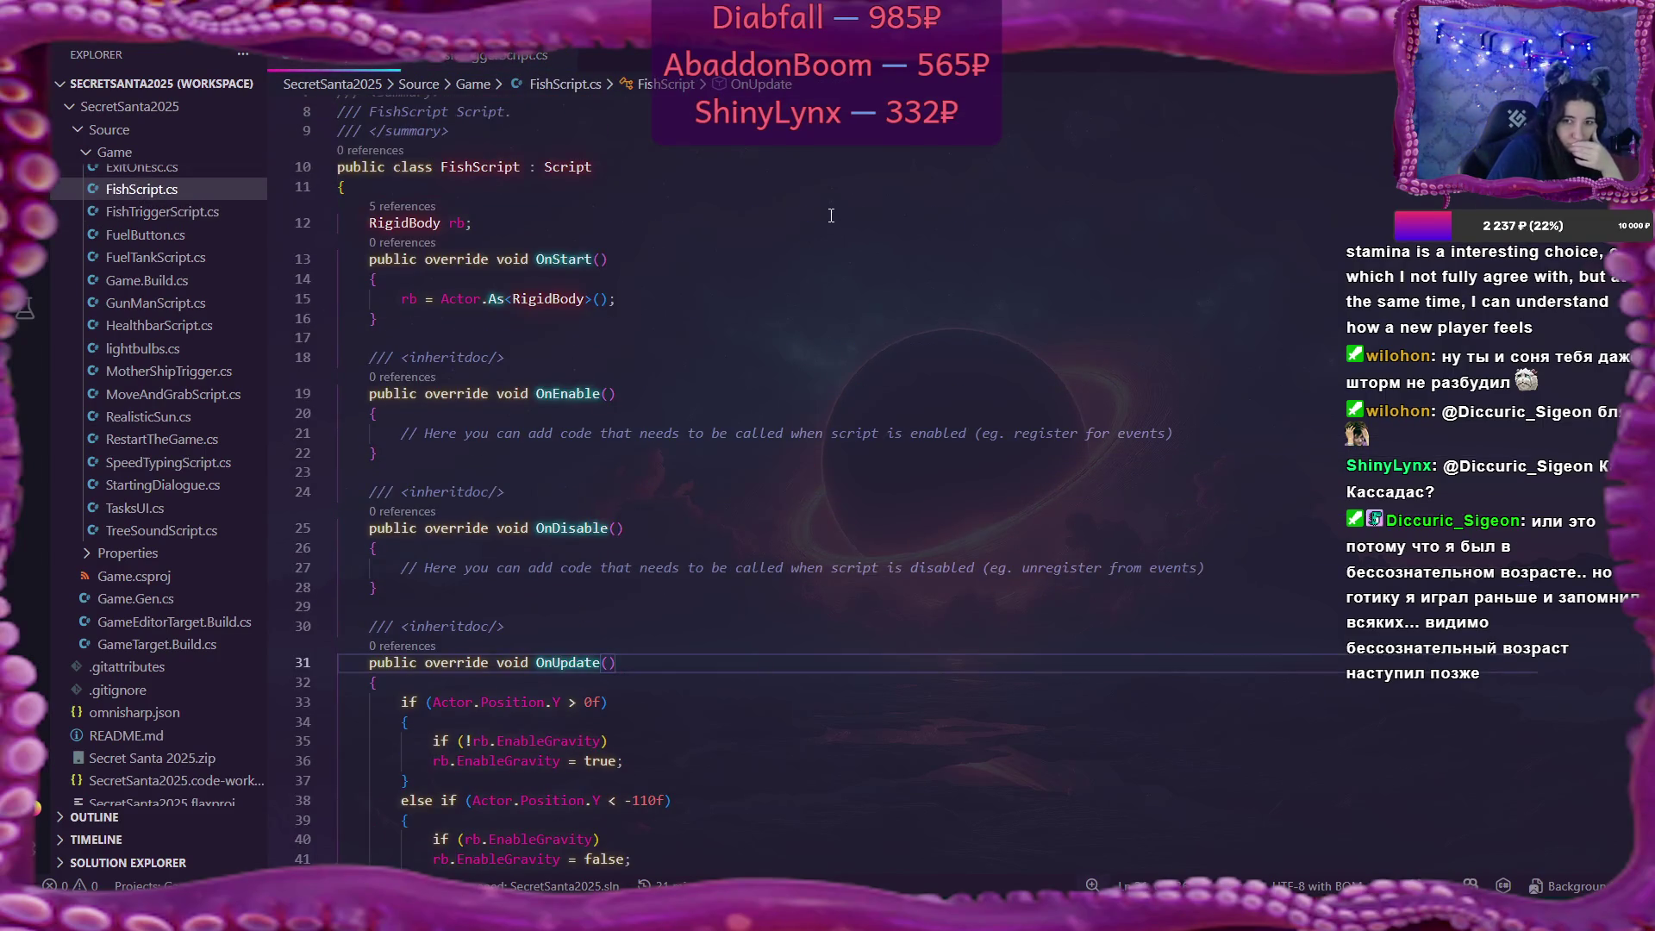
pyautogui.click(465, 55)
# Remove Fish Script from the FishRB actor and reopen Fish Trigger Script in VS Code.
pyautogui.hotkey('alt', 'Tab')
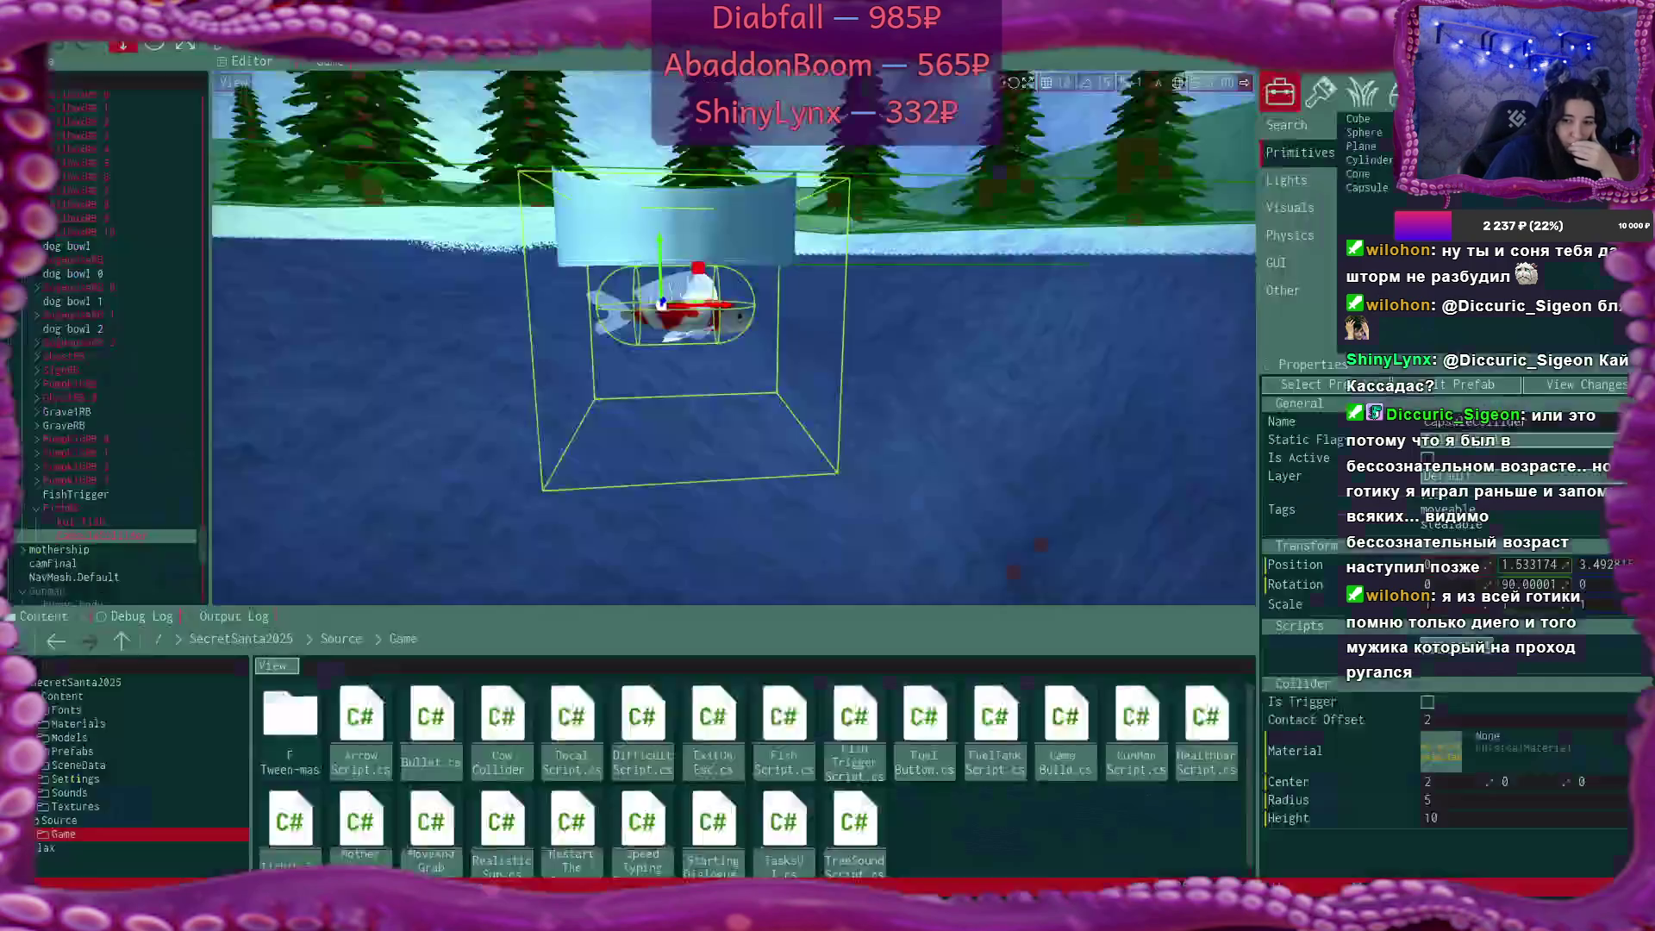
pyautogui.click(122, 510)
pyautogui.click(1627, 650)
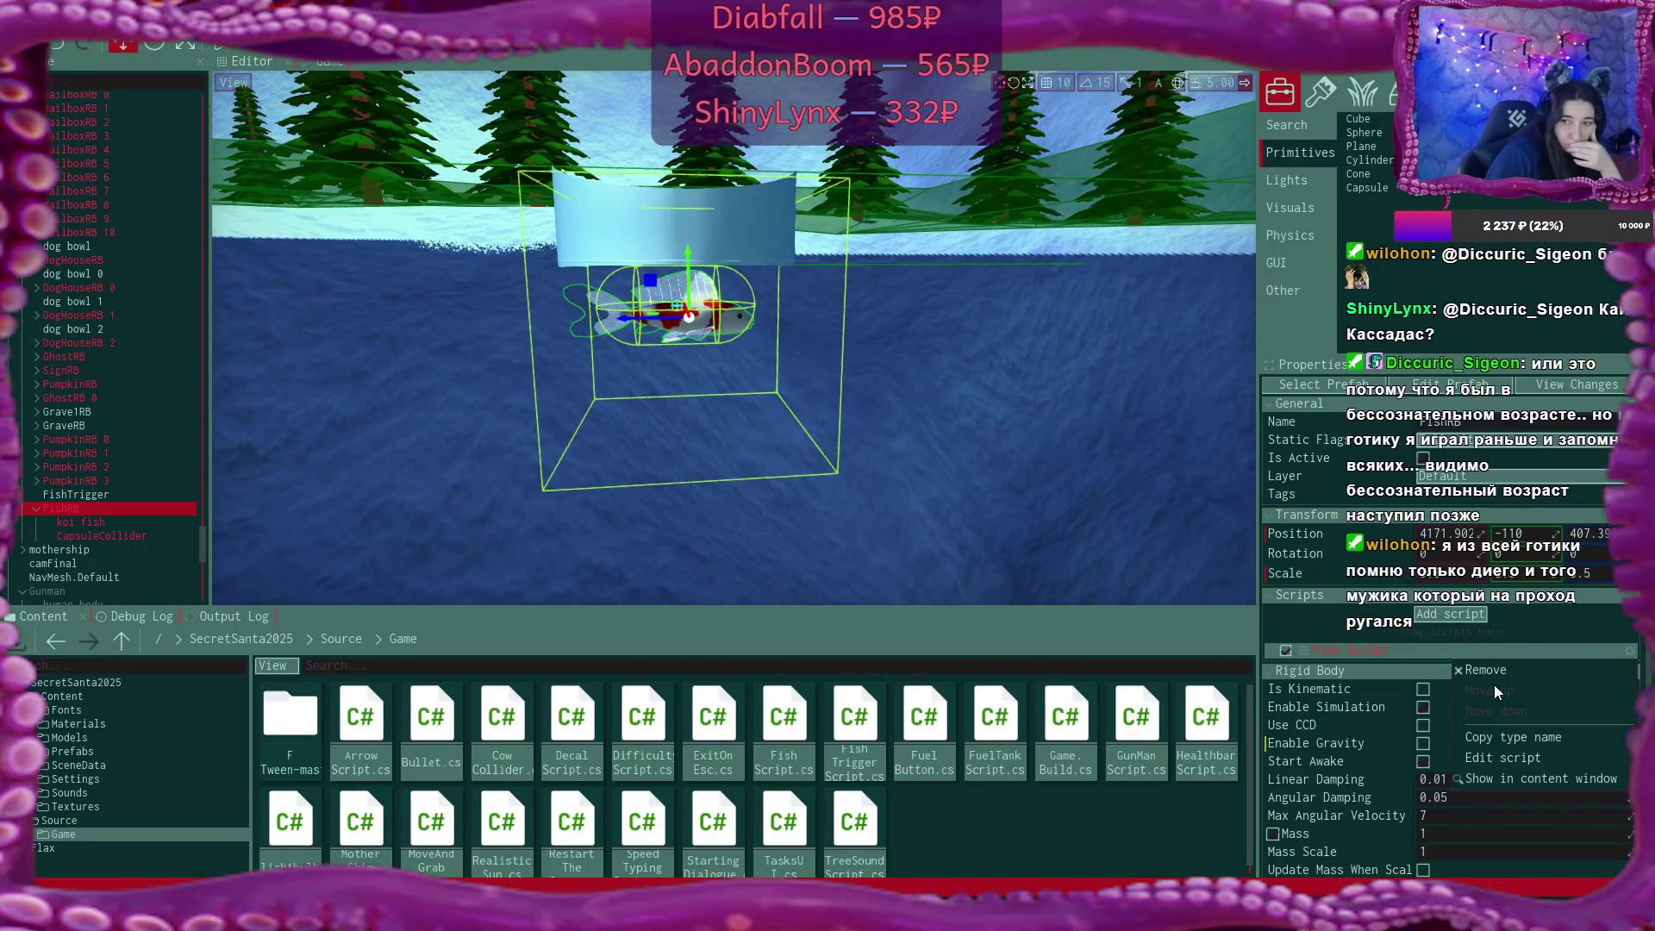
pyautogui.click(1489, 670)
pyautogui.doubleClick(854, 728)
pyautogui.write('if (collider.HasTag("fish"))')
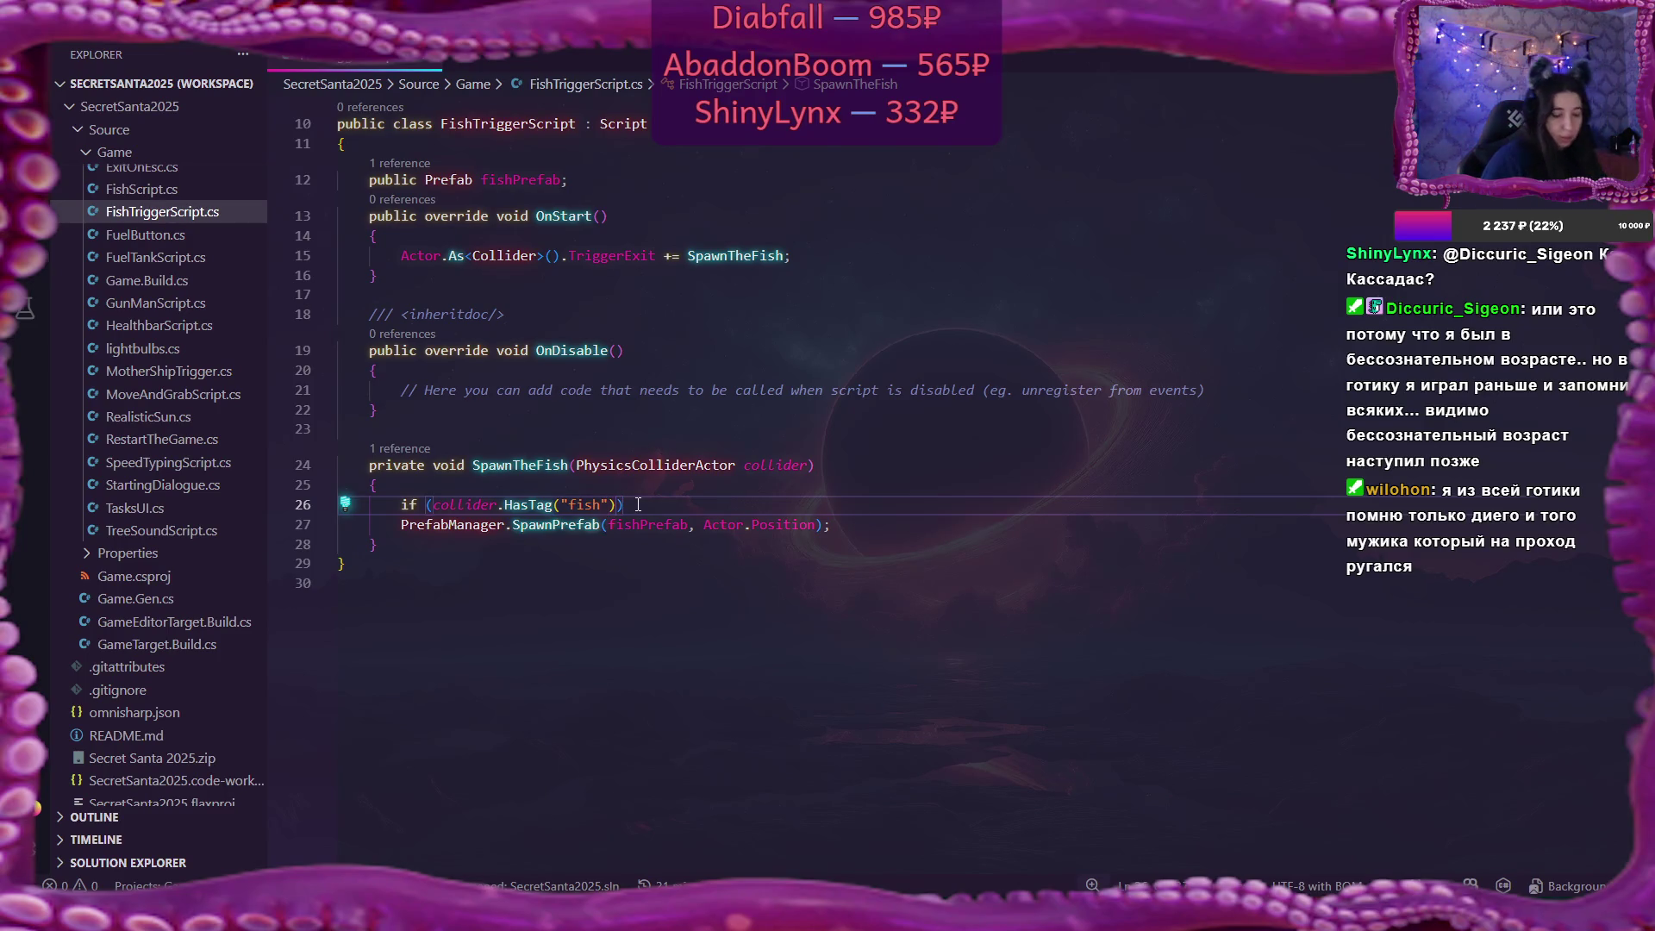
# Wrap the SpawnPrefab line in braces under the fish-tag if and indent it.
pyautogui.press('Return')
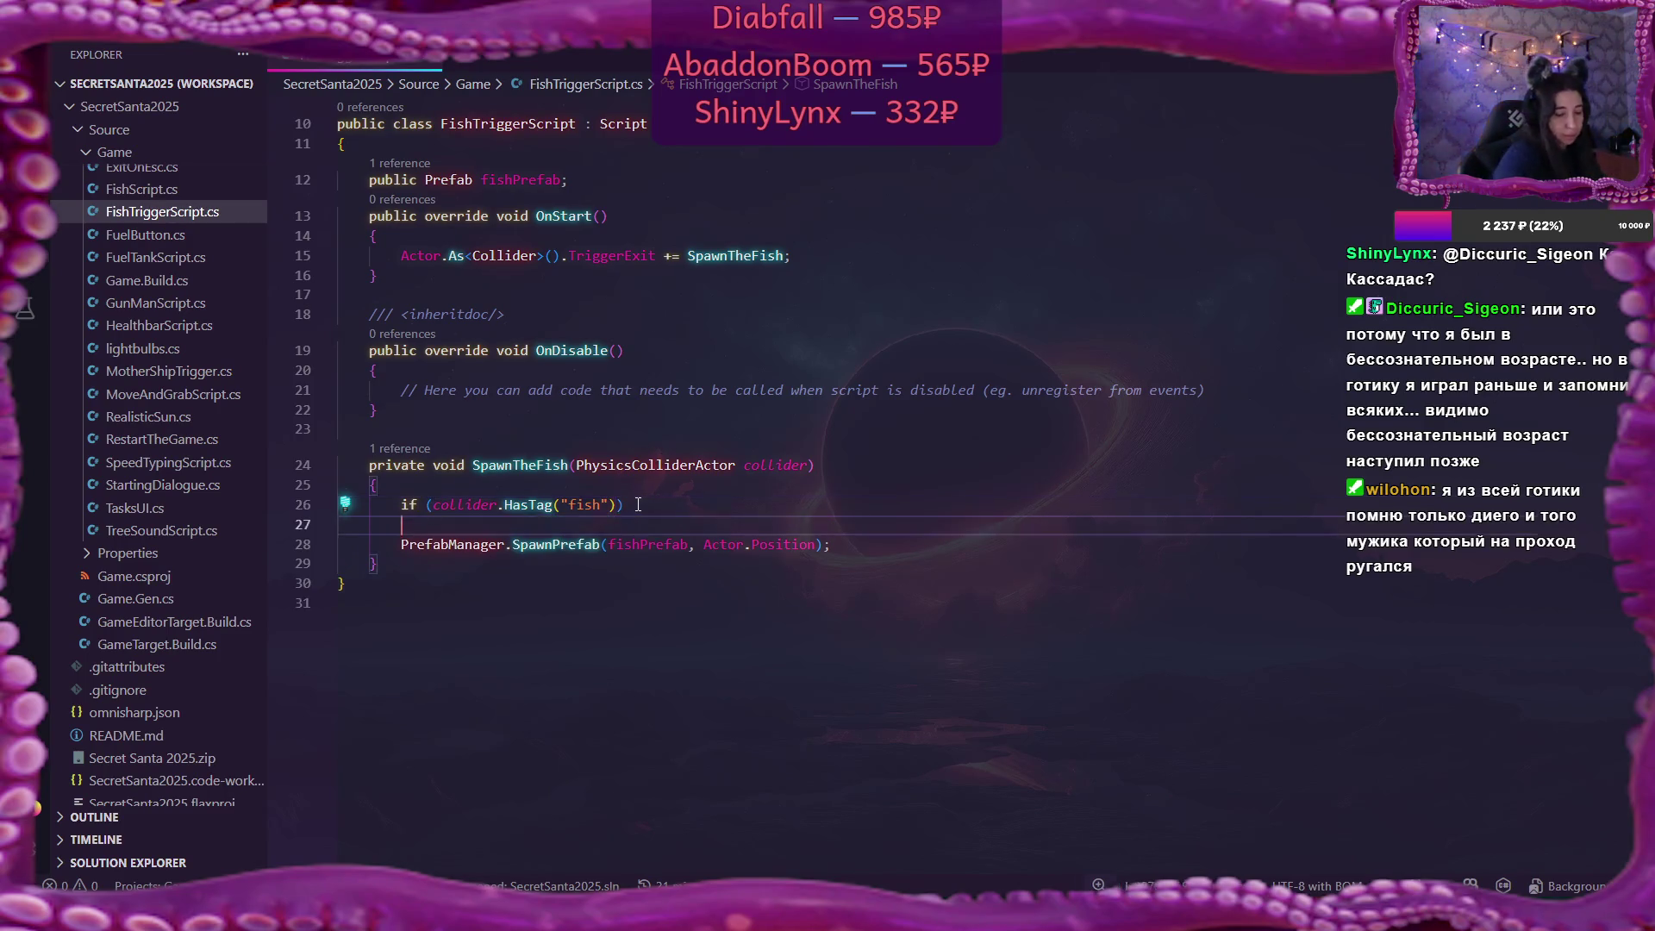
pyautogui.write('{')
pyautogui.press('Delete')
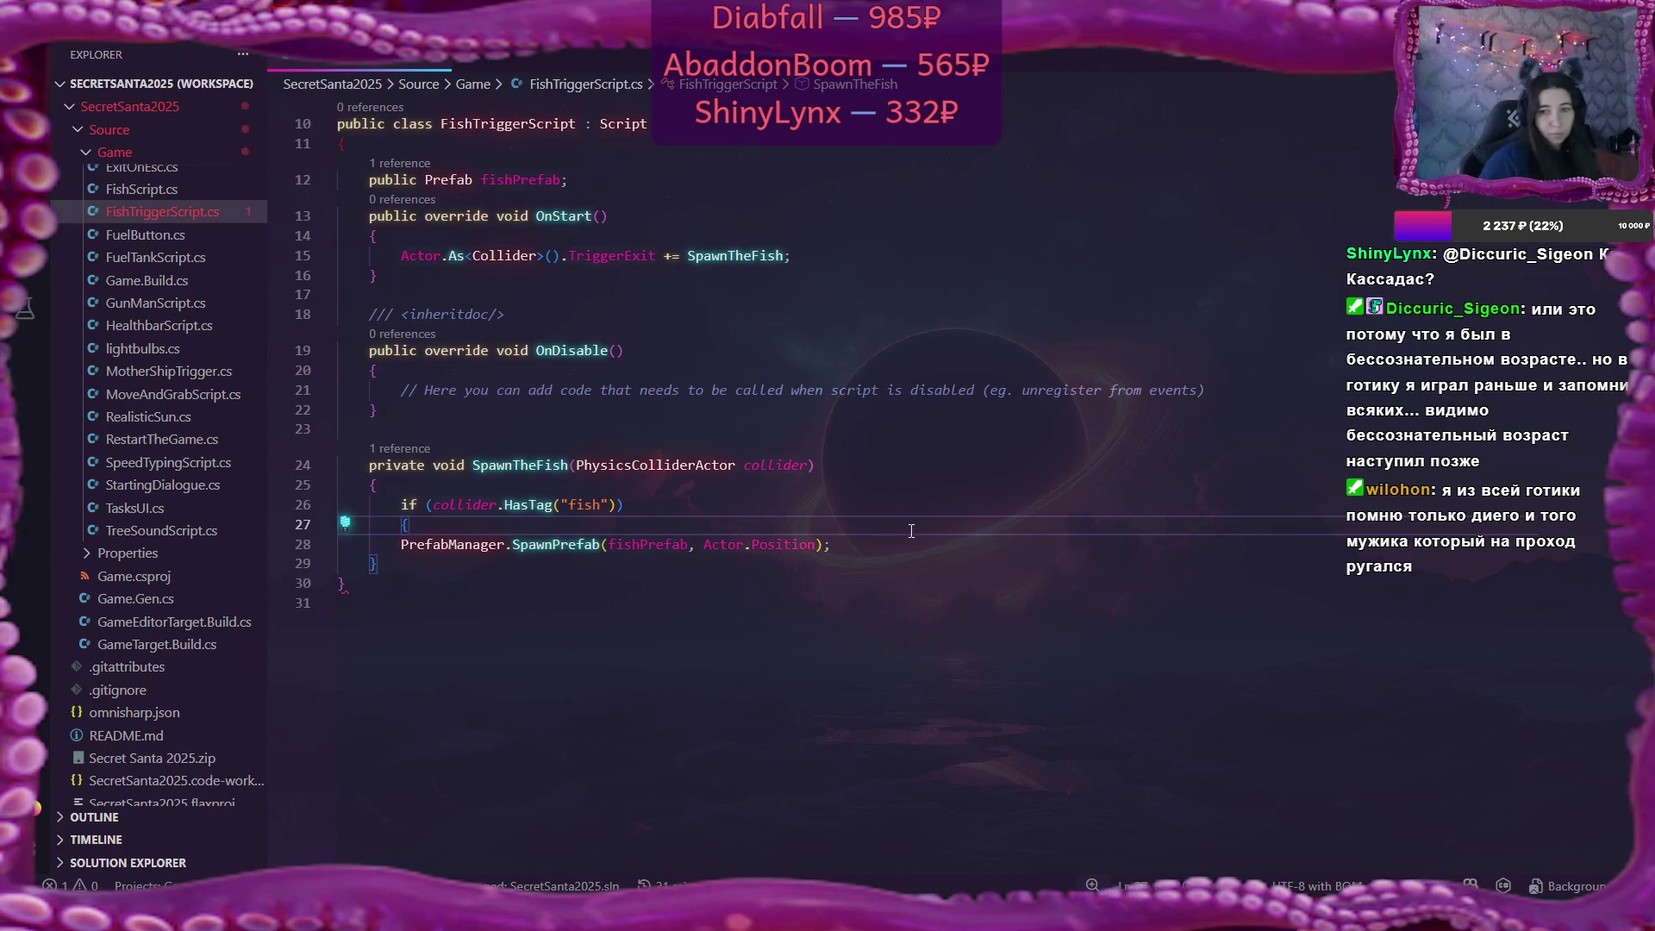
pyautogui.click(919, 556)
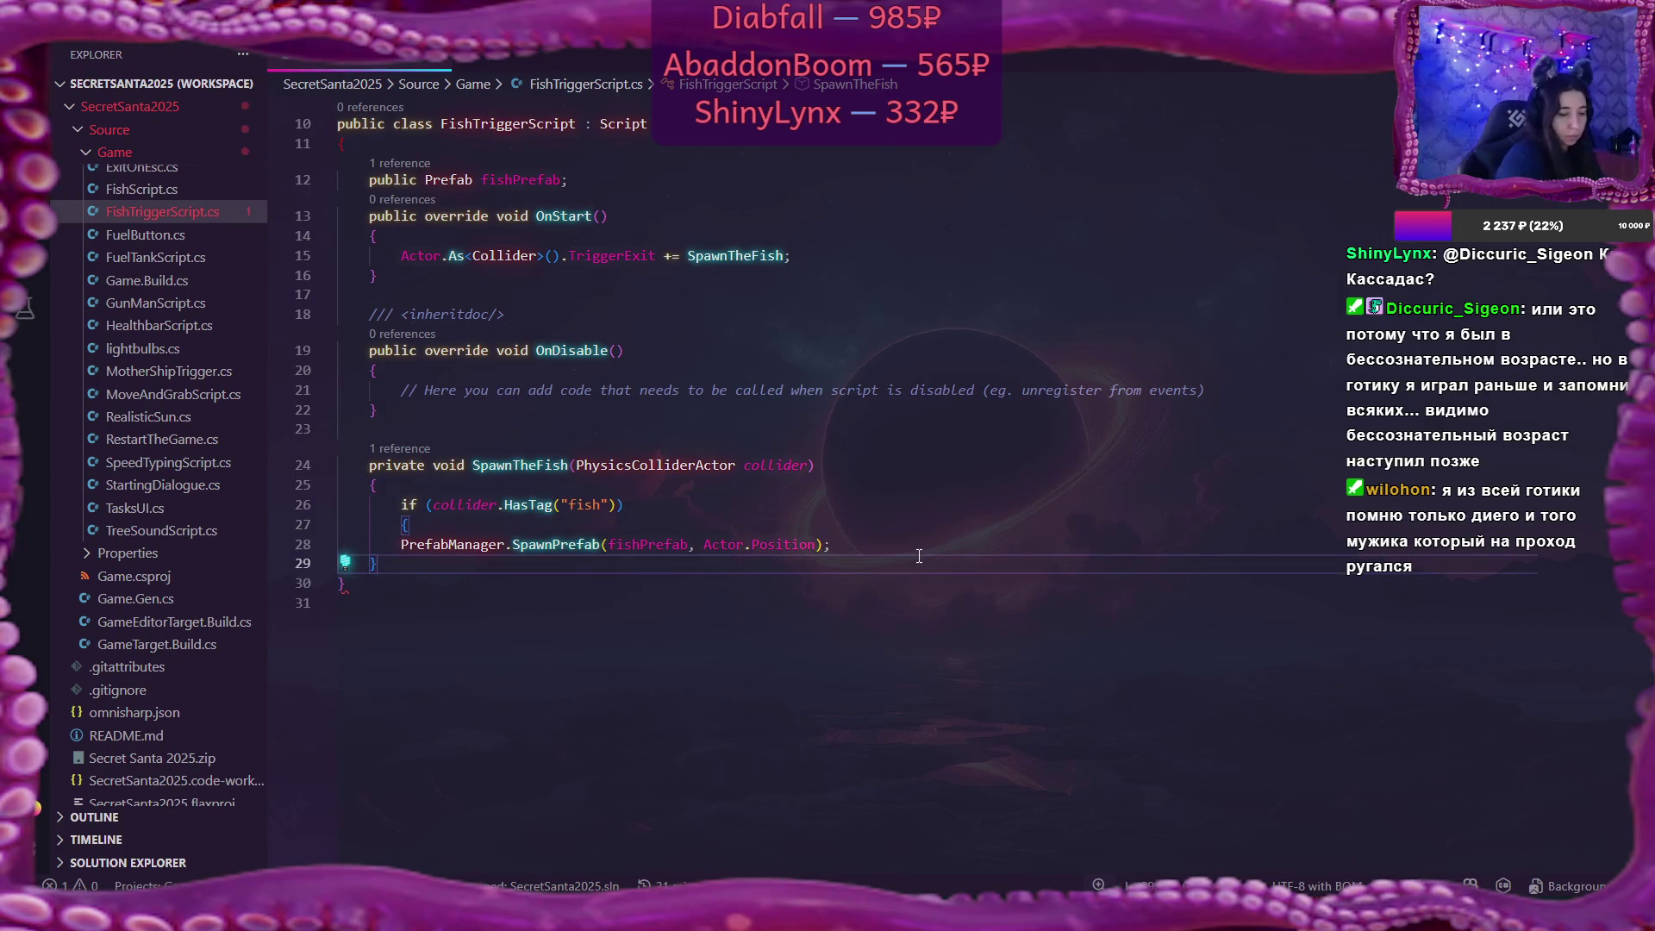
pyautogui.write('}')
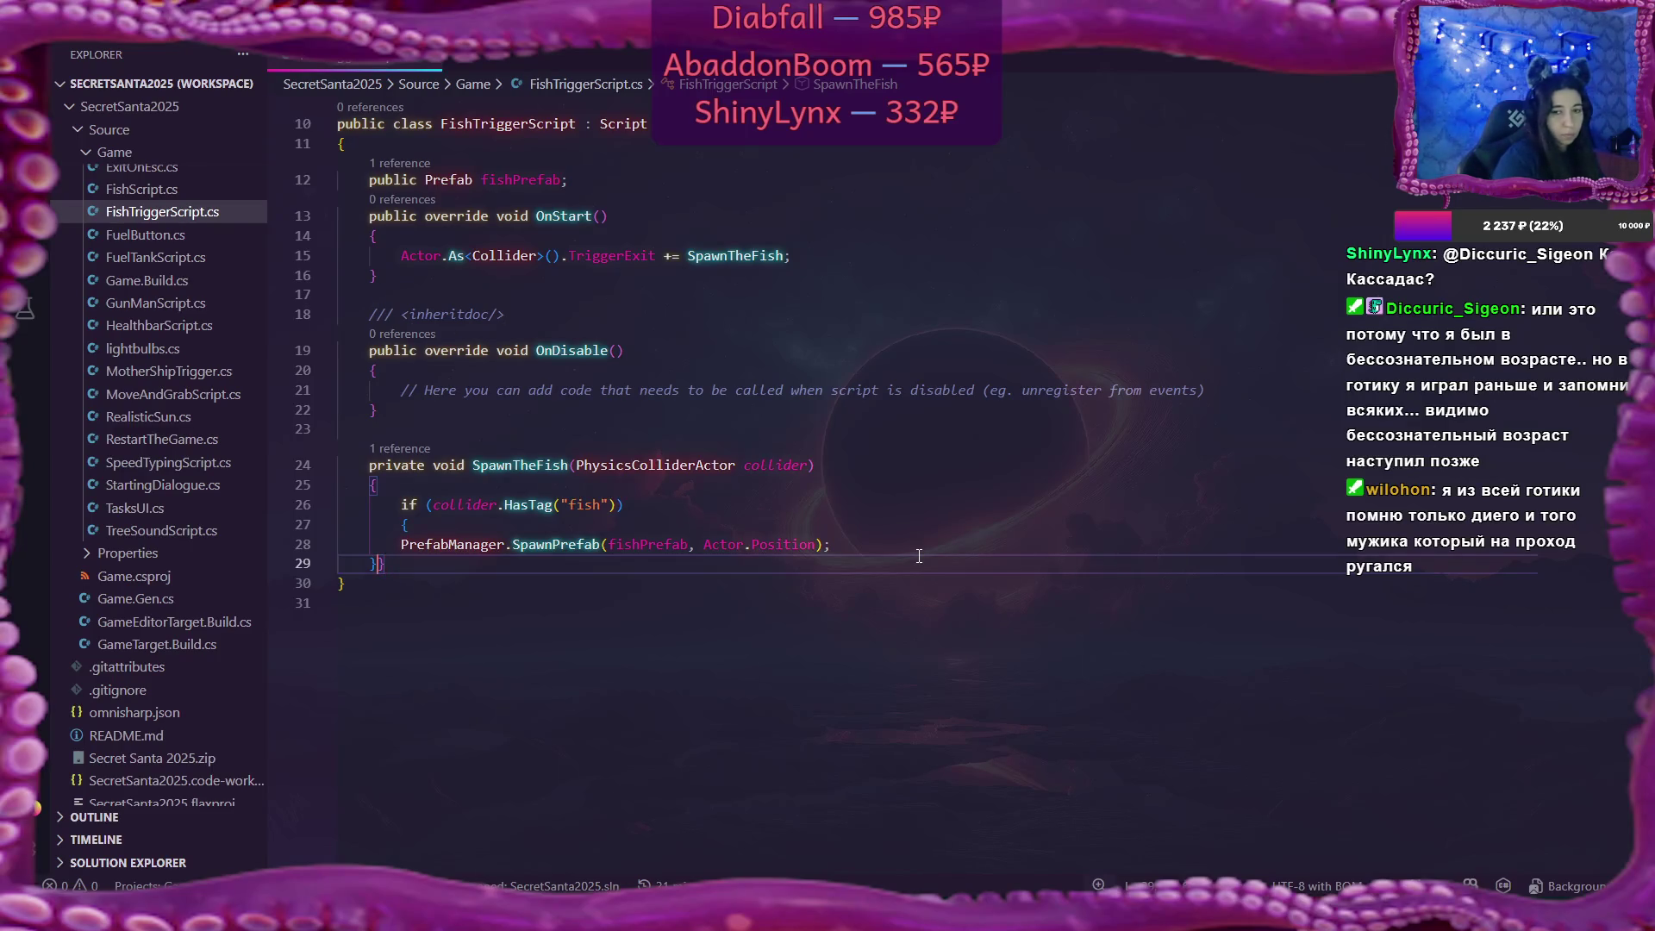
pyautogui.press('Return')
pyautogui.write('}')
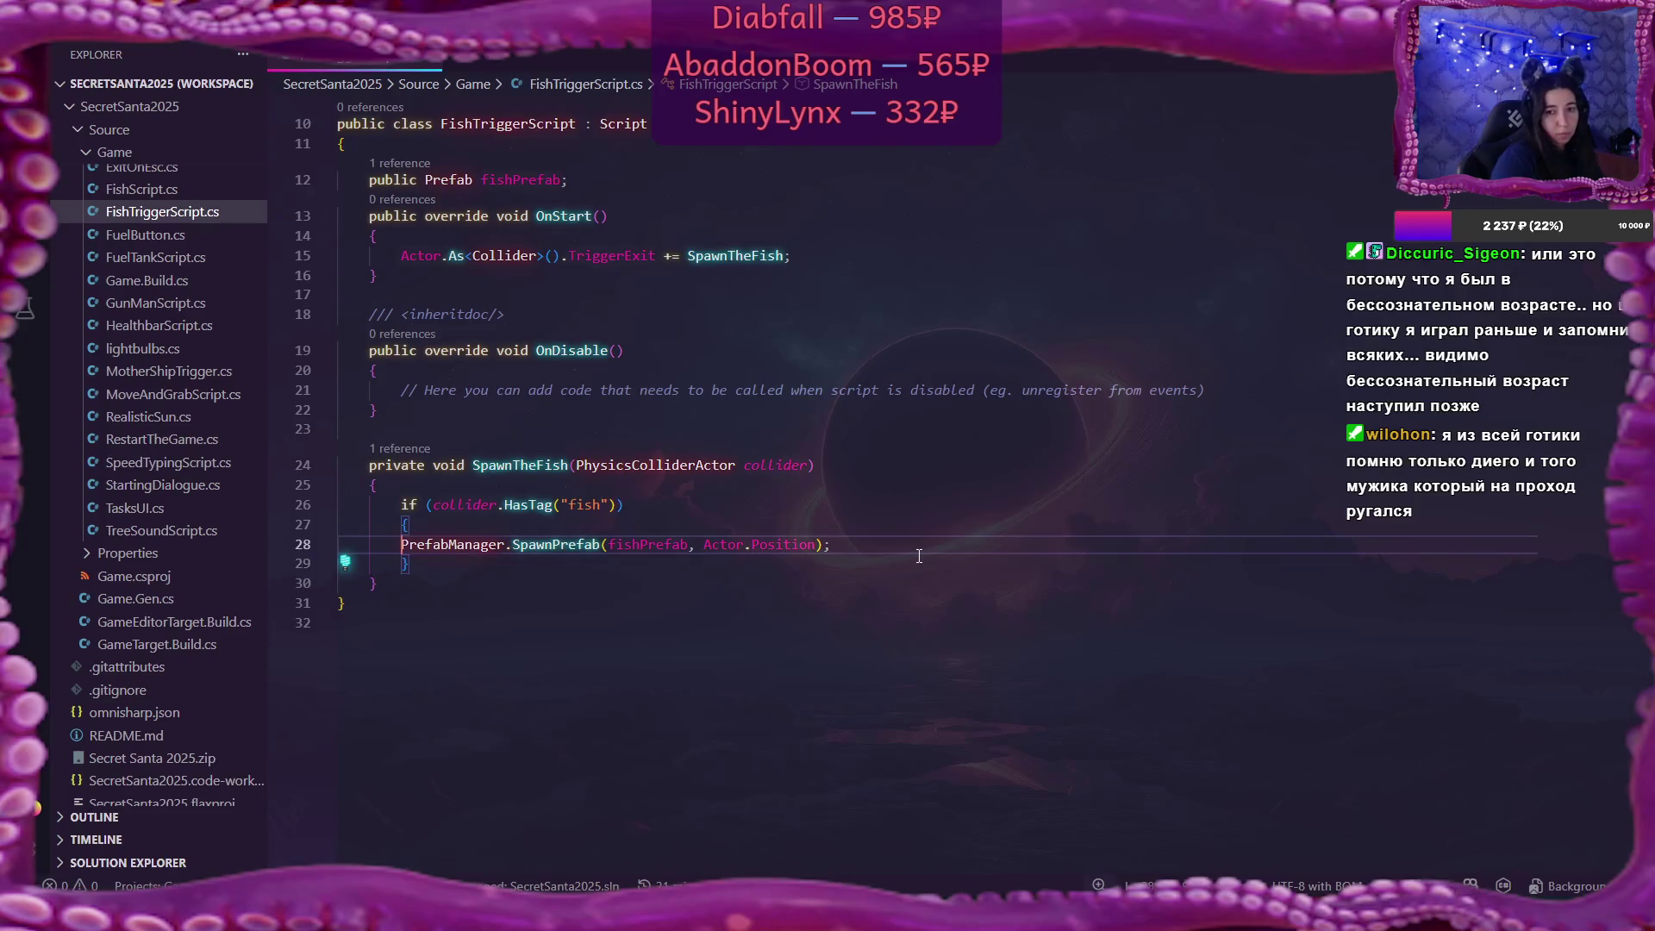
pyautogui.press('Tab')
pyautogui.press('Up')
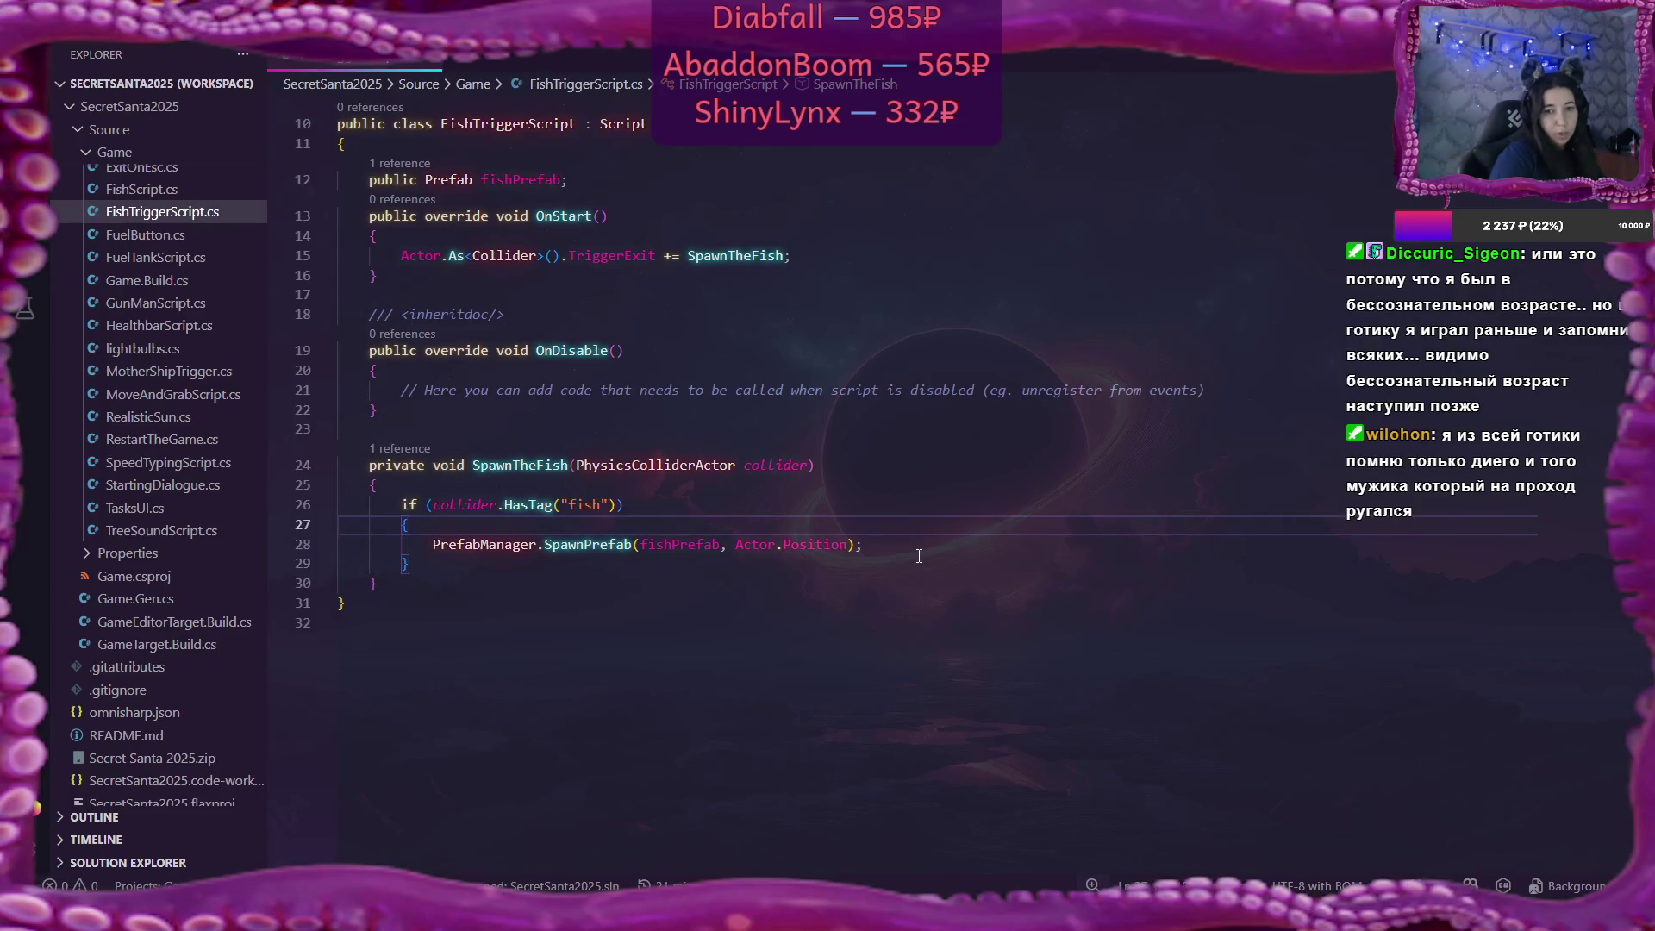
# Add collider.Parent.As<RigidBody>().EnableGravity = true; inside the fish-tag block before spawning.
pyautogui.press('Return')
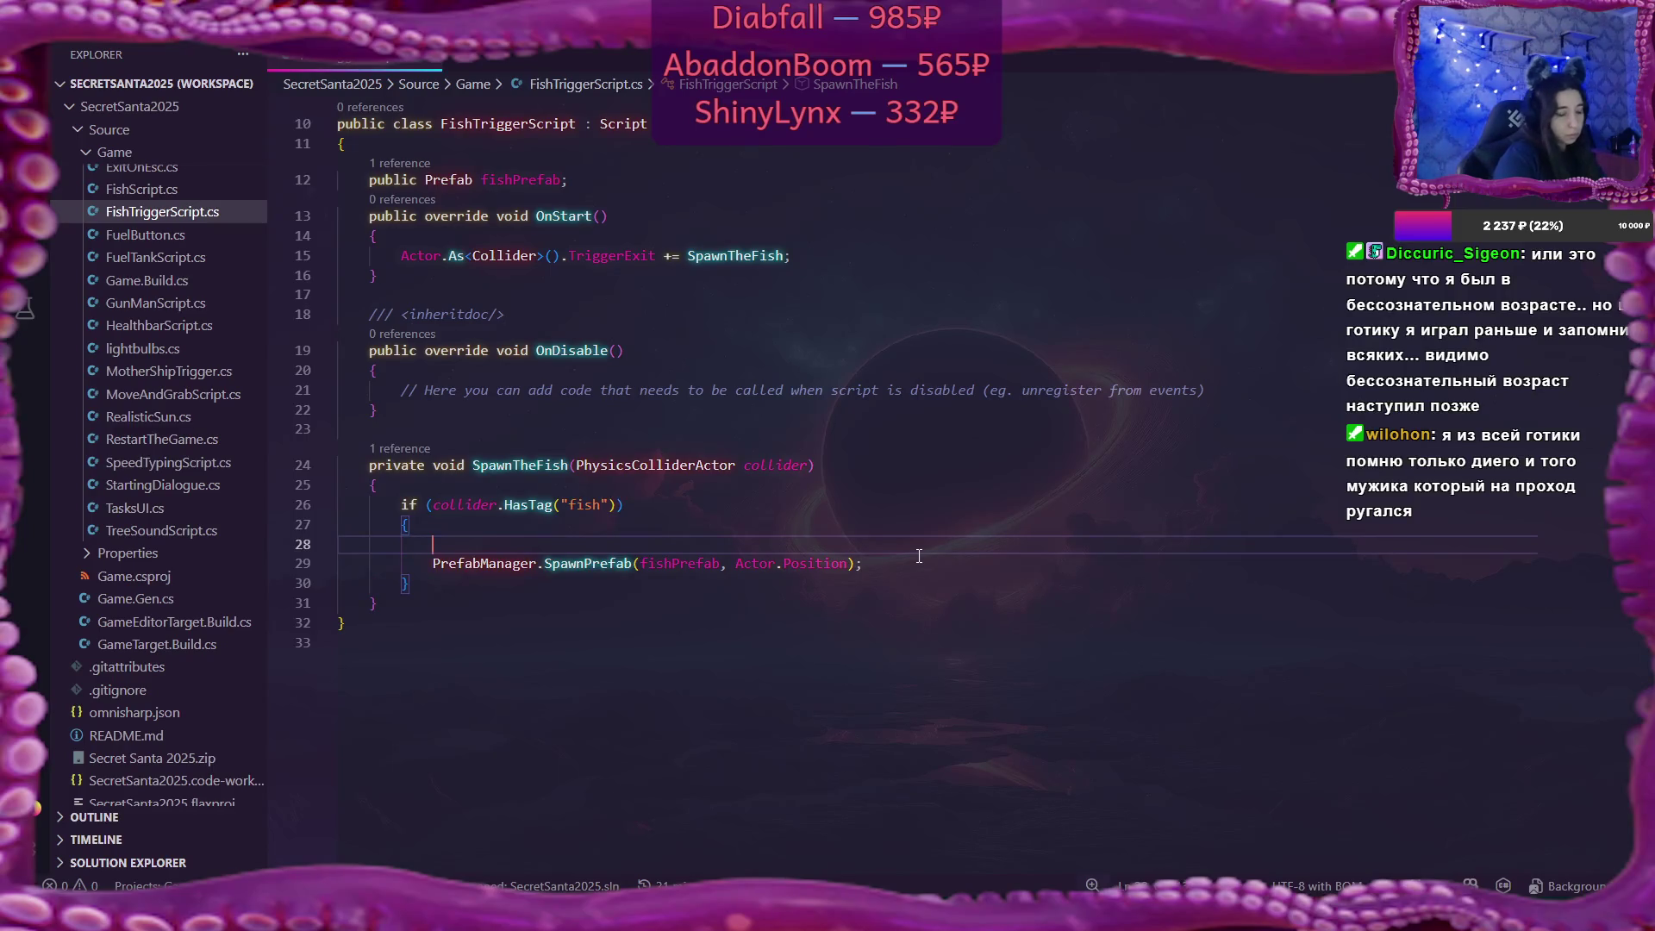
pyautogui.write('colli')
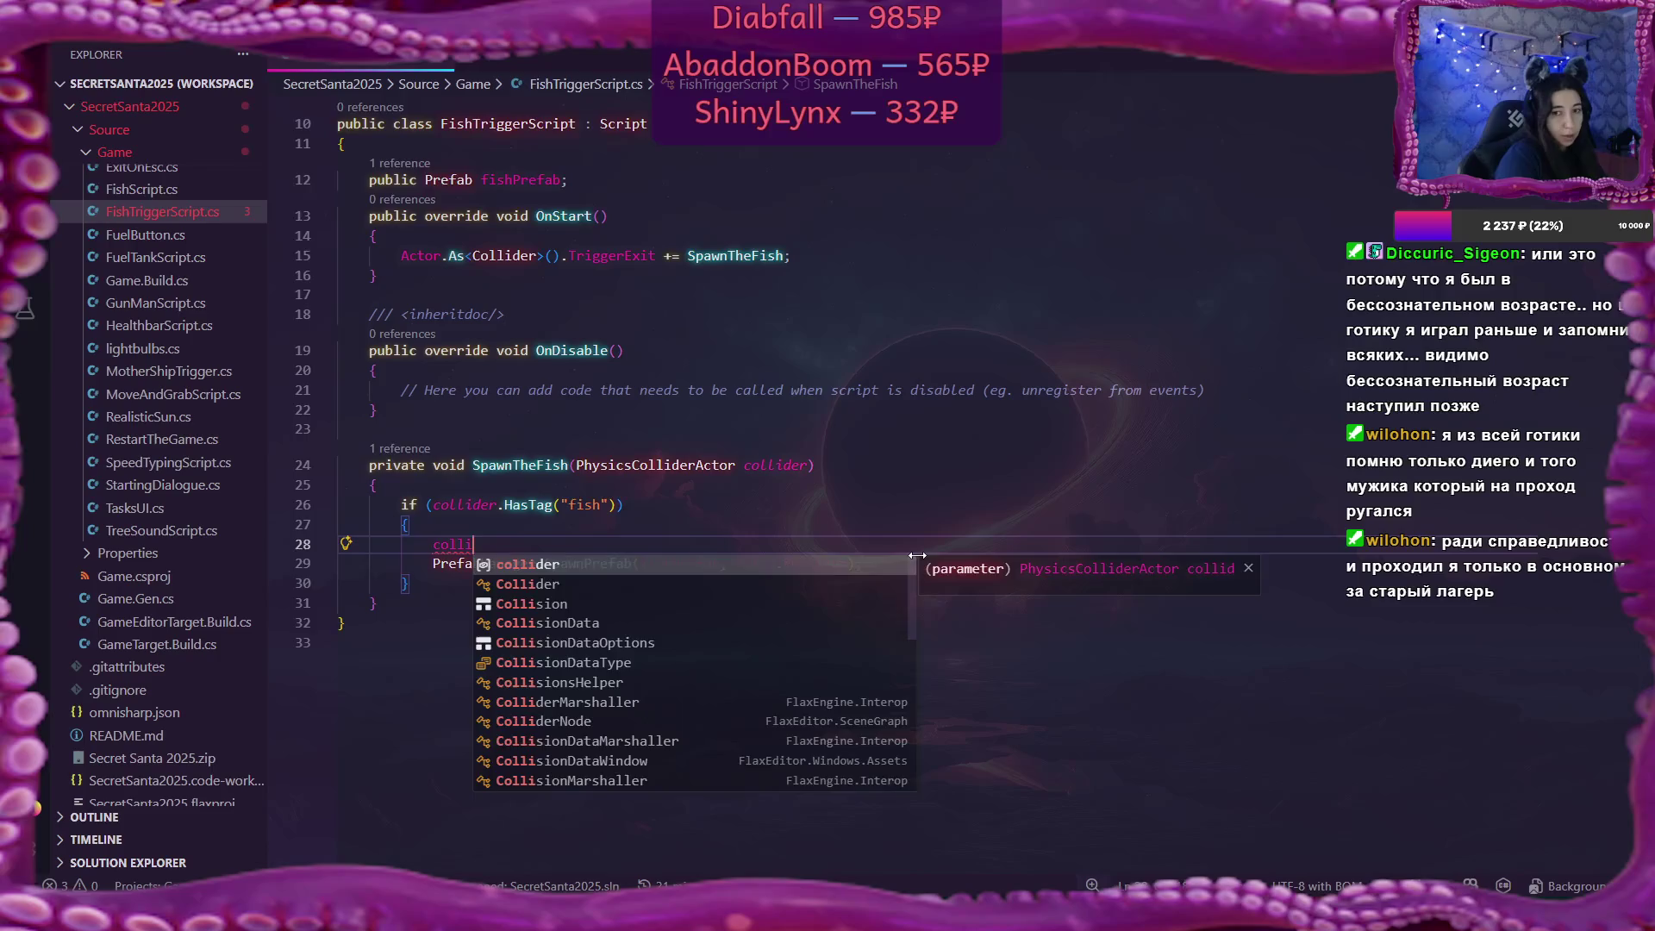
pyautogui.press('Tab')
pyautogui.write('.par')
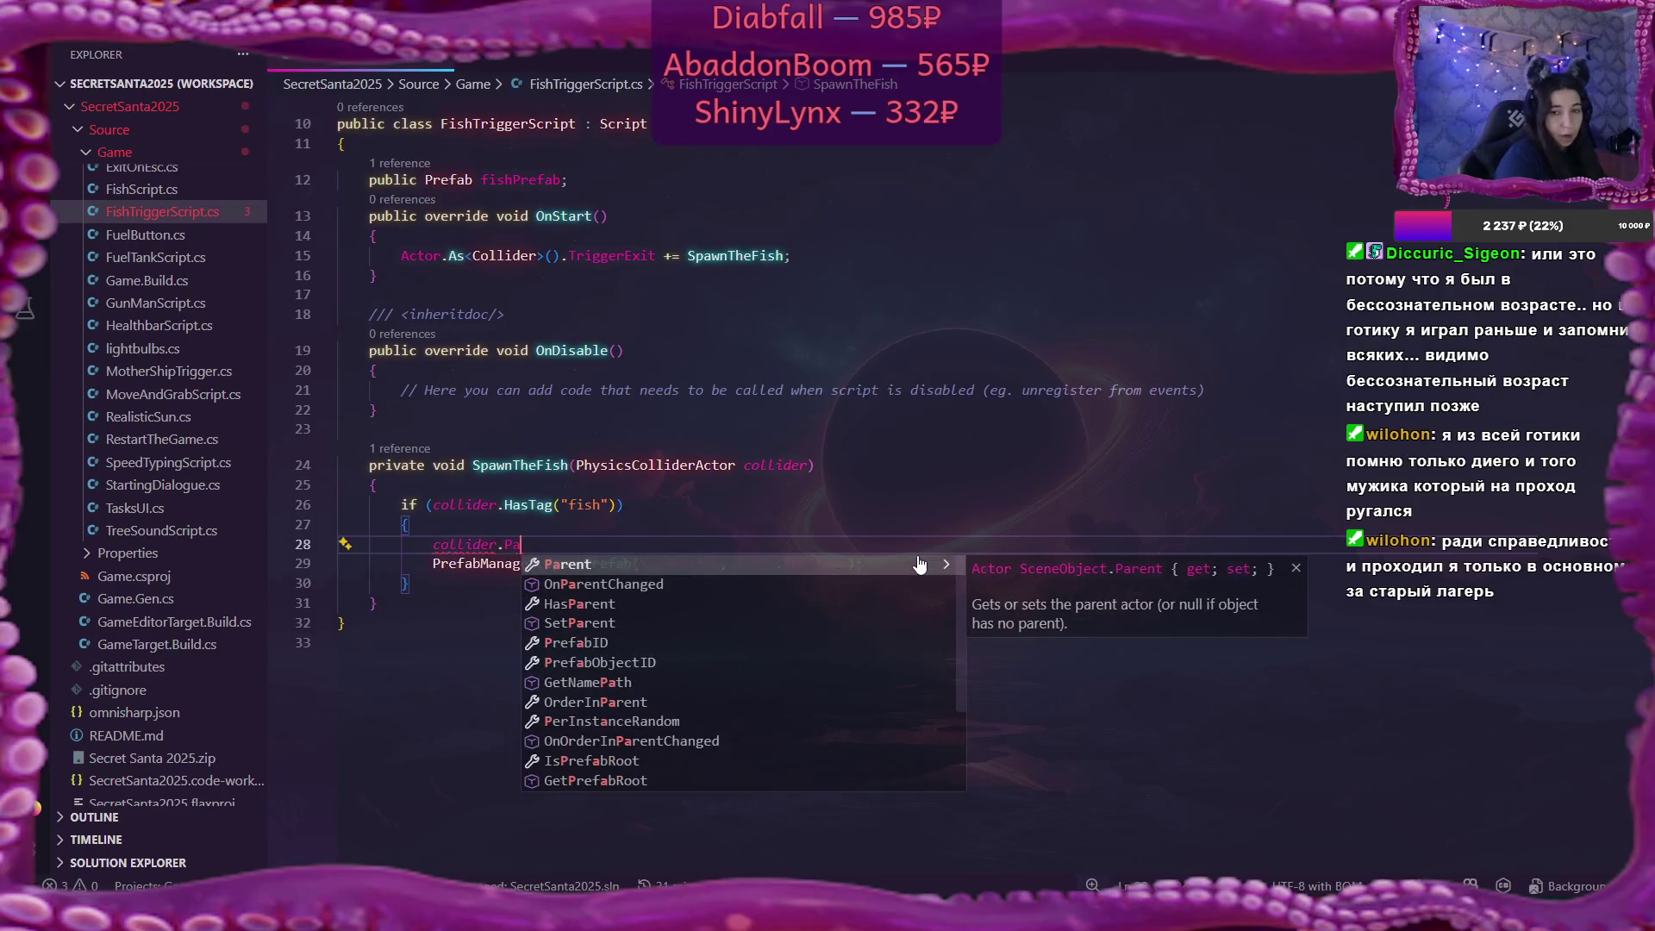
pyautogui.press('Tab')
pyautogui.write('.As')
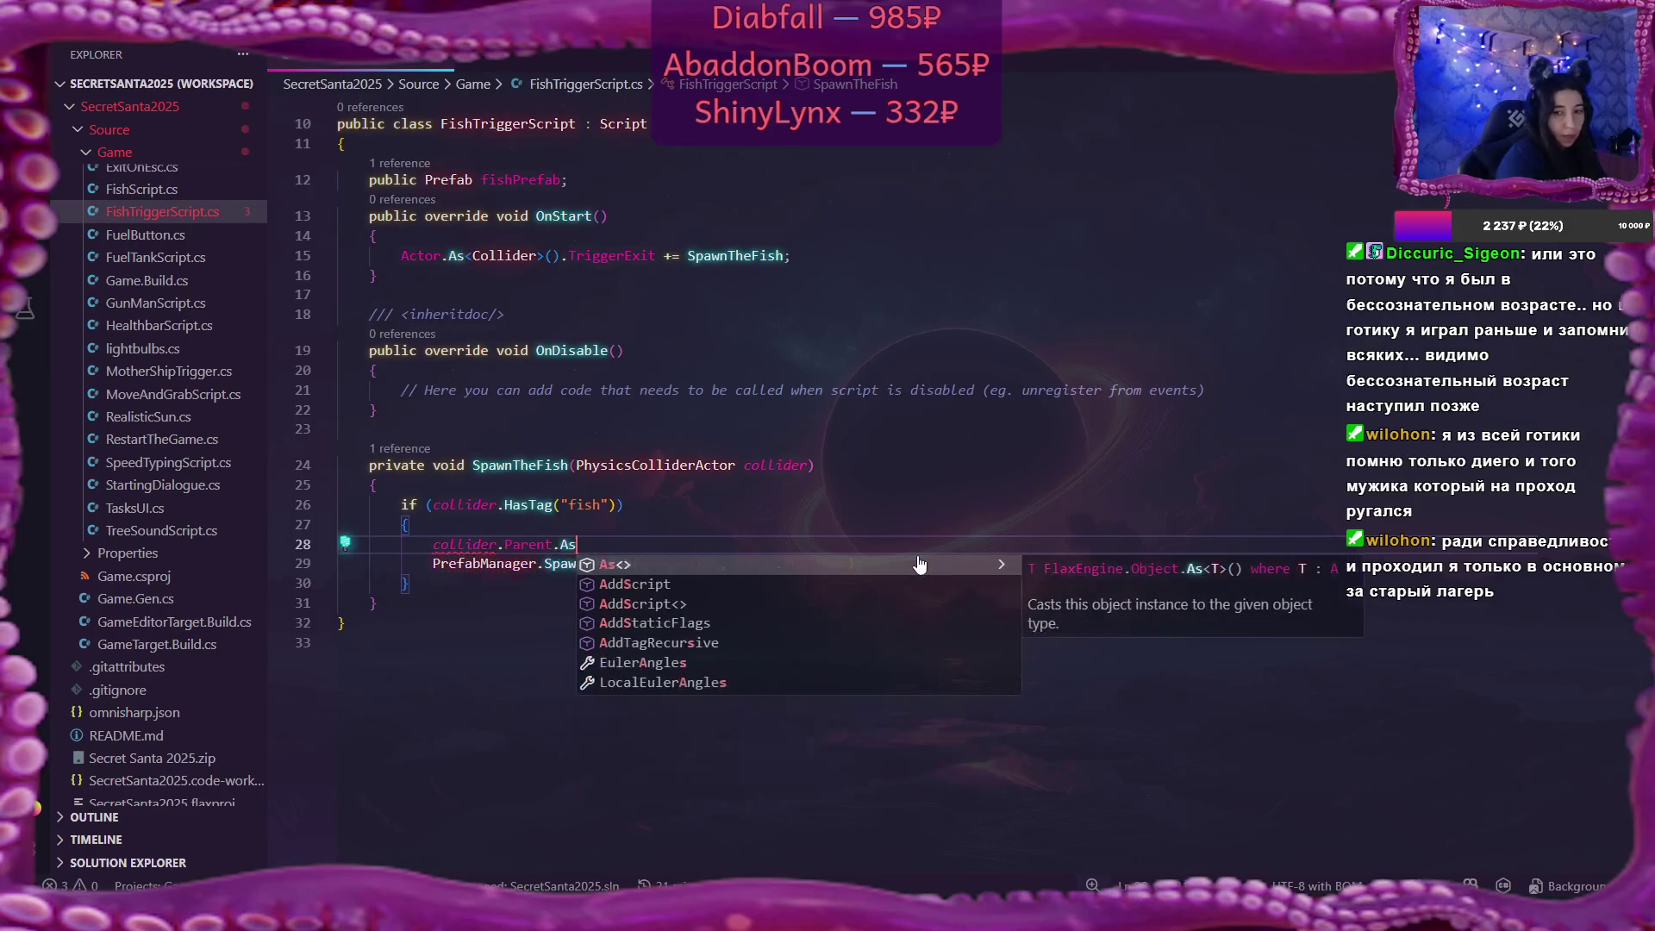
pyautogui.write('<R')
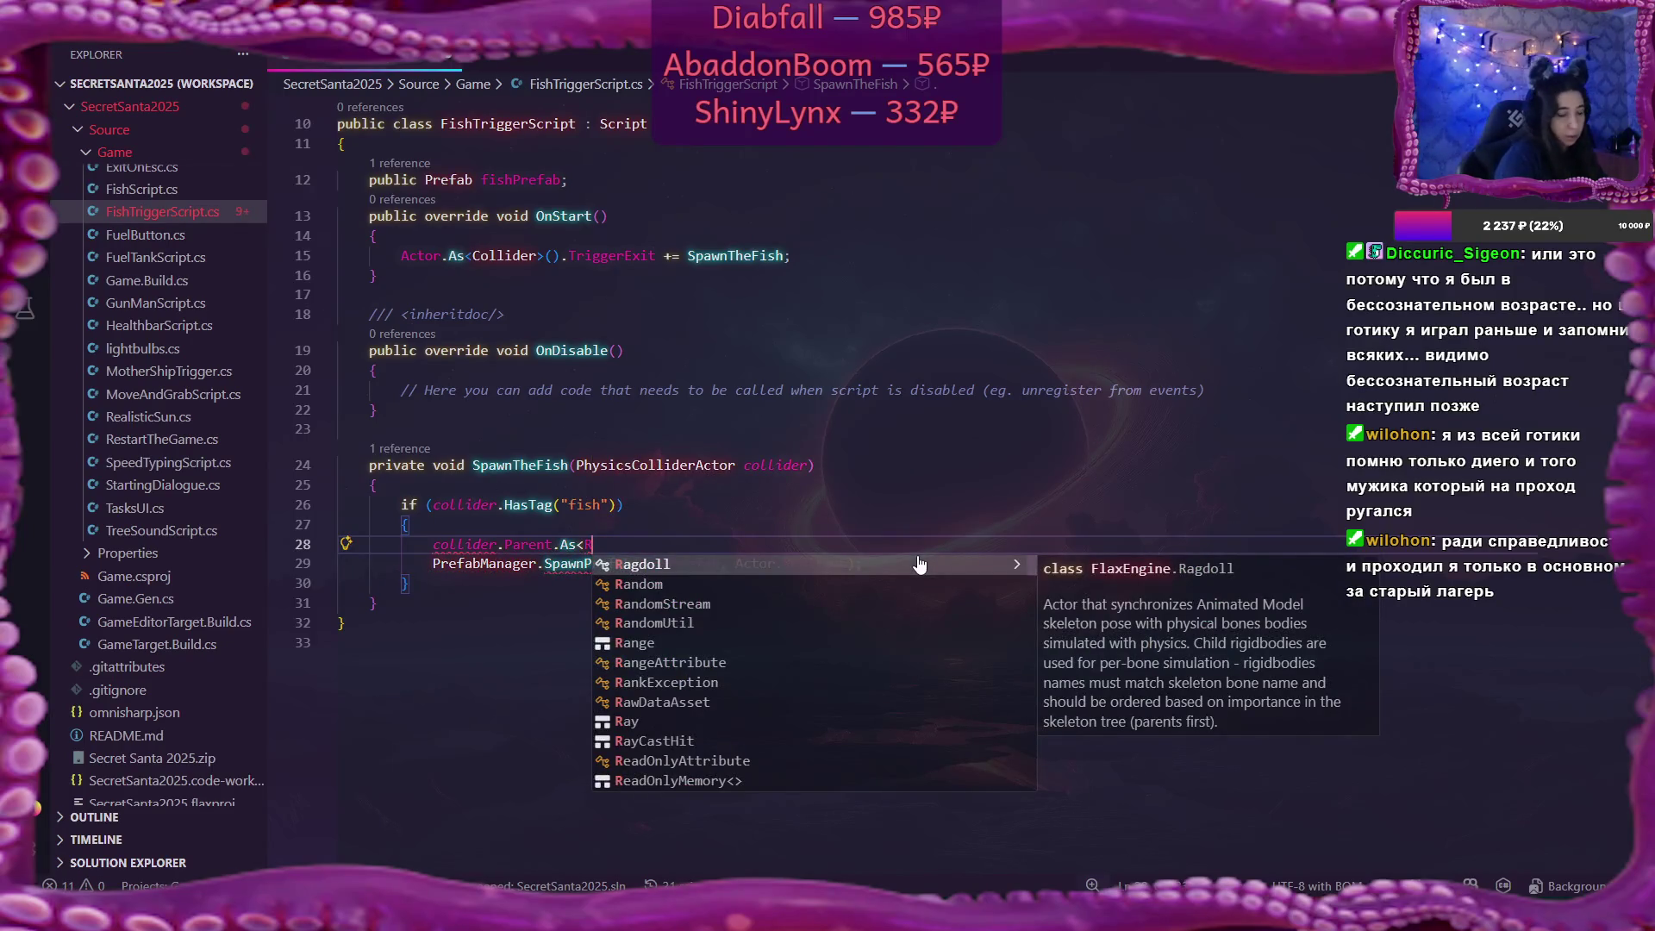
pyautogui.write('igid')
pyautogui.press('Tab')
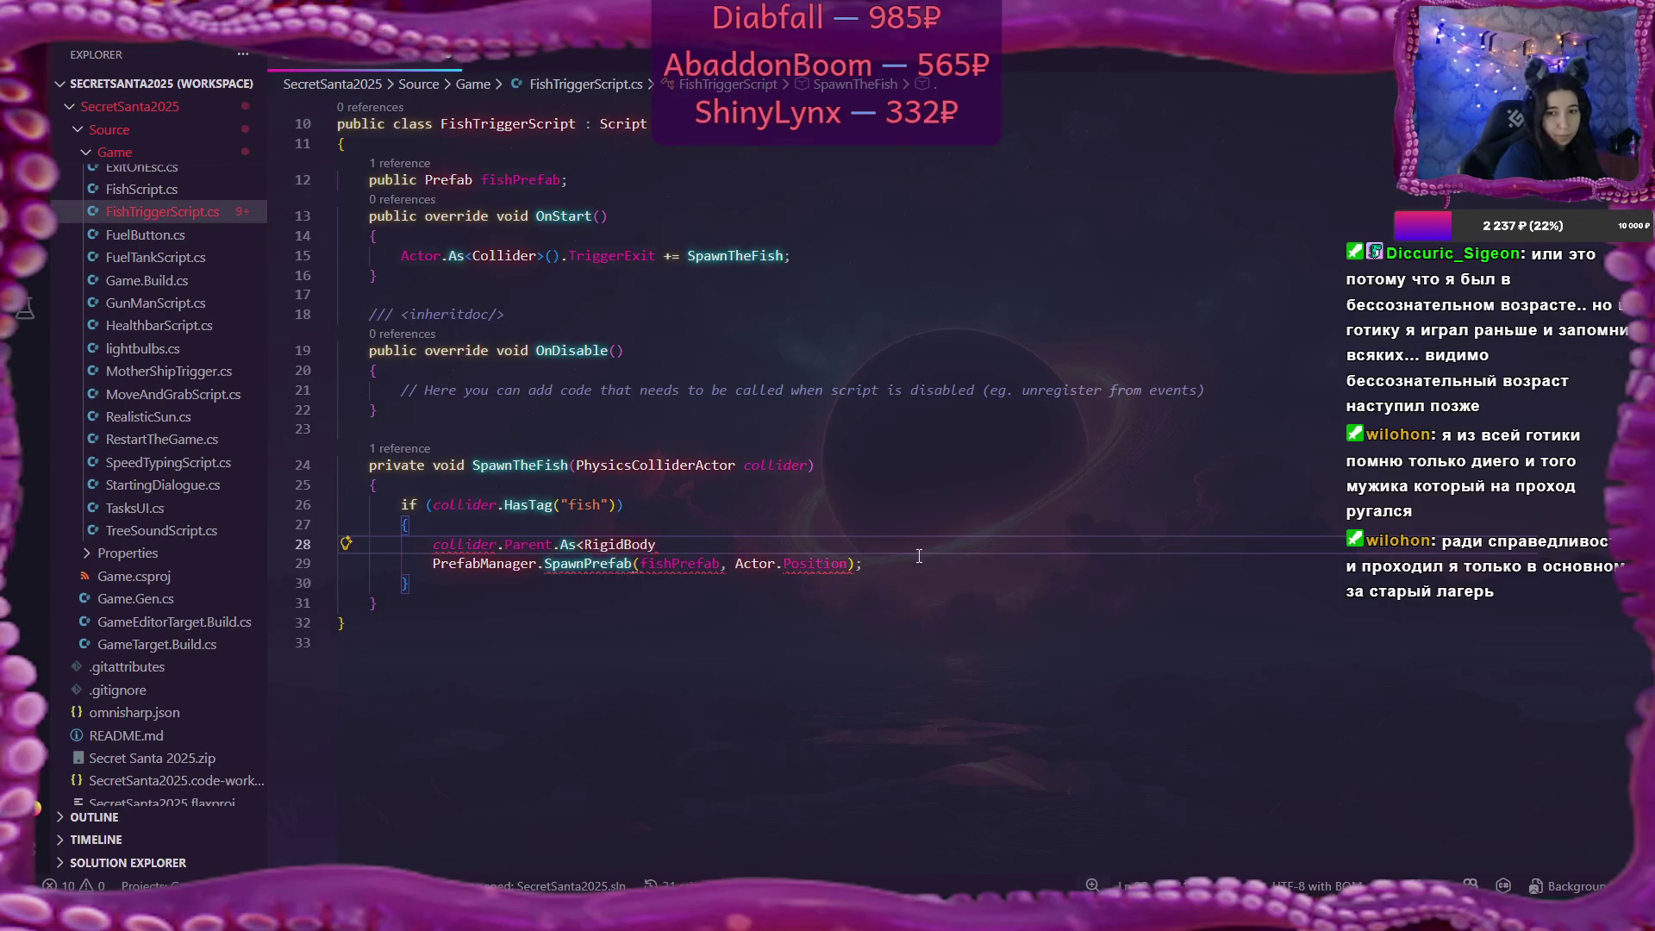
pyautogui.write('>()')
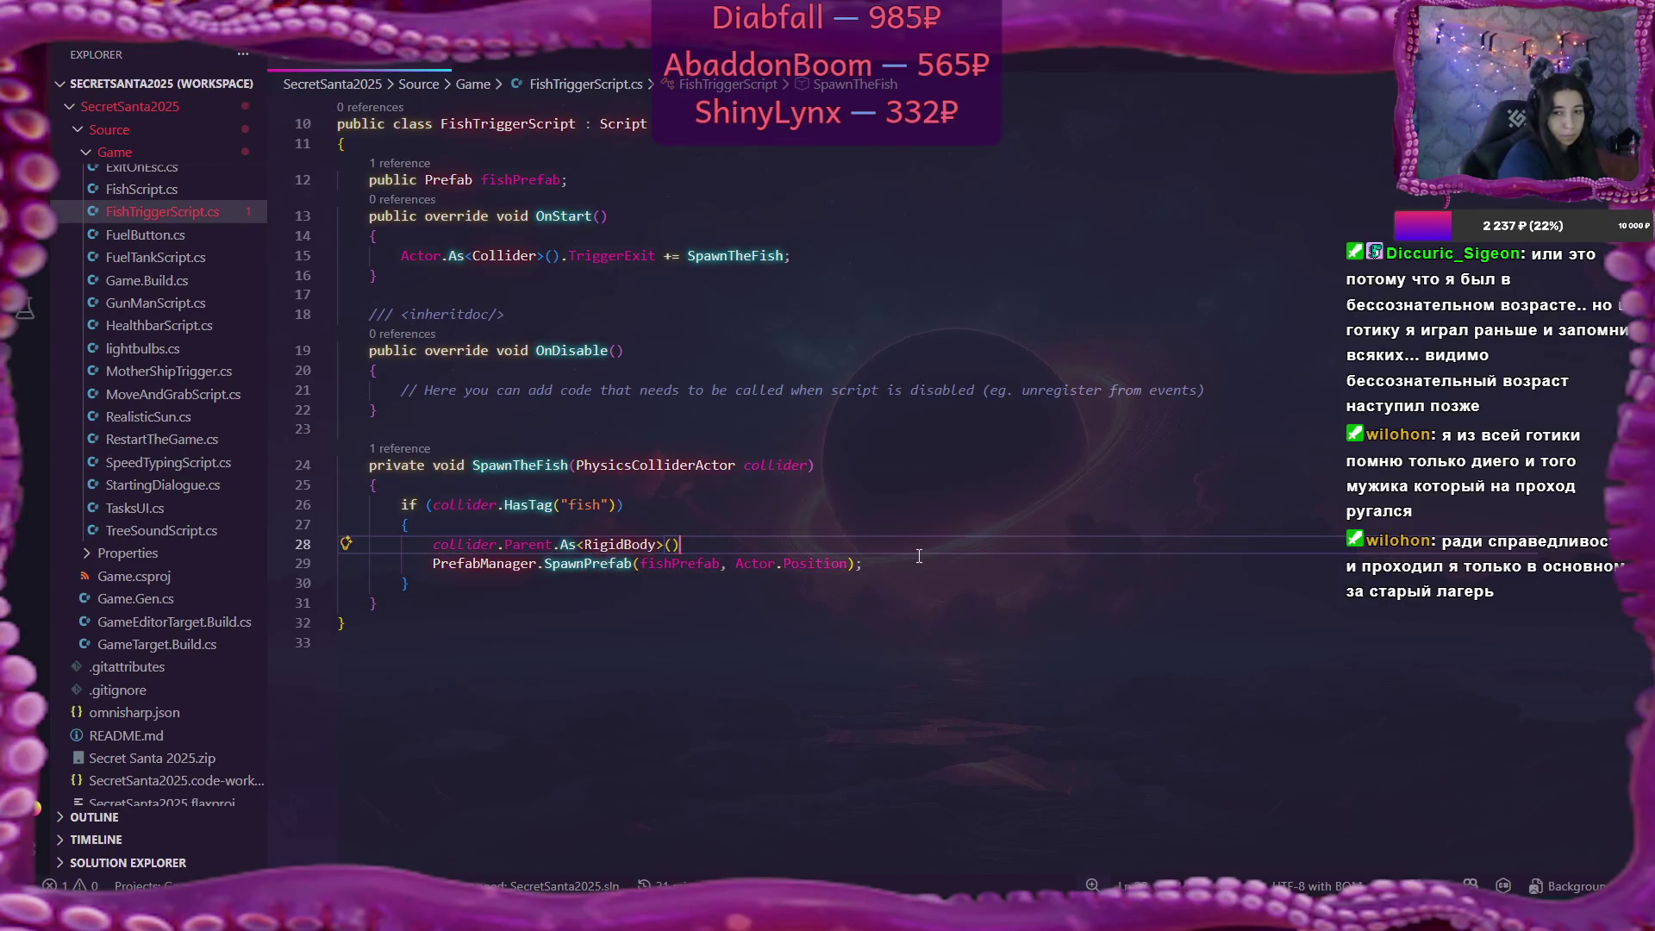
pyautogui.write('.E')
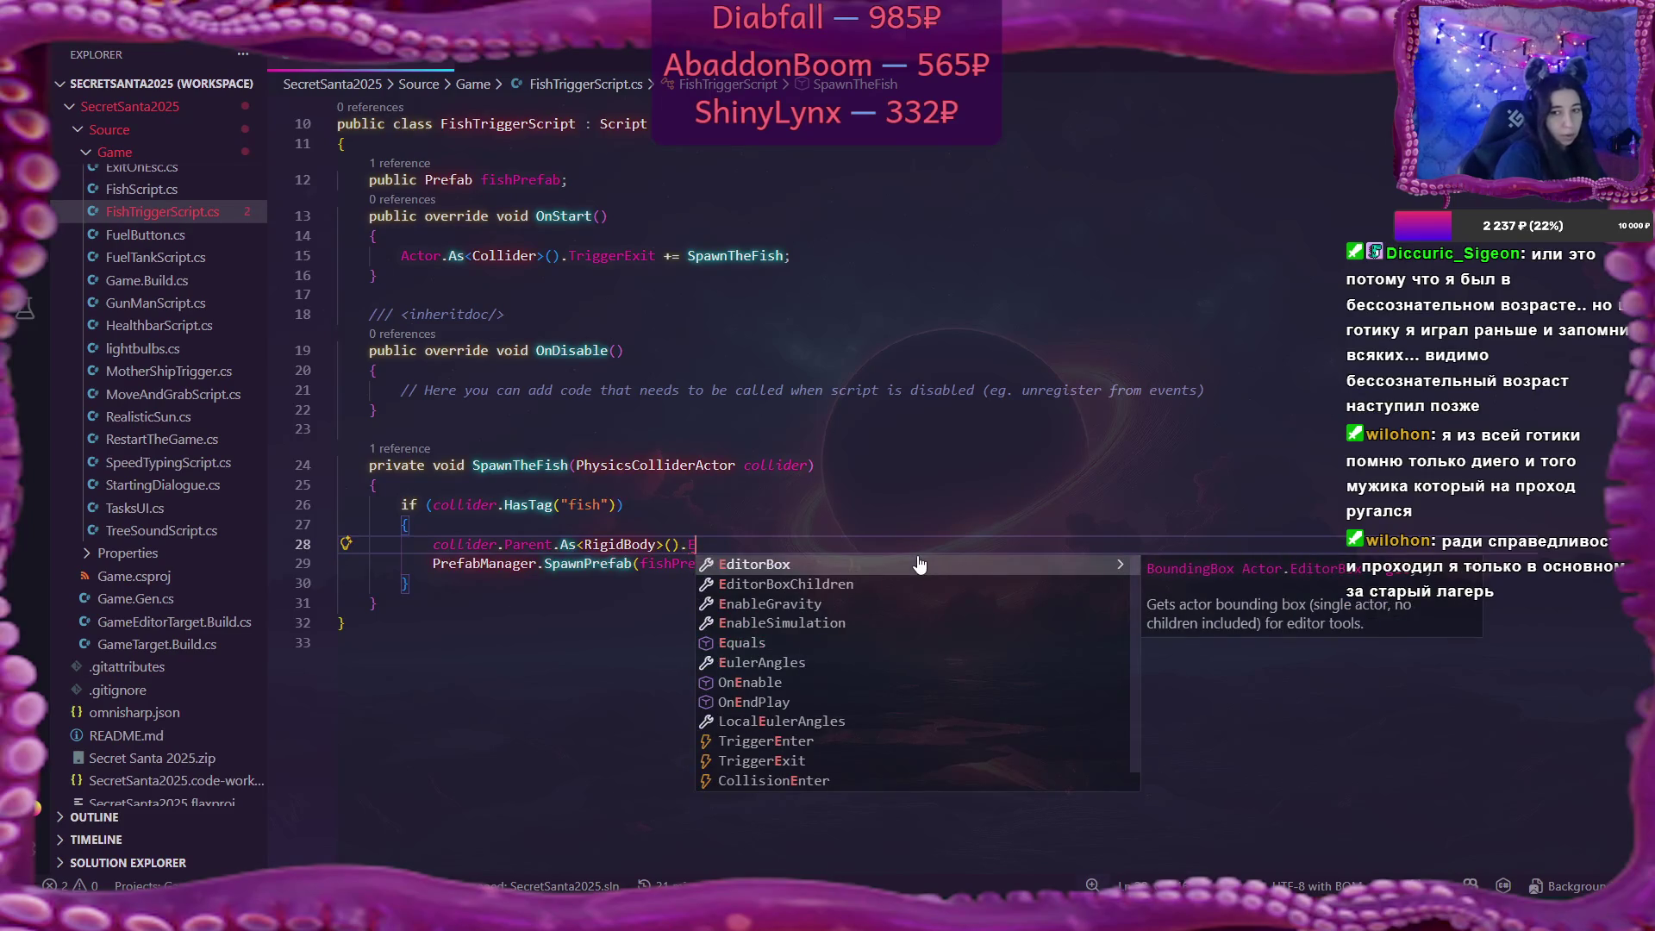
pyautogui.press('Down')
pyautogui.press('Down')
pyautogui.press('Tab')
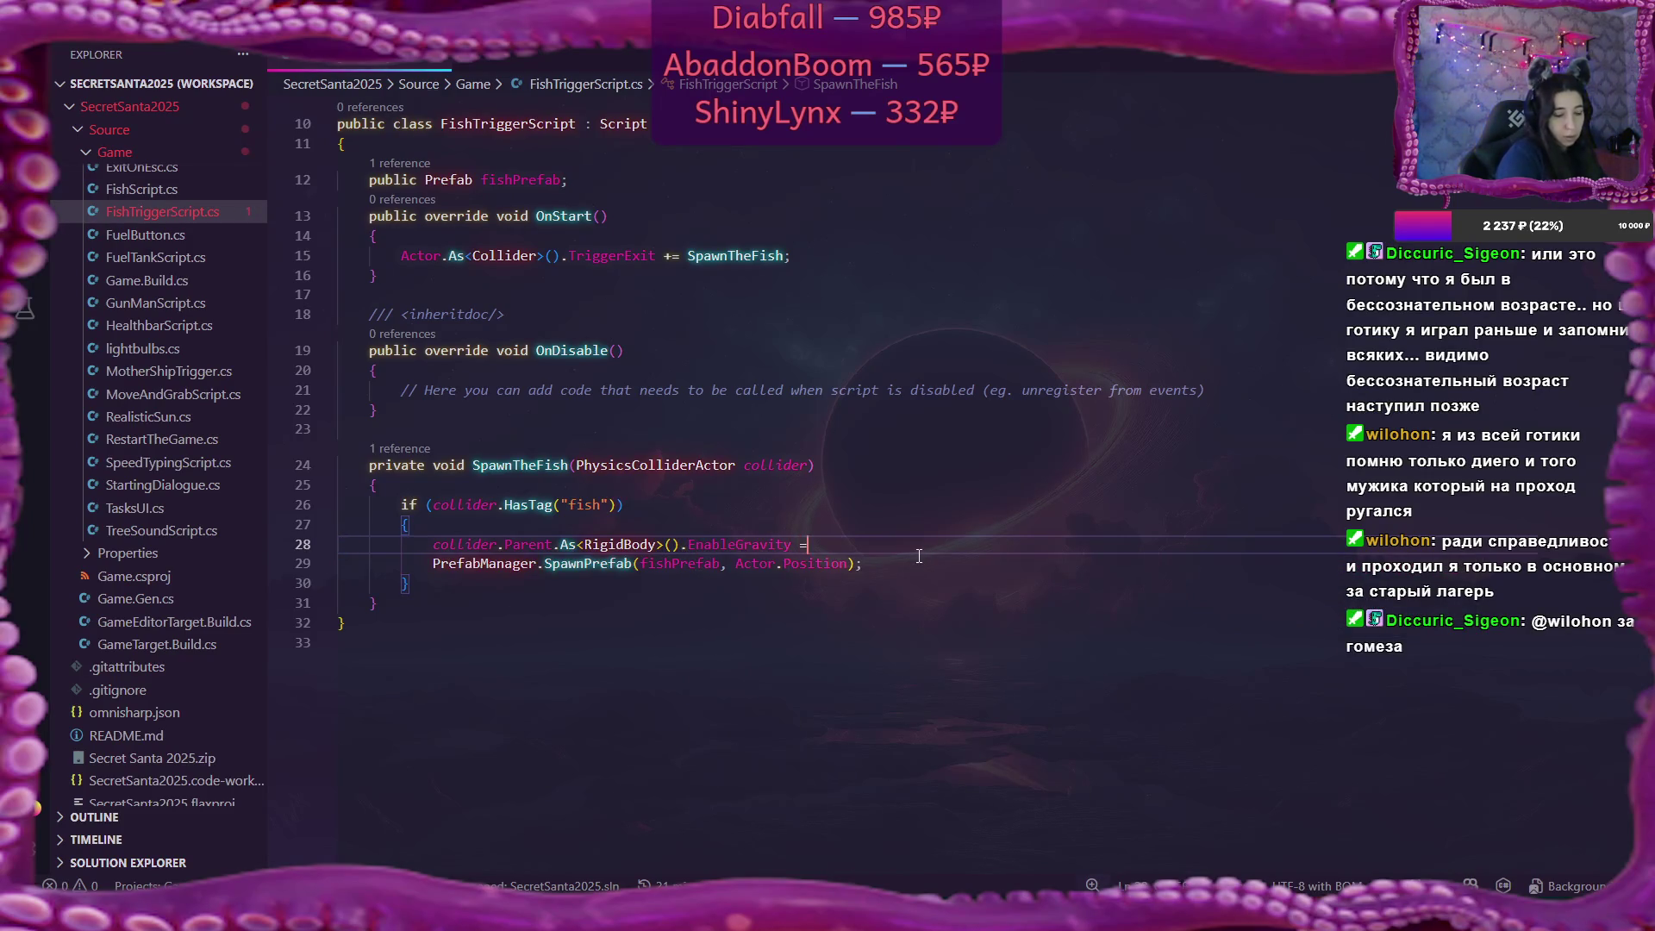
pyautogui.write(' true;')
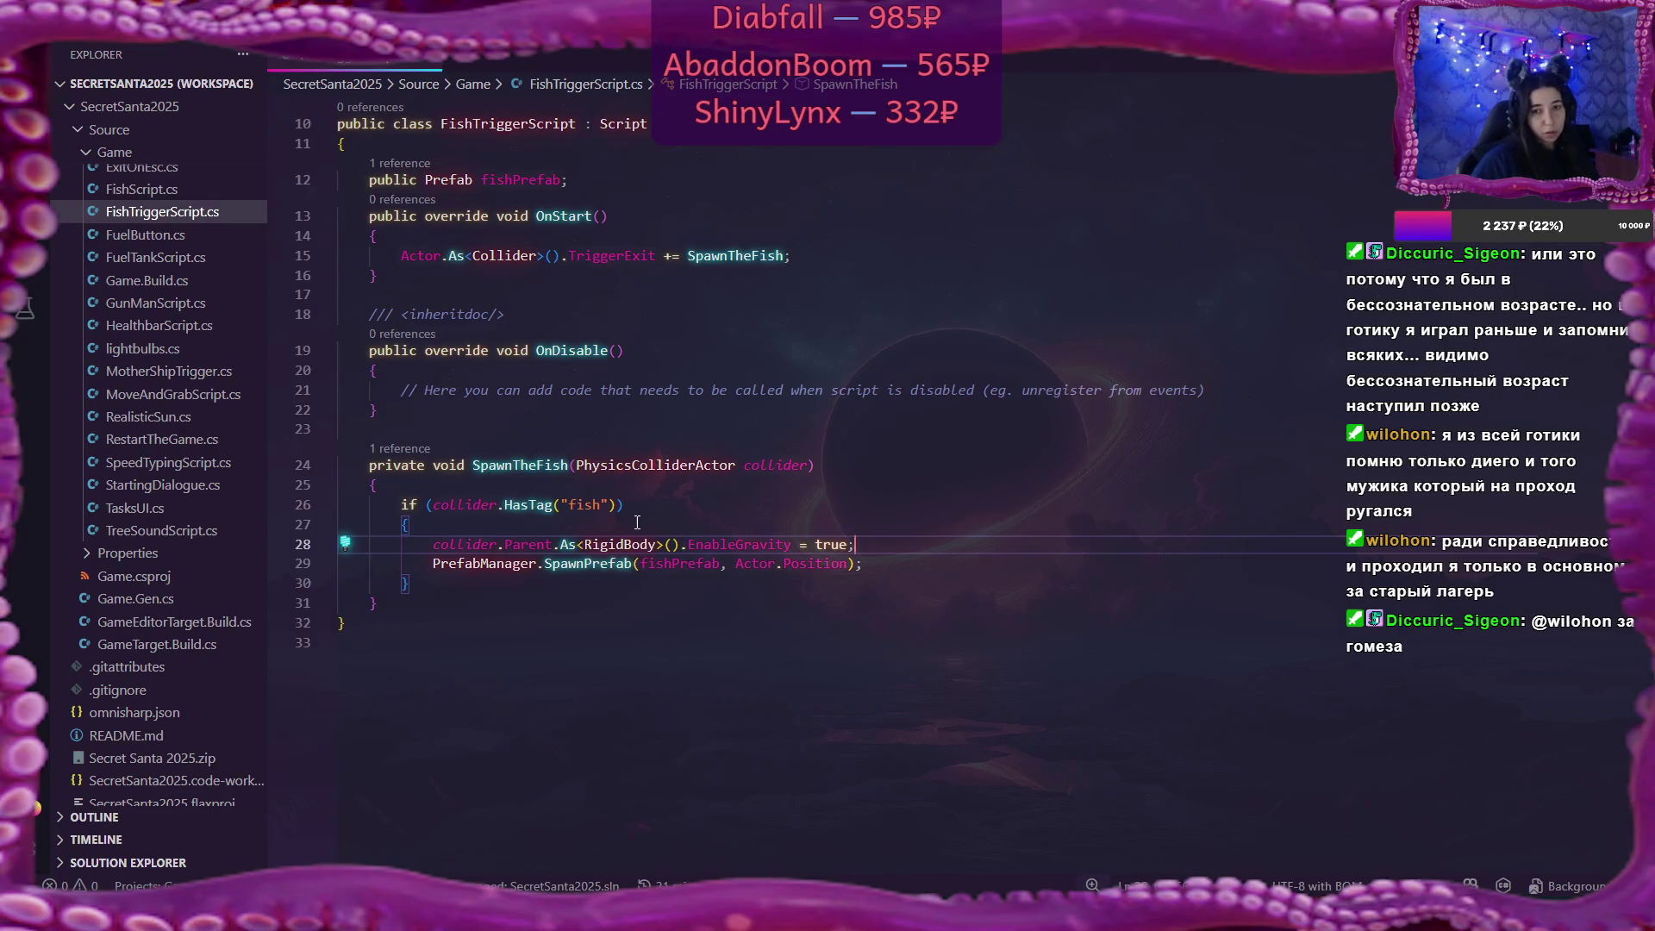
# Replace OnDisable's comment with Actor.As<Collider>().TriggerExit -= SpawnTheFish;.
pyautogui.moveTo(394, 262); pyautogui.dragTo(848, 256)
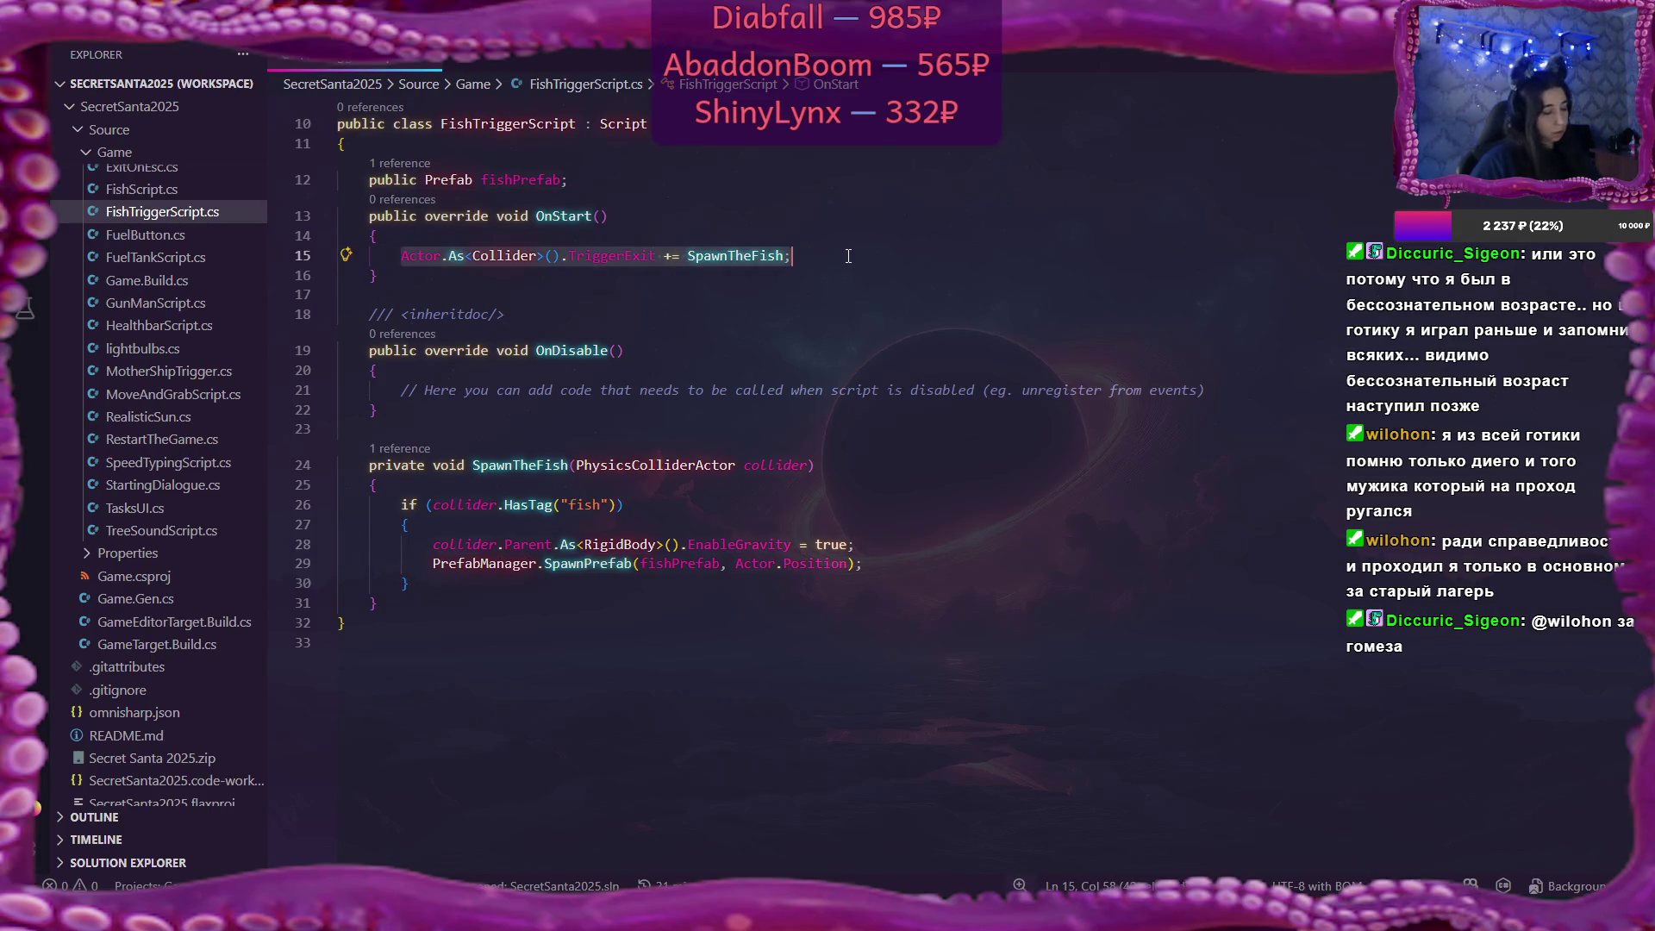
pyautogui.hotkey('ctrl', 'c')
pyautogui.moveTo(401, 389); pyautogui.dragTo(1208, 389)
pyautogui.hotkey('ctrl', 'v')
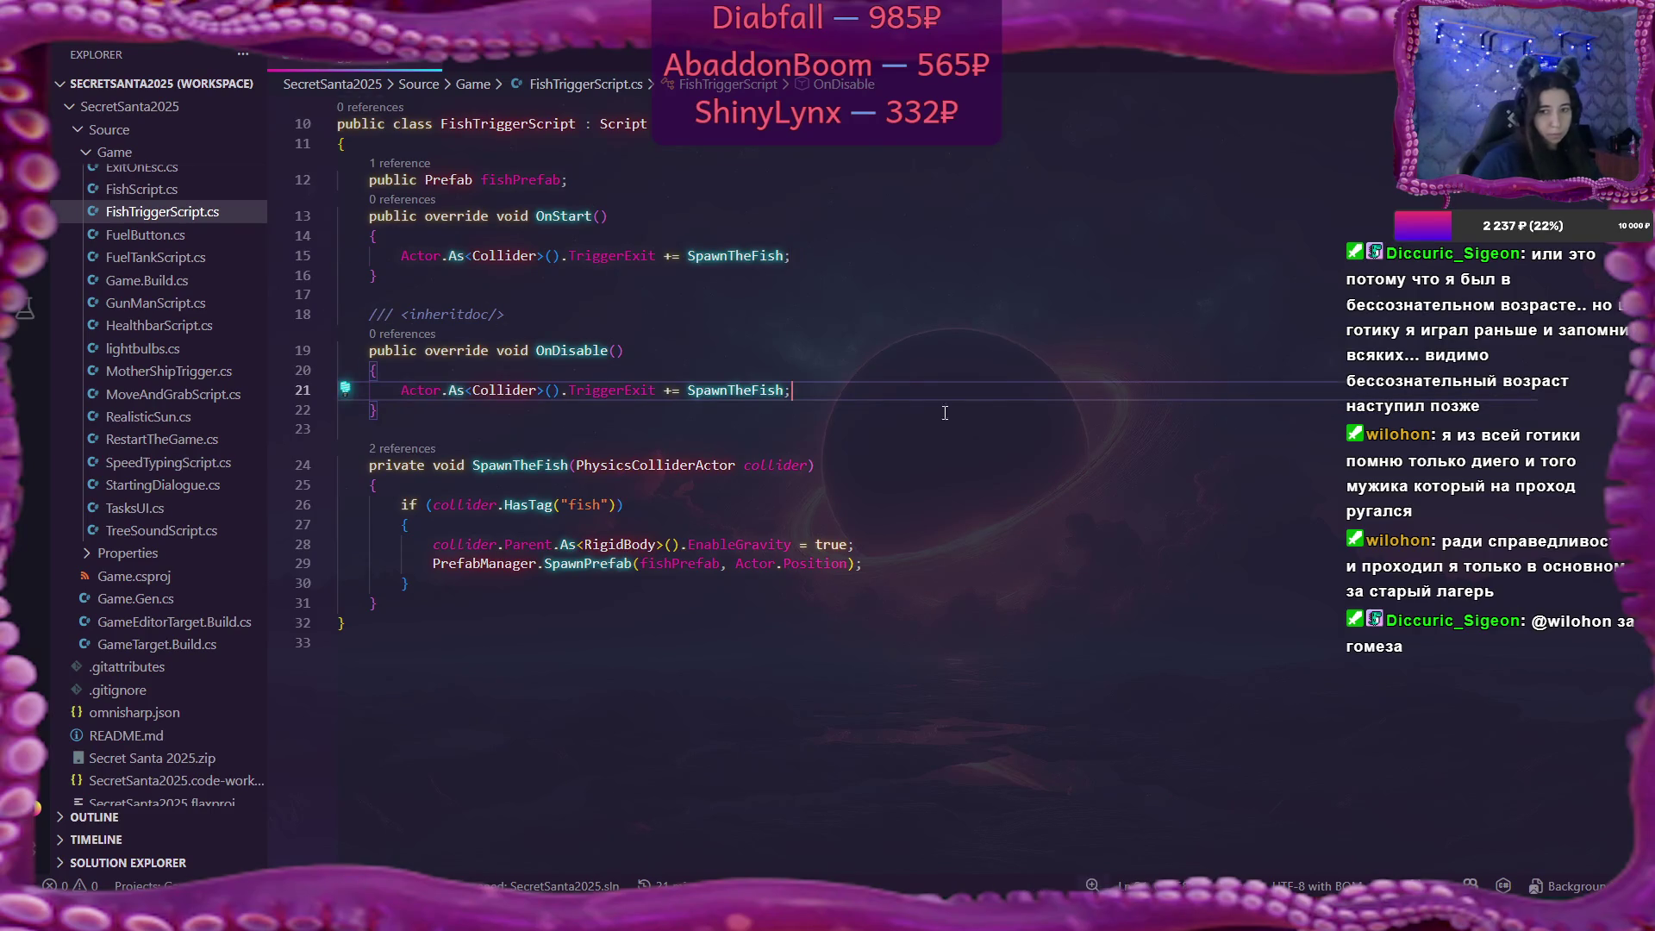
pyautogui.press('Delete')
pyautogui.write('-')
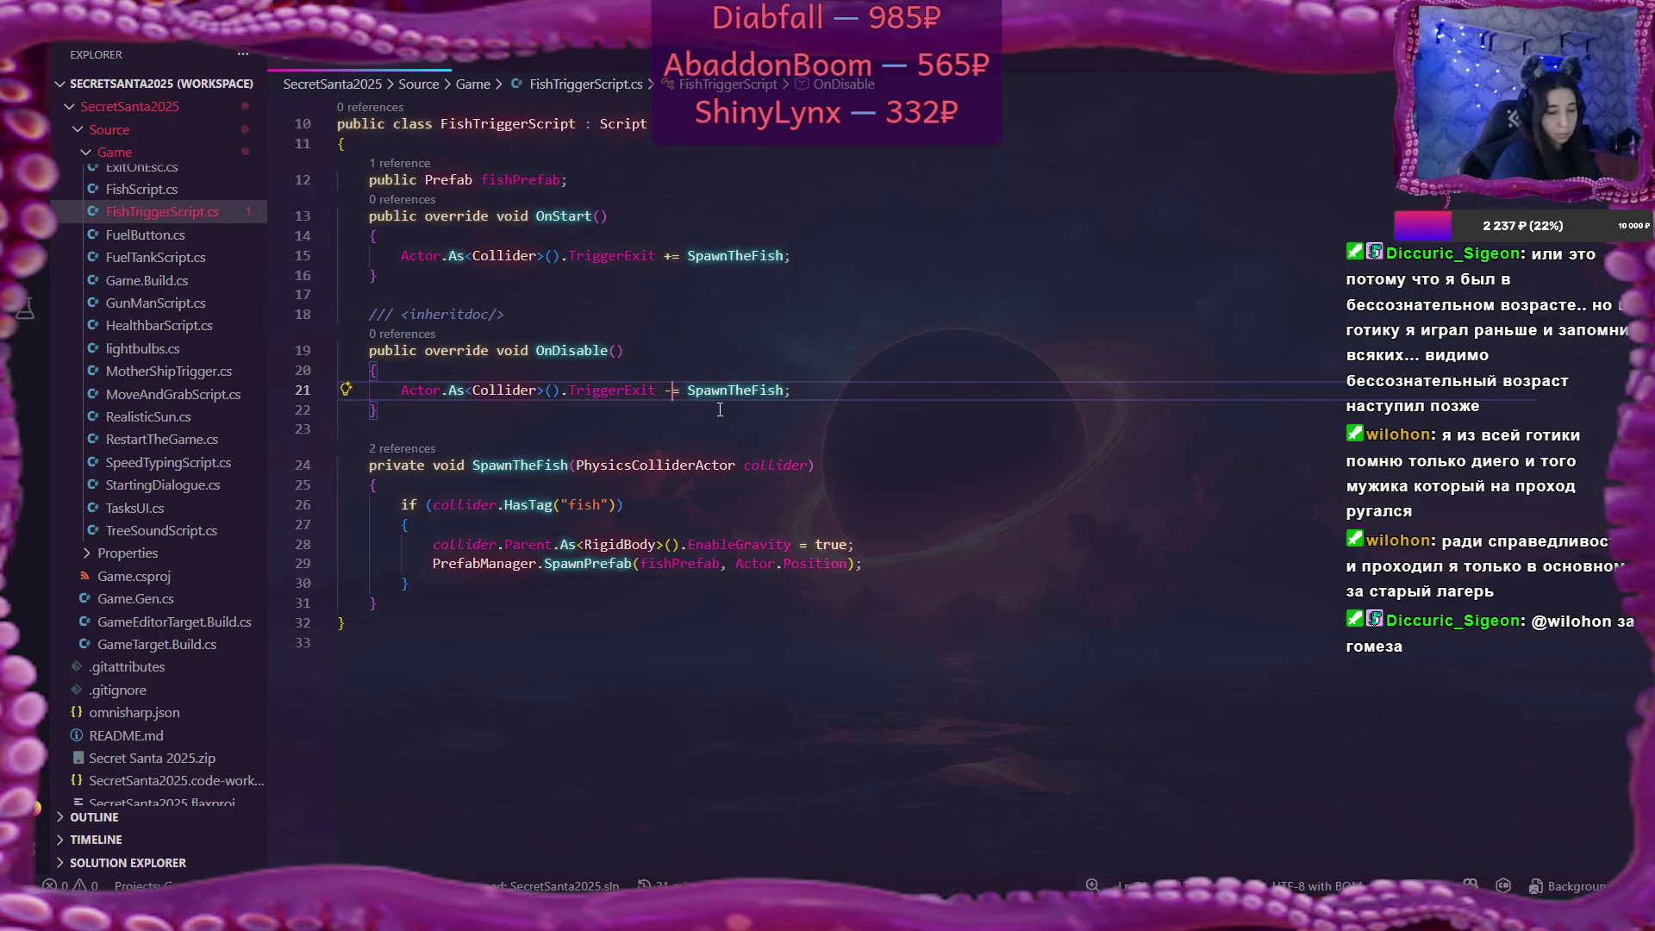
pyautogui.click(913, 436)
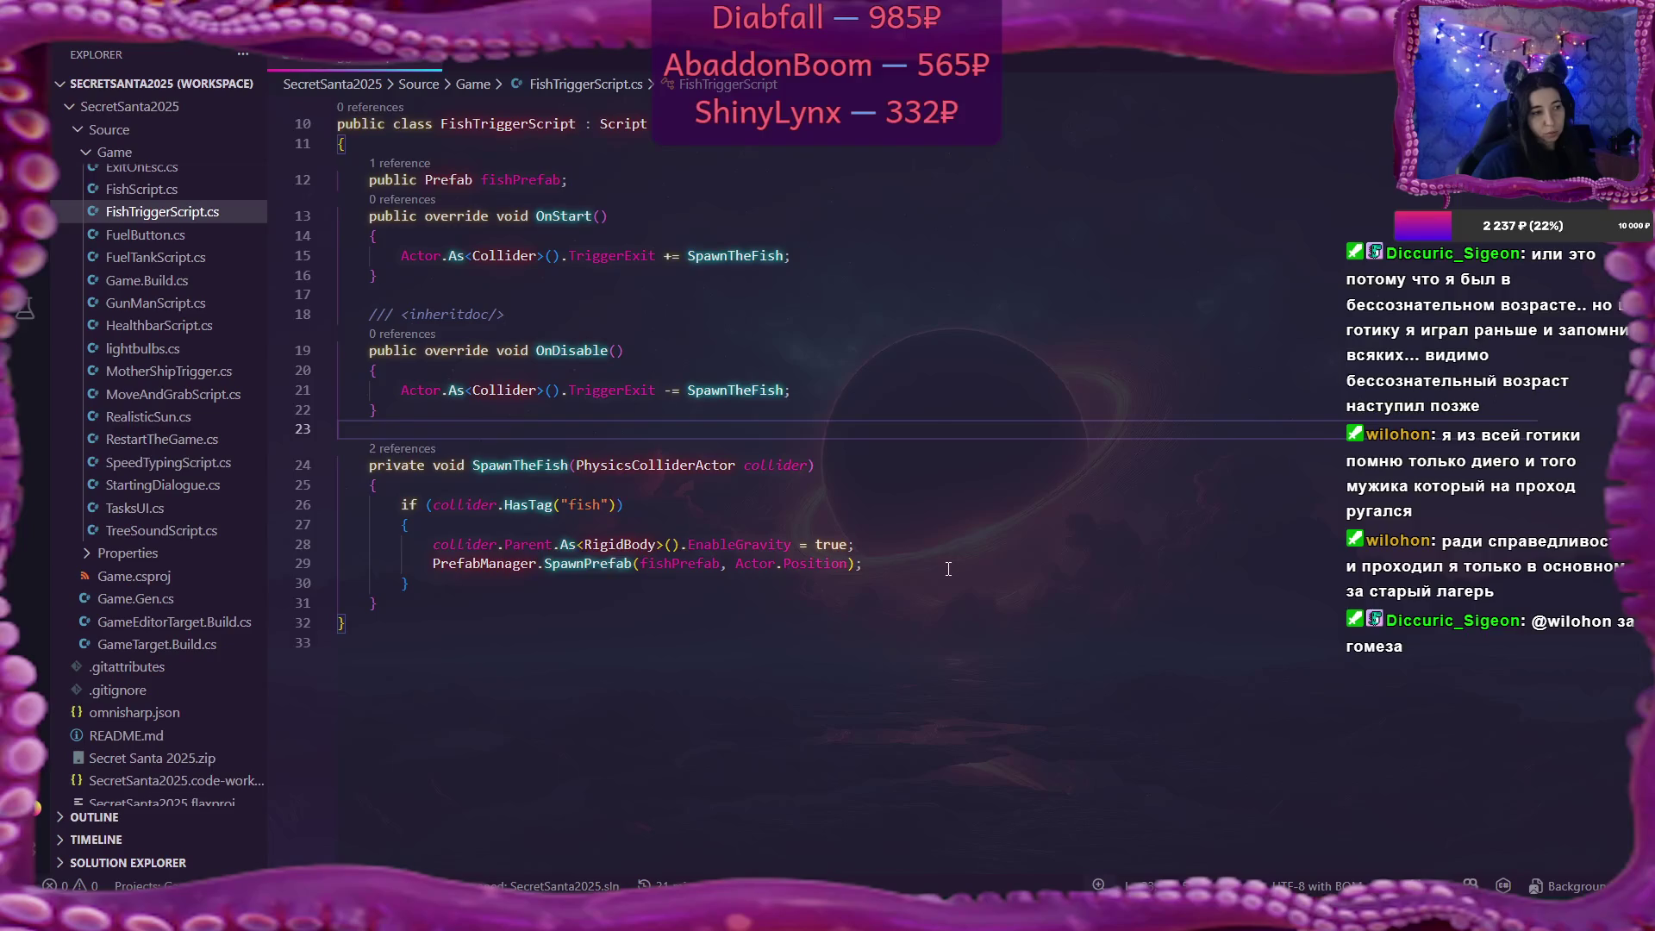
# Play the game in Flax on I TYPE SLOW difficulty and finish the alien's dialog.
pyautogui.hotkey('alt', 'Tab')
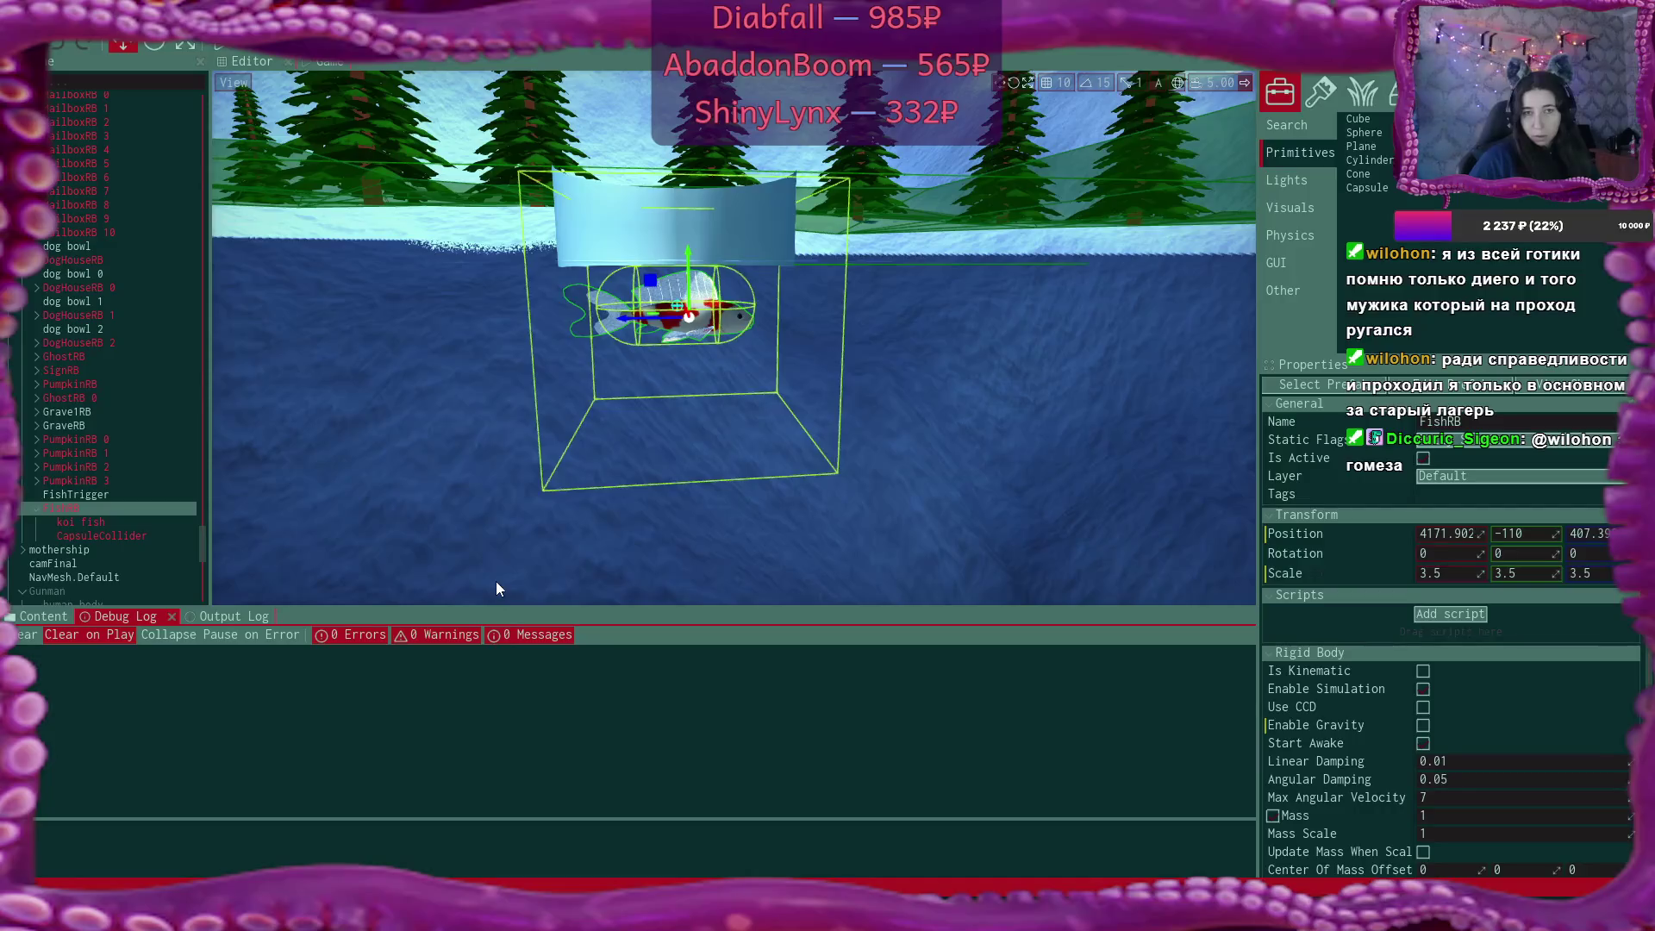
pyautogui.click(221, 43)
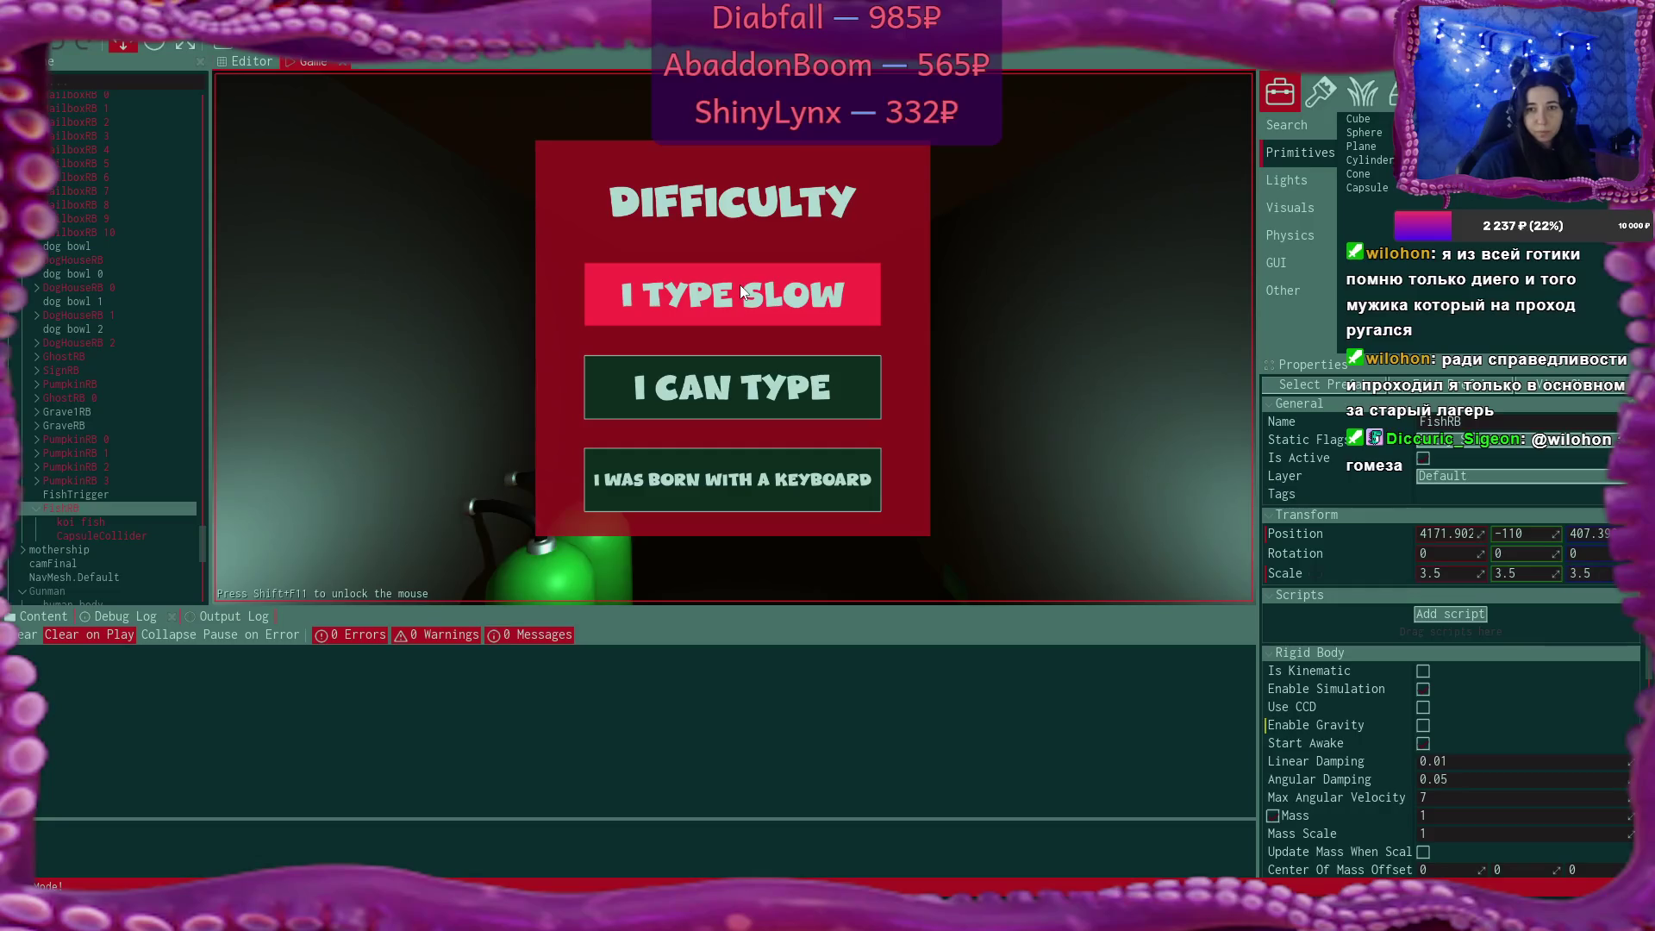
pyautogui.click(742, 291)
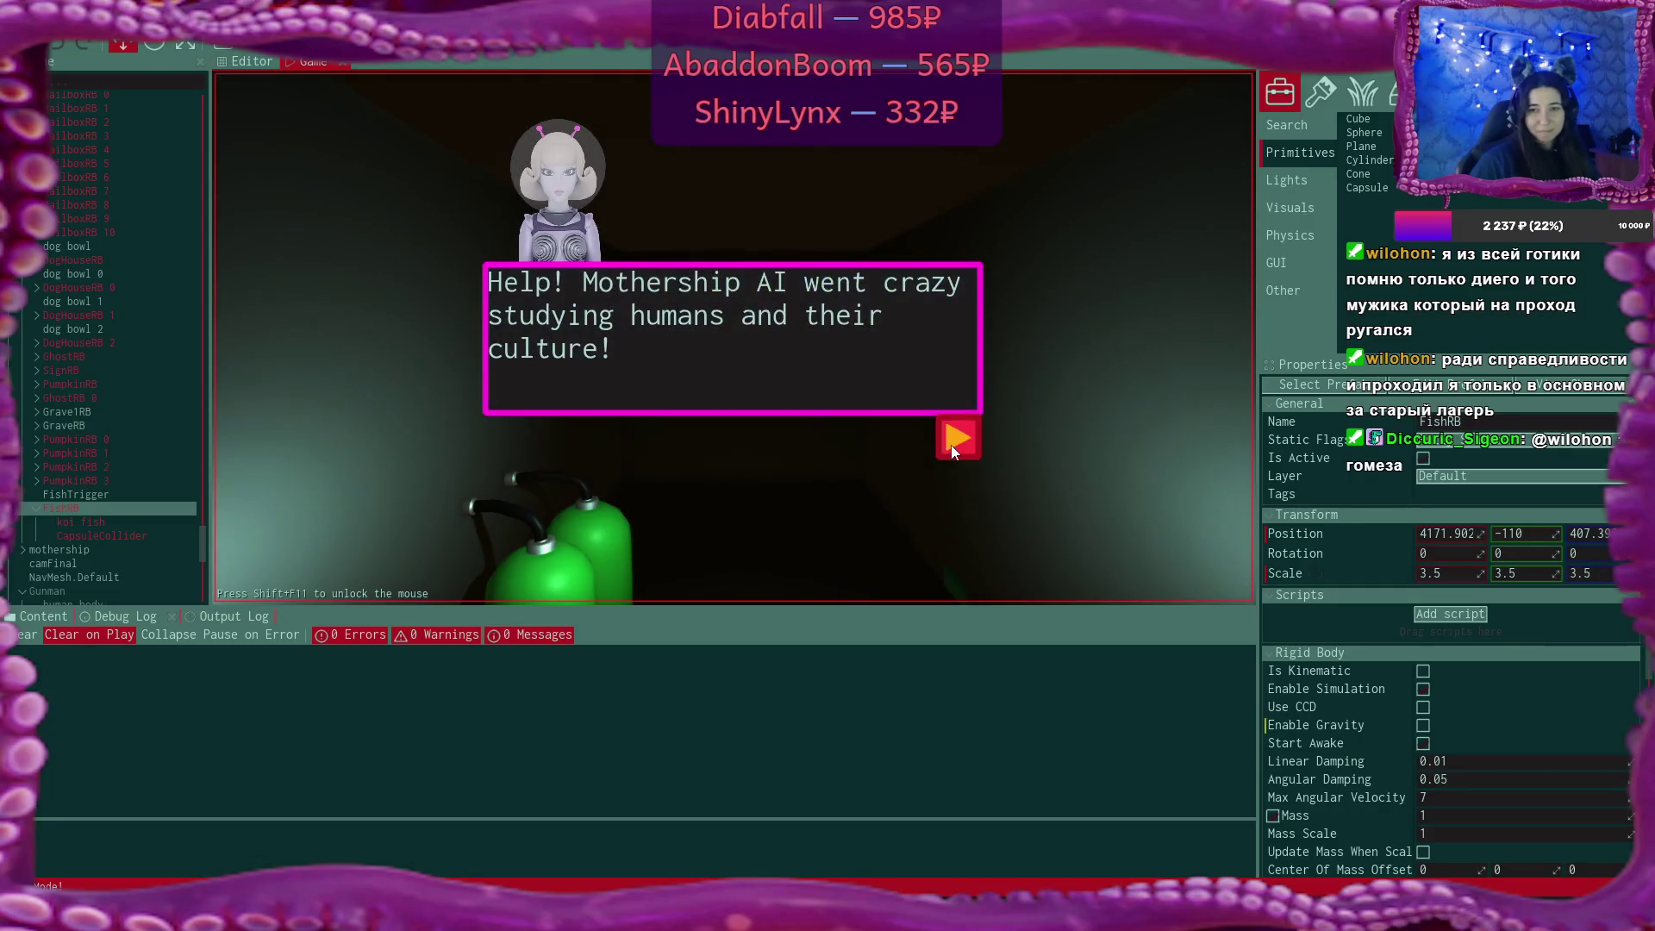
pyautogui.click(952, 448)
pyautogui.click(951, 448)
pyautogui.click(952, 448)
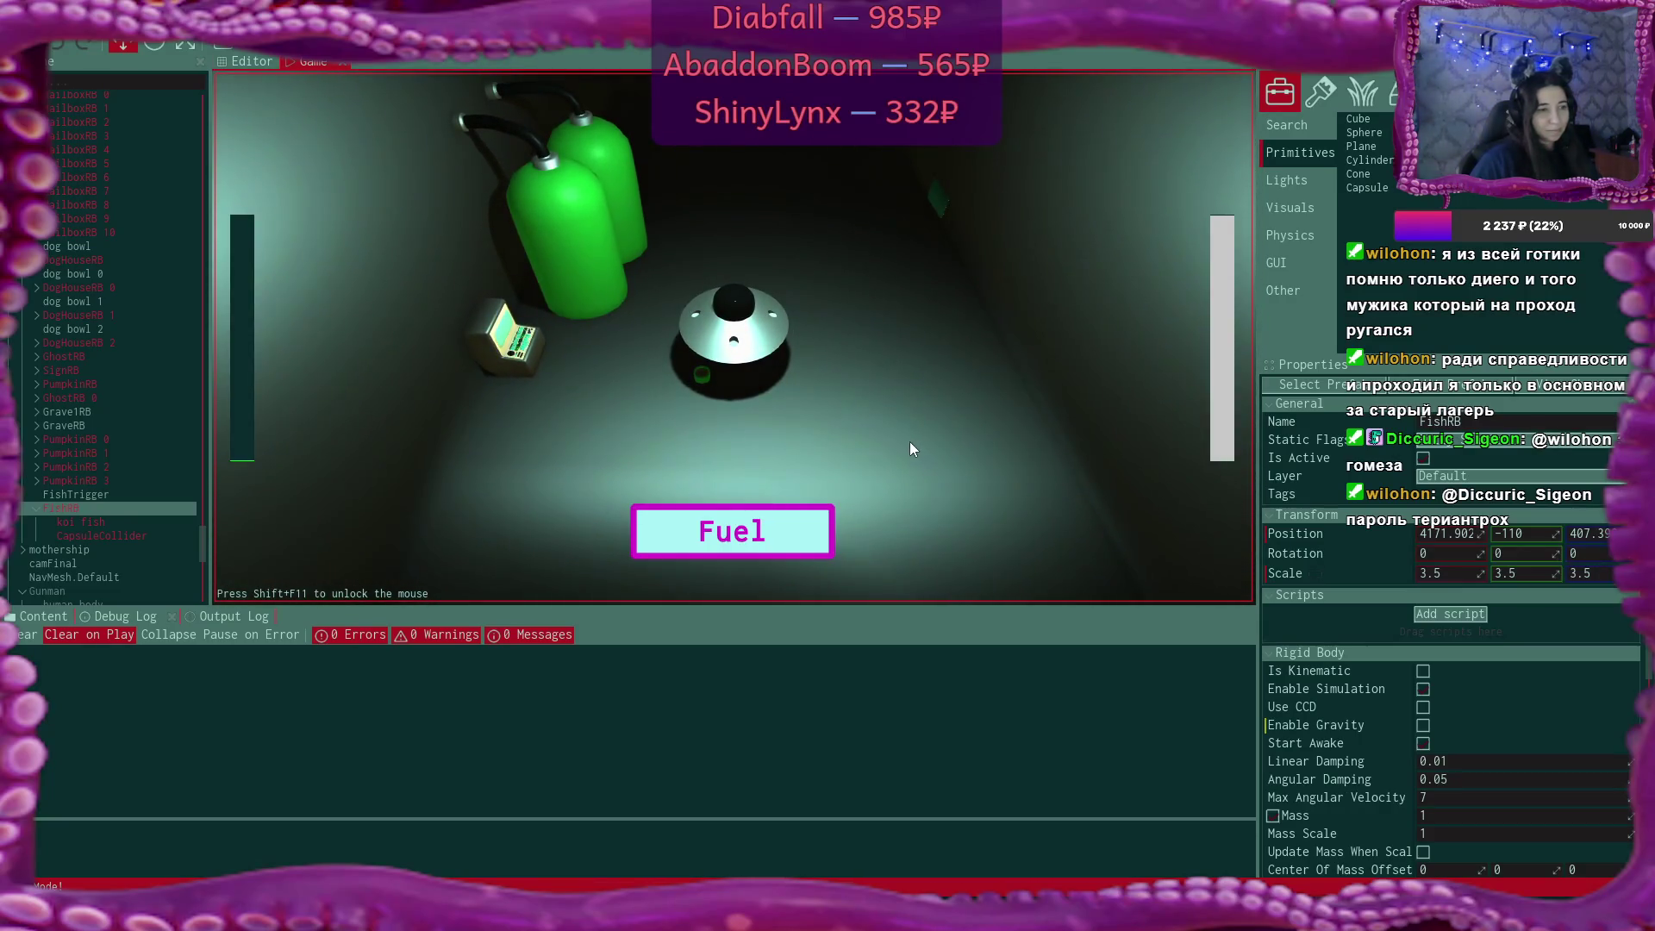
# Start refuelling with Fuel and type the displayed quote.
pyautogui.click(753, 533)
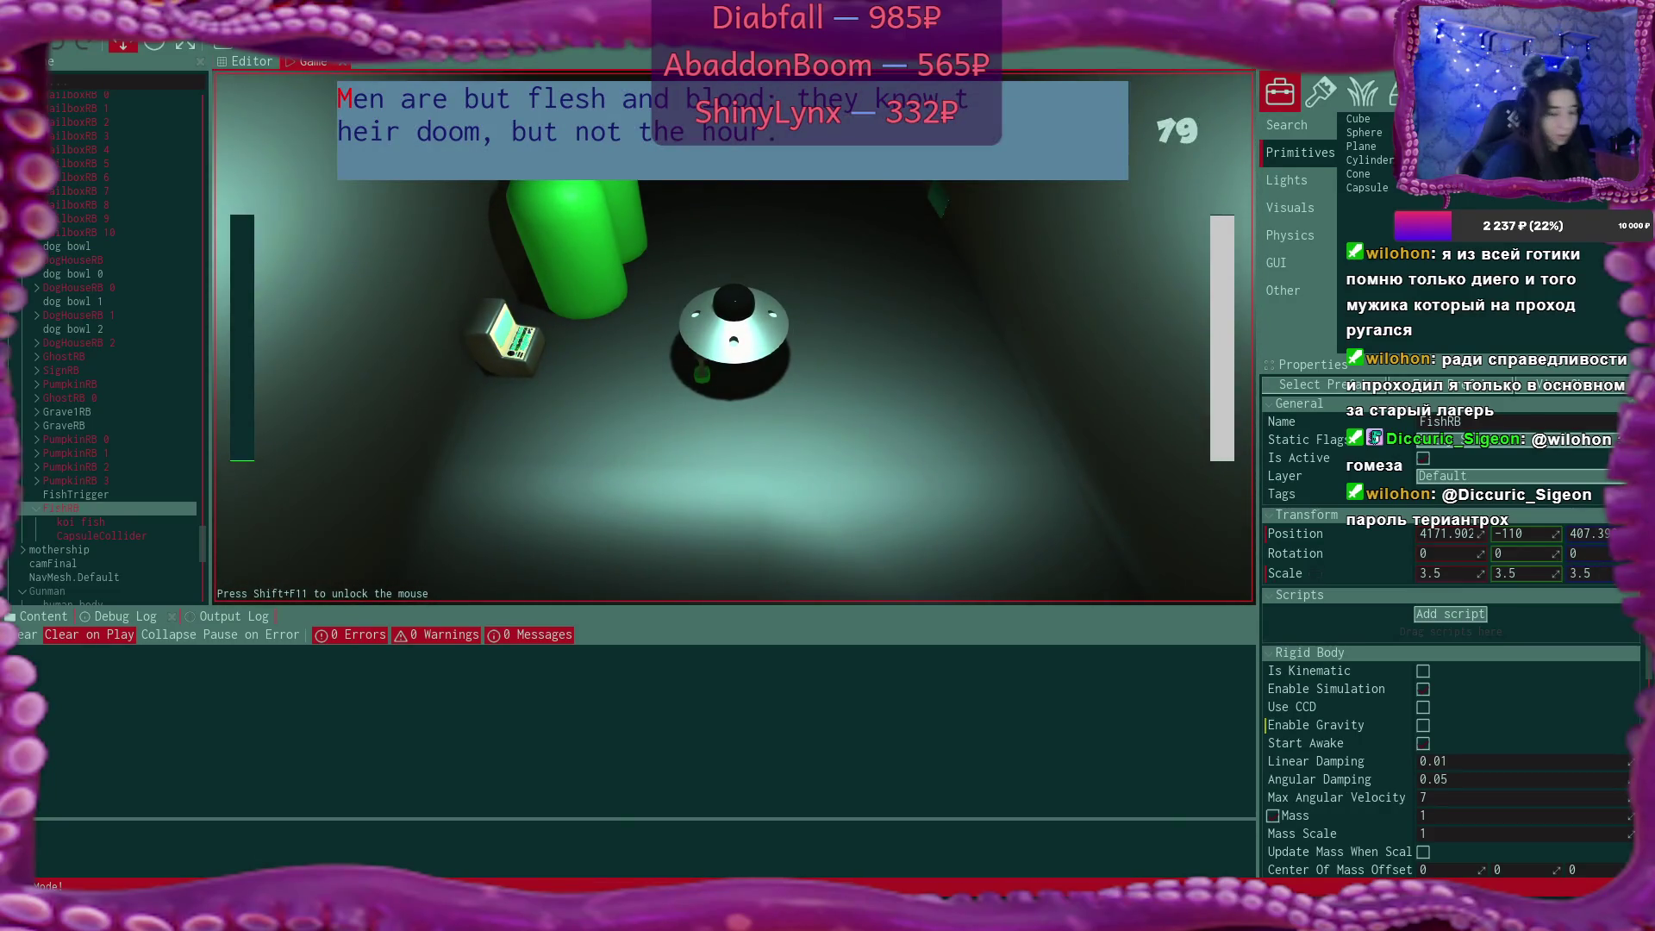
pyautogui.write('Men are but flesh ')
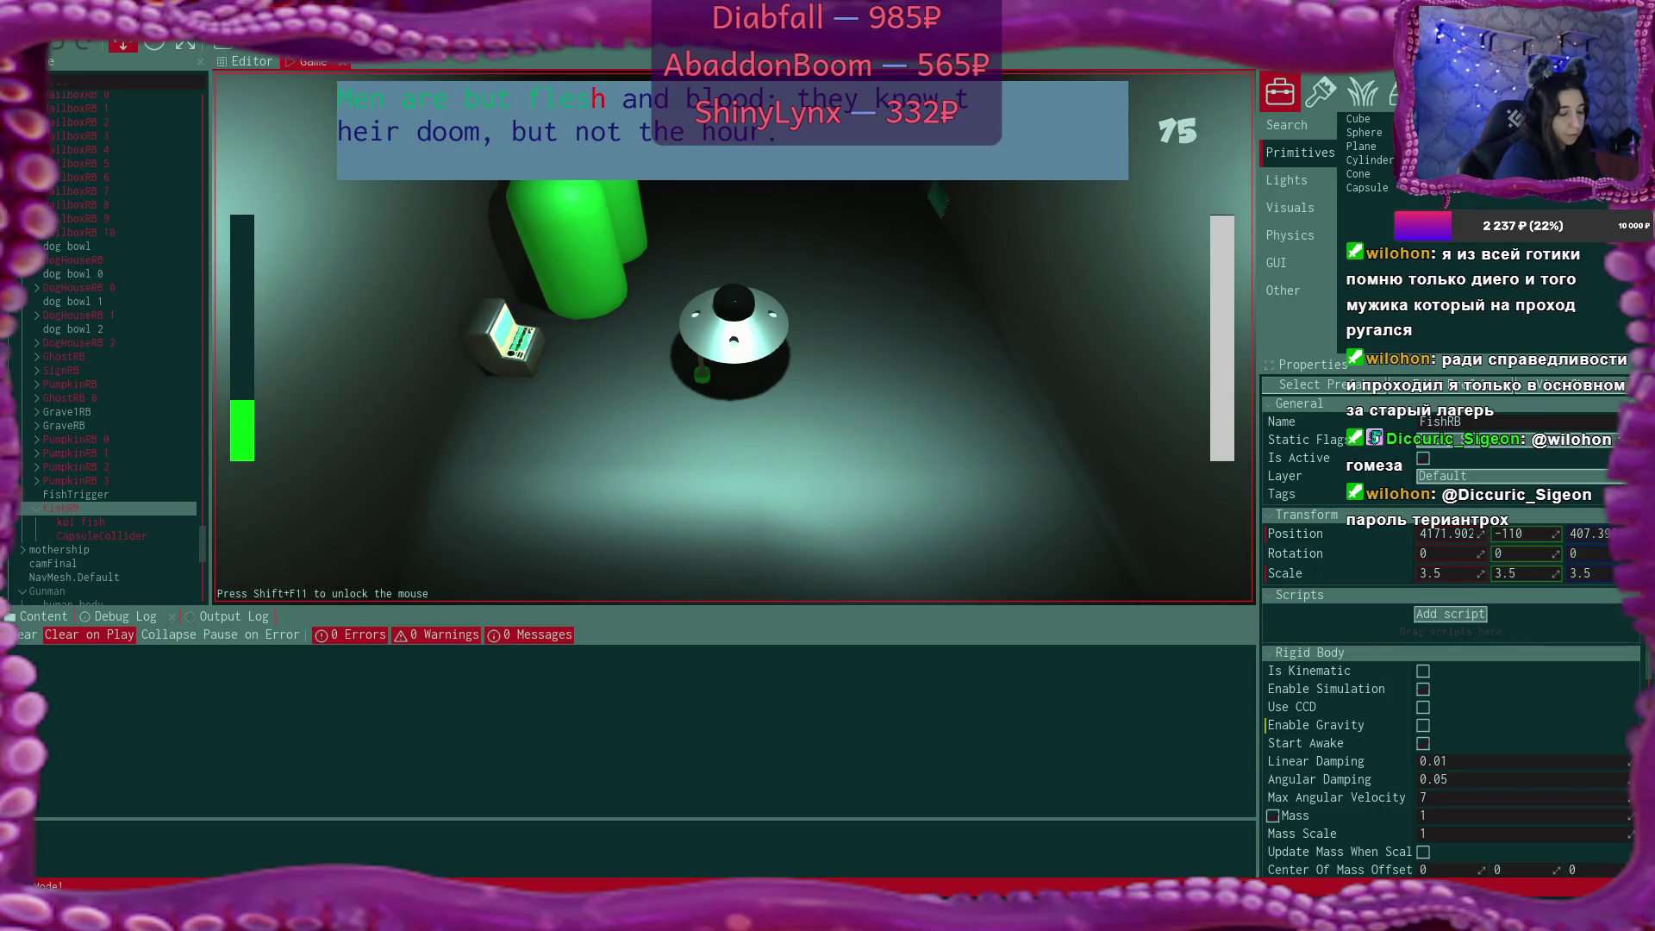
pyautogui.write('an')
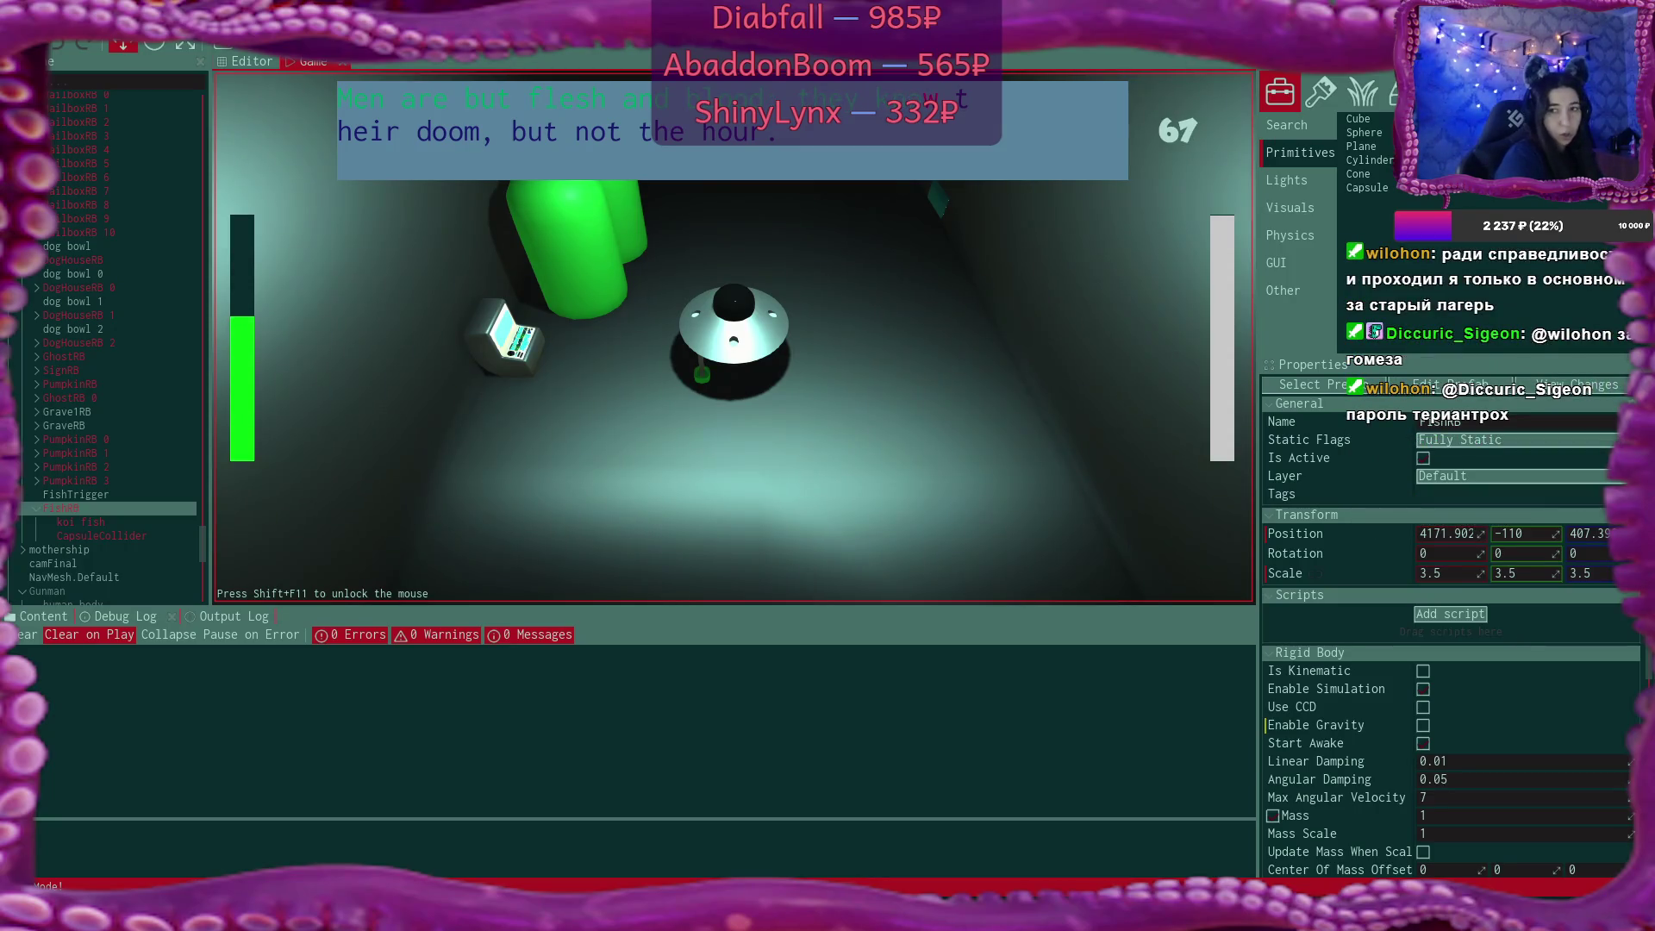
pyautogui.write('heir')
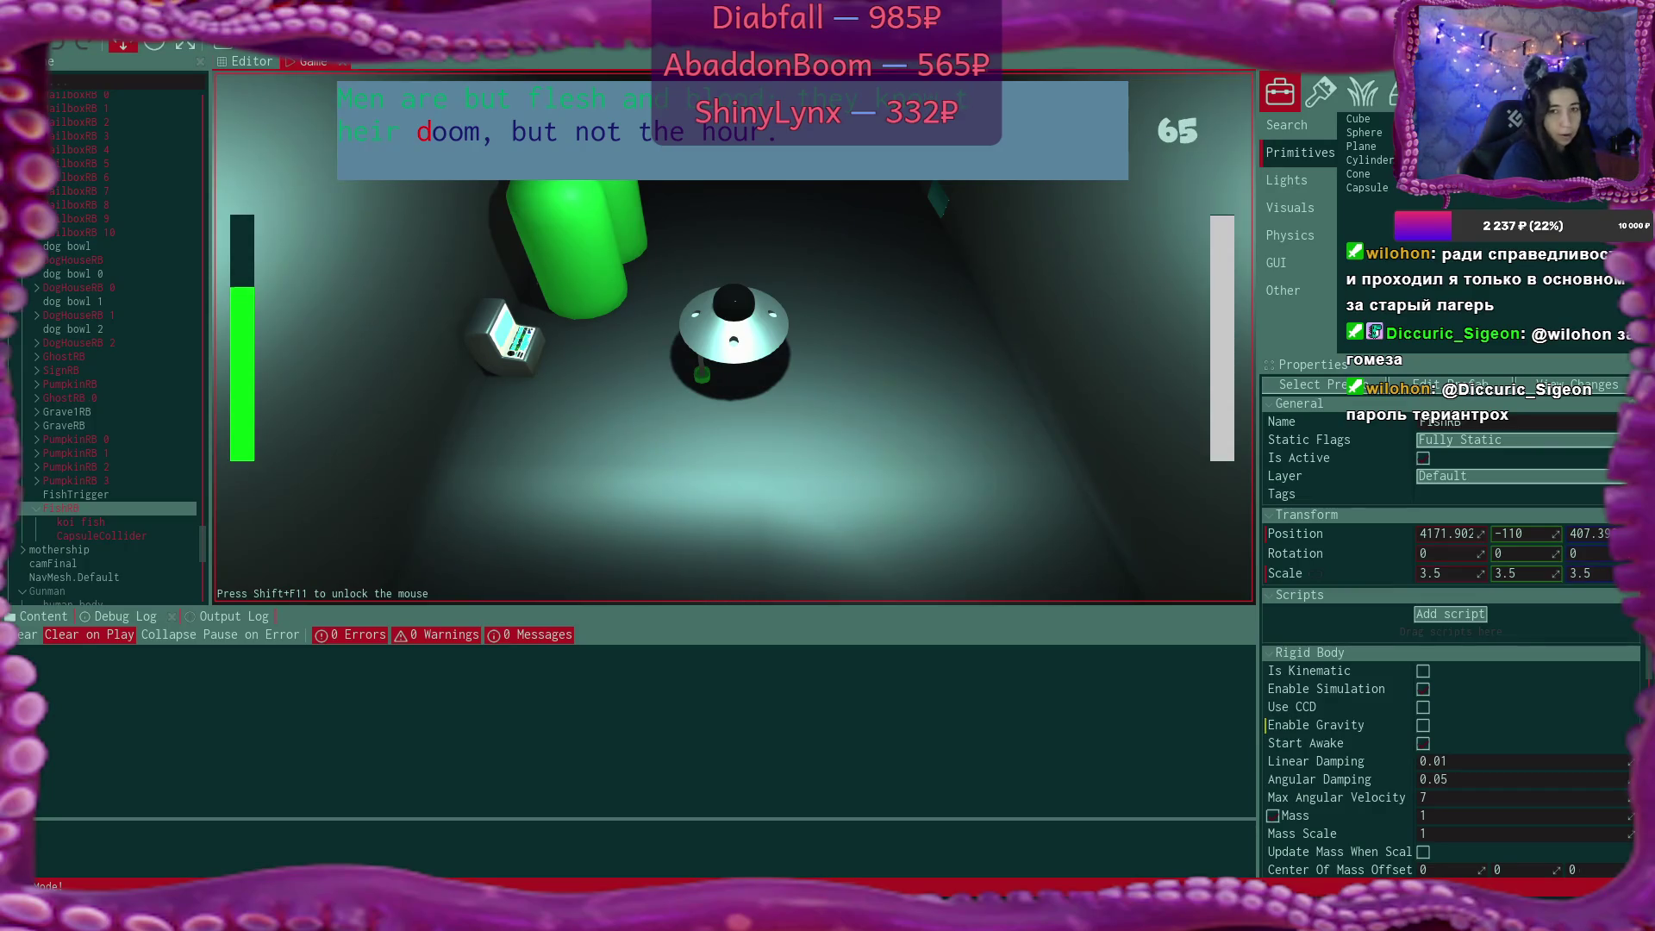
pyautogui.write('doom')
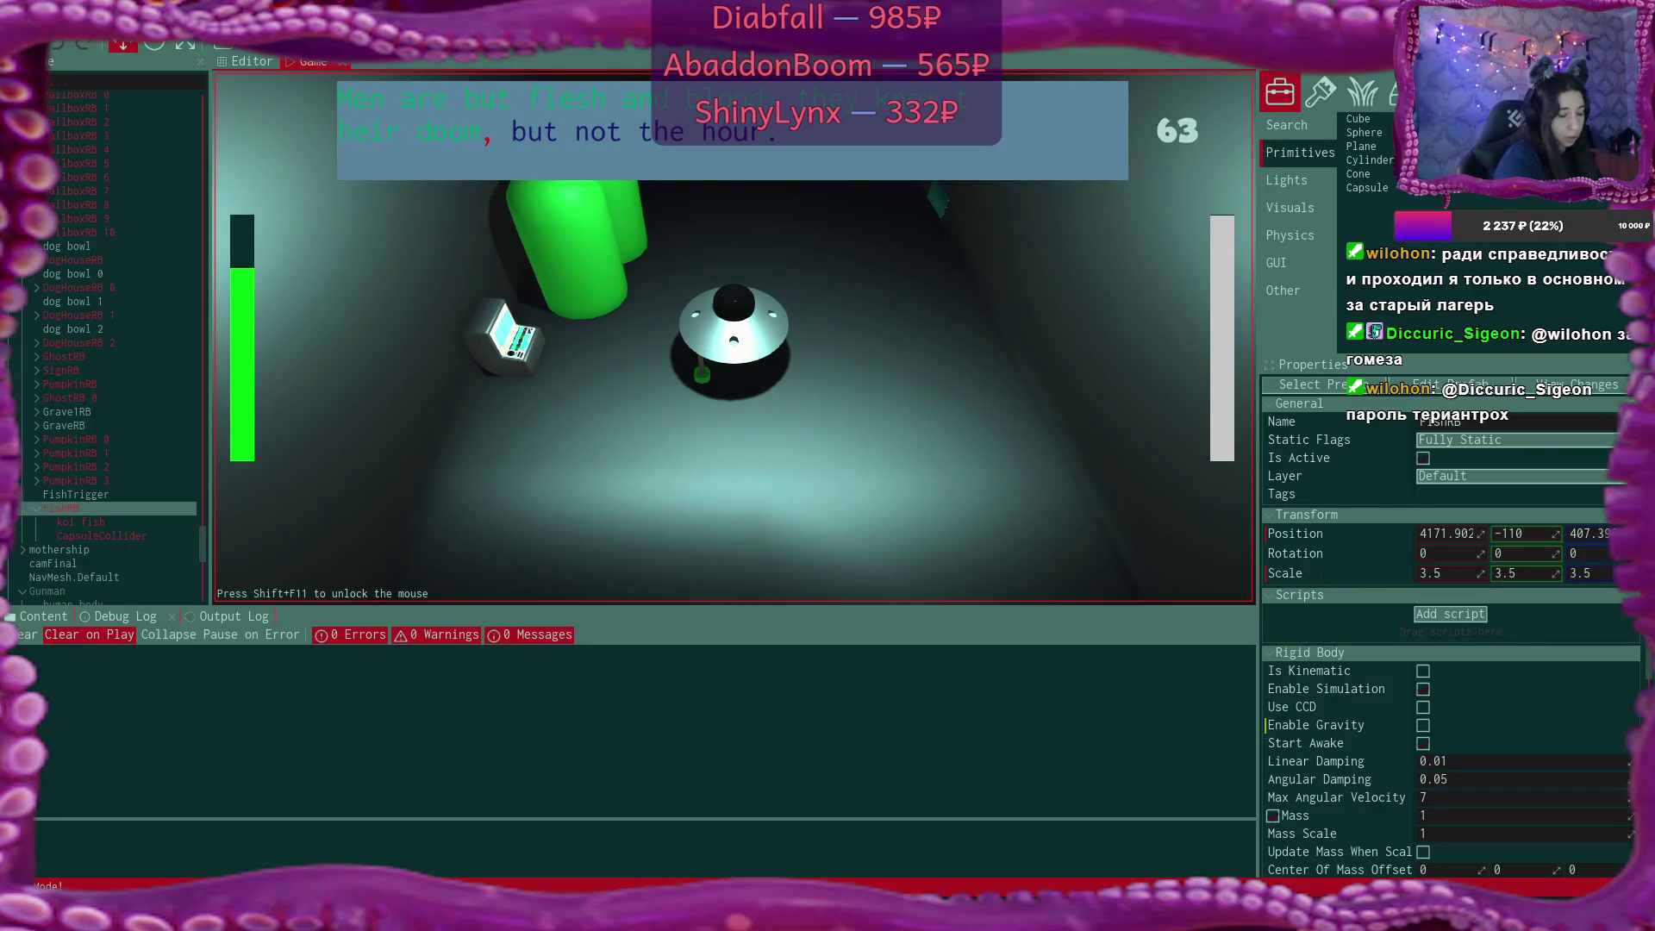
pyautogui.write(', but n')
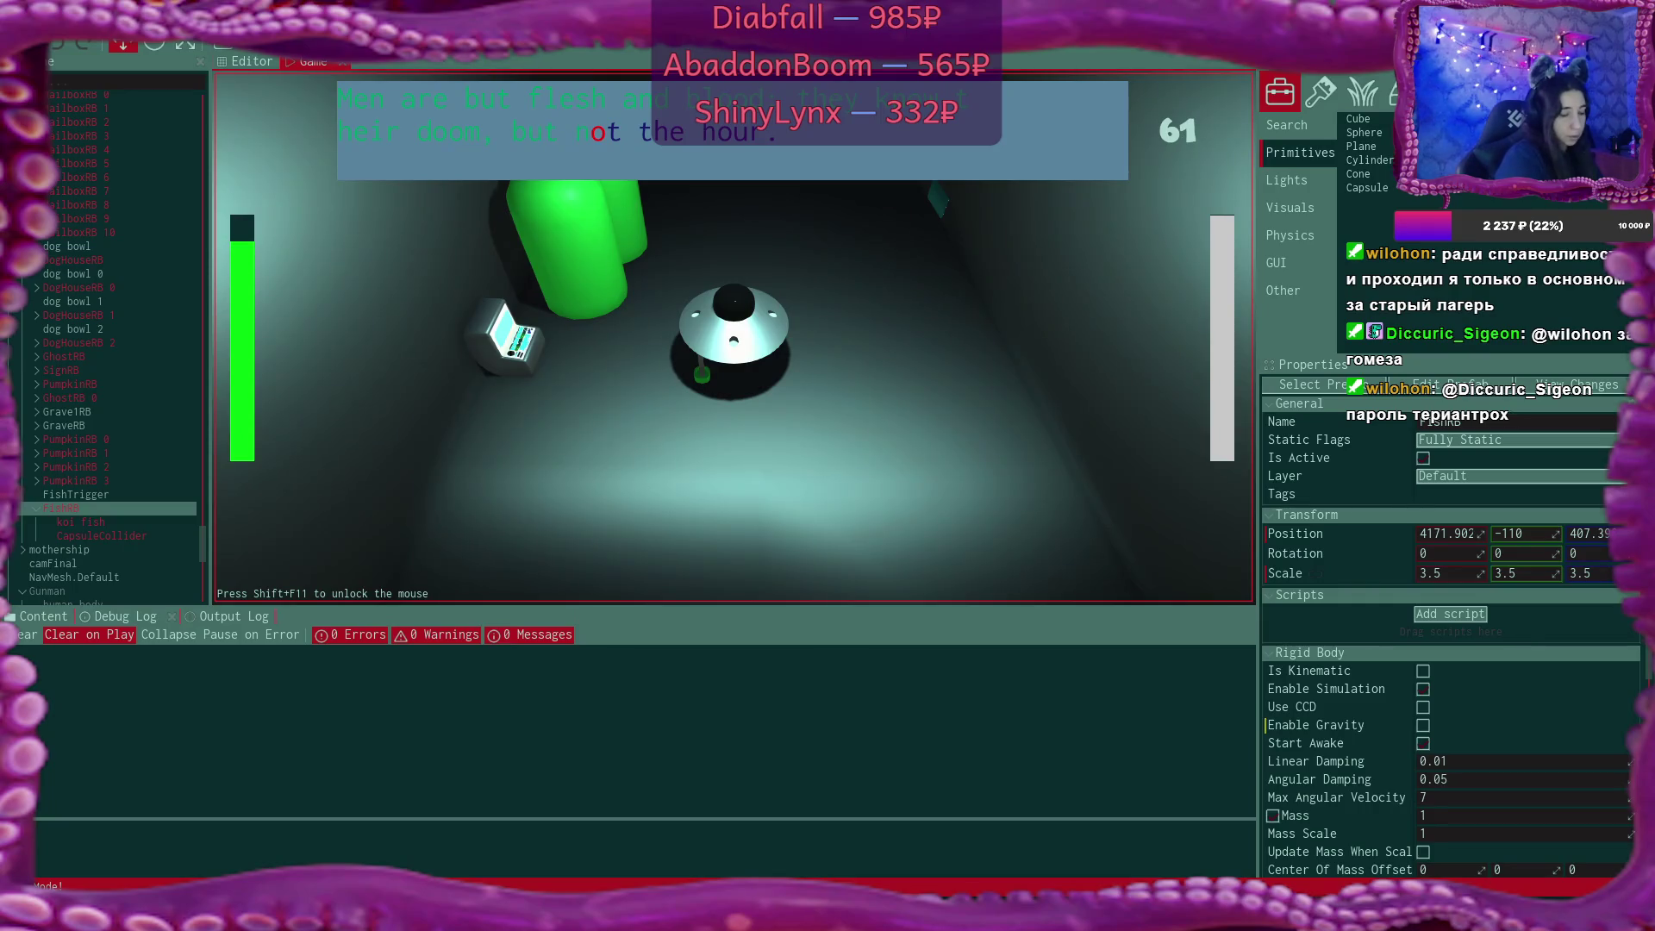
pyautogui.write('ot')
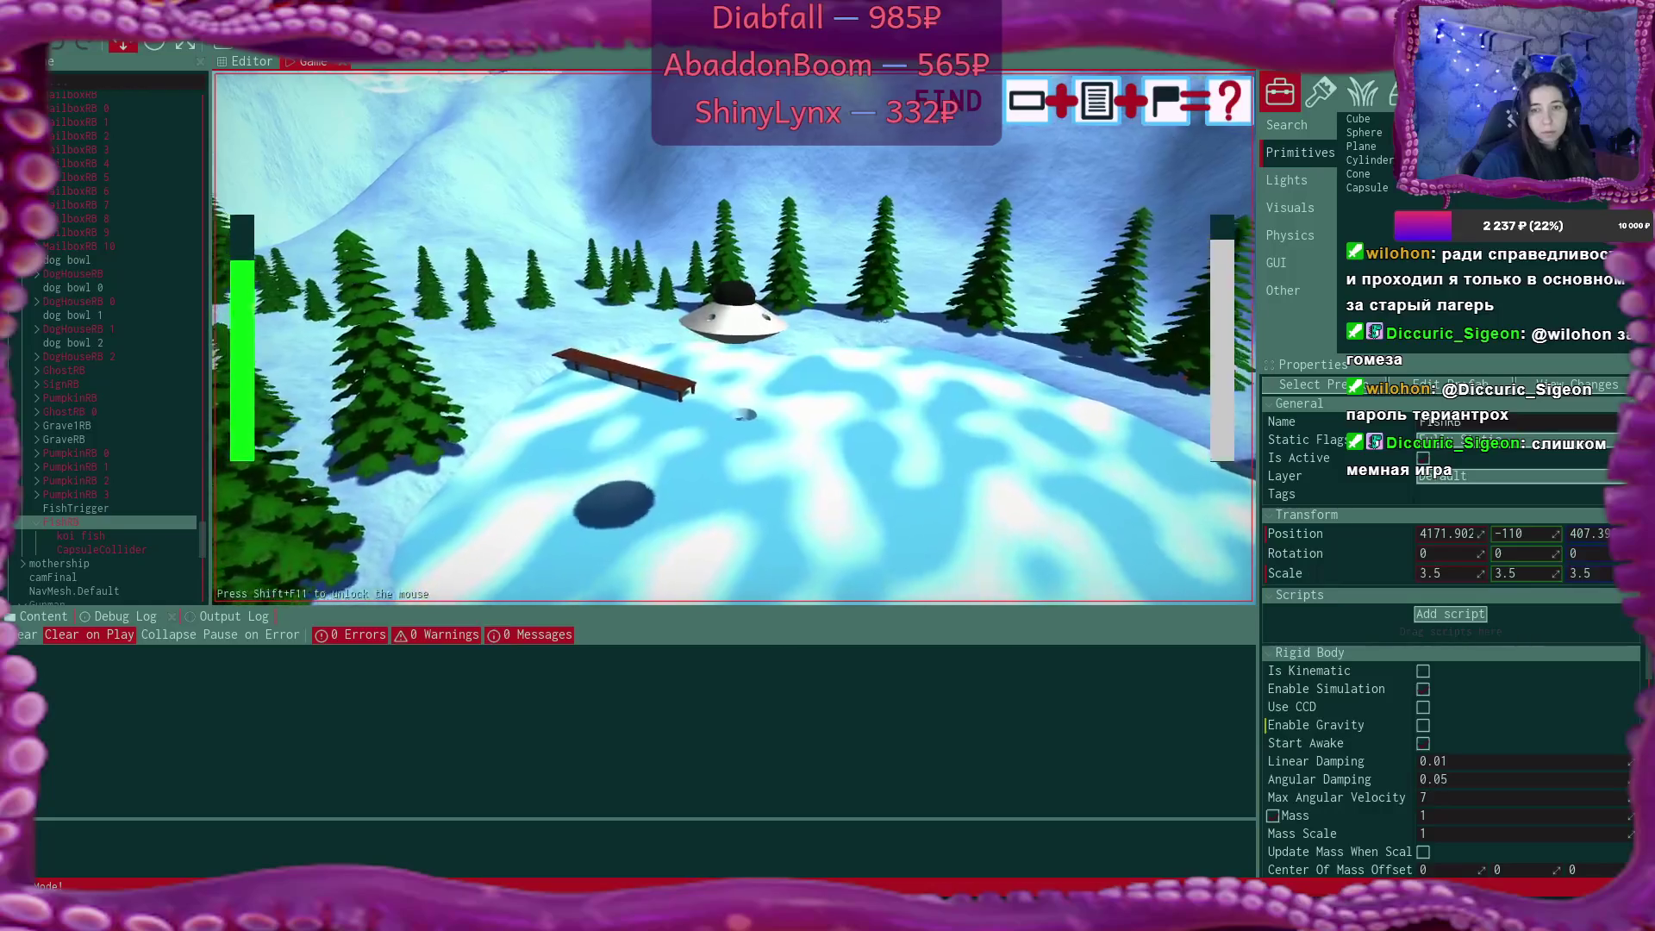
# Beam the fish up with the tractor beam during play, then stop the play session.
pyautogui.press('XF86AudioLowerVolume')
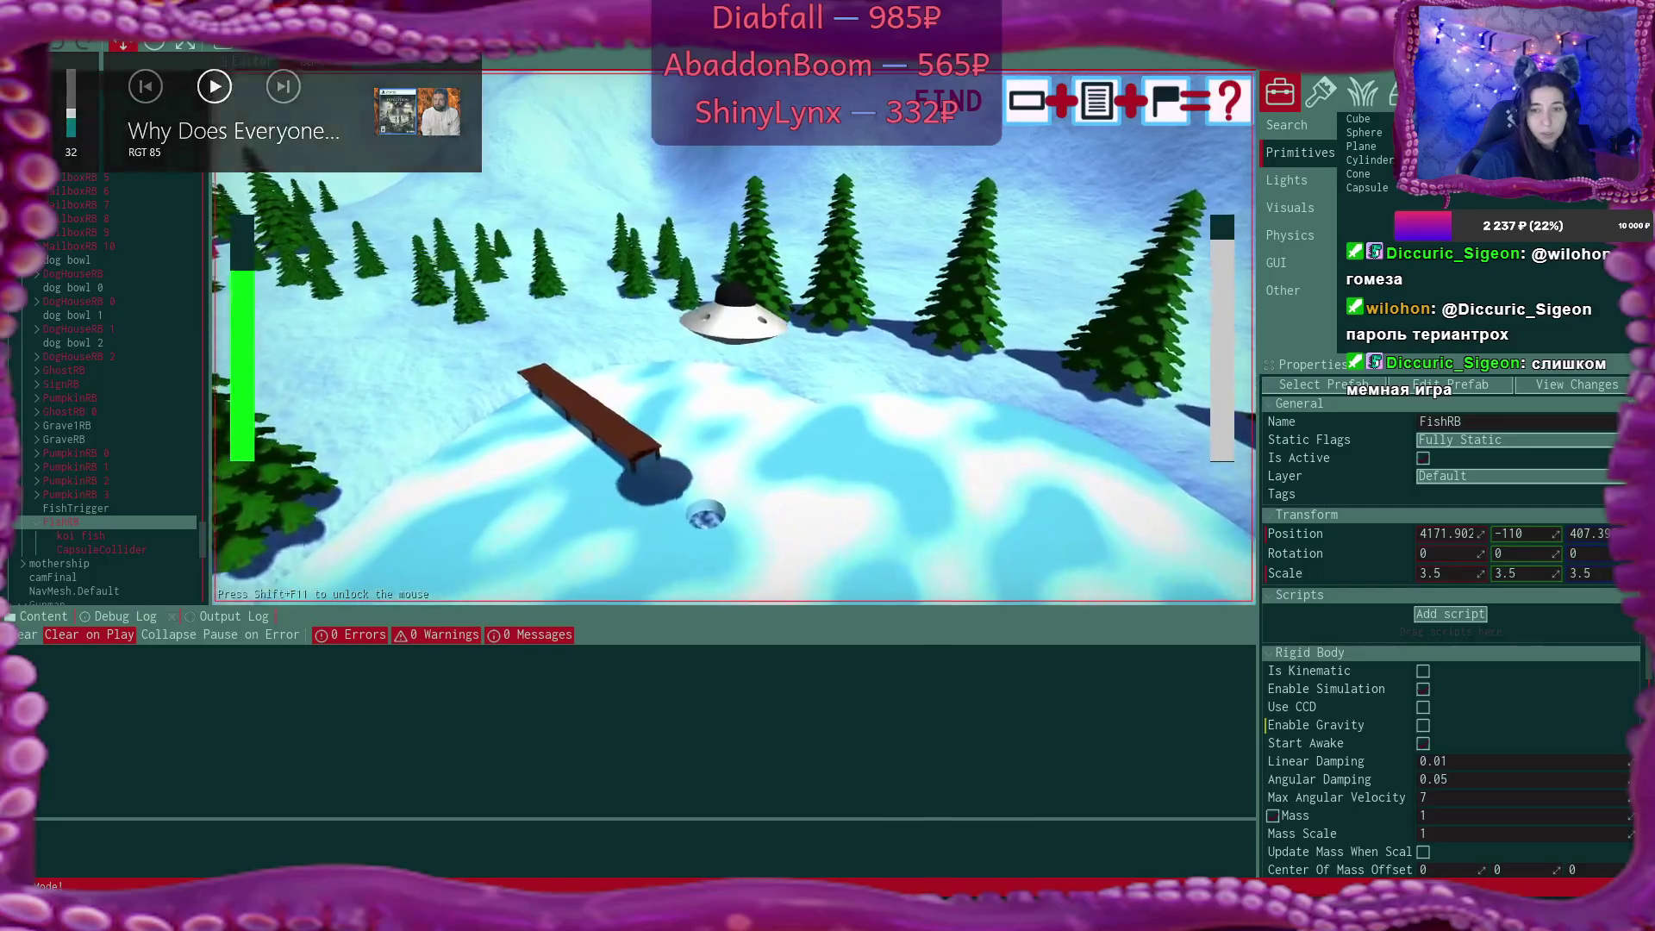
pyautogui.click(733, 336)
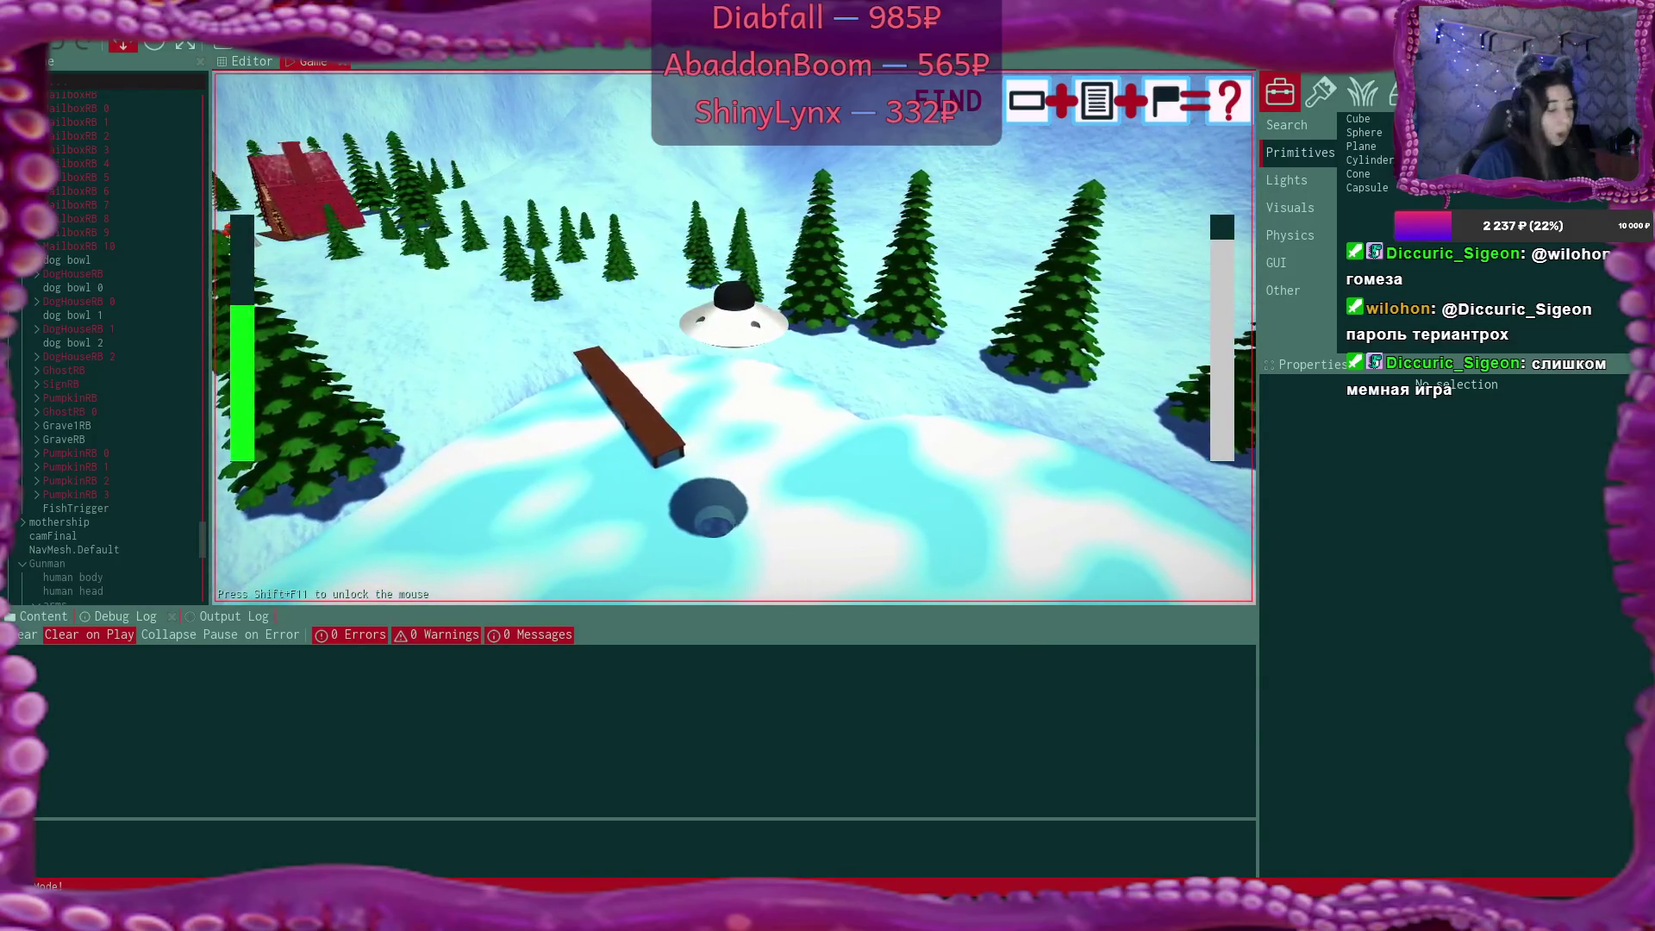
pyautogui.hotkey('shift', 'F11')
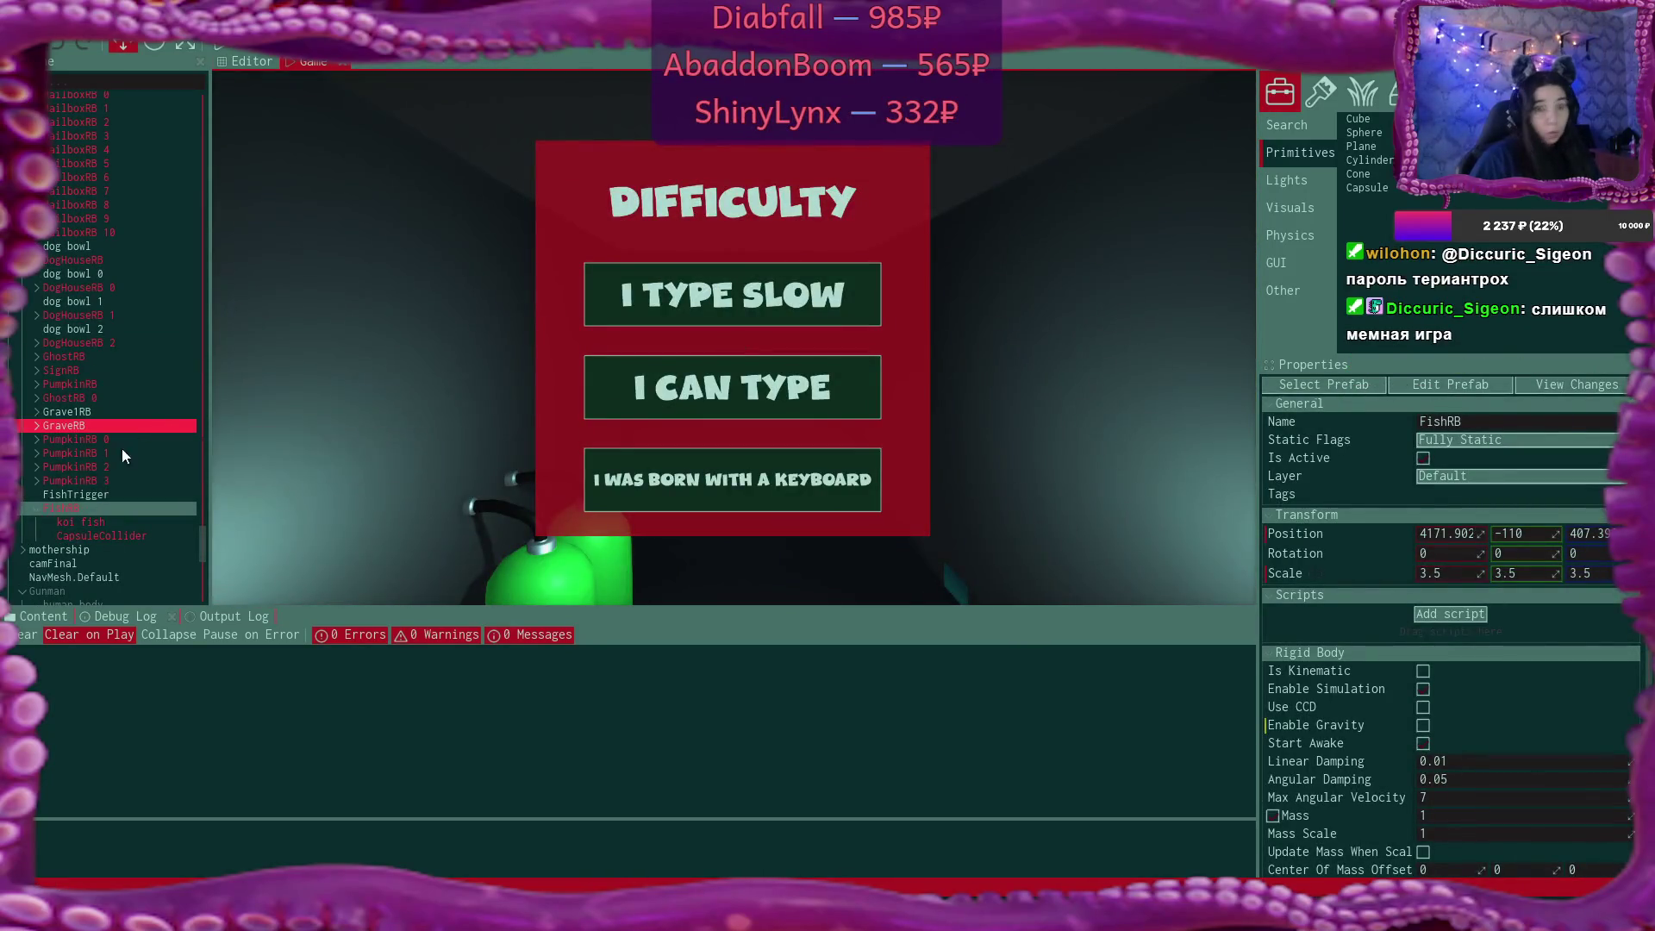
# Select FishTrigger and browse to SecretSanta2025 > Content > Prefabs in the Content tab.
pyautogui.click(106, 494)
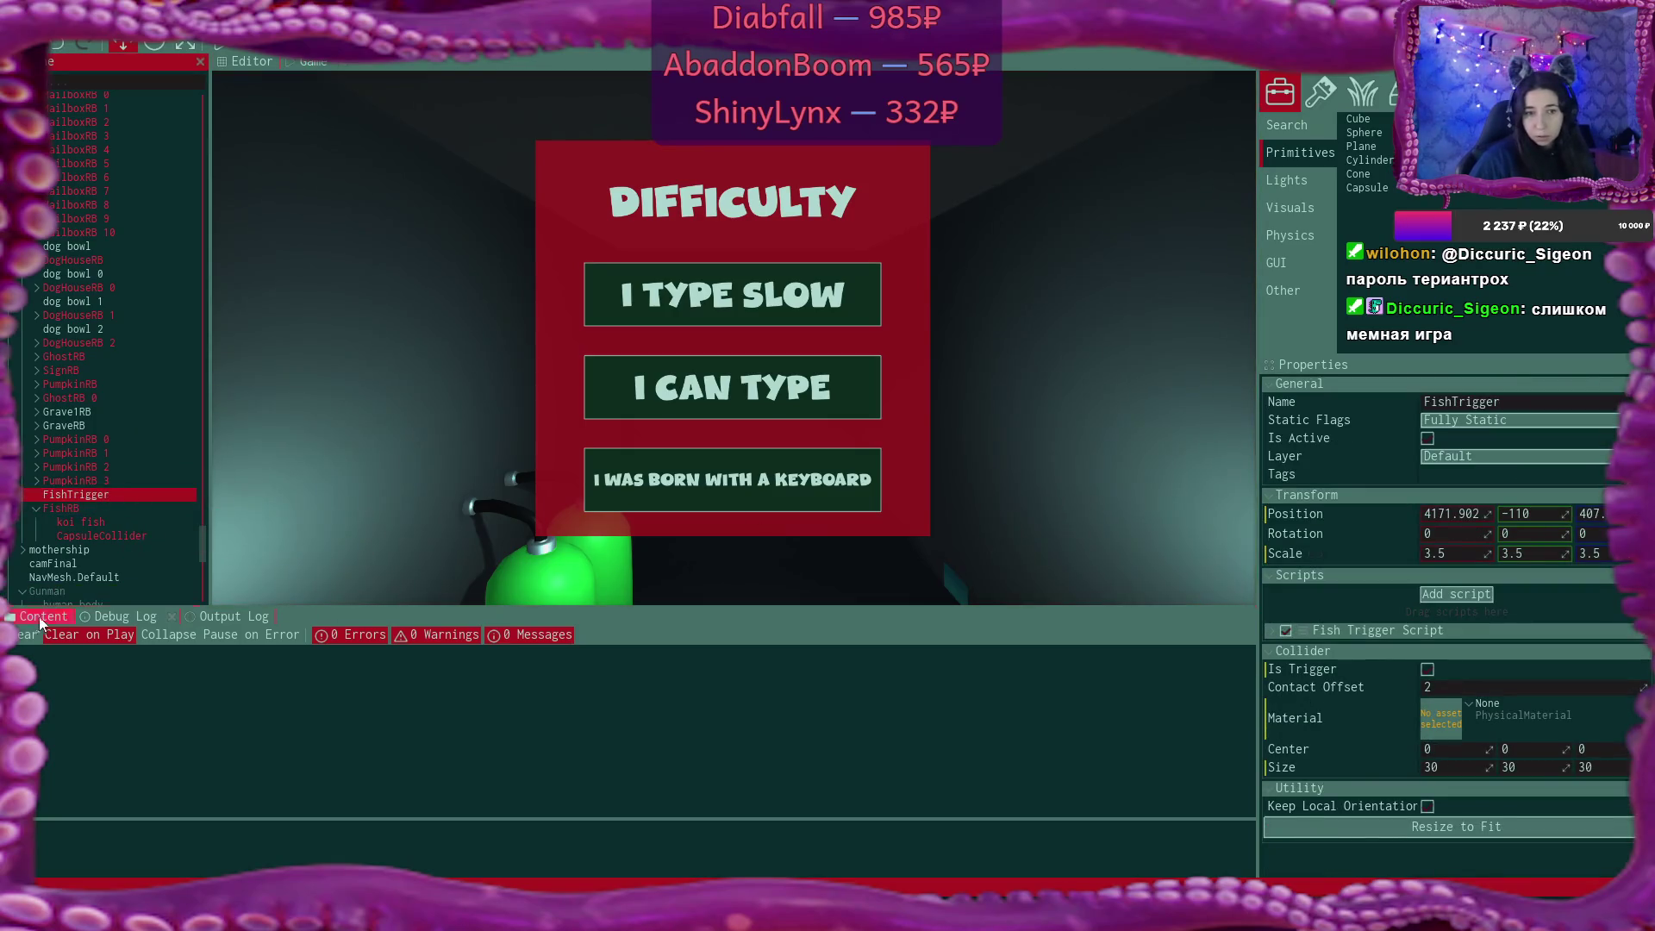
pyautogui.click(43, 616)
pyautogui.click(121, 615)
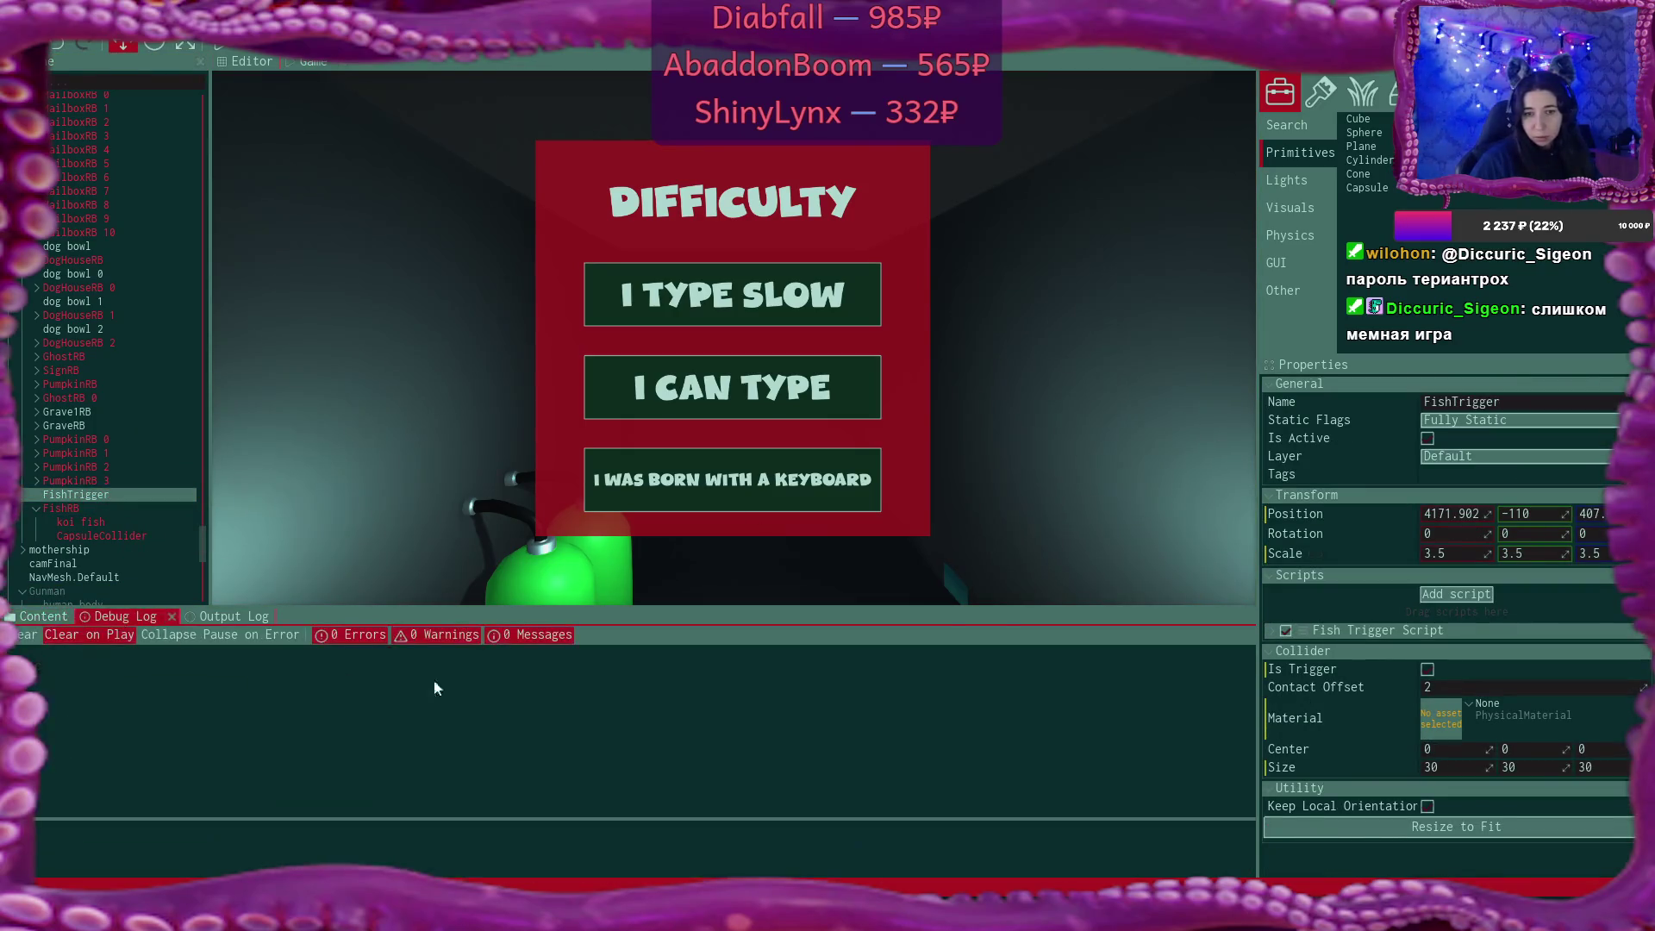
pyautogui.click(30, 617)
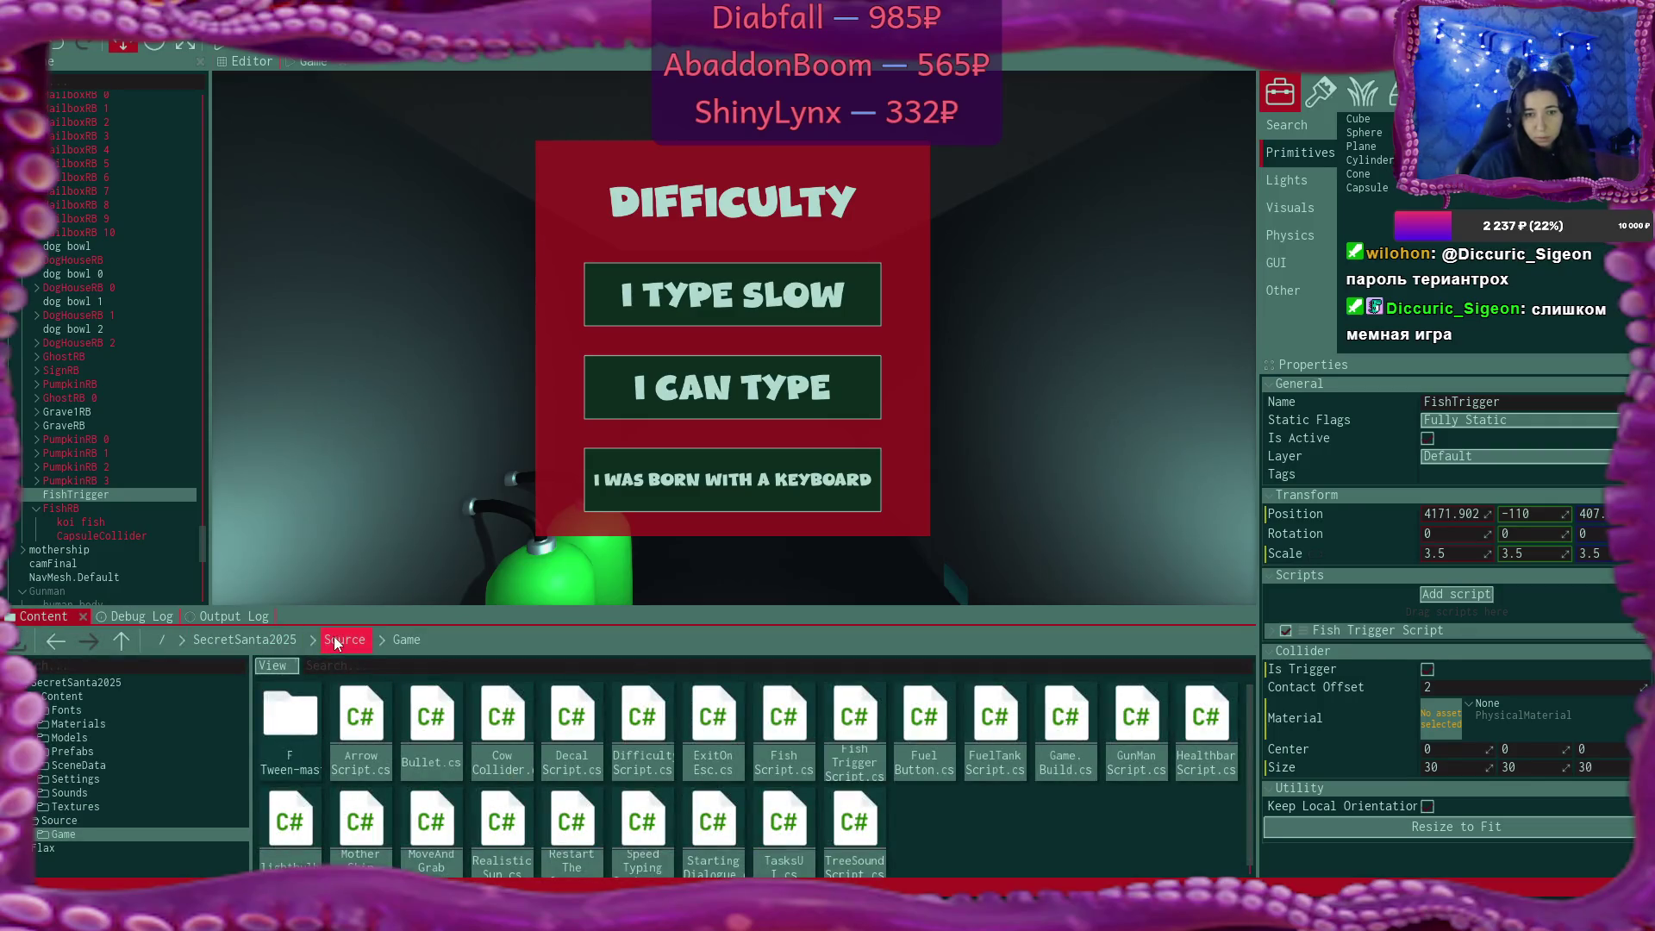
pyautogui.click(333, 636)
pyautogui.click(272, 634)
pyautogui.doubleClick(290, 715)
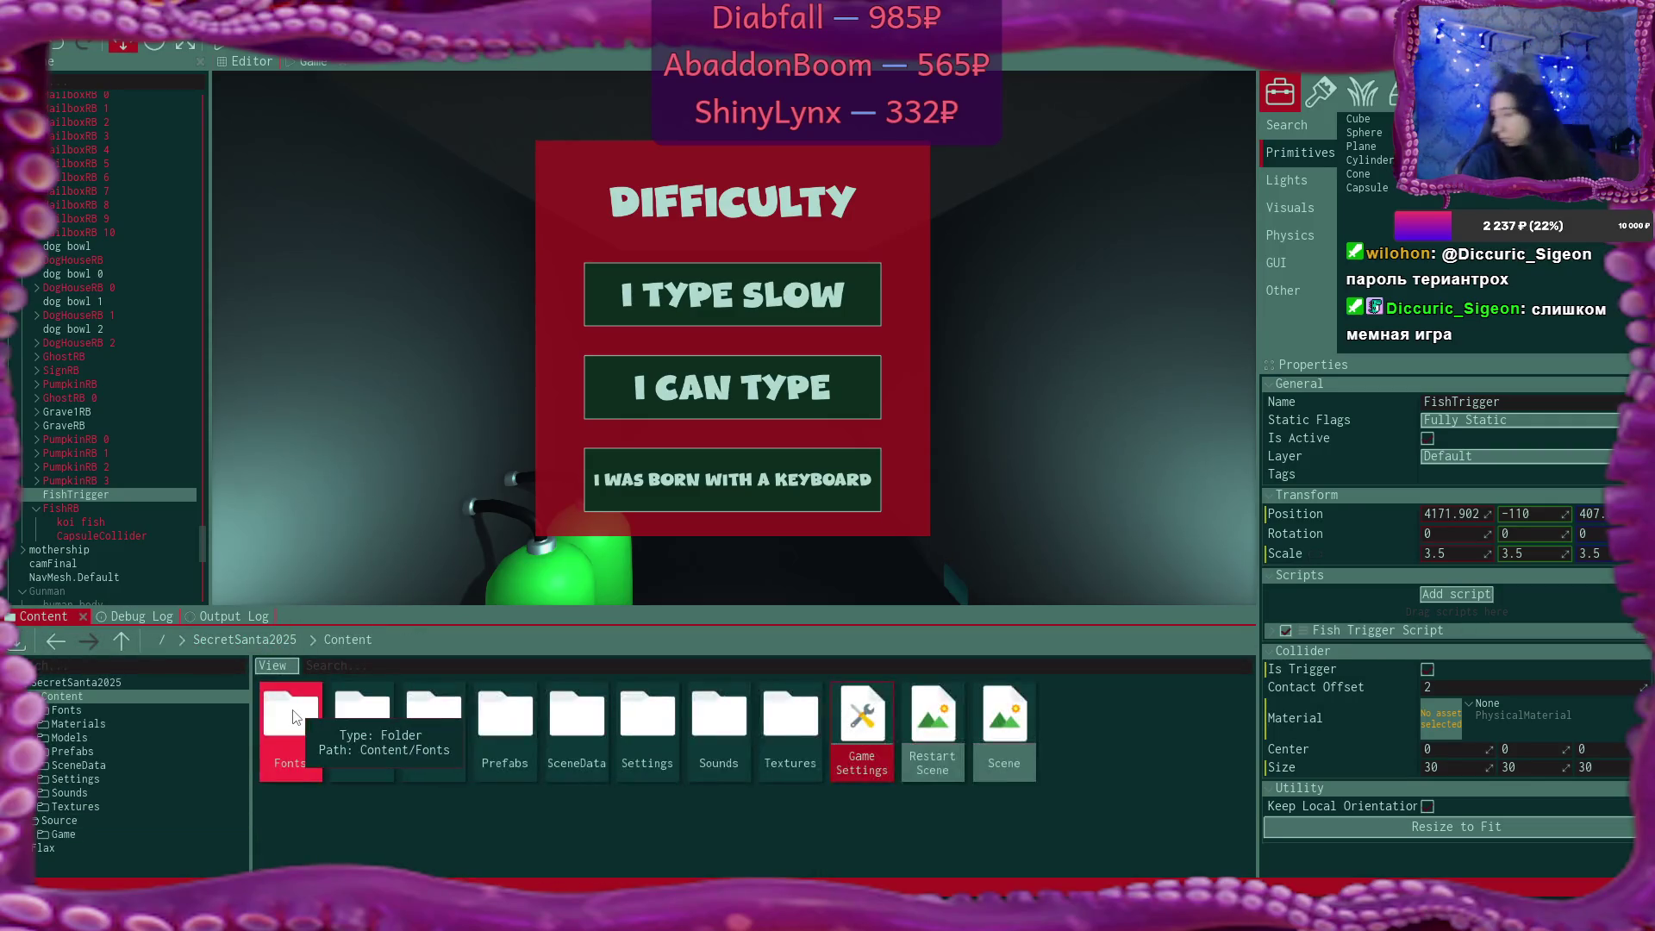
pyautogui.doubleClick(513, 722)
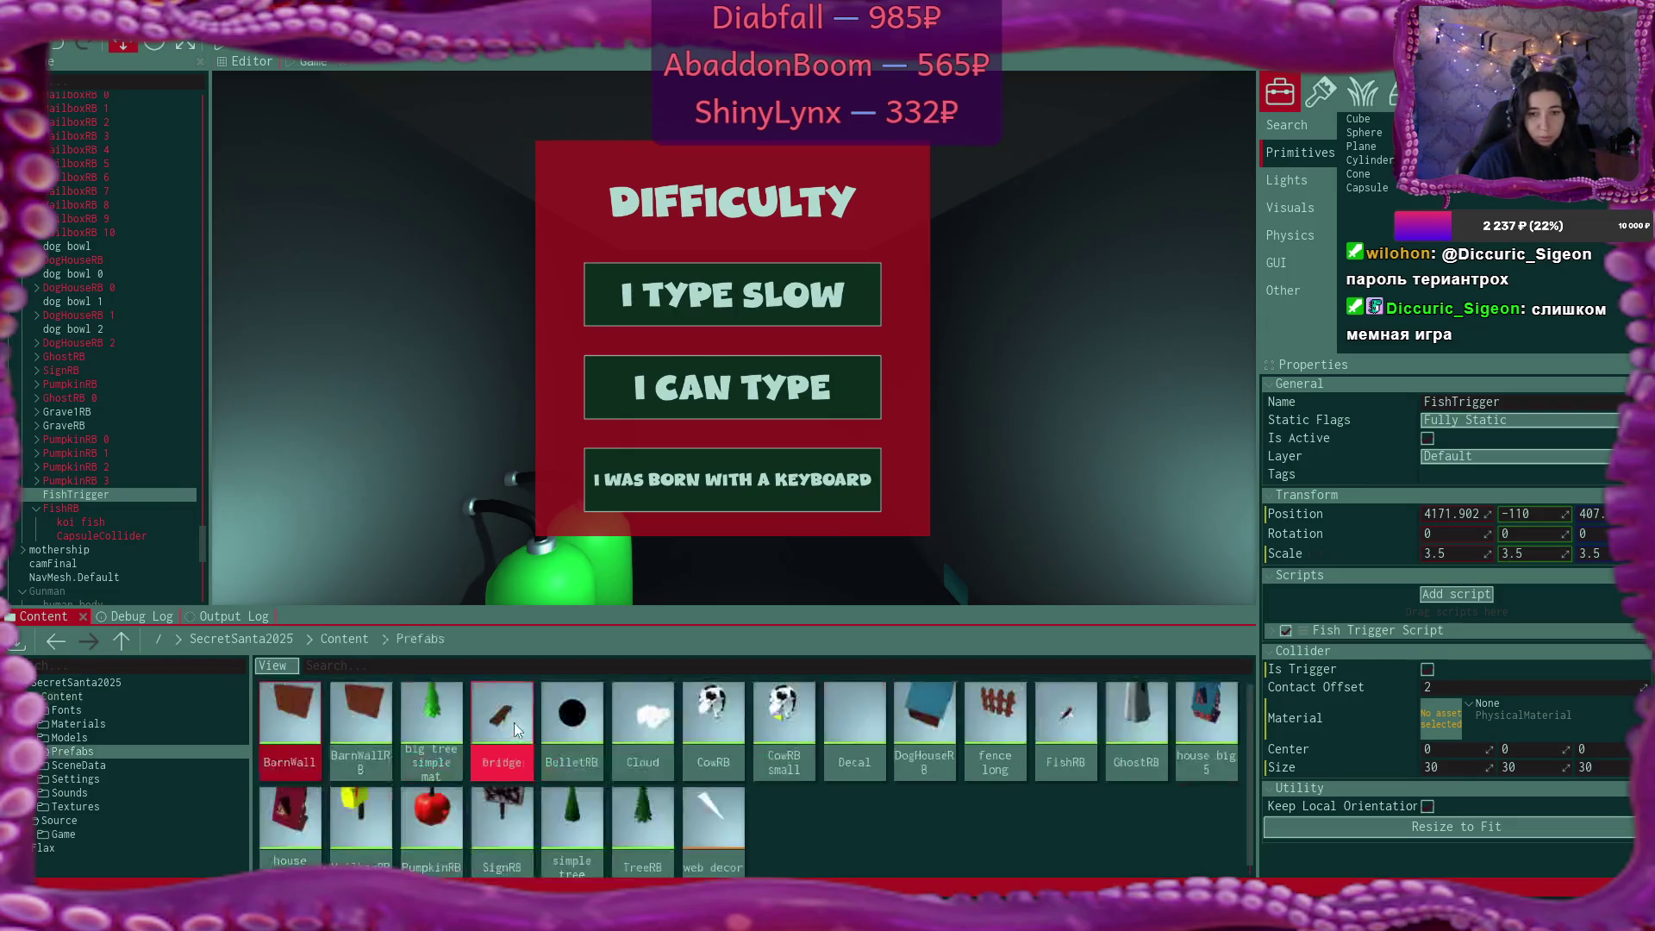
# Try dragging FishRB onto FishTrigger, then expand the Fish Trigger Script settings.
pyautogui.moveTo(1075, 707); pyautogui.dragTo(1454, 729)
pyautogui.moveTo(1069, 719); pyautogui.dragTo(1449, 720)
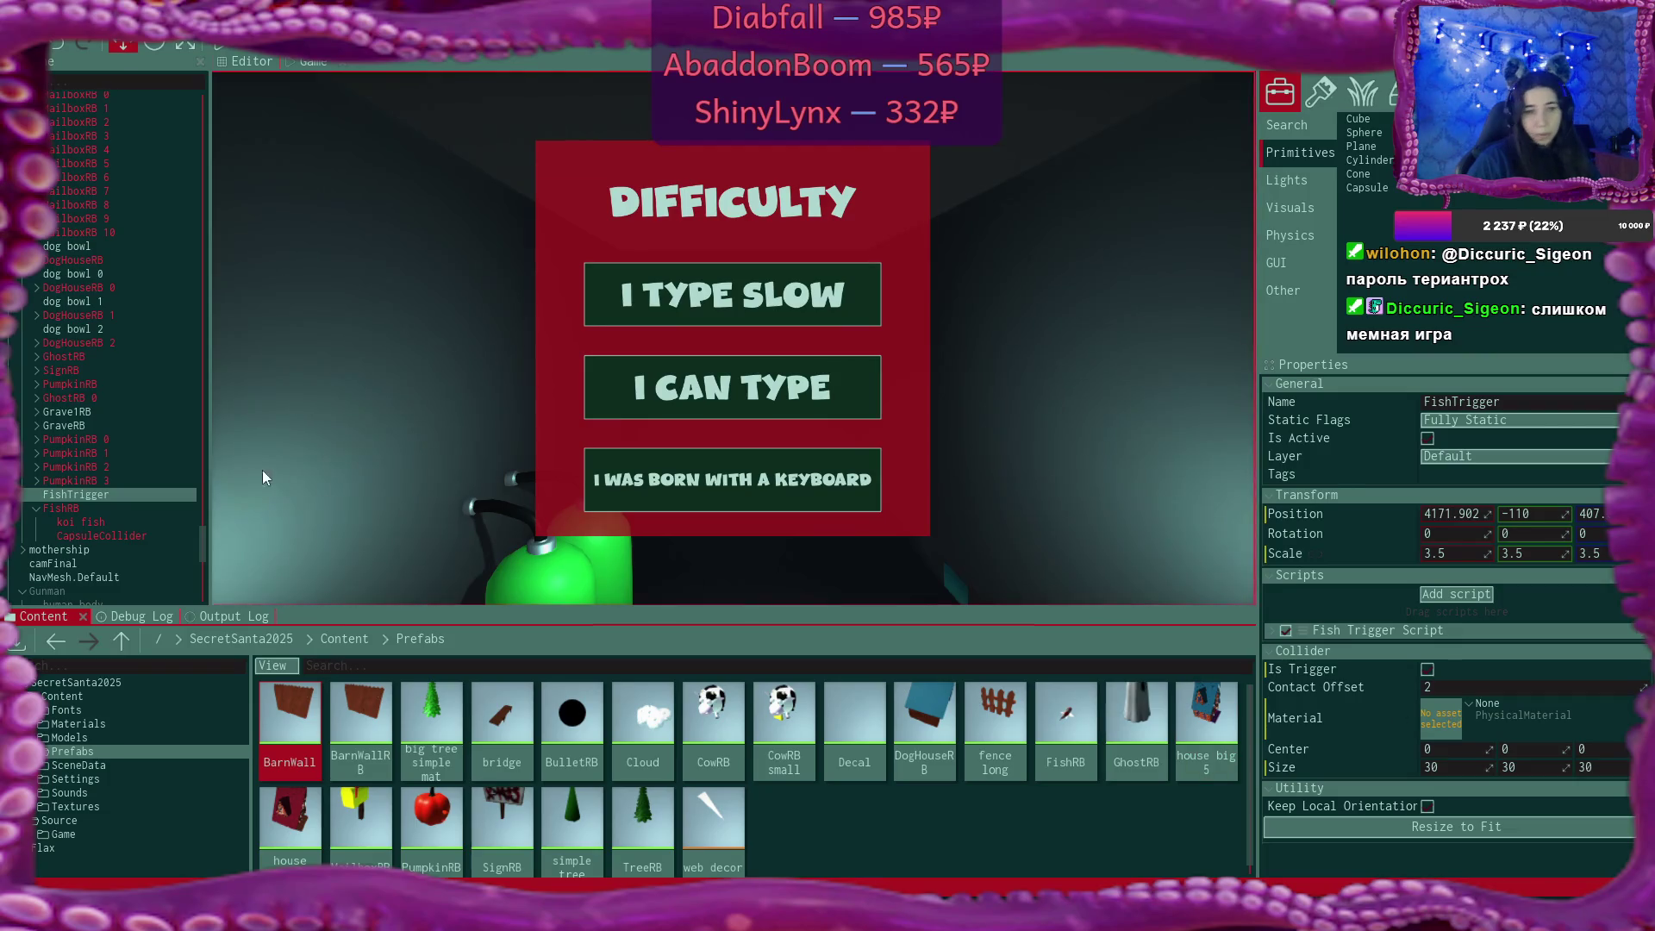
pyautogui.click(1272, 630)
# Drop FishRB into the Fish Trigger Script's Fish Prefab slot and raise the system volume.
pyautogui.moveTo(1065, 715)
pyautogui.mouseDown()
pyautogui.moveTo(1034, 691)
pyautogui.moveTo(1078, 711)
pyautogui.moveTo(1433, 677)
pyautogui.mouseUp()
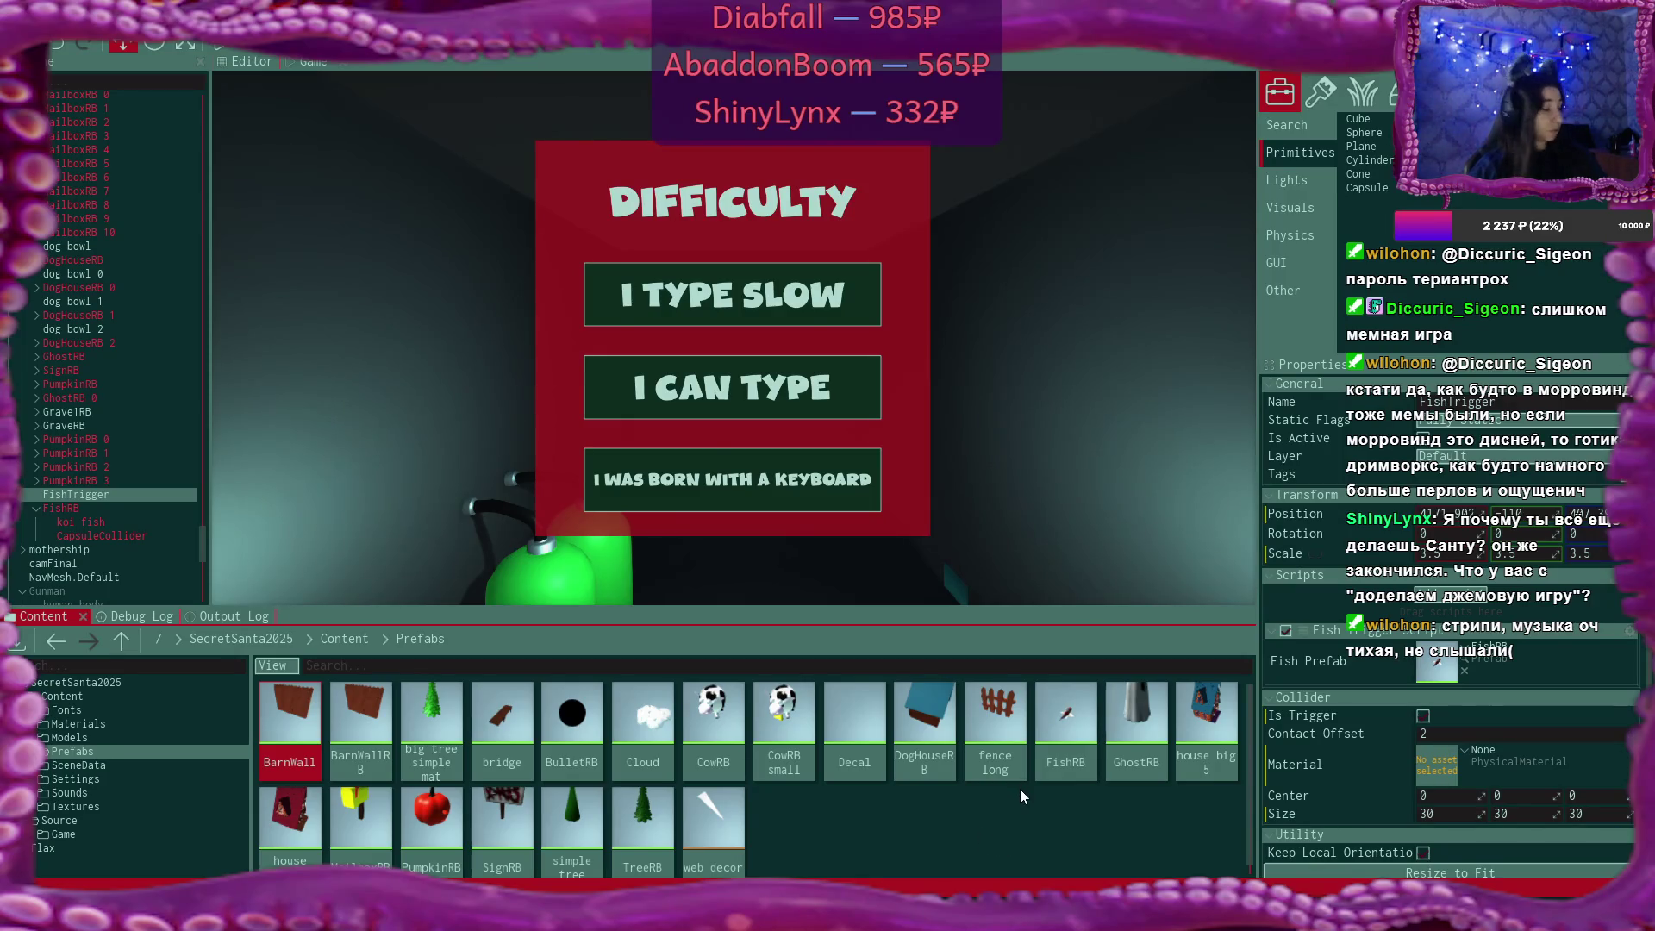
pyautogui.press('XF86AudioRaiseVolume')
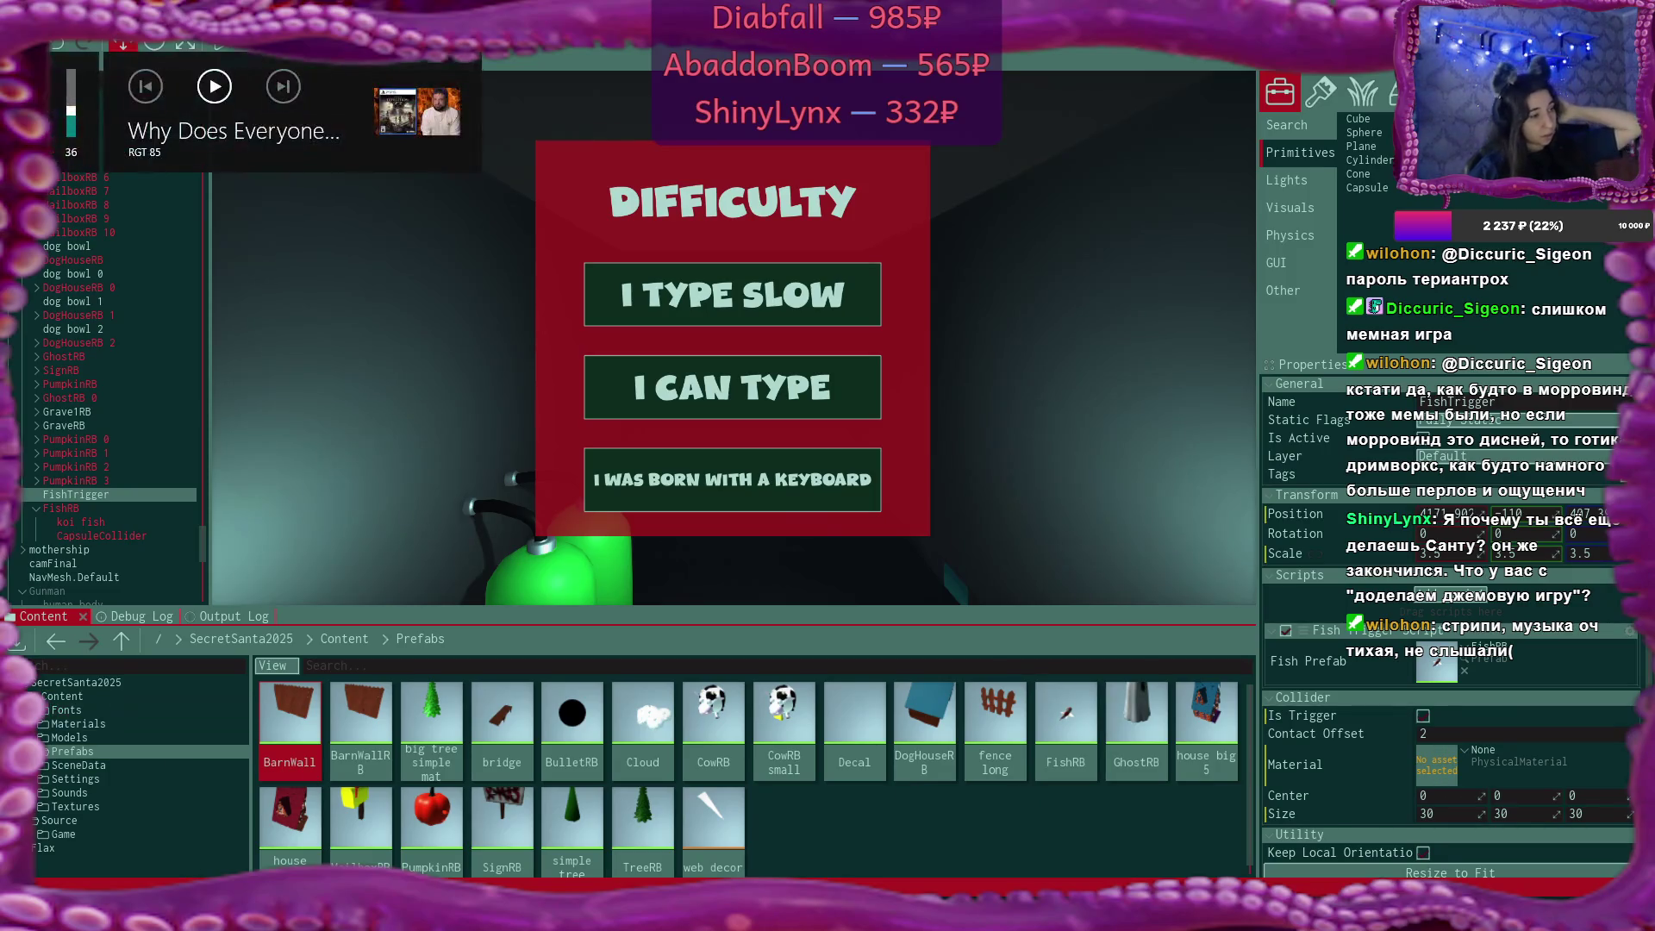
pyautogui.press('XF86AudioRaiseVolume')
pyautogui.press('XF86AudioRaiseVolume')
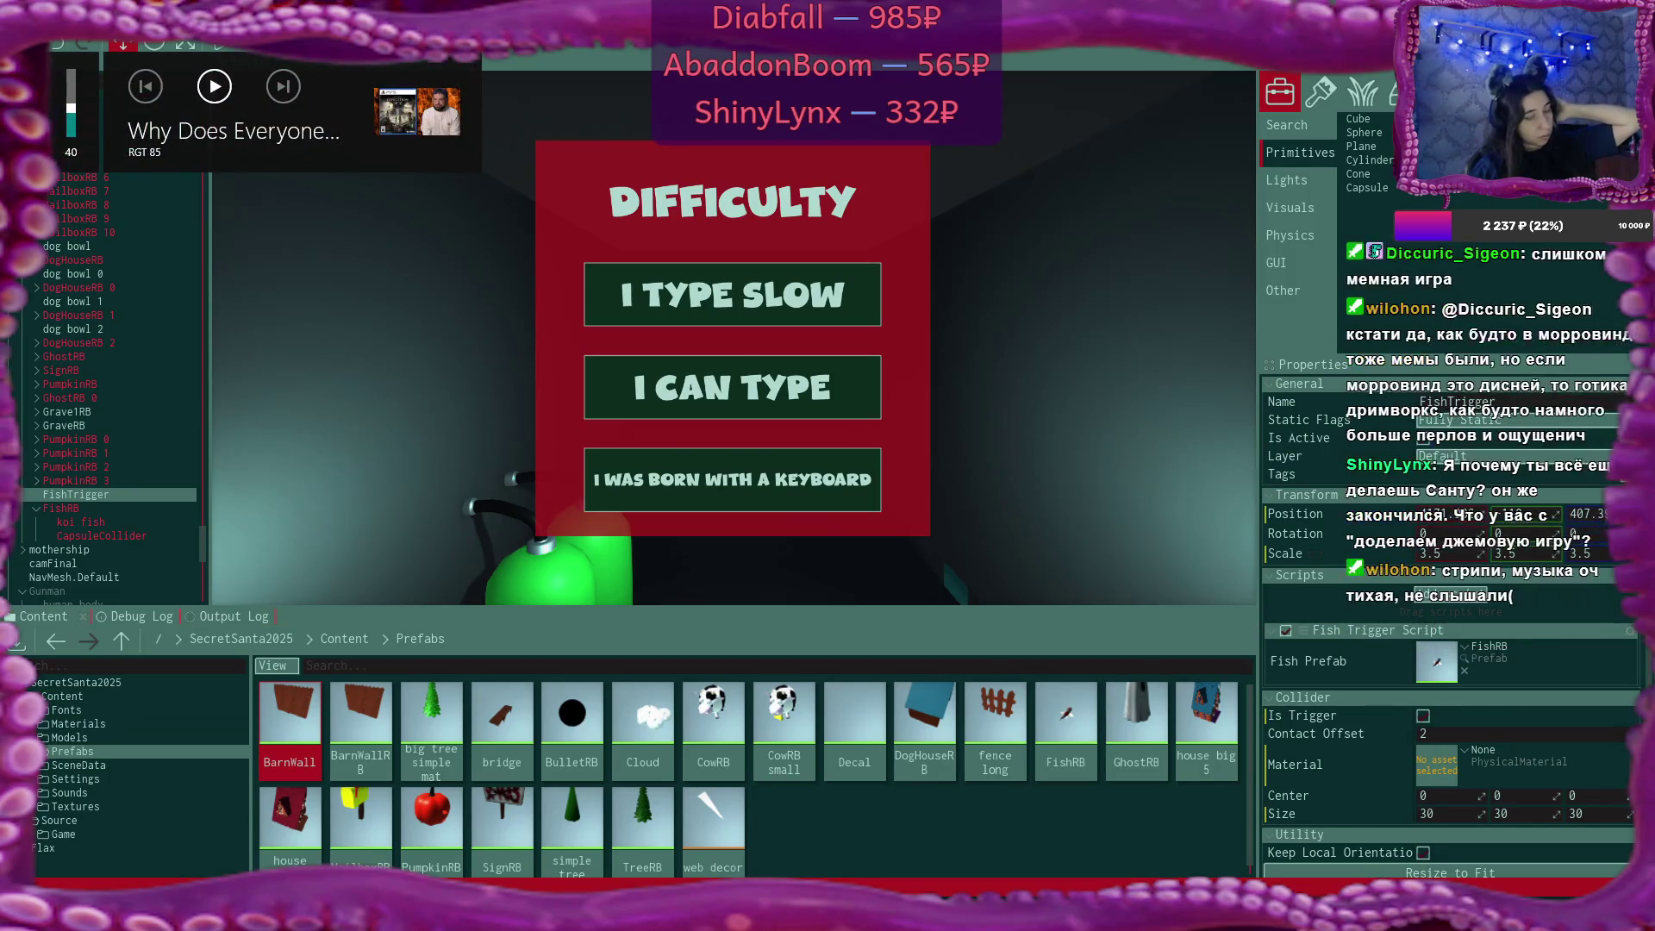
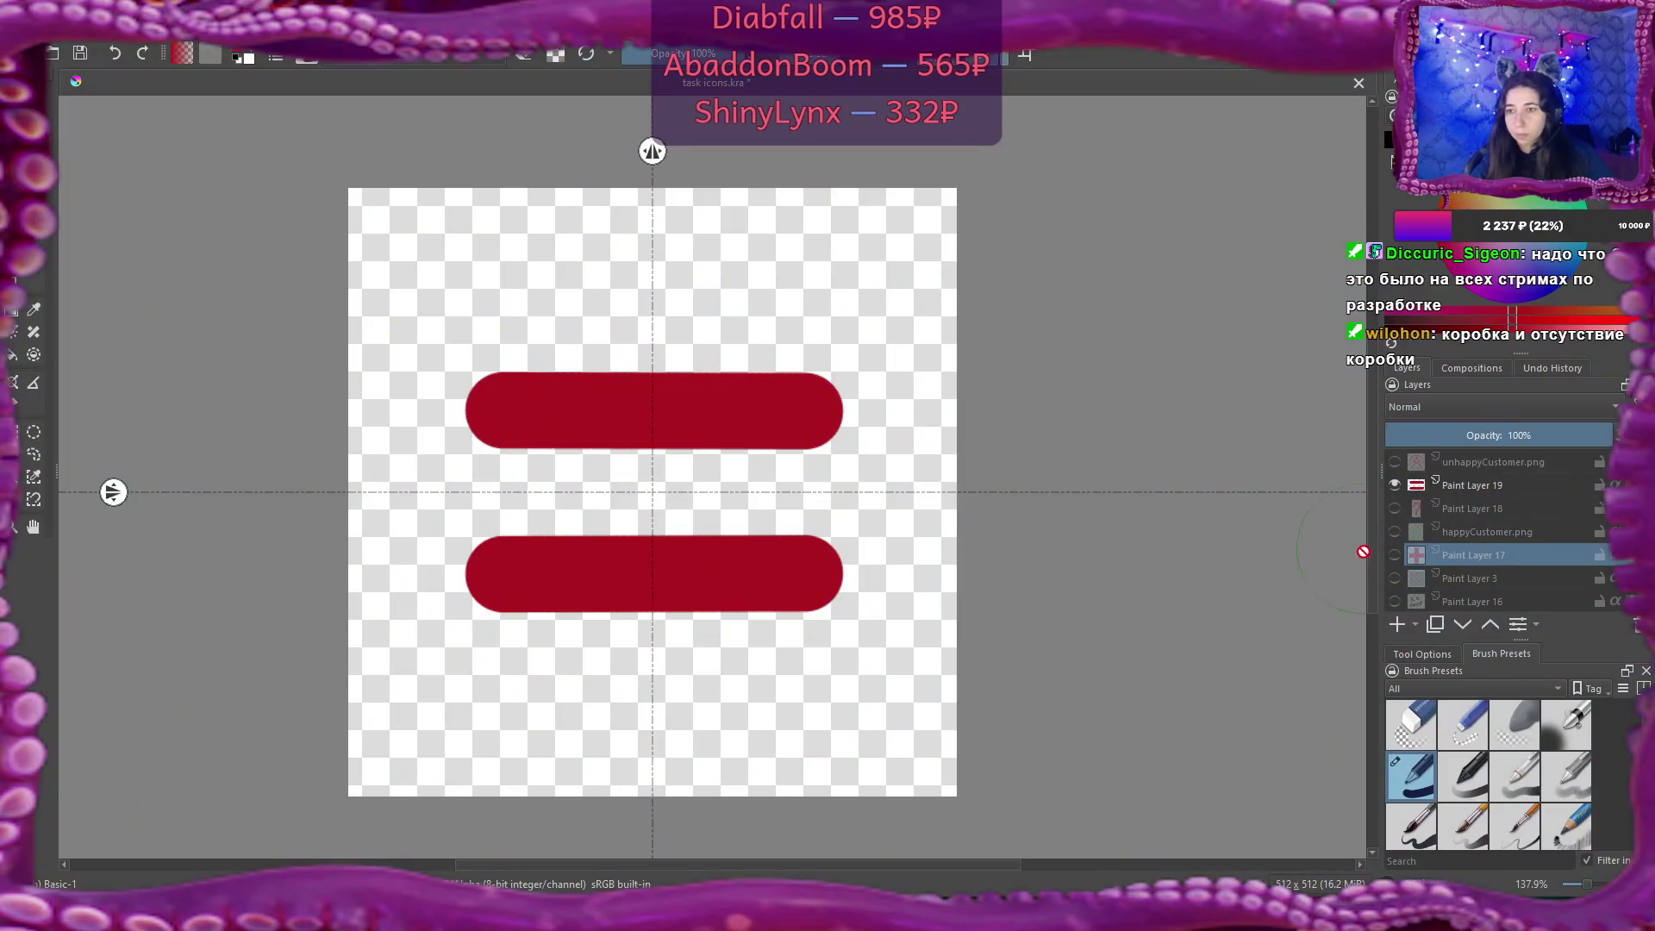
# Hide the red-bar layer and add empty Paint Layer 20 above unhappyCustomer.png.
pyautogui.click(1395, 485)
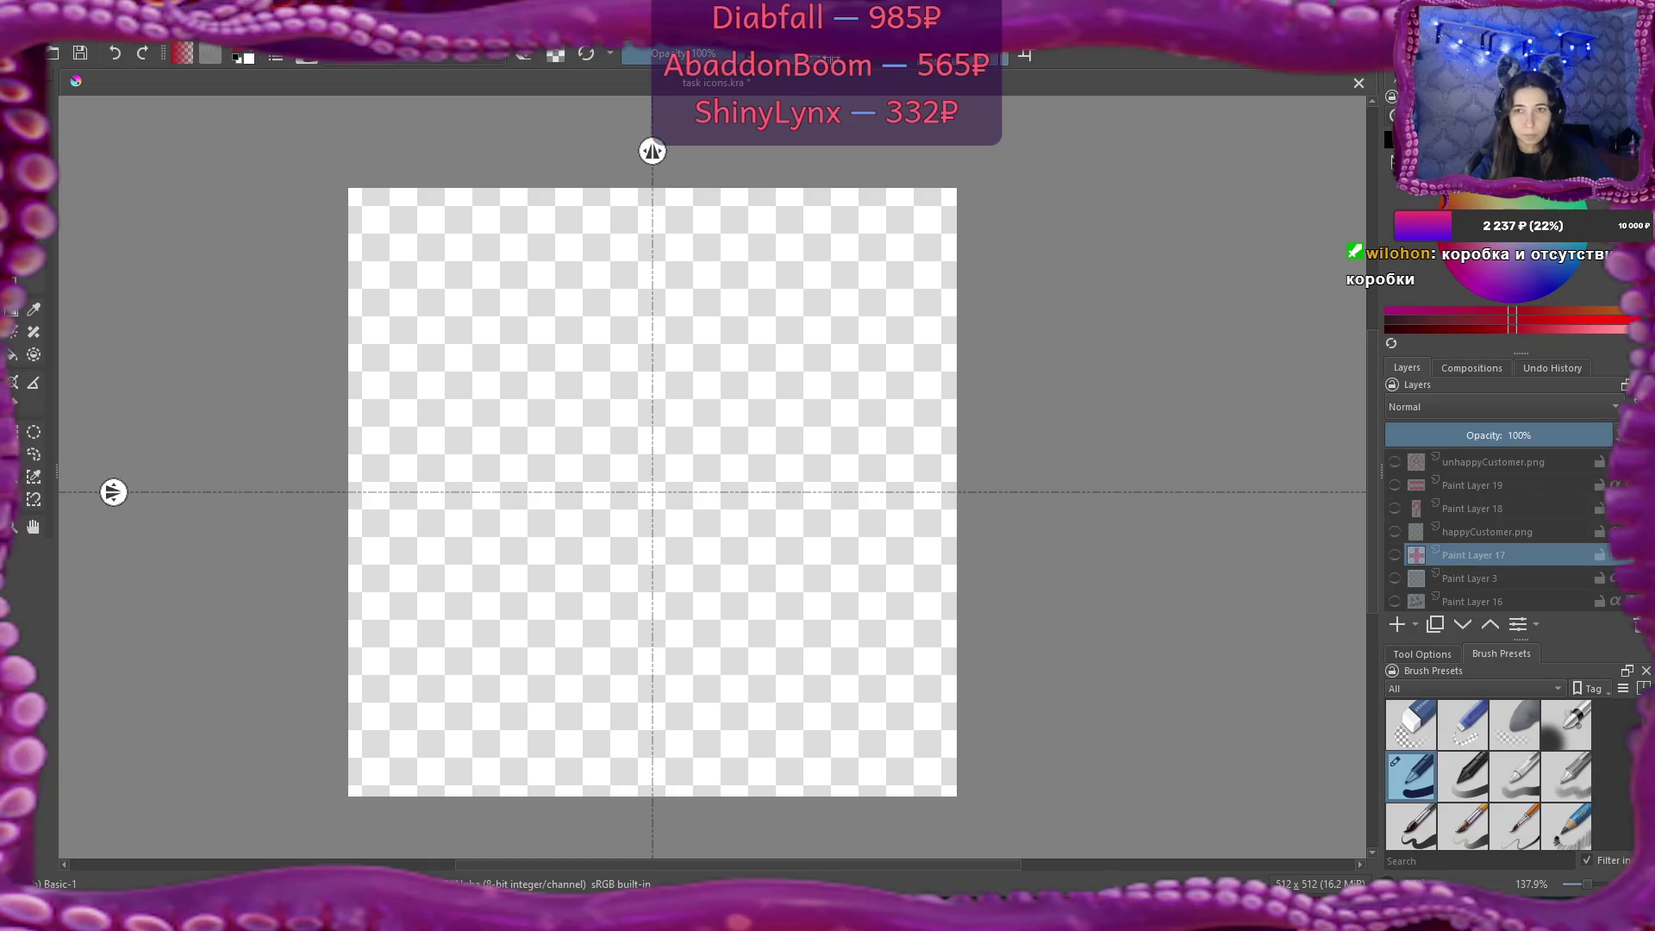
pyautogui.click(1496, 462)
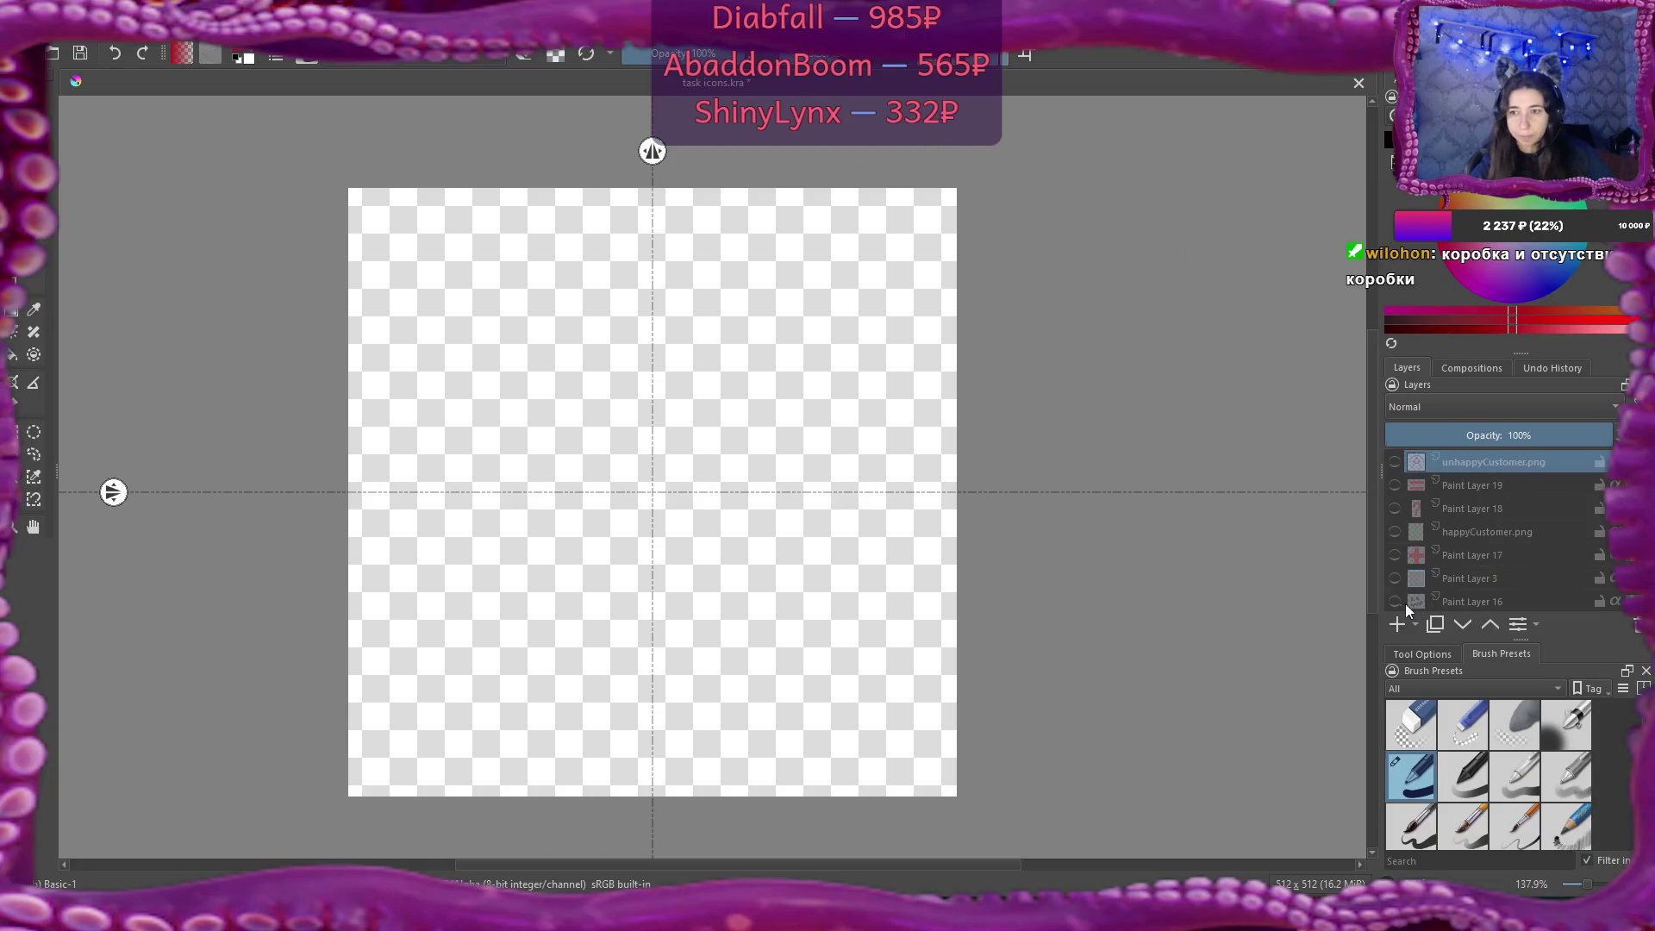
pyautogui.click(1395, 625)
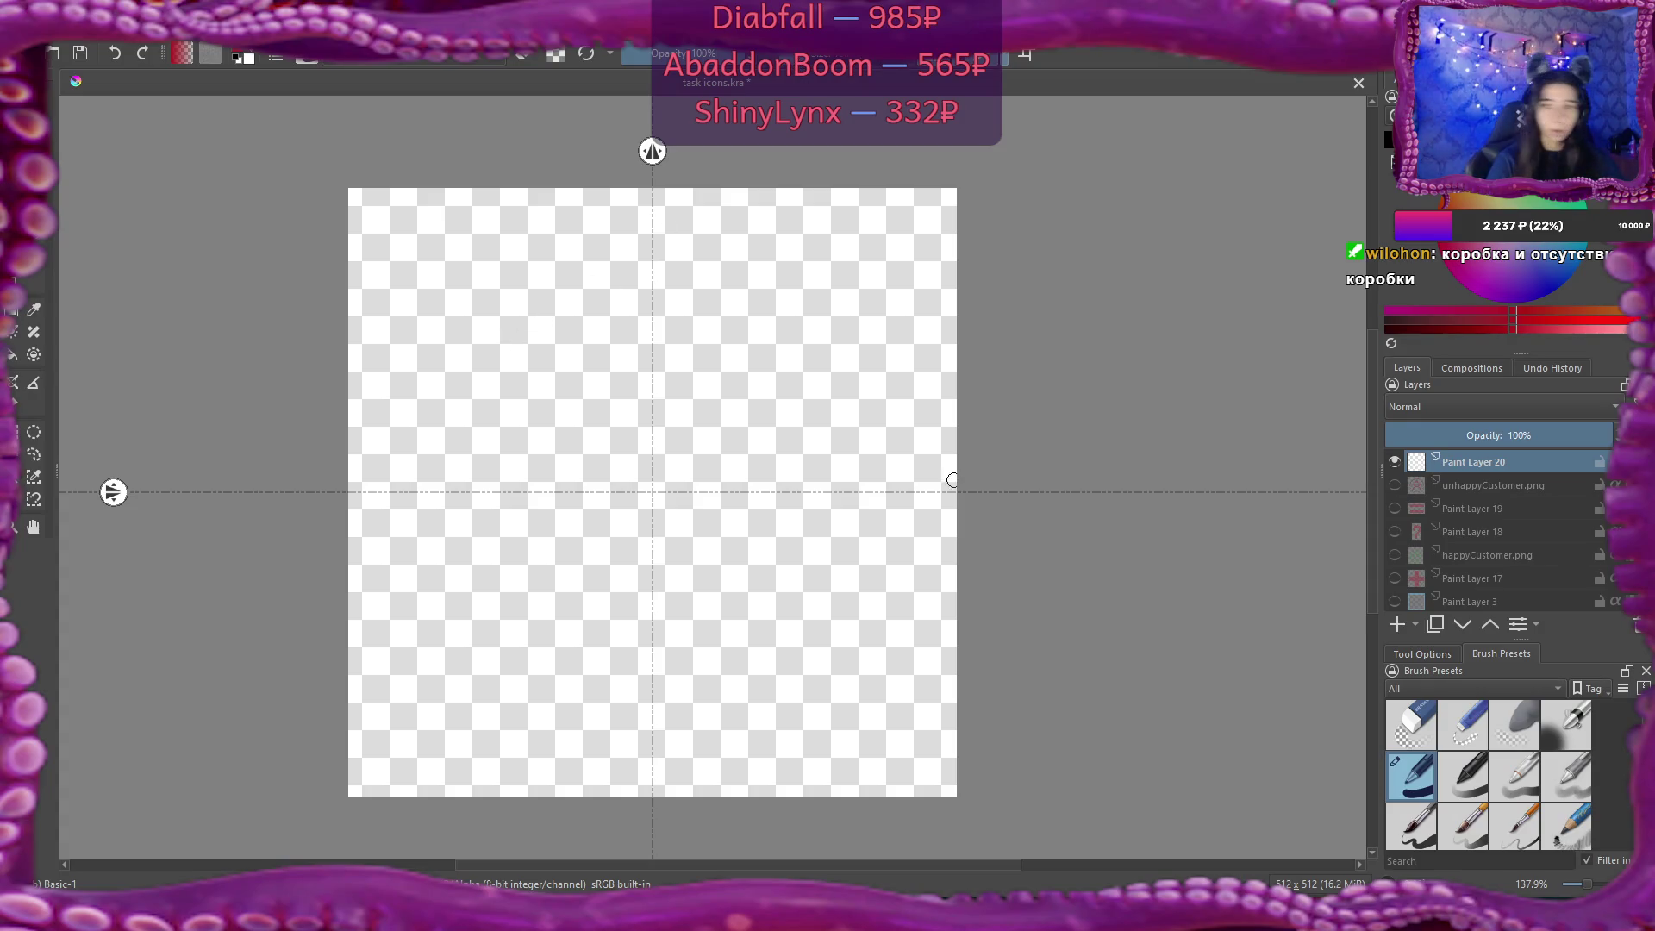
pyautogui.middleClick(1477, 595)
pyautogui.scroll(-5, 1495, 488)
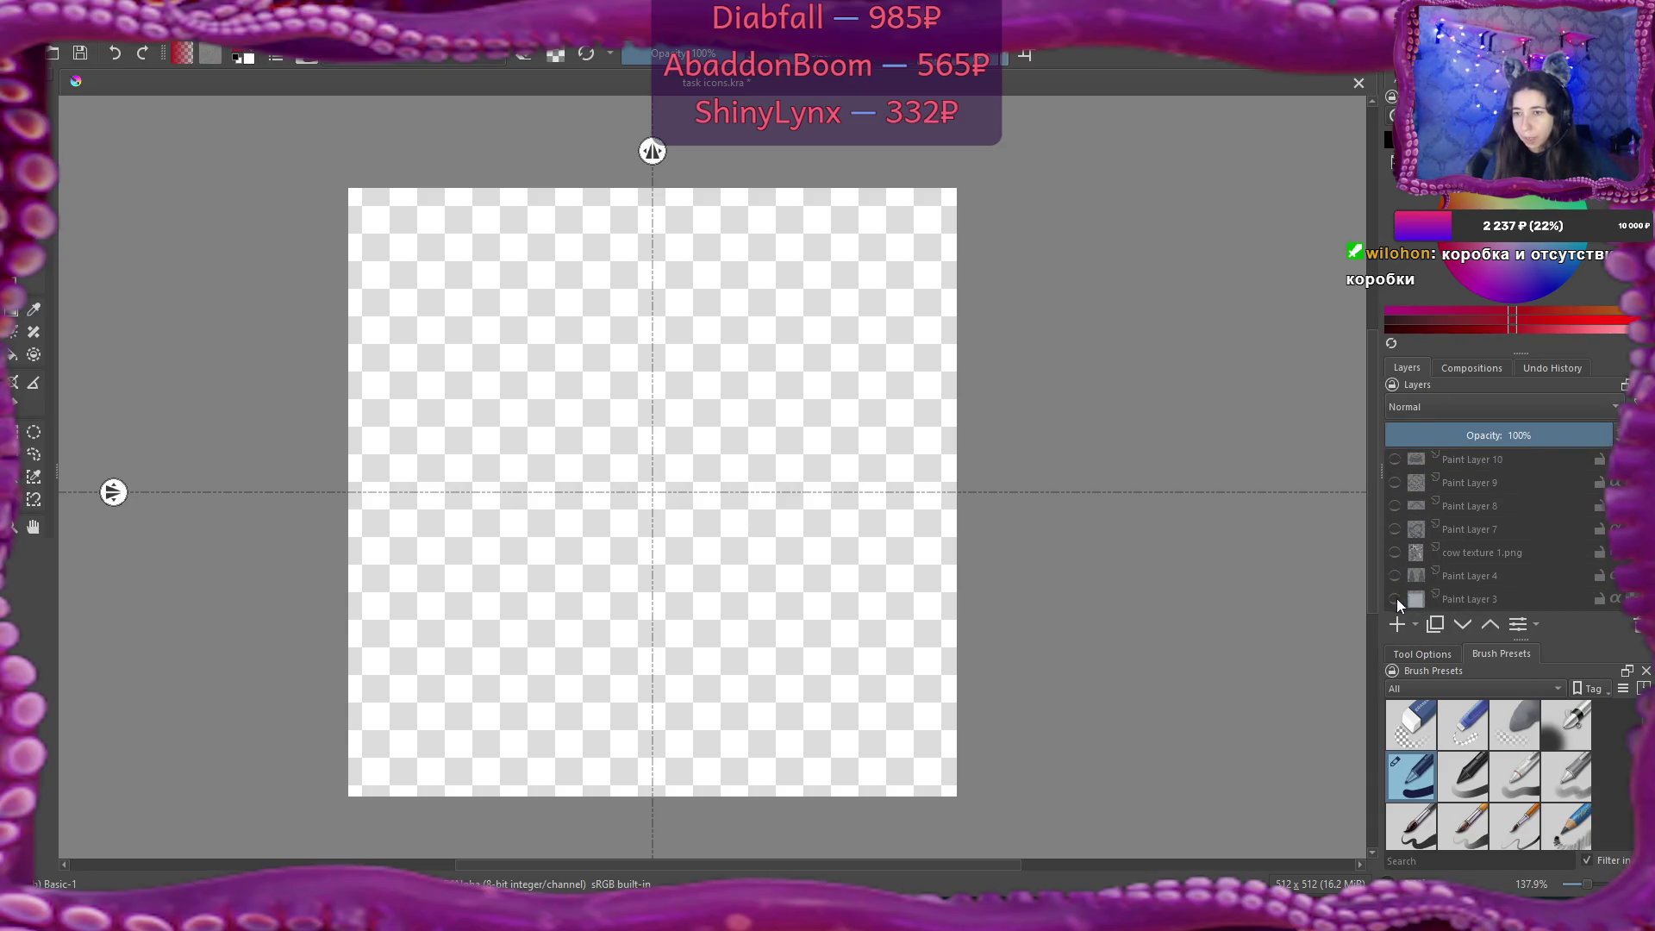
# Sample the light blue from Paint Layer 3's frame as the painting colour, then hide that layer.
pyautogui.click(1394, 598)
pyautogui.keyDown('ctrl'); pyautogui.click(929, 408); pyautogui.keyUp('ctrl')
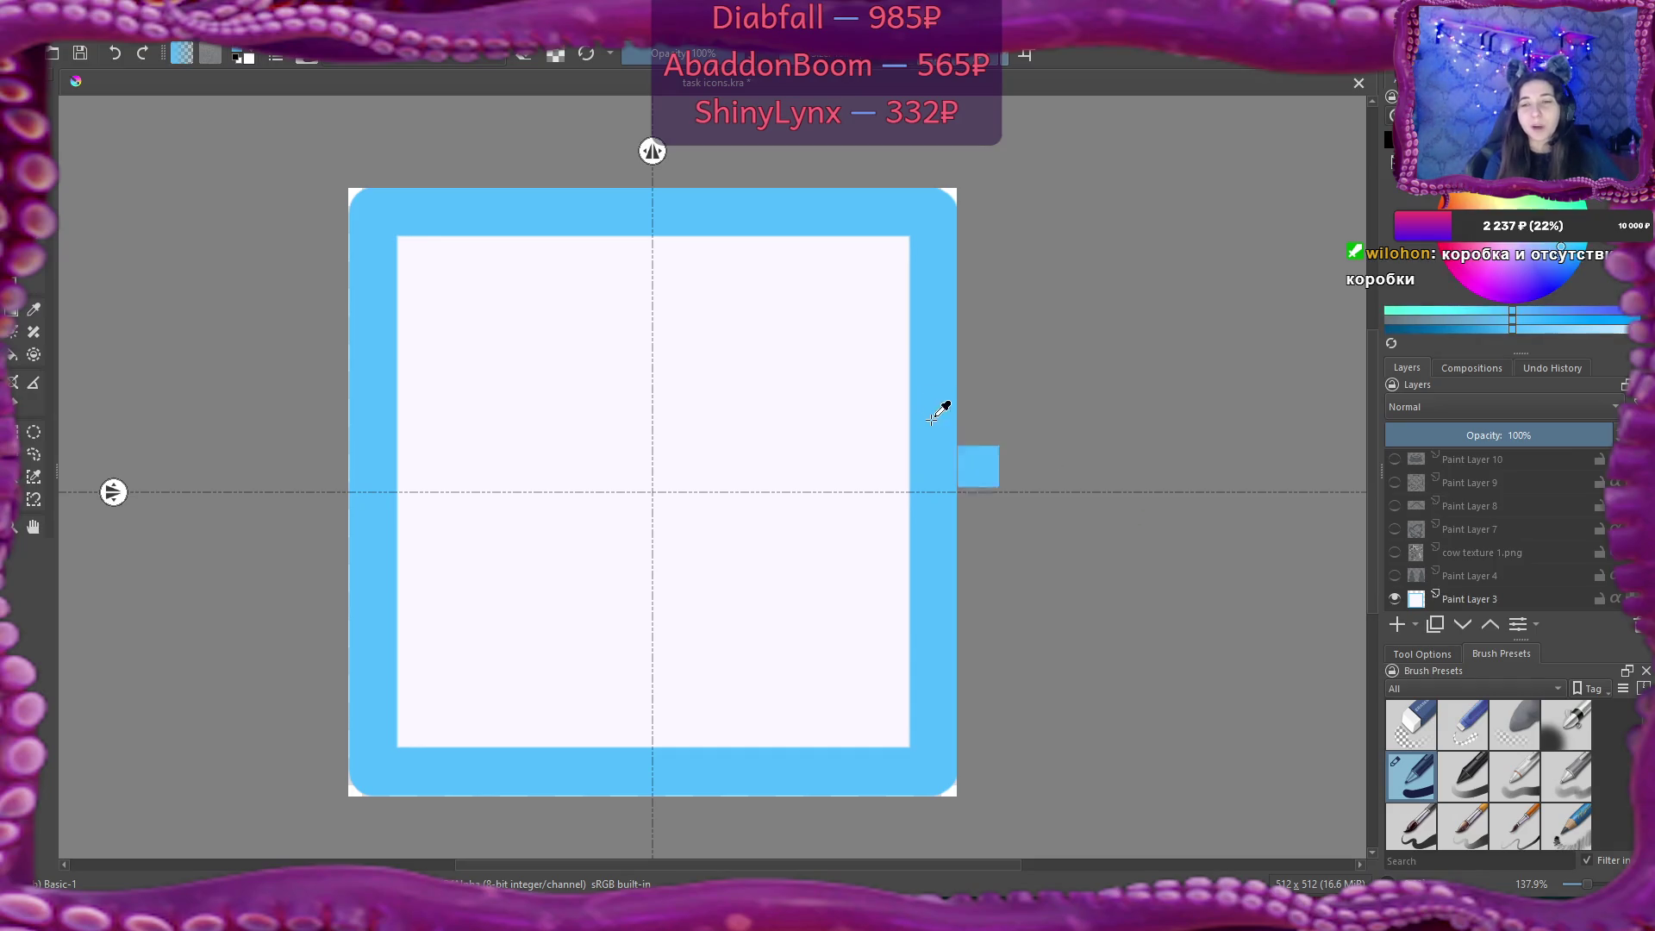
pyautogui.click(1394, 599)
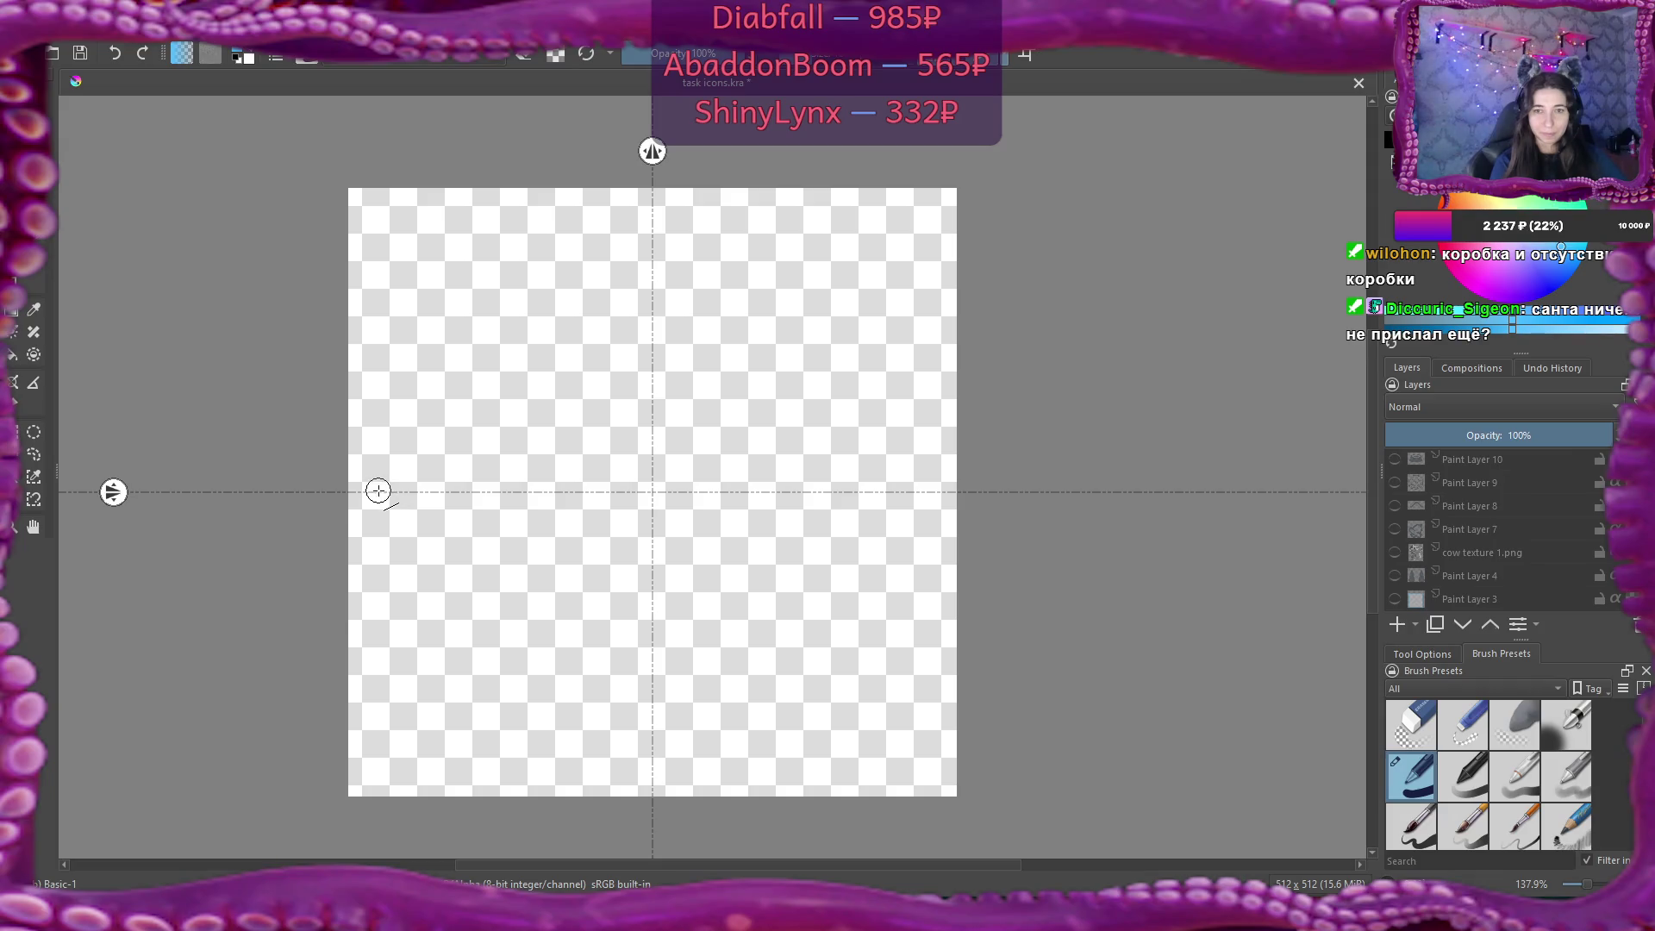
# Draw the mirrored angled sides and flat top and bottom edges of the light-blue hexagon.
pyautogui.moveTo(377, 491); pyautogui.dragTo(564, 364)
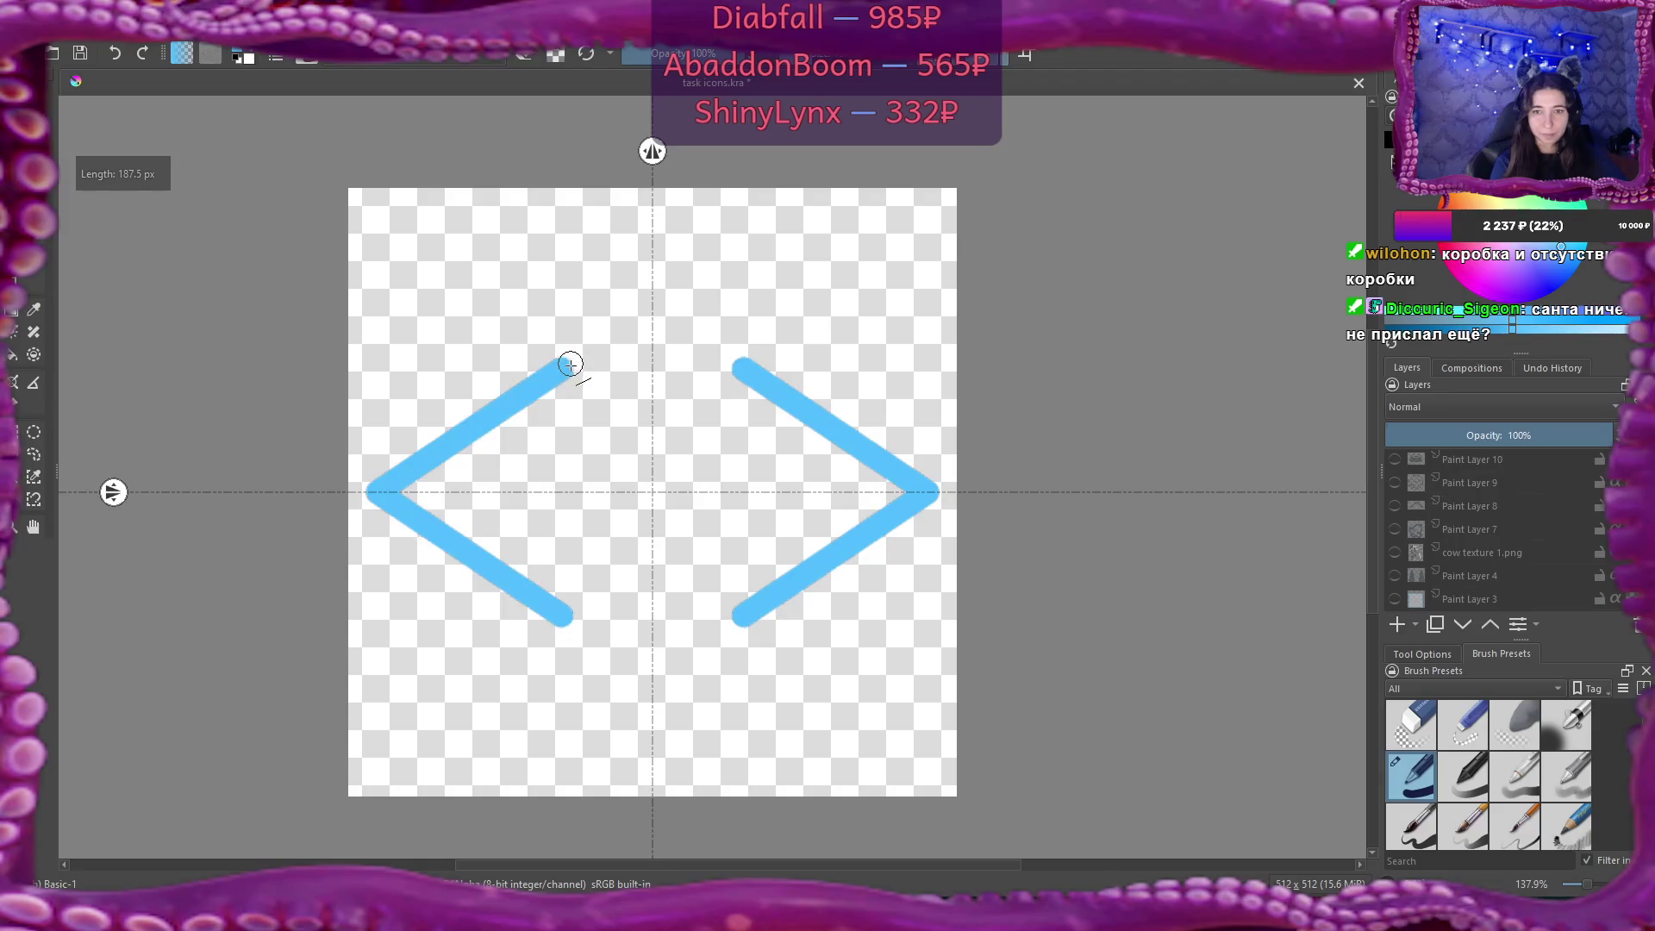
pyautogui.moveTo(566, 617)
pyautogui.mouseDown()
pyautogui.moveTo(738, 617)
pyautogui.moveTo(649, 617)
pyautogui.mouseUp()
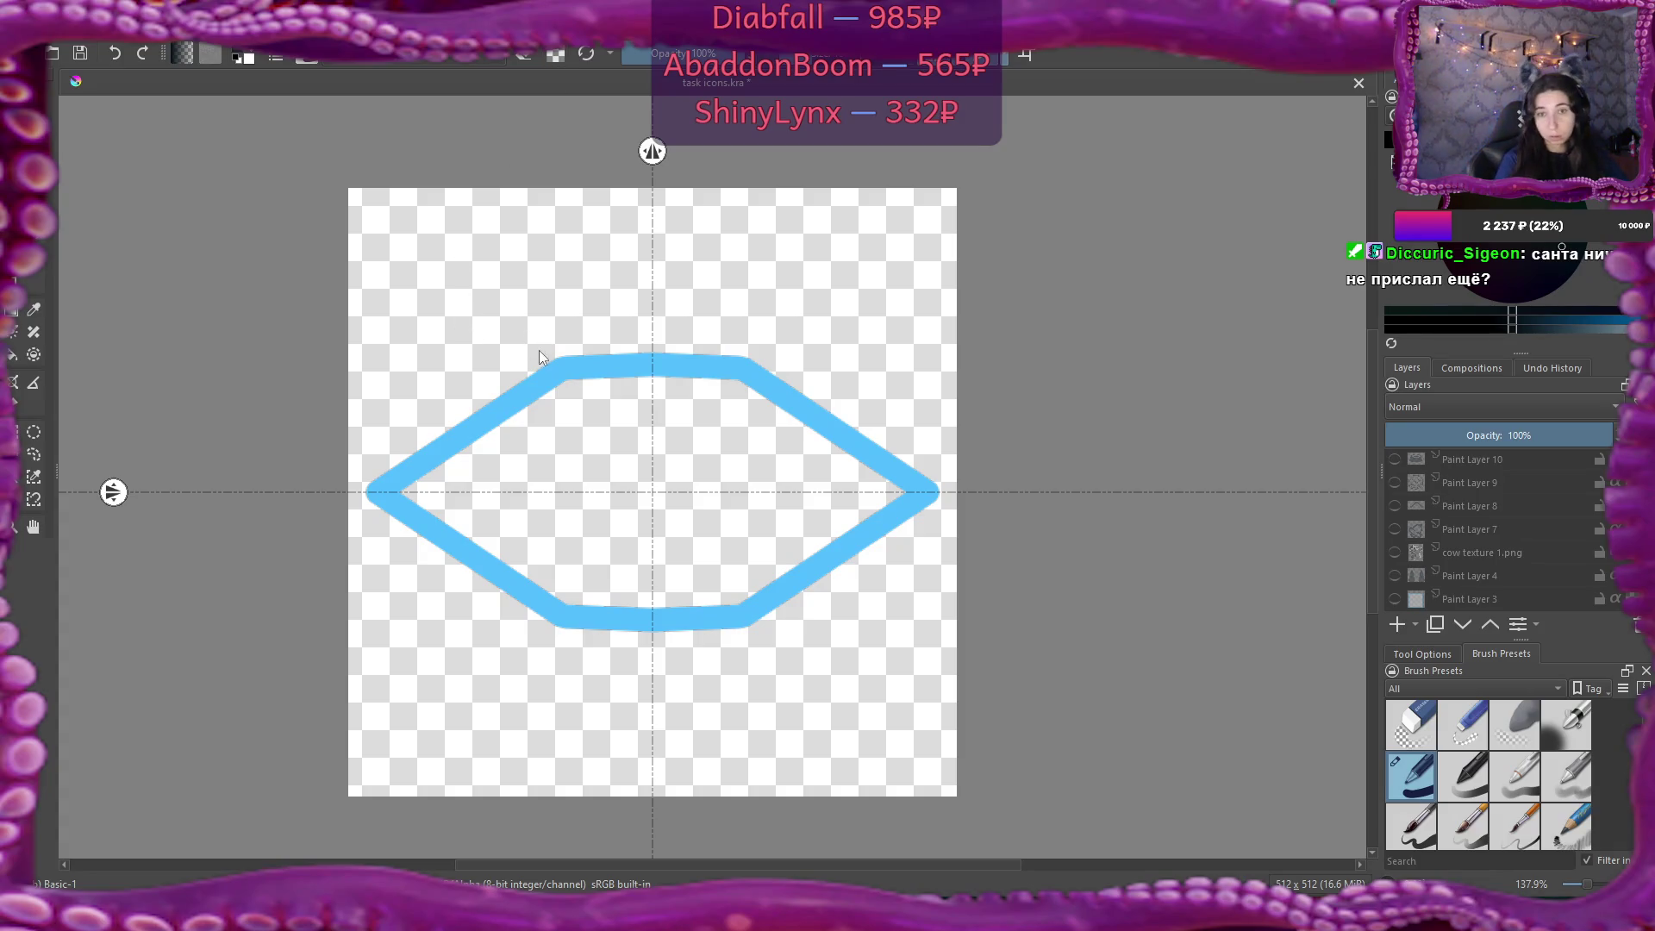
# Add Paint Layer 21 above unhappyCustomer.png and draw one black ring over the hexagon's top edge.
pyautogui.click(1484, 462)
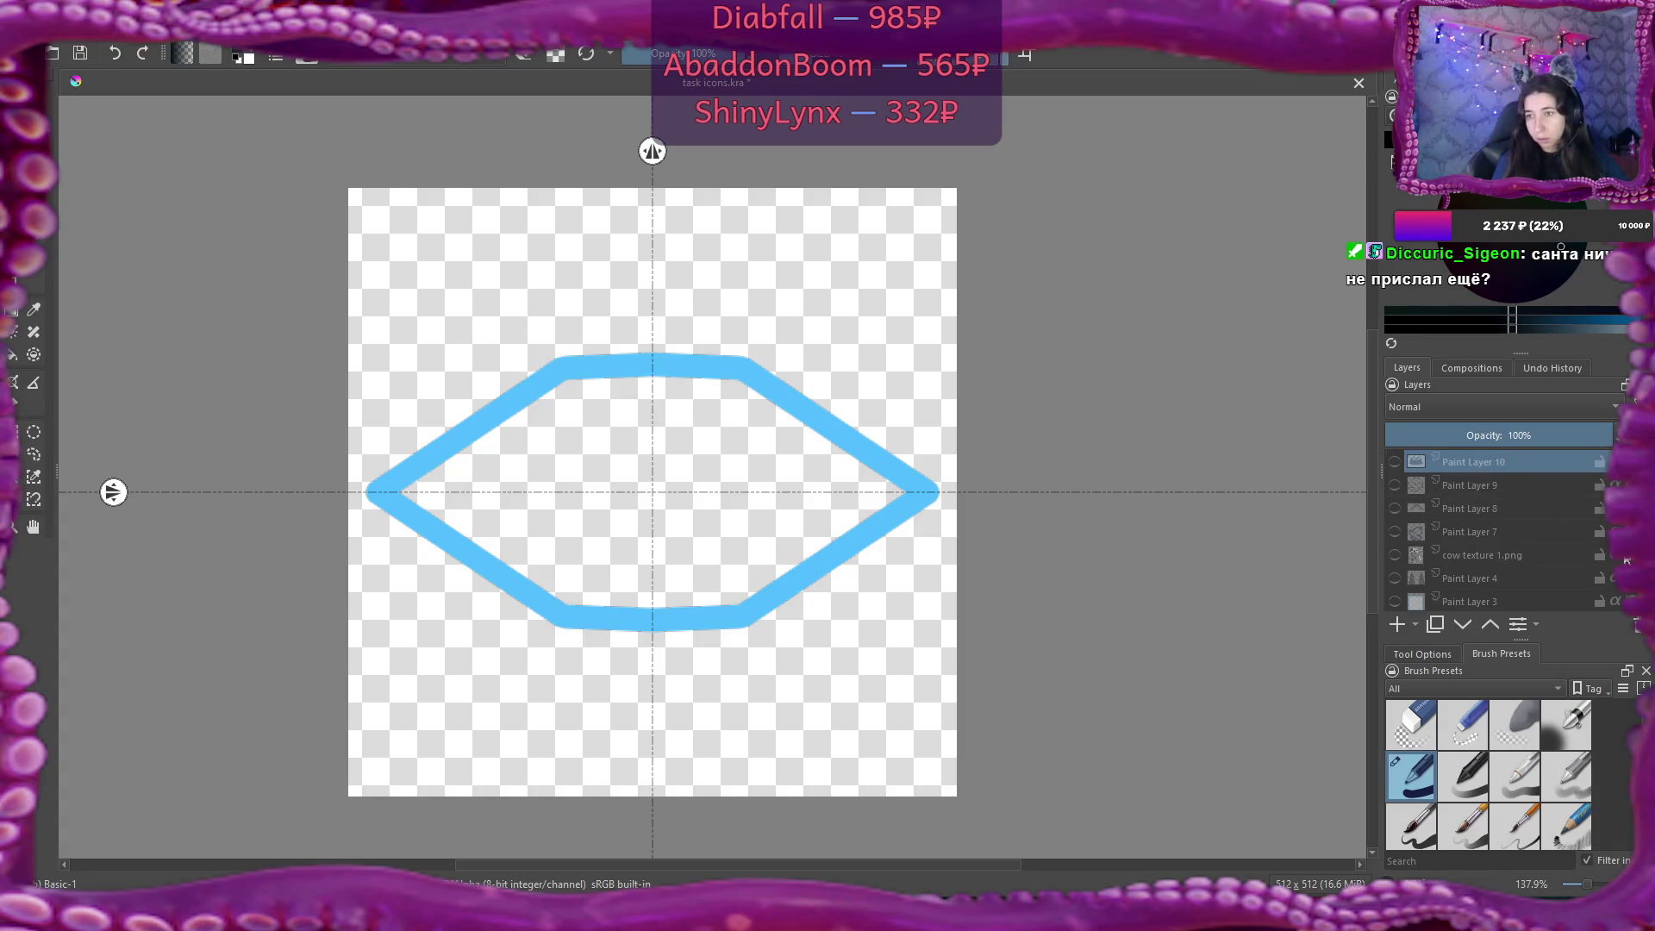
pyautogui.scroll(5, 1482, 517)
pyautogui.click(1482, 462)
pyautogui.click(1479, 486)
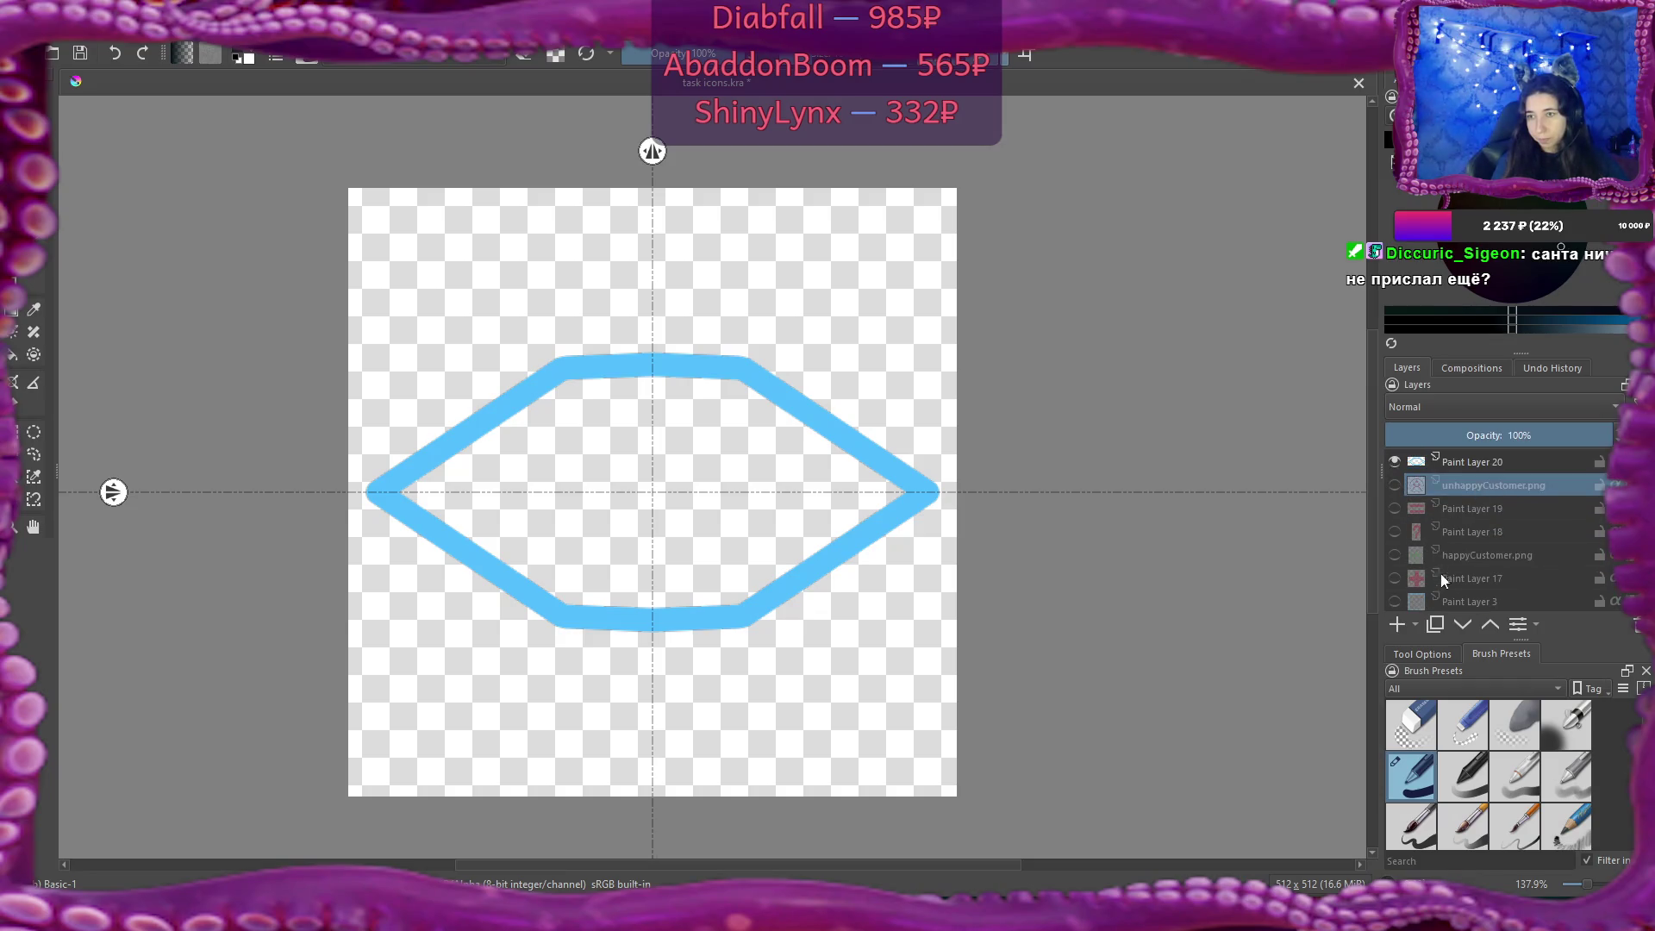
pyautogui.click(1400, 627)
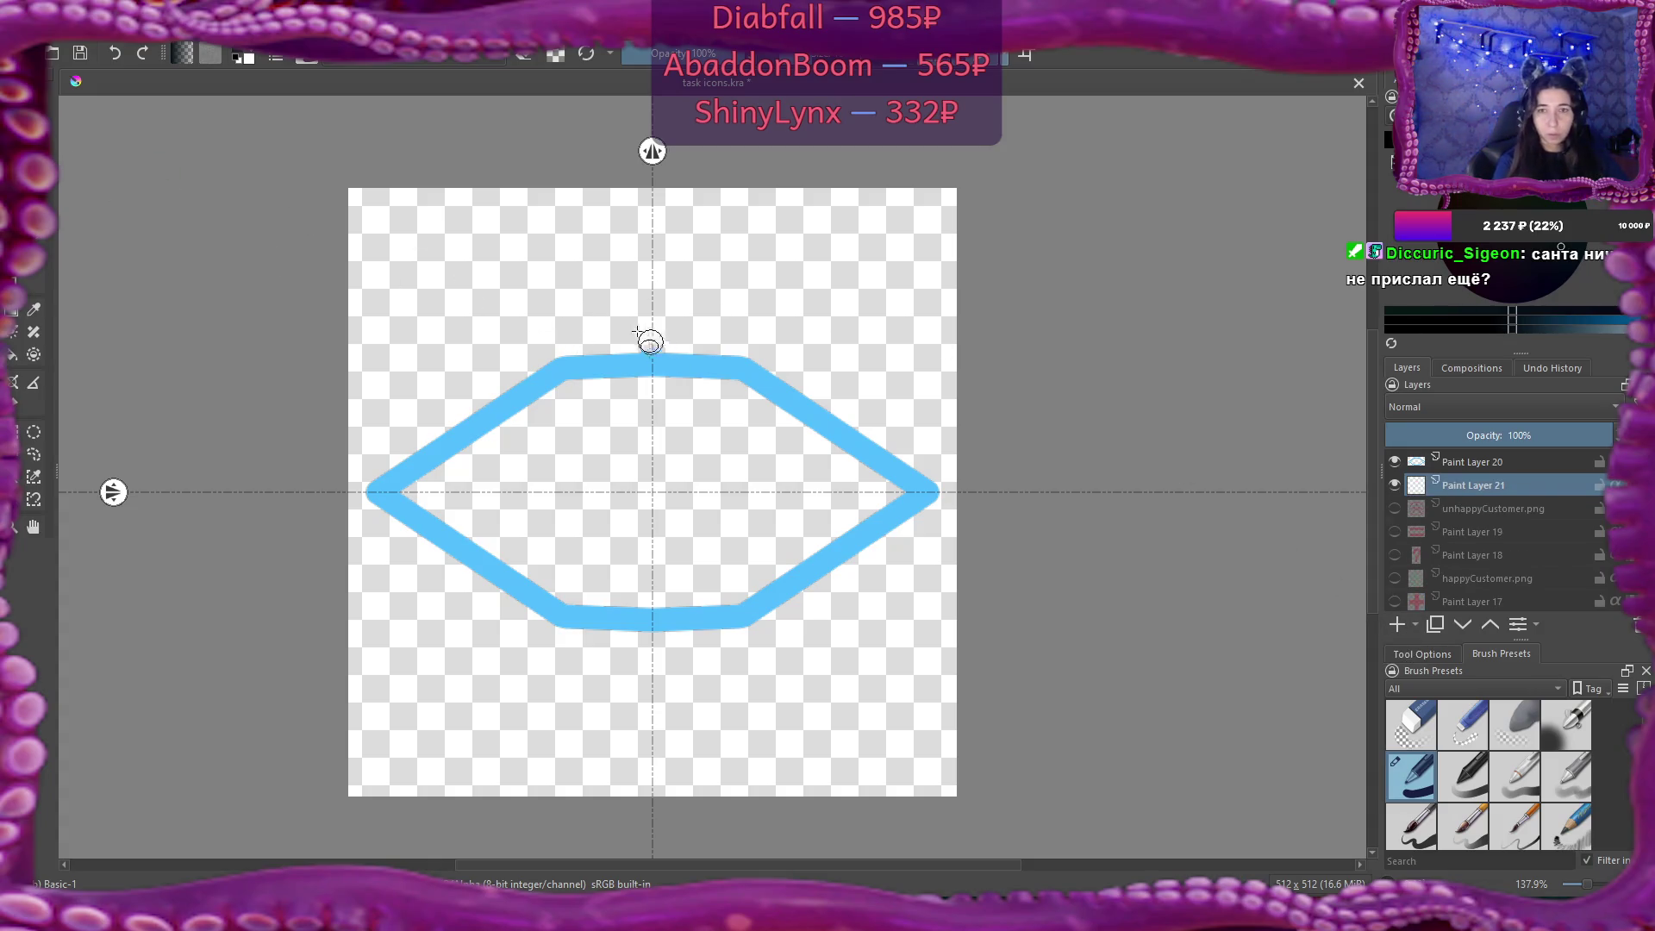
pyautogui.moveTo(592, 301)
pyautogui.mouseDown()
pyautogui.moveTo(655, 401)
pyautogui.moveTo(729, 433)
pyautogui.mouseUp()
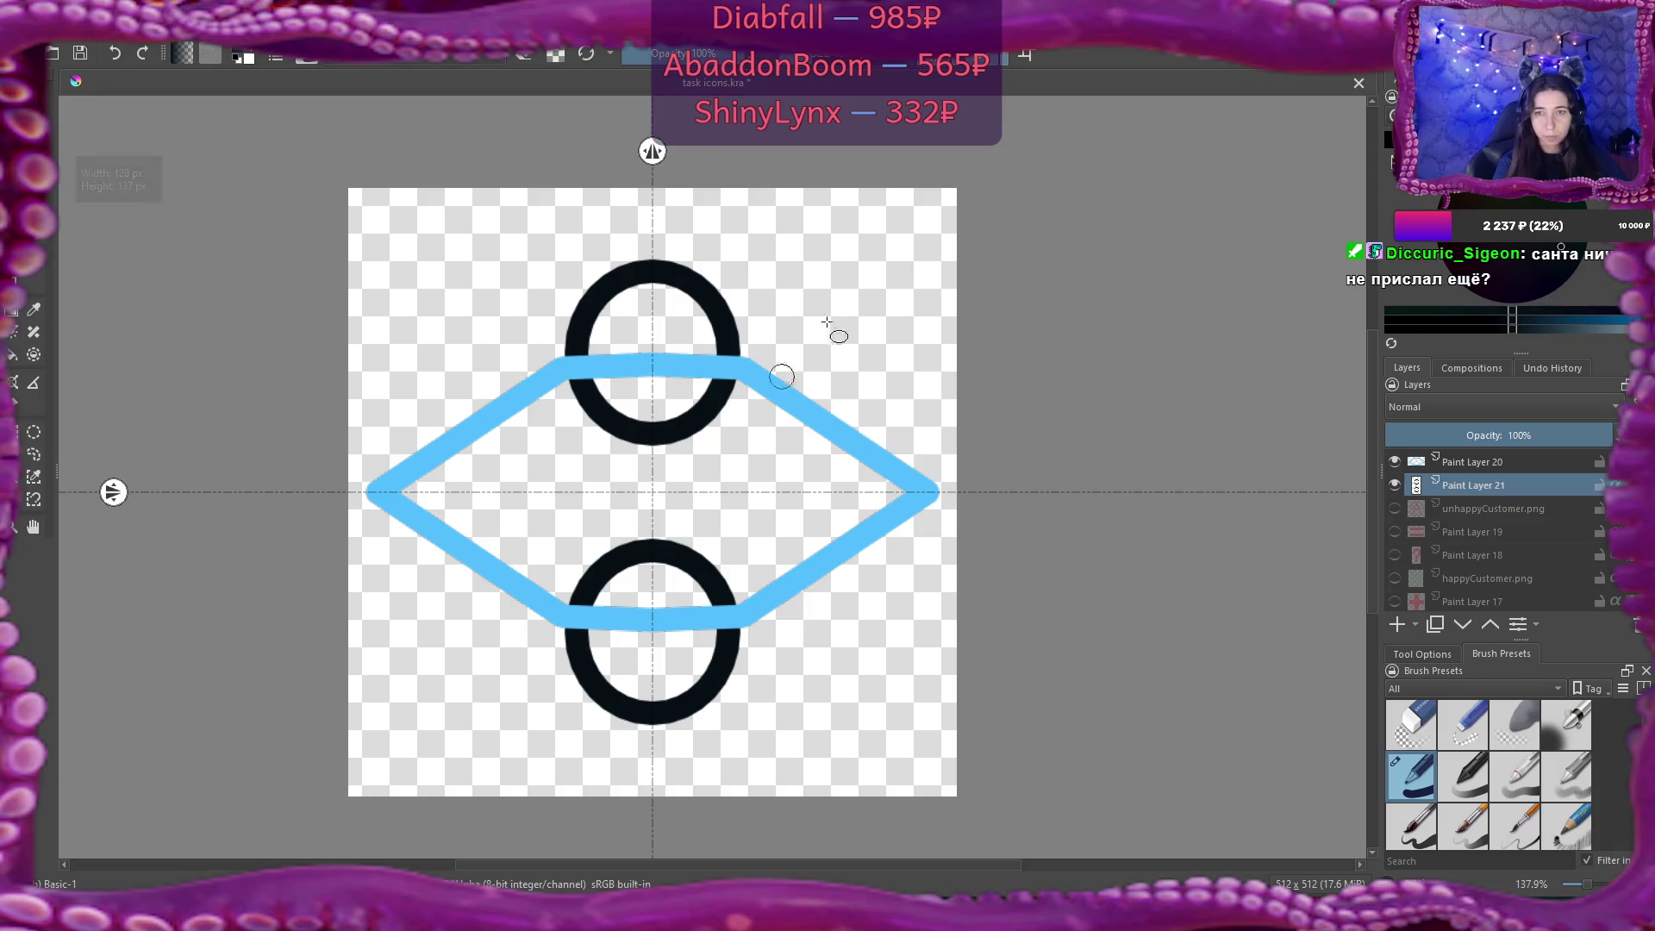
pyautogui.hotkey('ctrl', 'z')
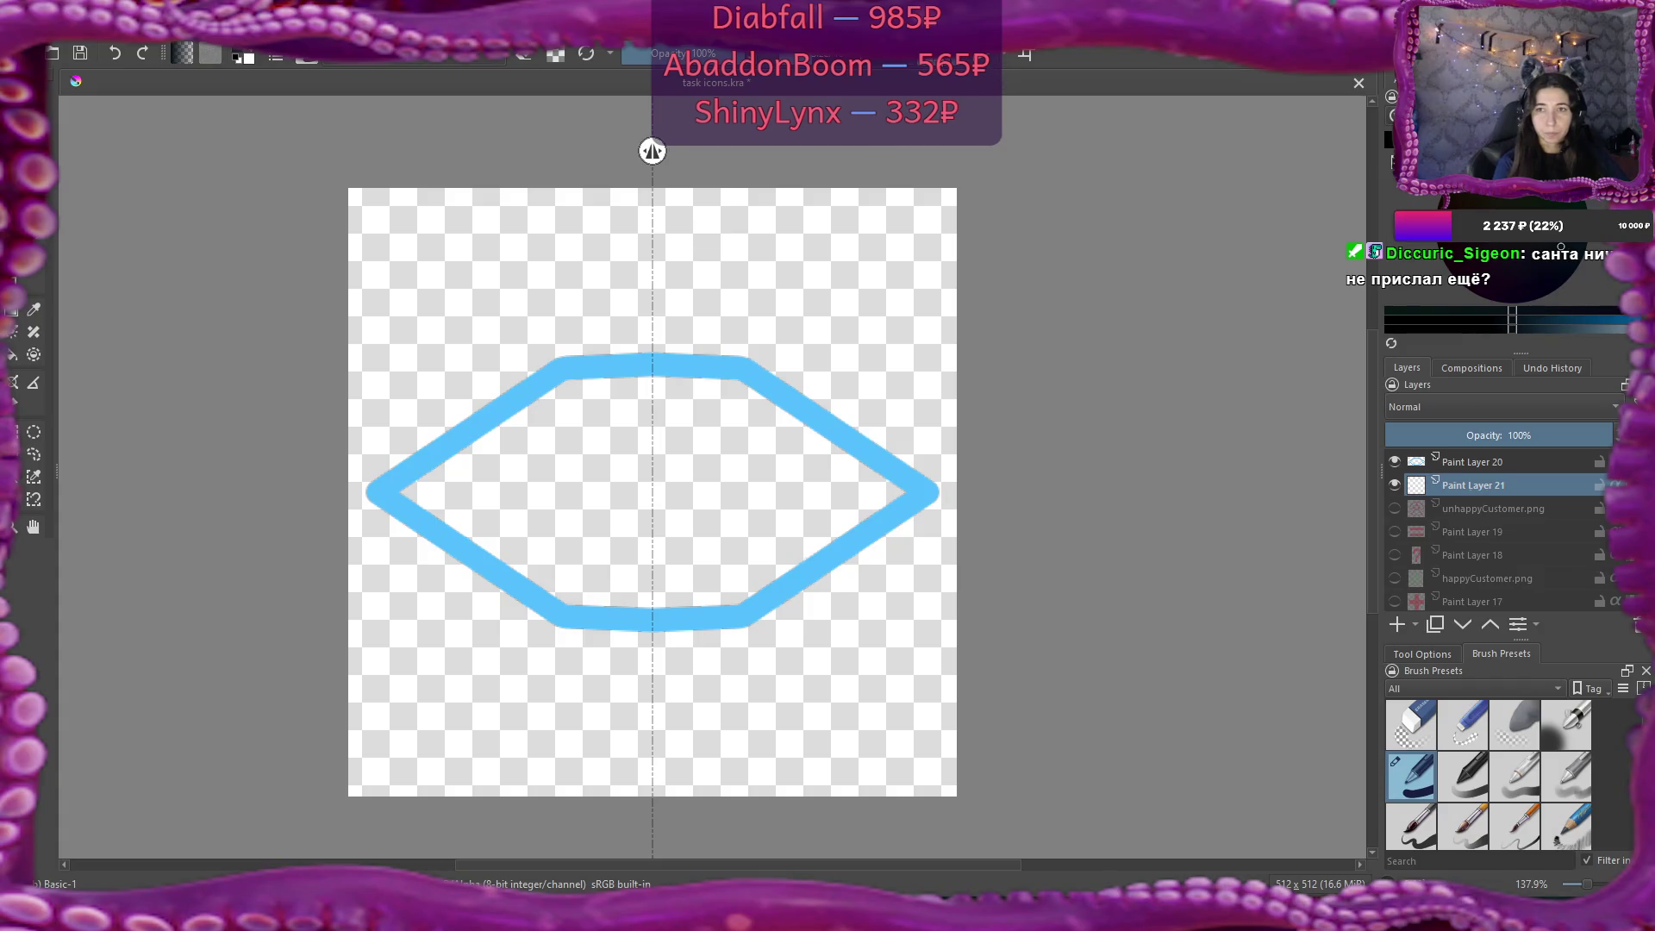
pyautogui.moveTo(572, 272)
pyautogui.mouseDown()
pyautogui.moveTo(689, 418)
pyautogui.moveTo(746, 461)
pyautogui.moveTo(750, 444)
pyautogui.mouseUp()
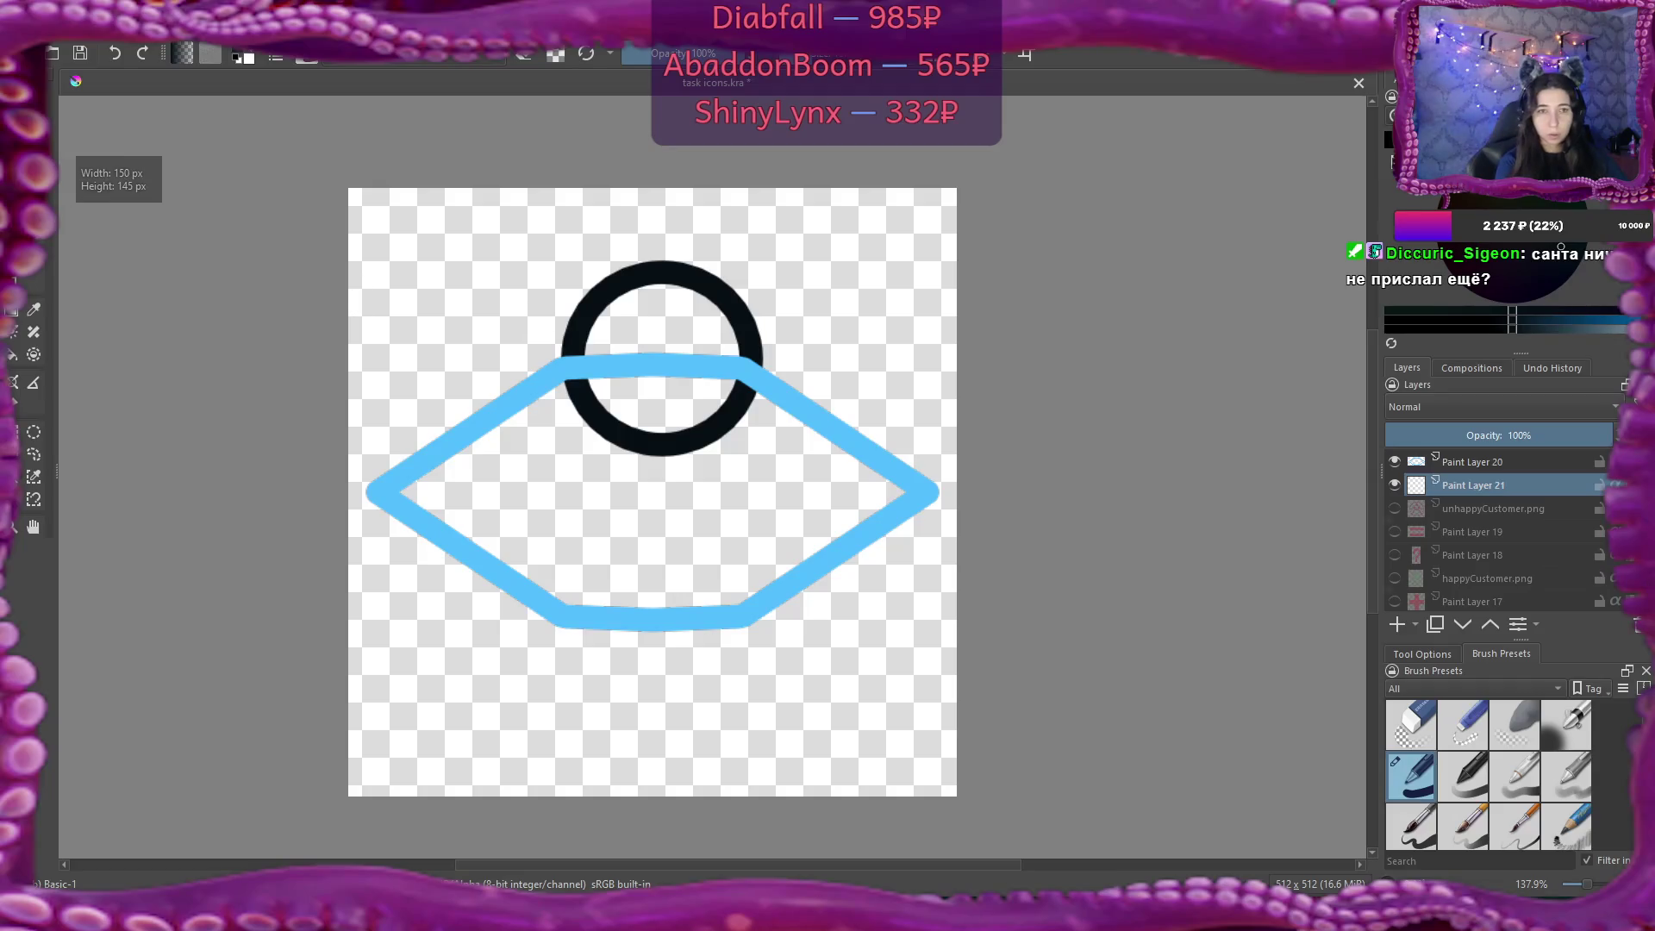
# Nudge the ring left to centre it and narrow it from both sides.
pyautogui.press('t')
pyautogui.moveTo(699, 292); pyautogui.dragTo(687, 293)
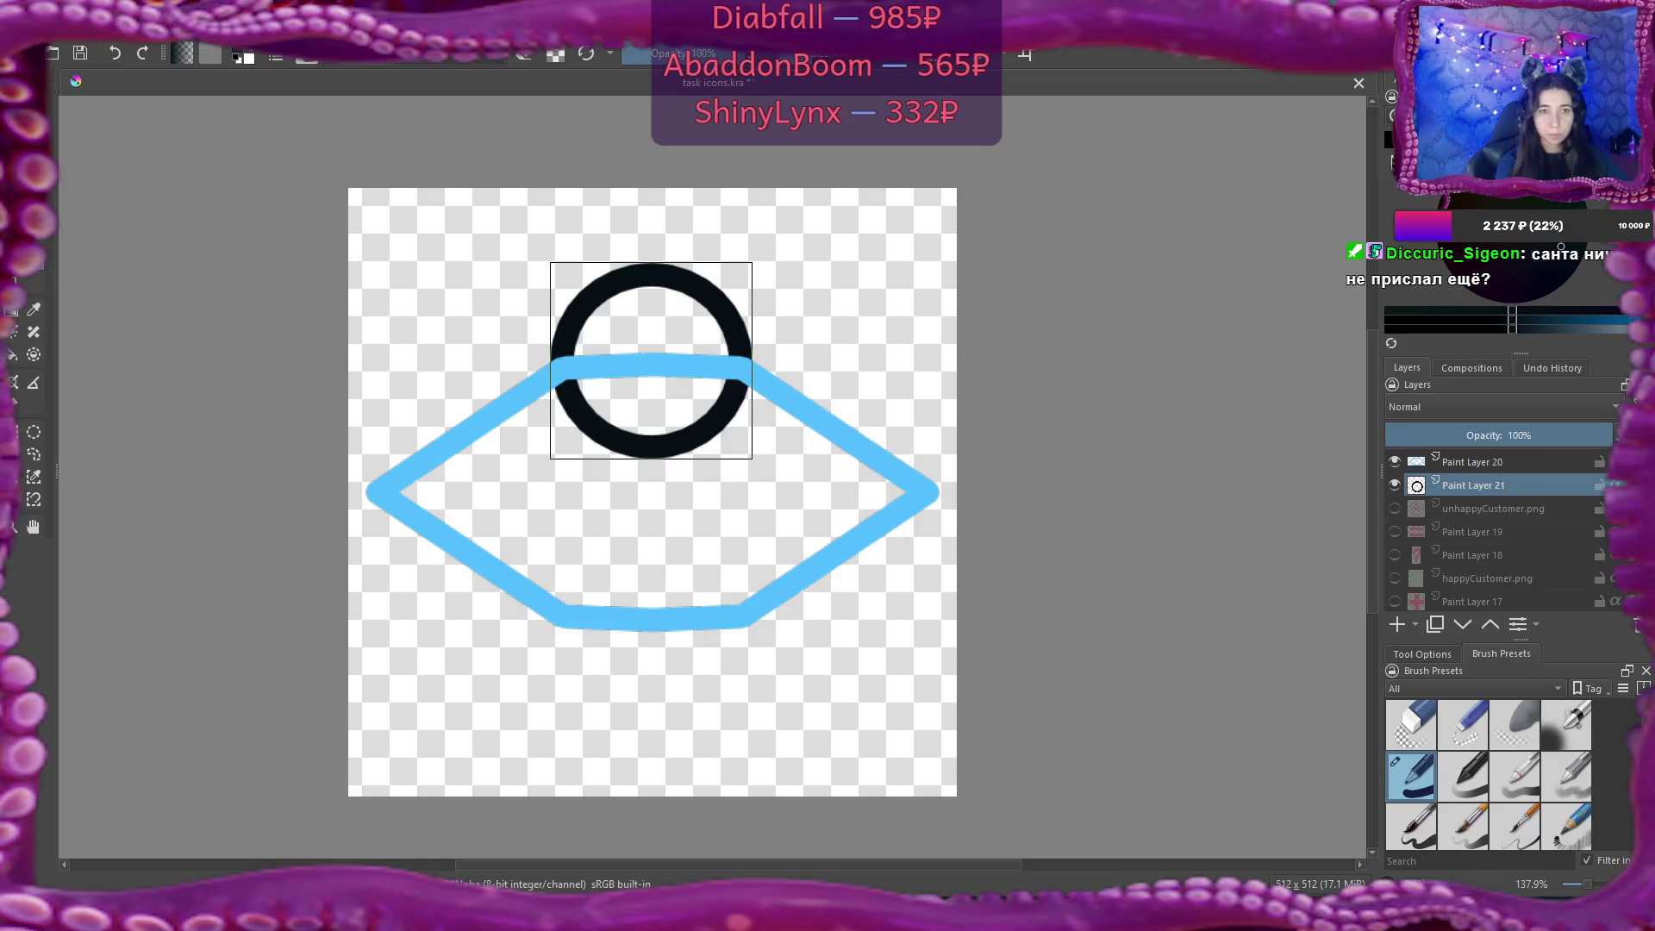
pyautogui.hotkey('ctrl', 't')
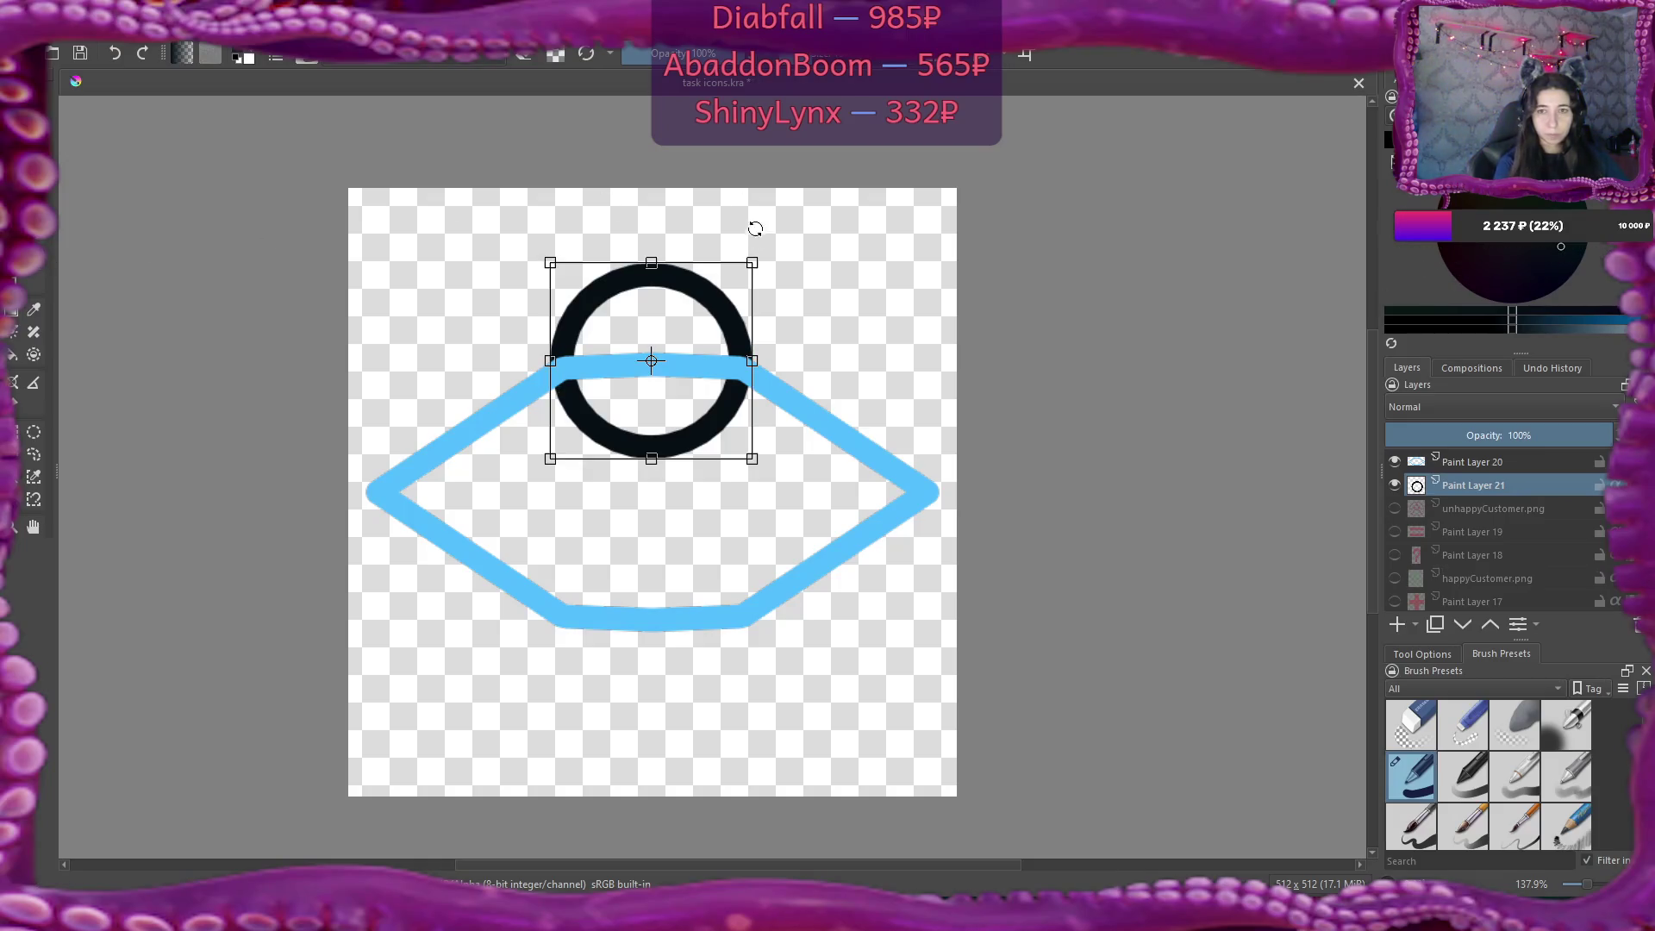
pyautogui.moveTo(751, 360); pyautogui.dragTo(743, 362)
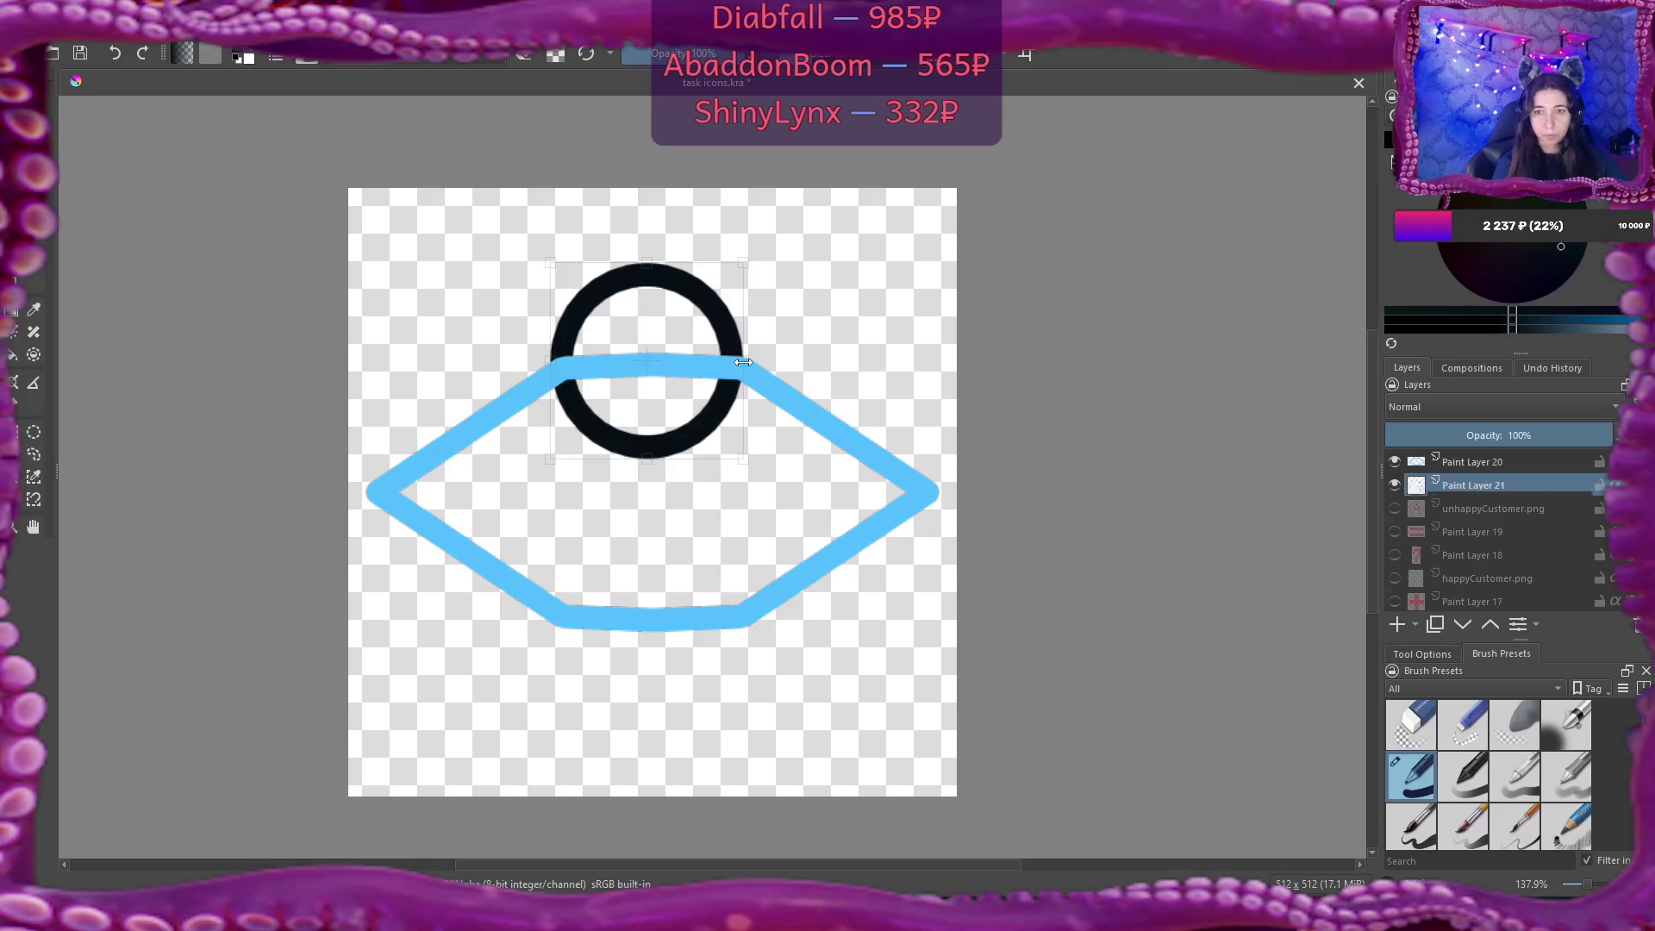
pyautogui.moveTo(549, 362); pyautogui.dragTo(562, 360)
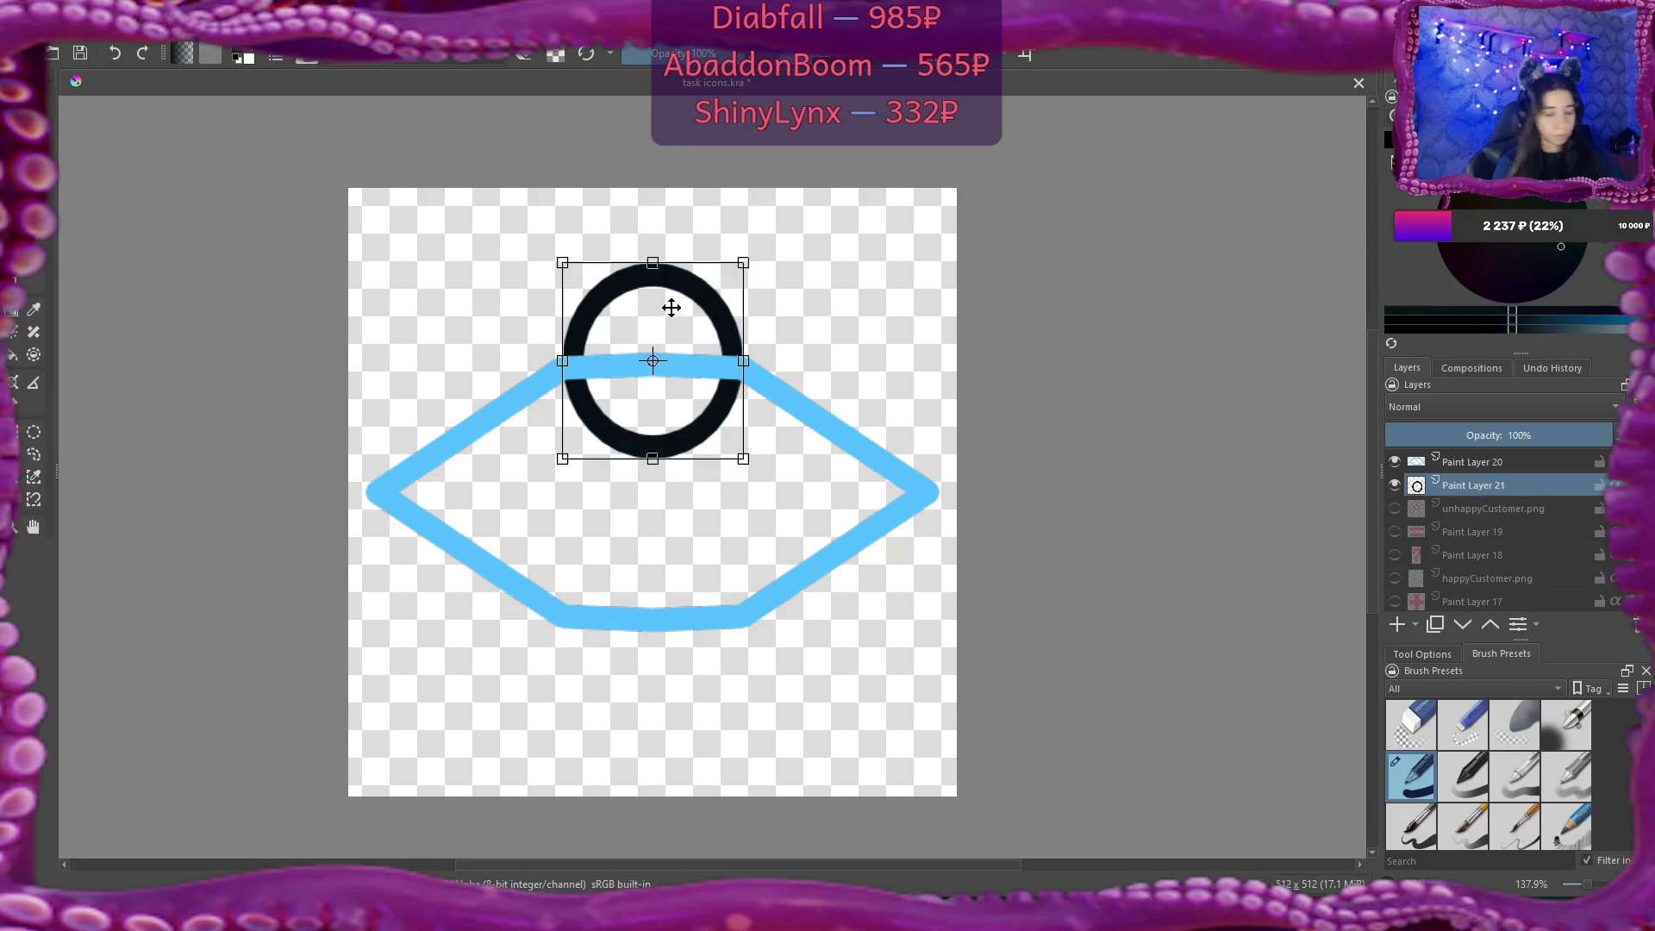
pyautogui.press('Return')
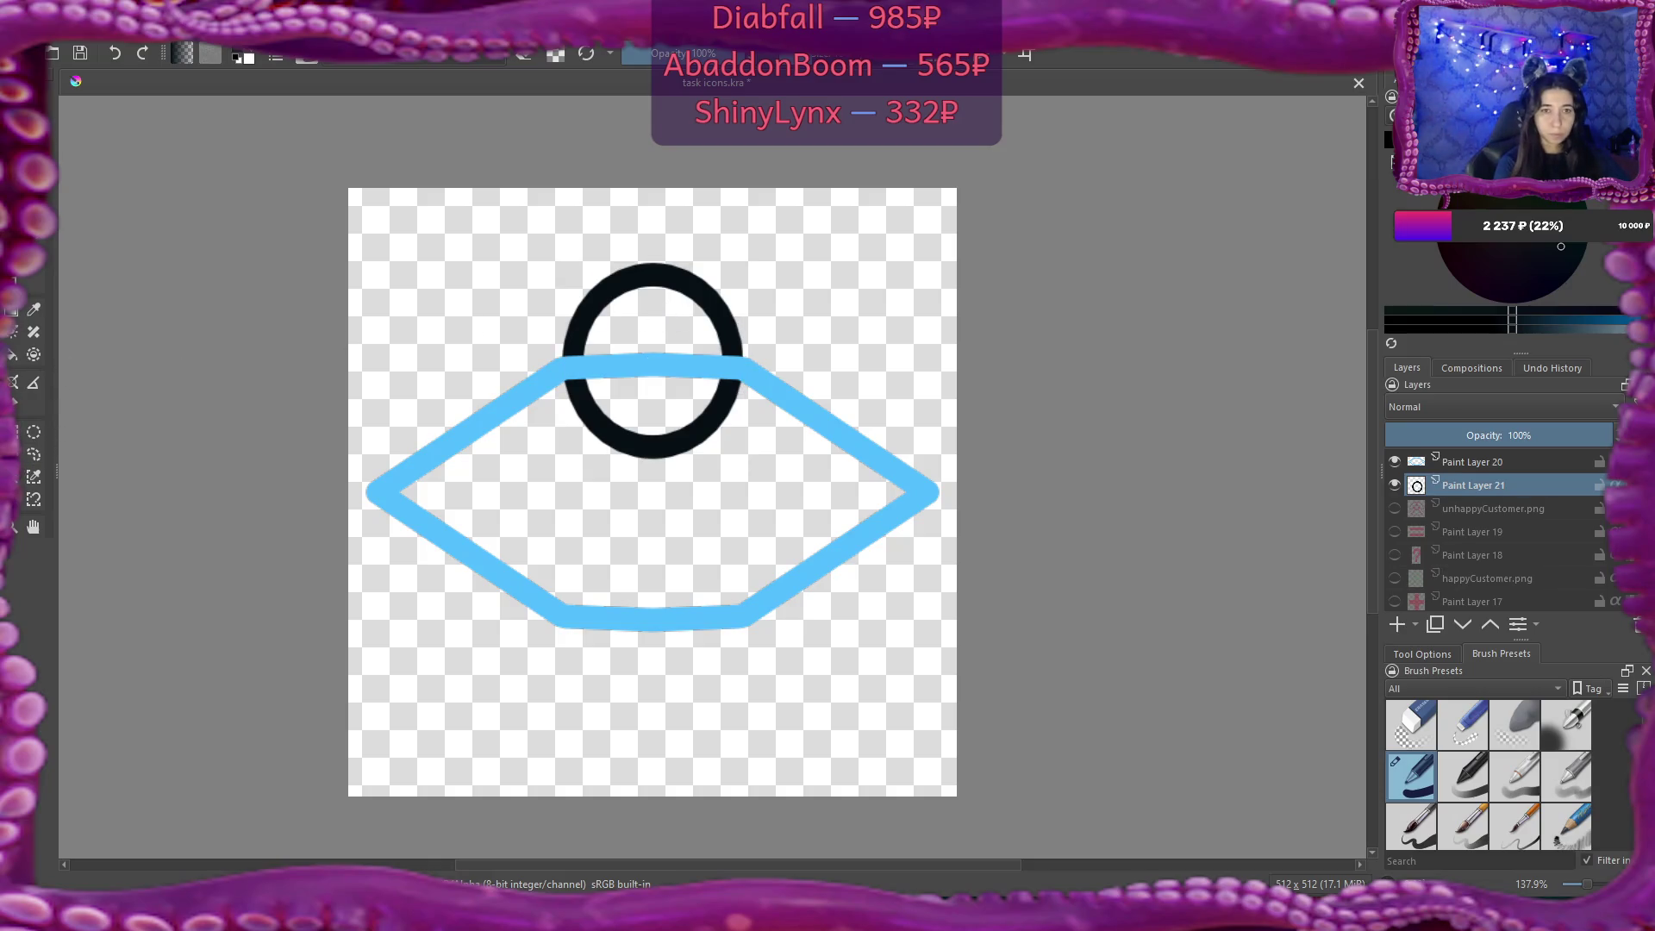
pyautogui.click(17, 355)
# Fill the ring solid black and erase its lower half below the blue edge to form a dome.
pyautogui.click(676, 326)
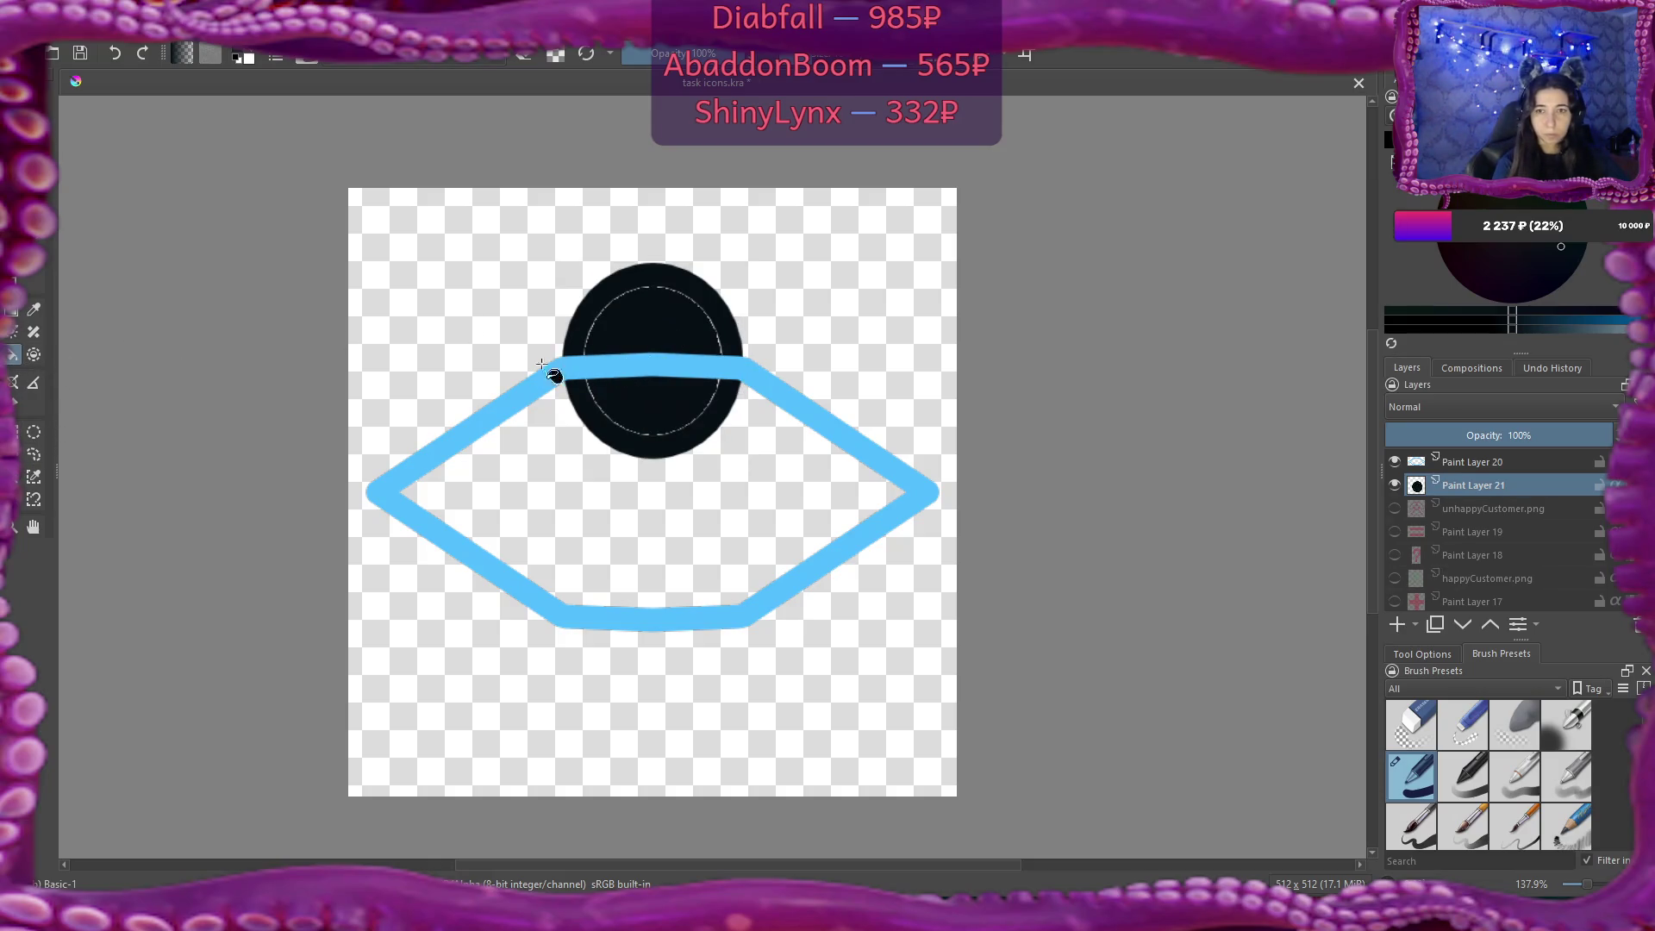
pyautogui.press('b')
pyautogui.moveTo(620, 295)
pyautogui.mouseDown()
pyautogui.moveTo(581, 353)
pyautogui.moveTo(647, 287)
pyautogui.moveTo(711, 332)
pyautogui.moveTo(705, 357)
pyautogui.mouseUp()
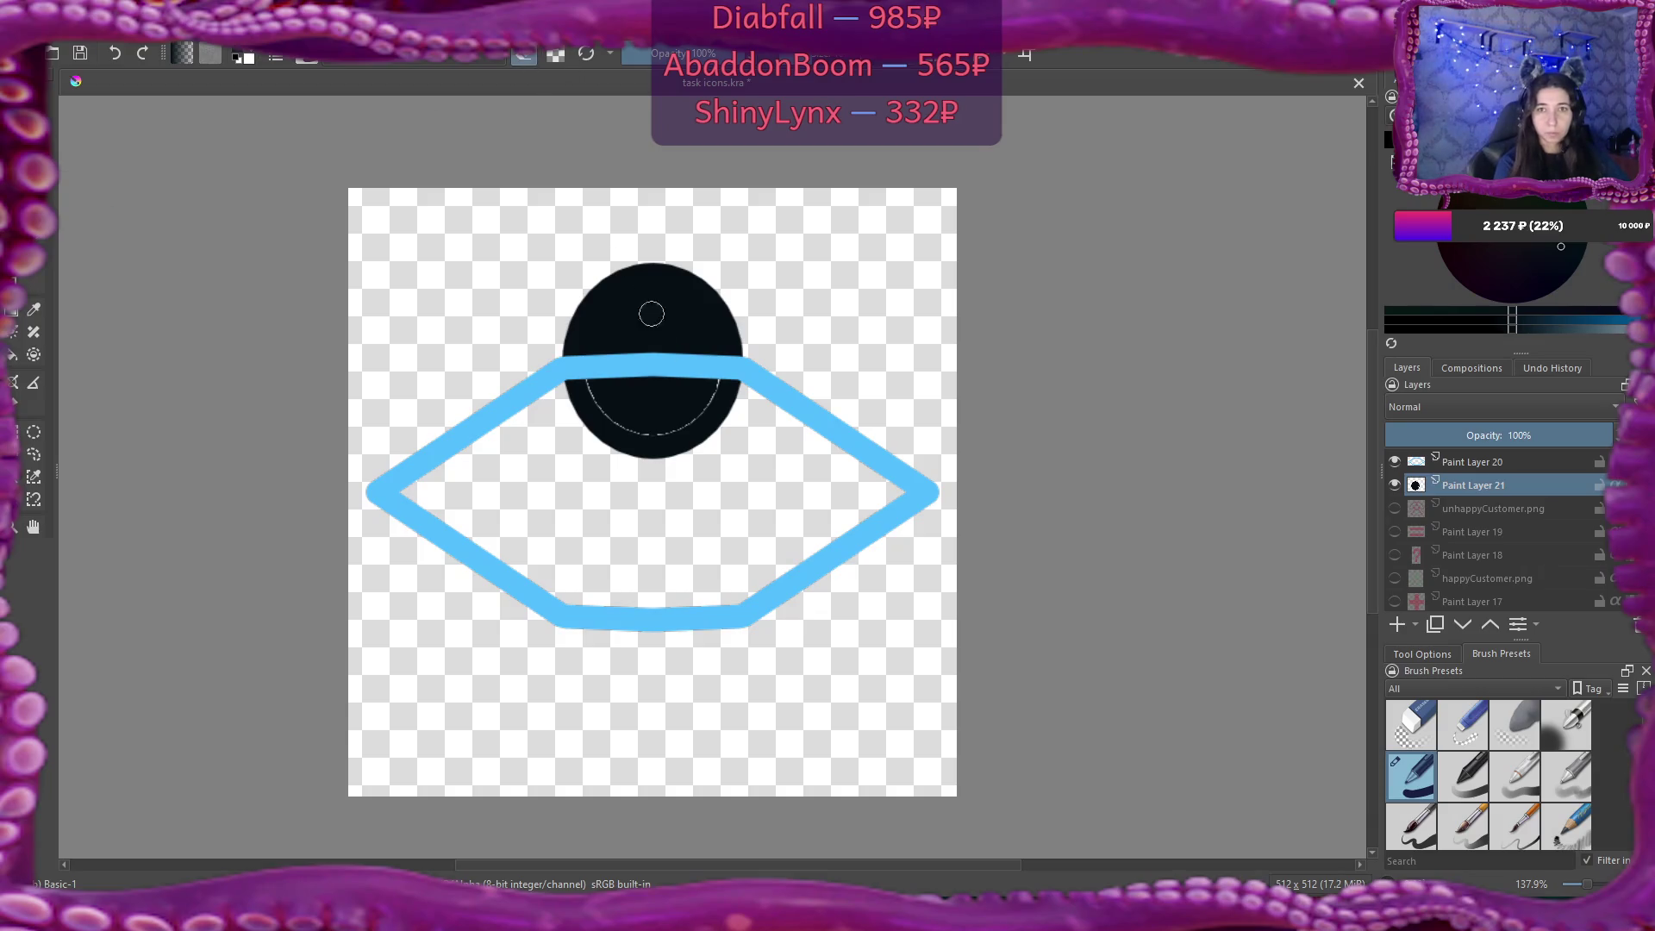
pyautogui.moveTo(586, 423)
pyautogui.mouseDown()
pyautogui.moveTo(724, 427)
pyautogui.moveTo(701, 451)
pyautogui.moveTo(627, 461)
pyautogui.mouseUp()
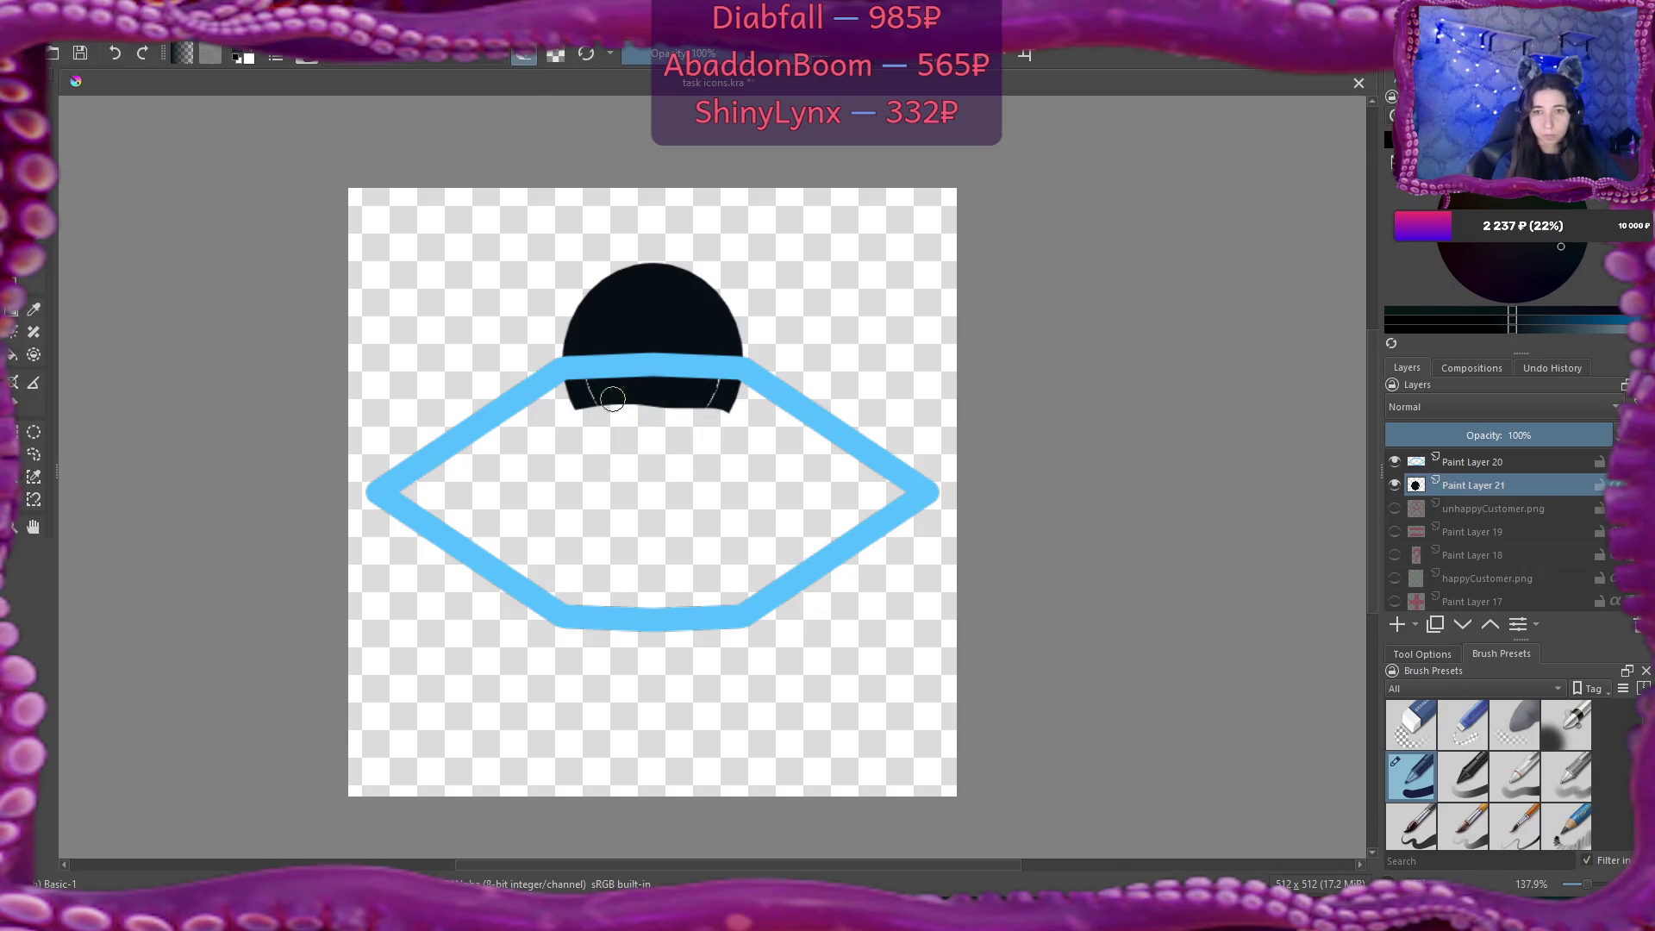
pyautogui.moveTo(560, 384)
pyautogui.mouseDown()
pyautogui.moveTo(741, 387)
pyautogui.moveTo(595, 398)
pyautogui.moveTo(728, 410)
pyautogui.moveTo(569, 380)
pyautogui.mouseUp()
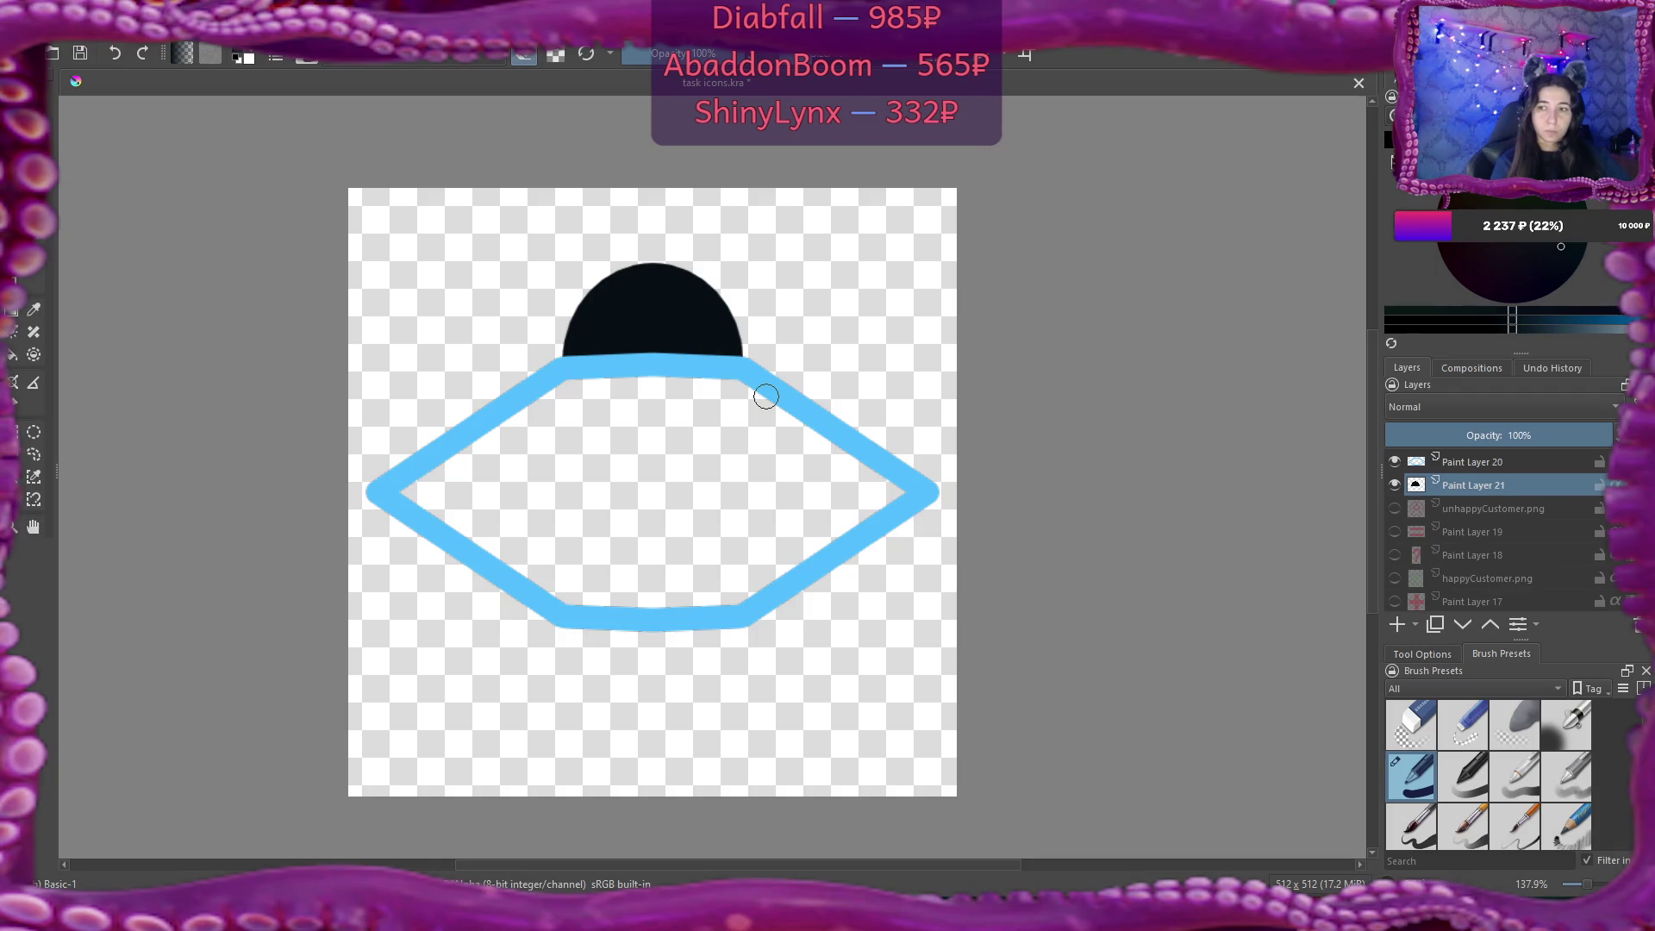
pyautogui.press('e')
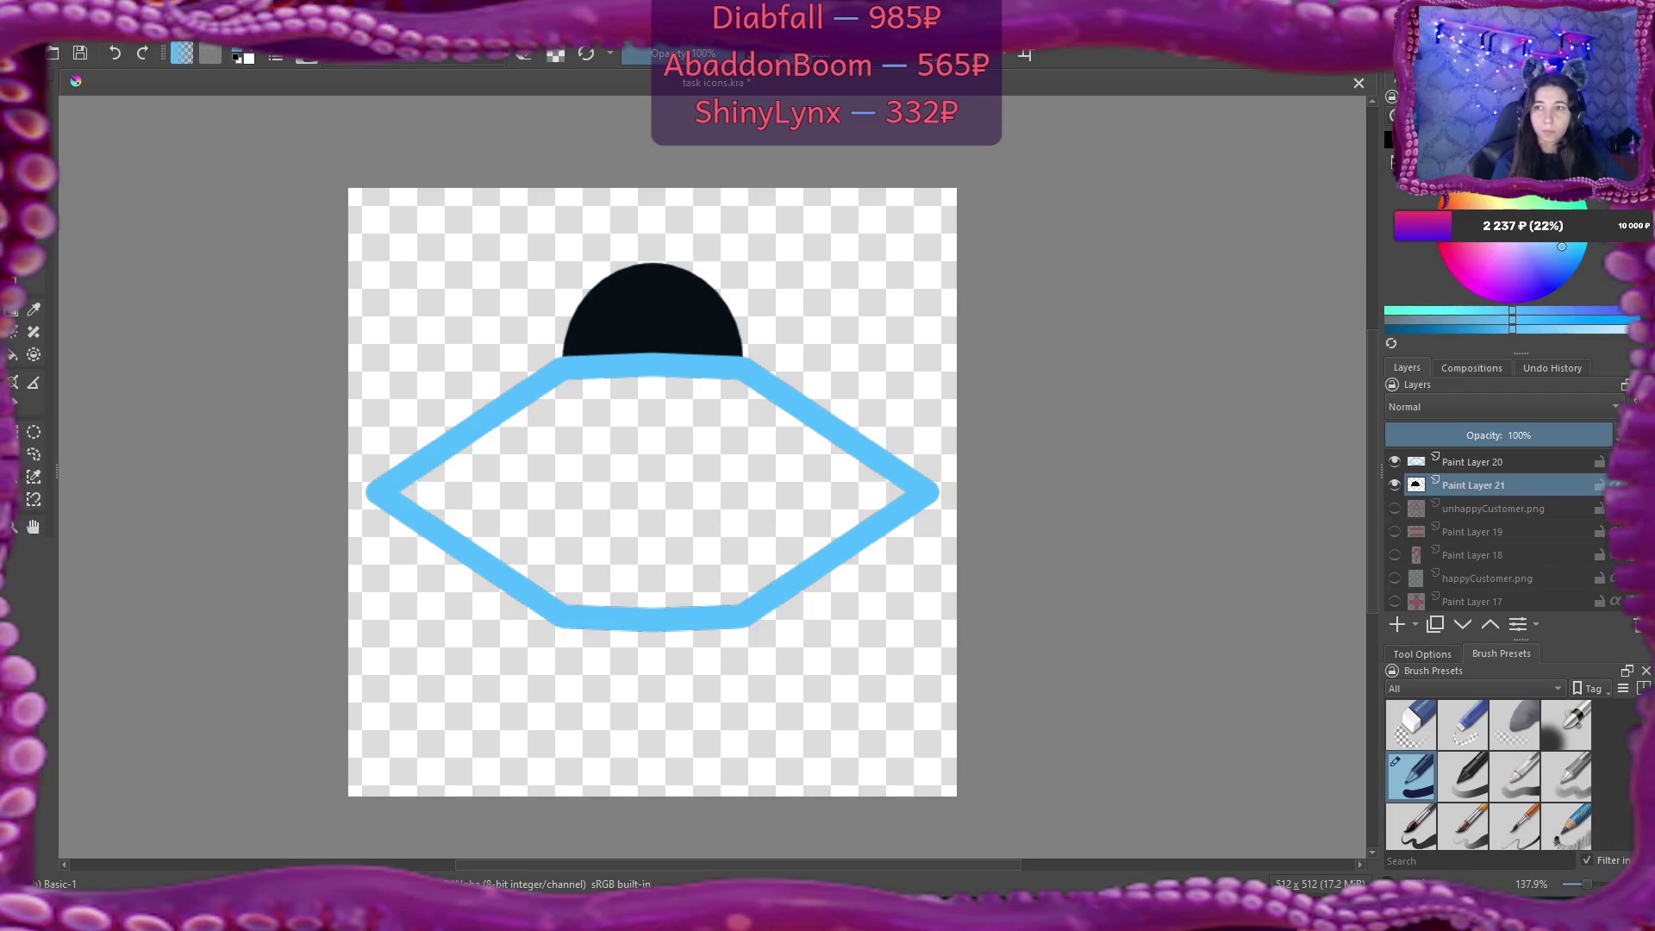
# Fill the hexagon's interior on Paint Layer 20 with pale lavender and touch up the dome's bottom edge.
pyautogui.press('x')
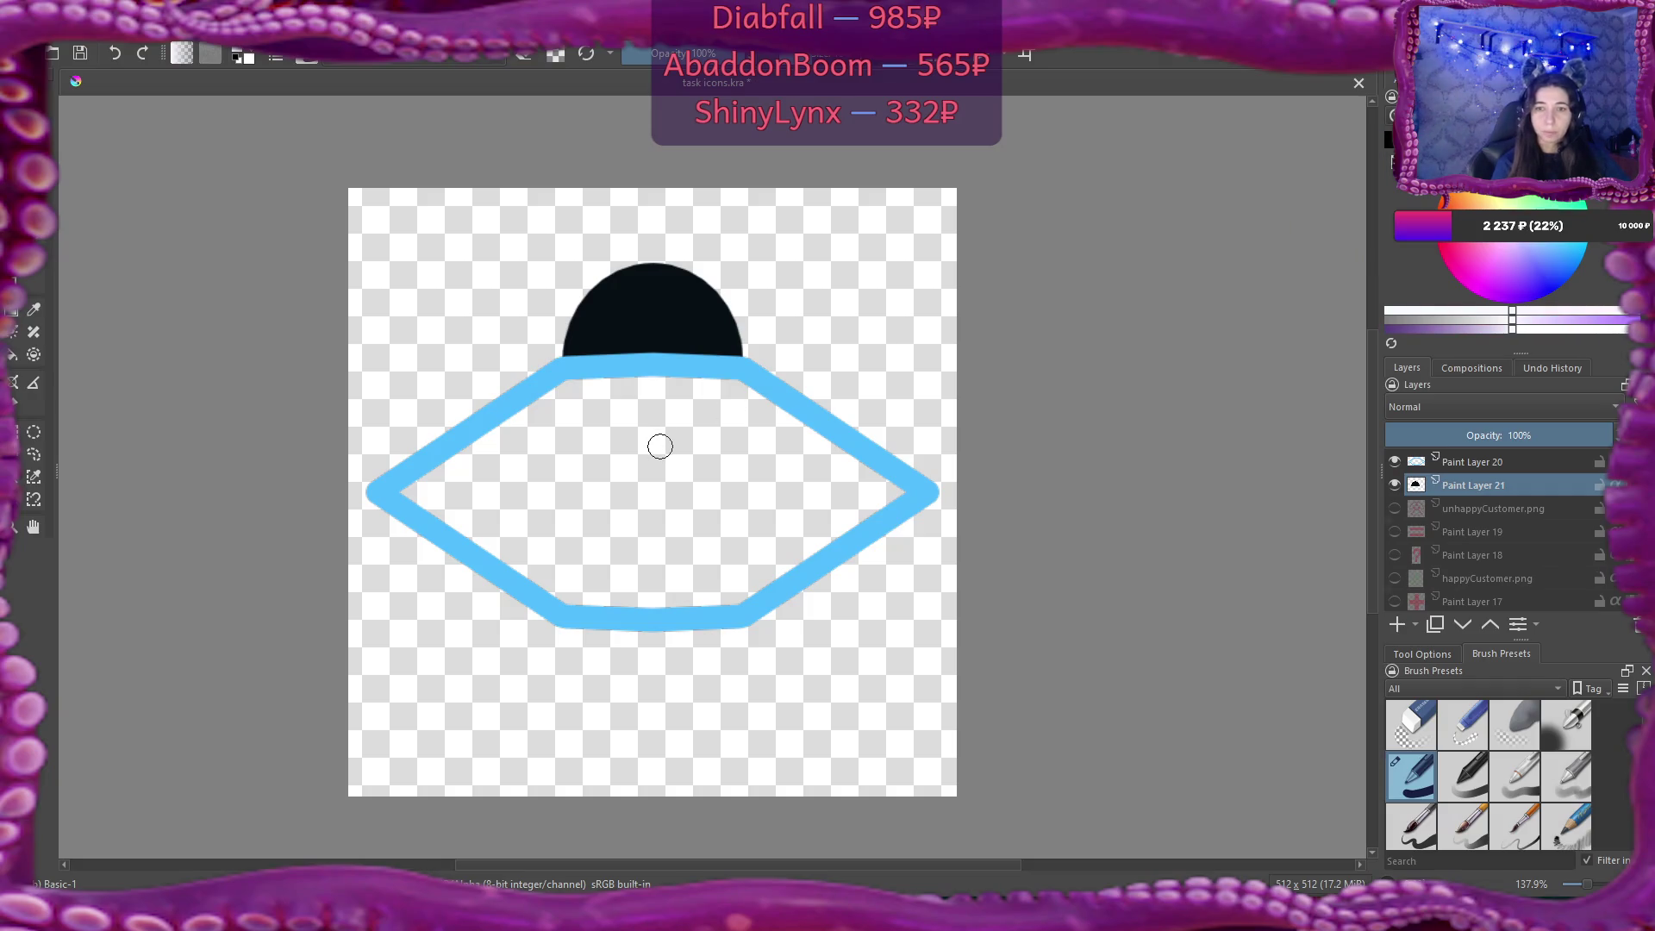
pyautogui.press('f')
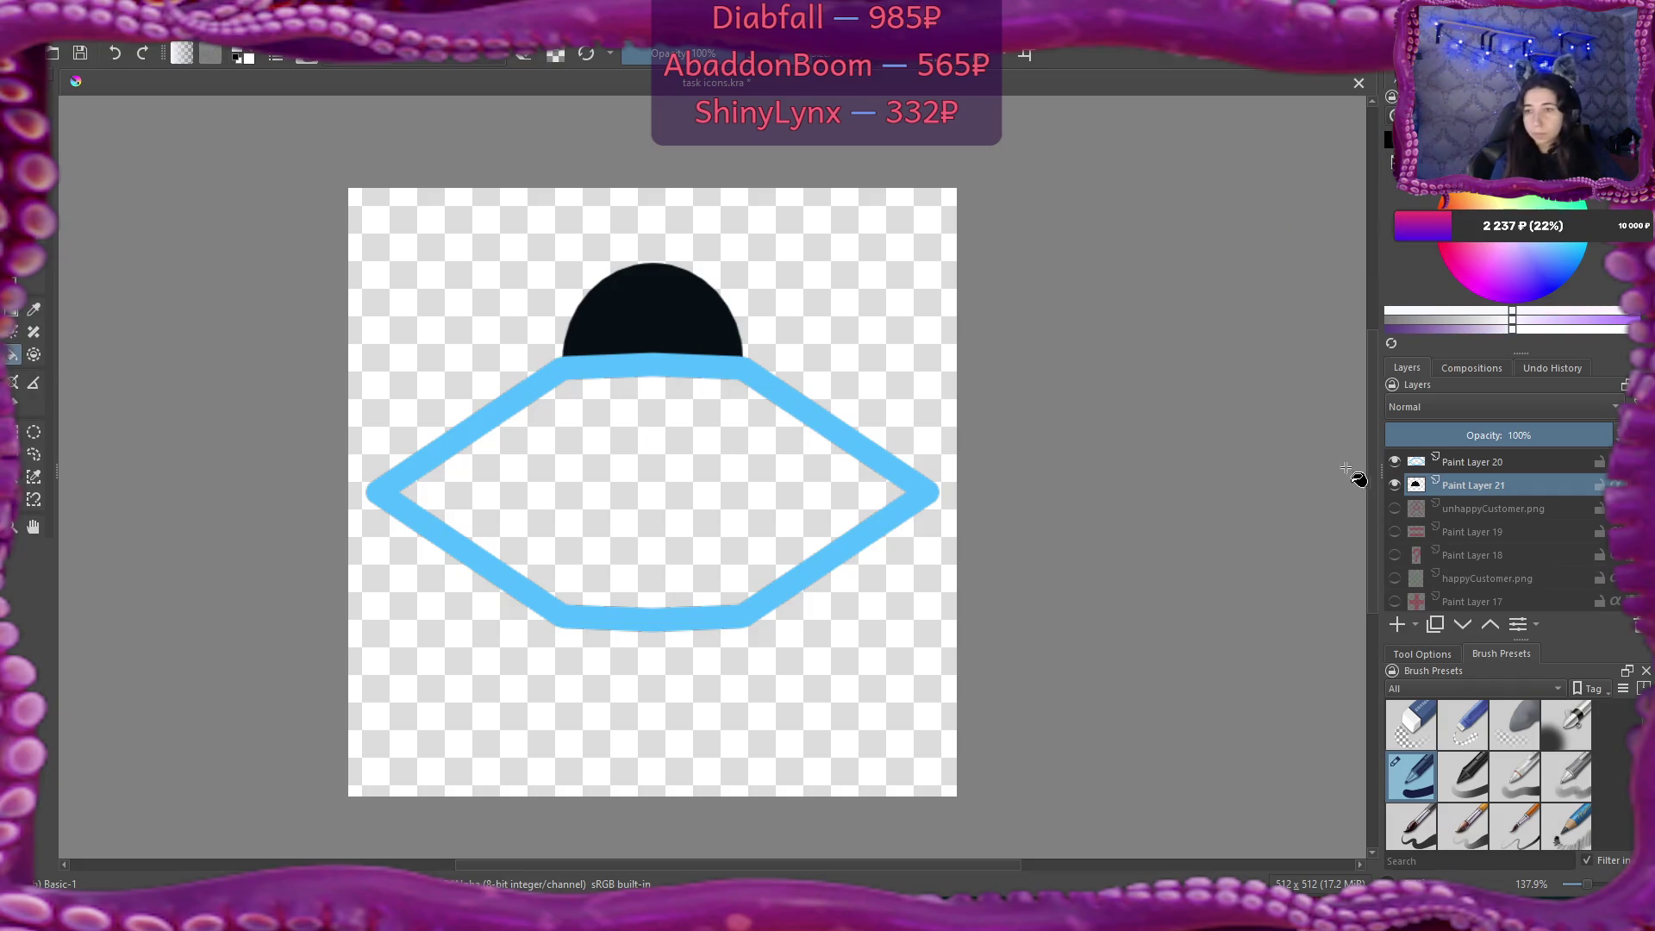
pyautogui.click(1426, 462)
pyautogui.click(701, 473)
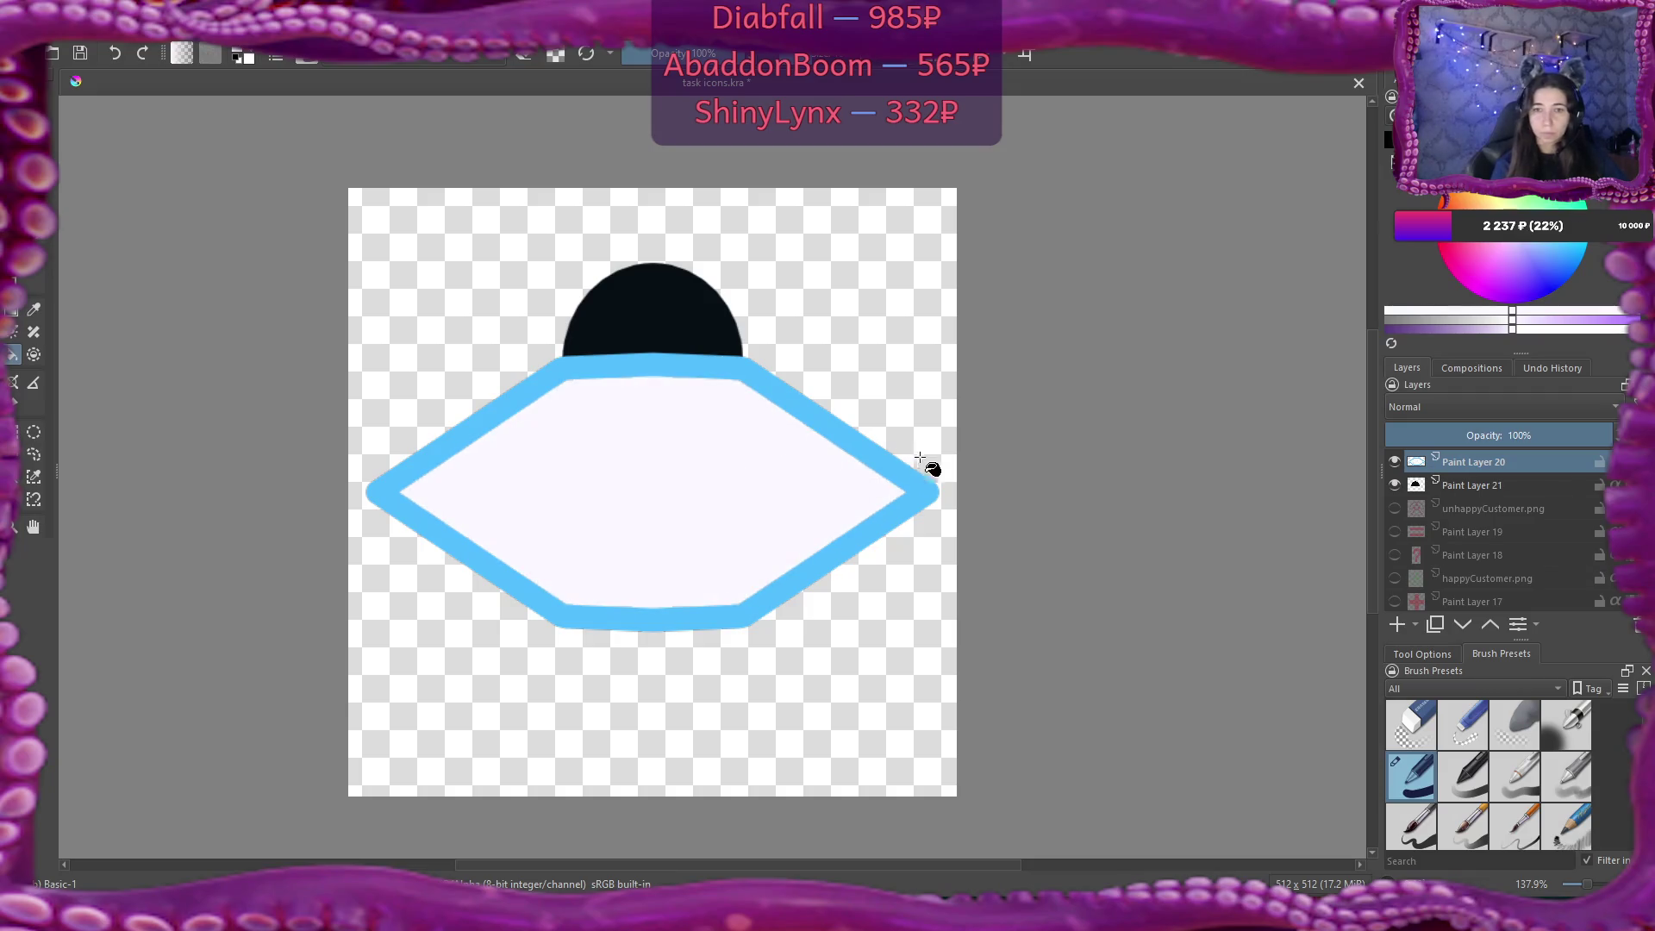
pyautogui.press('b')
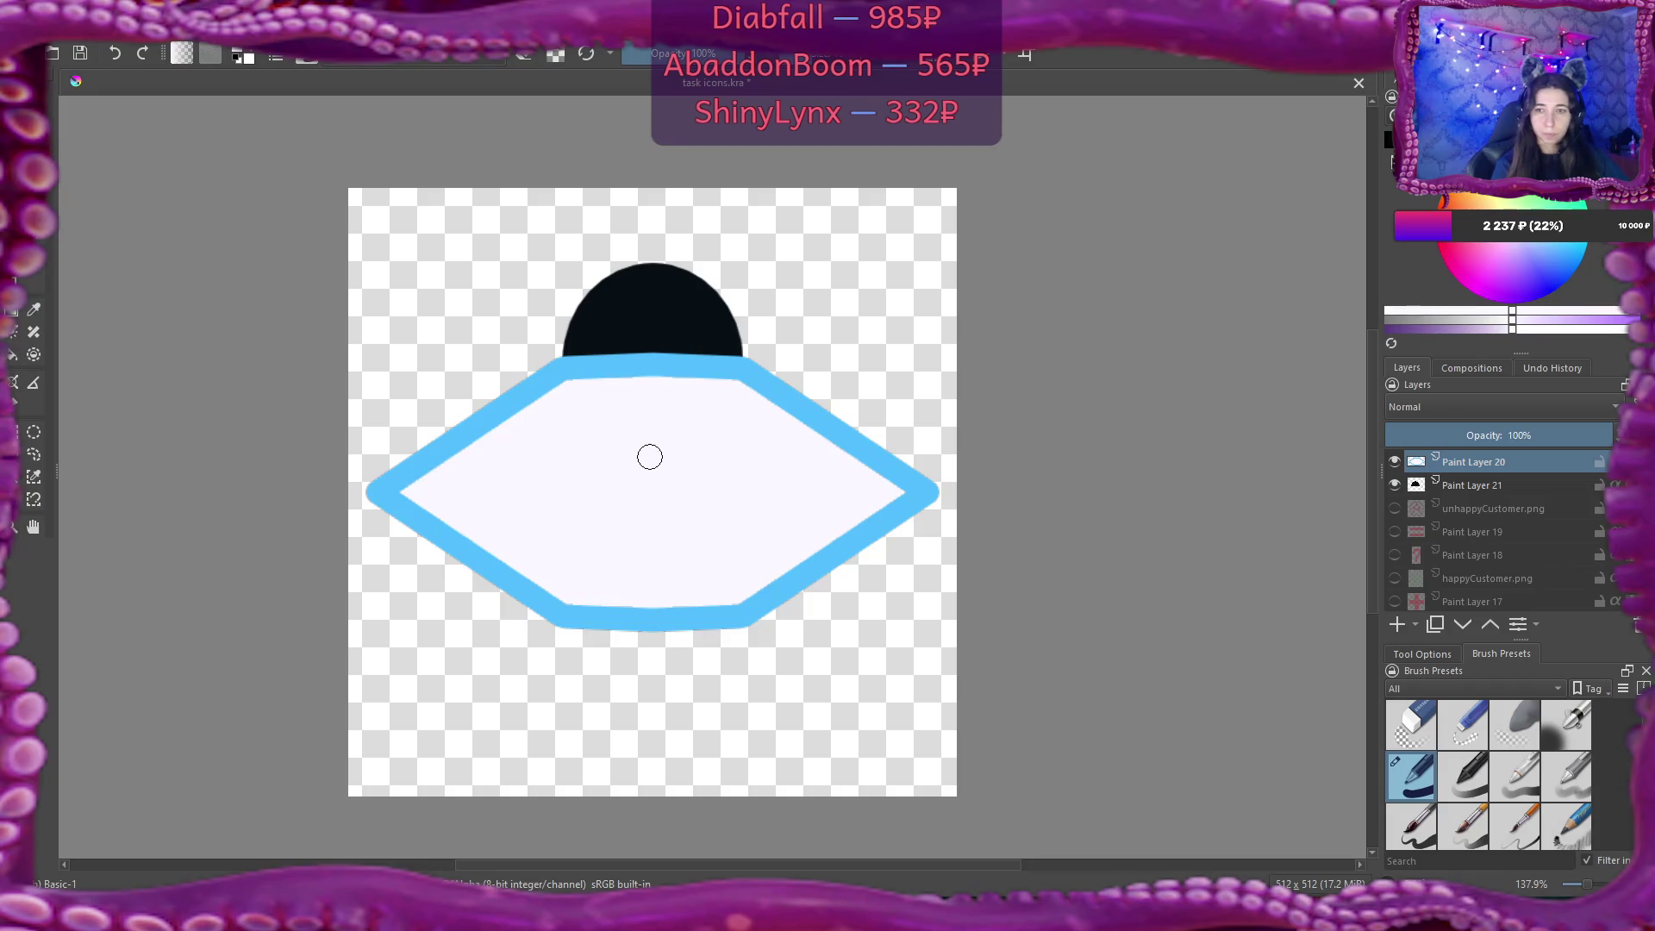
pyautogui.click(1465, 486)
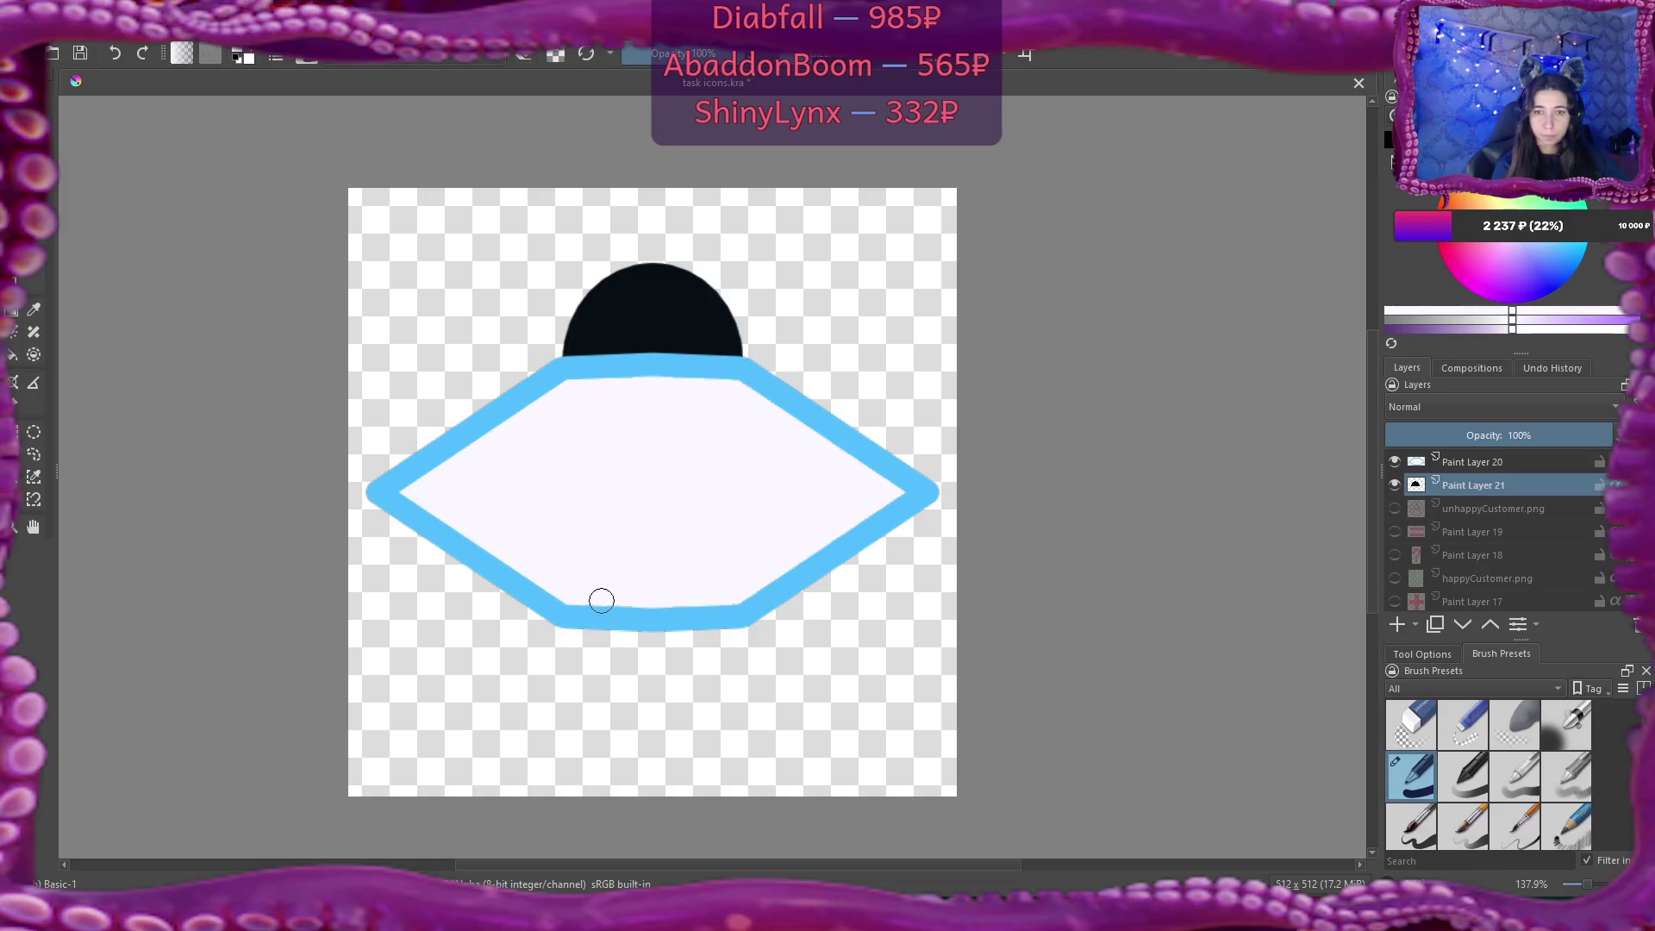
pyautogui.moveTo(574, 607)
pyautogui.mouseDown()
pyautogui.moveTo(768, 580)
pyautogui.moveTo(750, 598)
pyautogui.moveTo(894, 484)
pyautogui.moveTo(758, 380)
pyautogui.moveTo(603, 373)
pyautogui.moveTo(583, 383)
pyautogui.moveTo(742, 380)
pyautogui.moveTo(879, 473)
pyautogui.moveTo(892, 502)
pyautogui.moveTo(742, 595)
pyautogui.moveTo(558, 587)
pyautogui.moveTo(410, 484)
pyautogui.moveTo(580, 387)
pyautogui.mouseUp()
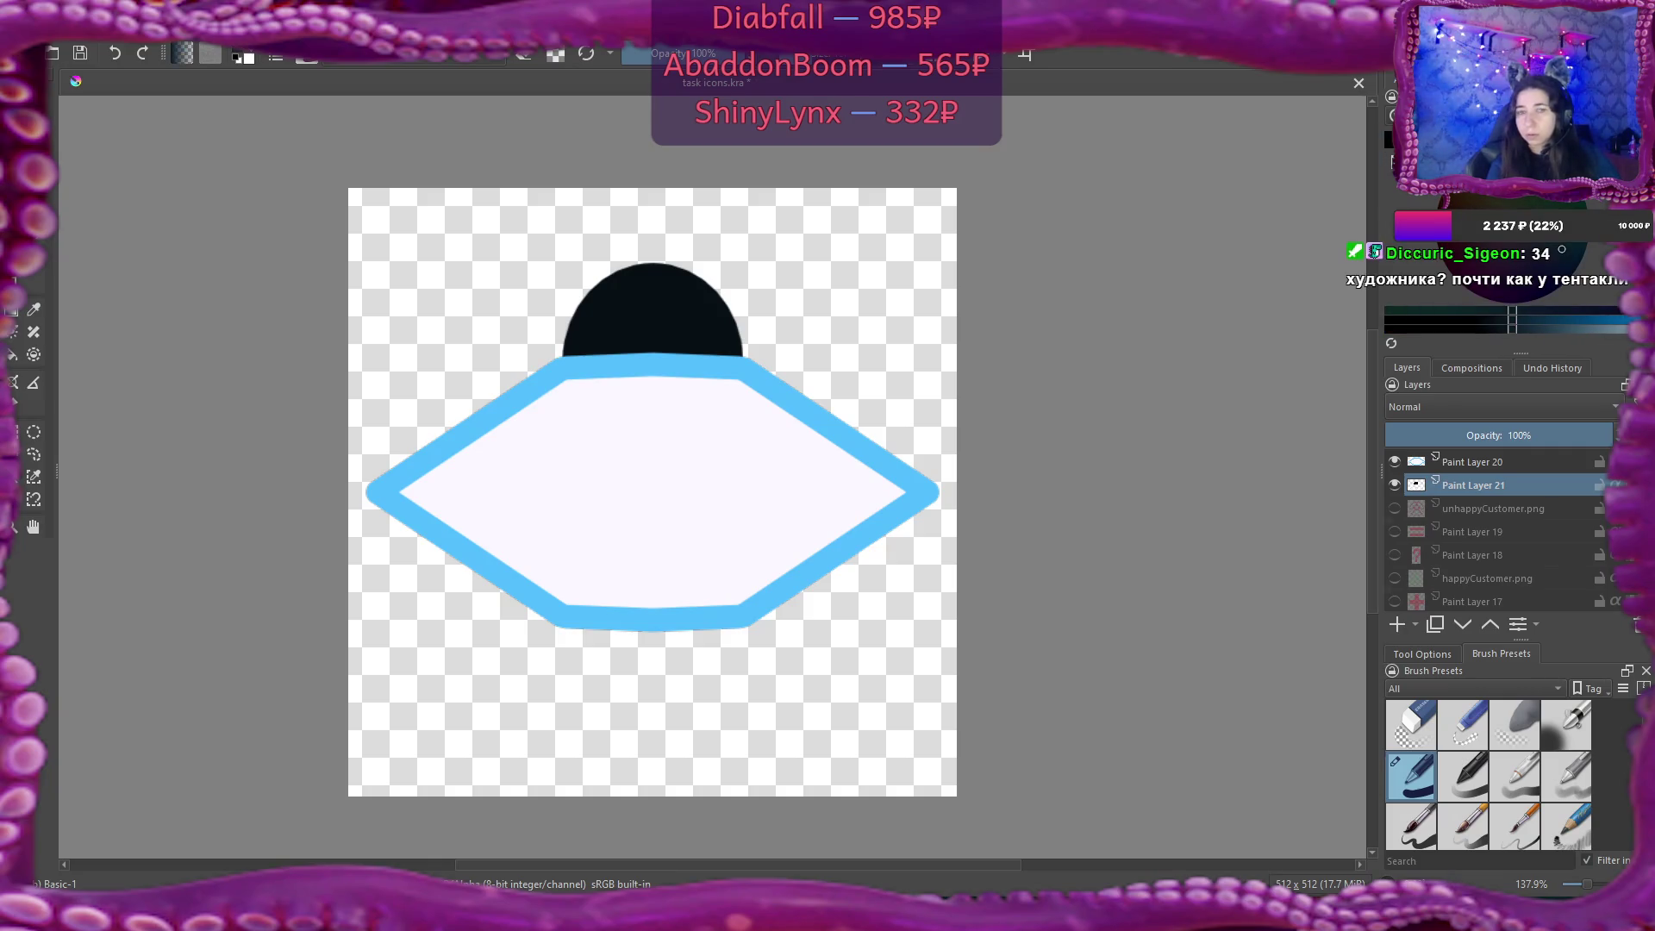
# Fill the dome with a slightly lighter dark blue-black.
pyautogui.click(690, 333)
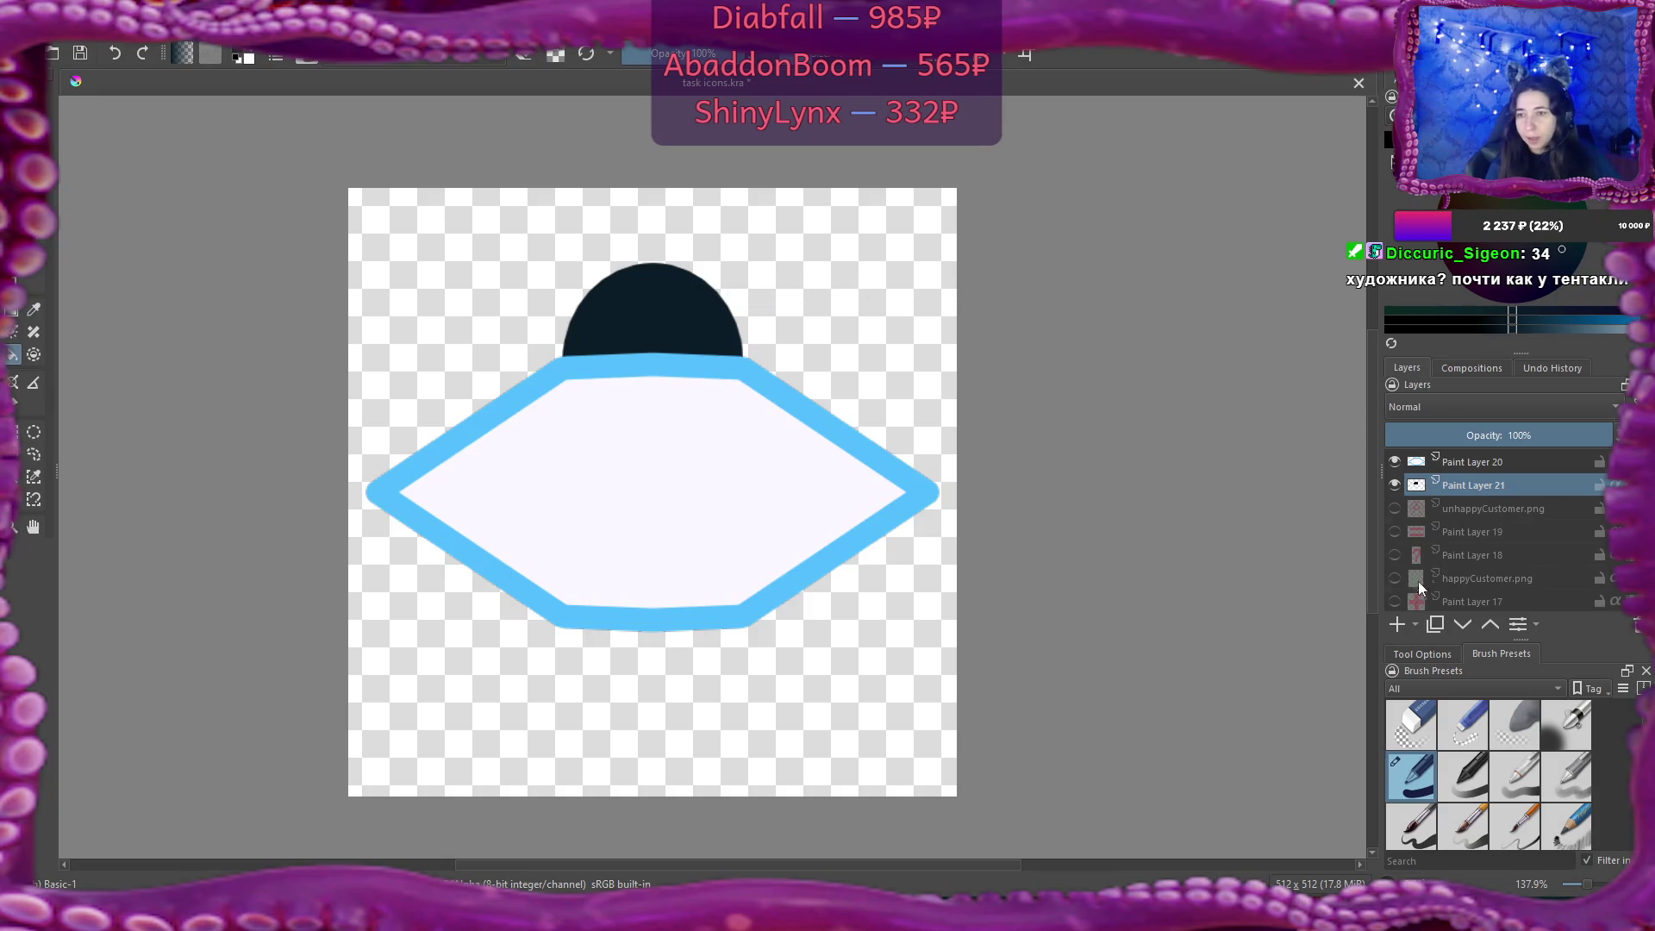
# Draw a thick dark square on new Paint Layer 22 and nudge it up about 8 px.
pyautogui.click(1458, 464)
pyautogui.click(1397, 626)
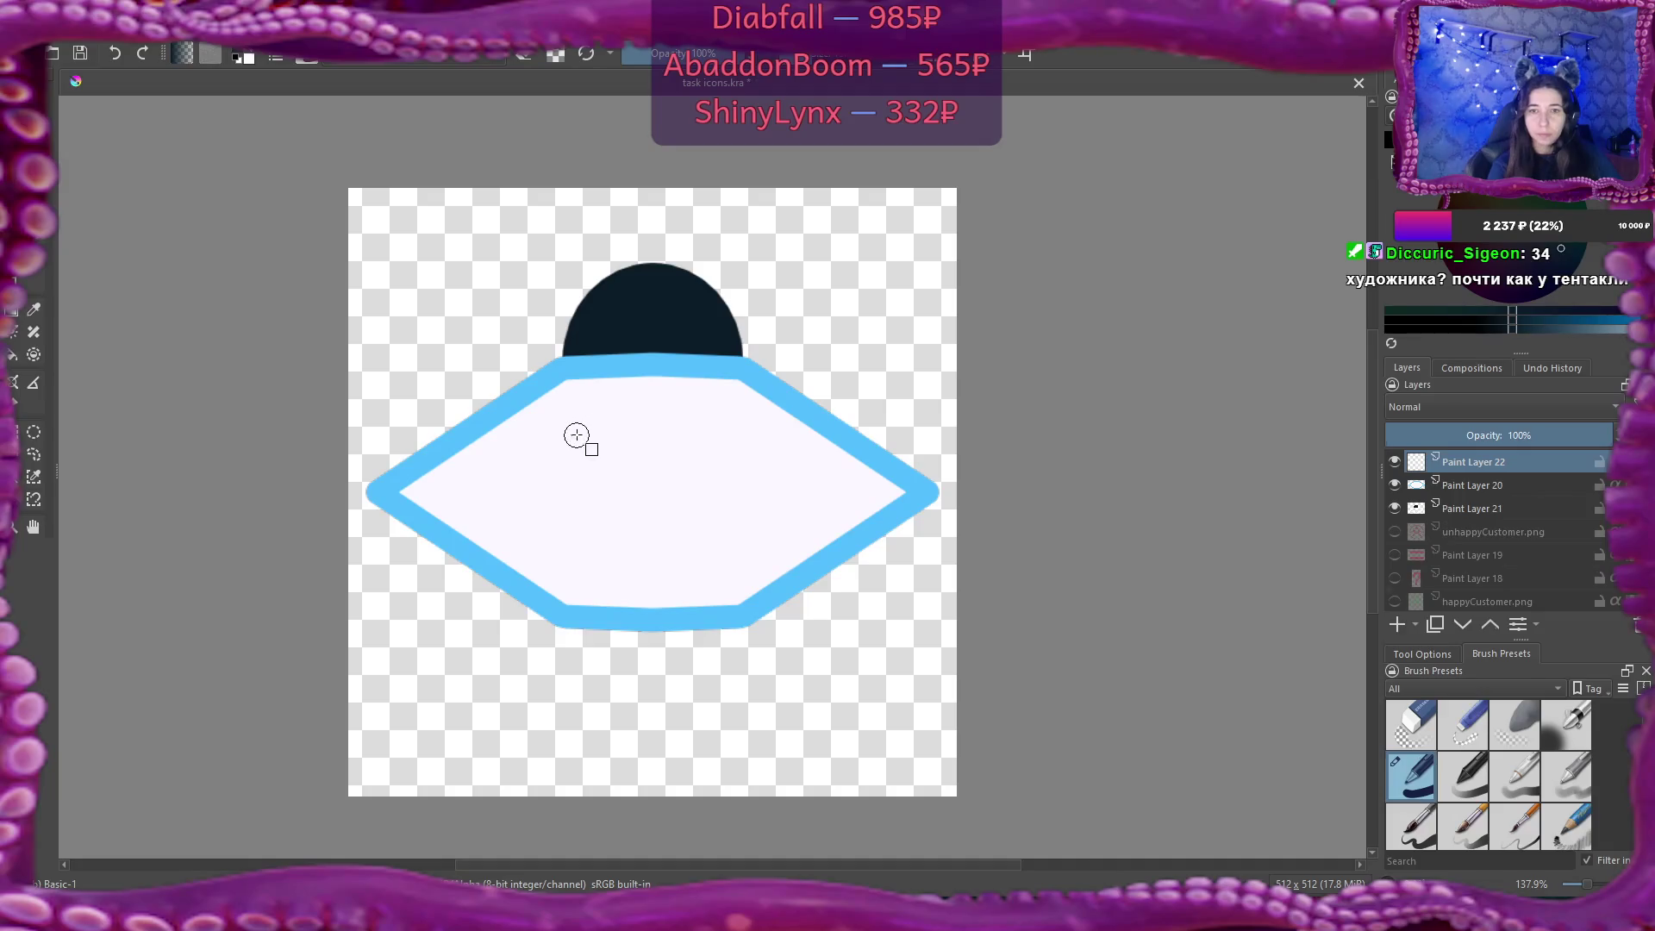
pyautogui.moveTo(572, 443)
pyautogui.keyDown('shift'); pyautogui.mouseDown()
pyautogui.moveTo(746, 570)
pyautogui.moveTo(737, 596)
pyautogui.mouseUp(); pyautogui.keyUp('shift')
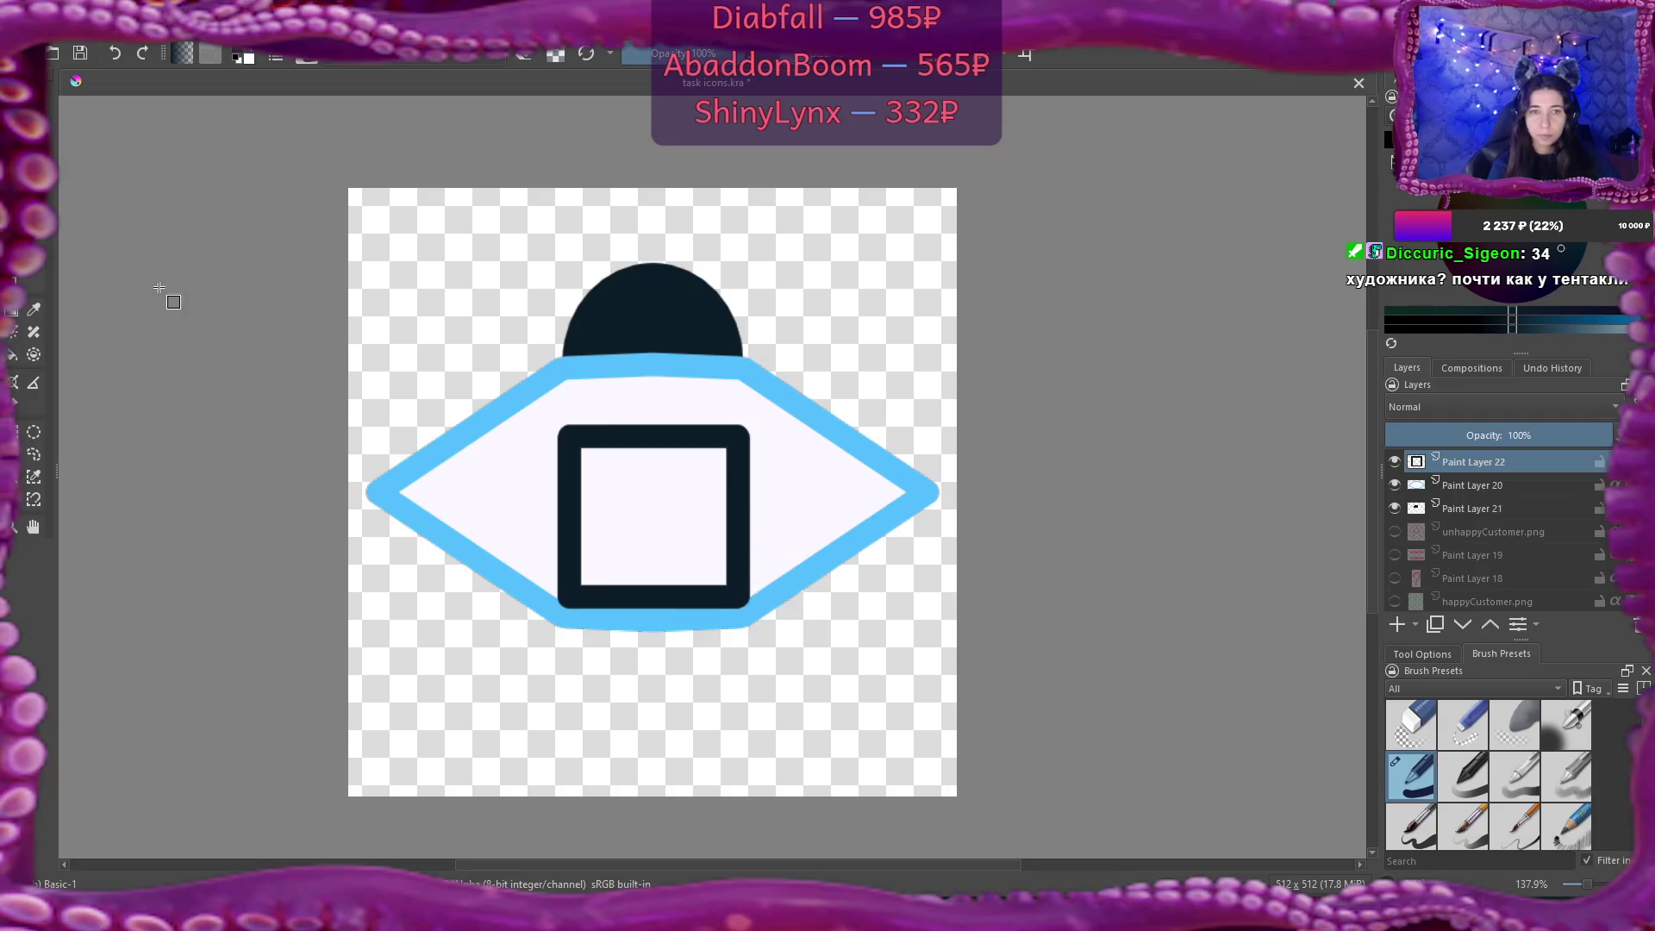
pyautogui.press('t')
pyautogui.moveTo(639, 480); pyautogui.dragTo(639, 474)
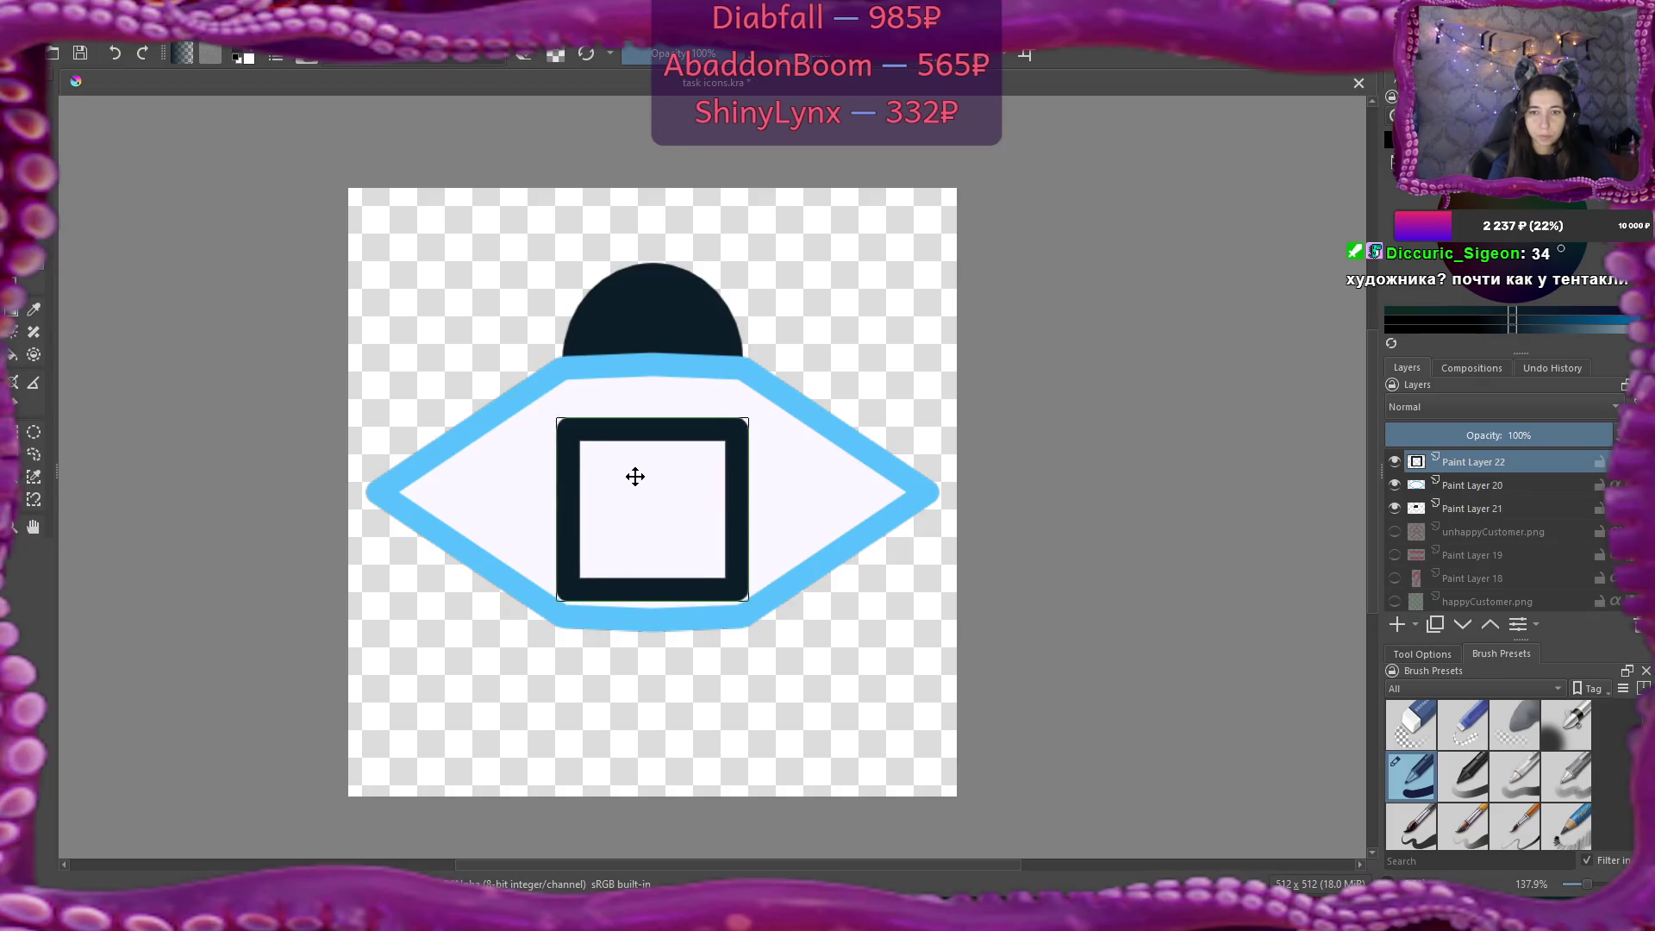
pyautogui.press('b')
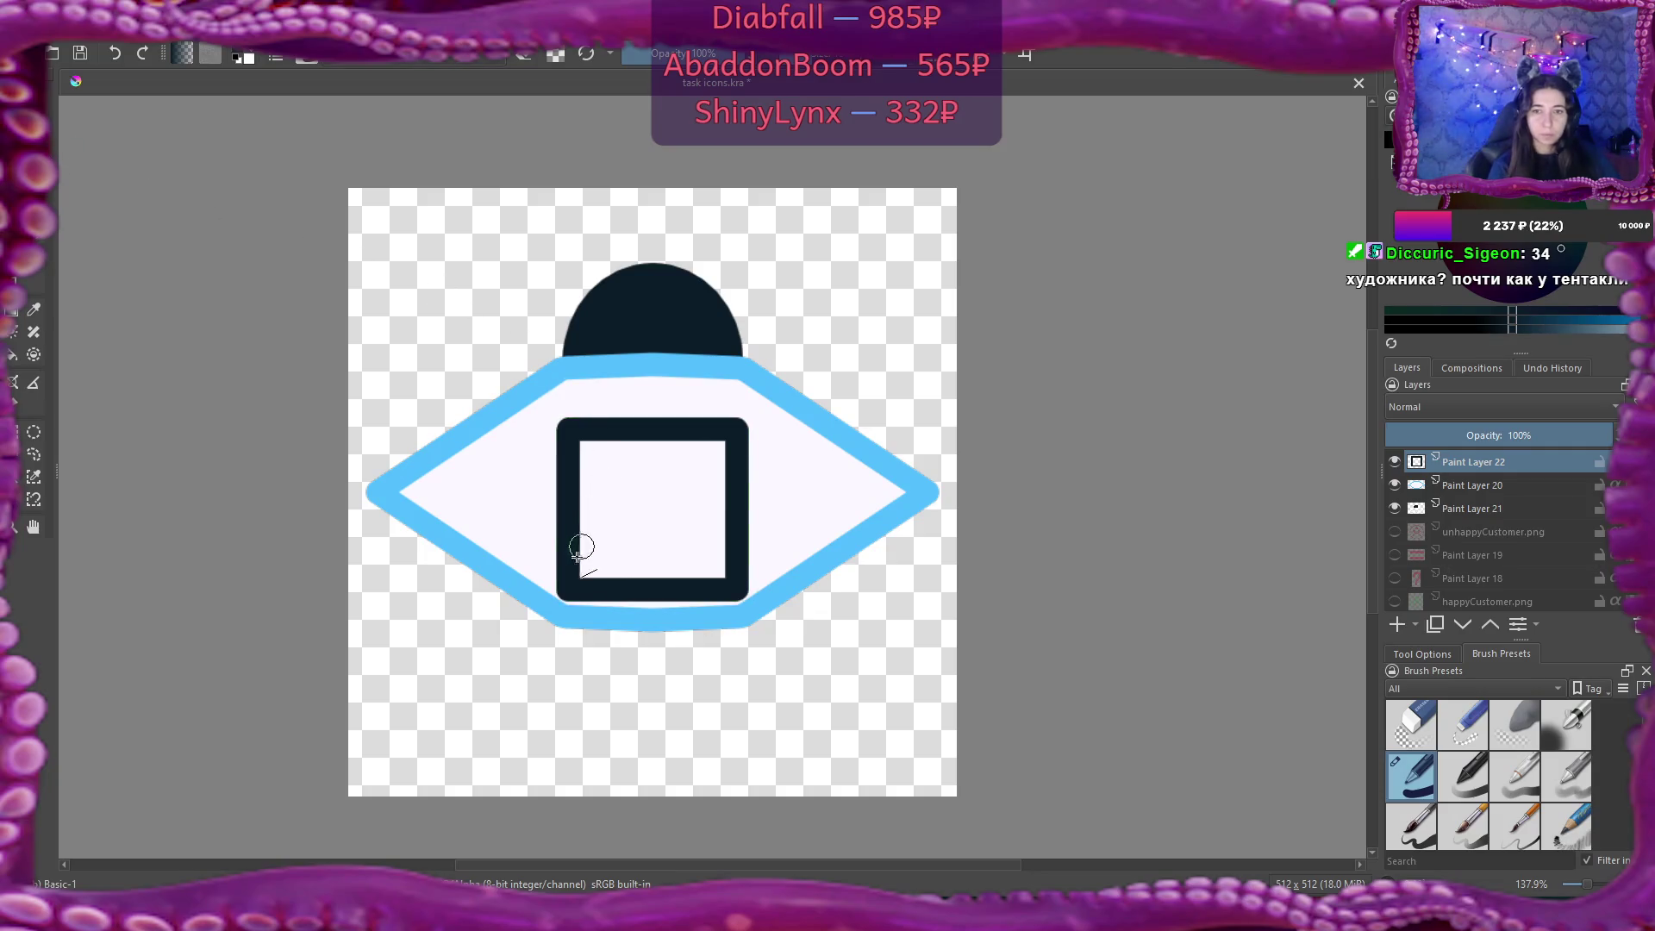
# Fill the square with straight dark diagonal strokes, leaving two white triangles in opposite corners.
pyautogui.press('shift')
pyautogui.moveTo(574, 558)
pyautogui.mouseDown()
pyautogui.moveTo(676, 447)
pyautogui.moveTo(700, 445)
pyautogui.mouseUp()
pyautogui.moveTo(609, 576)
pyautogui.mouseDown()
pyautogui.moveTo(687, 535)
pyautogui.moveTo(724, 467)
pyautogui.mouseUp()
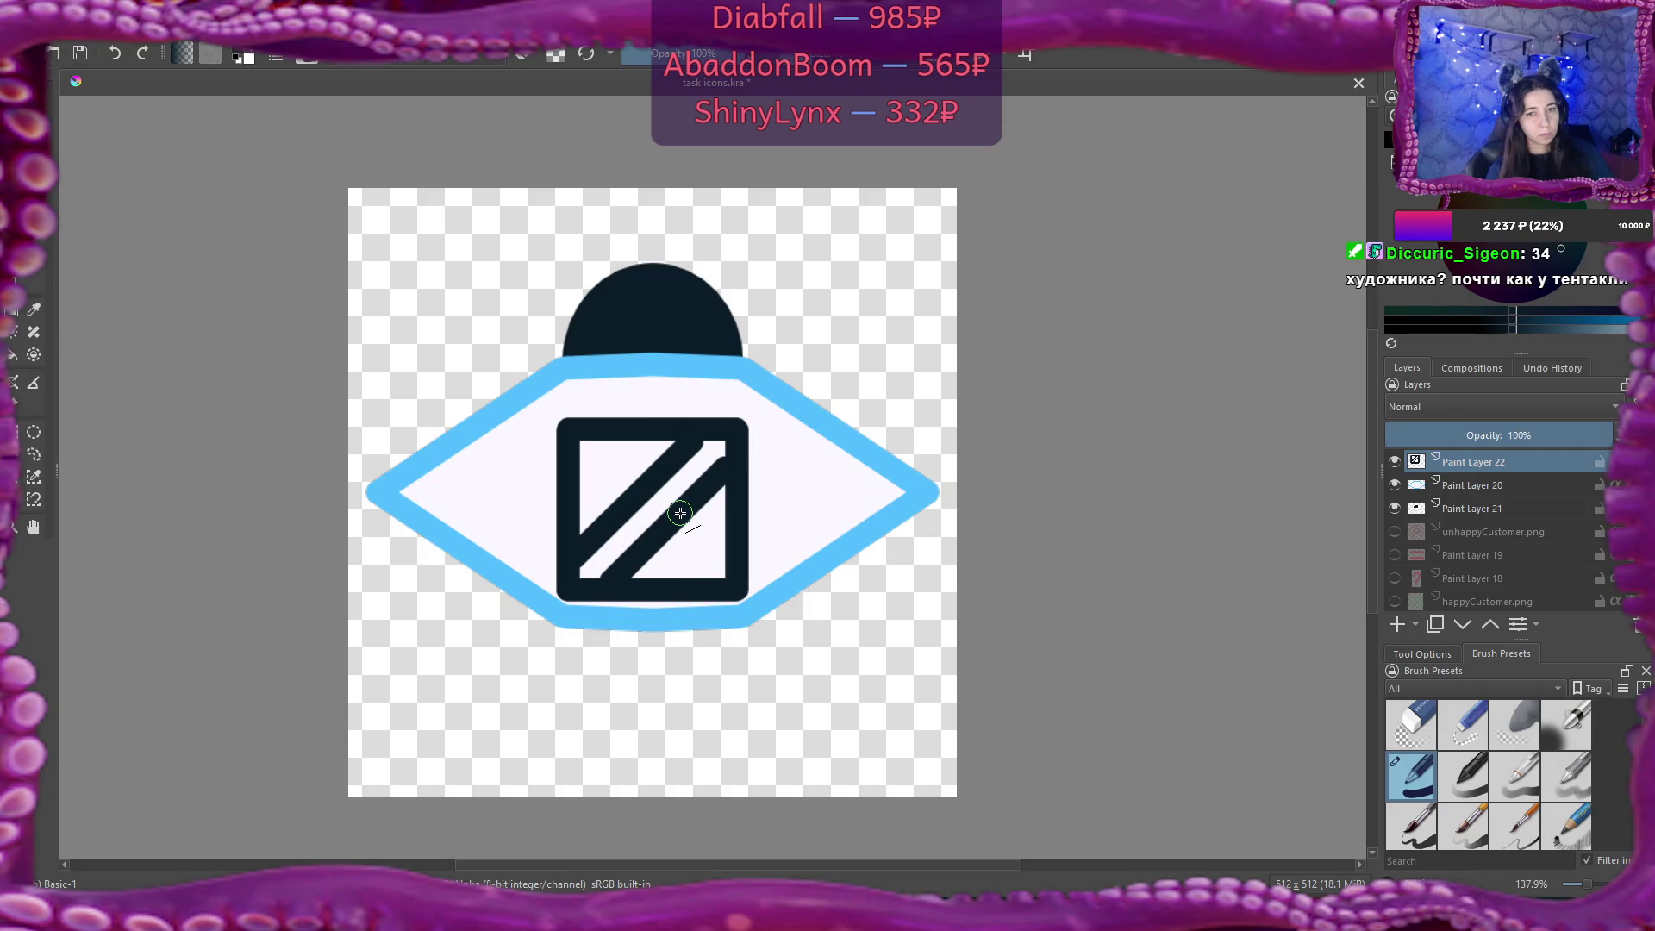
pyautogui.moveTo(579, 480); pyautogui.dragTo(628, 441)
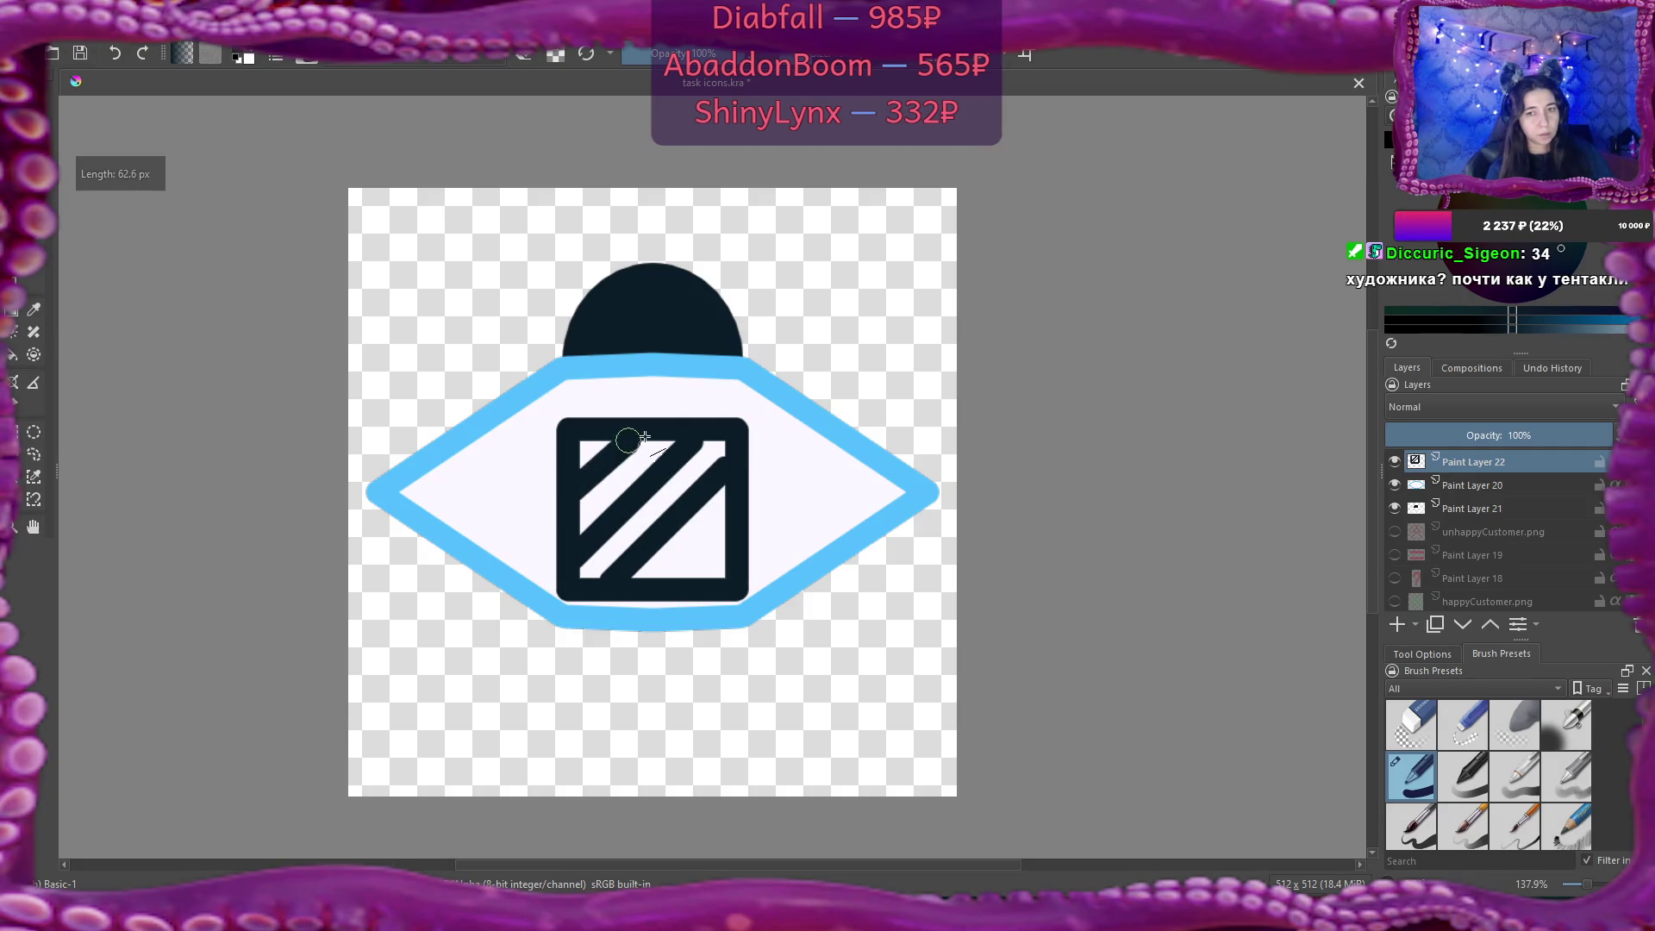
pyautogui.moveTo(681, 571); pyautogui.dragTo(728, 524)
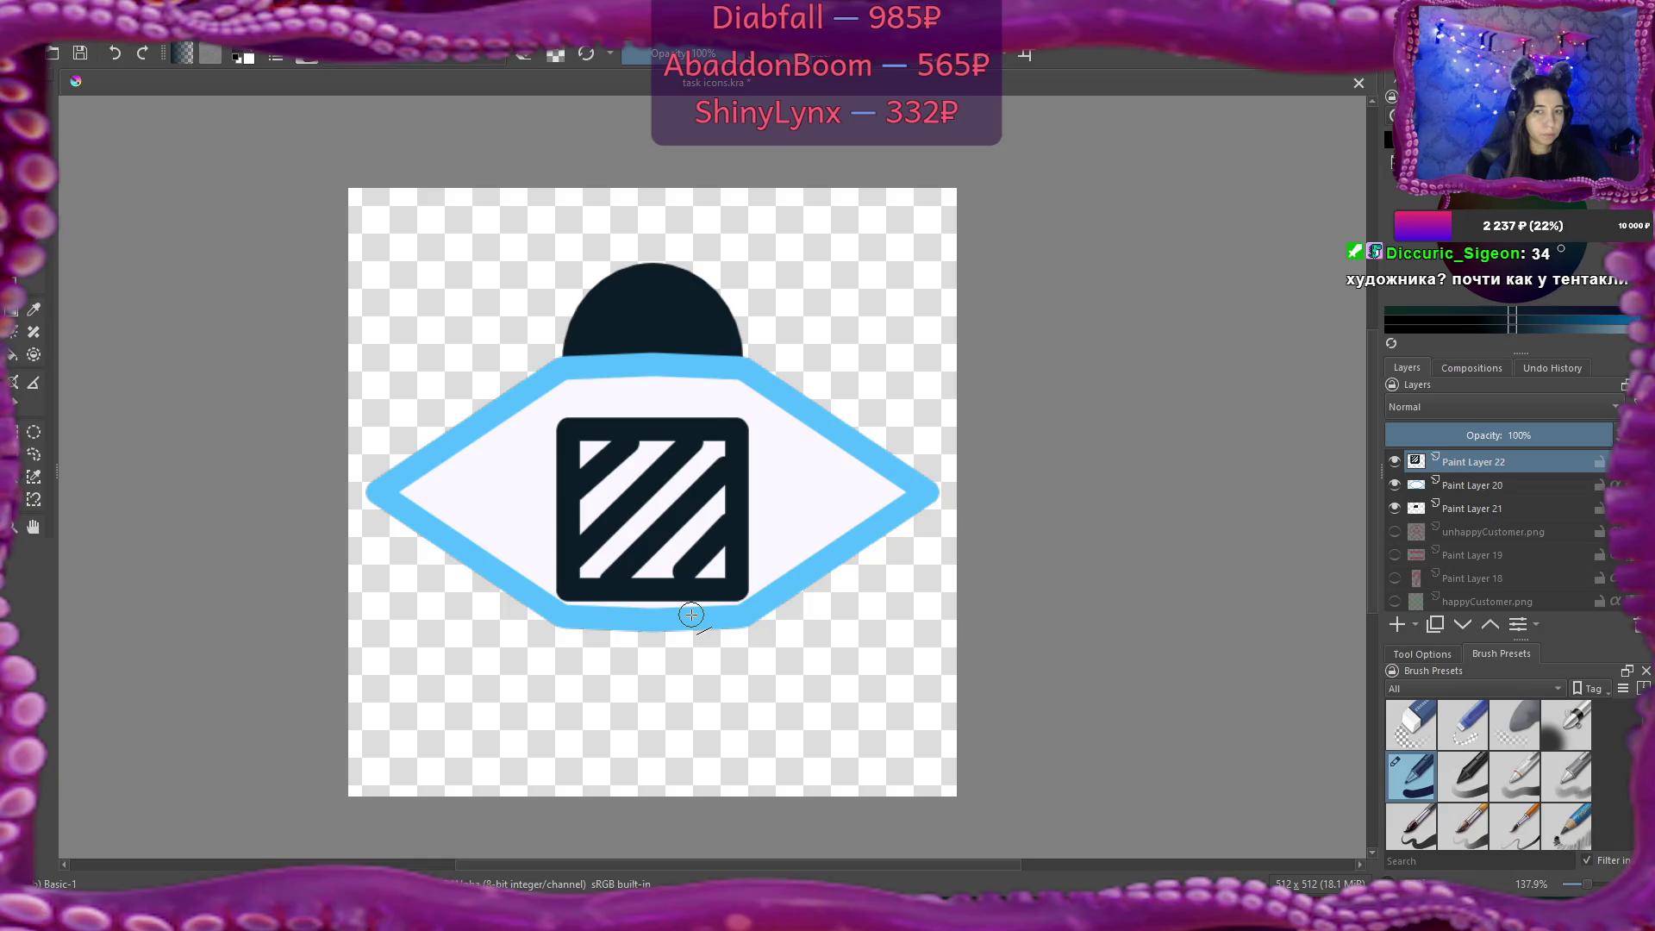
pyautogui.hotkey('ctrl', 'z')
pyautogui.hotkey('ctrl', 'z')
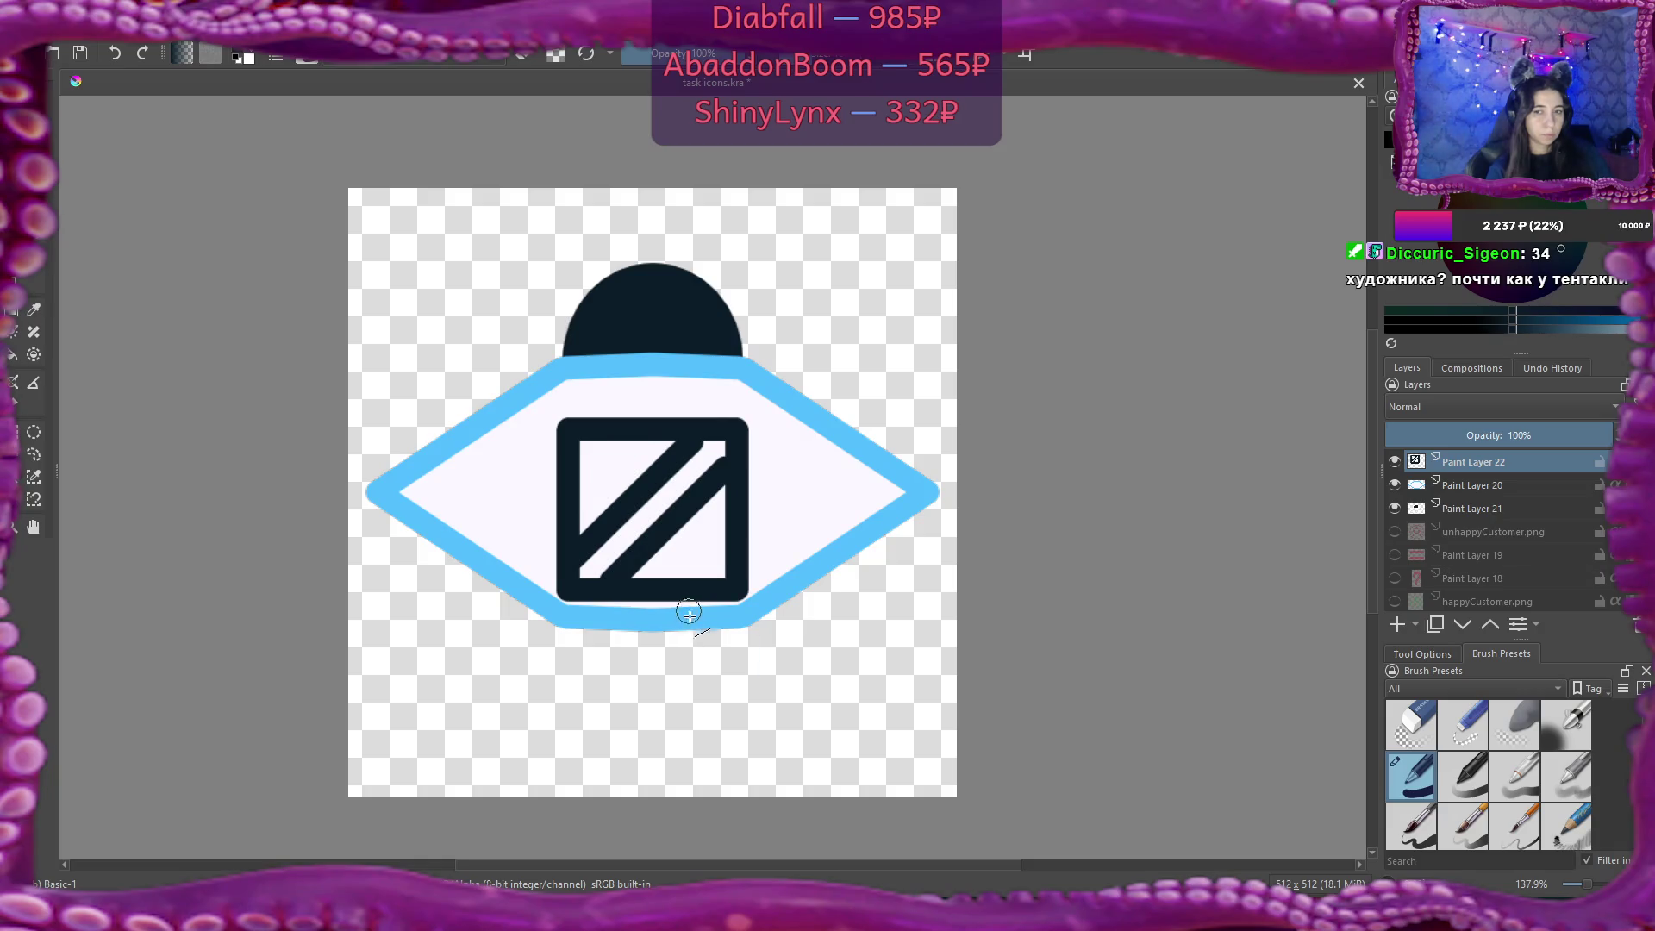
pyautogui.moveTo(581, 574)
pyautogui.mouseDown()
pyautogui.moveTo(717, 442)
pyautogui.moveTo(655, 603)
pyautogui.mouseUp()
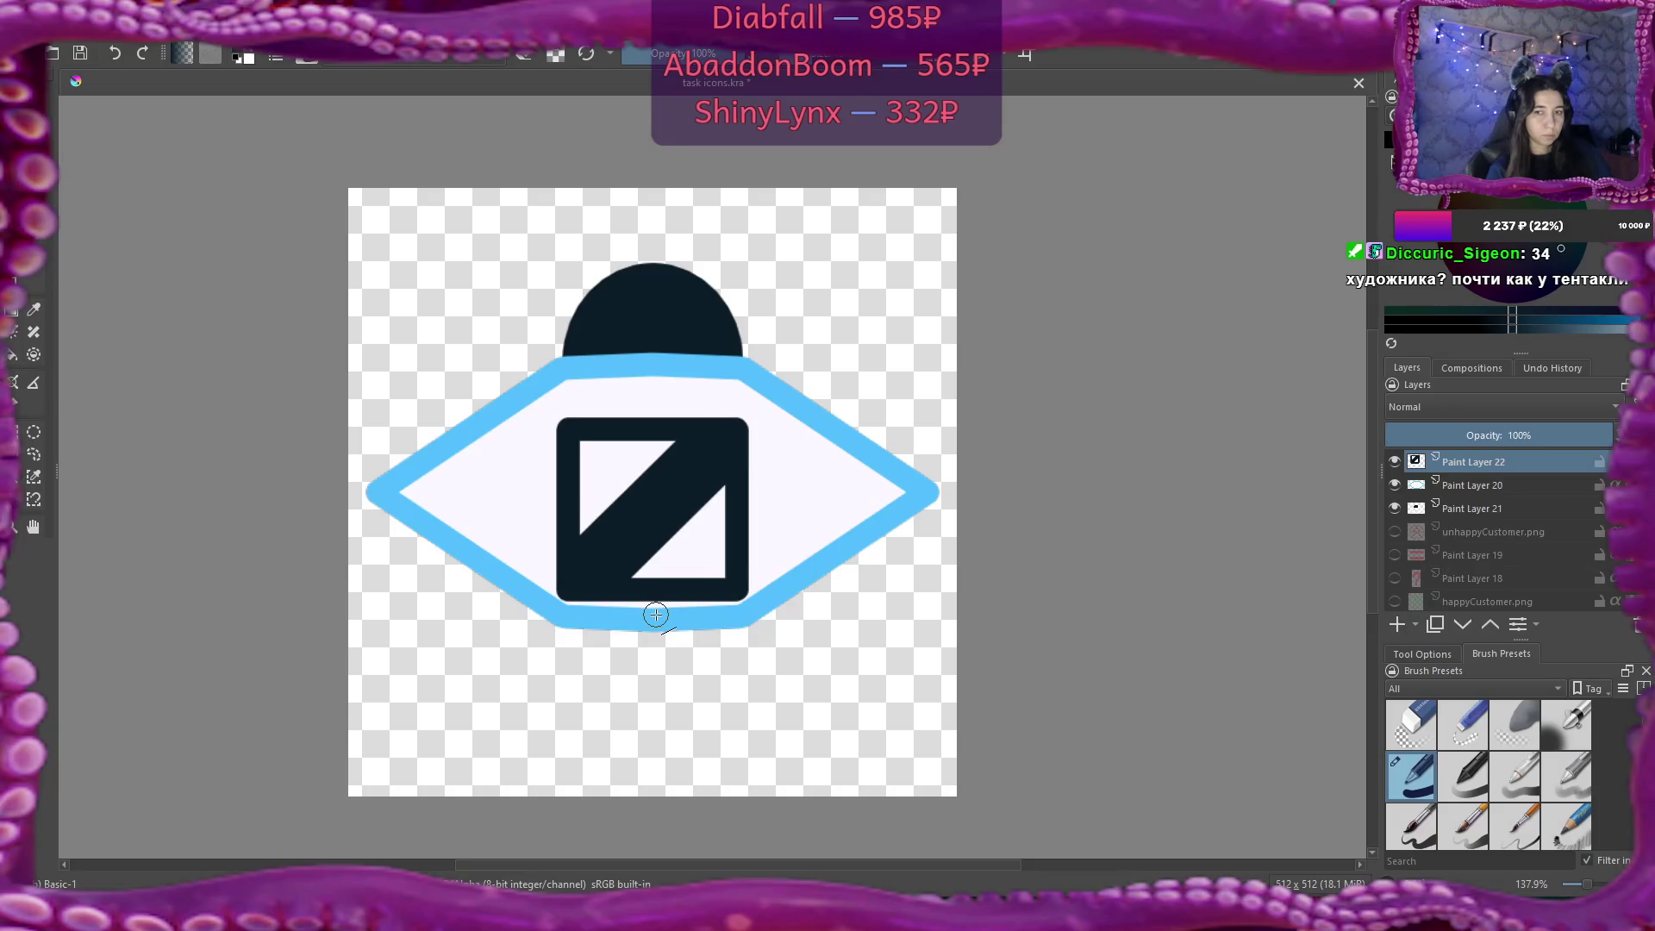
pyautogui.moveTo(585, 440); pyautogui.dragTo(584, 543)
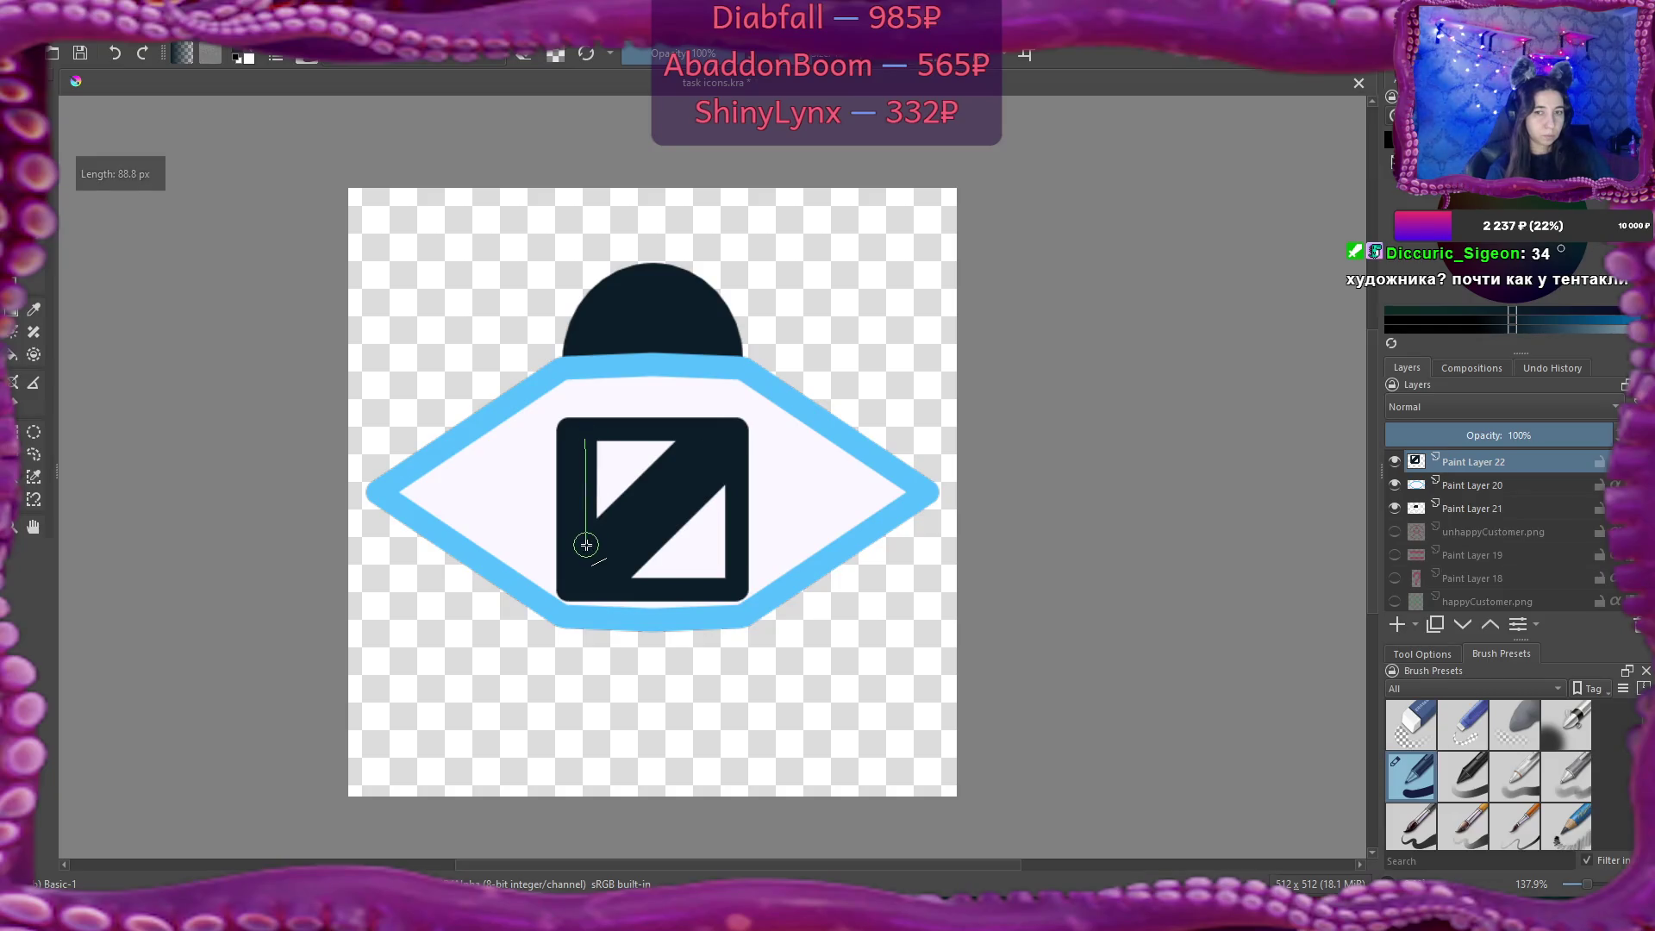
pyautogui.moveTo(592, 443)
pyautogui.mouseDown()
pyautogui.moveTo(719, 449)
pyautogui.moveTo(716, 576)
pyautogui.moveTo(608, 574)
pyautogui.mouseUp()
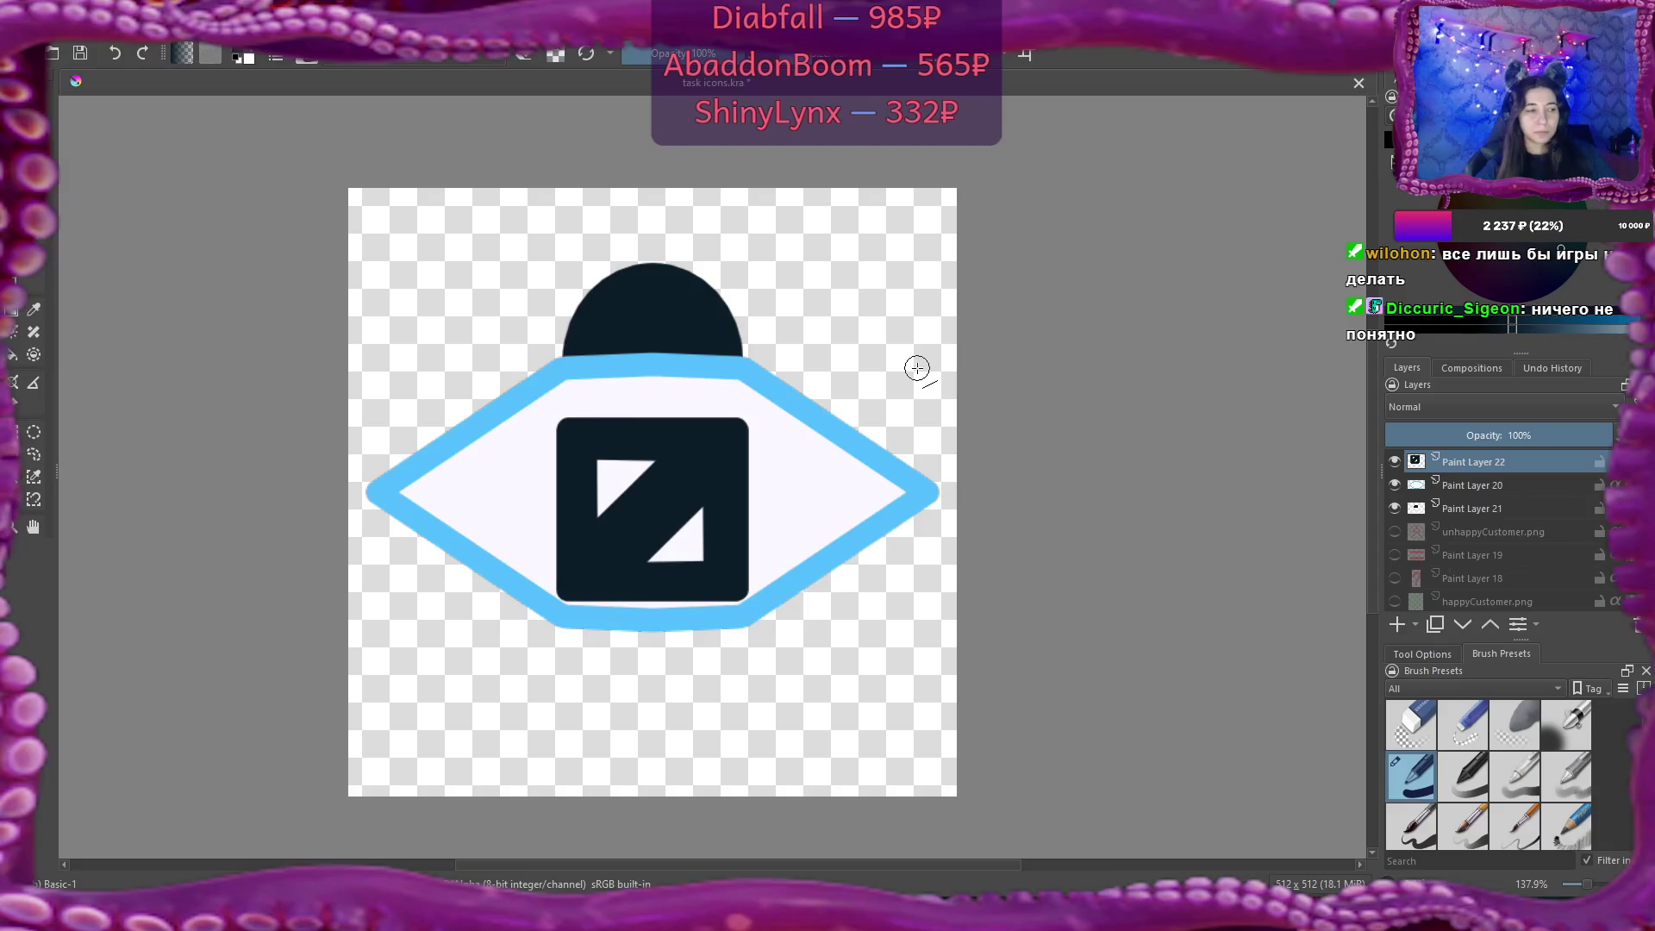
pyautogui.click(1394, 462)
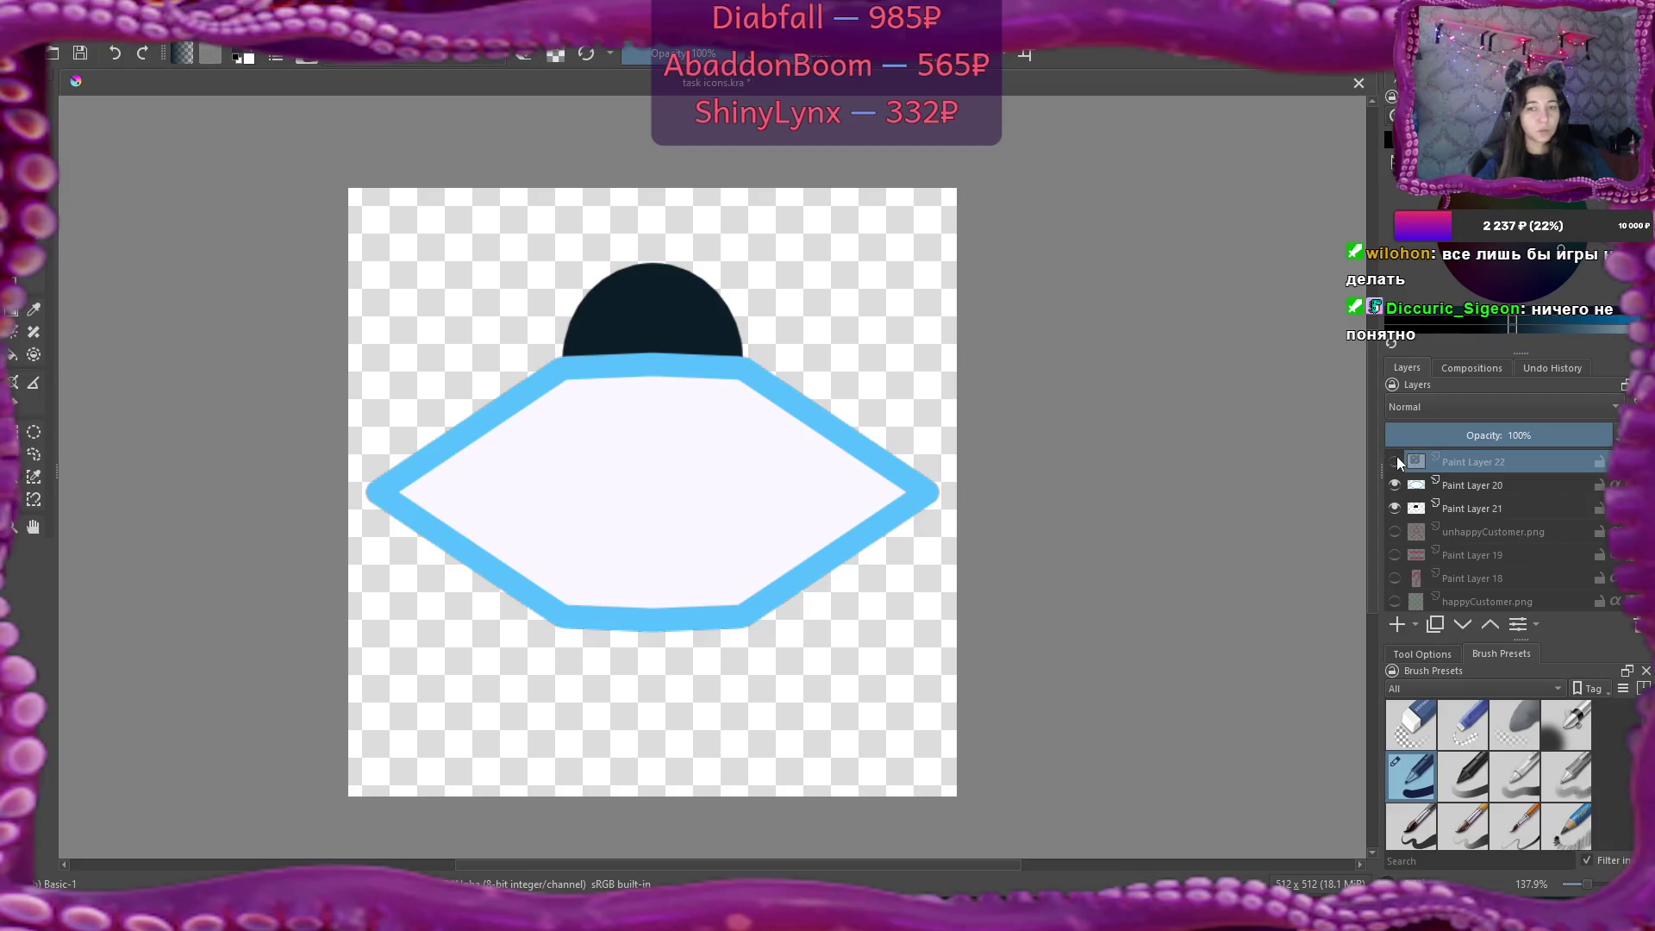
pyautogui.click(1395, 462)
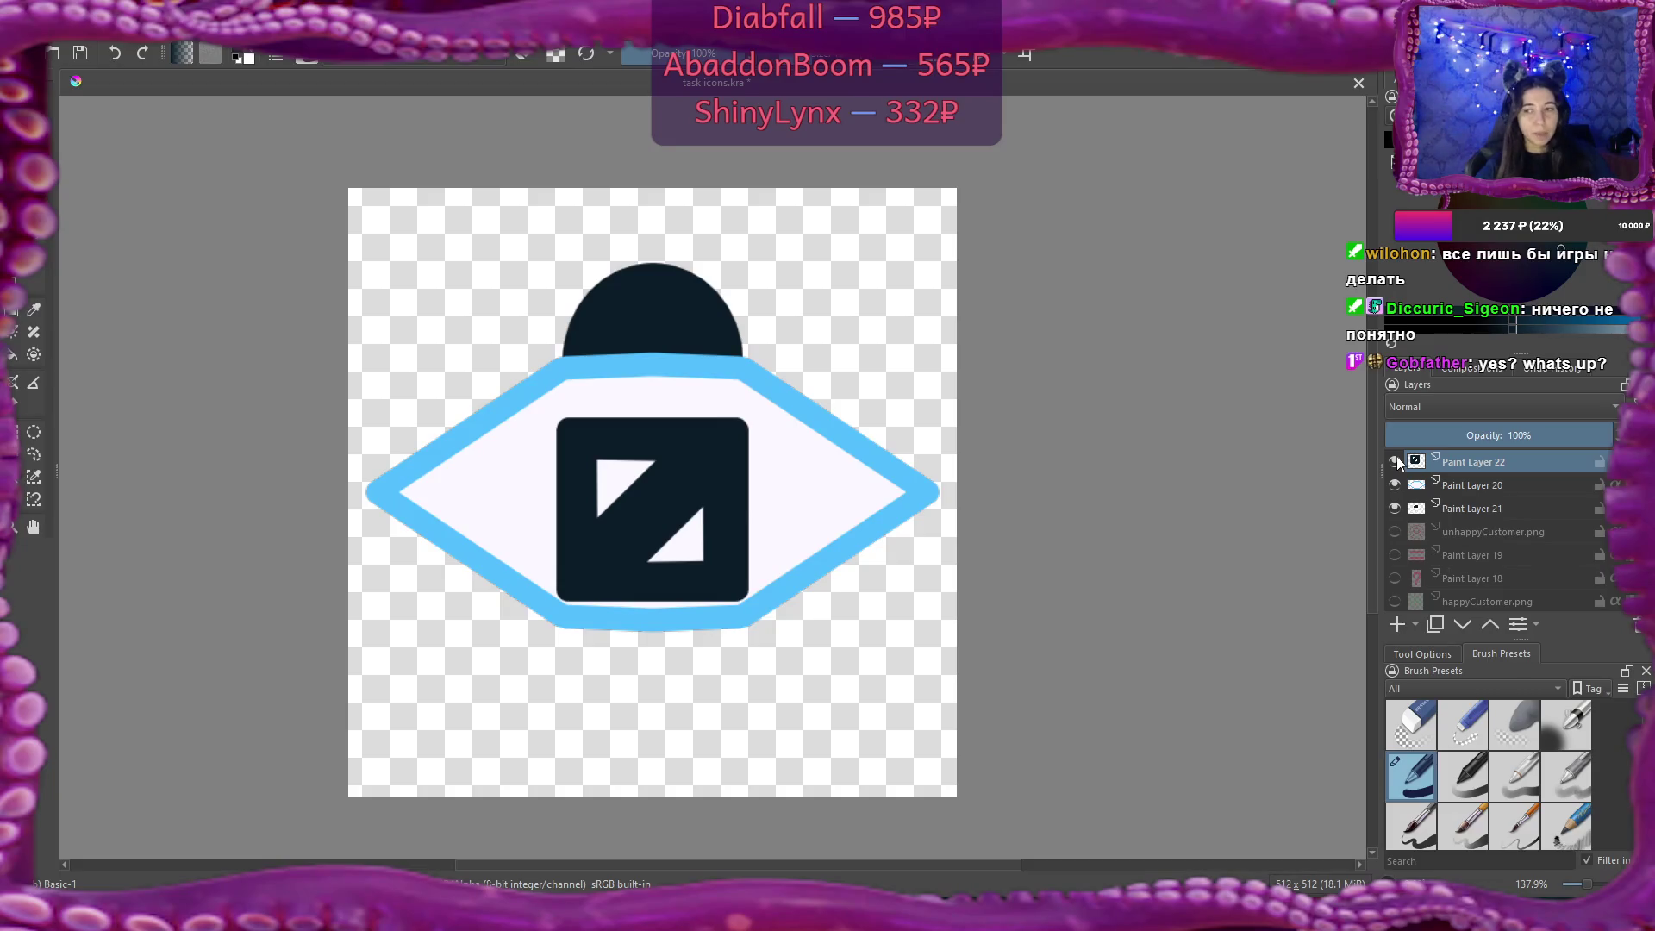
pyautogui.click(1395, 462)
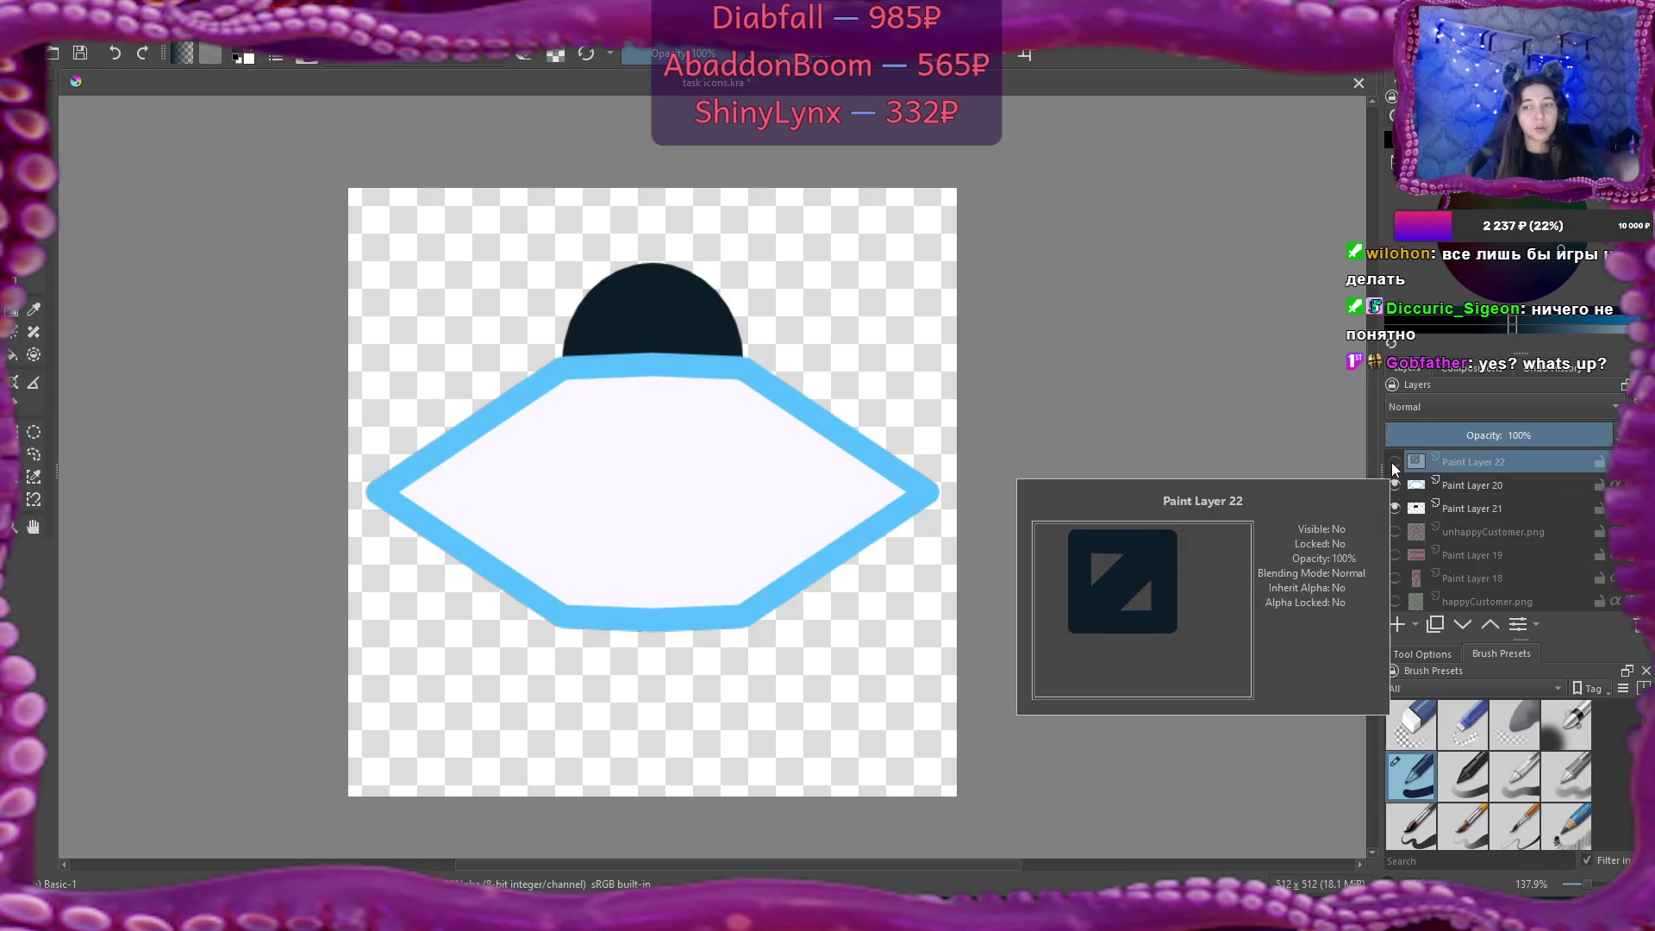
pyautogui.click(1394, 467)
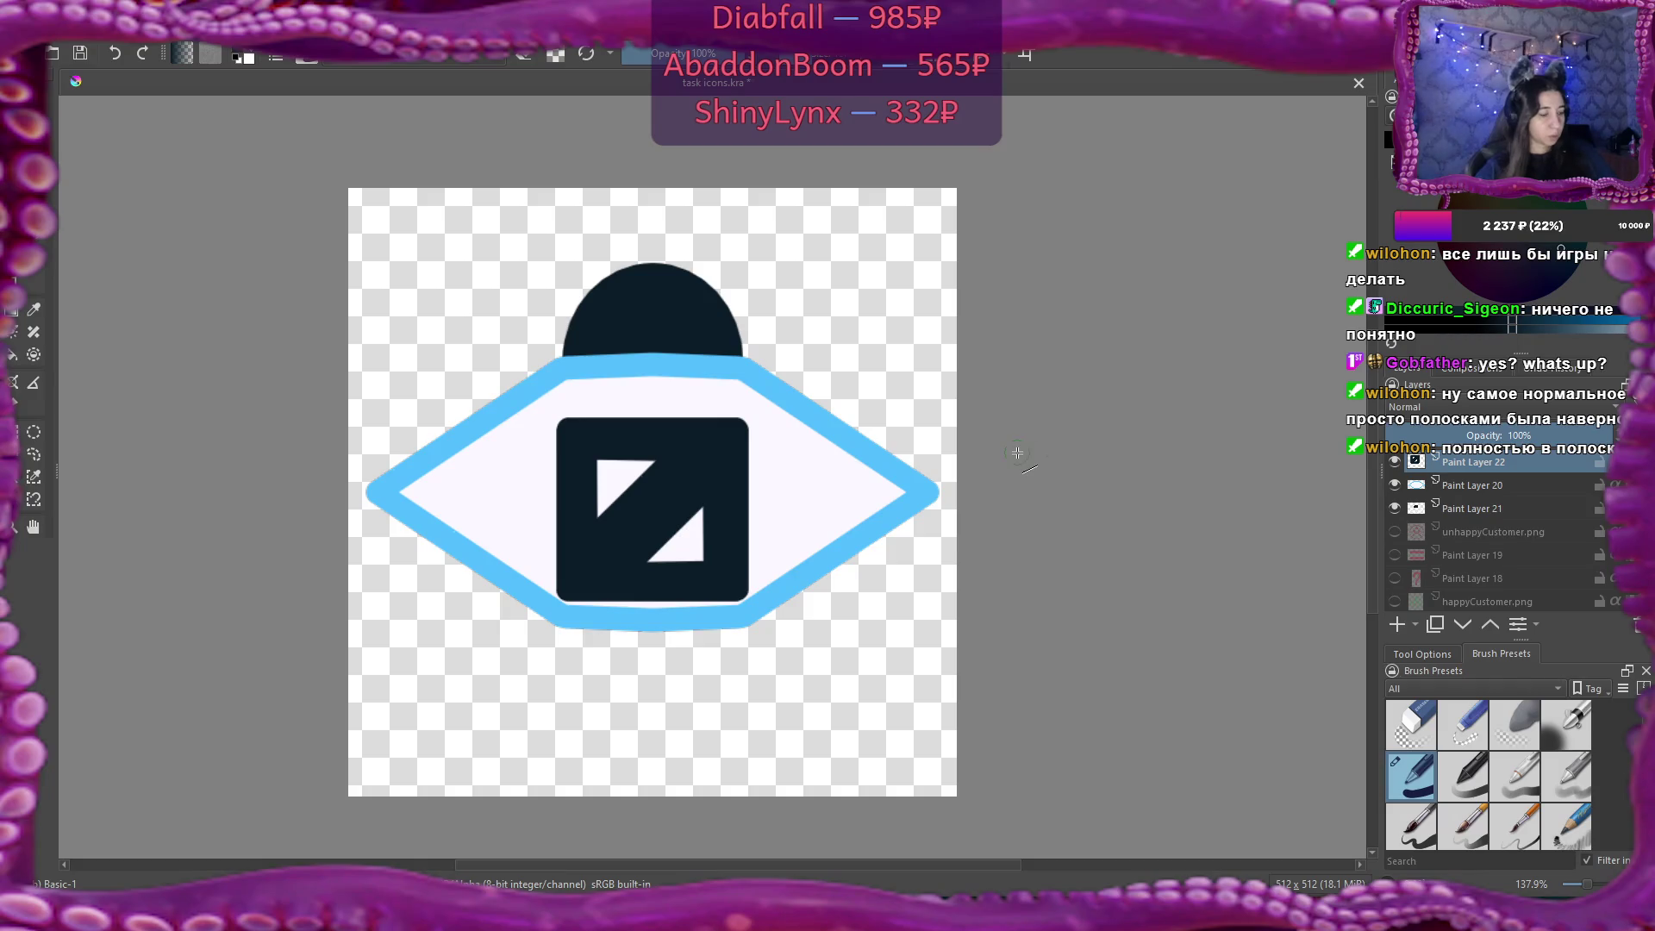
pyautogui.hotkey('ctrl', 'z')
pyautogui.hotkey('ctrl', 'z')
pyautogui.hotkey('ctrl', 'z')
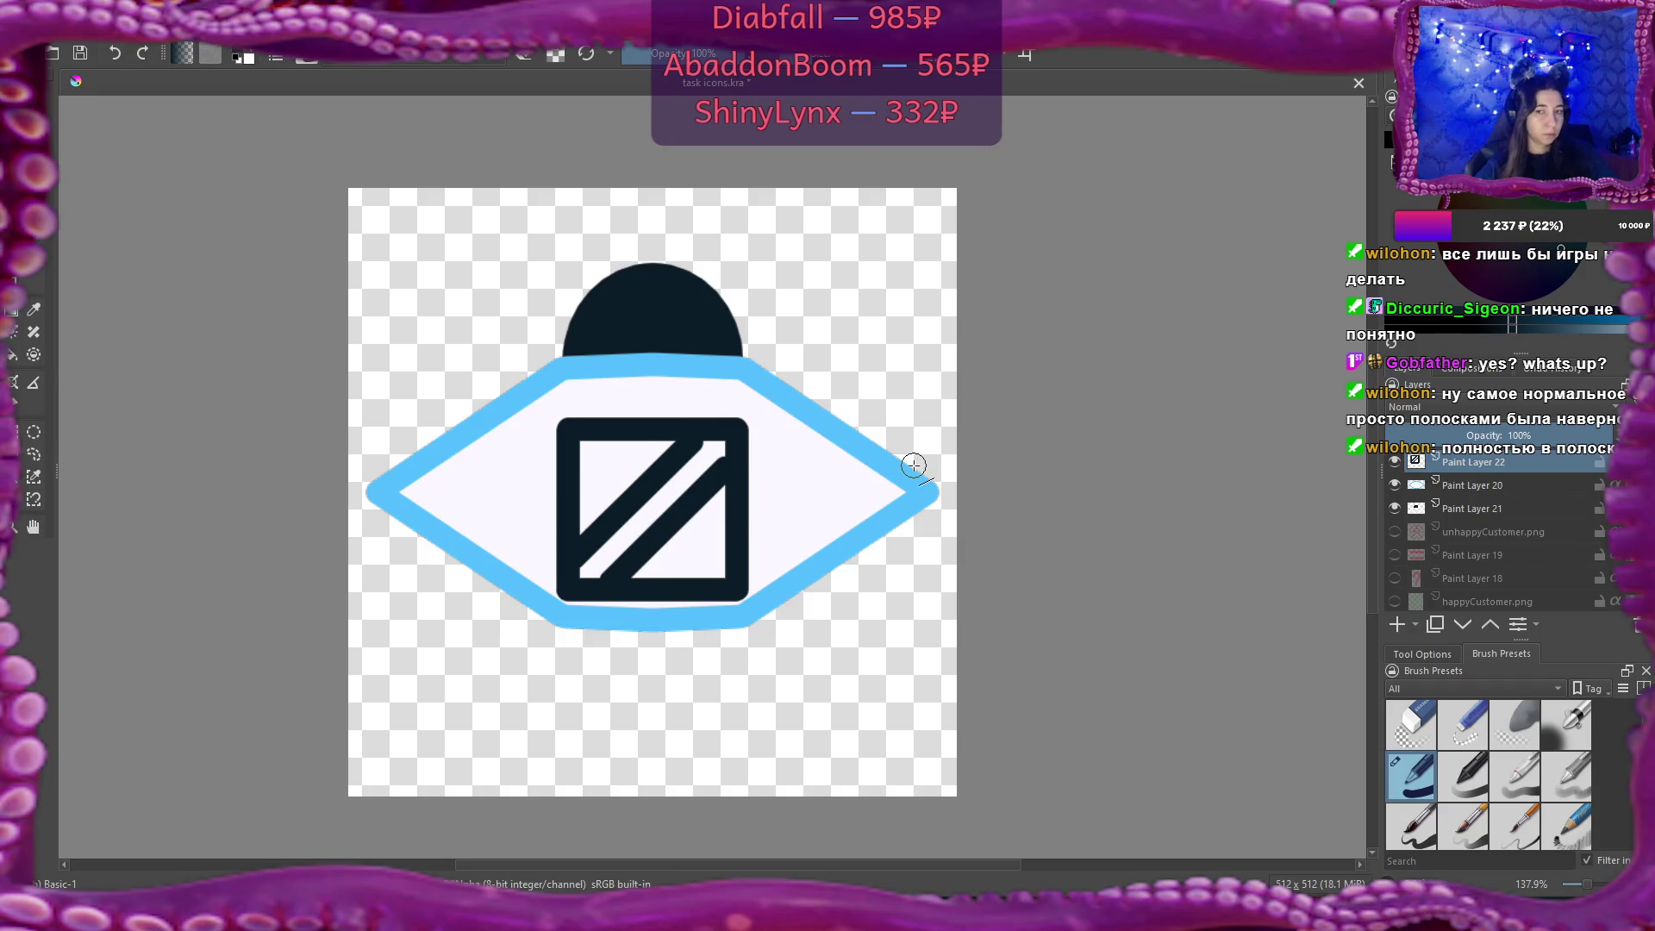
# Add diagonal stripes in the square's corners, then hide the UFO outline and dome layers.
pyautogui.moveTo(569, 488); pyautogui.dragTo(646, 437)
pyautogui.moveTo(679, 539); pyautogui.dragTo(684, 580)
pyautogui.moveTo(683, 580)
pyautogui.mouseDown()
pyautogui.moveTo(735, 524)
pyautogui.moveTo(667, 582)
pyautogui.moveTo(672, 561)
pyautogui.moveTo(730, 517)
pyautogui.moveTo(650, 580)
pyautogui.moveTo(732, 518)
pyautogui.mouseUp()
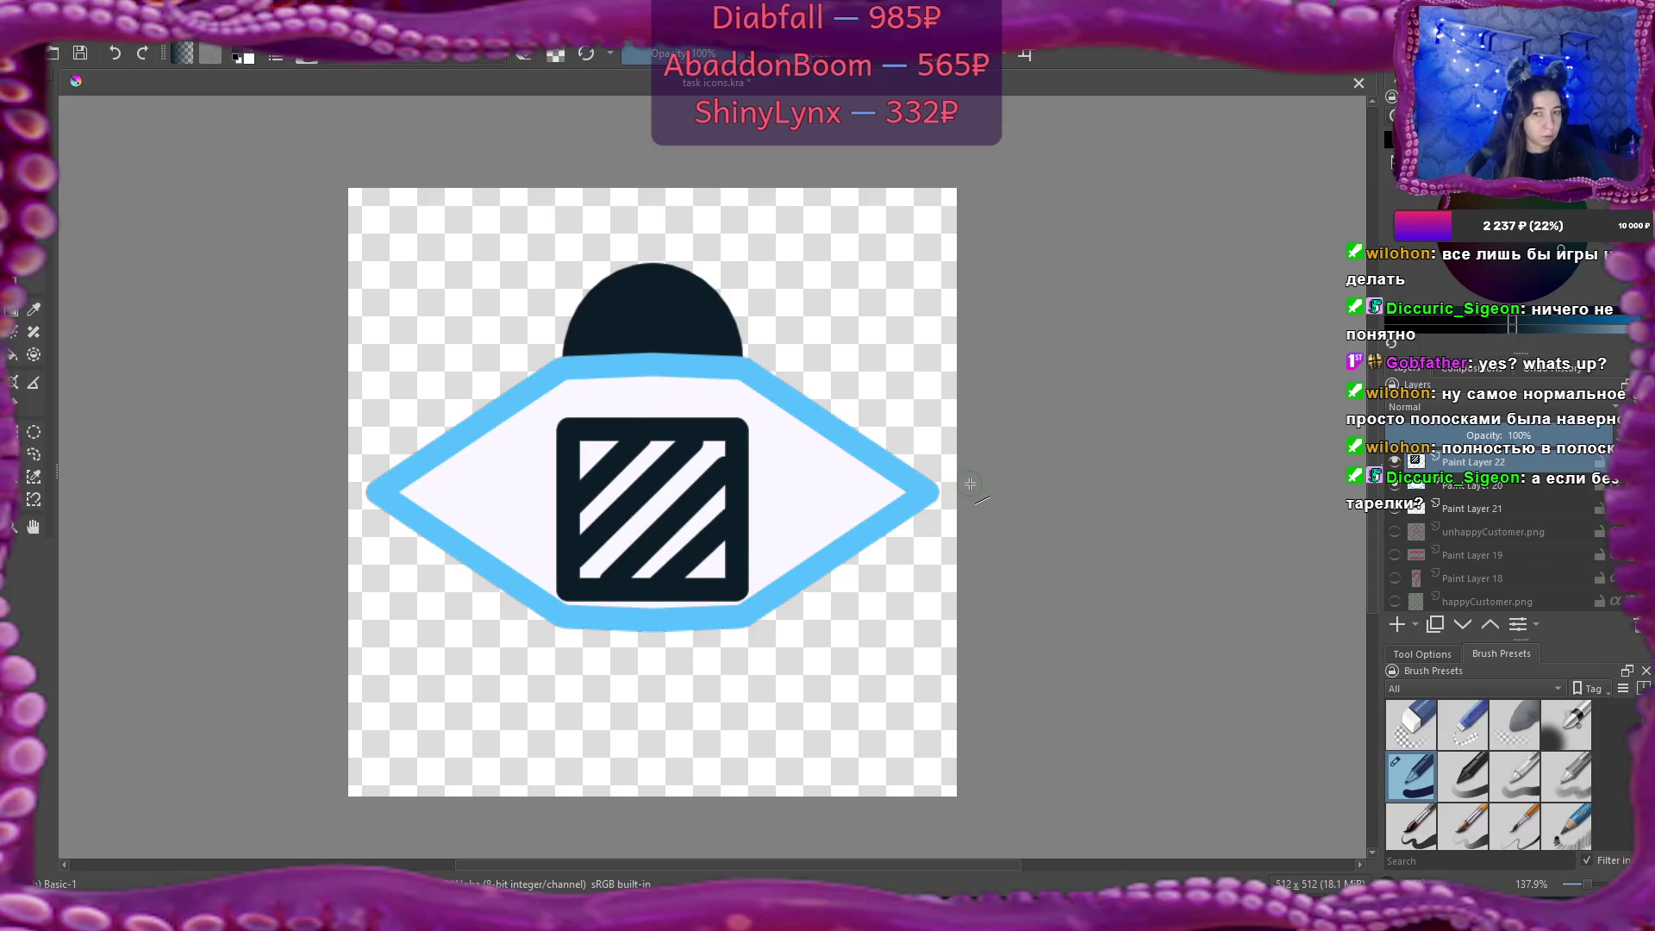
pyautogui.click(1394, 486)
pyautogui.click(1393, 507)
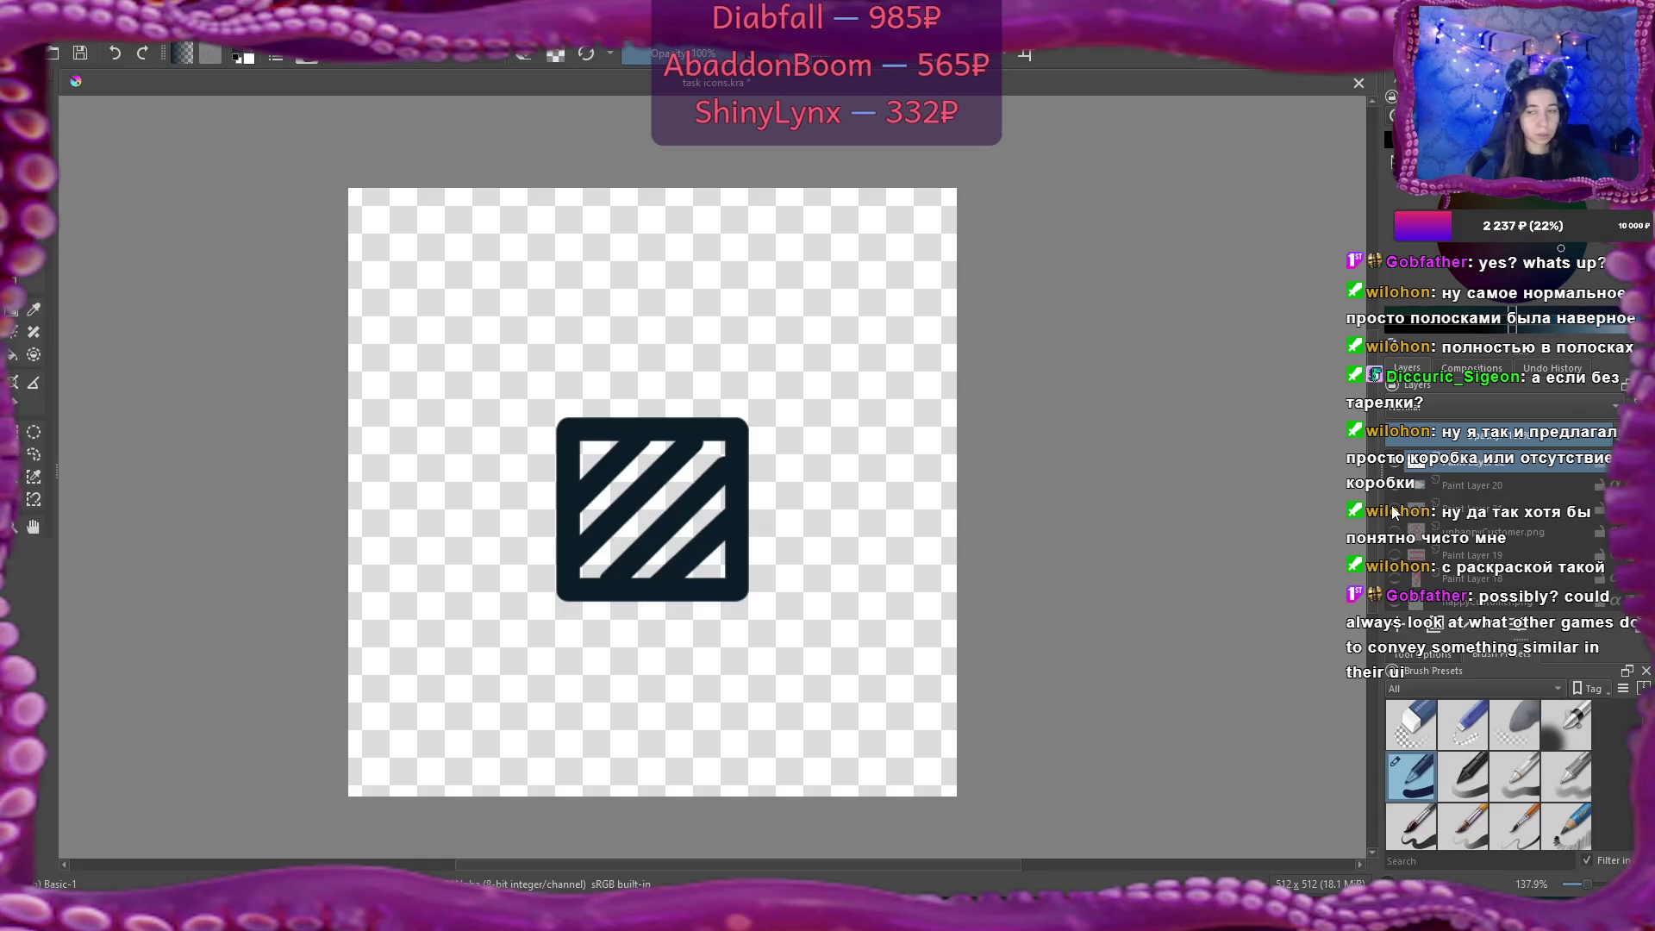
pyautogui.click(1394, 512)
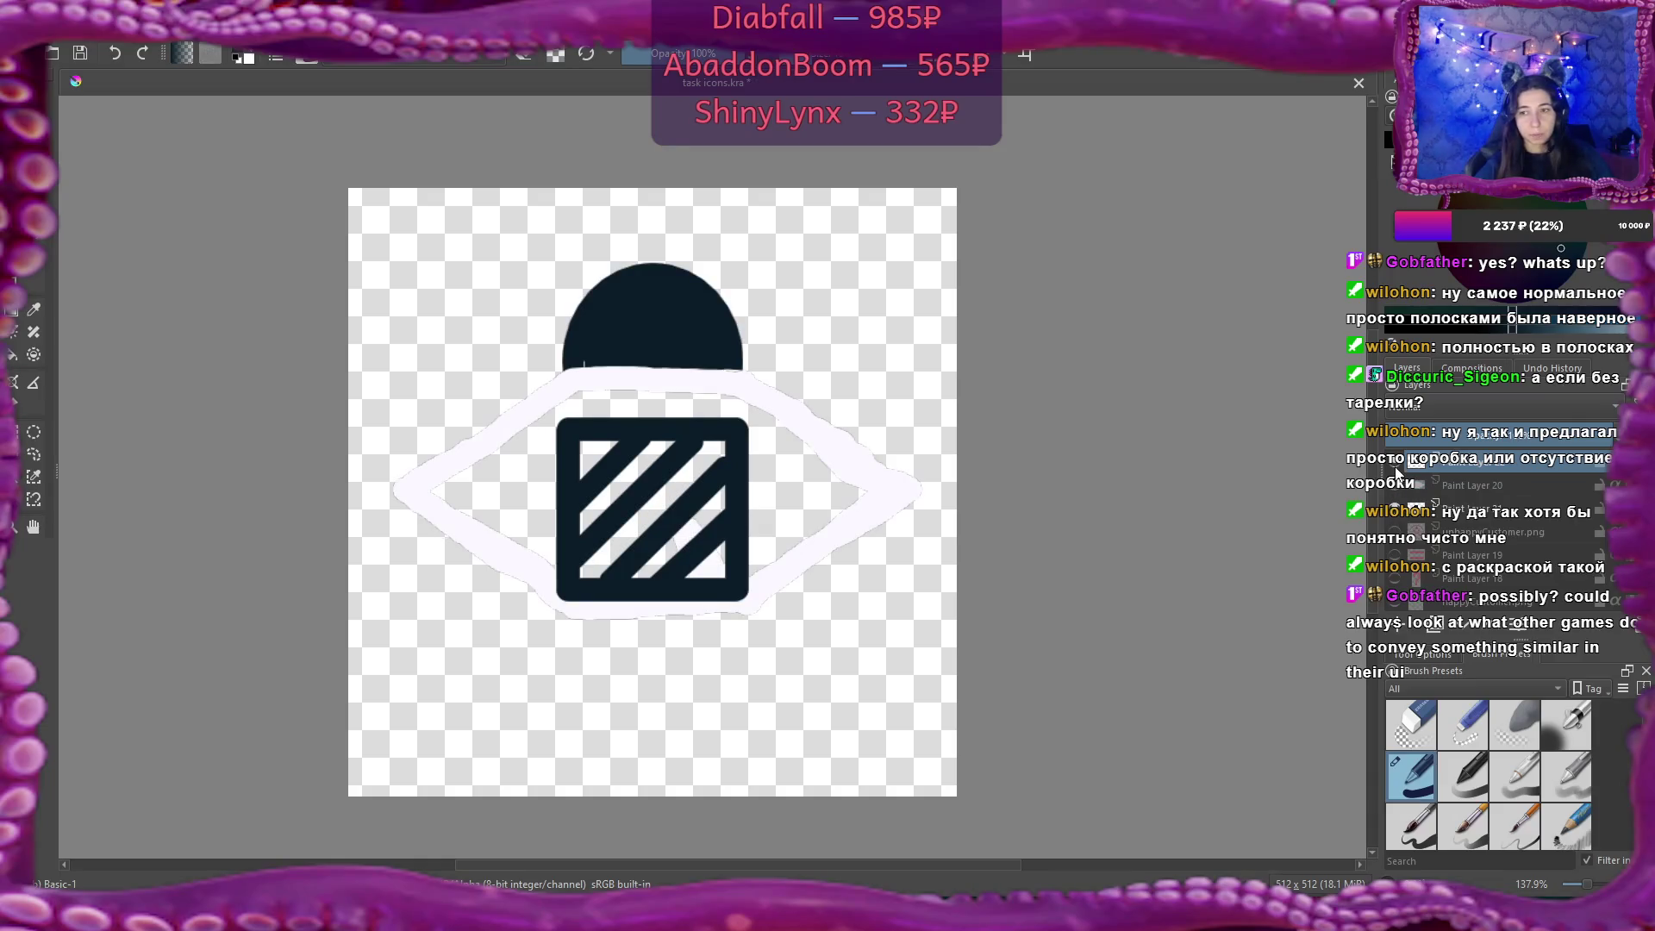
pyautogui.click(1395, 485)
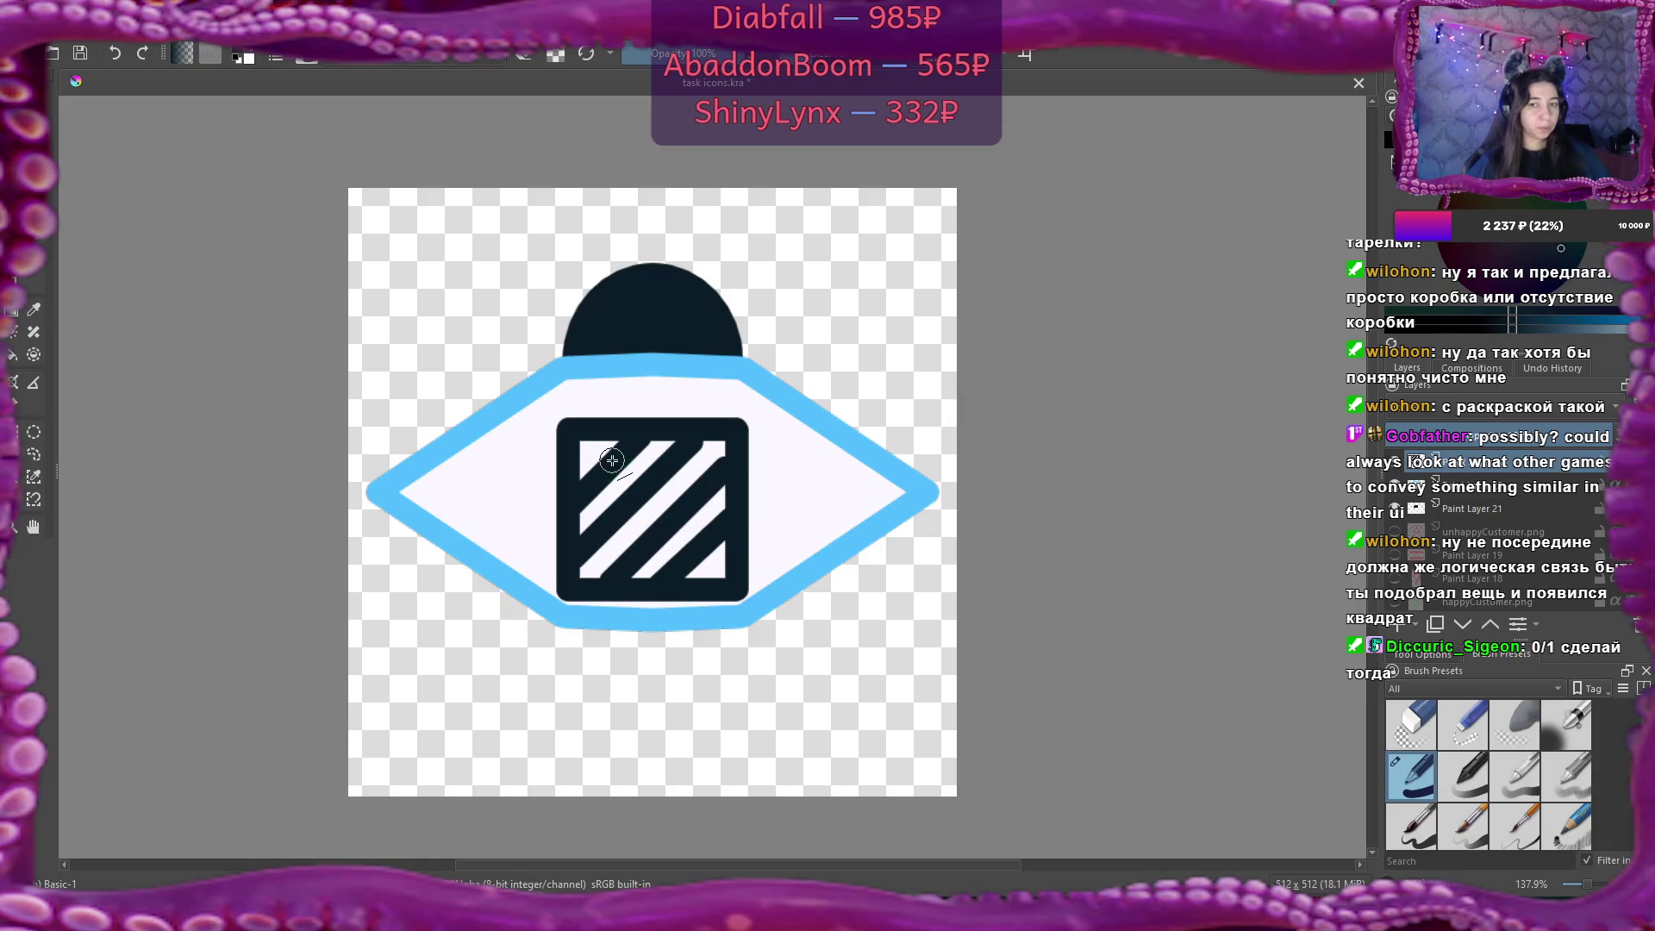
pyautogui.press('Insert')
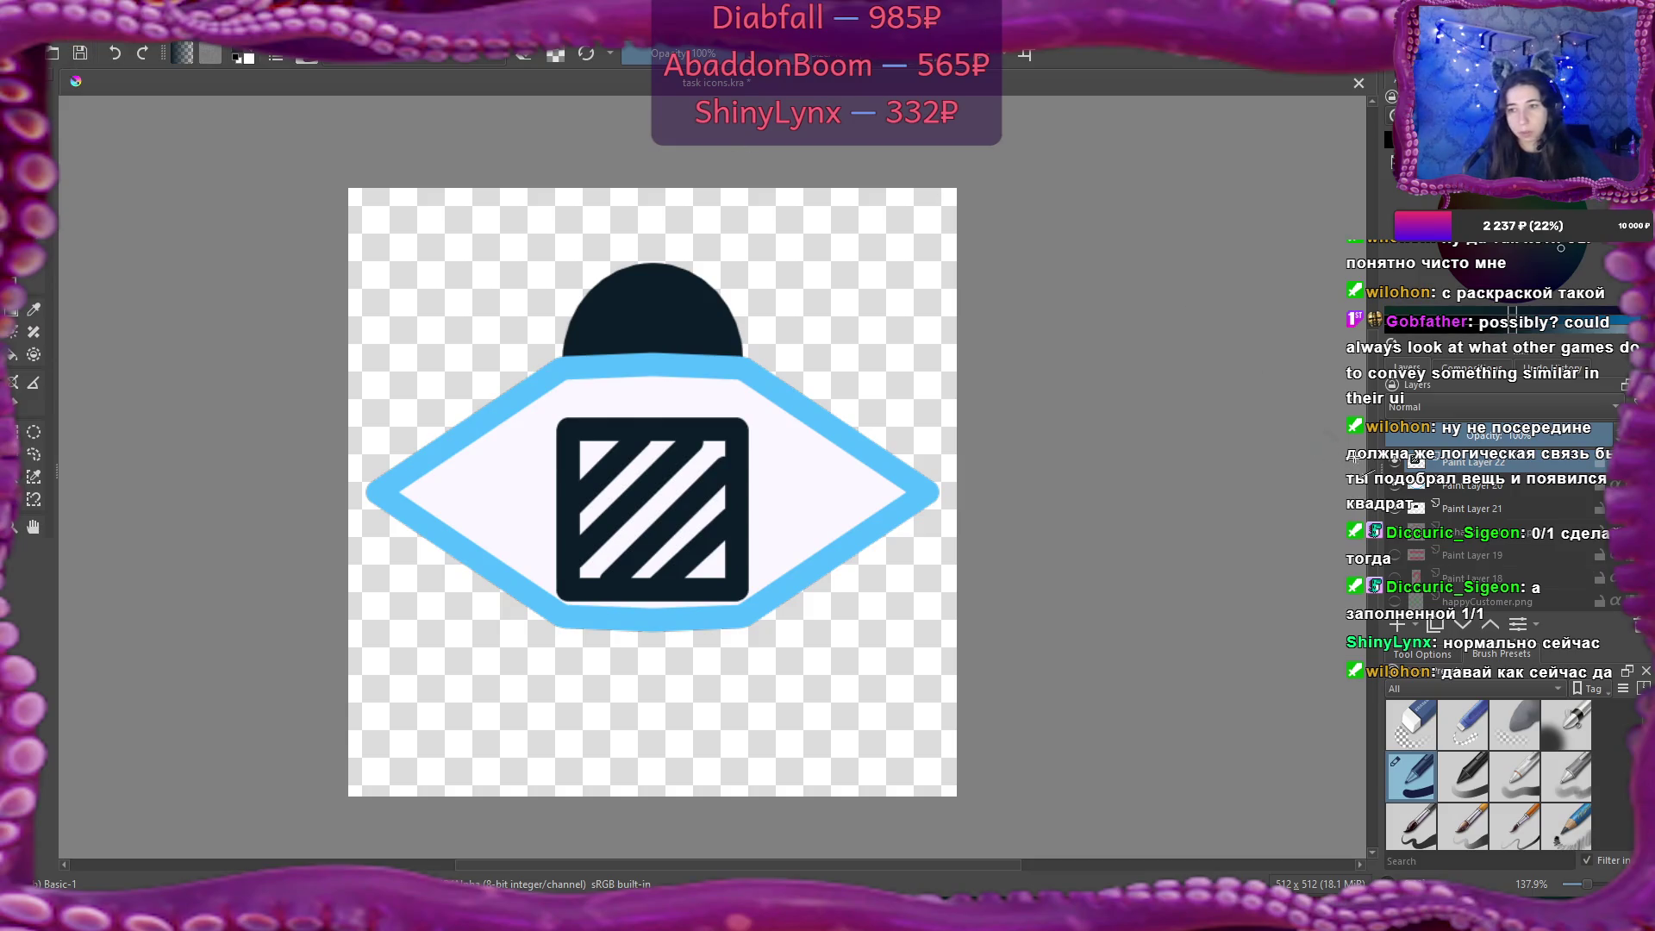
# Hide the striped box layer and export the UFO as empty.png.
pyautogui.click(1394, 462)
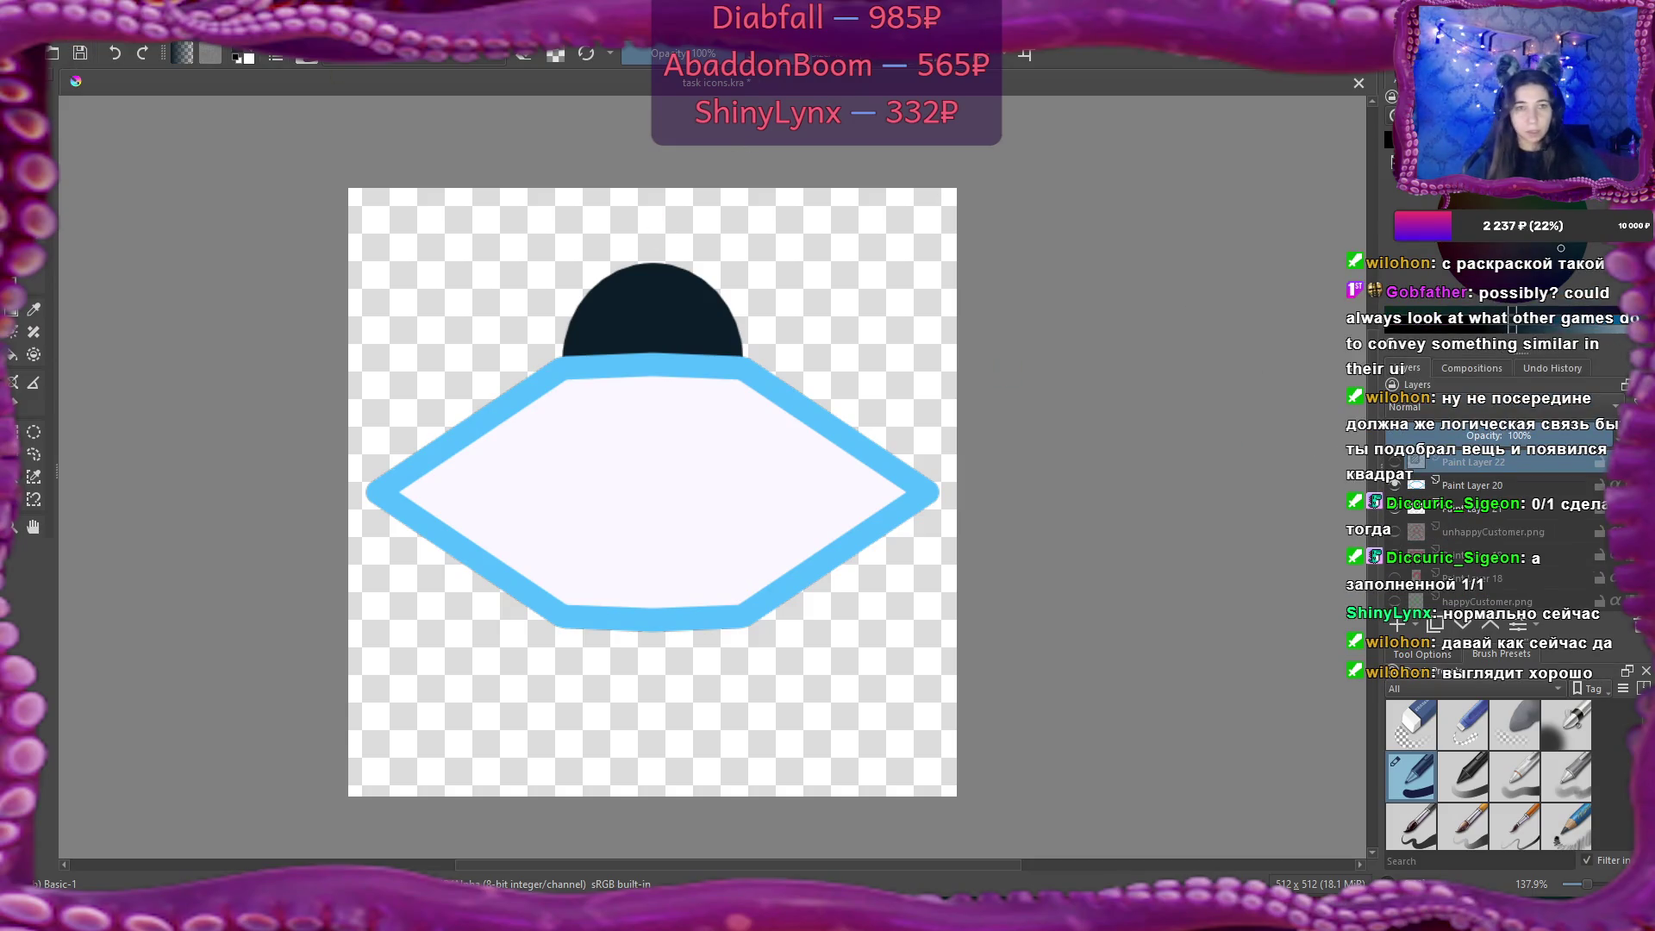
pyautogui.click(21, 32)
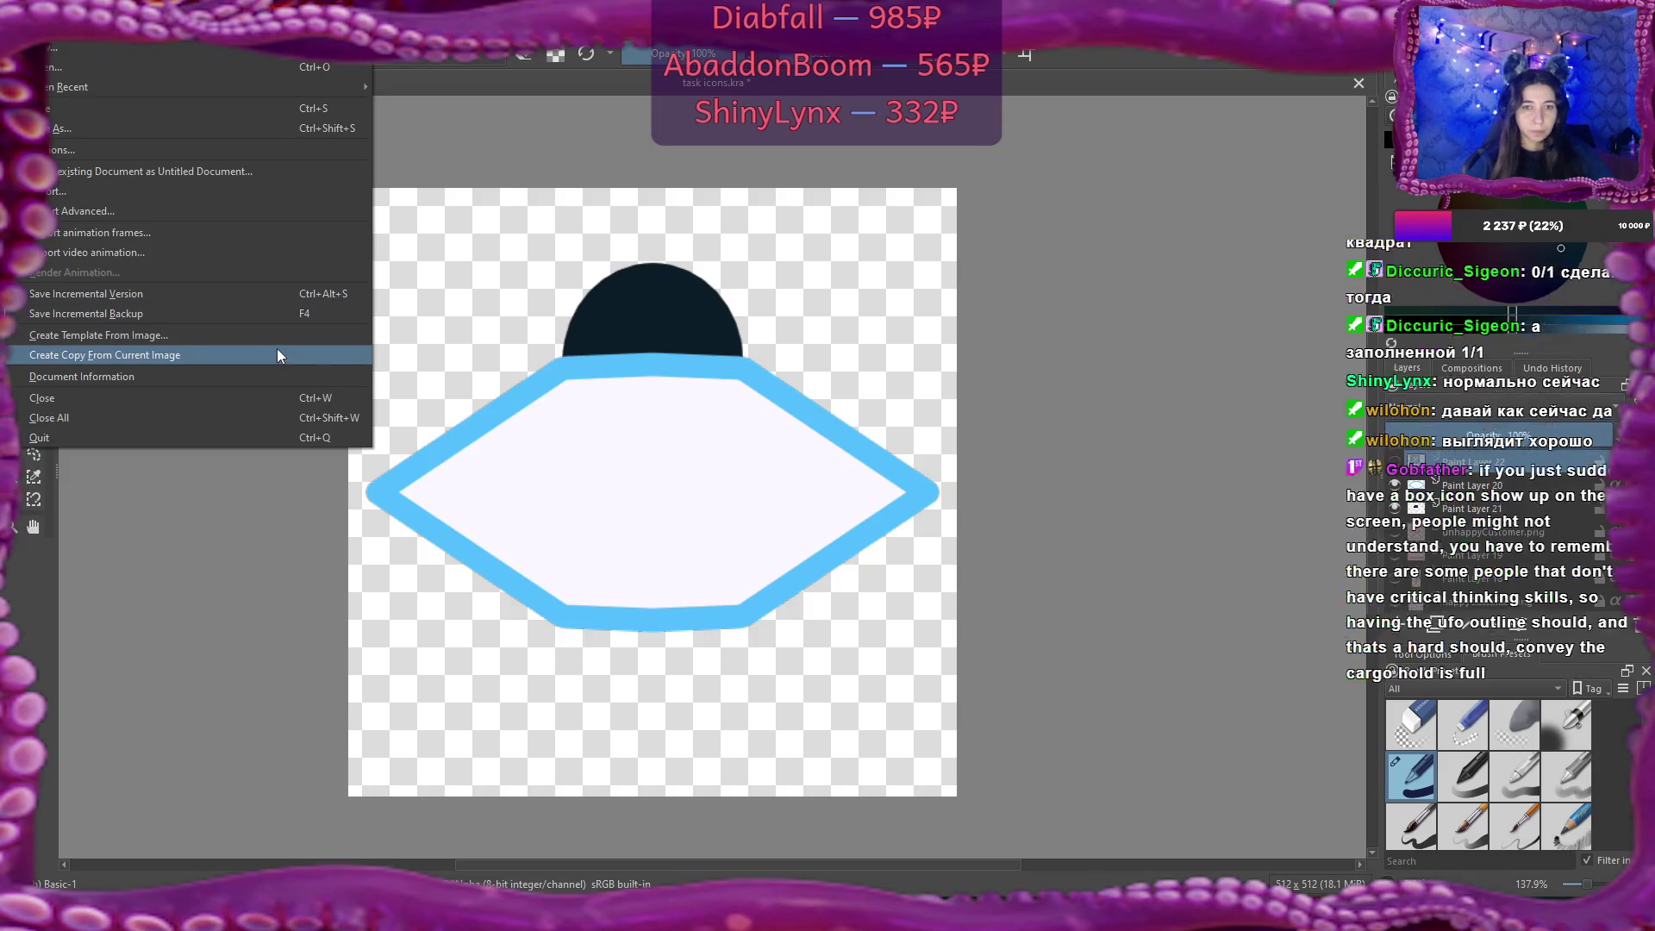
pyautogui.click(284, 193)
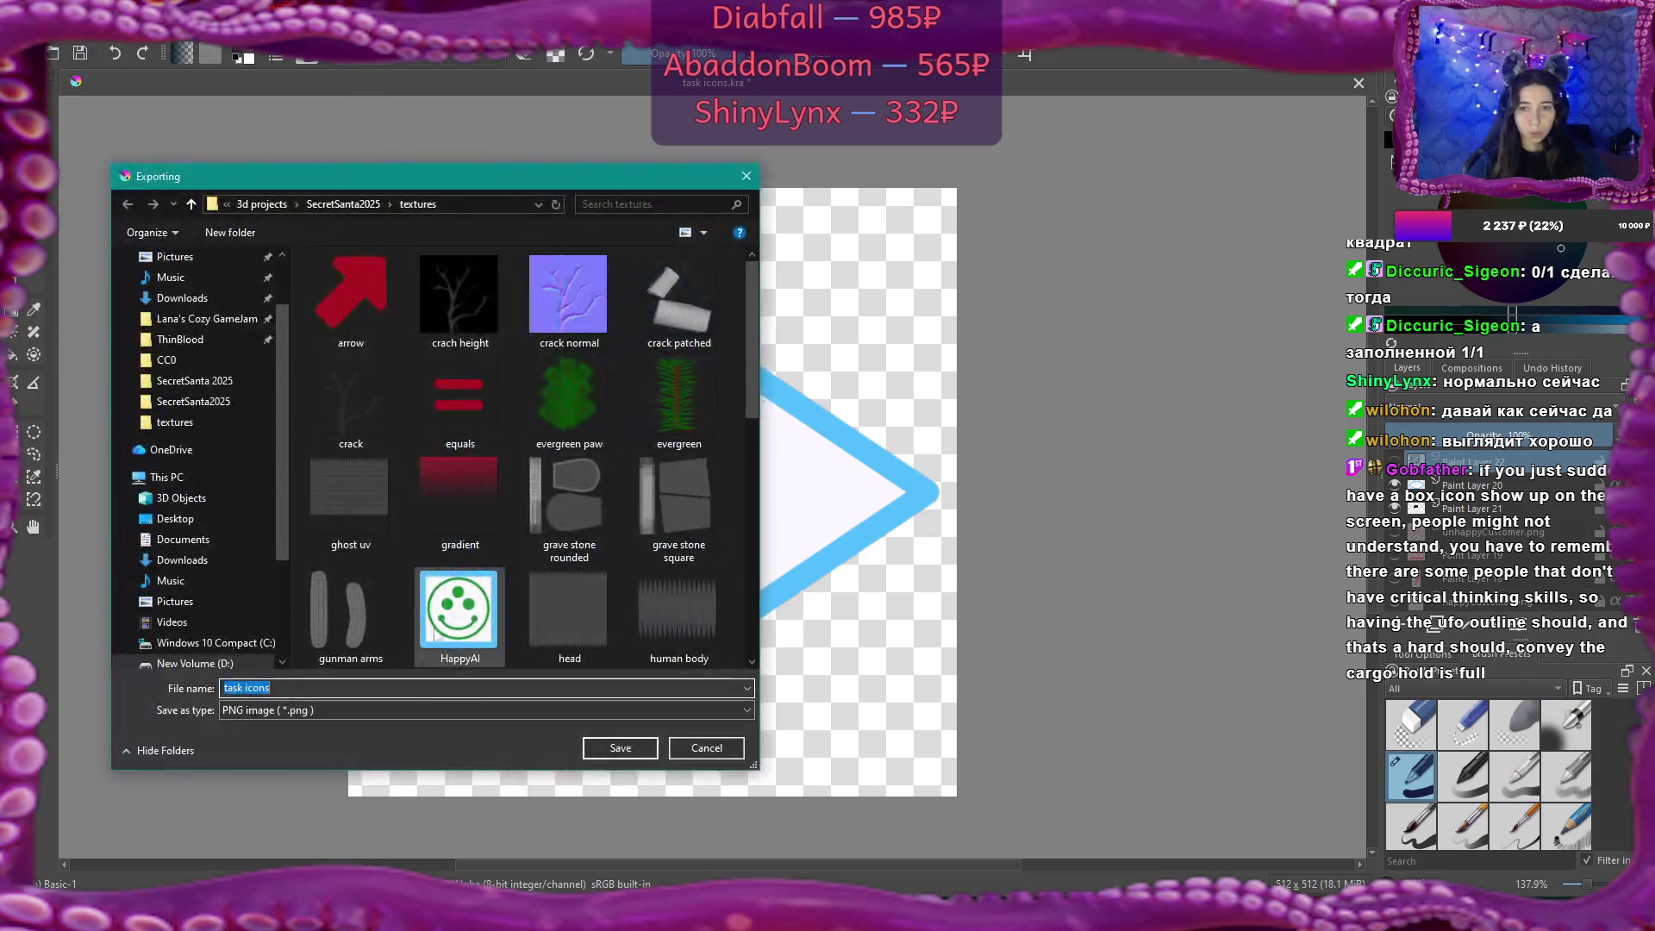
pyautogui.write('empty')
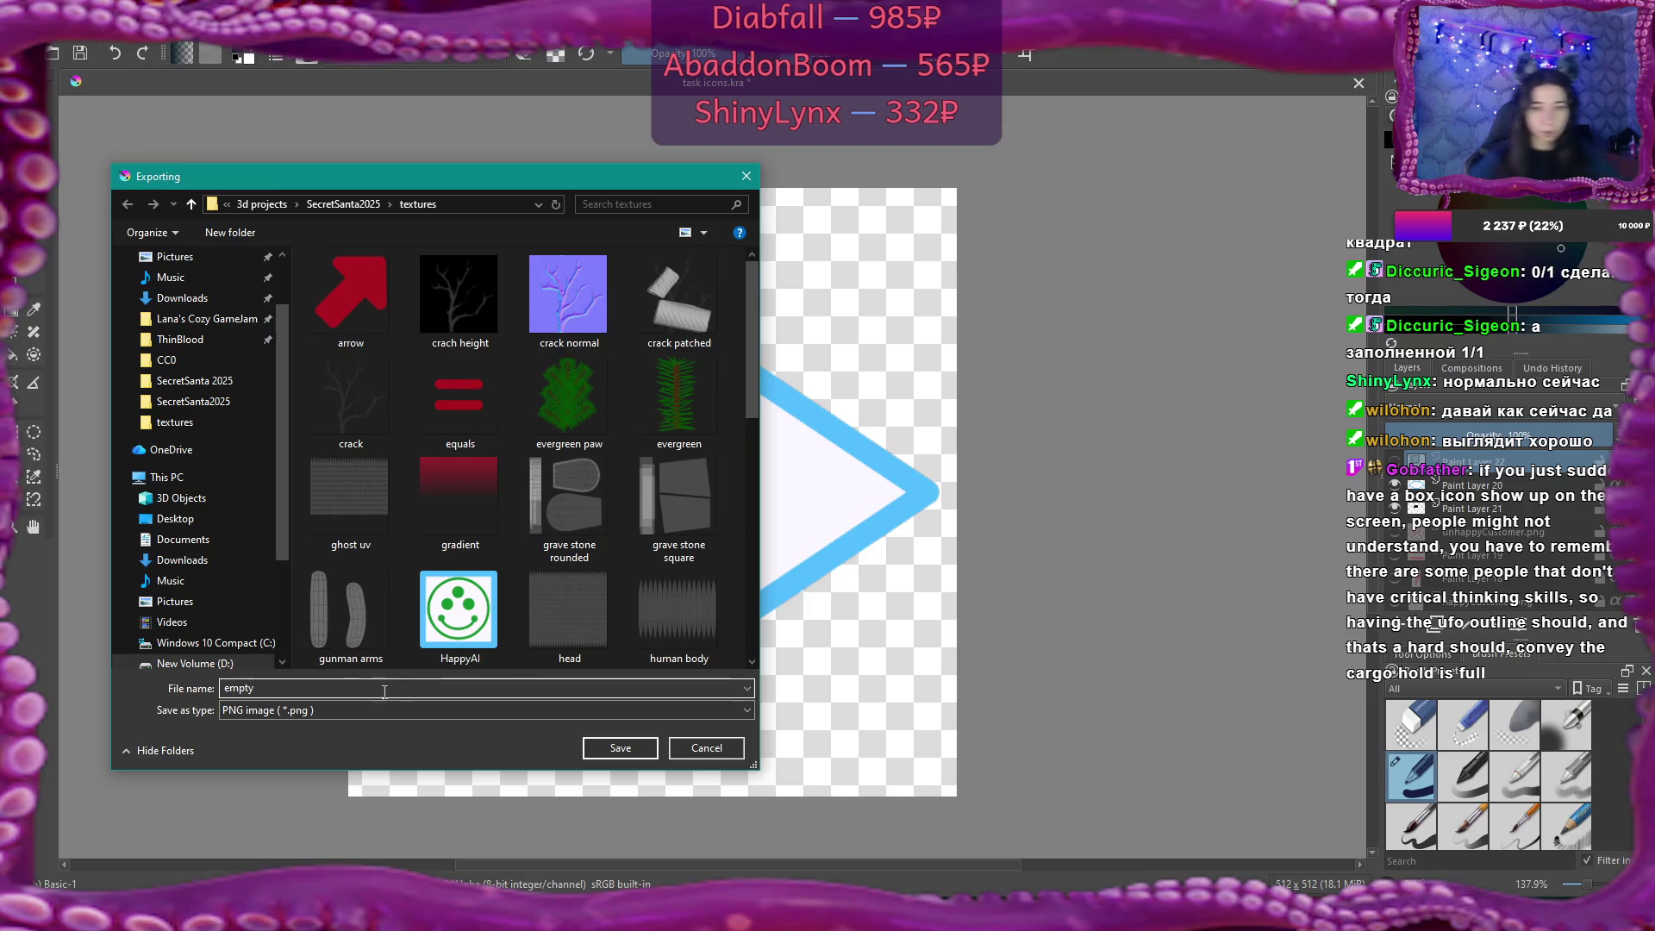
pyautogui.click(640, 749)
pyautogui.click(879, 584)
# Export the striped box alone as cargo.png and save the Krita document.
pyautogui.click(19, 33)
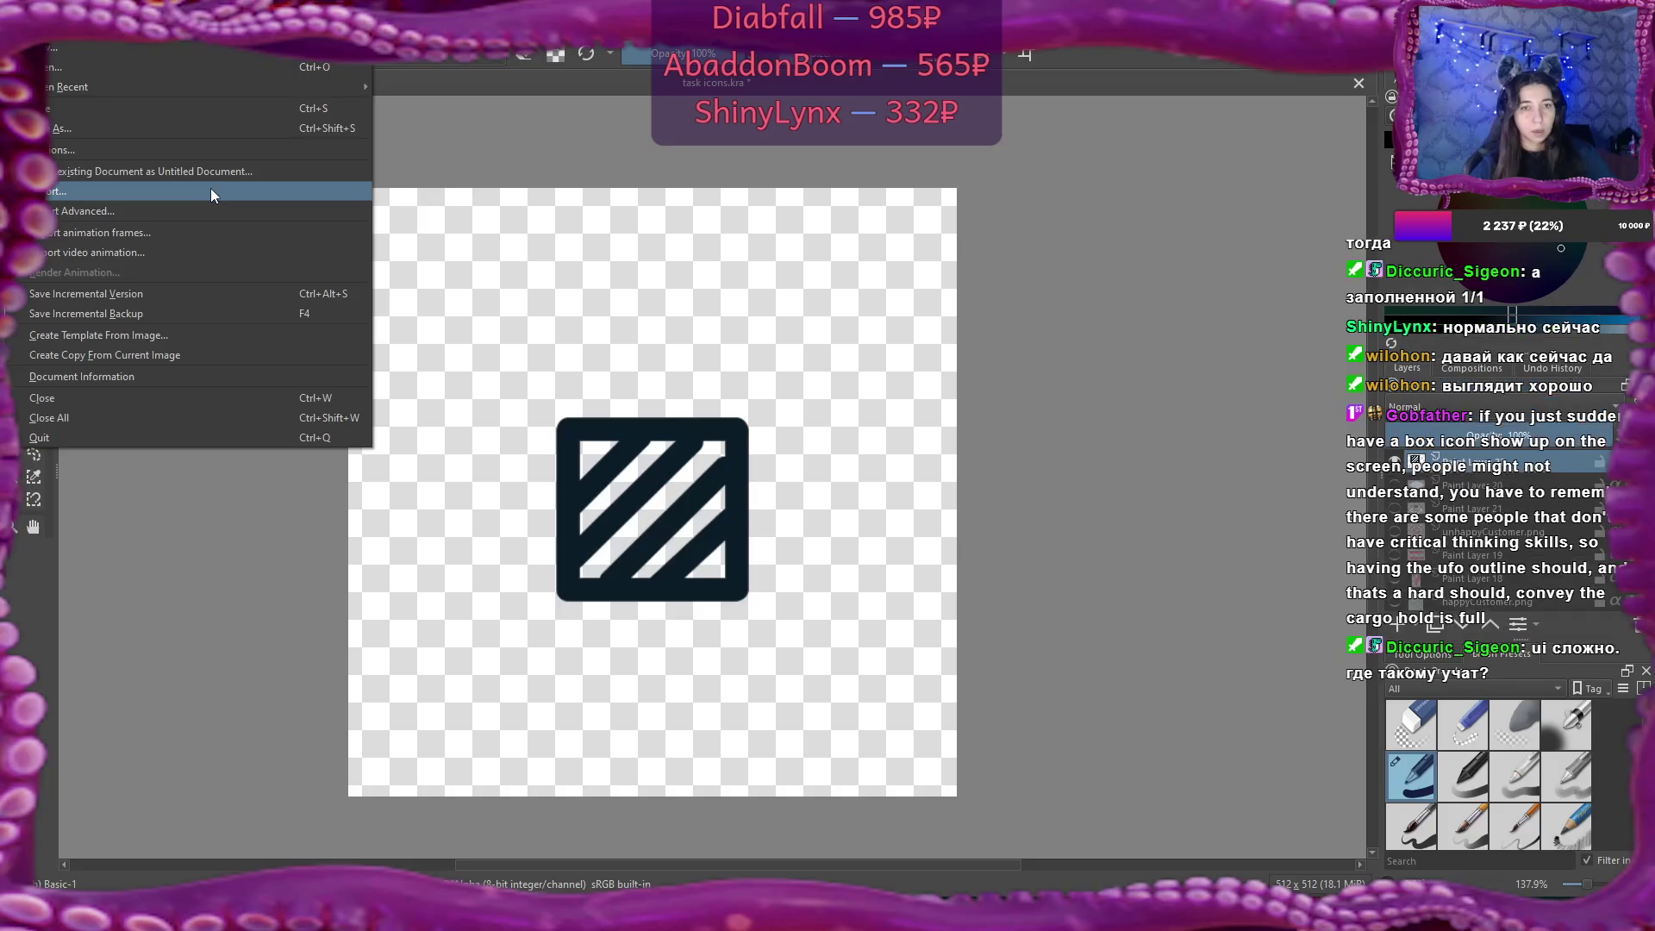
pyautogui.click(212, 190)
pyautogui.write('cargo')
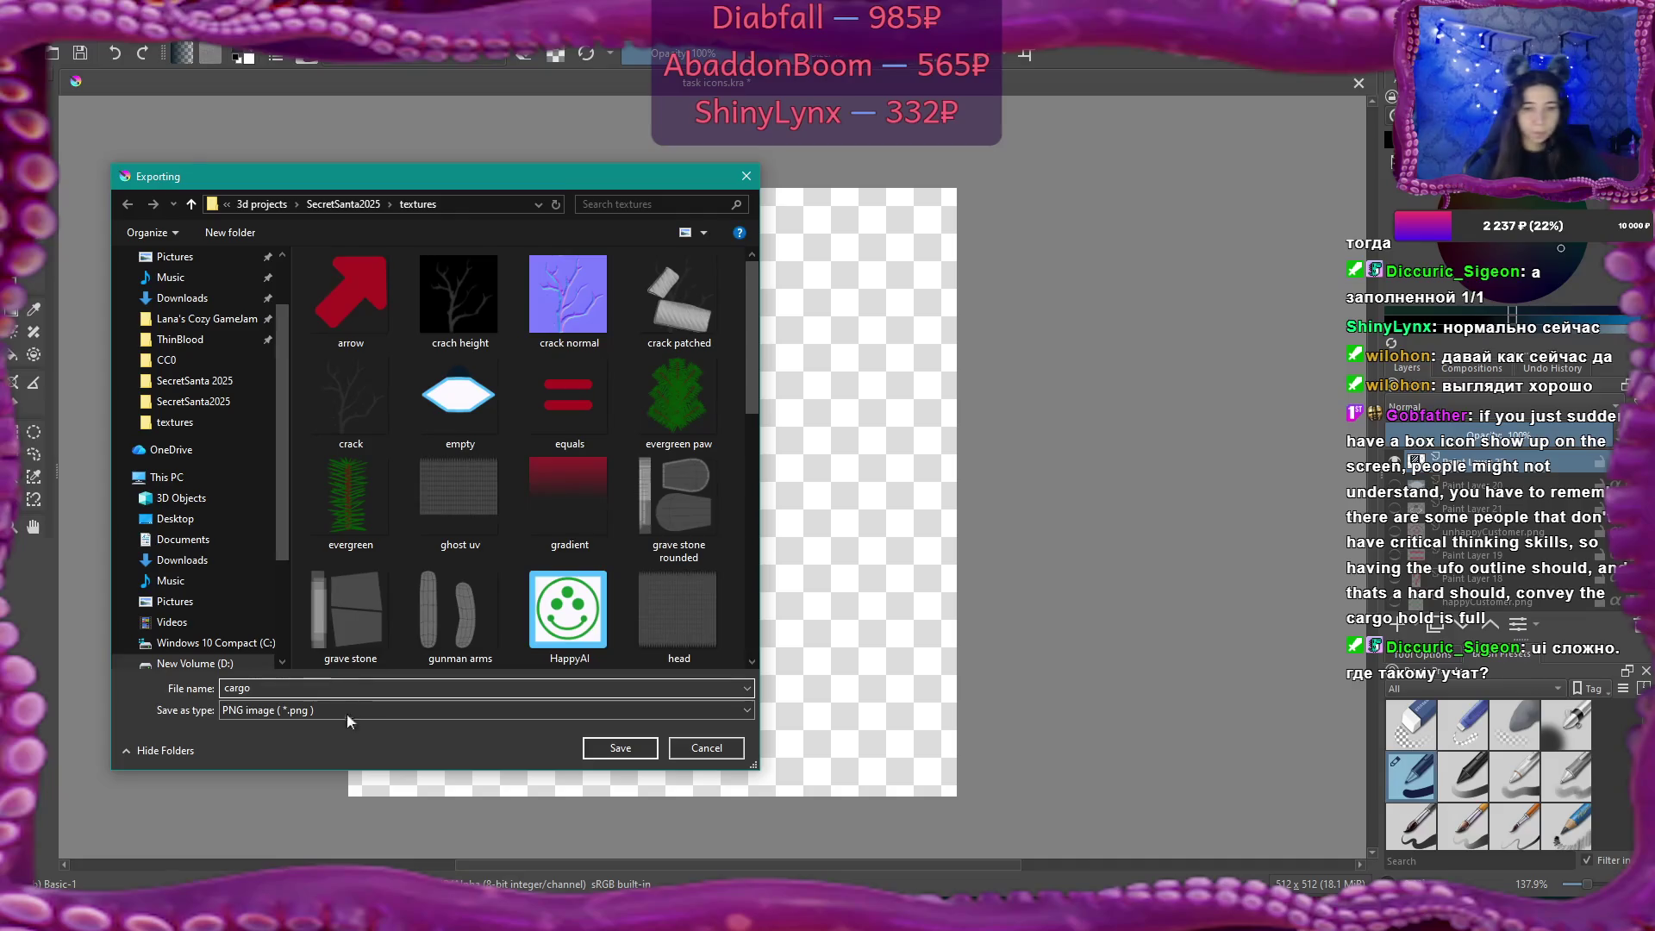
pyautogui.click(620, 747)
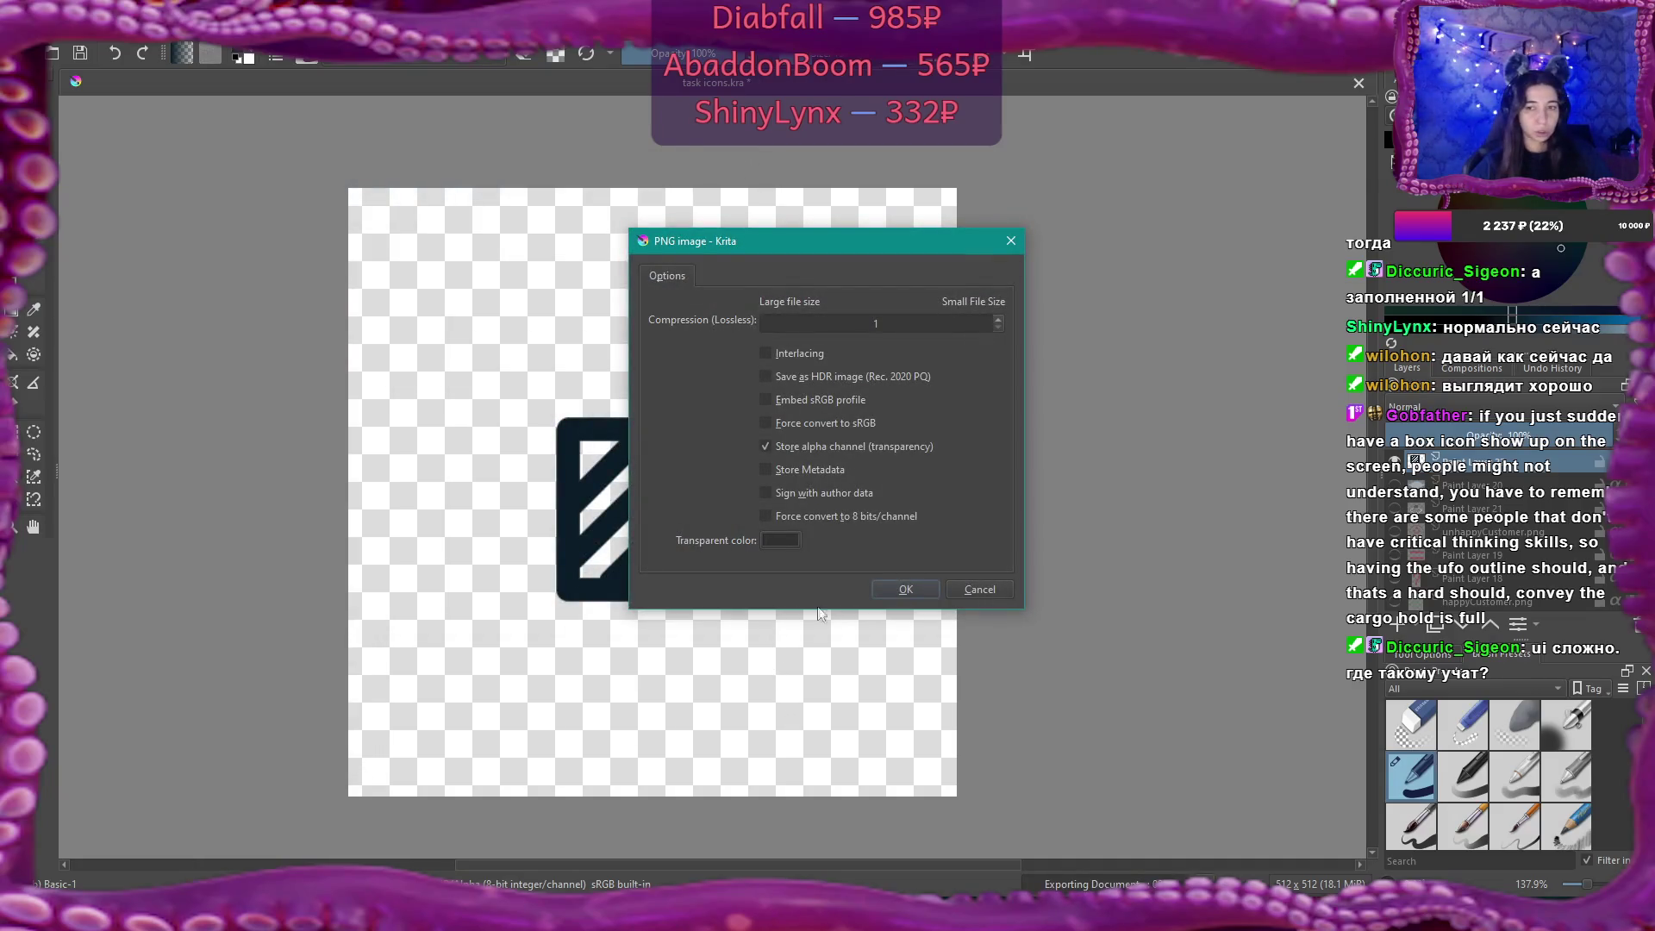
pyautogui.click(902, 590)
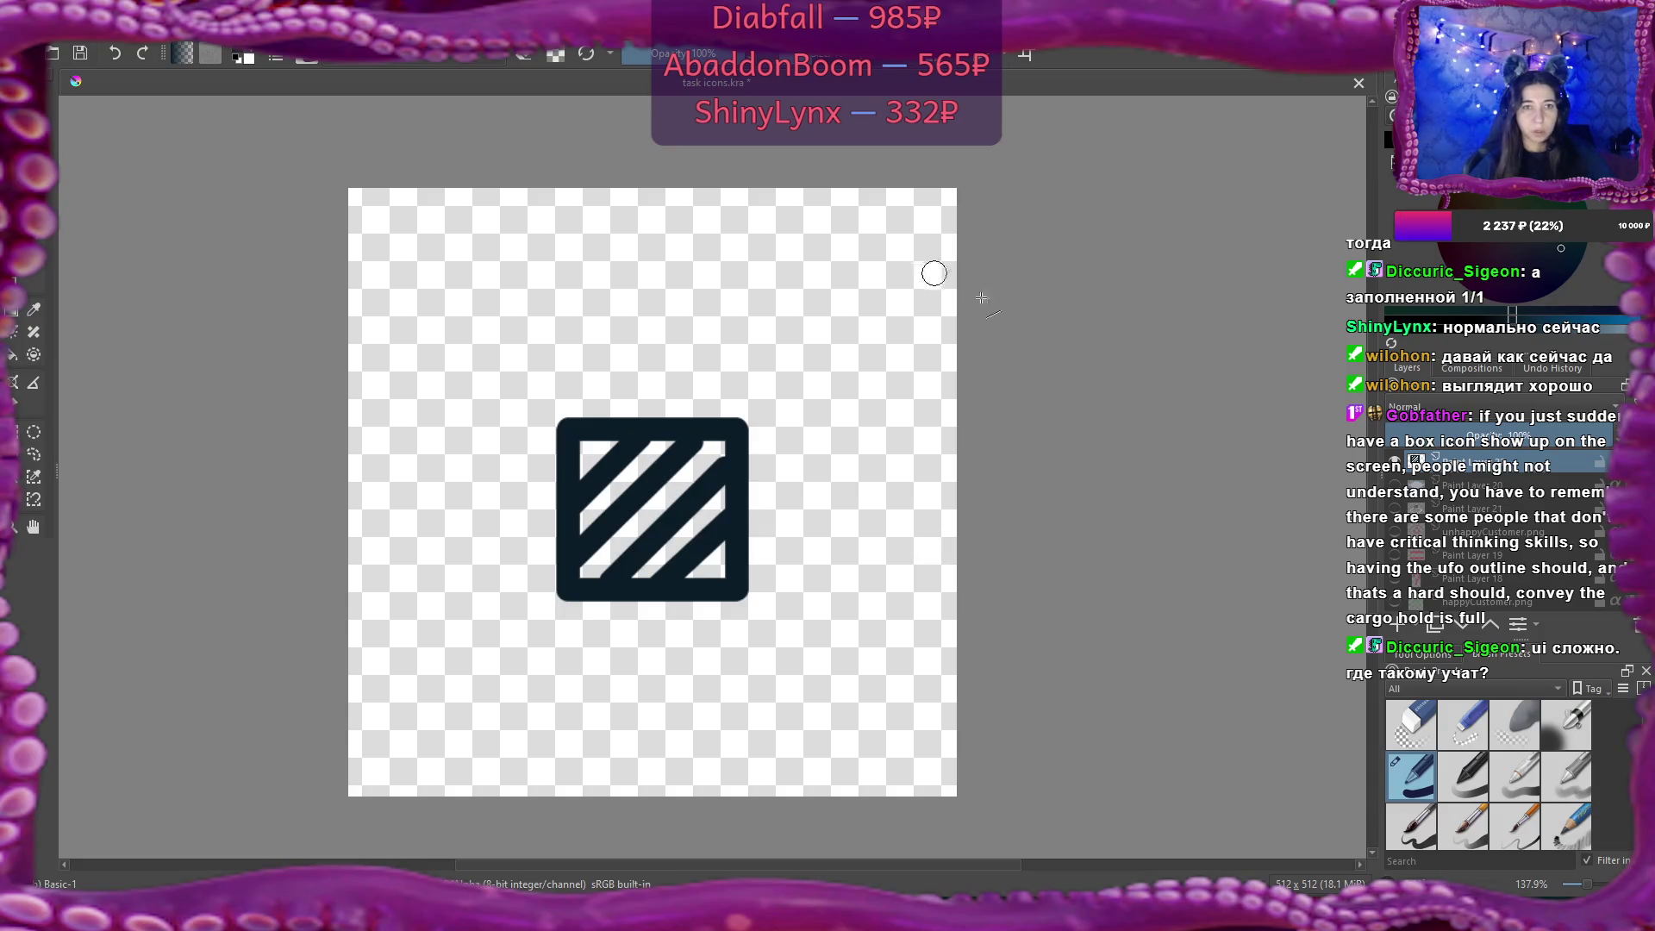
pyautogui.hotkey('ctrl', 's')
pyautogui.hotkey('alt', 'Tab')
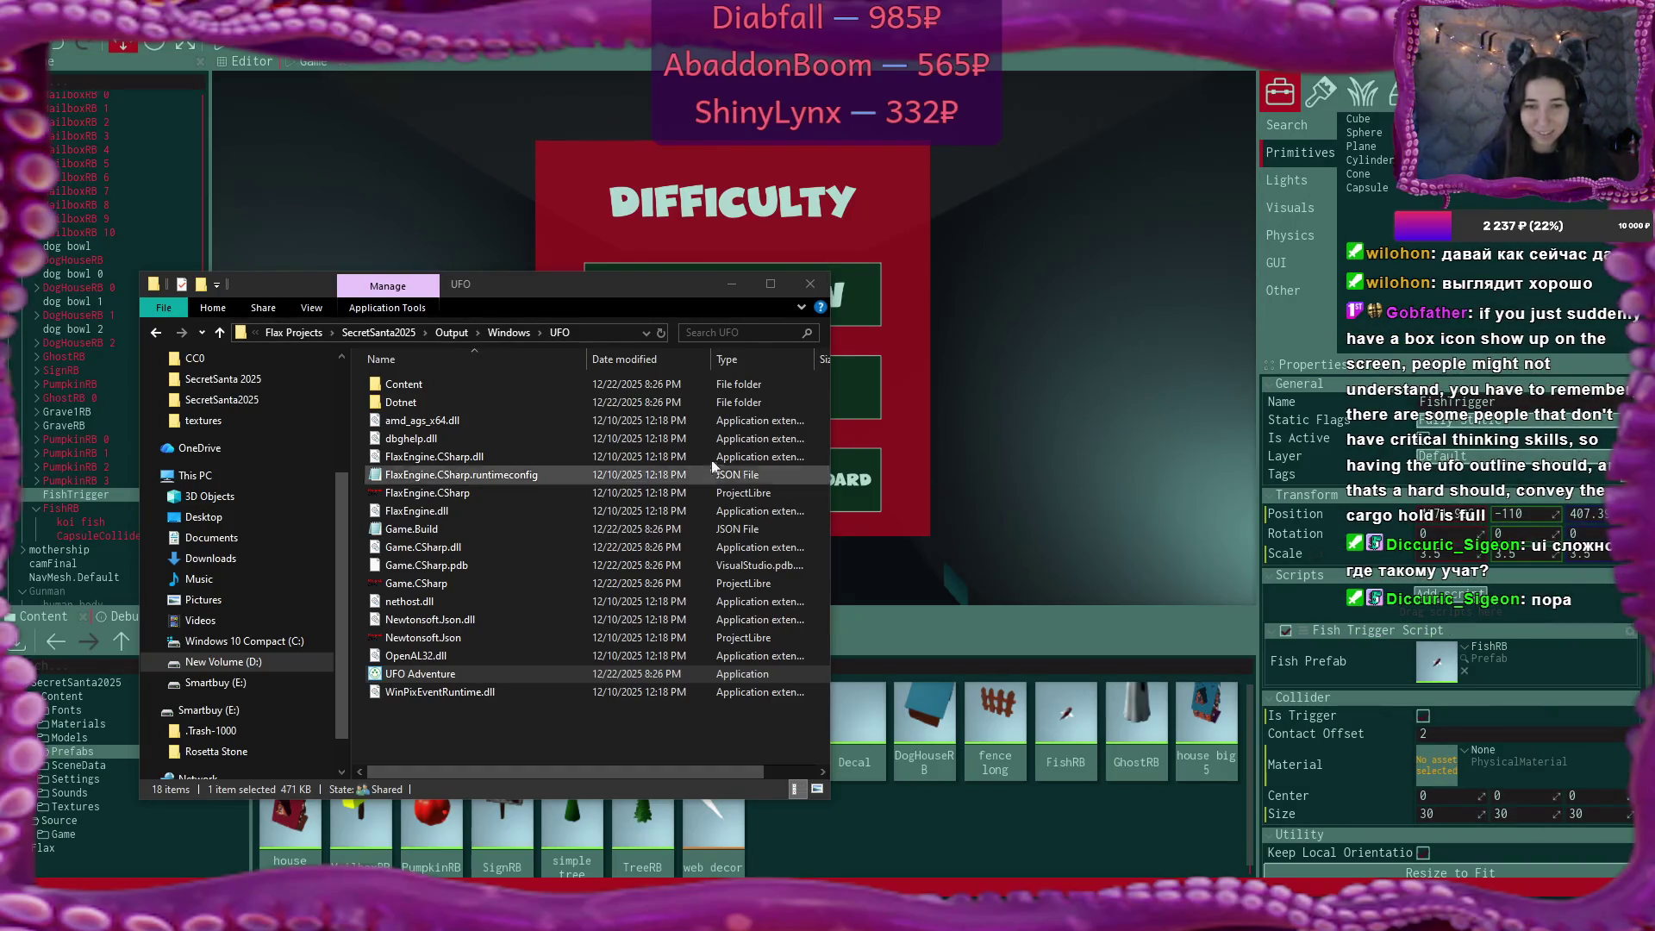
# Permanently delete the stray Secret Santa 2025 folder from the SecretSanta2025 project folder.
pyautogui.click(388, 333)
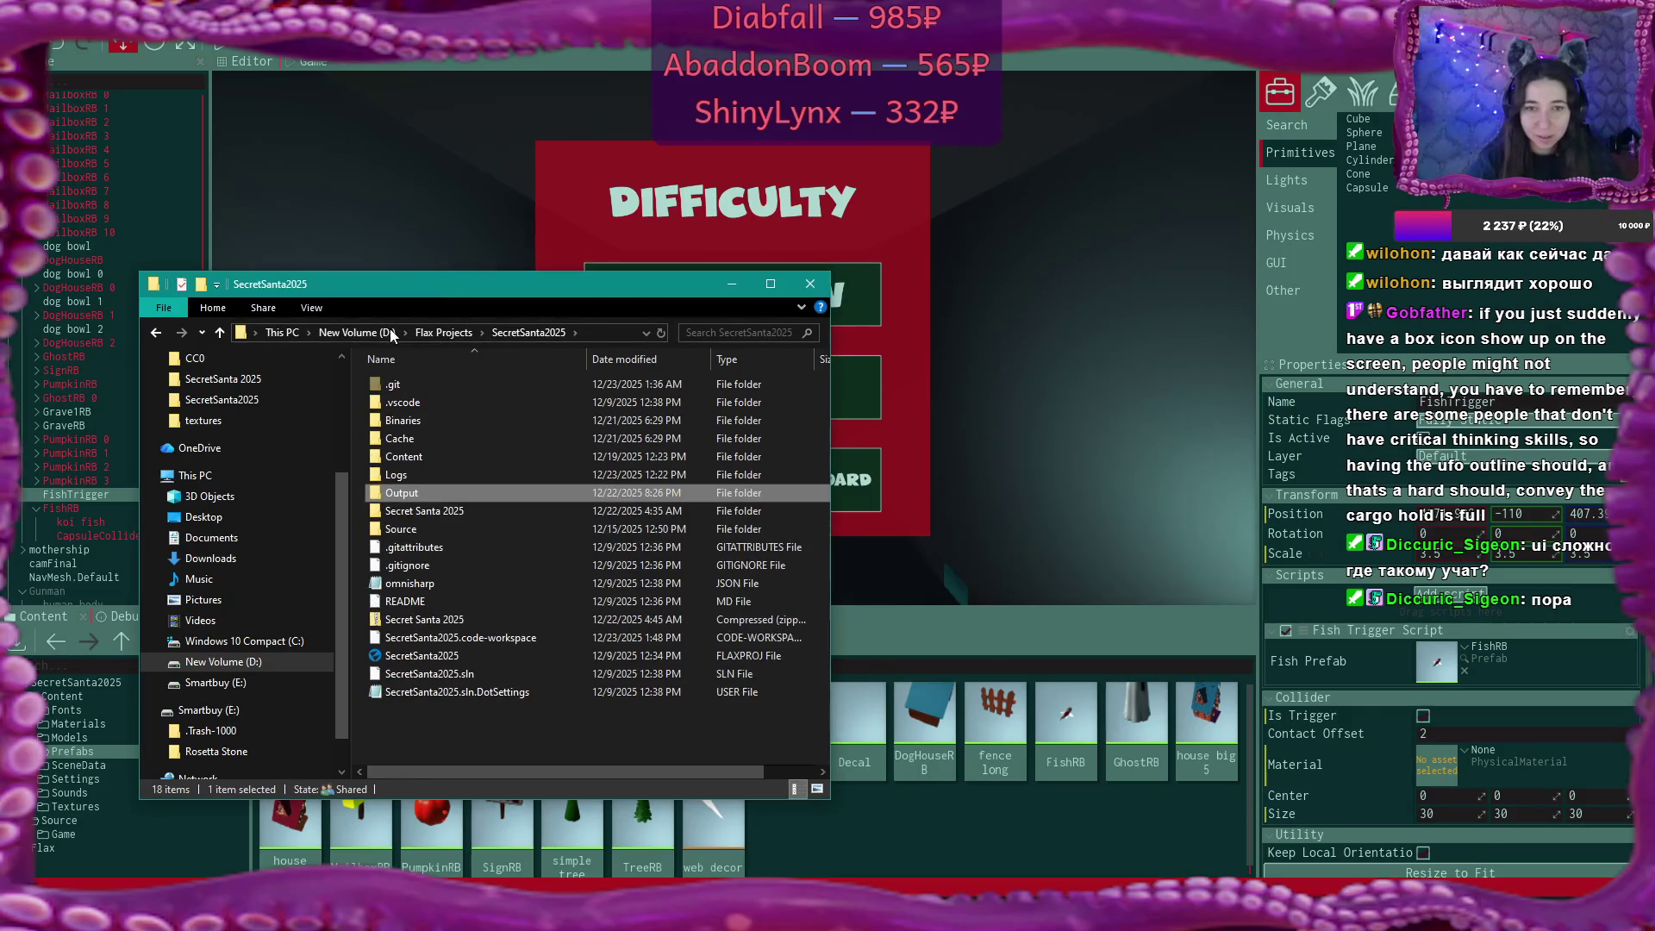
pyautogui.doubleClick(453, 514)
pyautogui.click(394, 332)
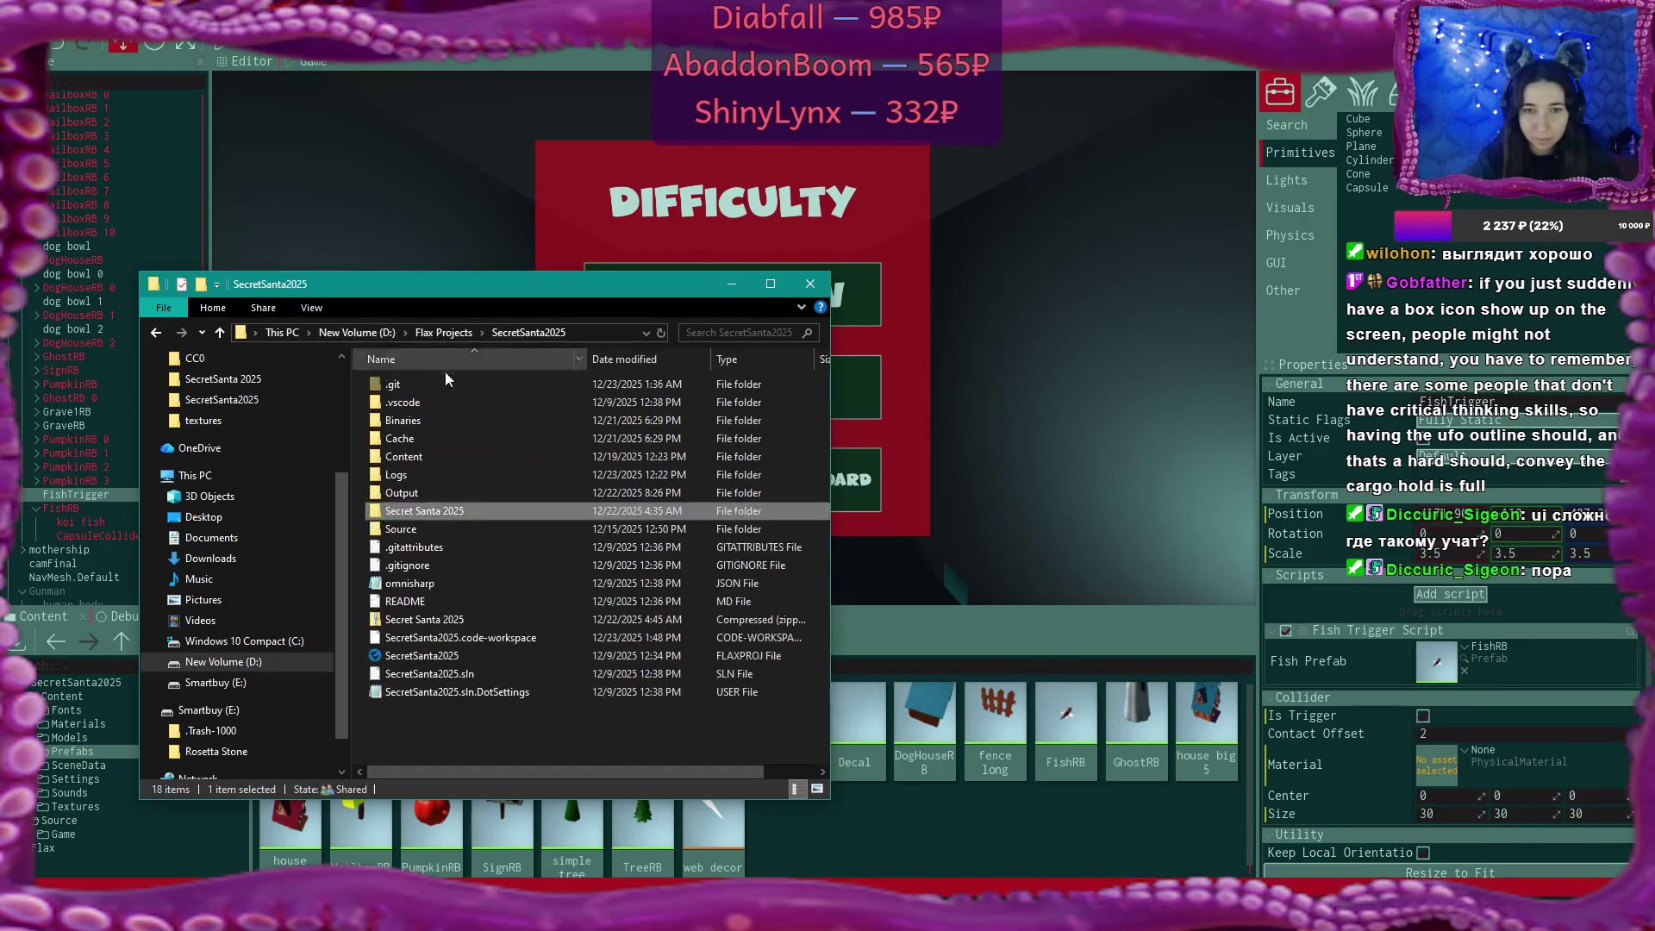
pyautogui.hotkey('shift', 'Delete')
pyautogui.press('Return')
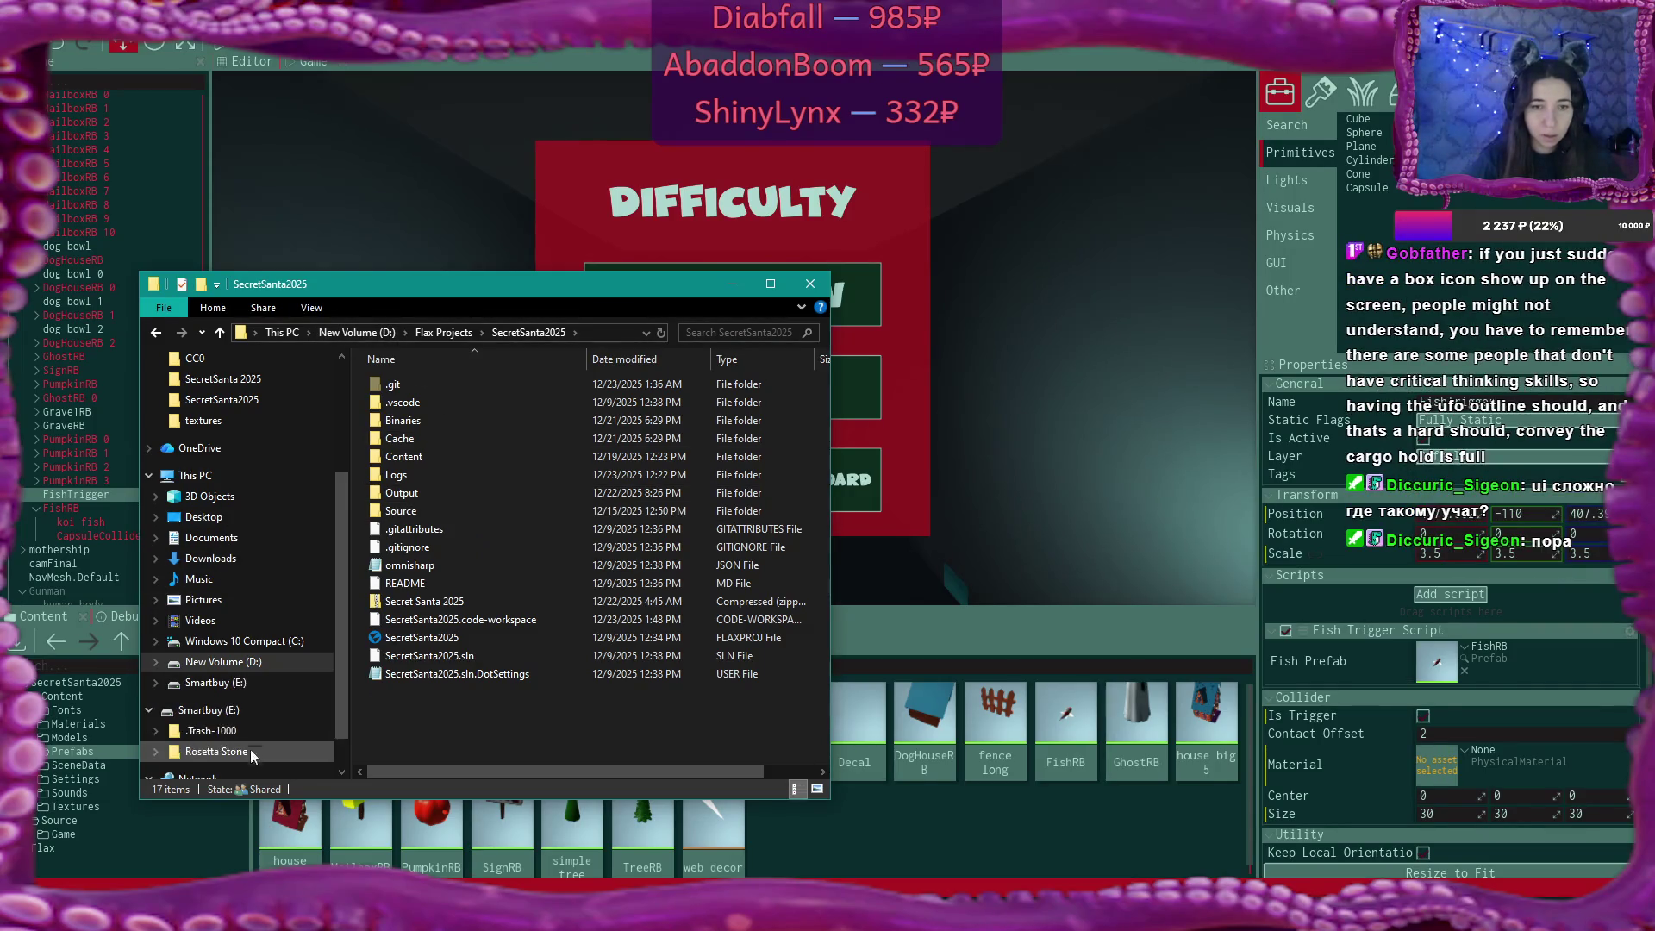
# Go to D: > 3d projects > SecretSanta2025 > textures and select the empty and cargo images.
pyautogui.scroll(-1, 250, 724)
pyautogui.click(252, 717)
pyautogui.click(246, 690)
pyautogui.click(239, 624)
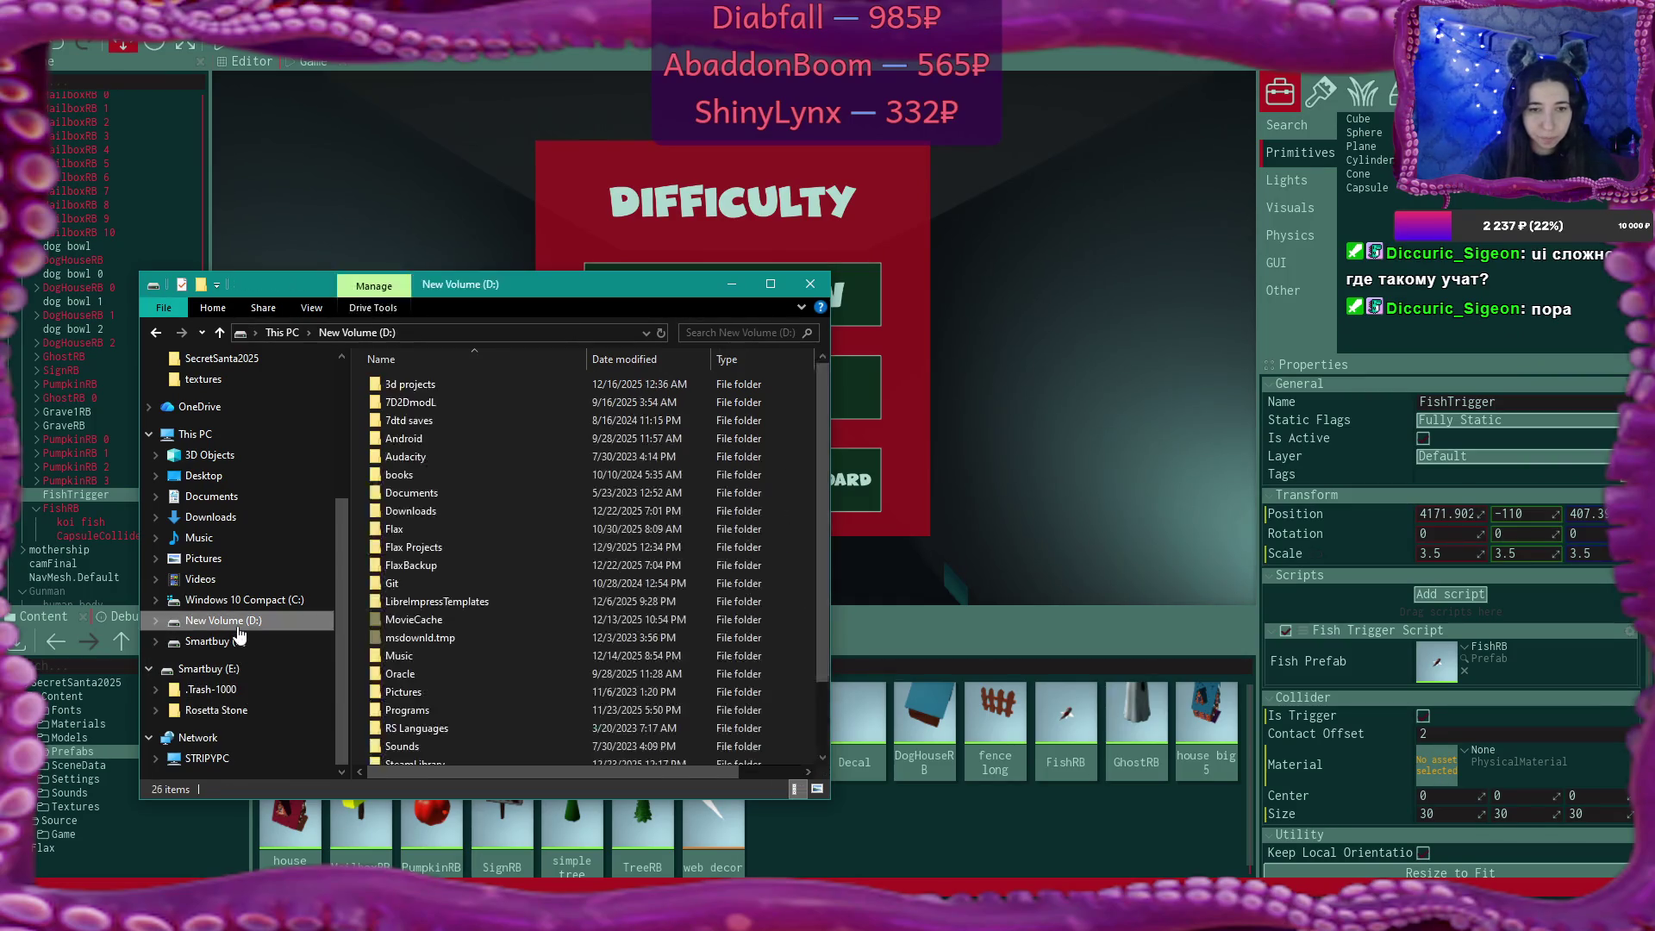
pyautogui.doubleClick(437, 382)
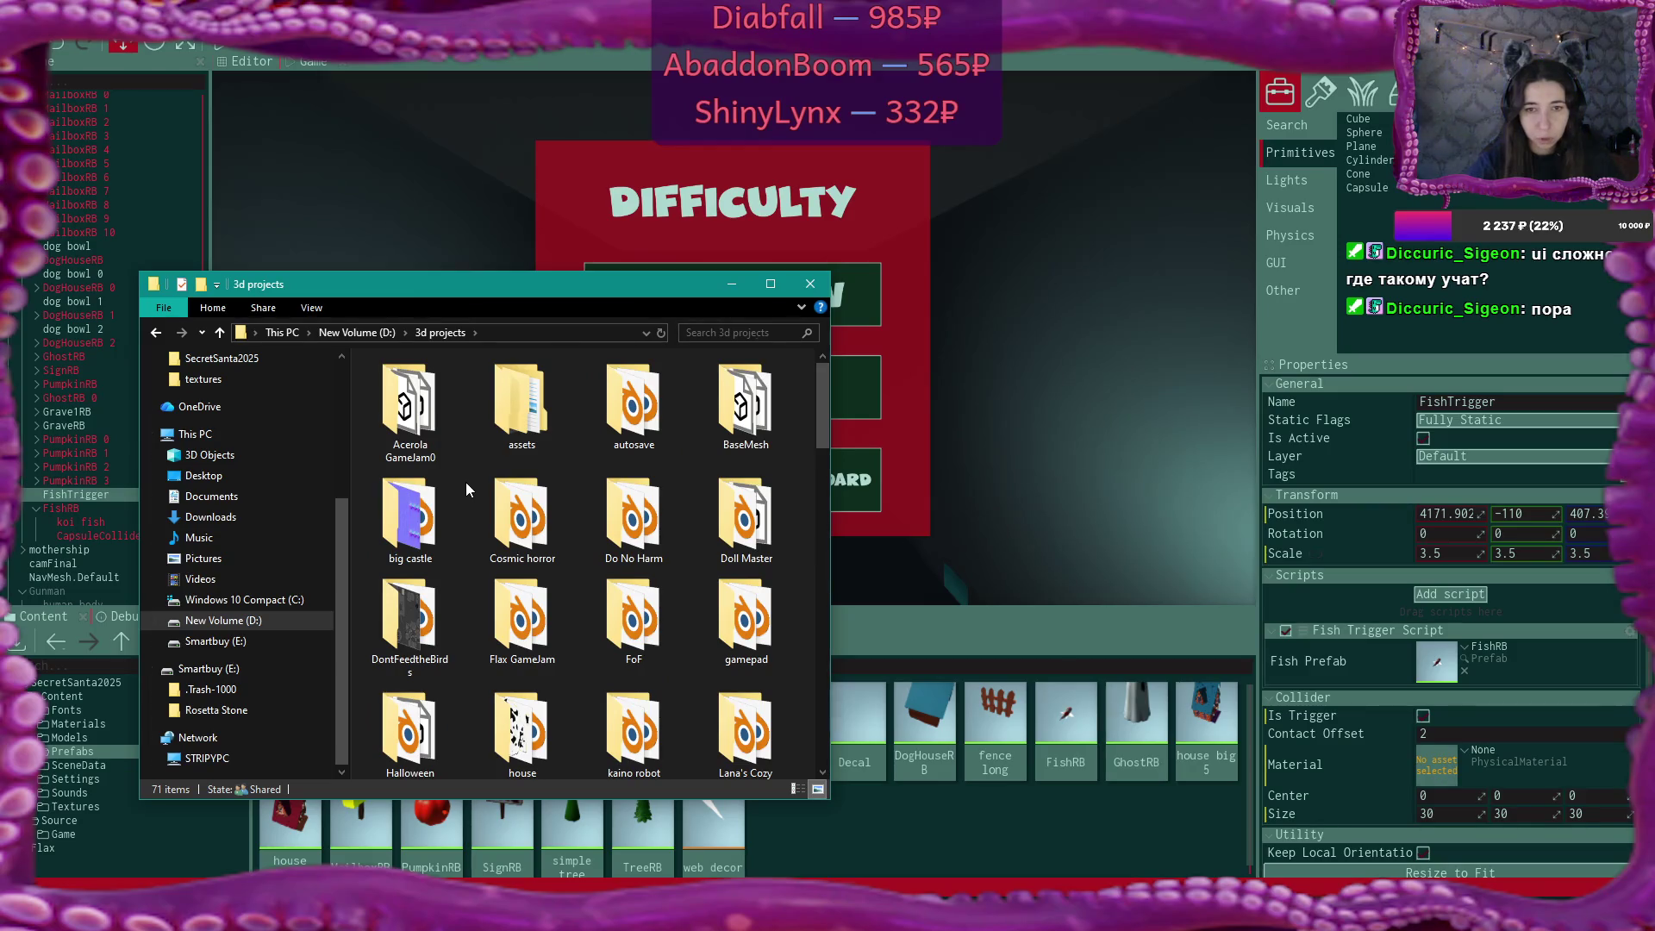
pyautogui.scroll(1, 216, 478)
pyautogui.click(226, 380)
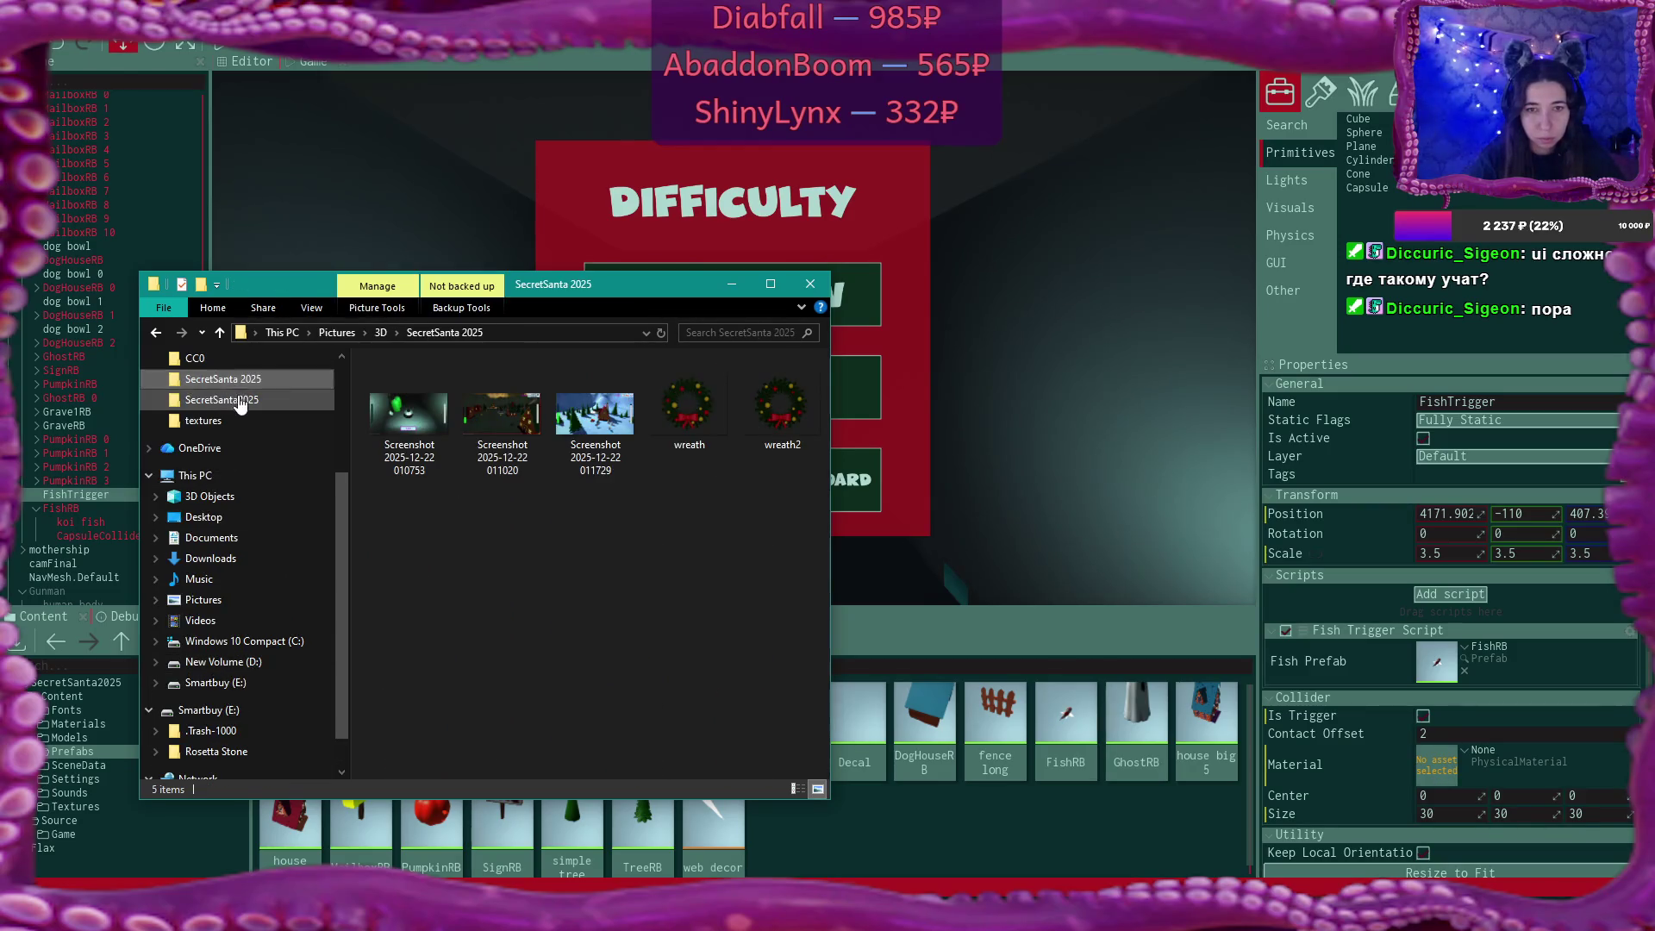
pyautogui.click(237, 400)
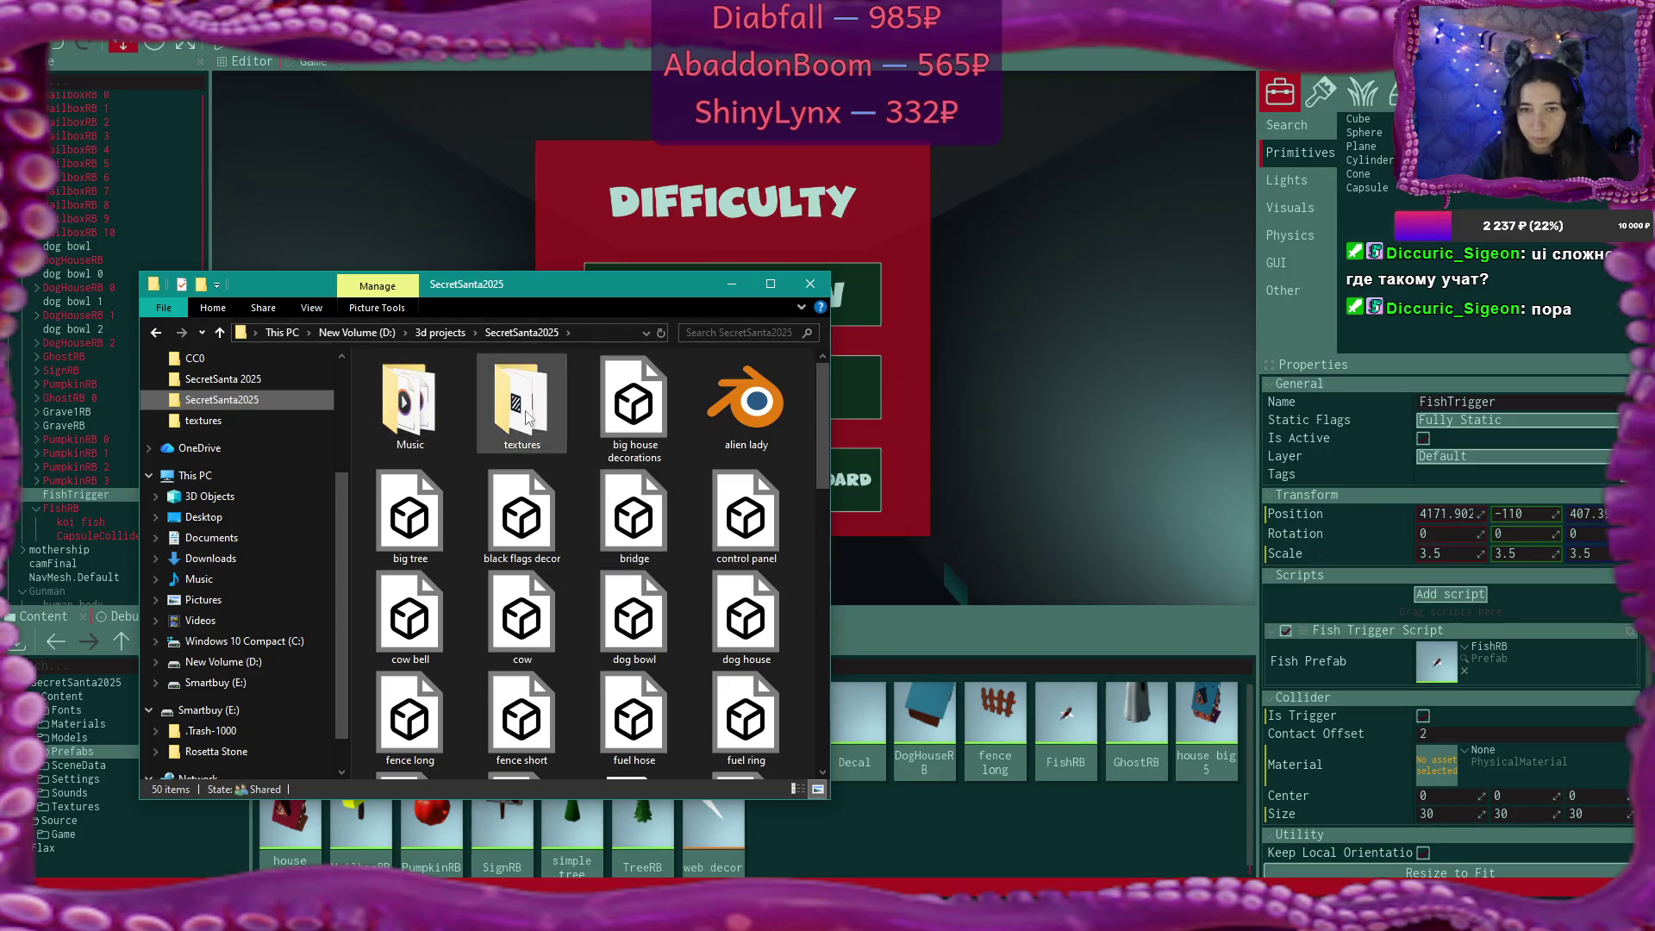
pyautogui.doubleClick(521, 405)
pyautogui.click(631, 602)
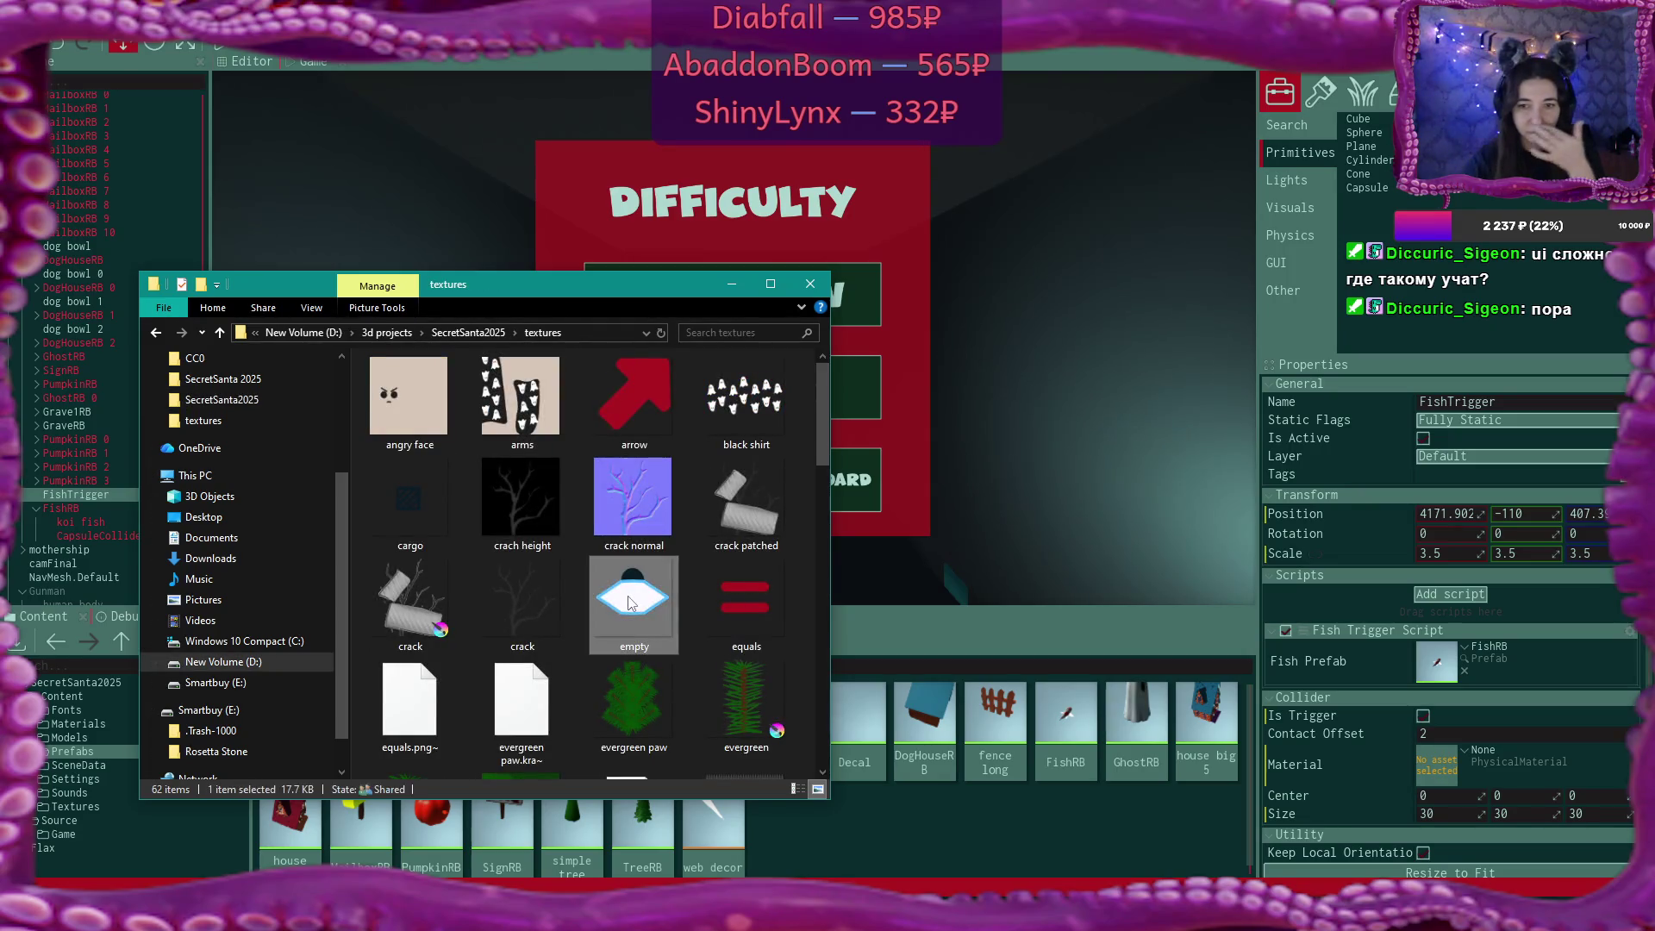
pyautogui.keyDown('ctrl'); pyautogui.click(431, 504); pyautogui.keyUp('ctrl')
# Import empty.png and cargo.png into Prefabs, both with texture type Color RGBA.
pyautogui.moveTo(652, 599); pyautogui.dragTo(943, 835)
pyautogui.click(1042, 296)
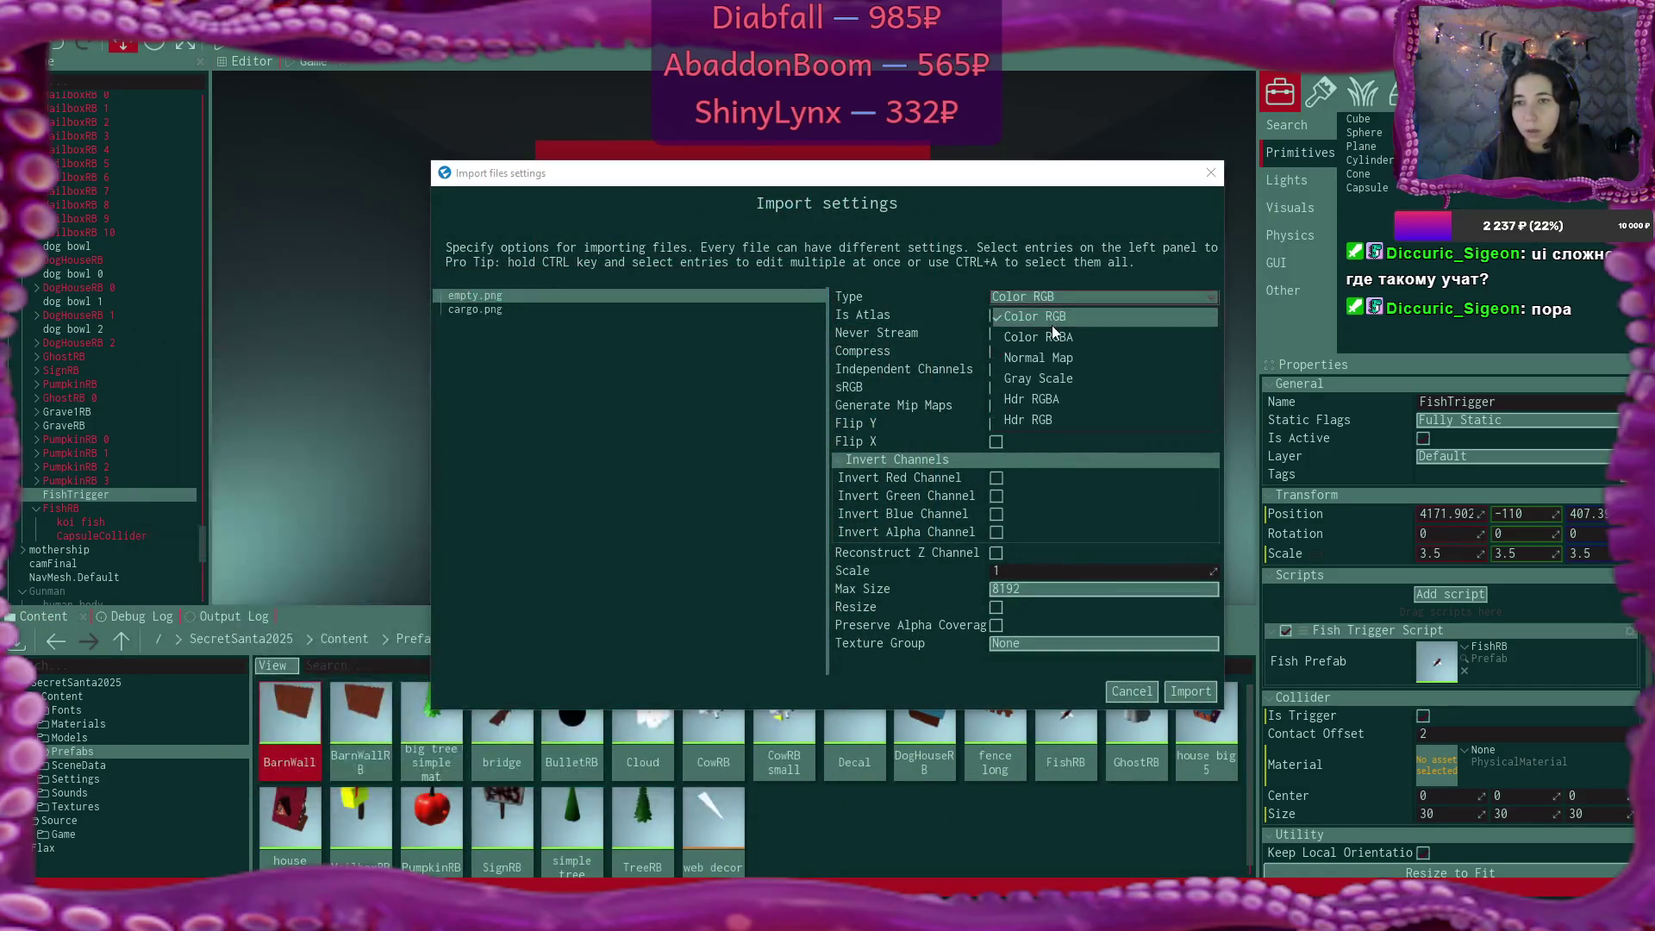
pyautogui.click(1062, 338)
pyautogui.click(555, 308)
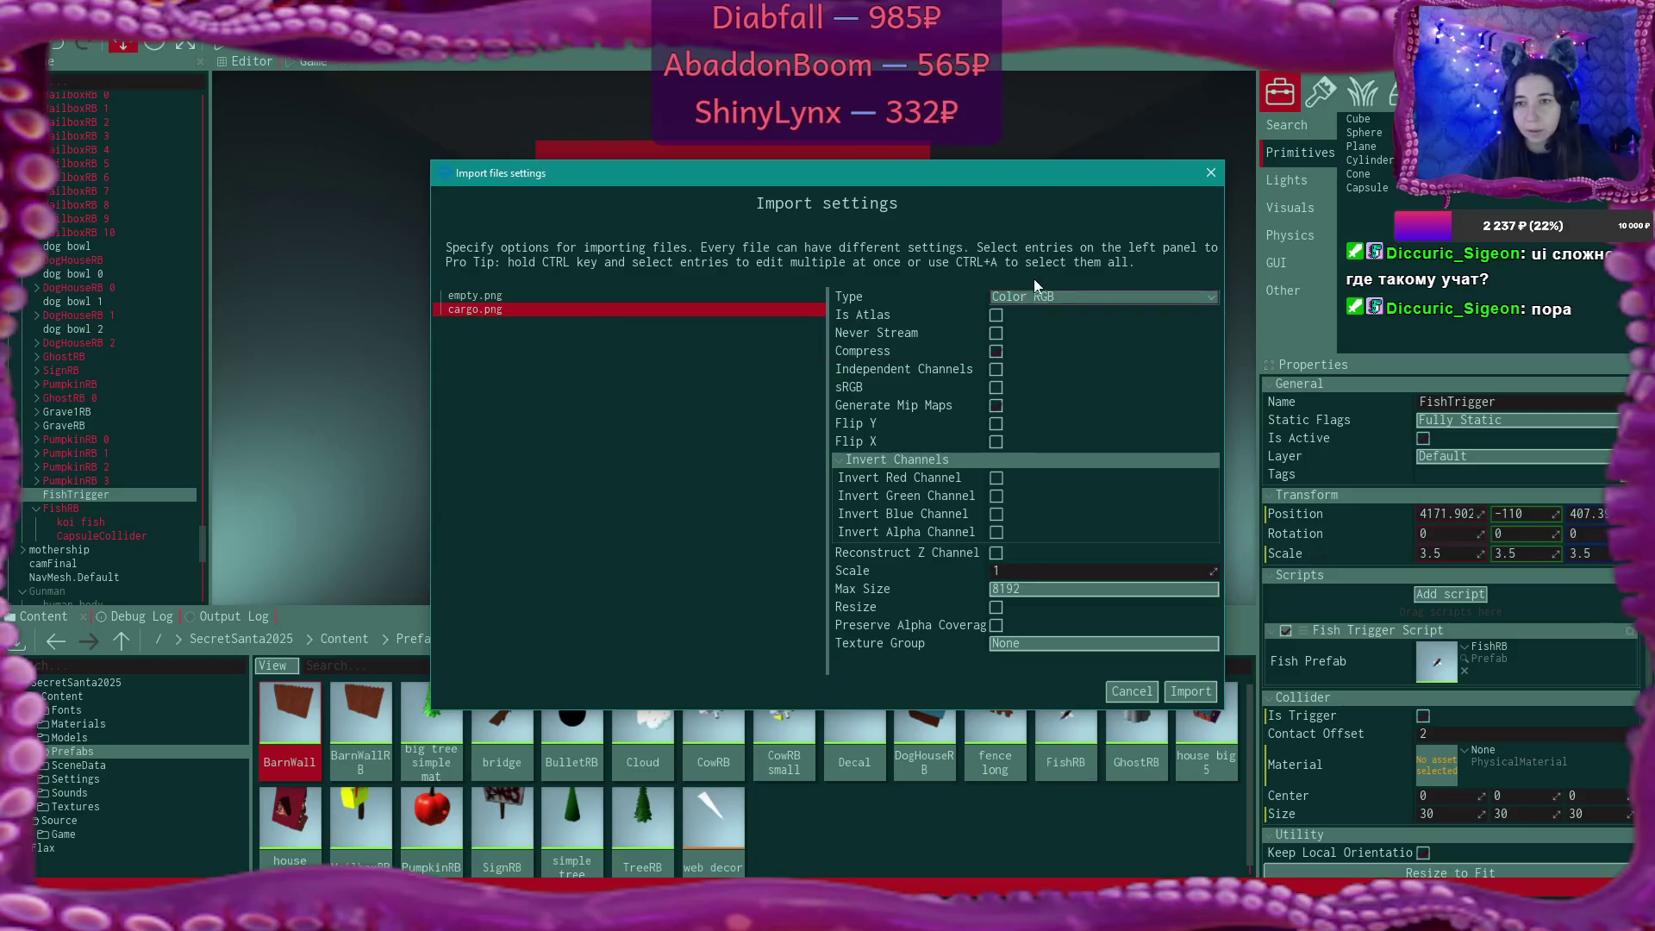
pyautogui.click(1053, 293)
pyautogui.click(1051, 337)
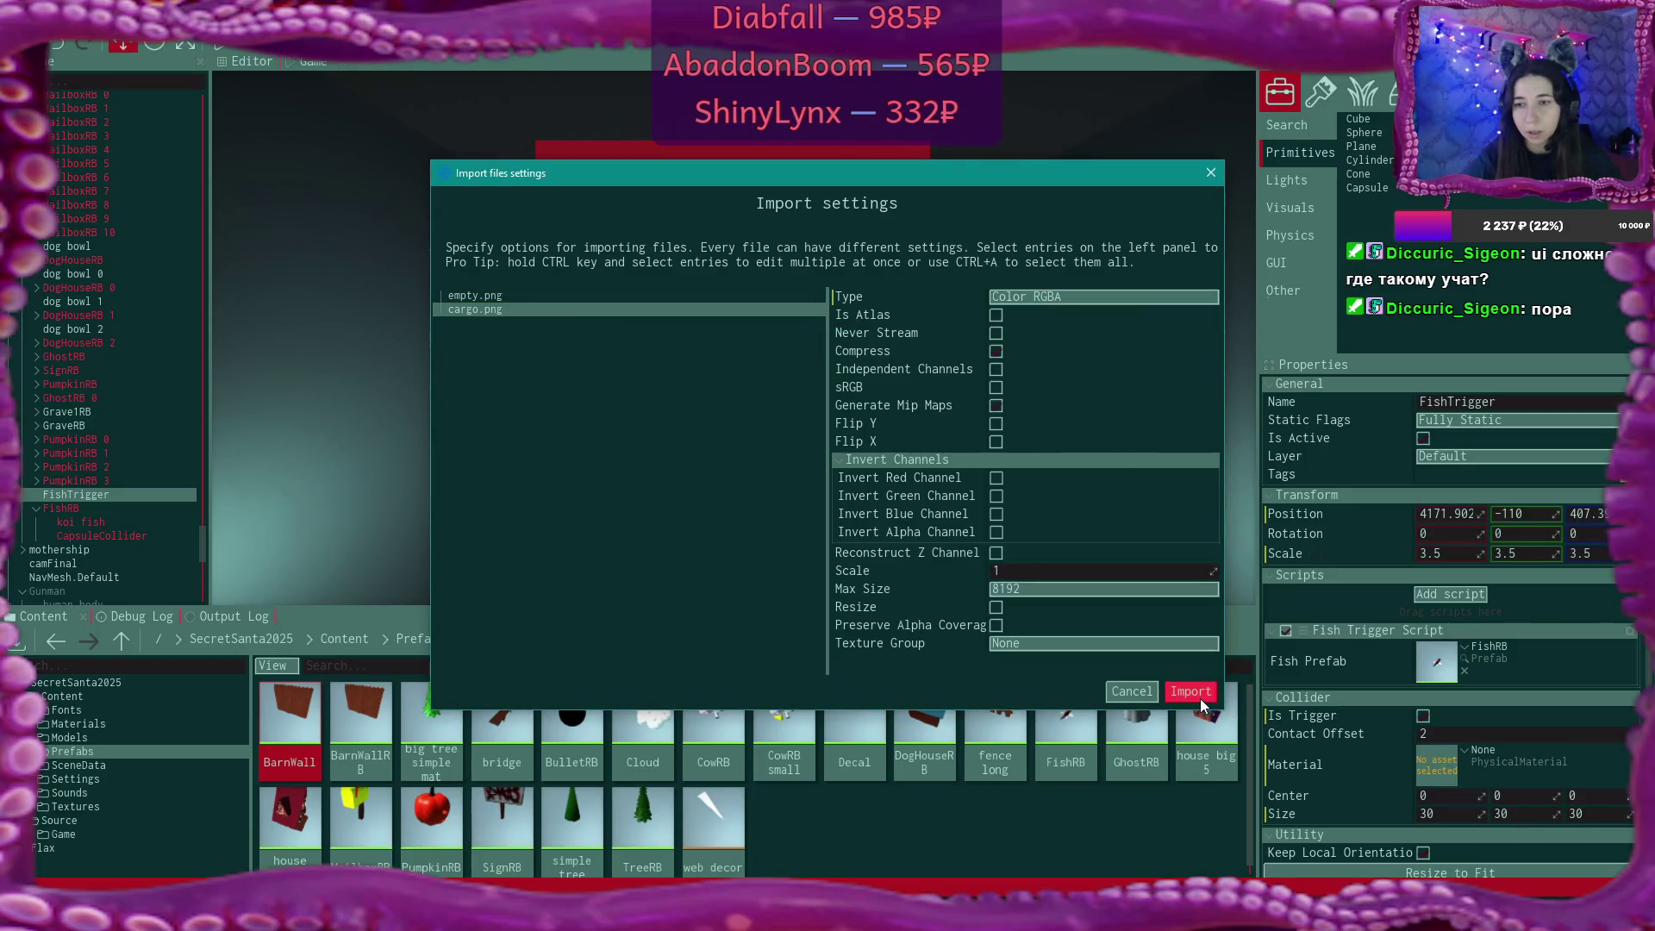
pyautogui.click(1193, 692)
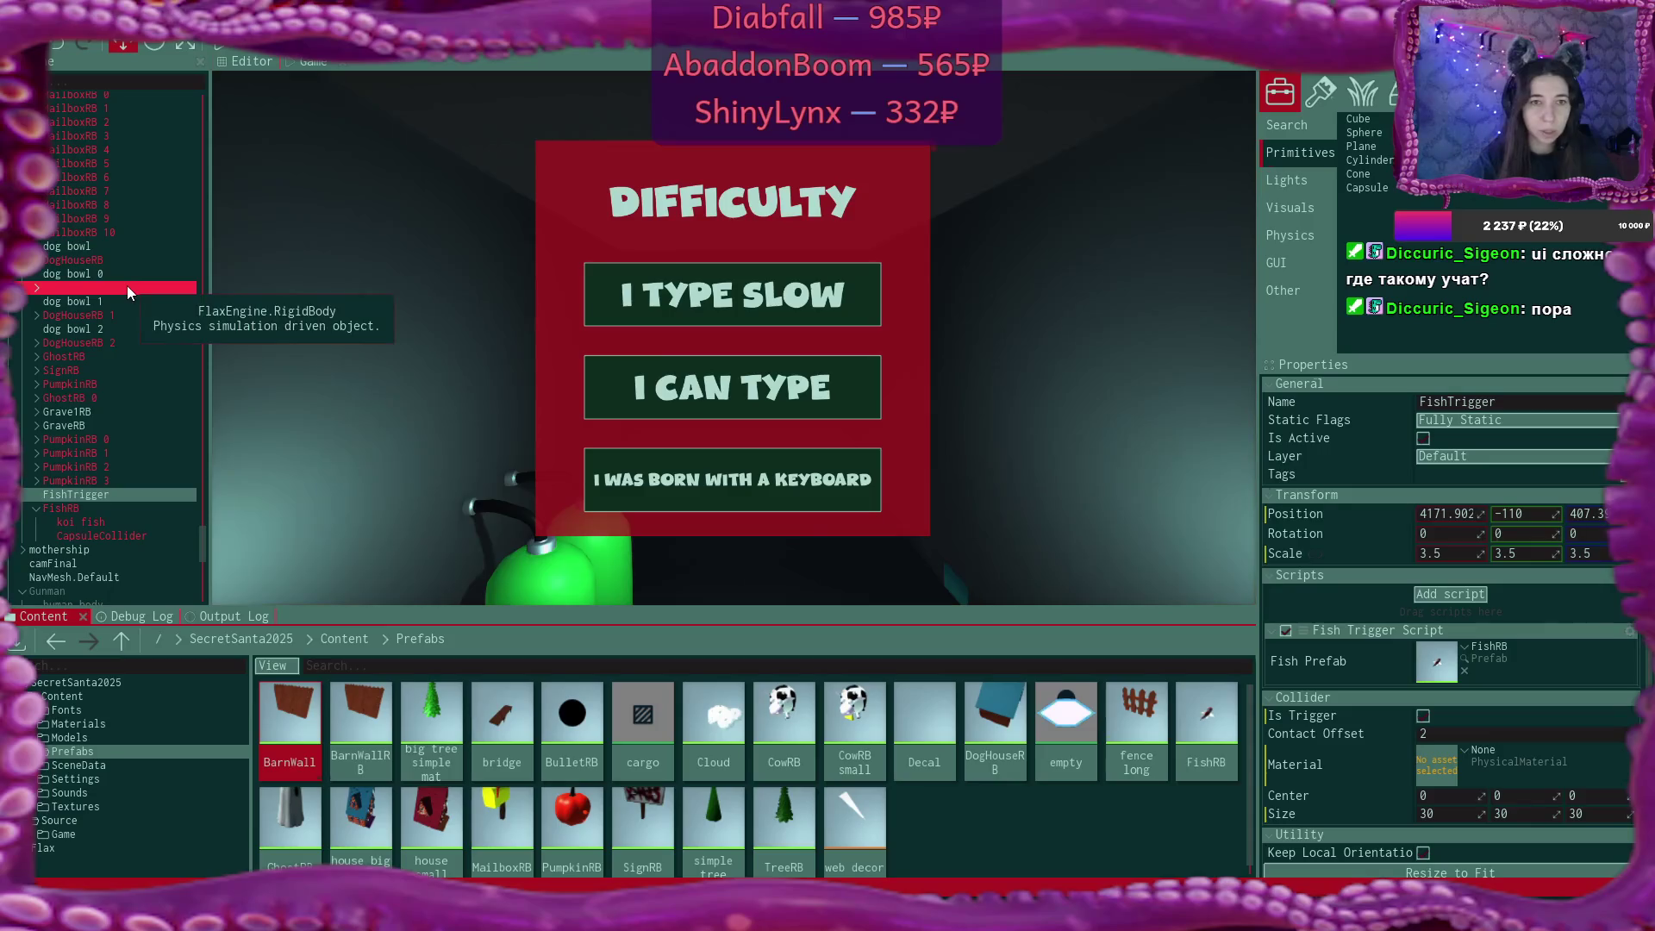
pyautogui.scroll(3, 126, 288)
pyautogui.scroll(10, 127, 293)
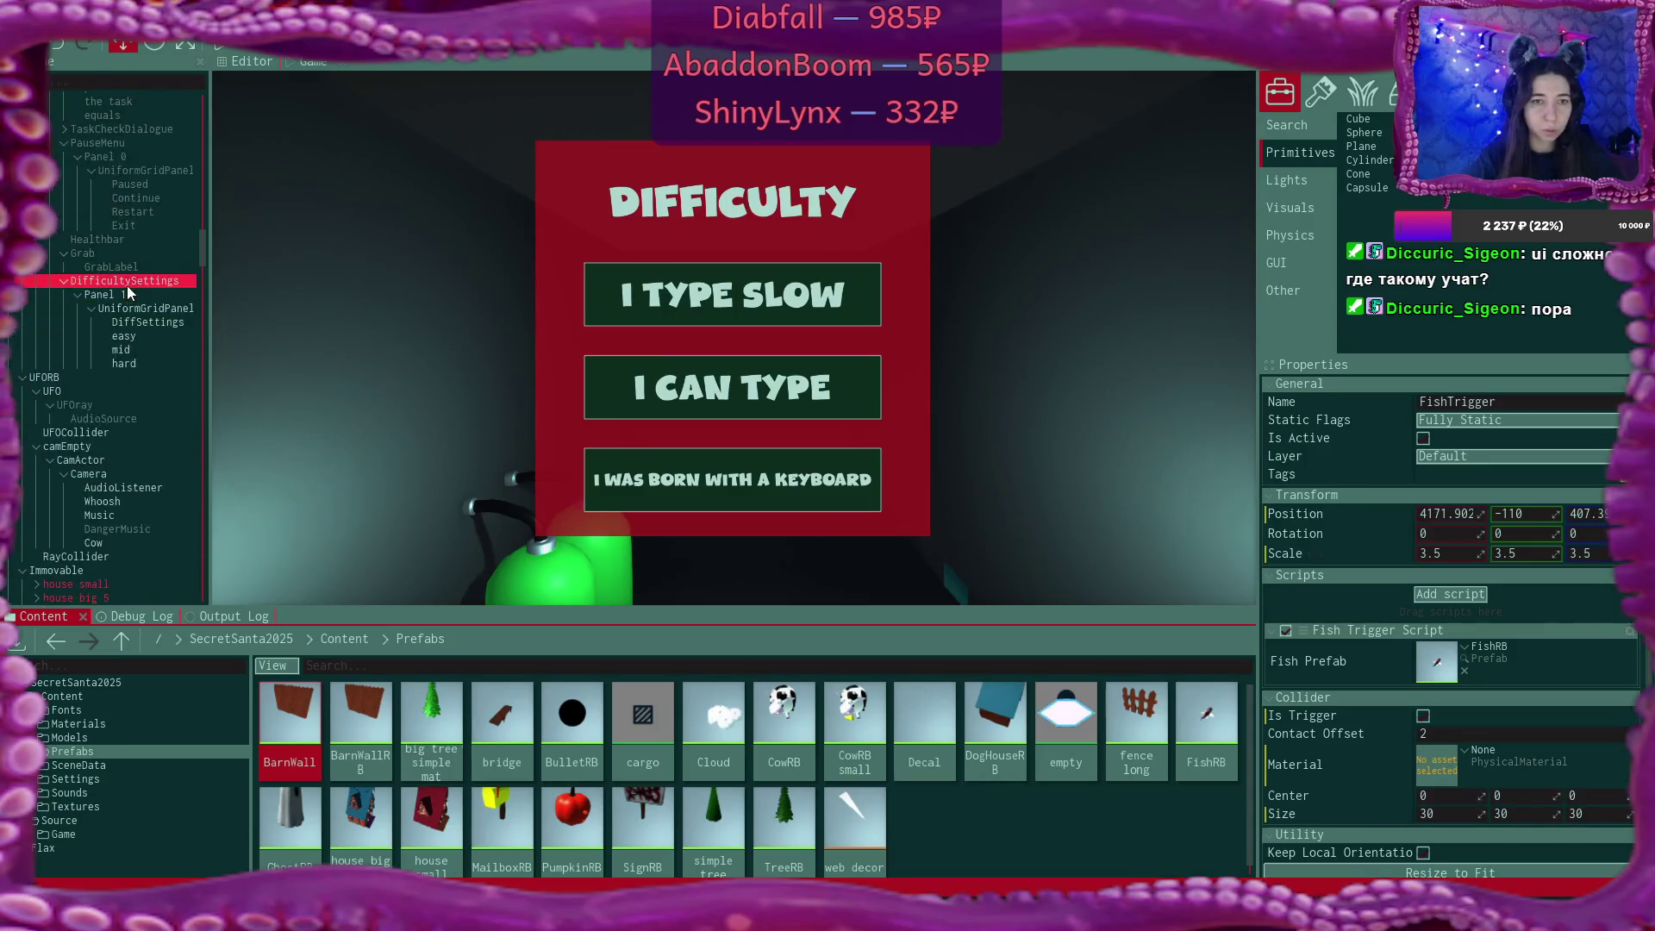
pyautogui.scroll(6, 126, 286)
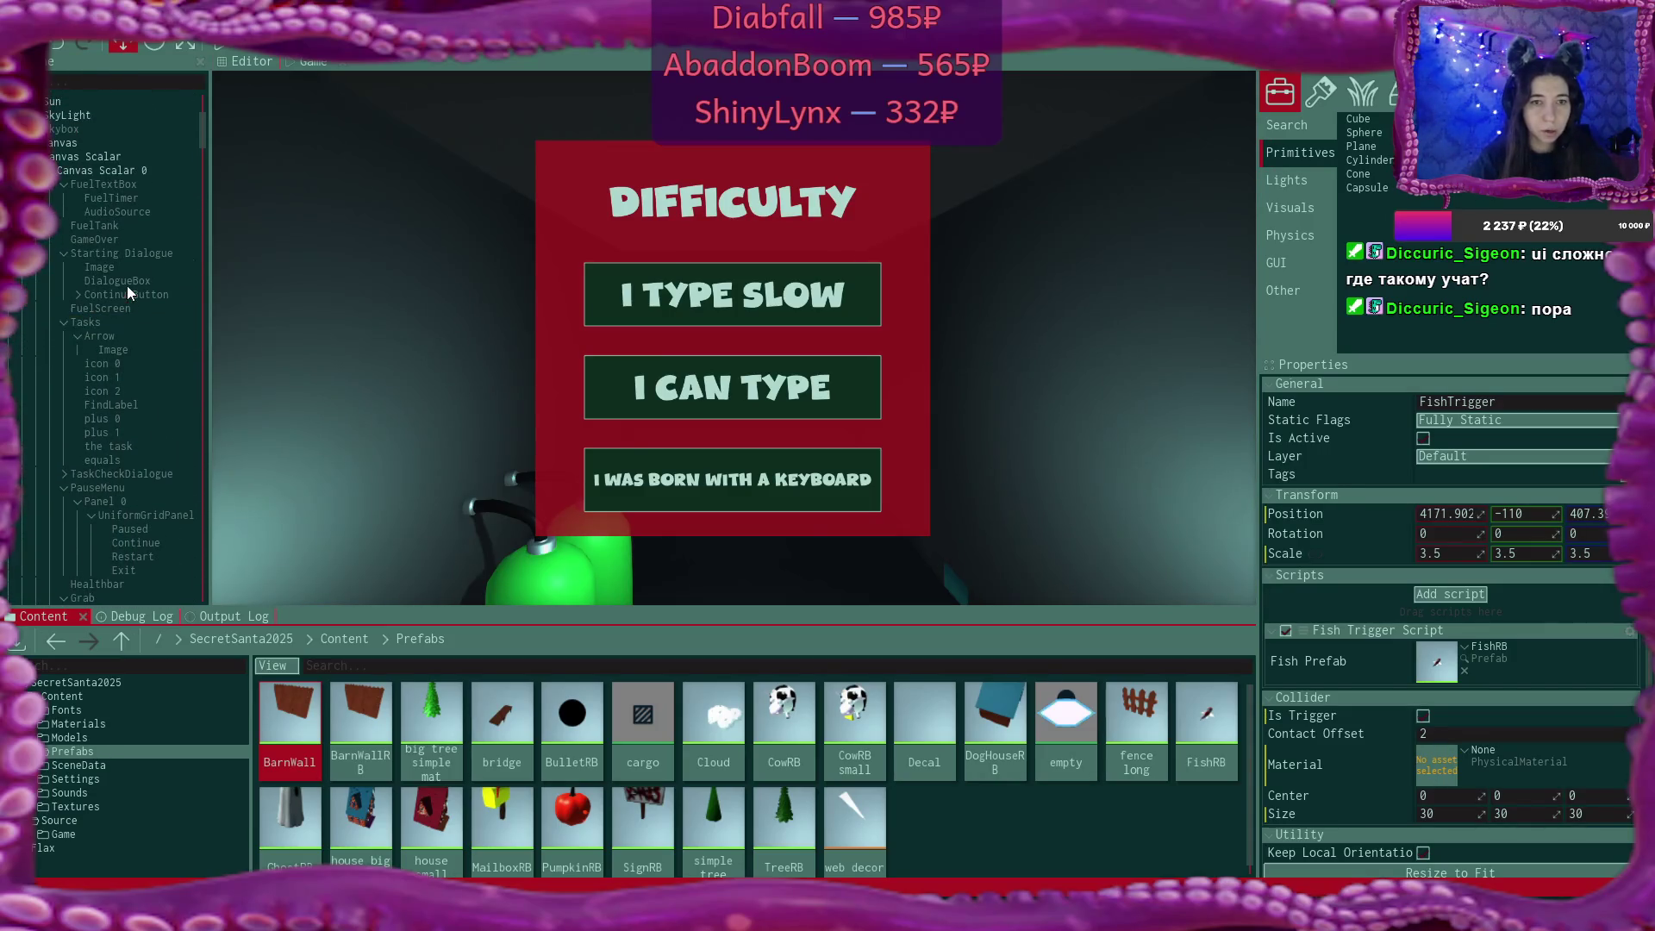
# Add a new UI Control under FuelTank and name it UFO.
pyautogui.click(127, 308)
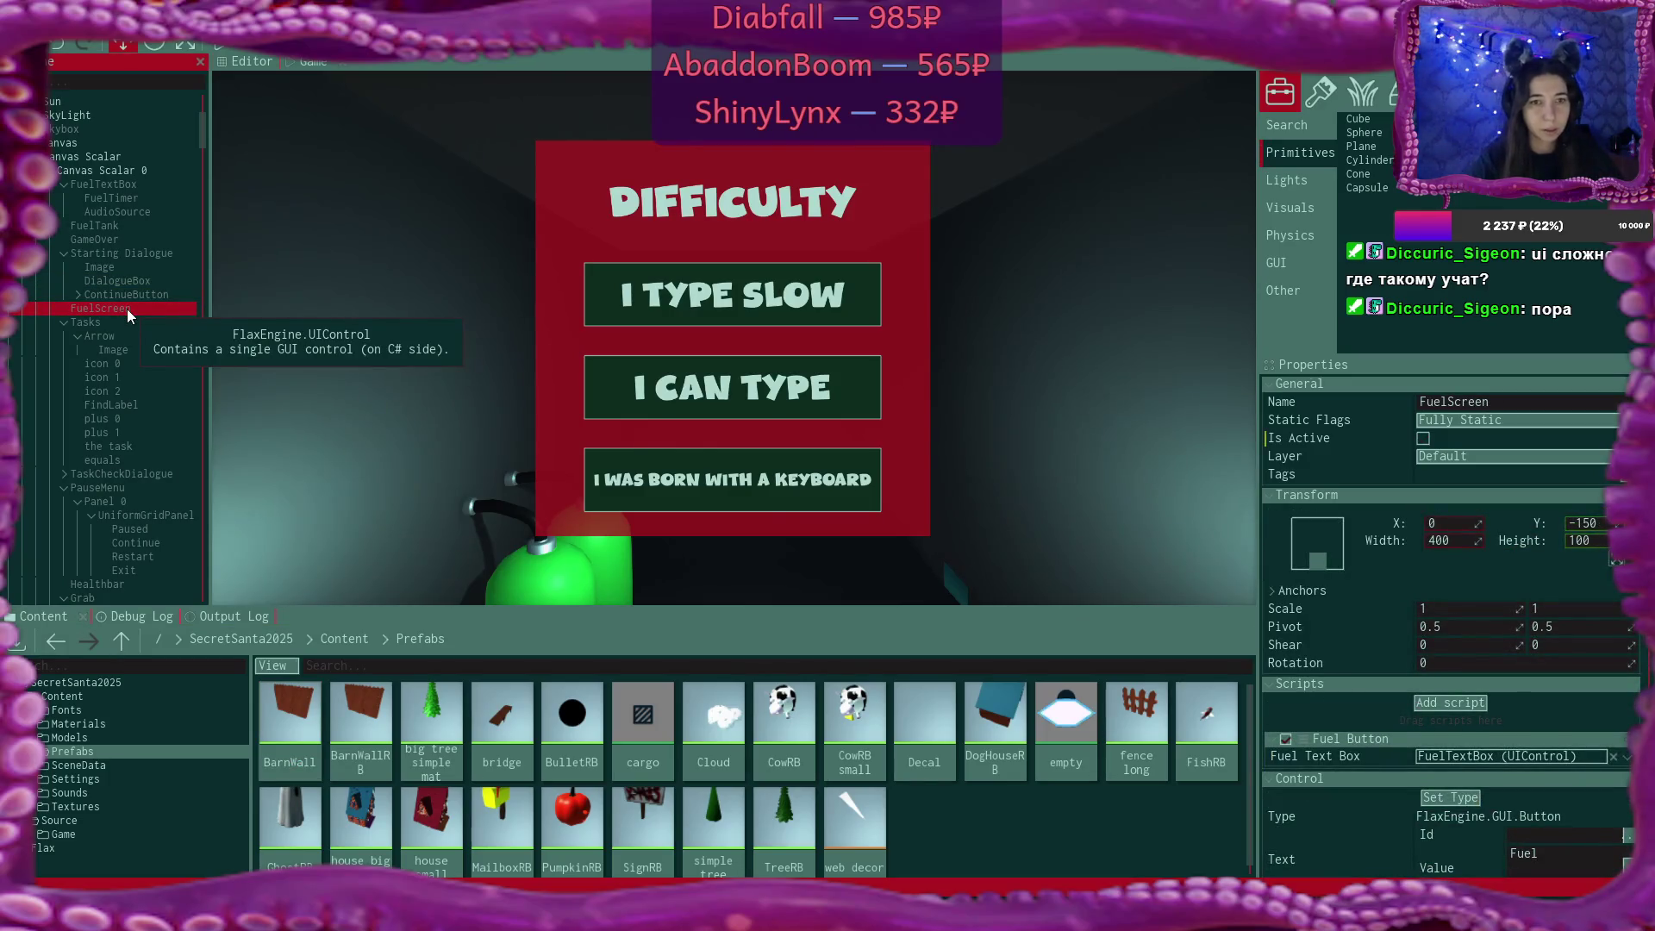
pyautogui.click(121, 225)
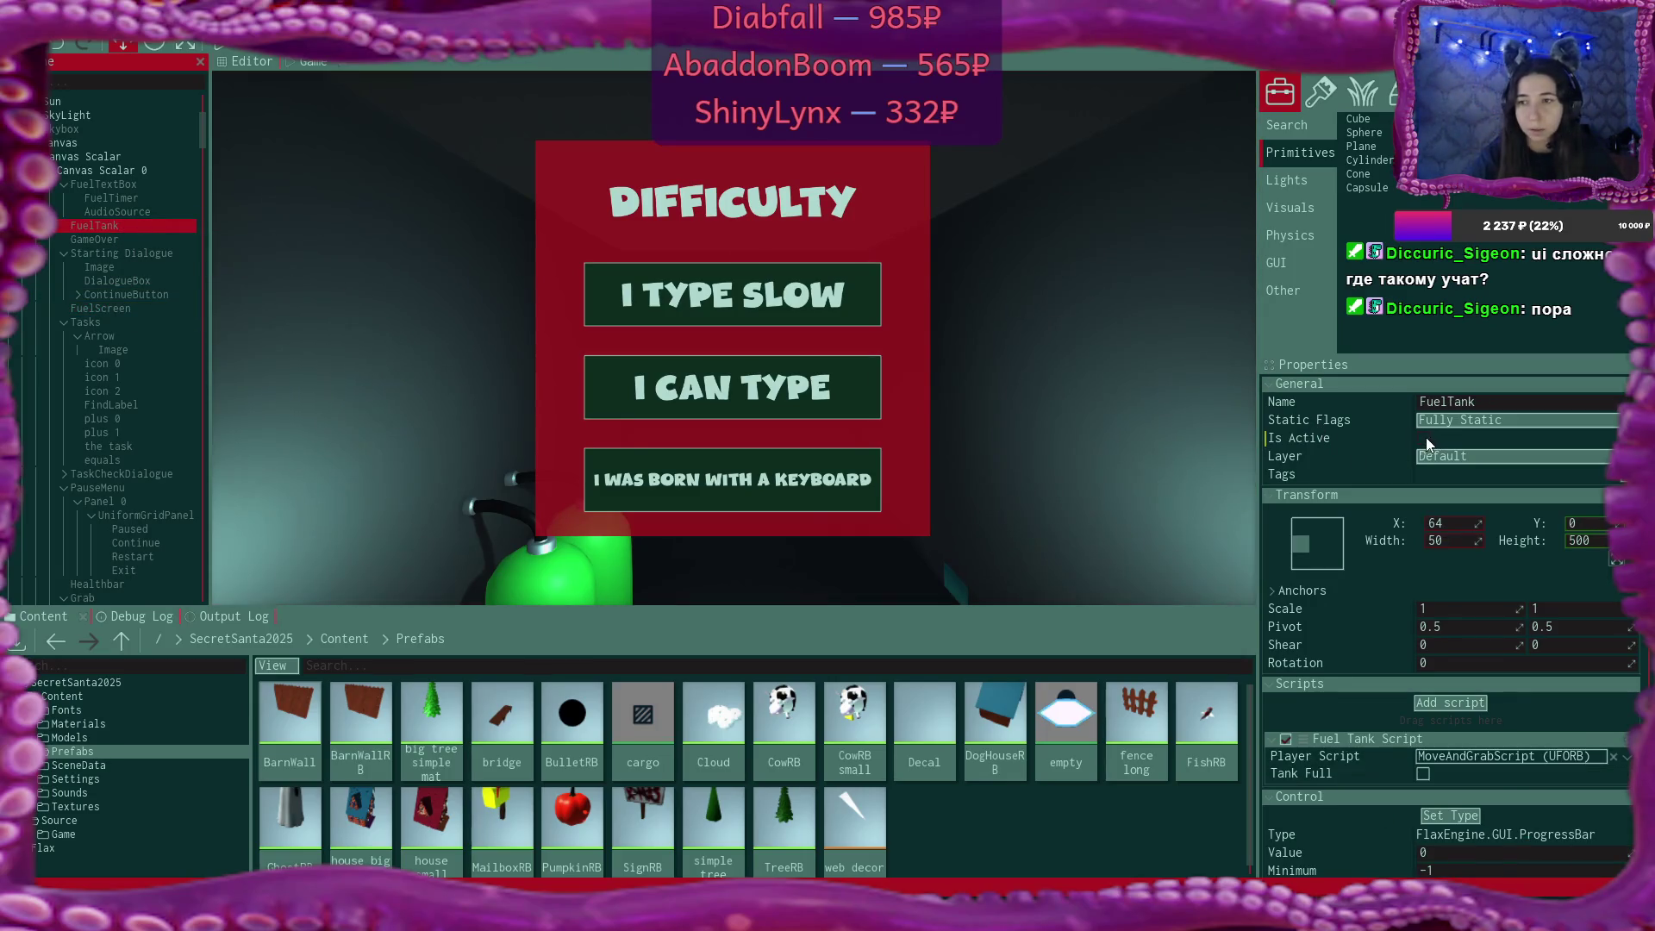
pyautogui.click(110, 226)
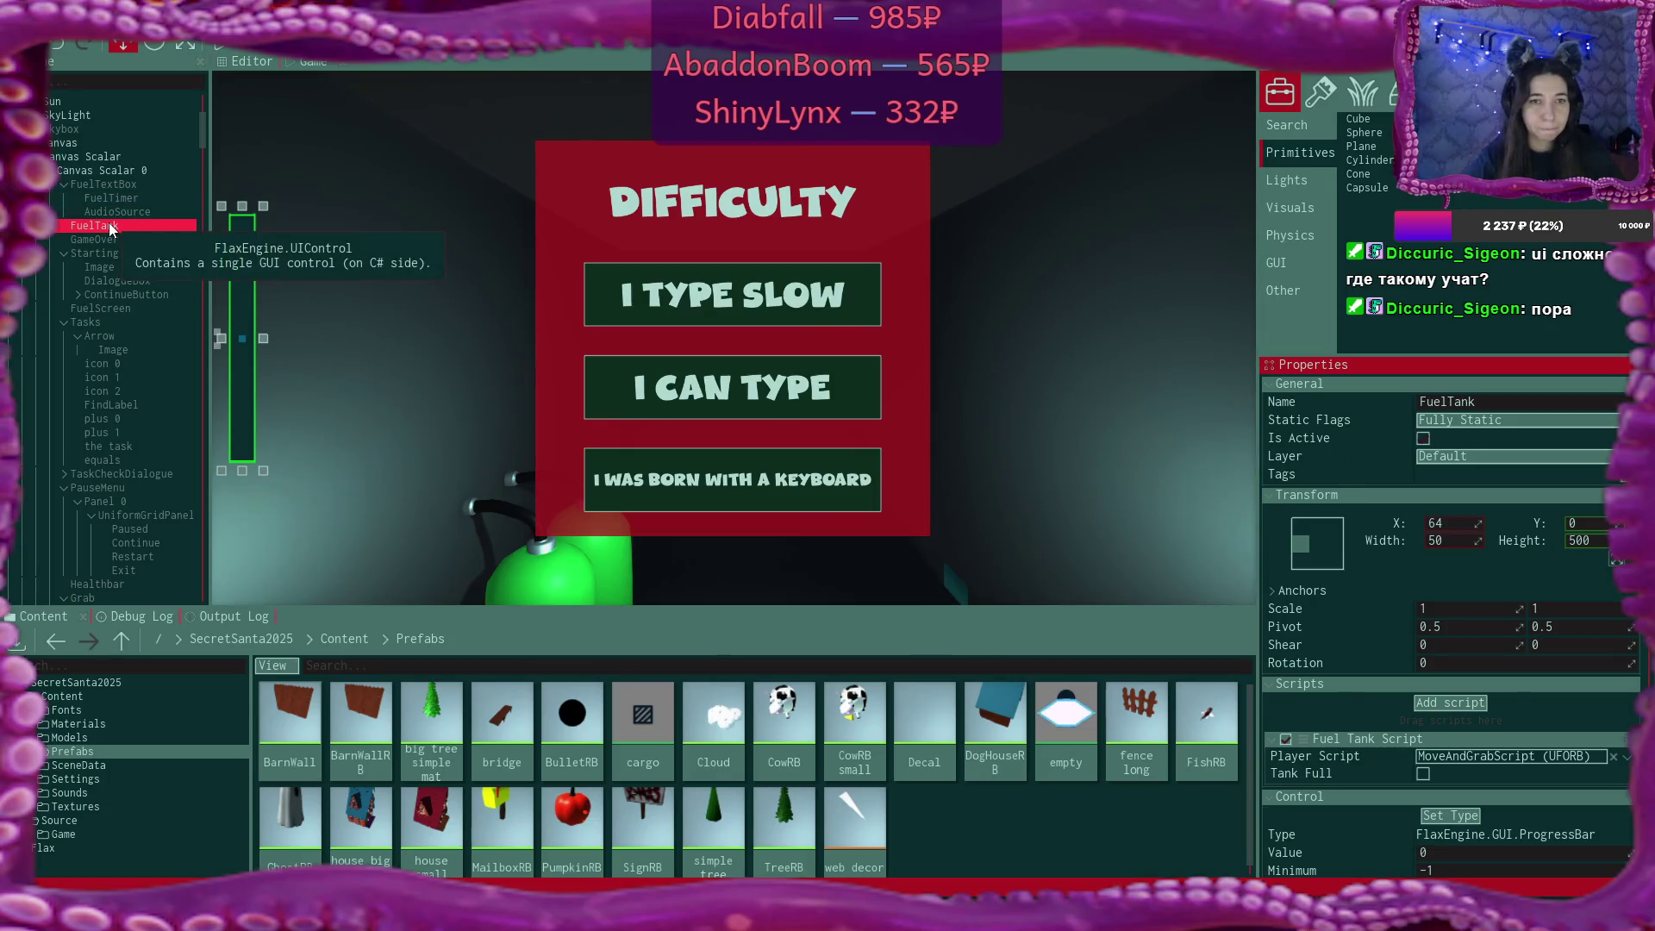
pyautogui.rightClick(110, 227)
pyautogui.press('Escape')
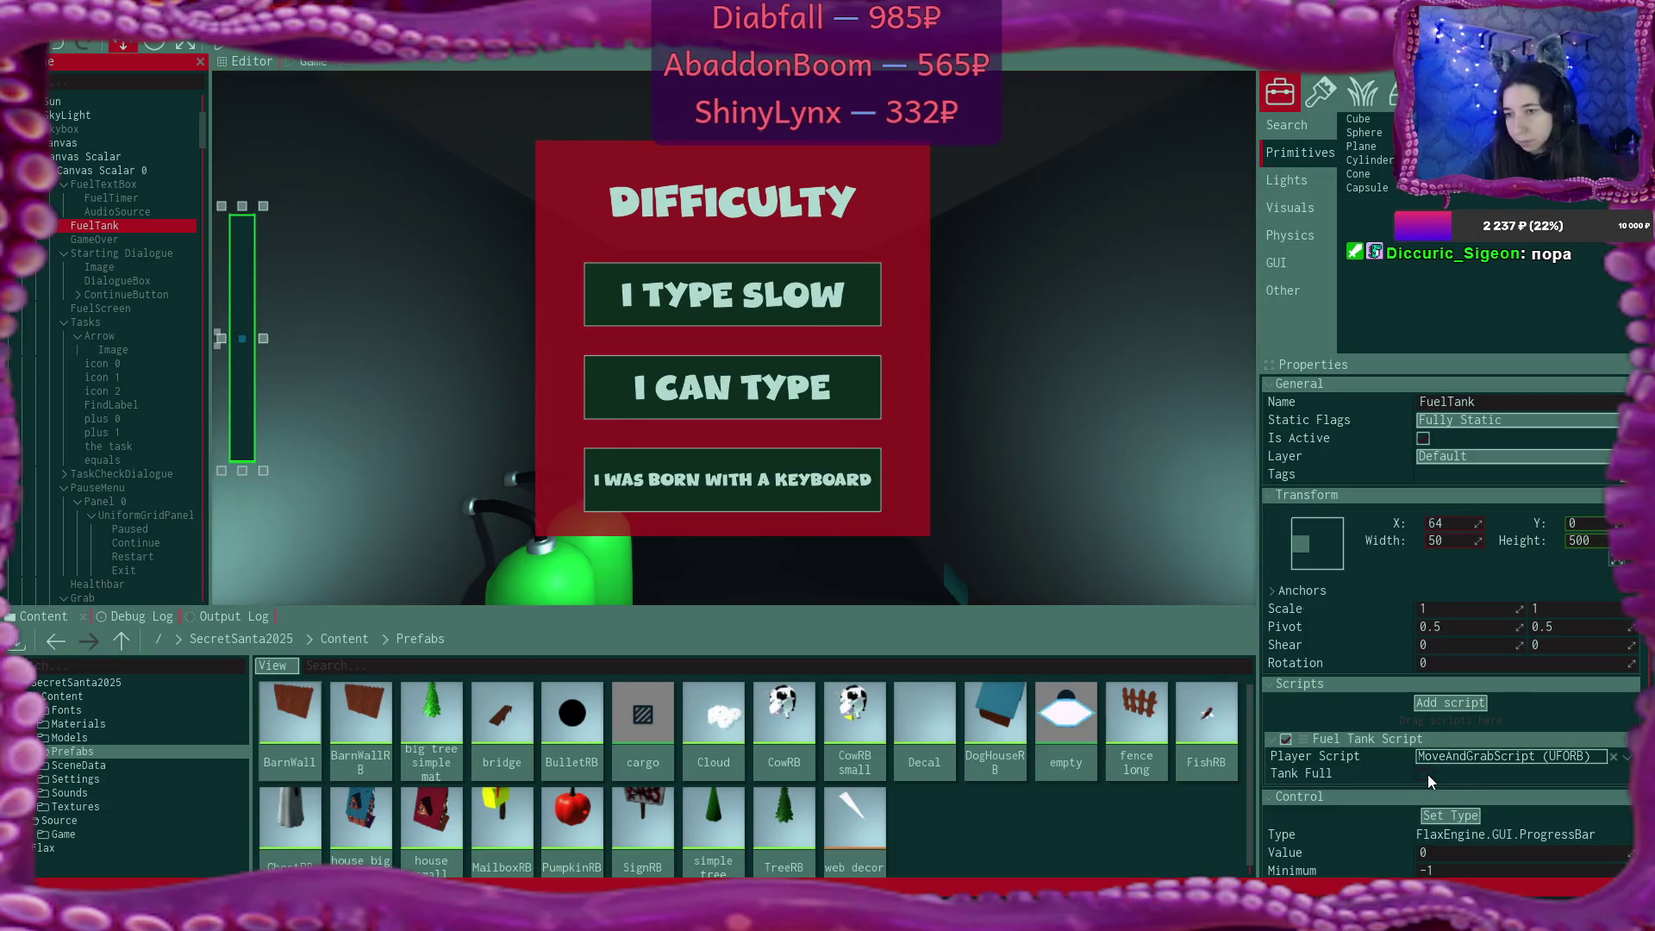
pyautogui.scroll(-5, 1434, 782)
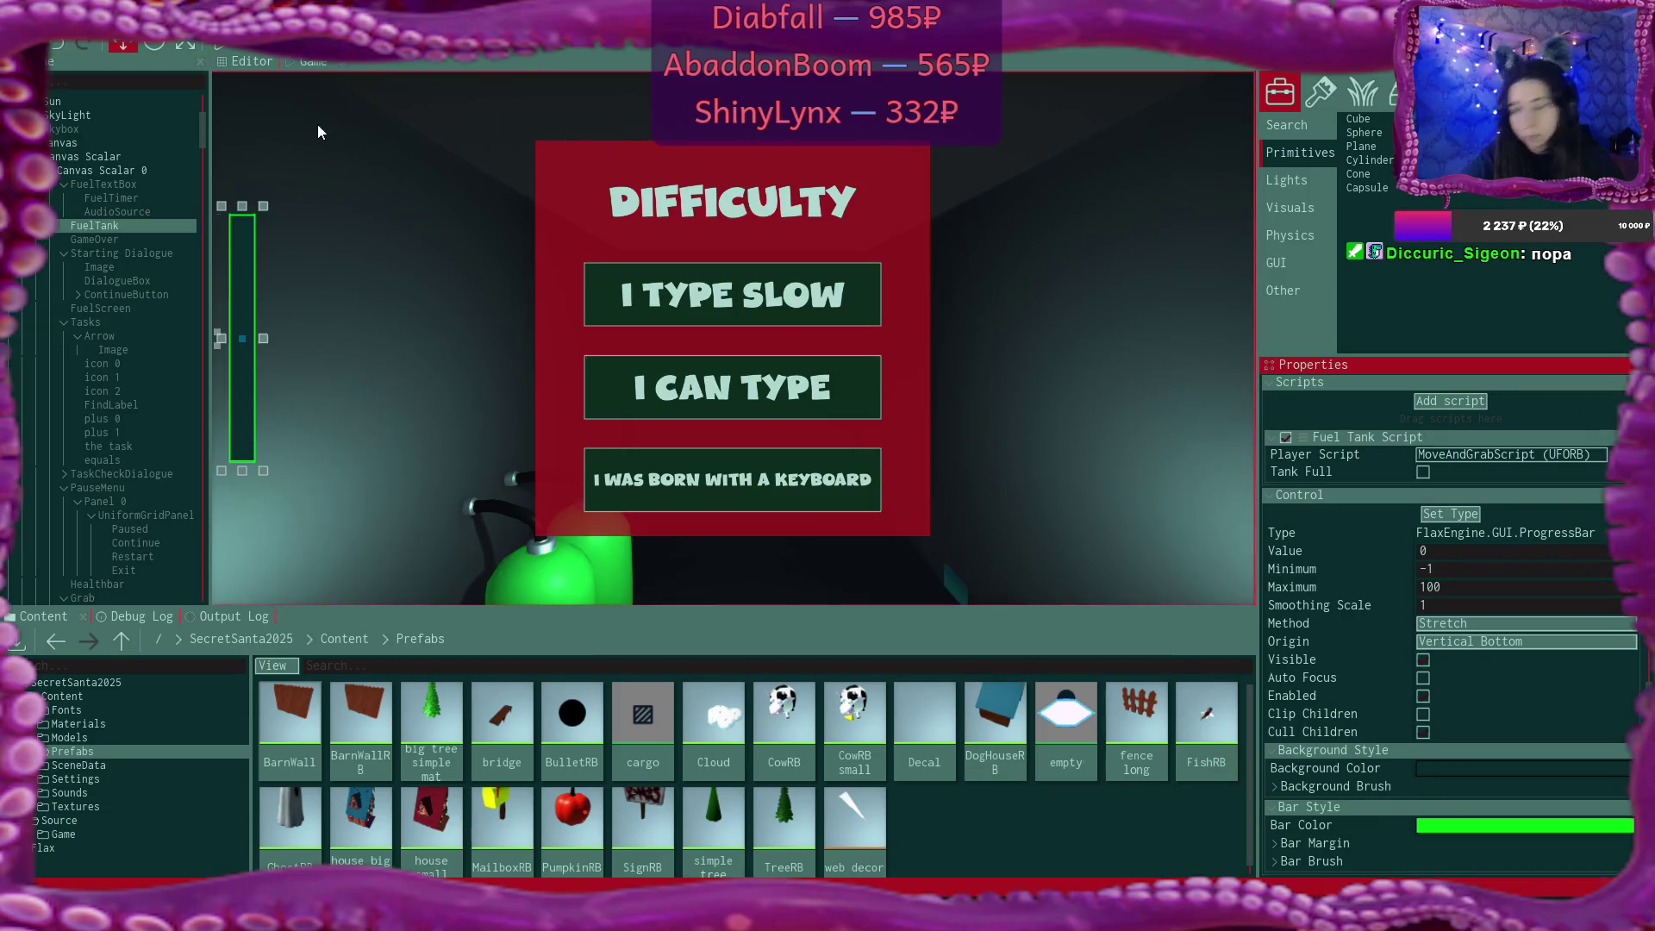
pyautogui.rightClick(104, 225)
pyautogui.moveTo(185, 505)
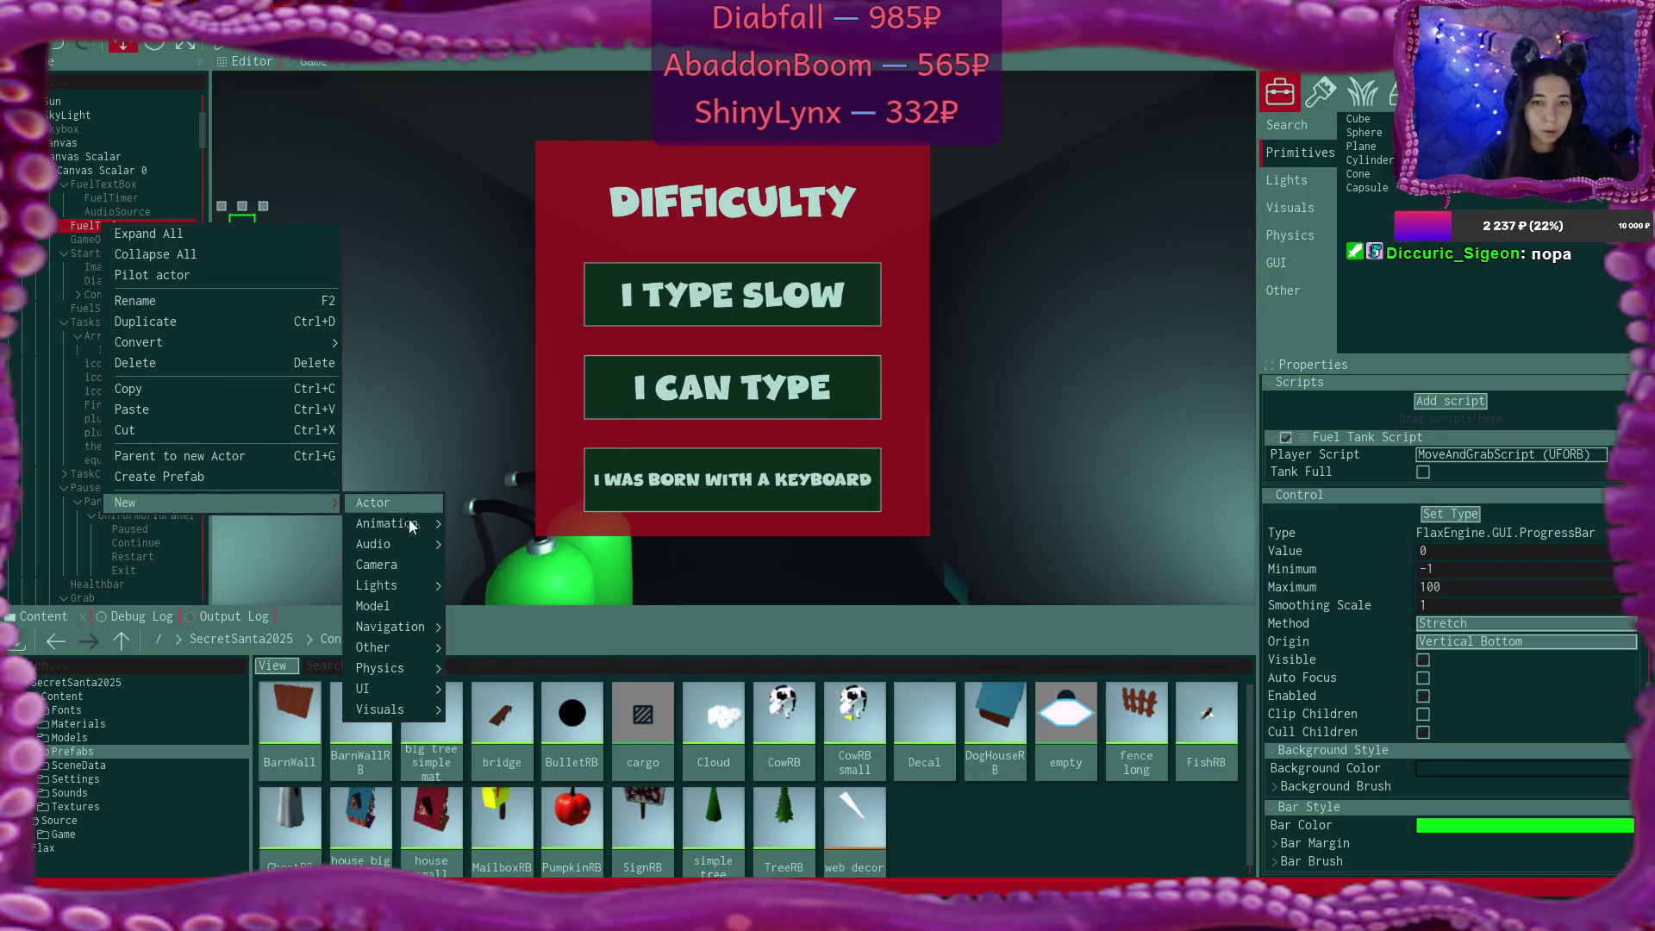
pyautogui.moveTo(407, 664)
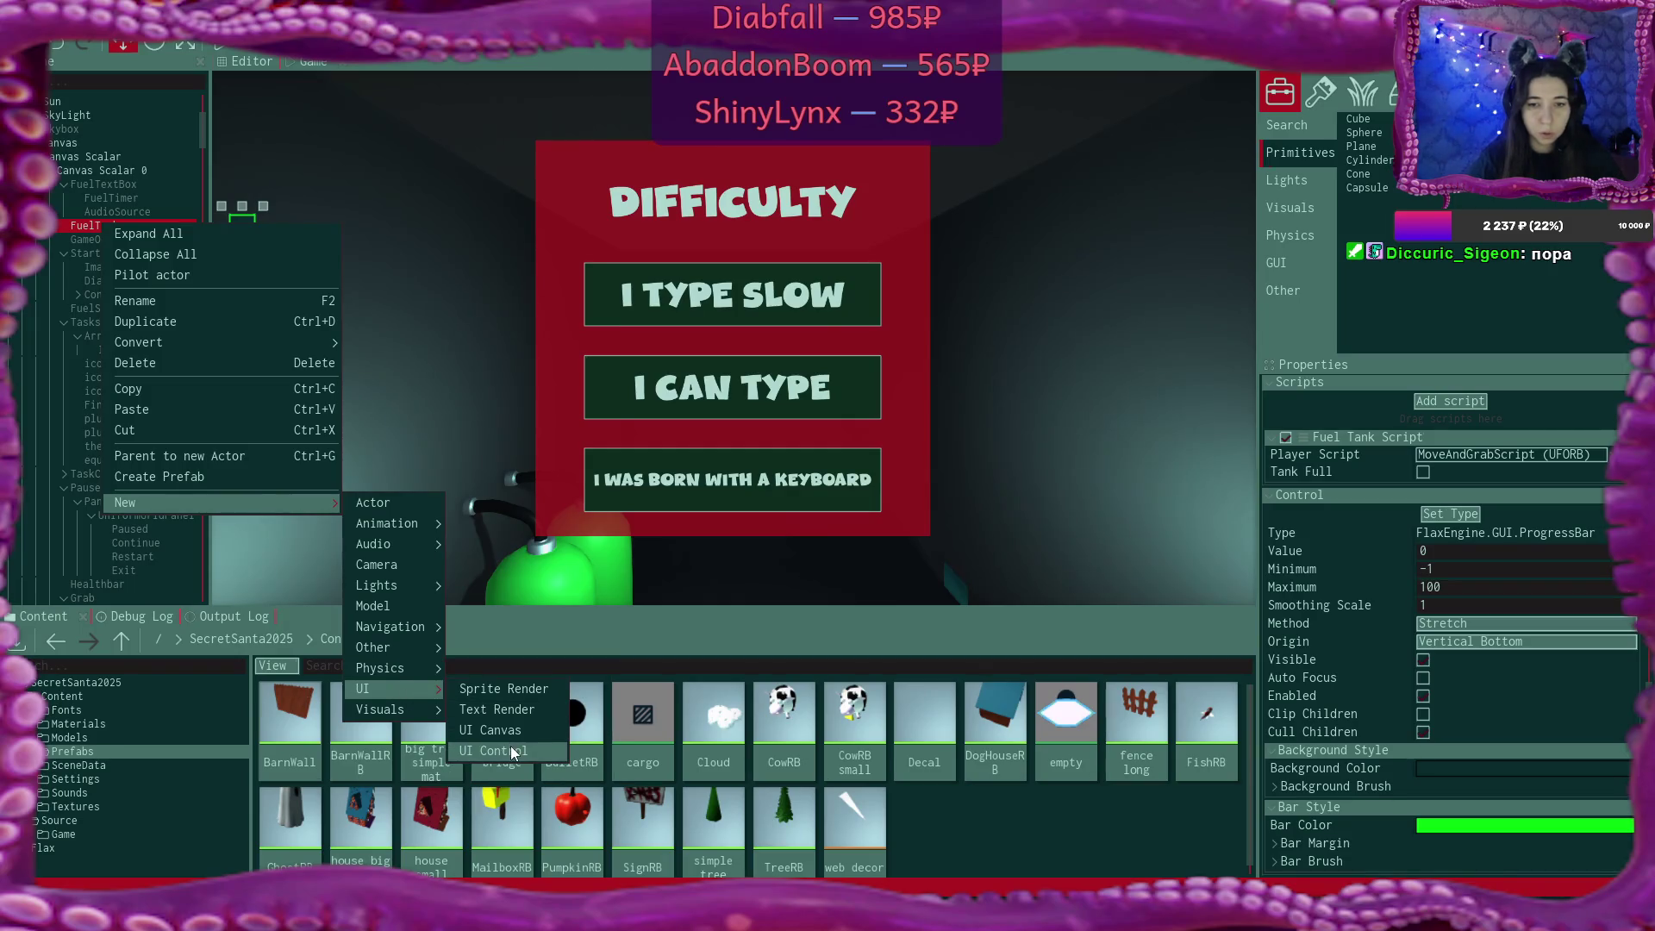
pyautogui.click(513, 750)
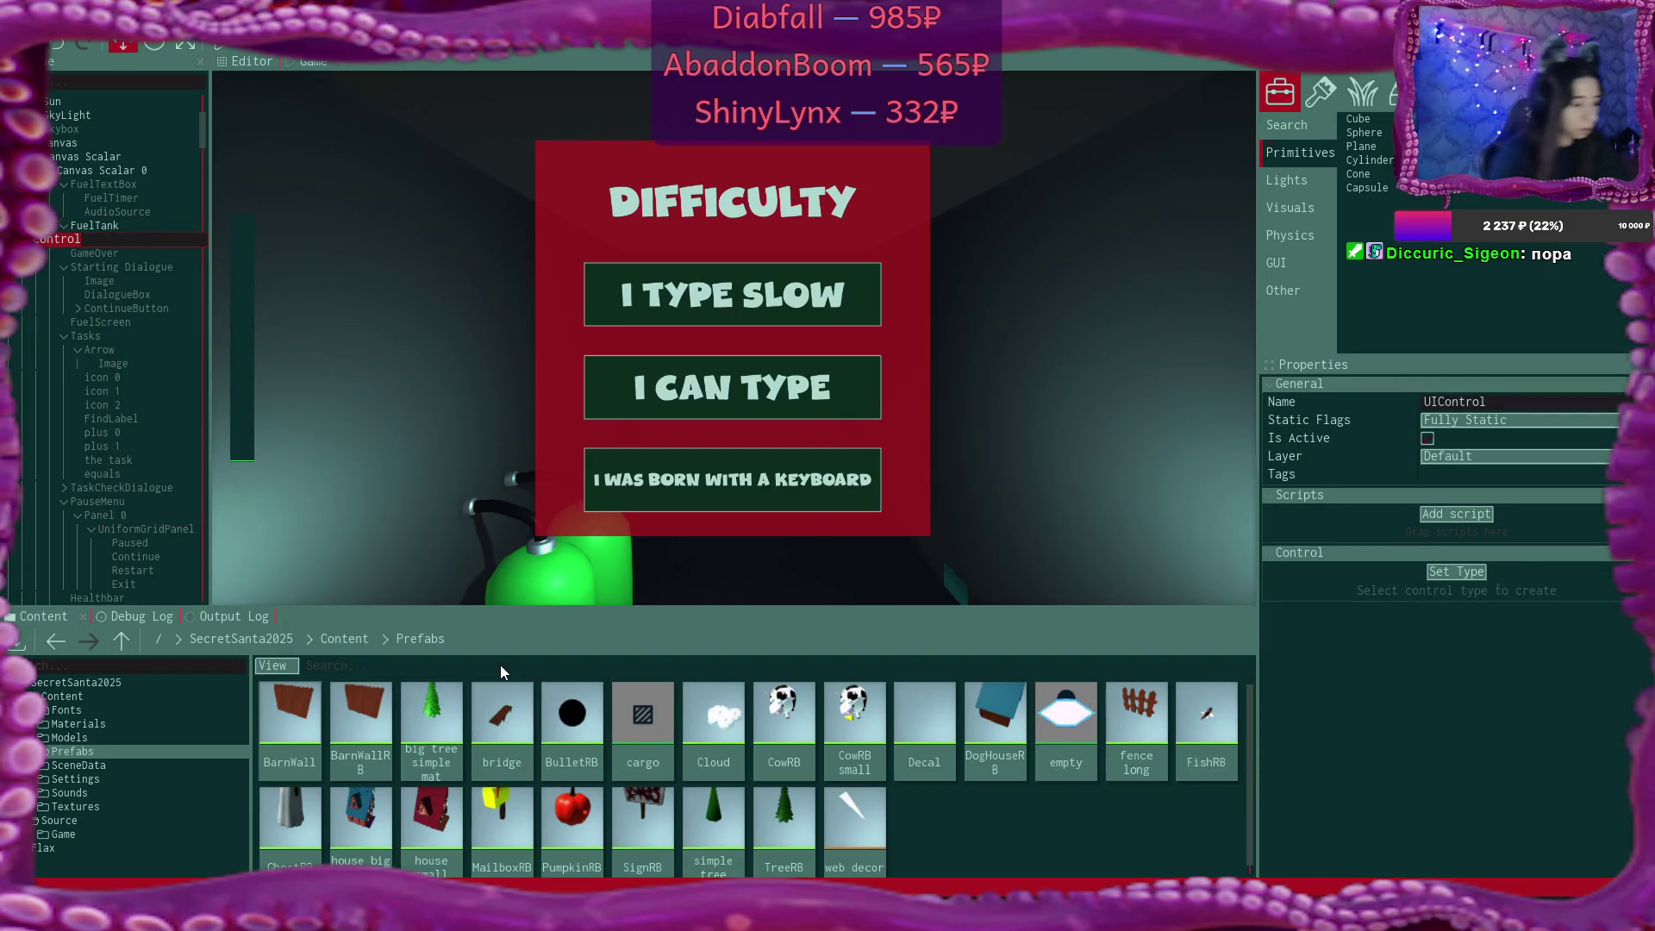
pyautogui.press('BackSpace')
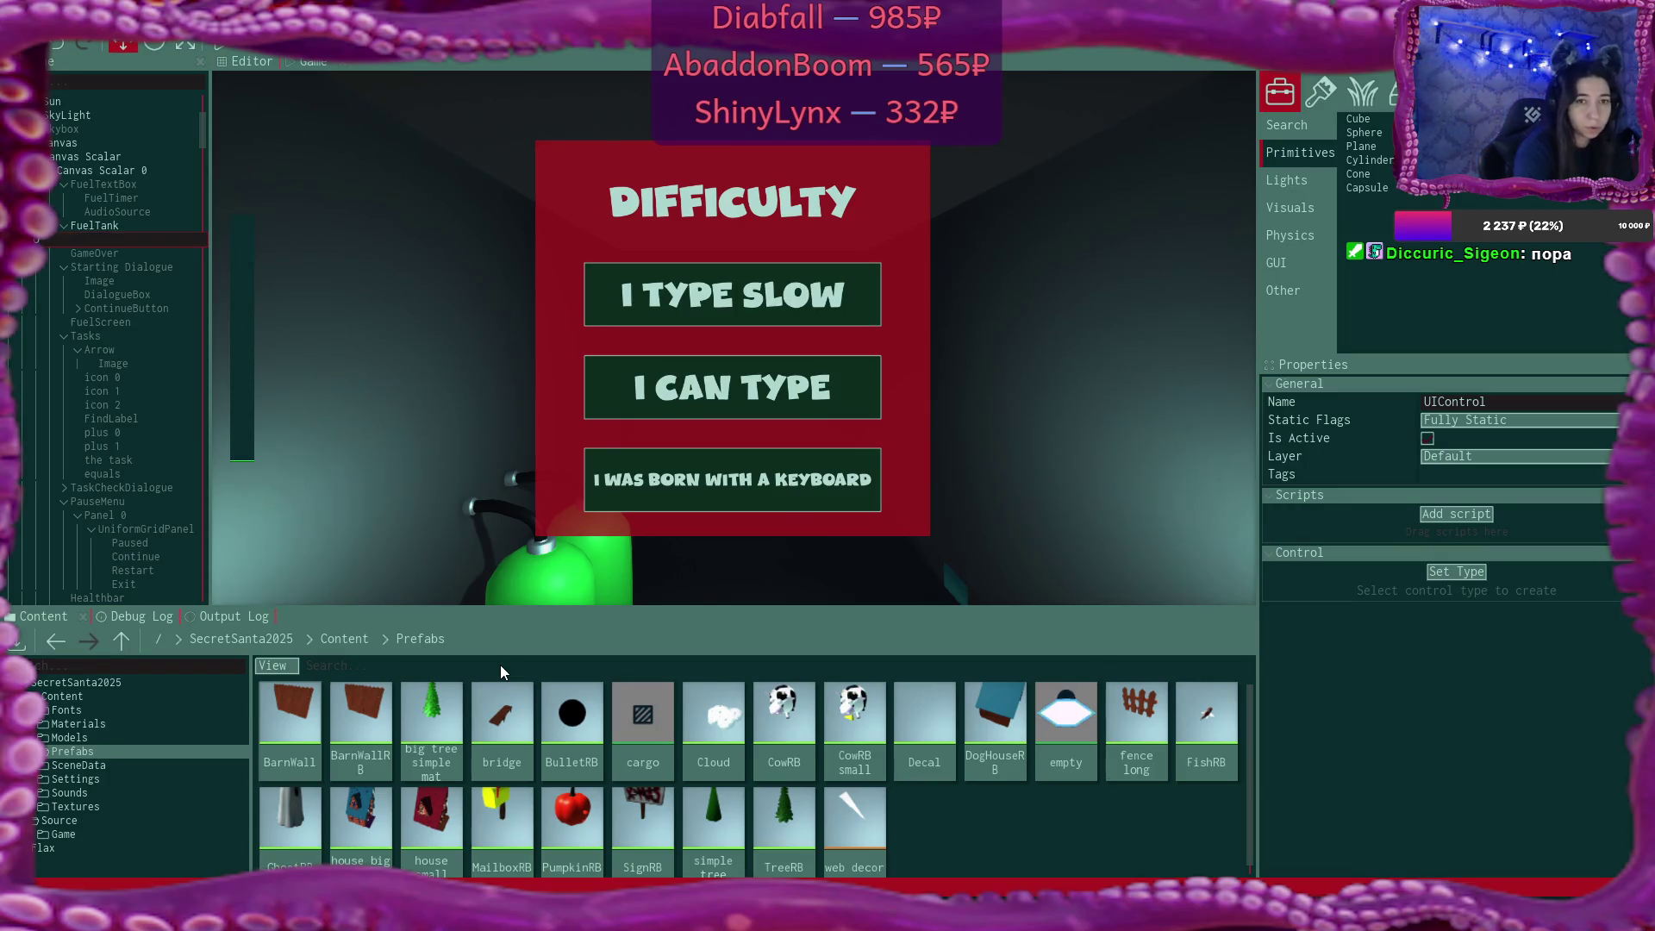
pyautogui.write('UFO')
pyautogui.press('Return')
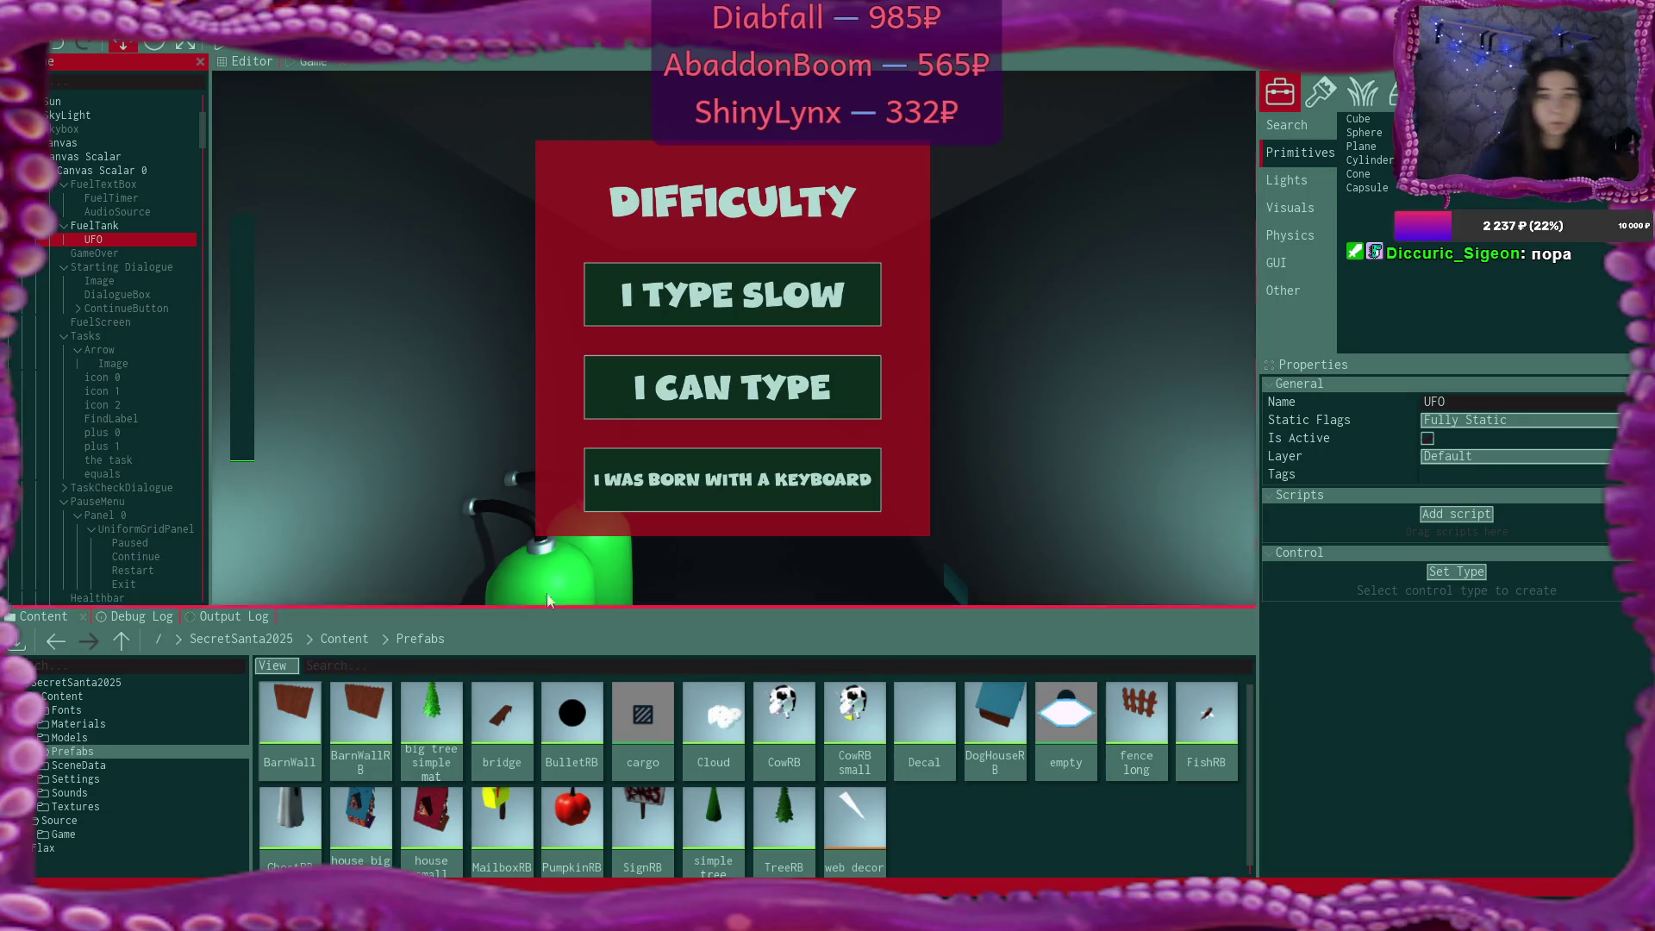
# Make UFO an Image control anchored to the top centre.
pyautogui.click(1472, 572)
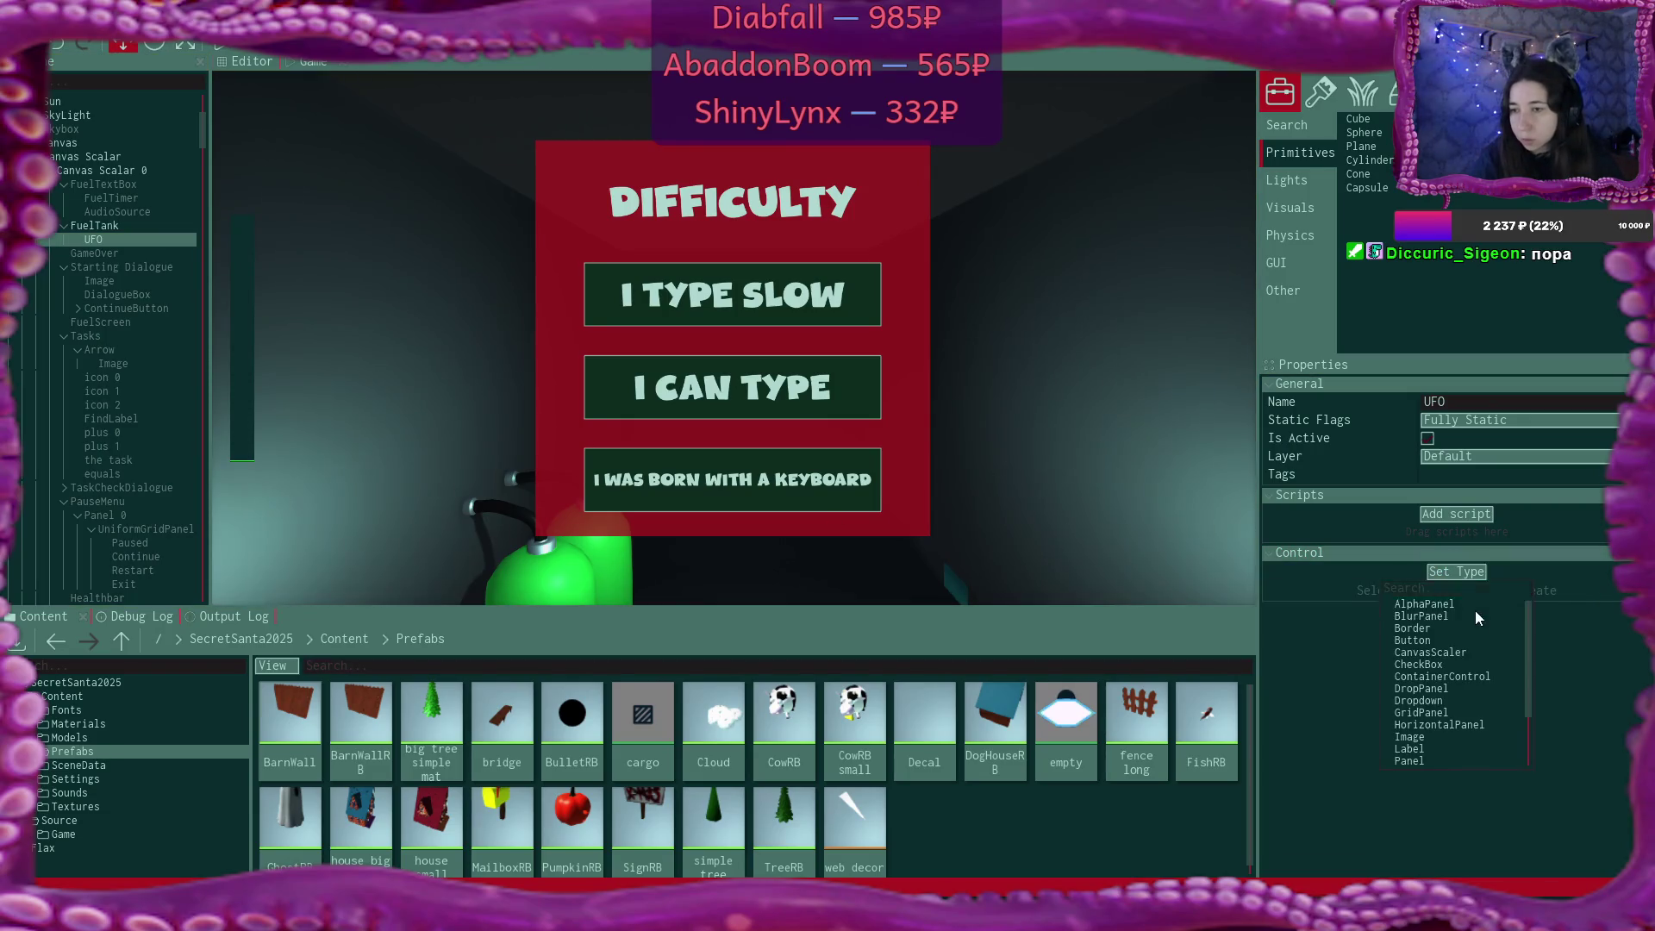
pyautogui.click(1470, 736)
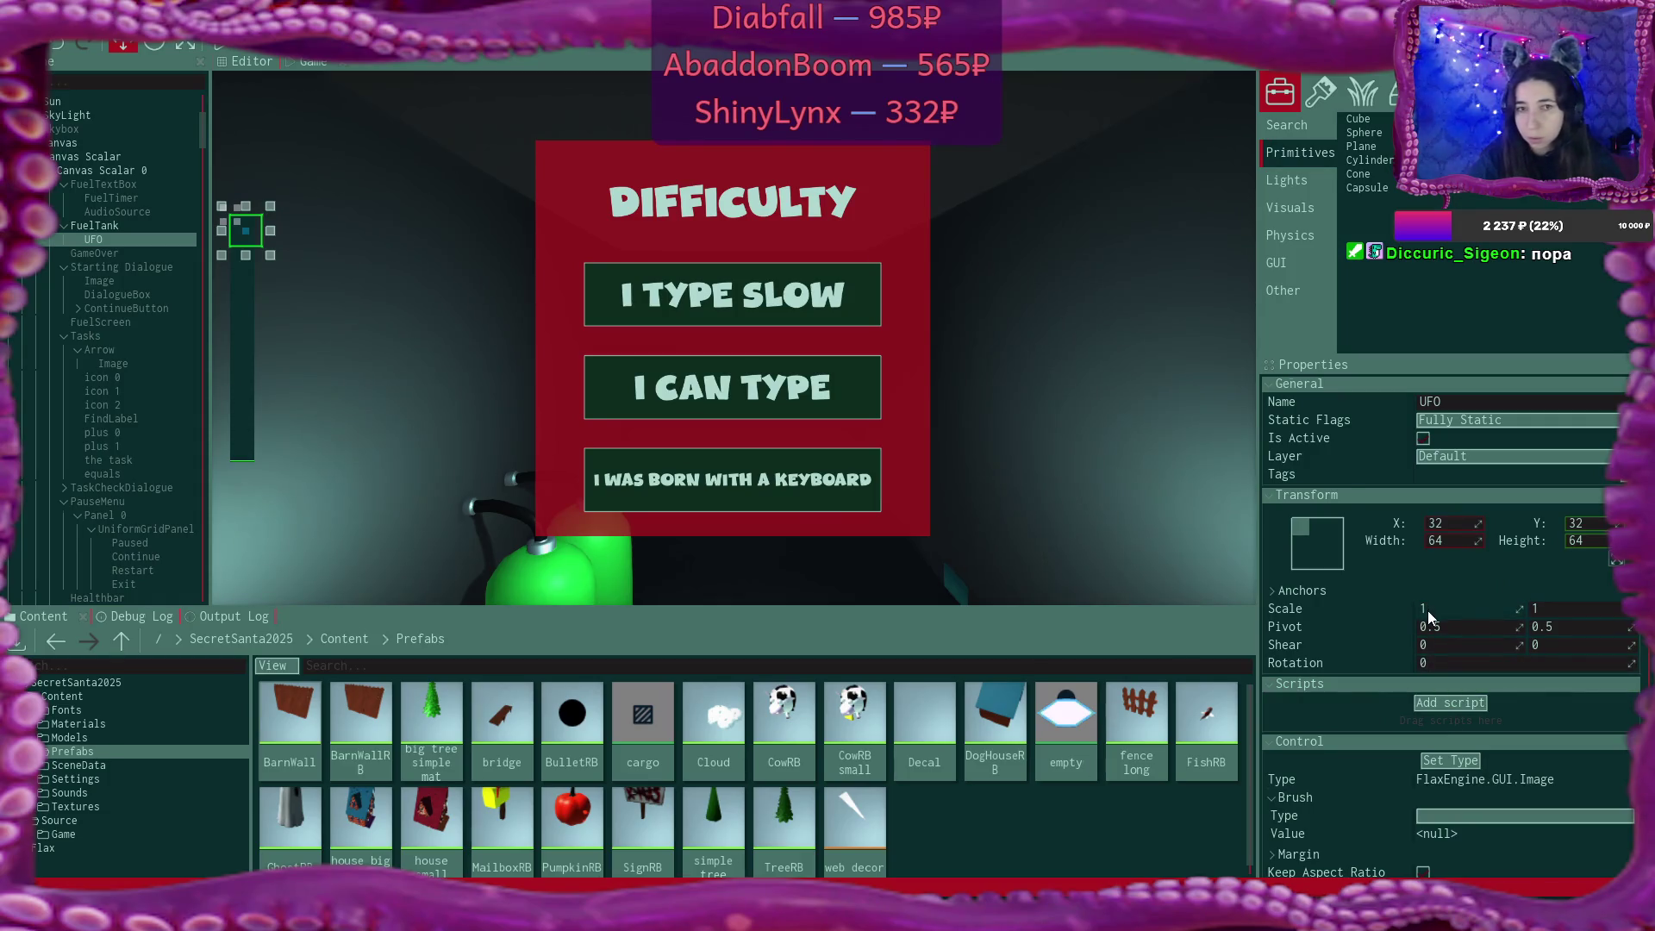
pyautogui.click(1322, 541)
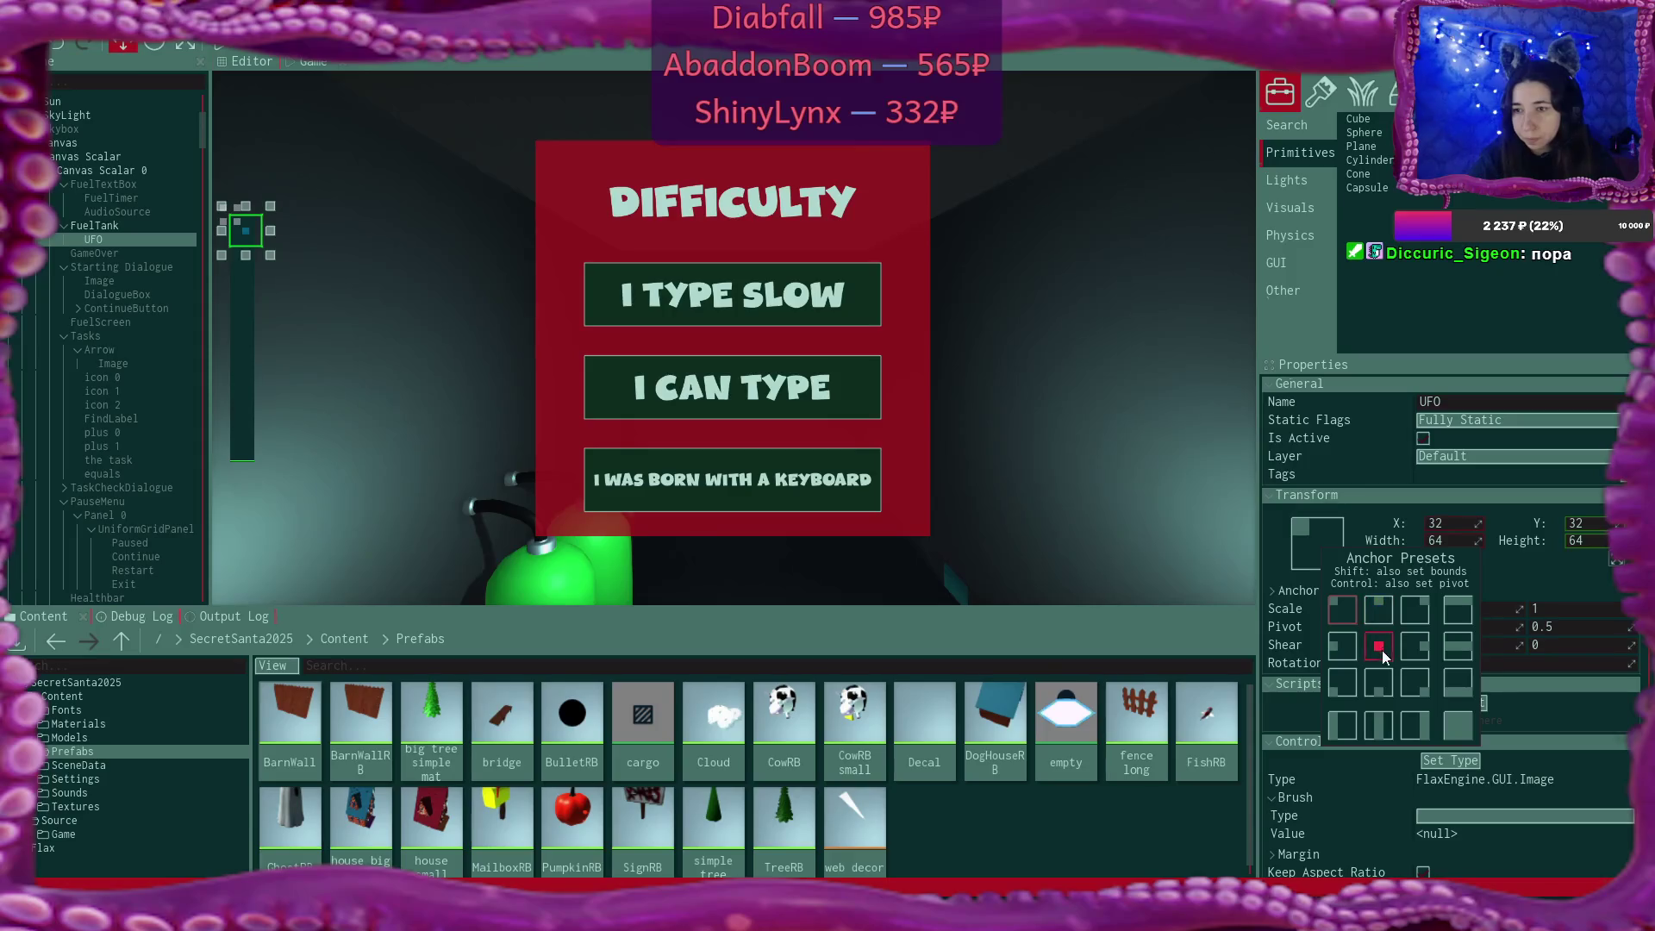
pyautogui.click(1374, 605)
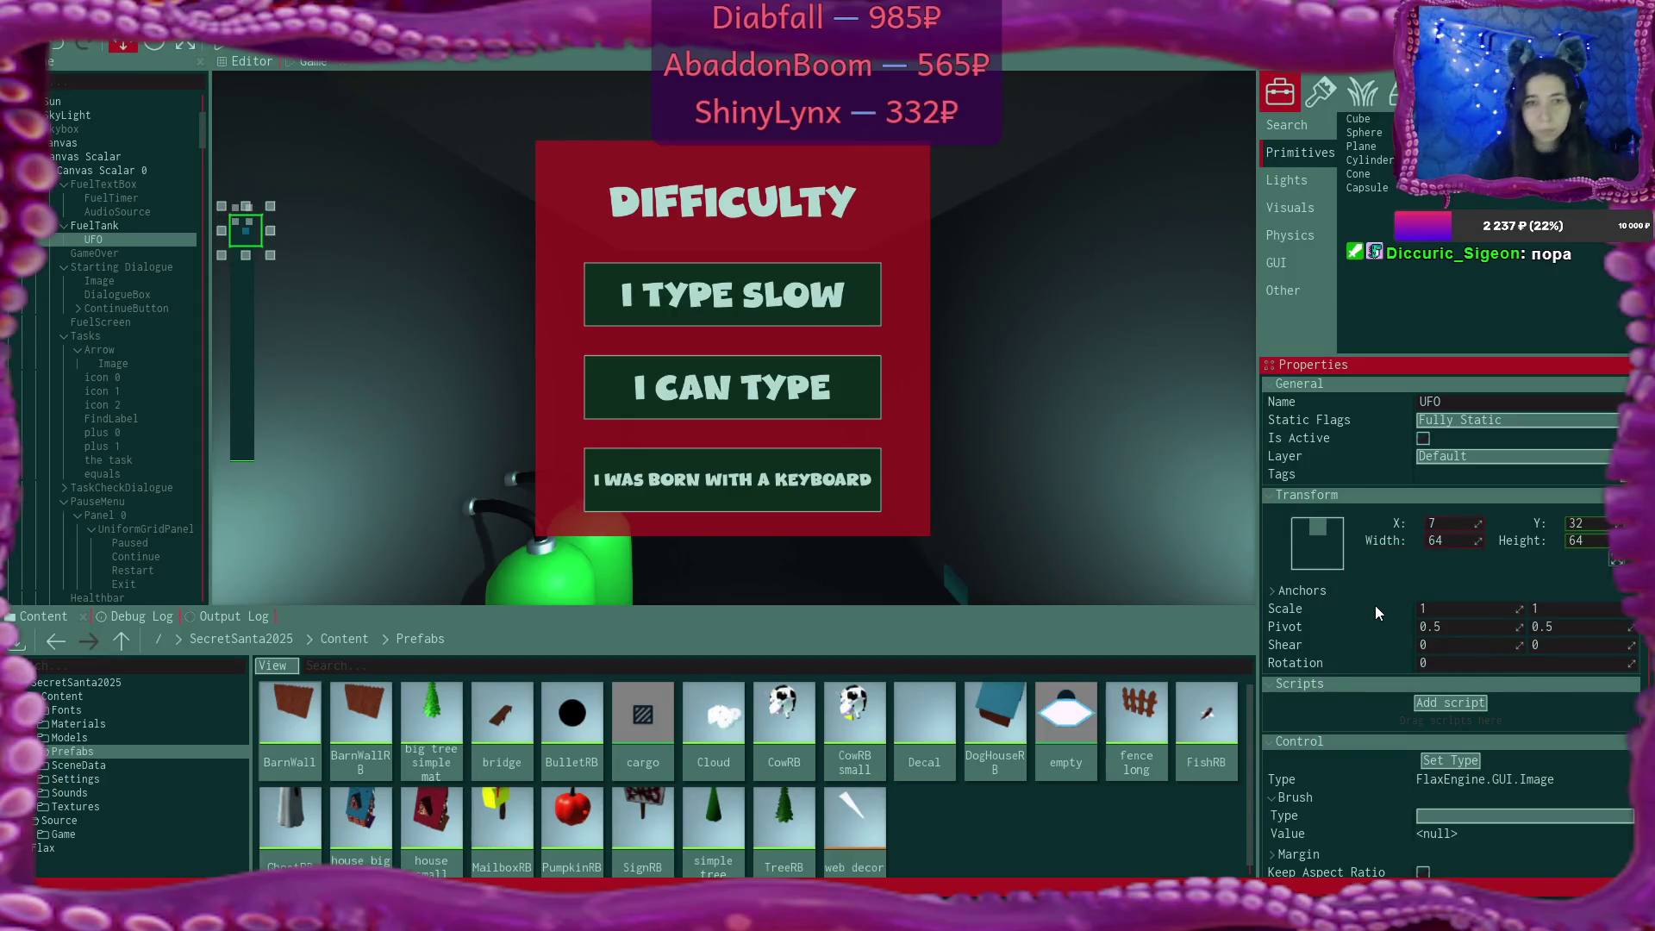
# Position UFO at X 0, Y -70 and size it 100×100.
pyautogui.write('0')
pyautogui.press('Return')
pyautogui.click(1582, 523)
pyautogui.write('25')
pyautogui.press('Return')
pyautogui.moveTo(1582, 523)
pyautogui.mouseDown()
pyautogui.moveTo(1525, 523)
pyautogui.moveTo(1551, 523)
pyautogui.mouseUp()
pyautogui.click(1446, 540)
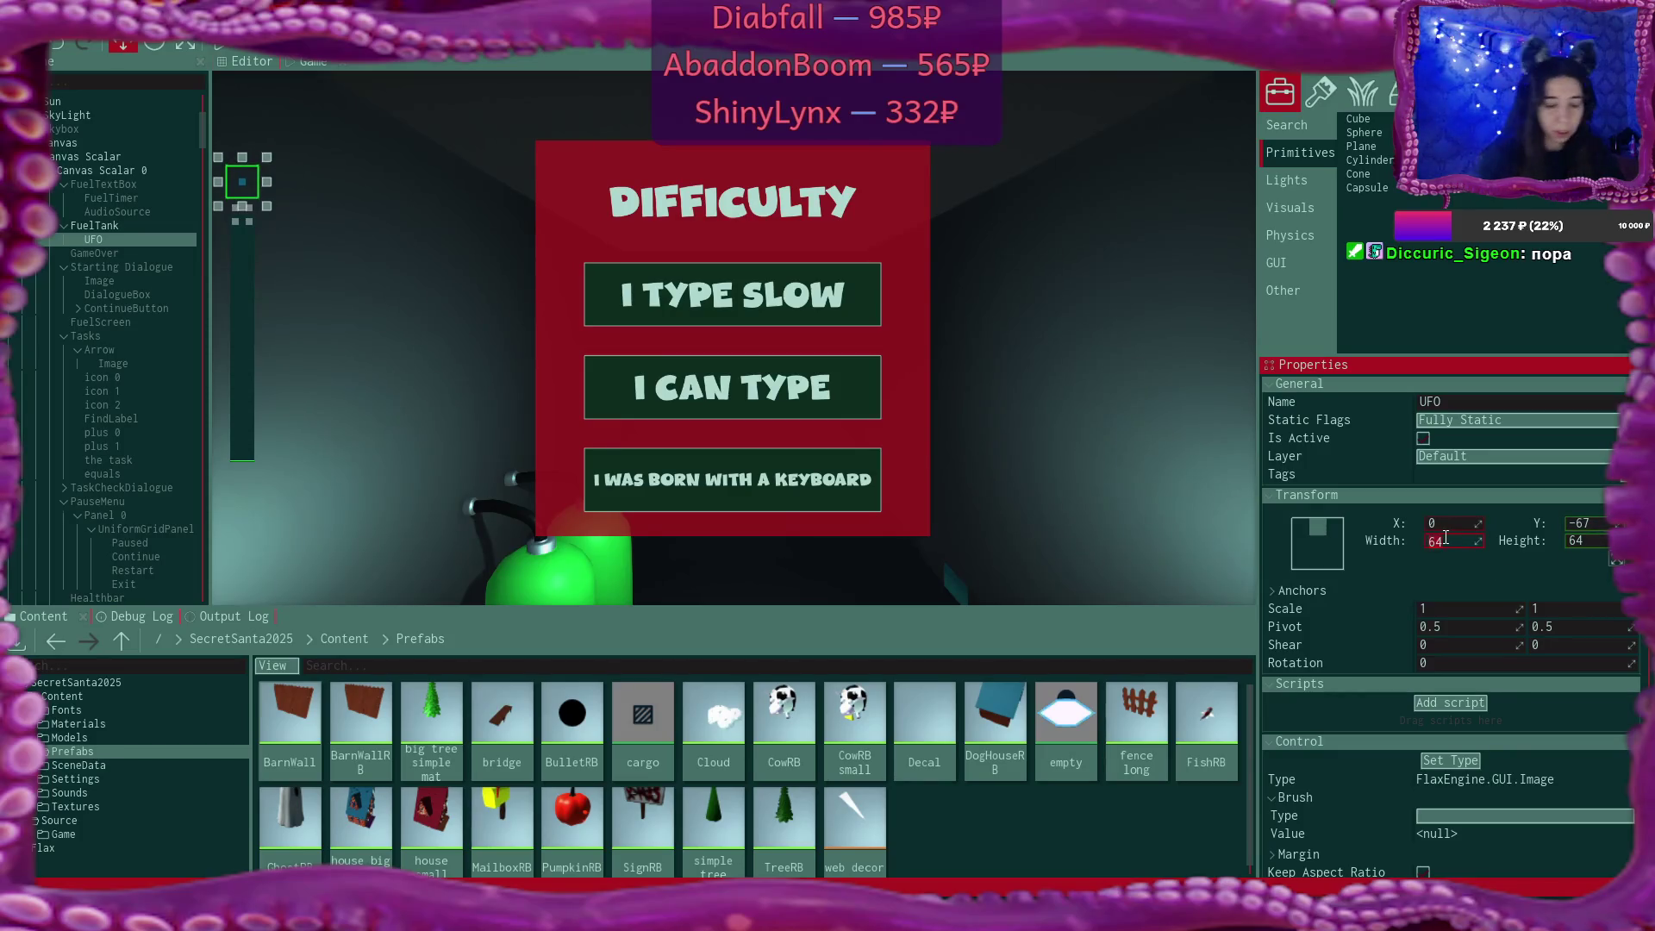
pyautogui.write('100')
pyautogui.press('Tab')
pyautogui.write('100')
pyautogui.press('Return')
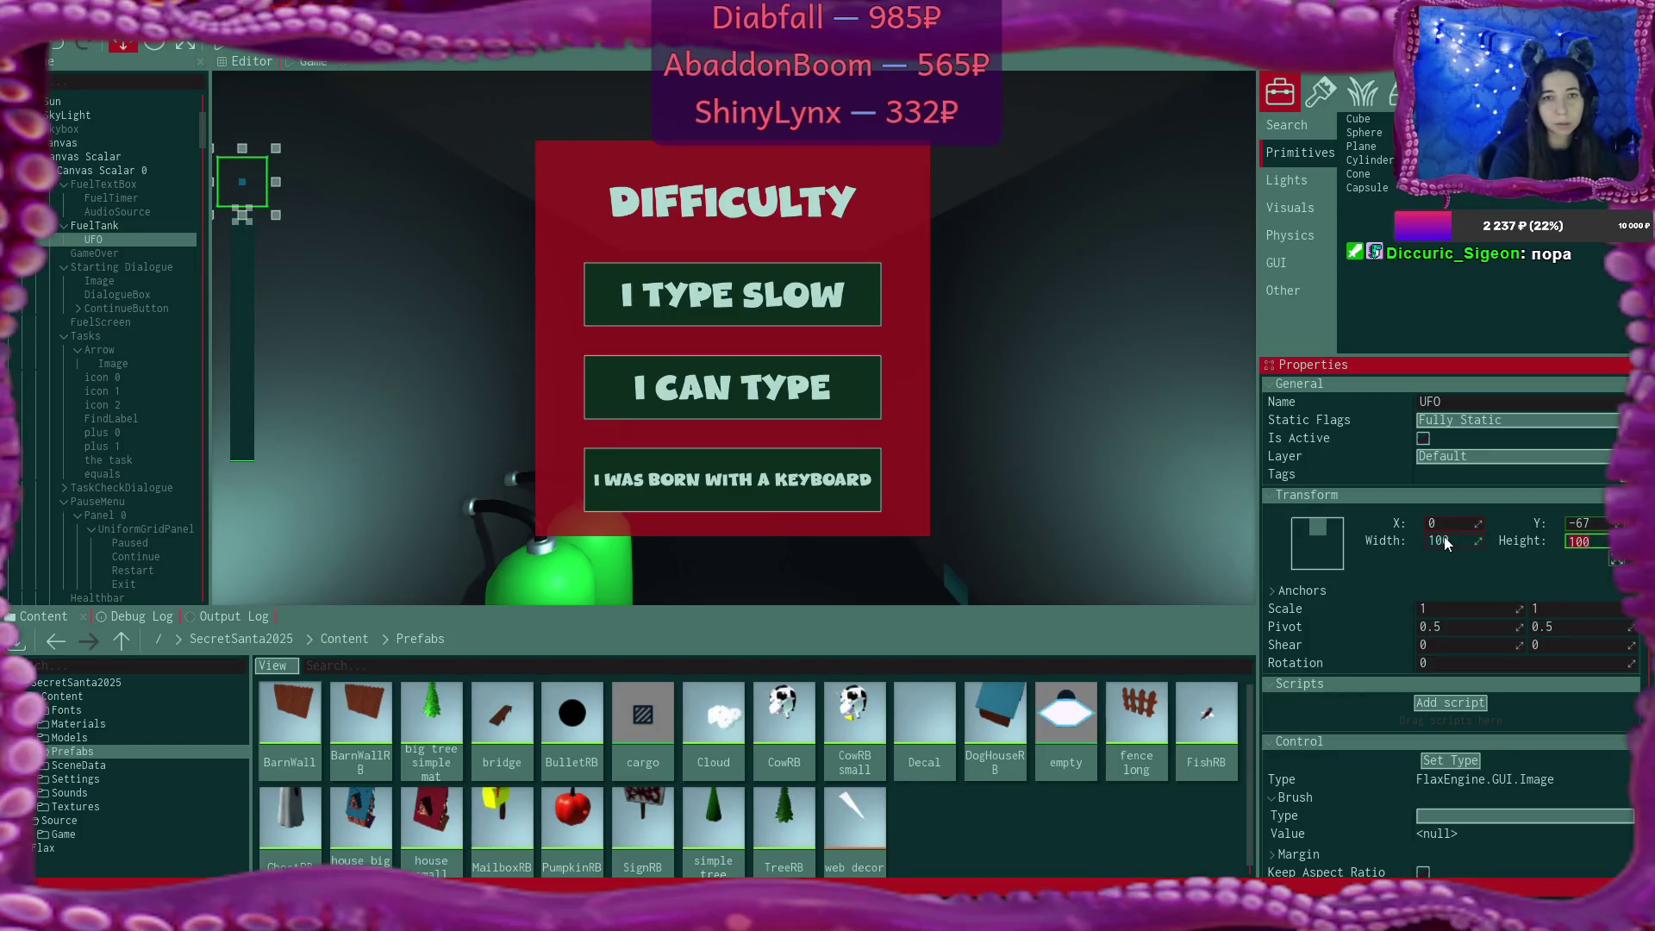
pyautogui.doubleClick(1600, 522)
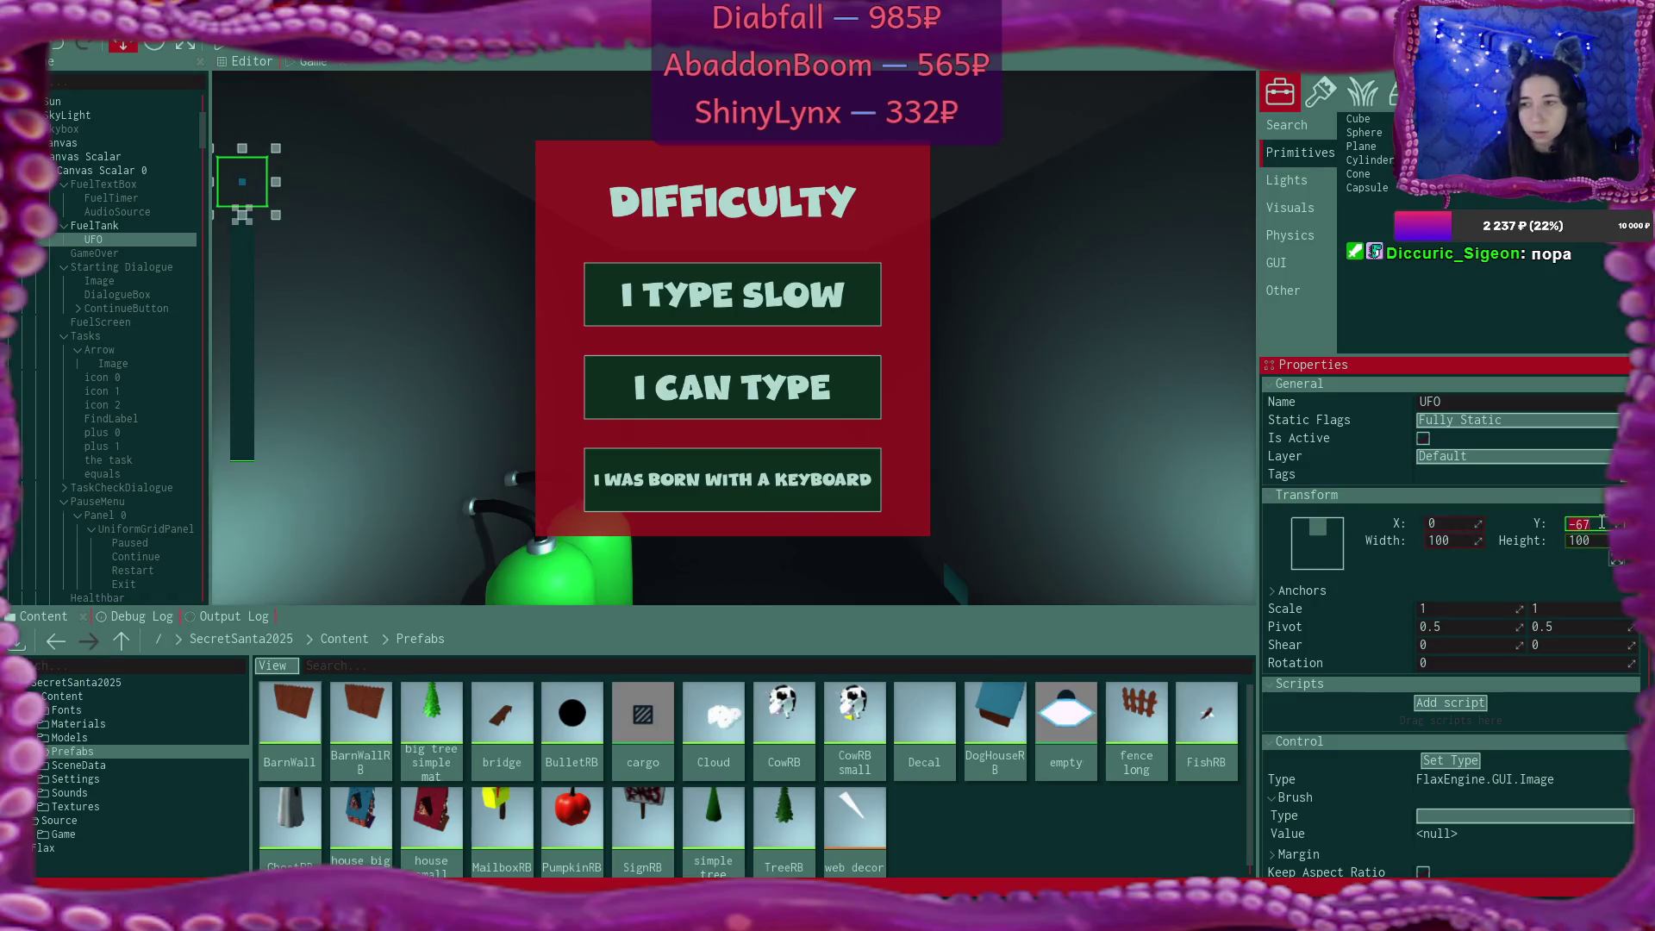
pyautogui.write('-70')
pyautogui.press('Return')
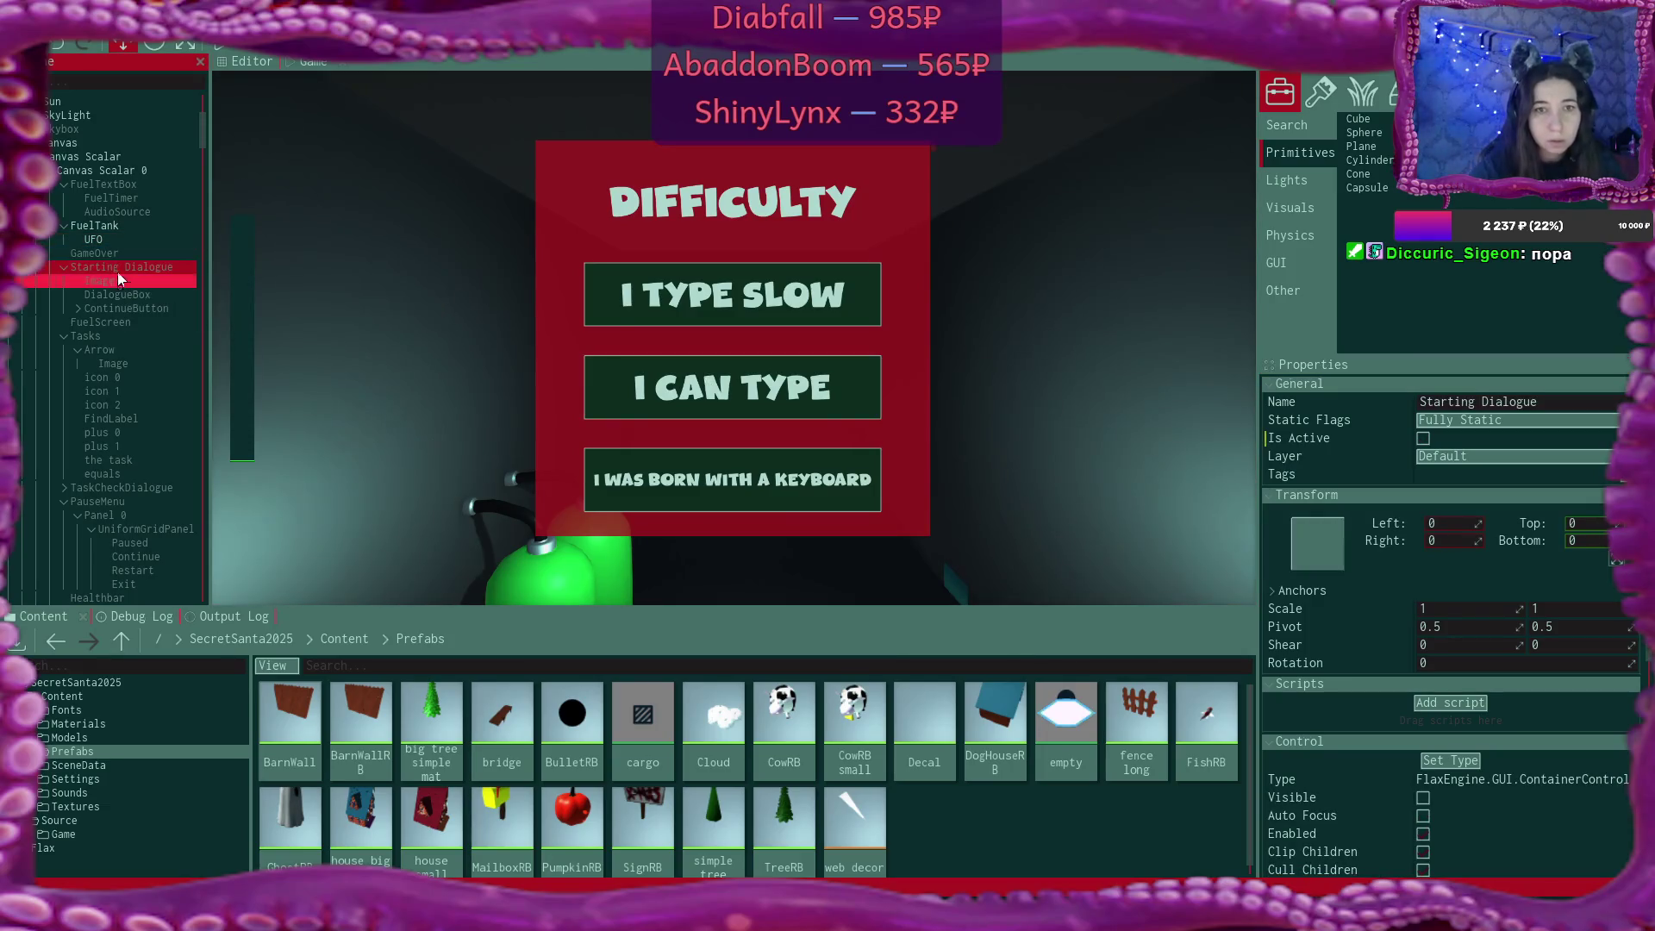
pyautogui.scroll(-3, 1422, 603)
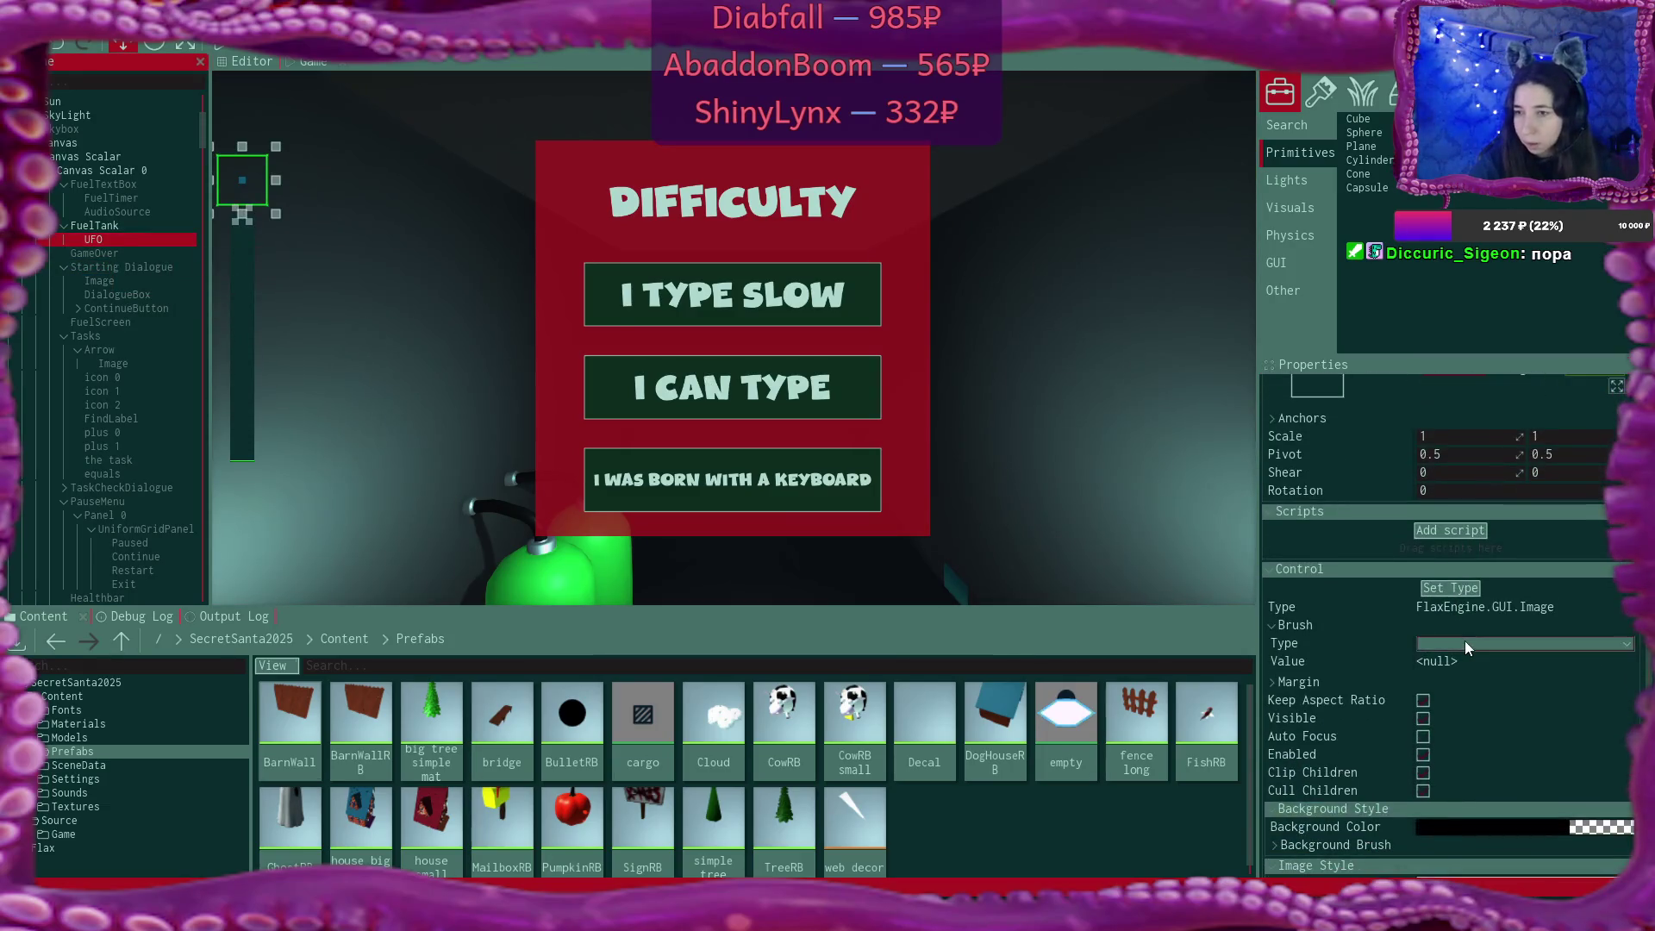
# Give the UFO image a texture brush using the empty texture.
pyautogui.click(1465, 642)
pyautogui.click(1476, 684)
pyautogui.moveTo(1046, 734)
pyautogui.mouseDown()
pyautogui.moveTo(1293, 758)
pyautogui.moveTo(1435, 694)
pyautogui.mouseUp()
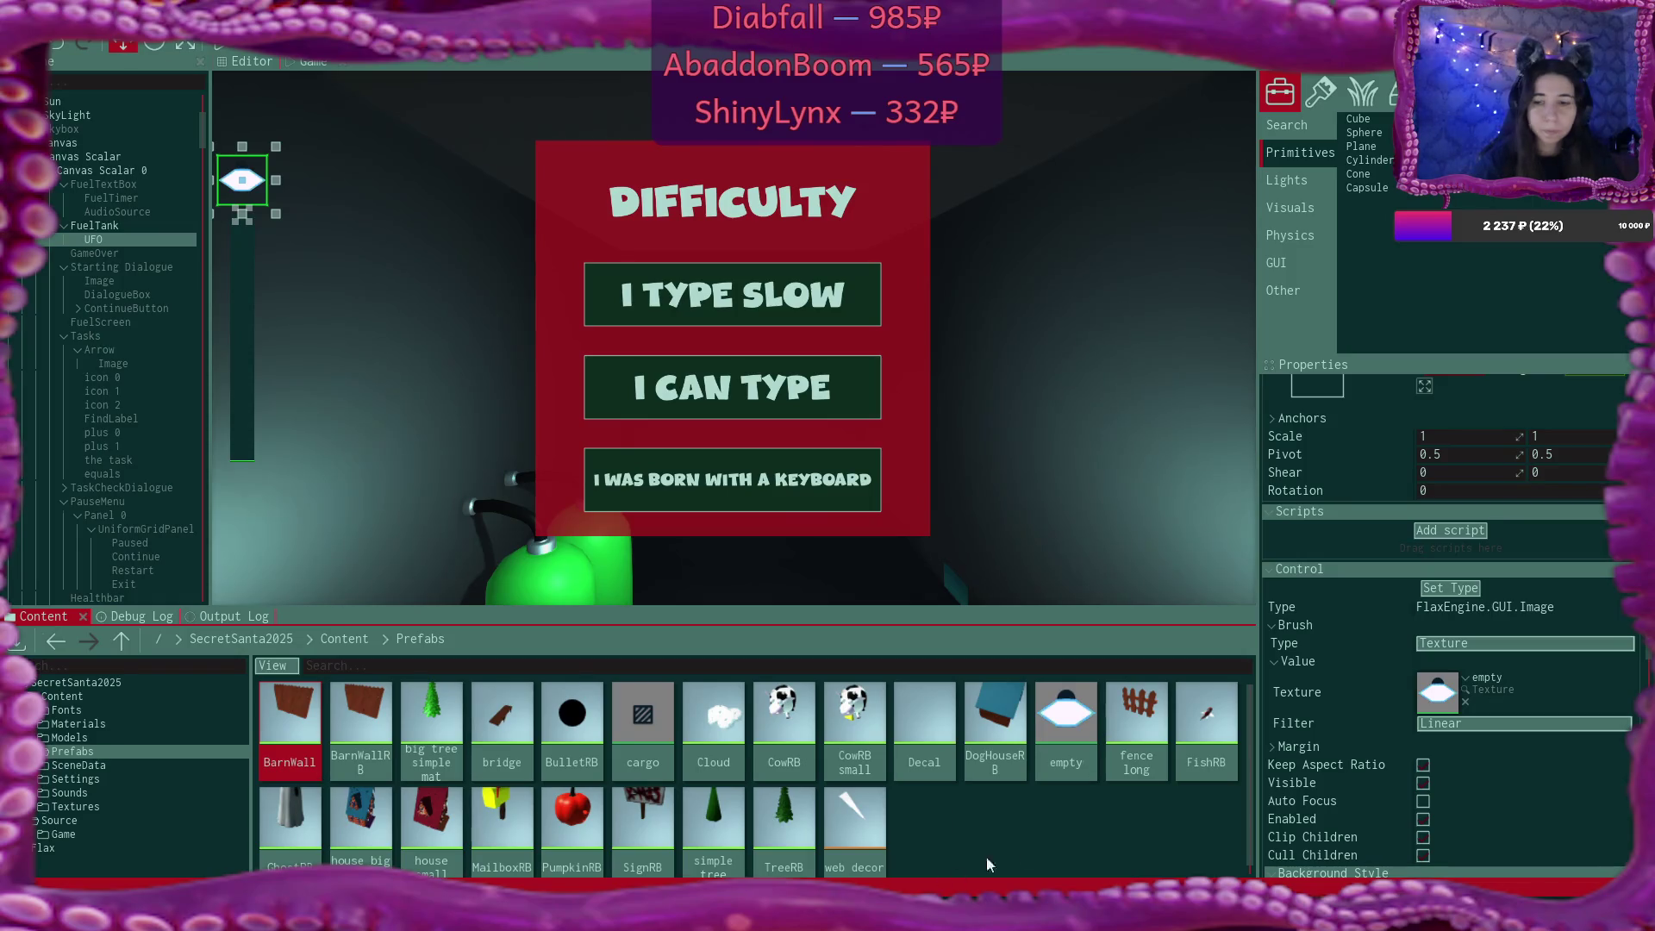
# Change the UFO element's Y position to -50, then switch to Krita.
pyautogui.click(103, 282)
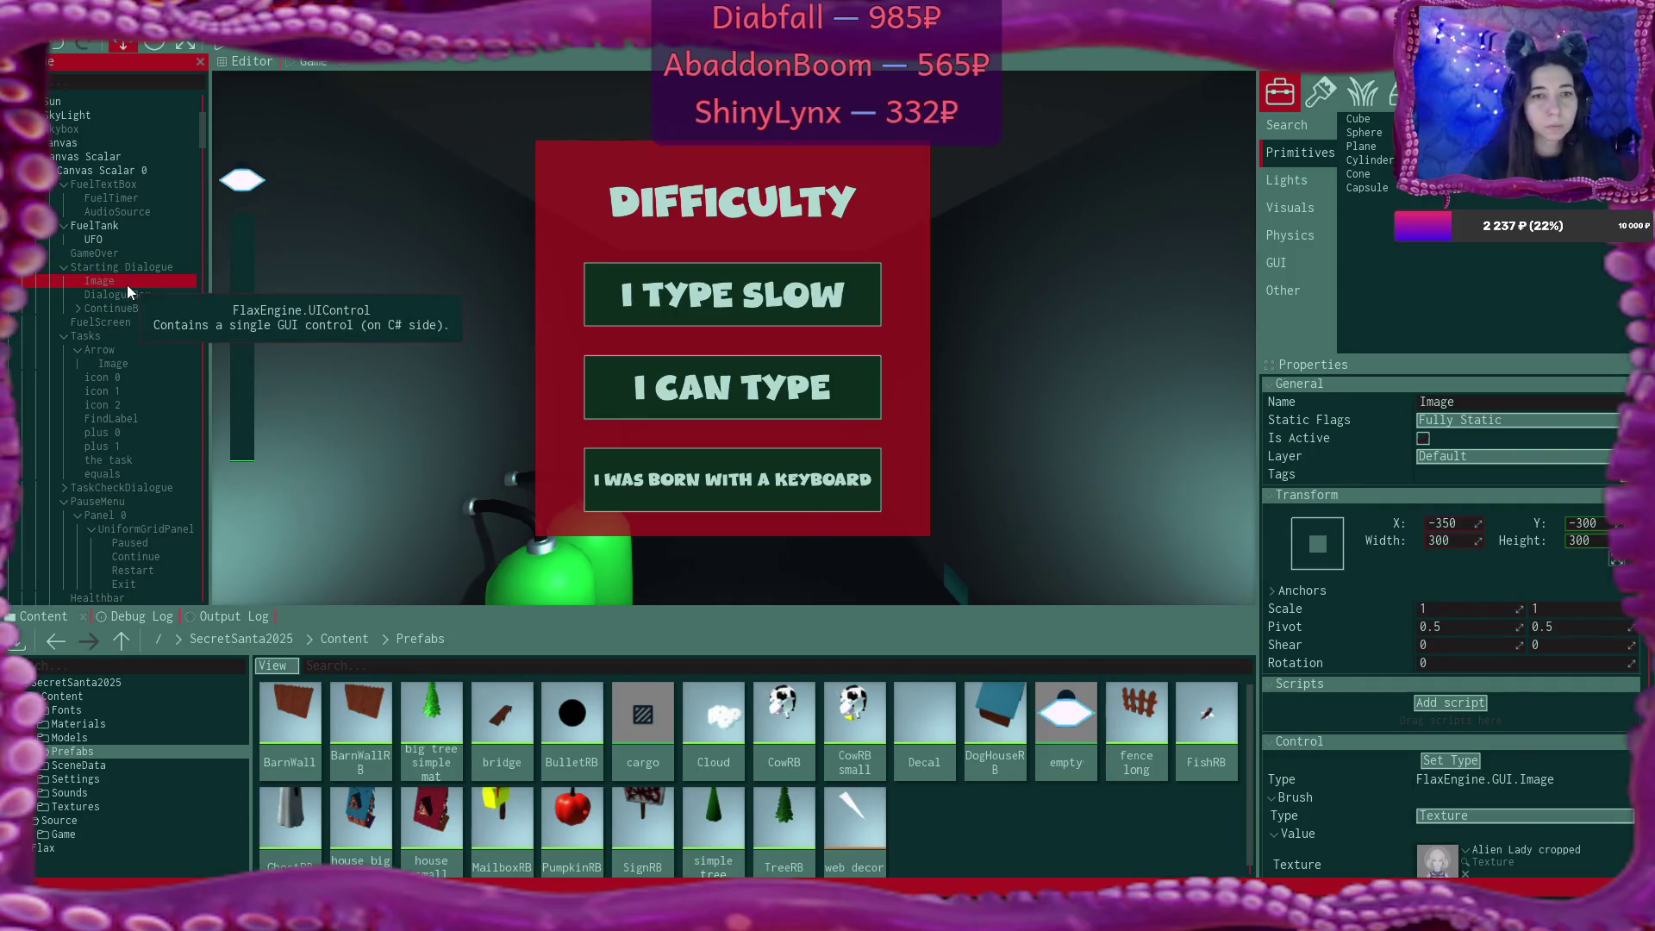
pyautogui.click(112, 236)
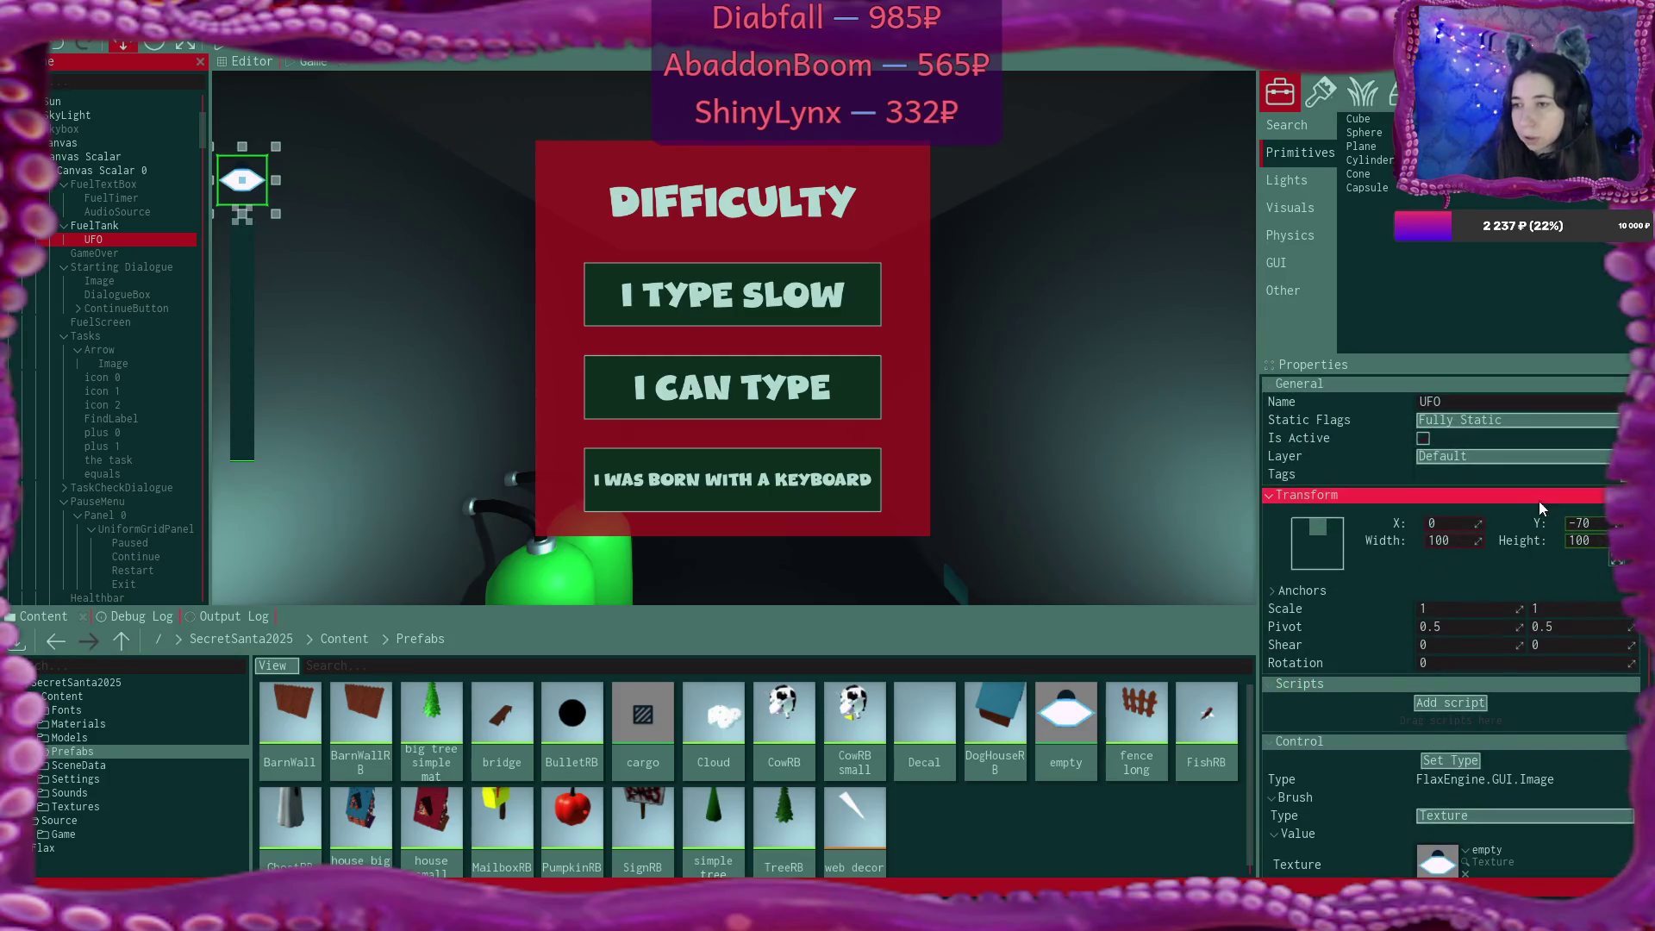
pyautogui.click(1596, 523)
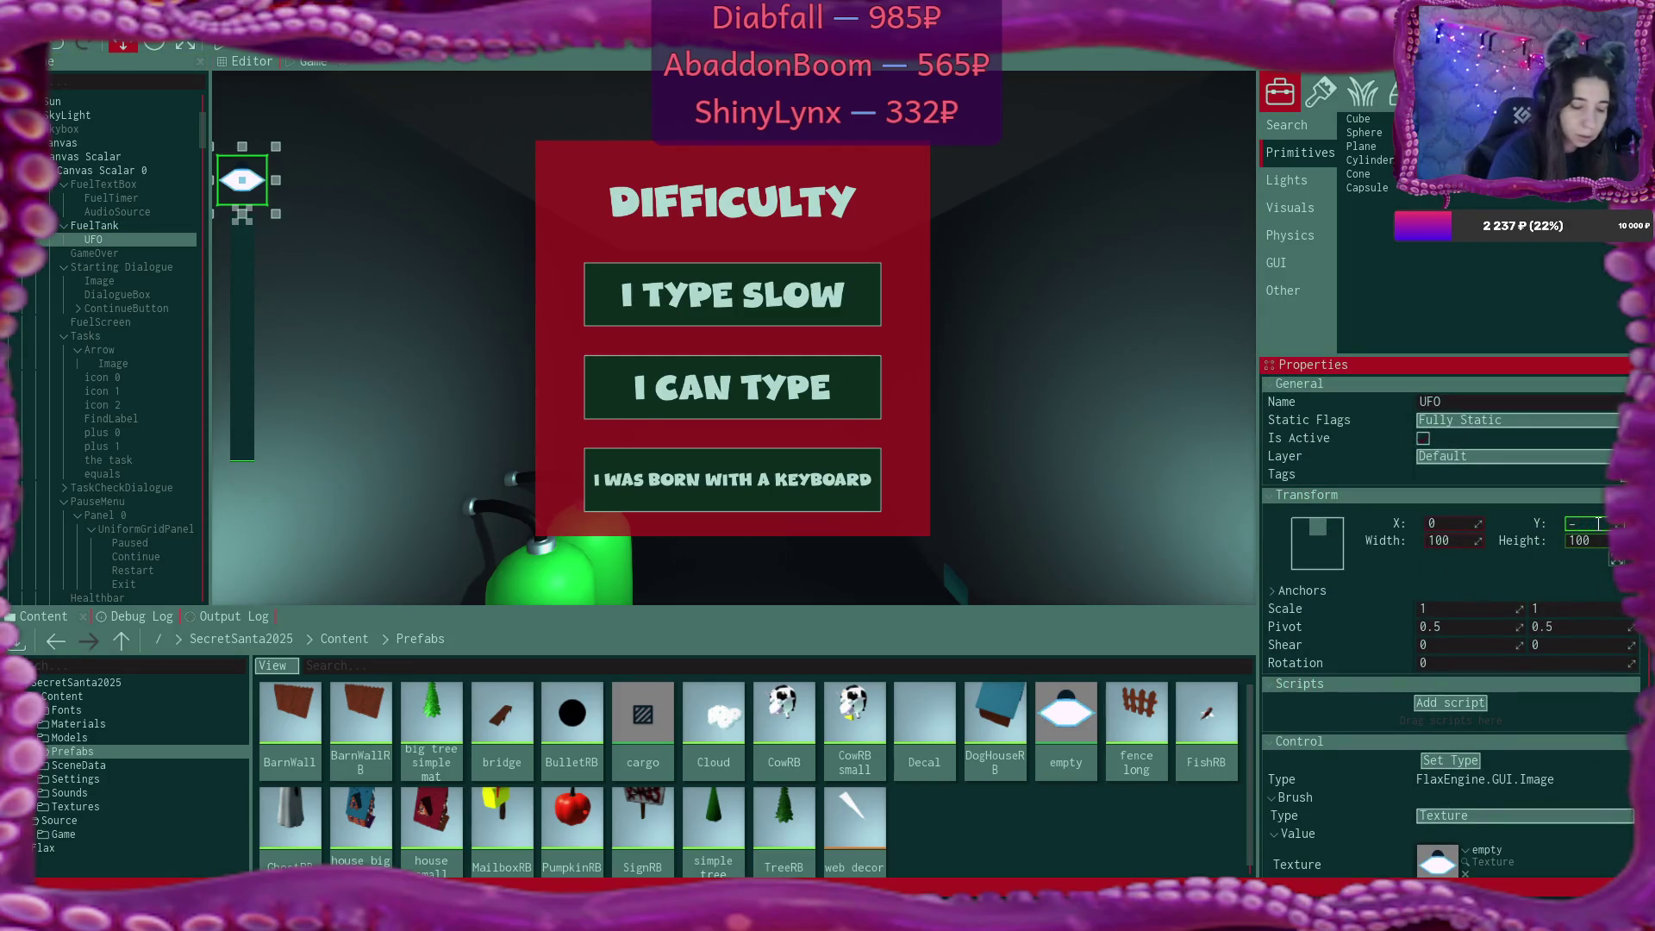
pyautogui.write('60')
pyautogui.press('Return')
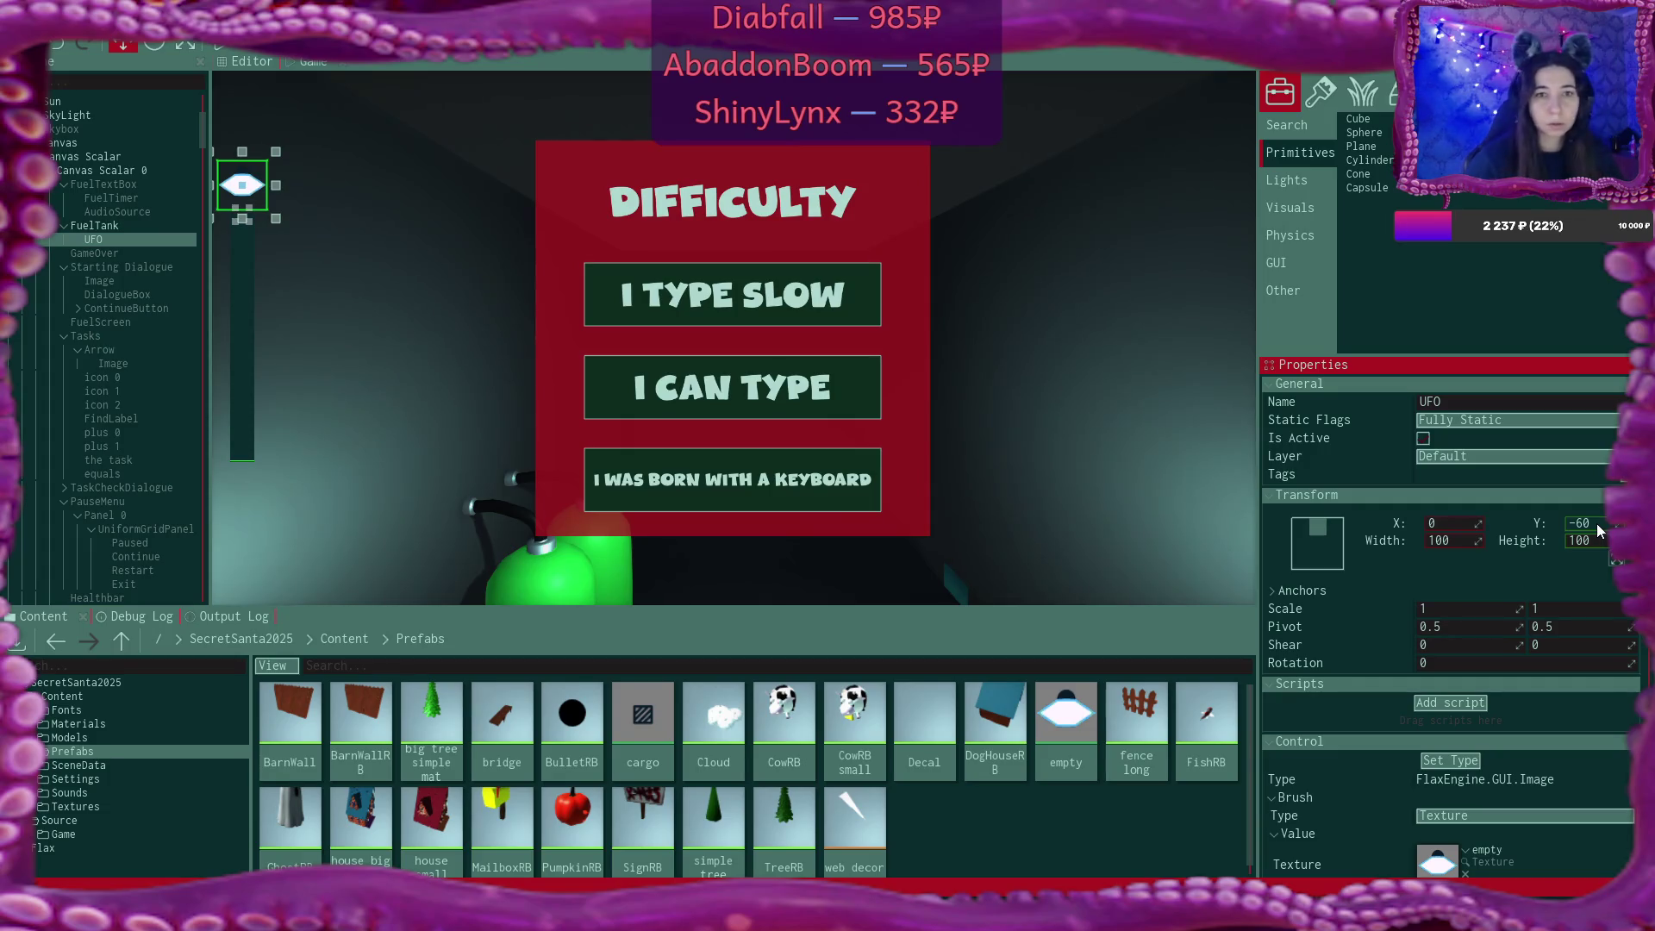
pyautogui.write('50')
pyautogui.press('Return')
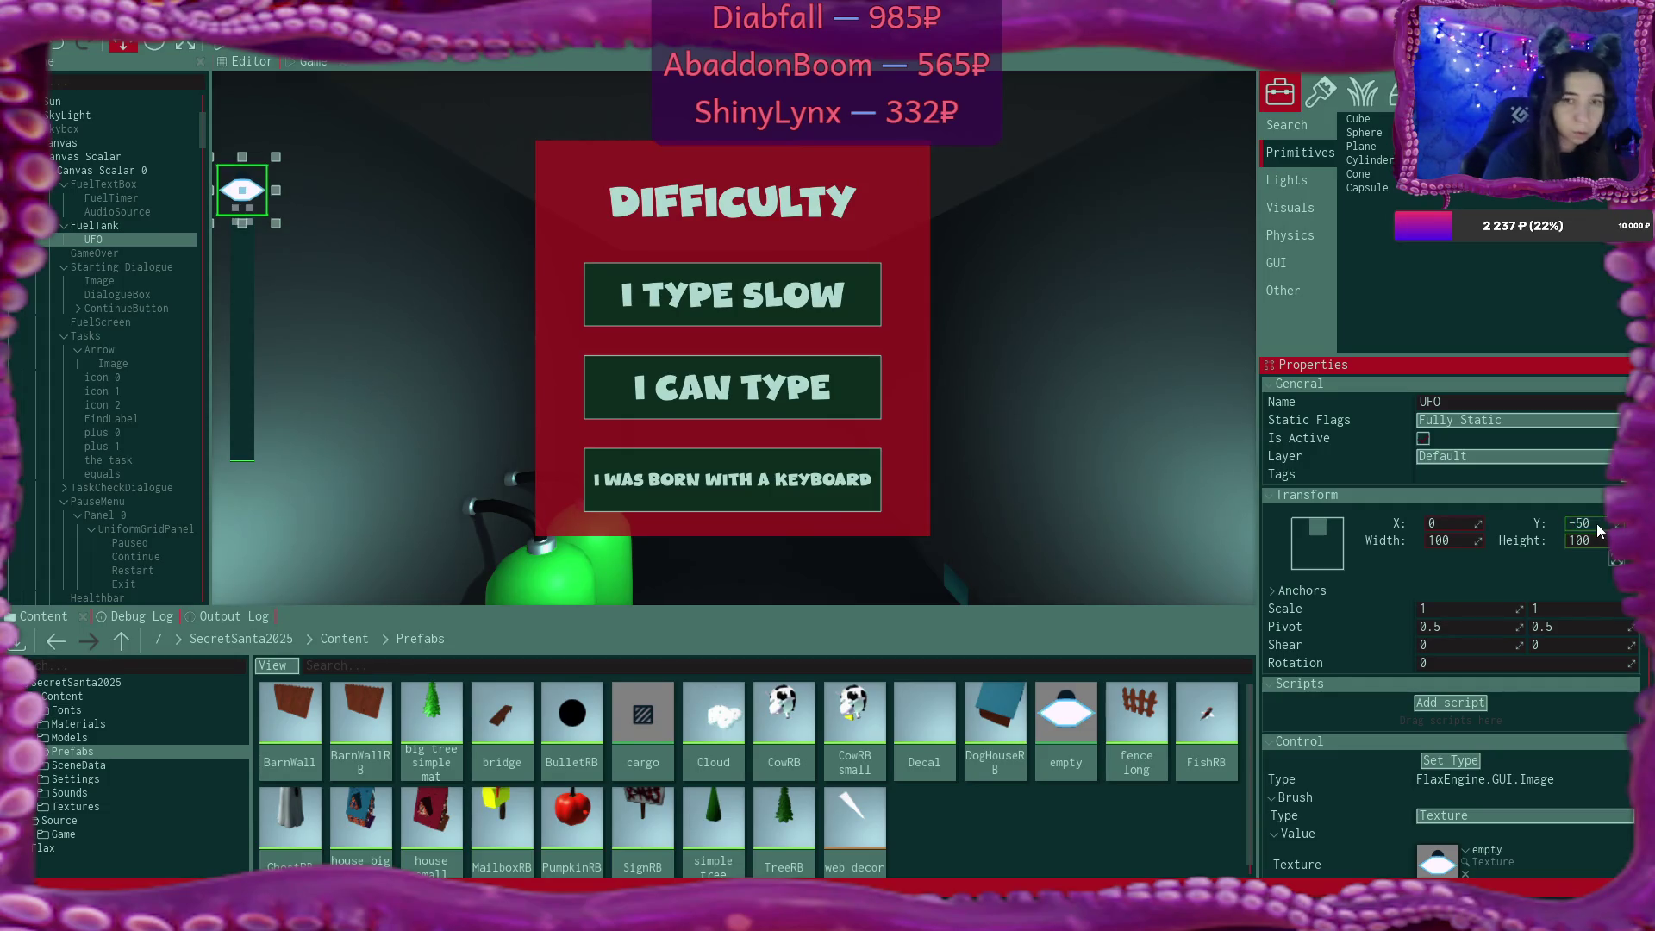
pyautogui.click(101, 259)
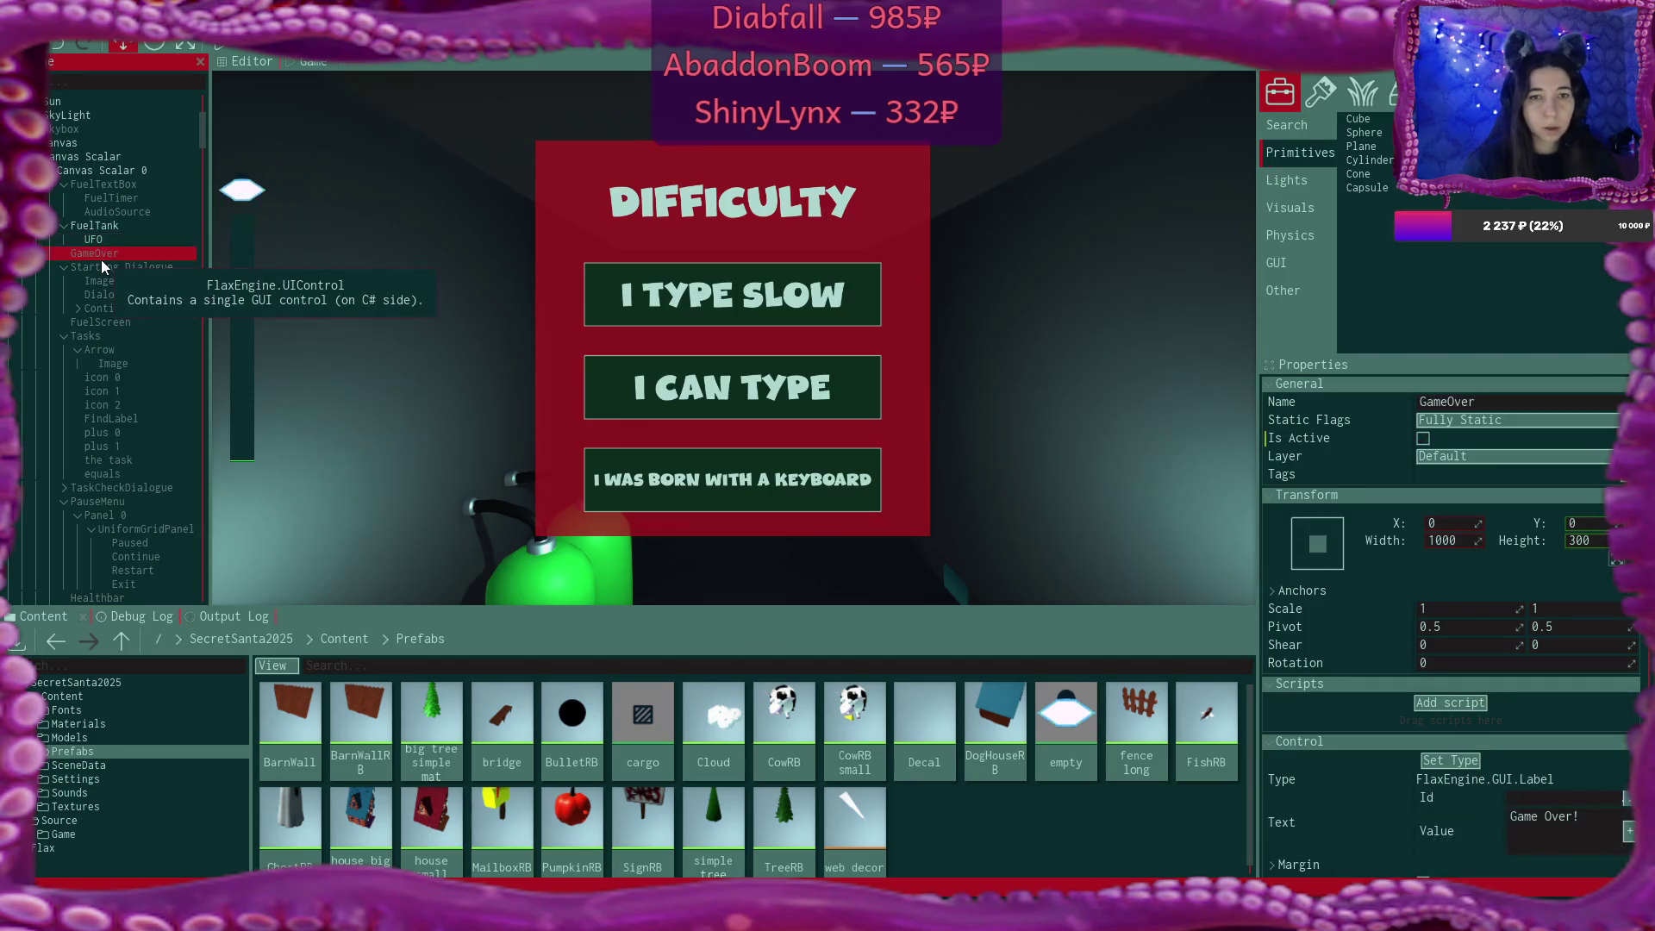
pyautogui.click(102, 242)
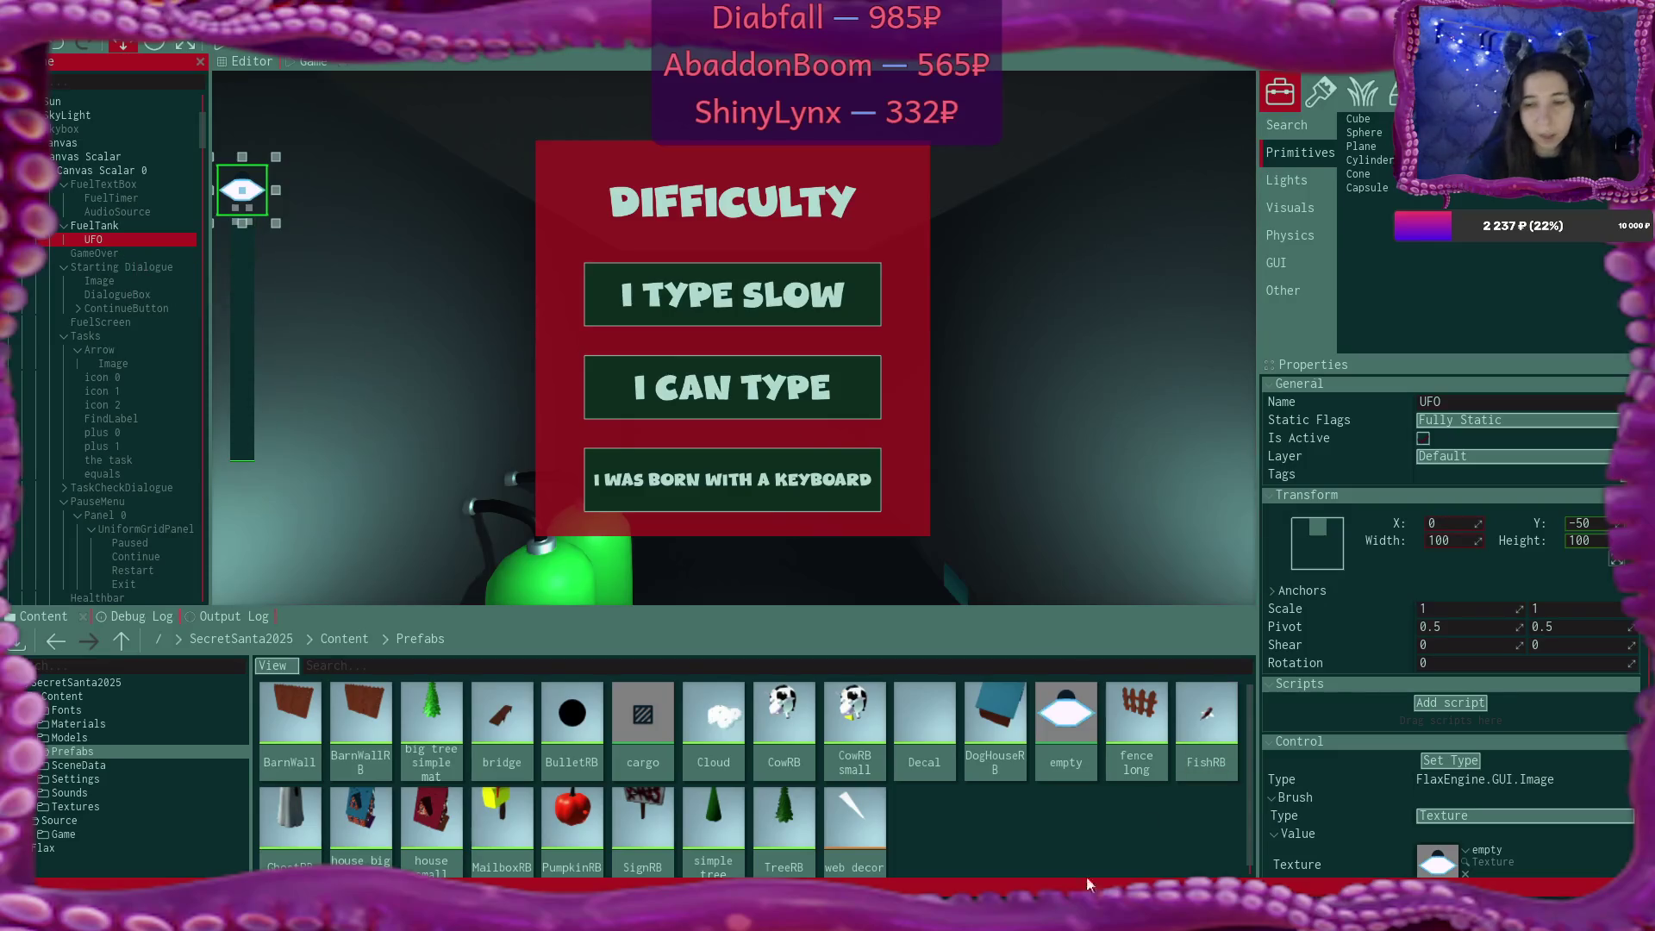
pyautogui.hotkey('alt', 'Tab')
pyautogui.hotkey('alt', 'Tab')
pyautogui.hotkey('alt', 'Tab')
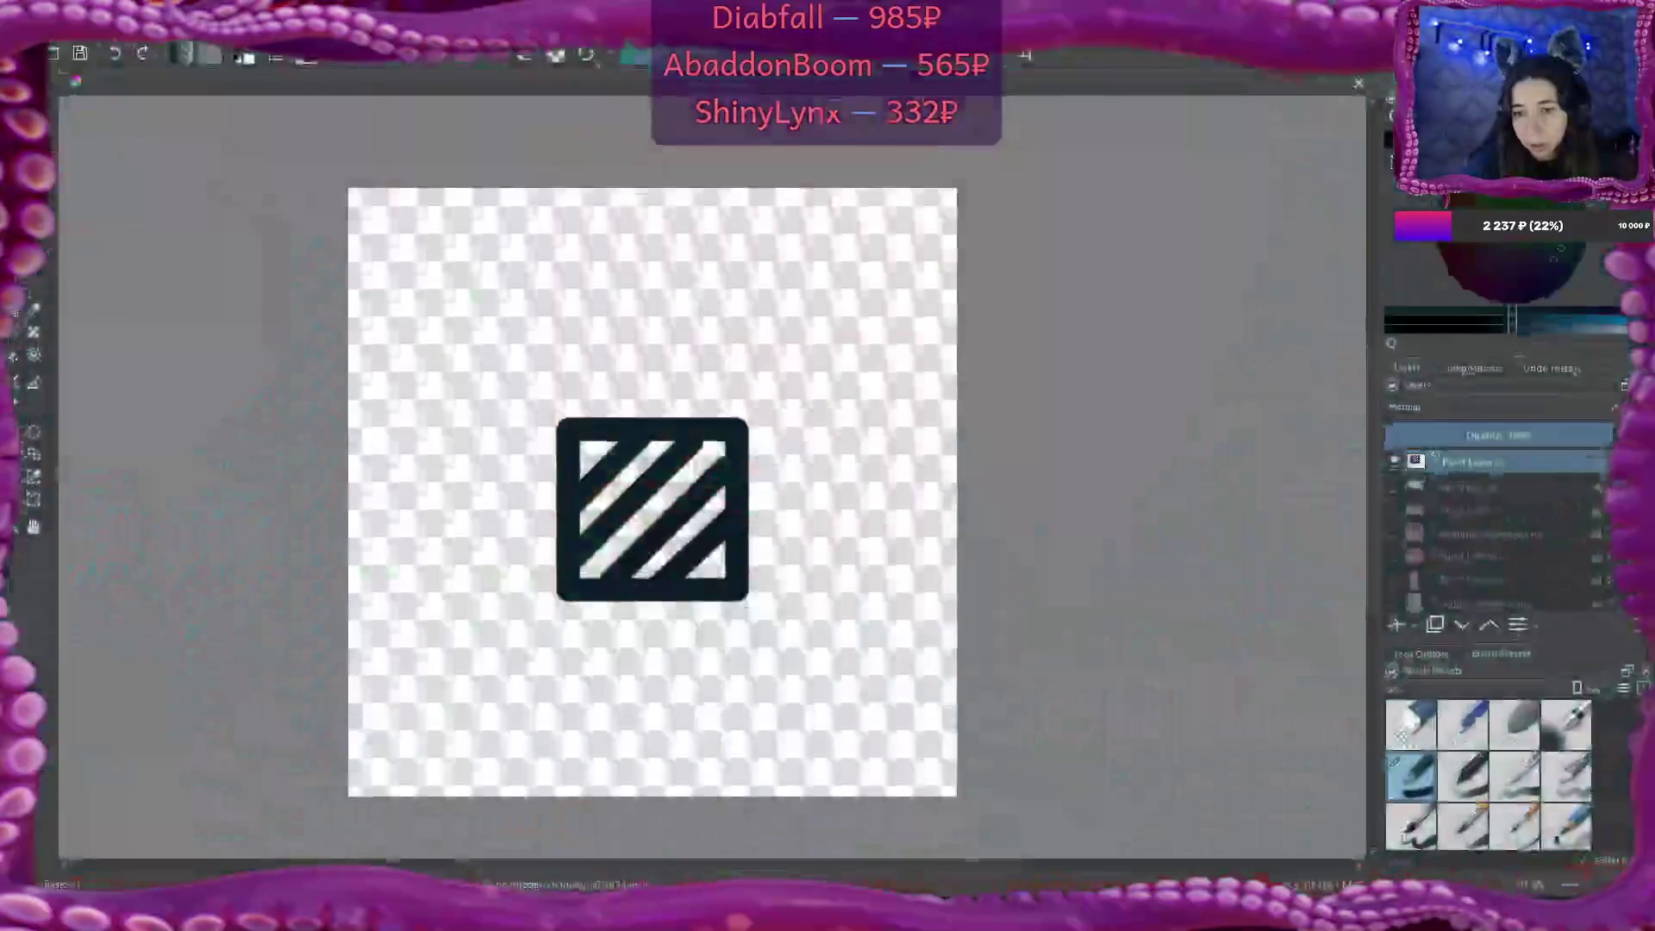
# Show the UFO artwork and blue outline layers and make Paint Layer 21 active.
pyautogui.click(1395, 509)
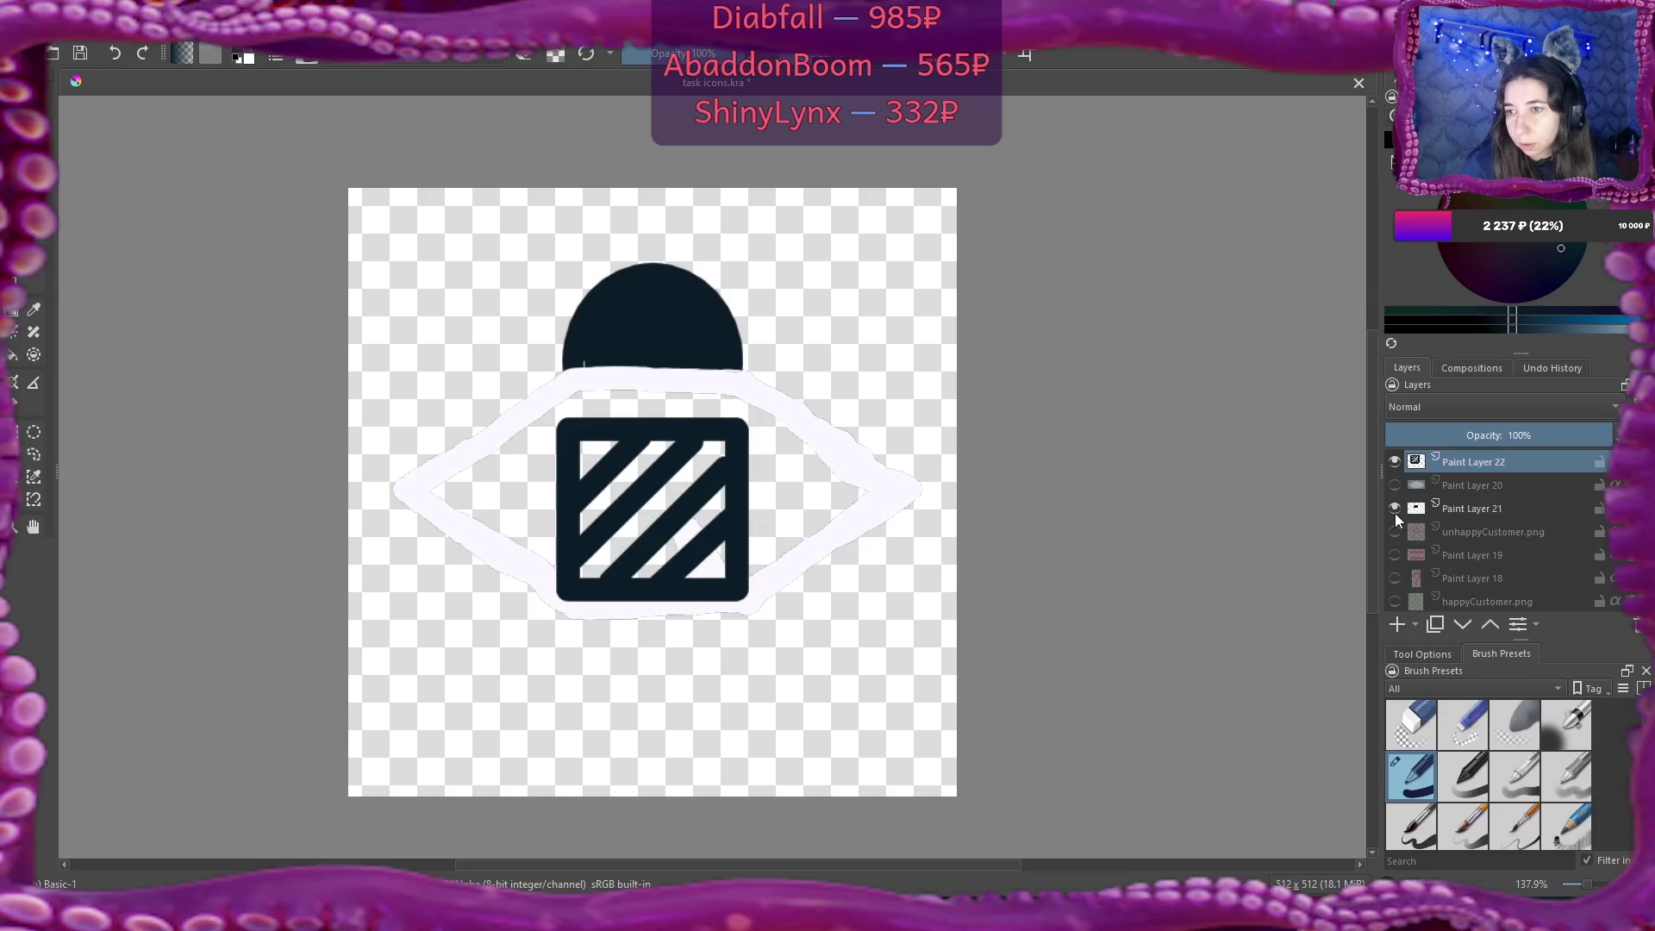
pyautogui.click(1394, 486)
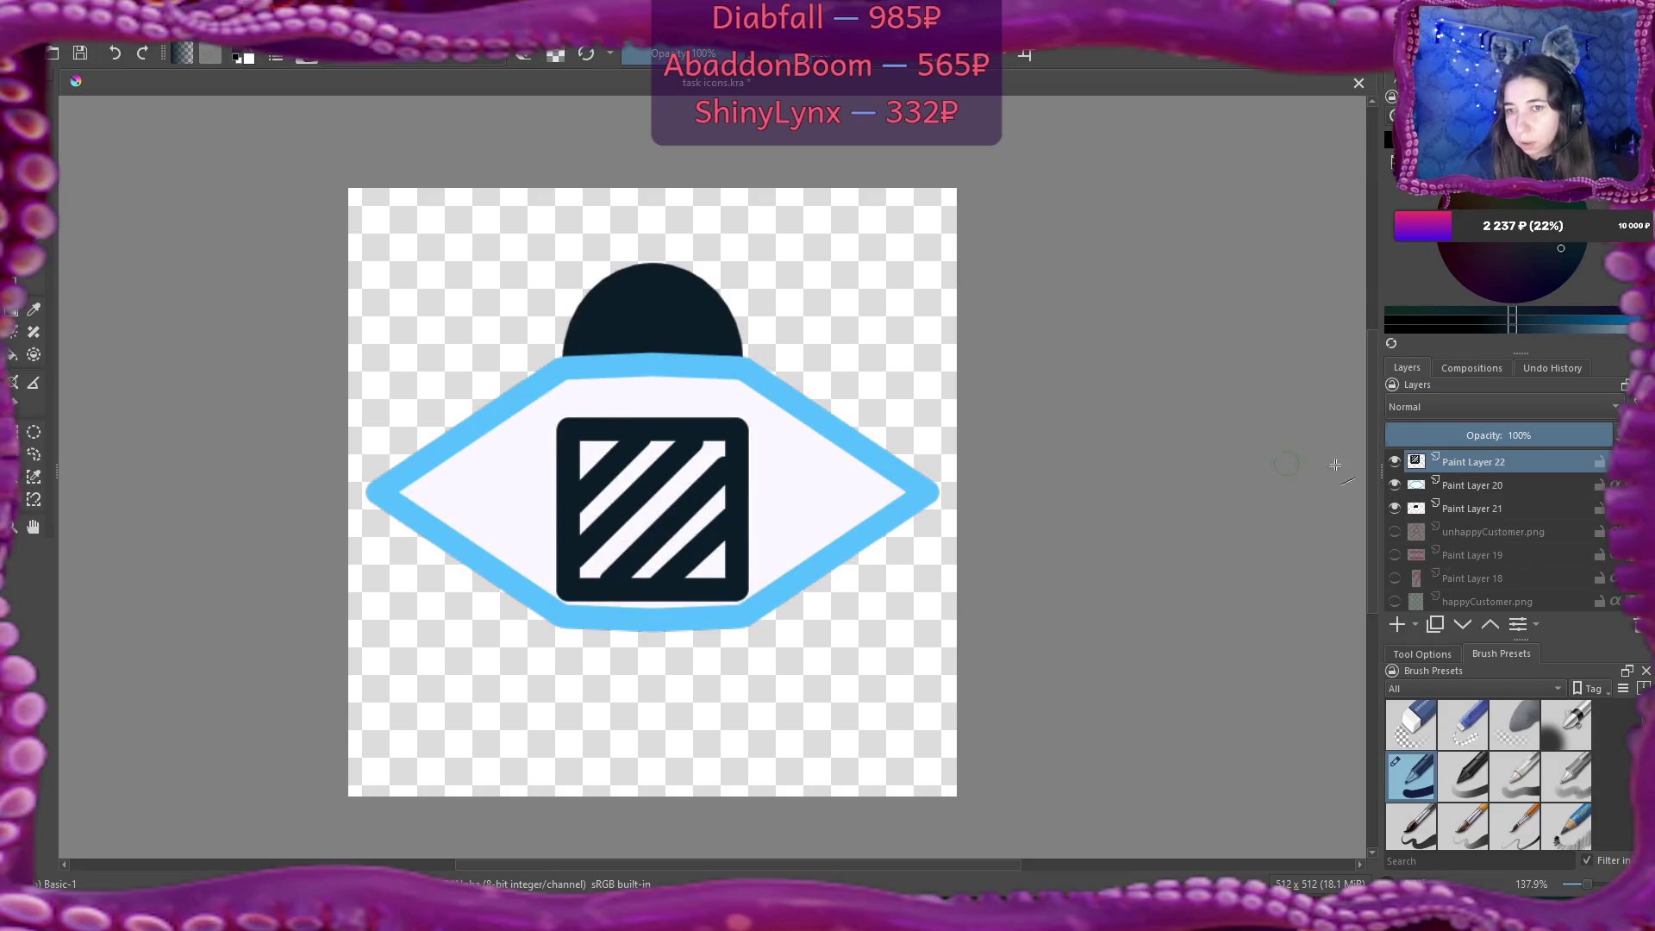
pyautogui.click(1463, 510)
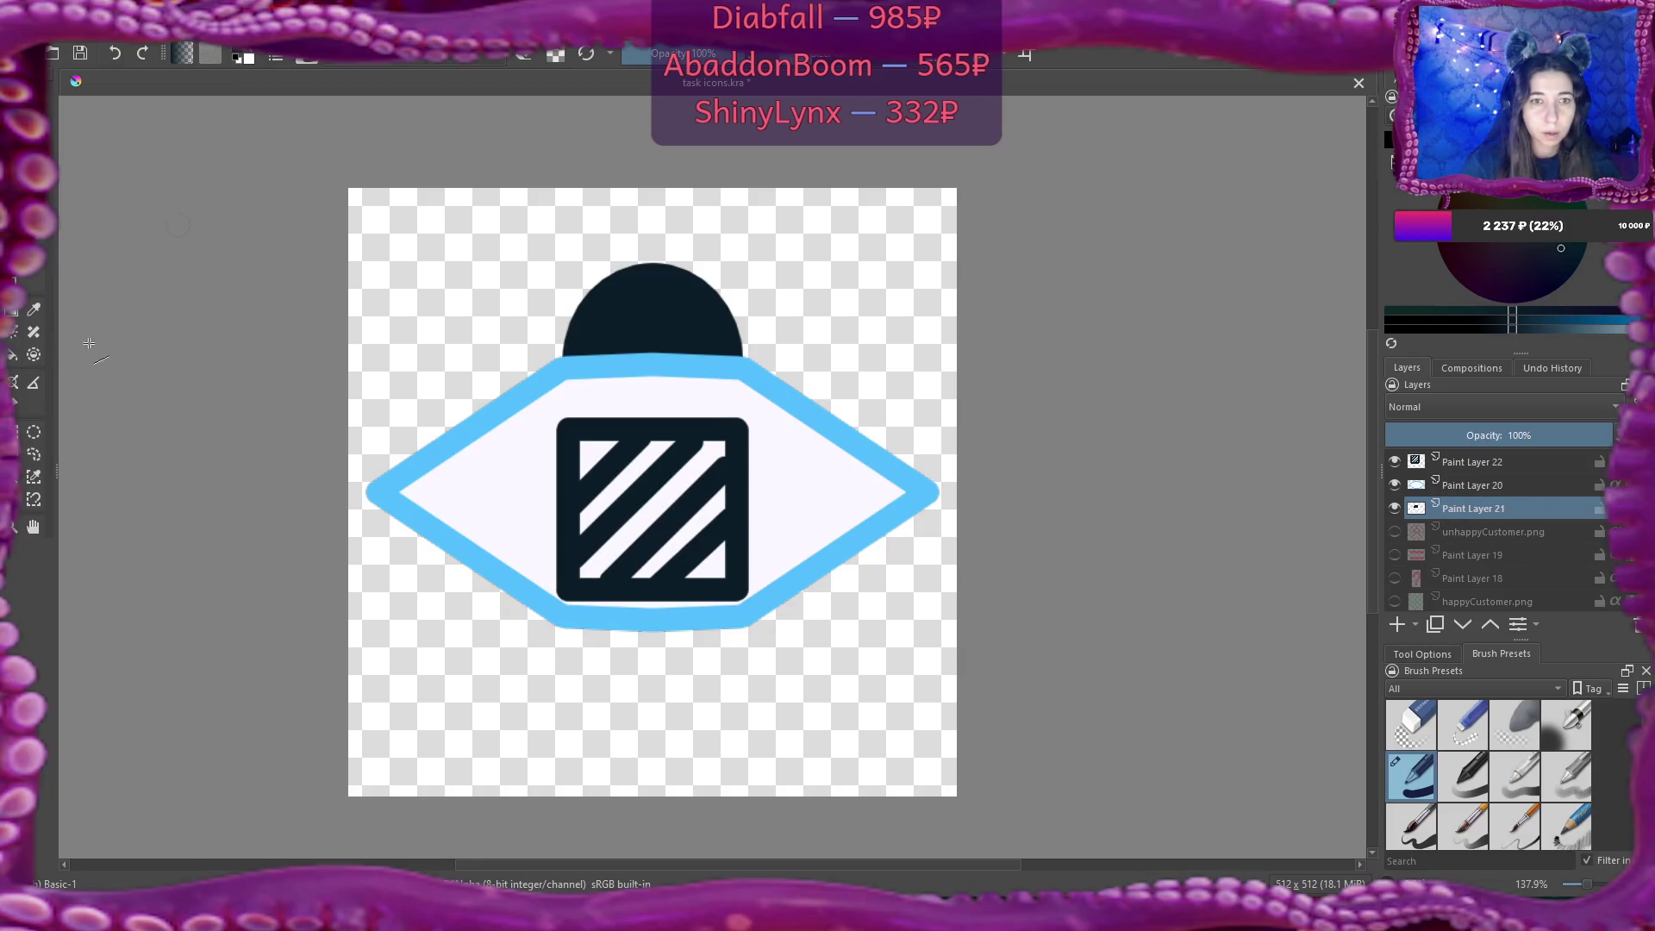
# Magic-wand the dark dome, grow the selection by 5 px, and add a new paint layer.
pyautogui.click(34, 500)
pyautogui.click(669, 322)
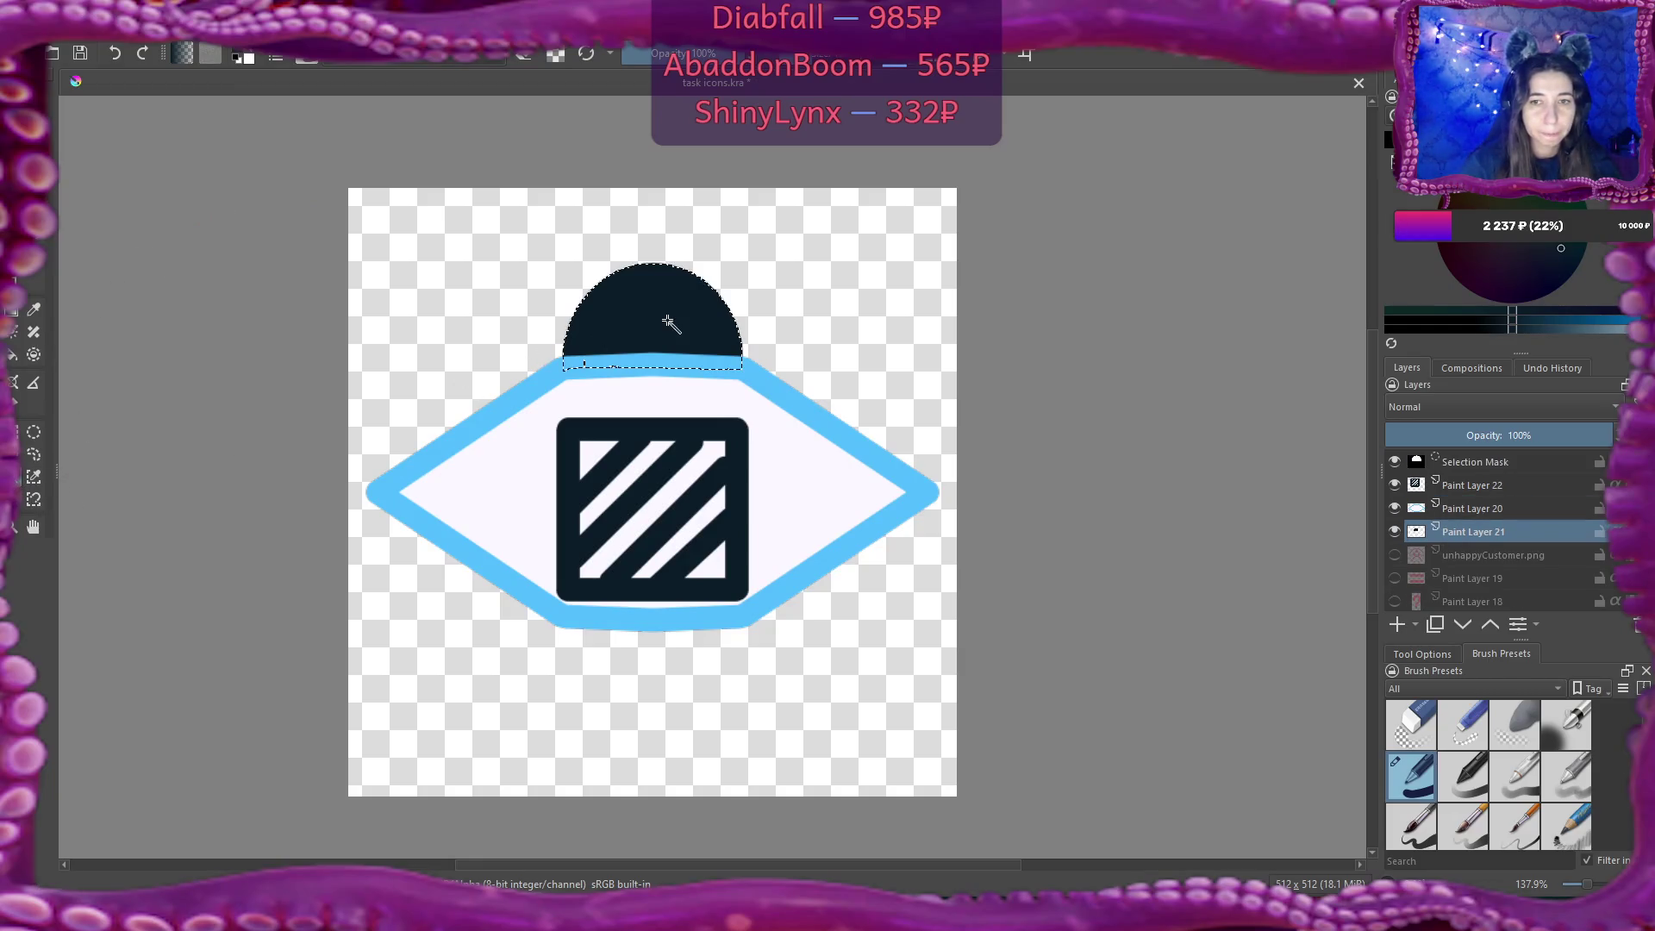
pyautogui.click(189, 26)
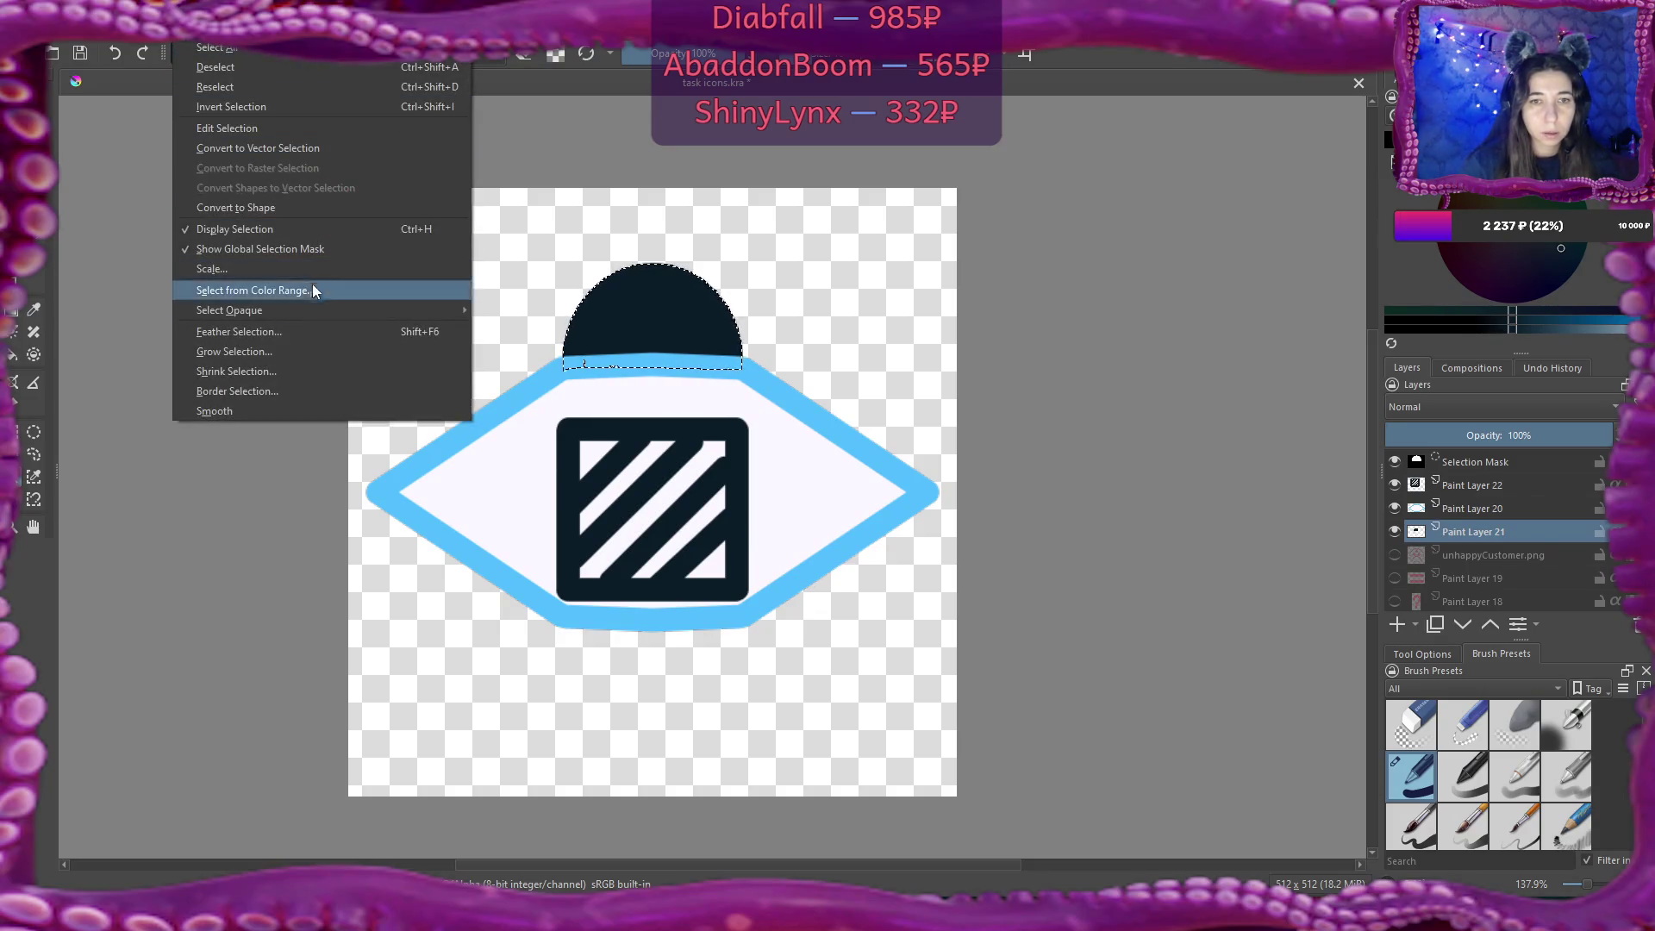
pyautogui.click(324, 352)
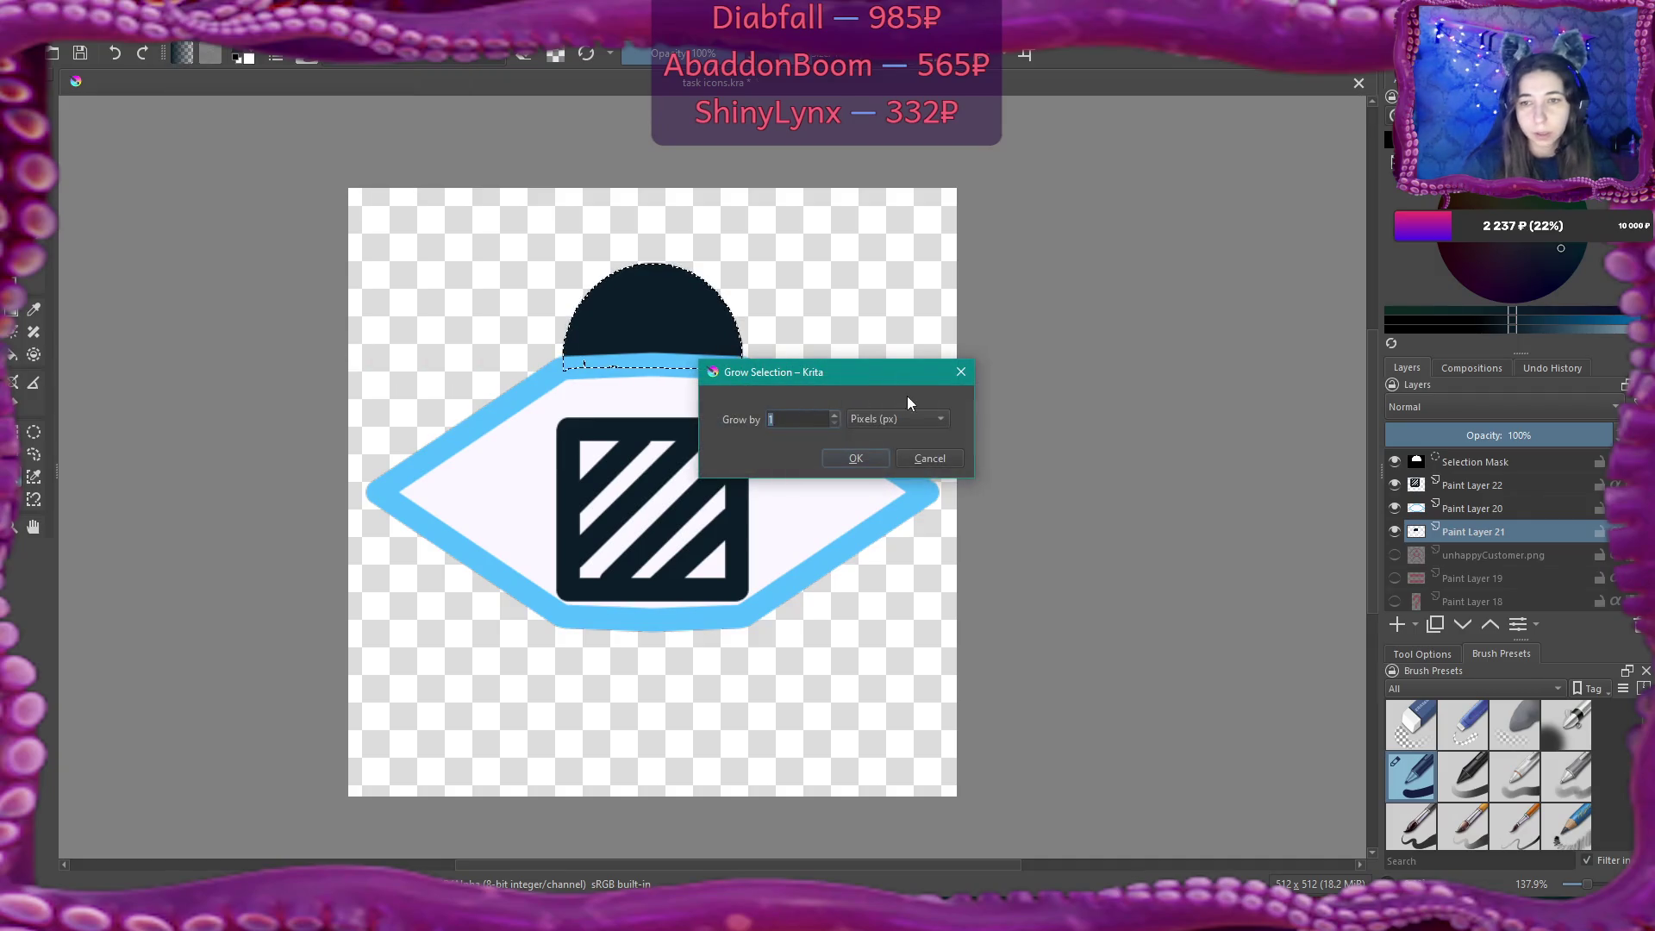
pyautogui.write('5')
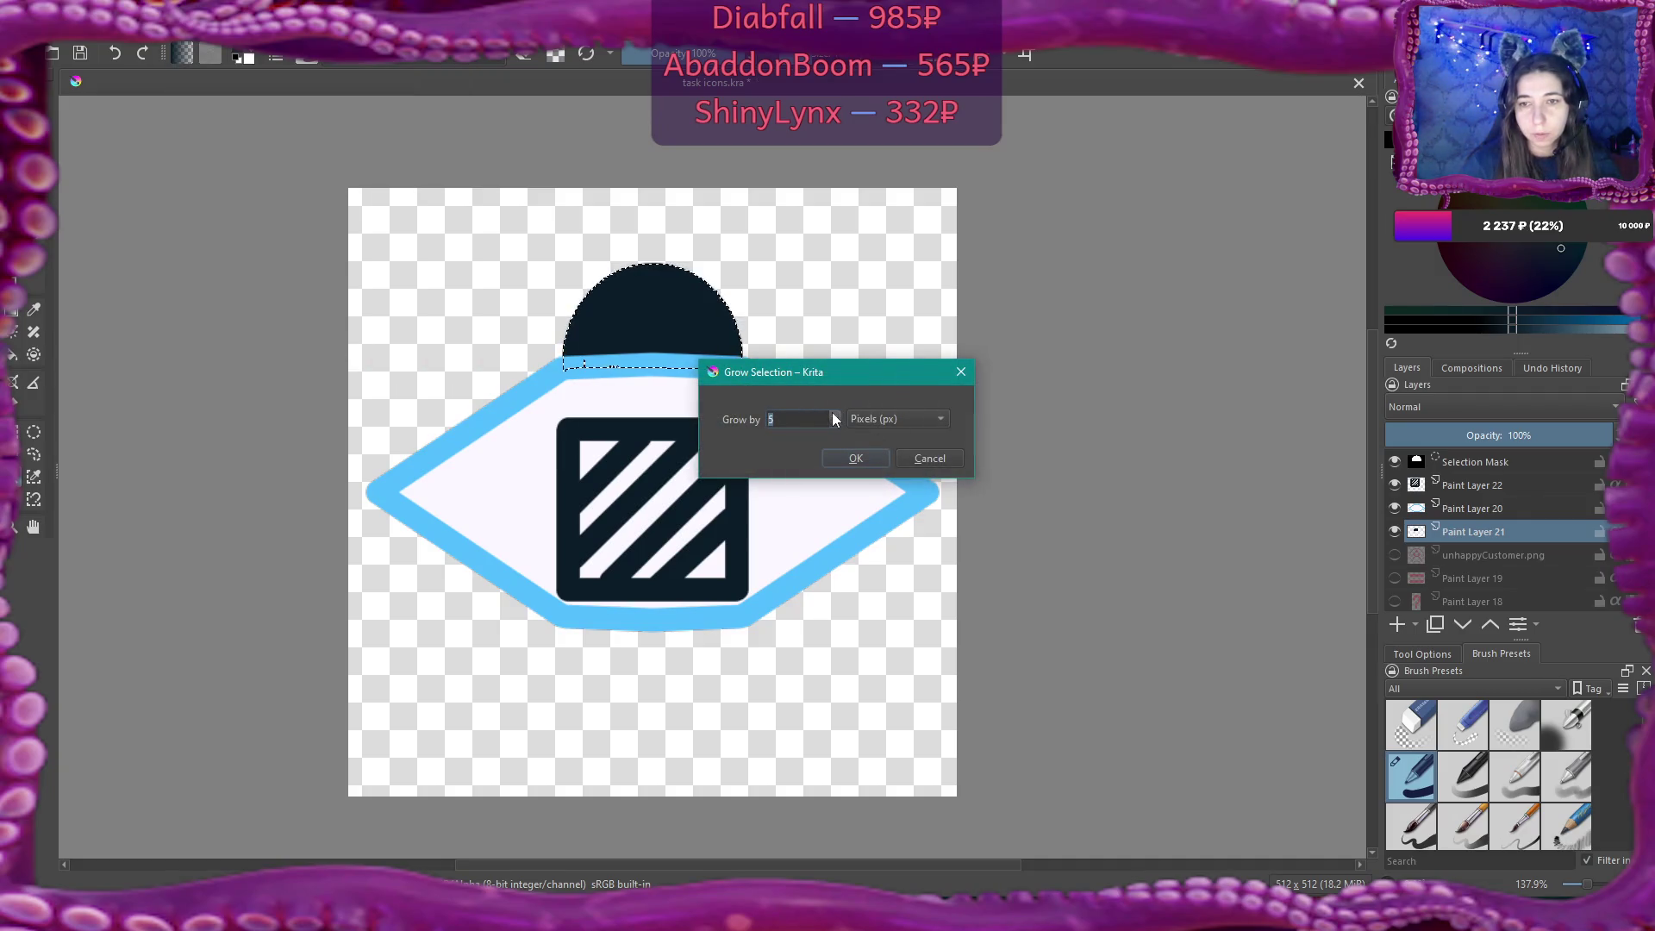
pyautogui.click(852, 458)
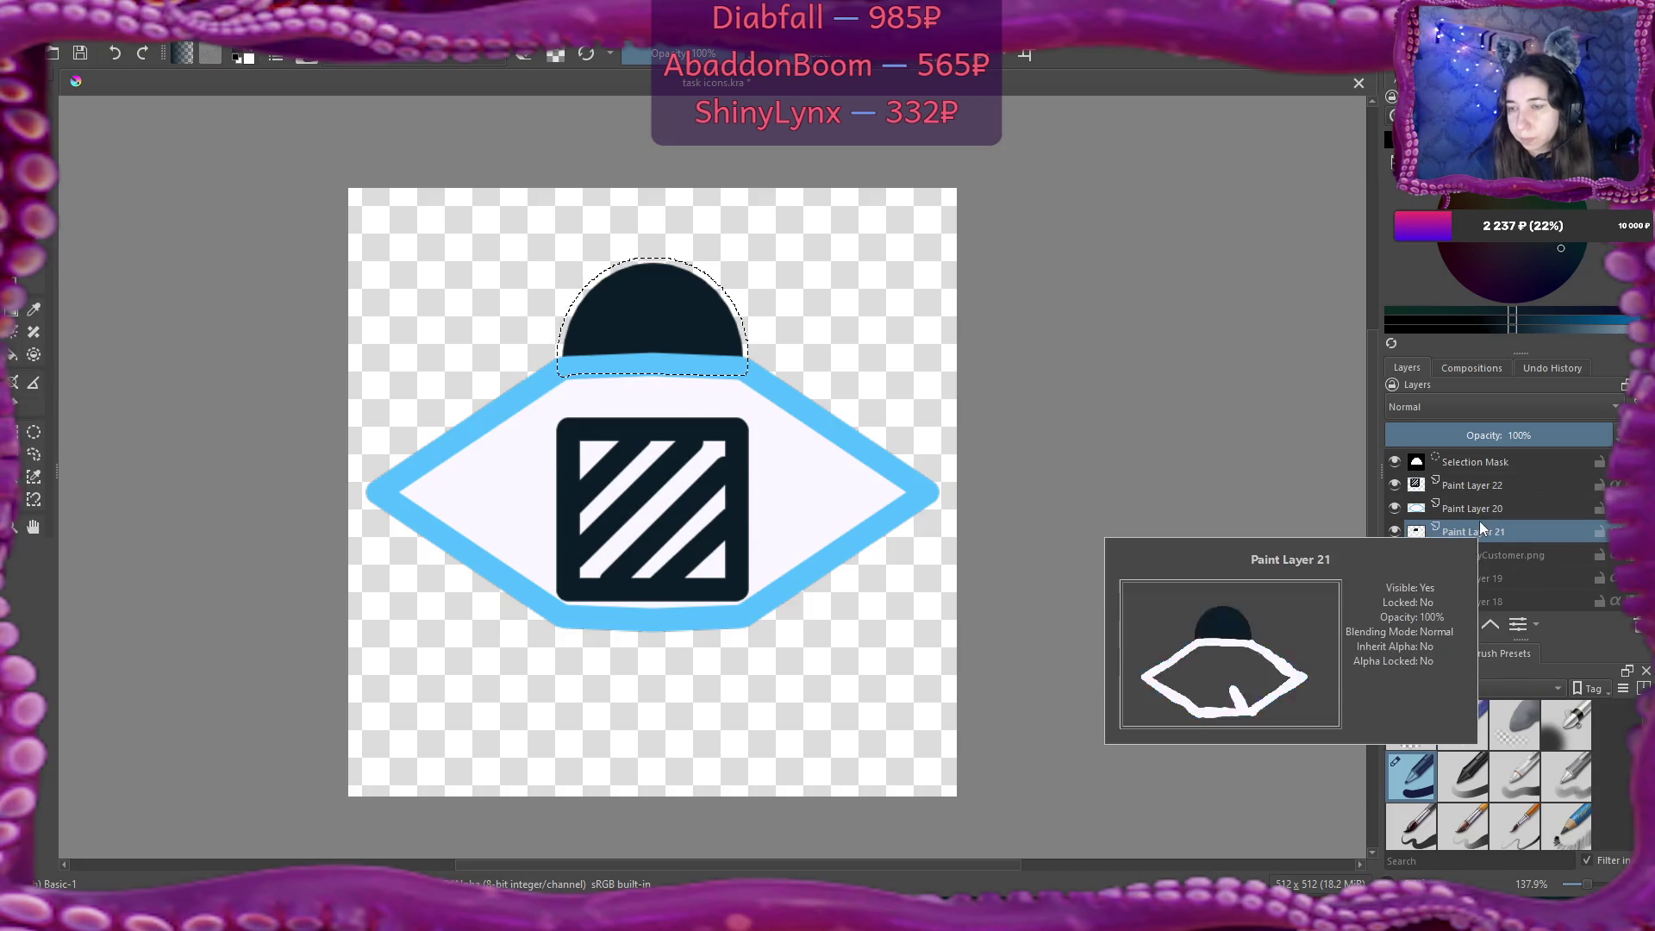
pyautogui.click(1446, 556)
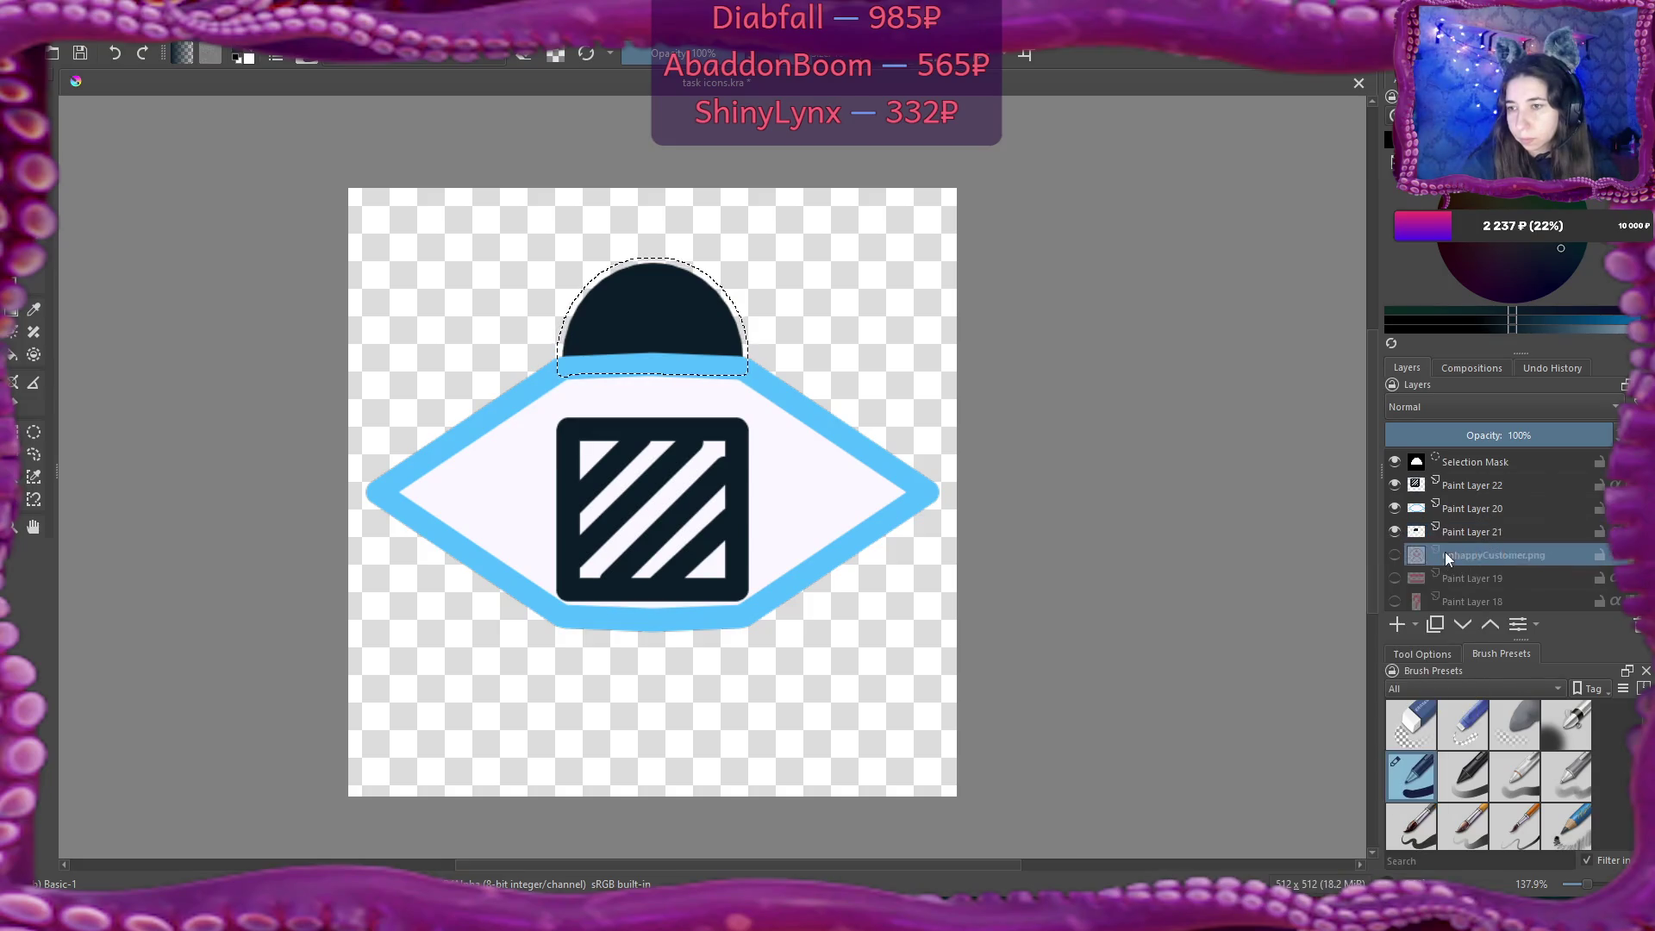
pyautogui.click(1399, 619)
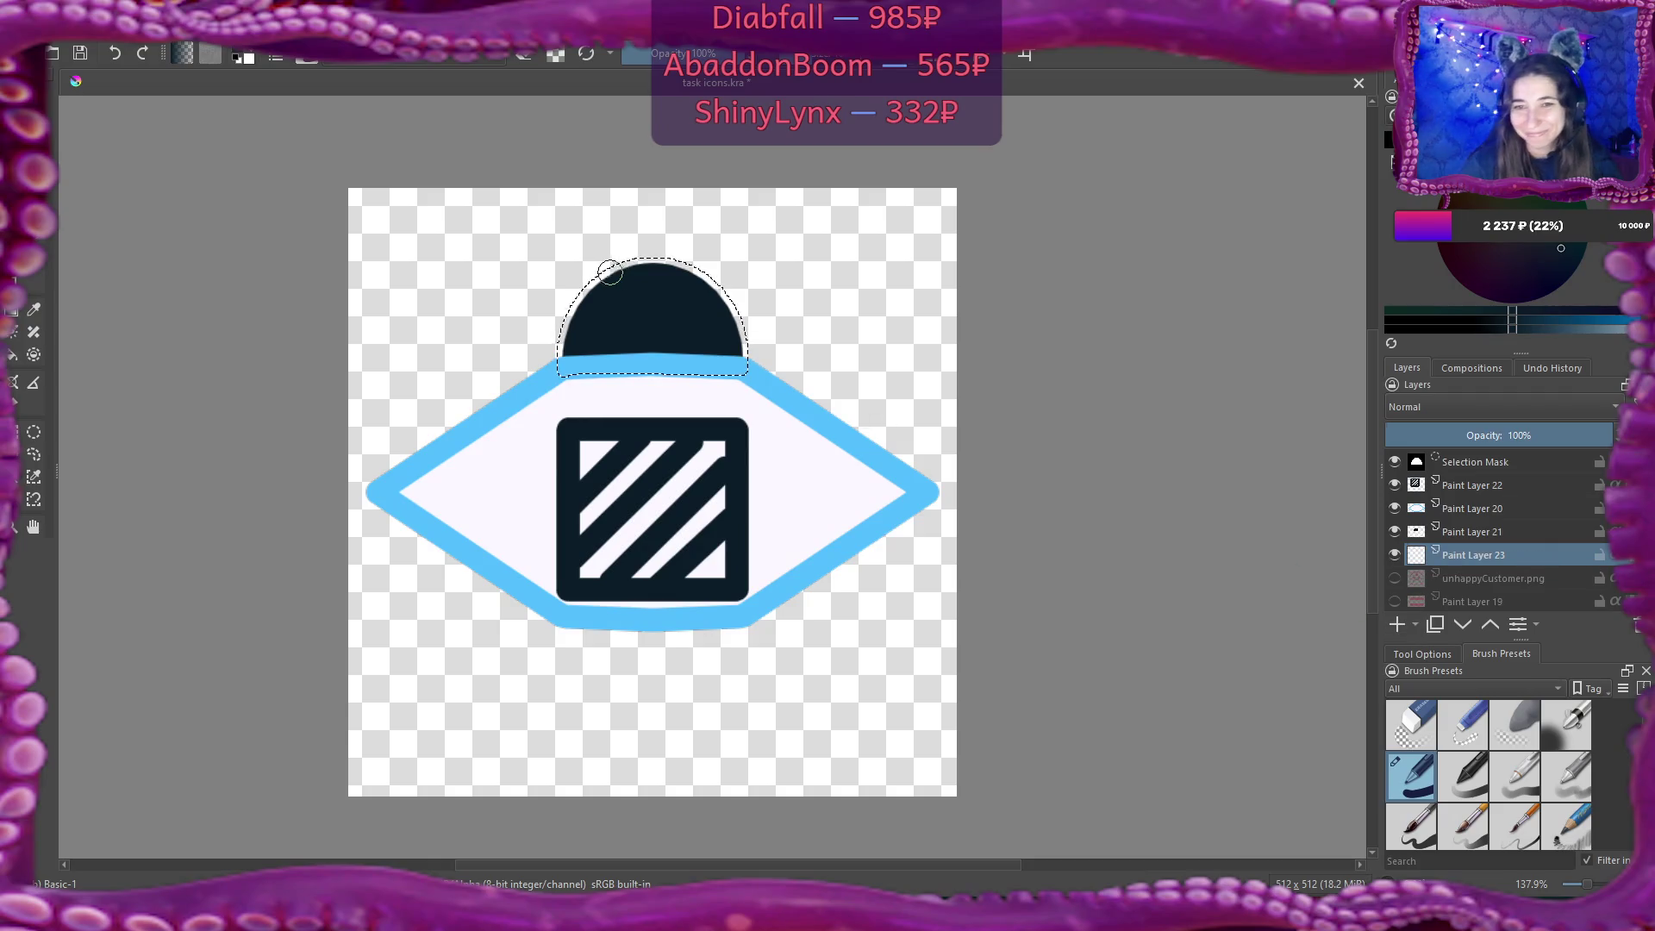
# Paint a light-blue rim around the selected dome, hide the striped square layer, and deselect.
pyautogui.moveTo(580, 293); pyautogui.dragTo(576, 312)
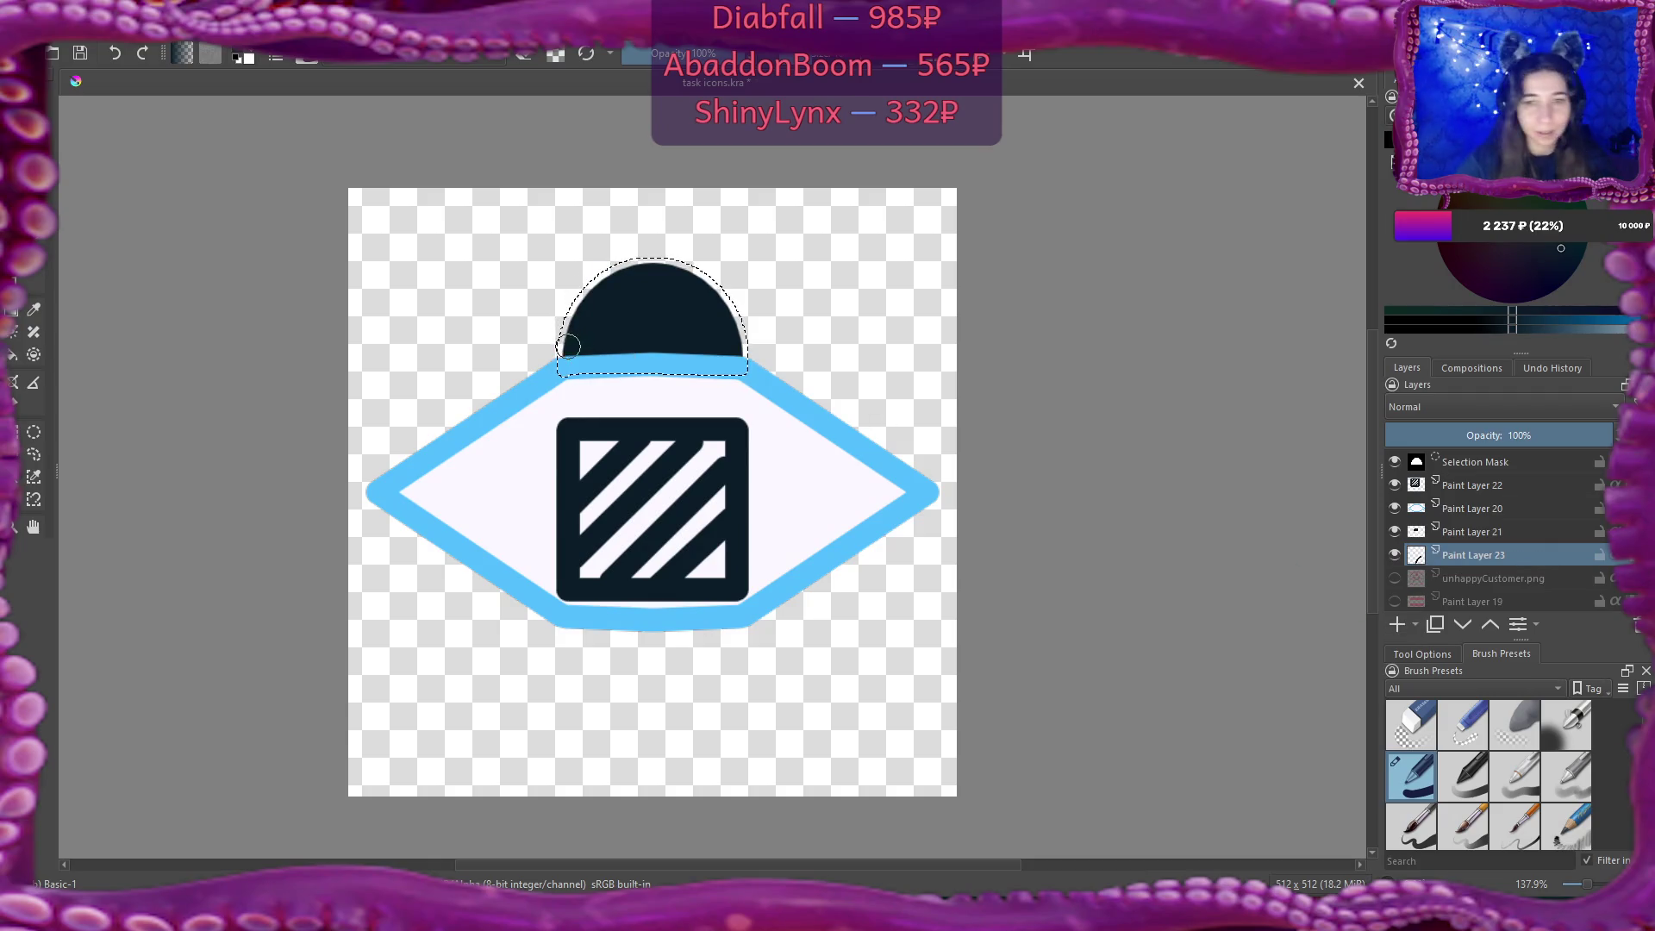
pyautogui.hotkey('ctrl', 'z')
pyautogui.press('x')
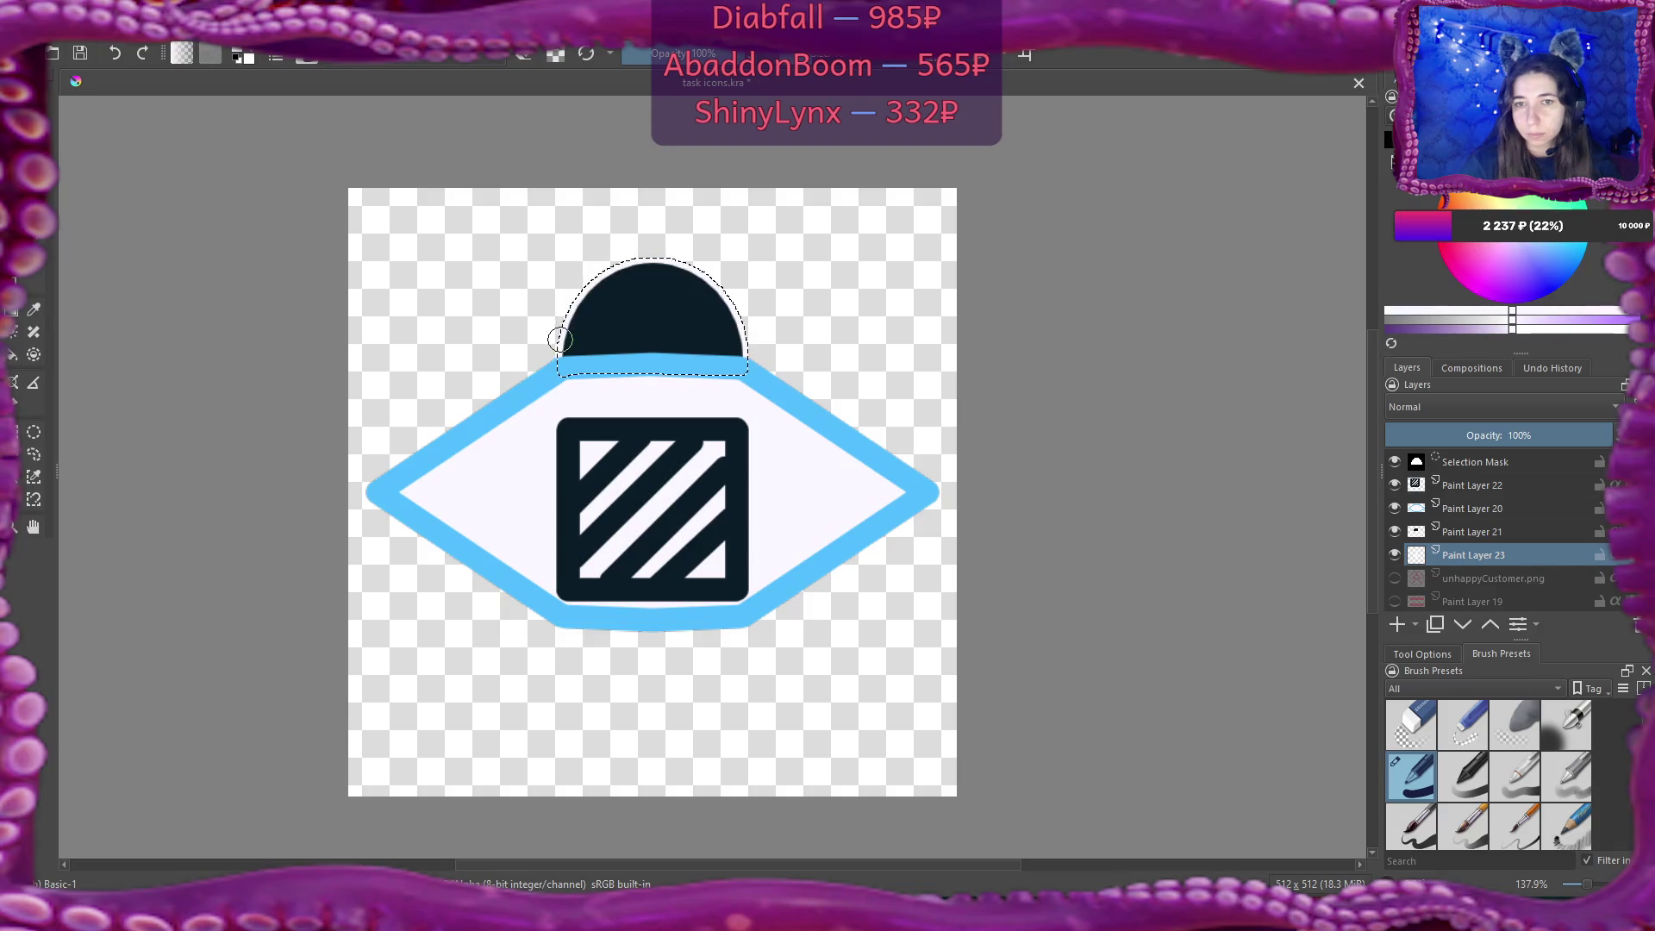
pyautogui.keyDown('ctrl'); pyautogui.click(545, 374); pyautogui.keyUp('ctrl')
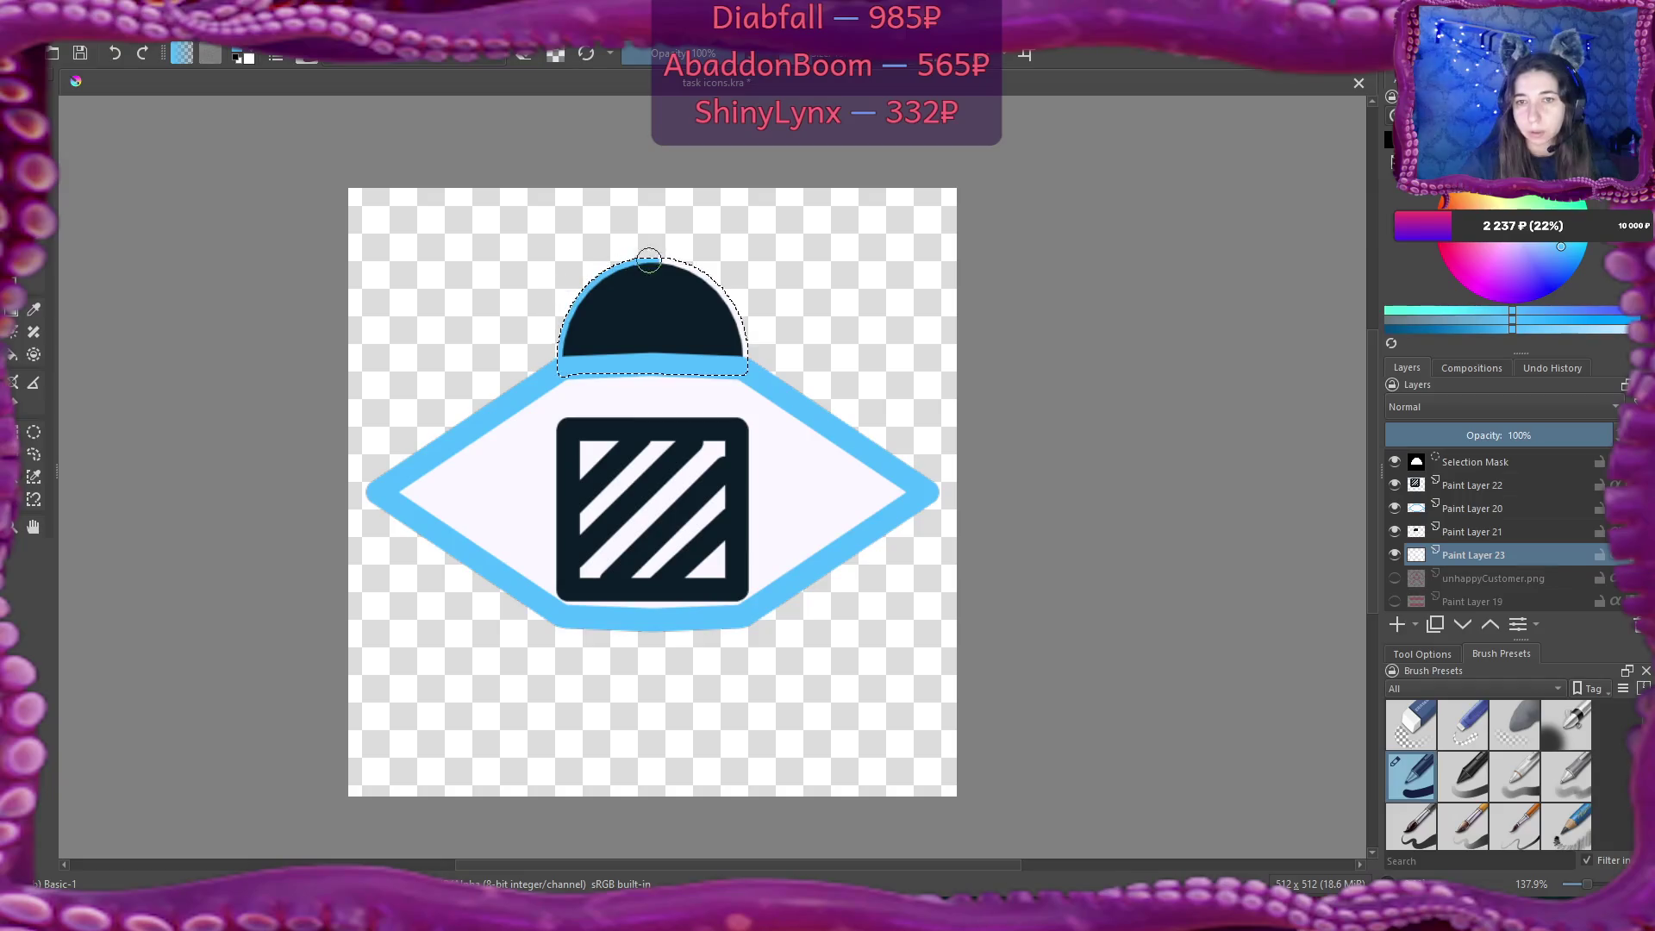
pyautogui.moveTo(710, 290)
pyautogui.mouseDown()
pyautogui.moveTo(741, 362)
pyautogui.moveTo(724, 293)
pyautogui.mouseUp()
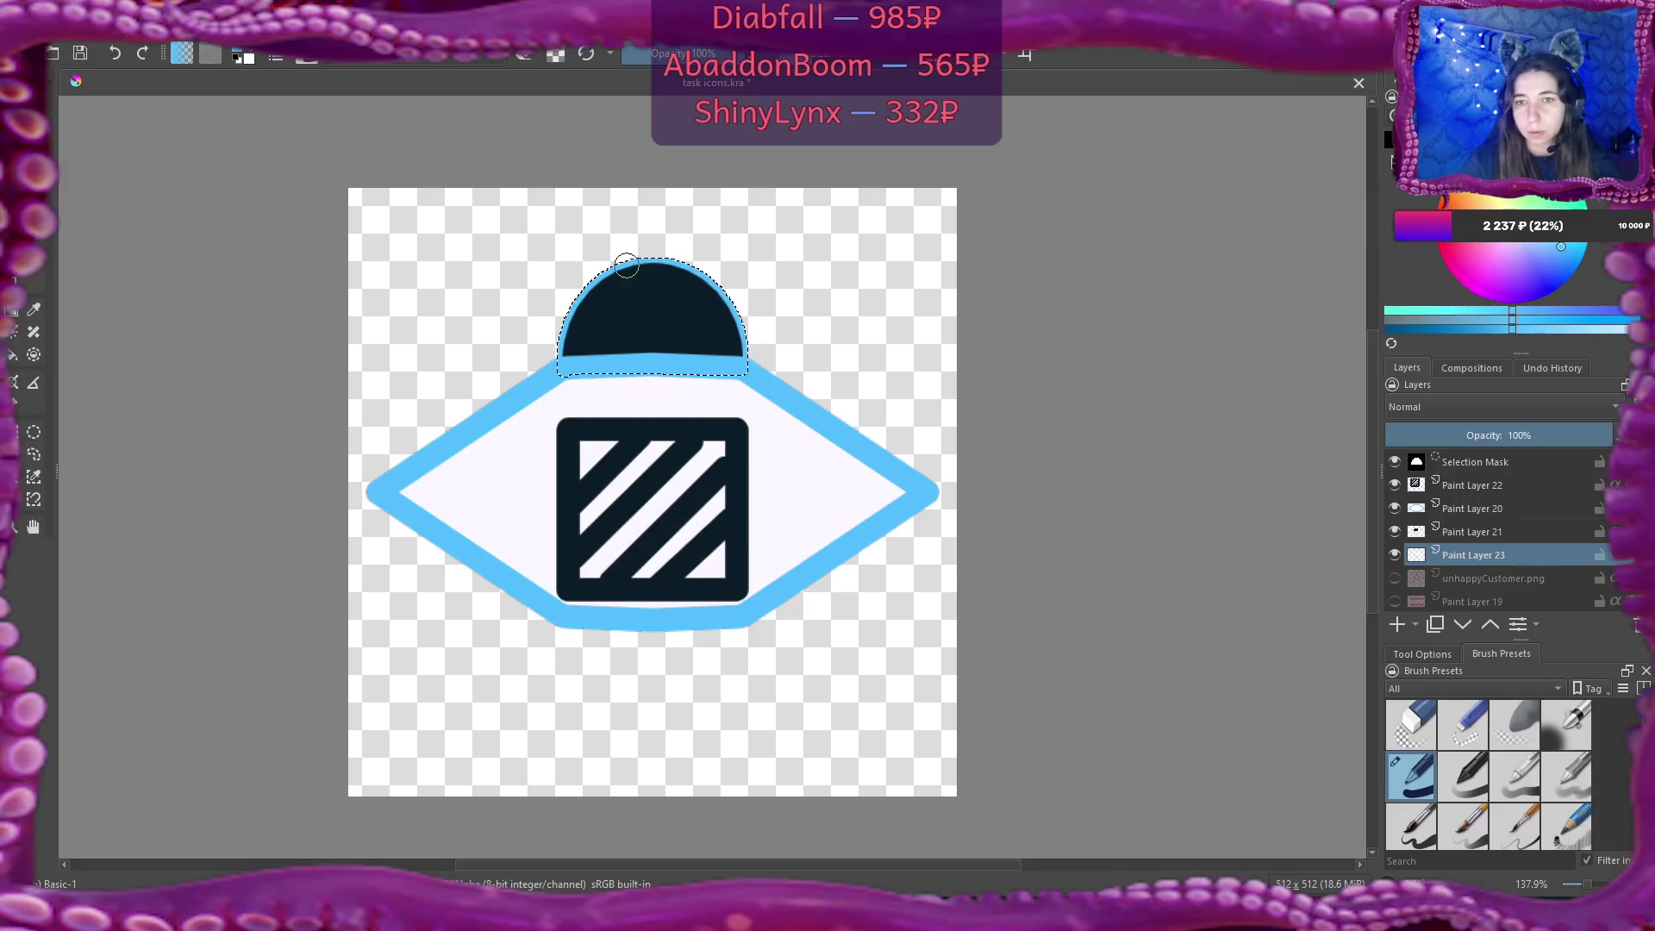
pyautogui.moveTo(570, 339)
pyautogui.mouseDown()
pyautogui.moveTo(728, 300)
pyautogui.moveTo(744, 370)
pyautogui.moveTo(562, 331)
pyautogui.moveTo(696, 360)
pyautogui.mouseUp()
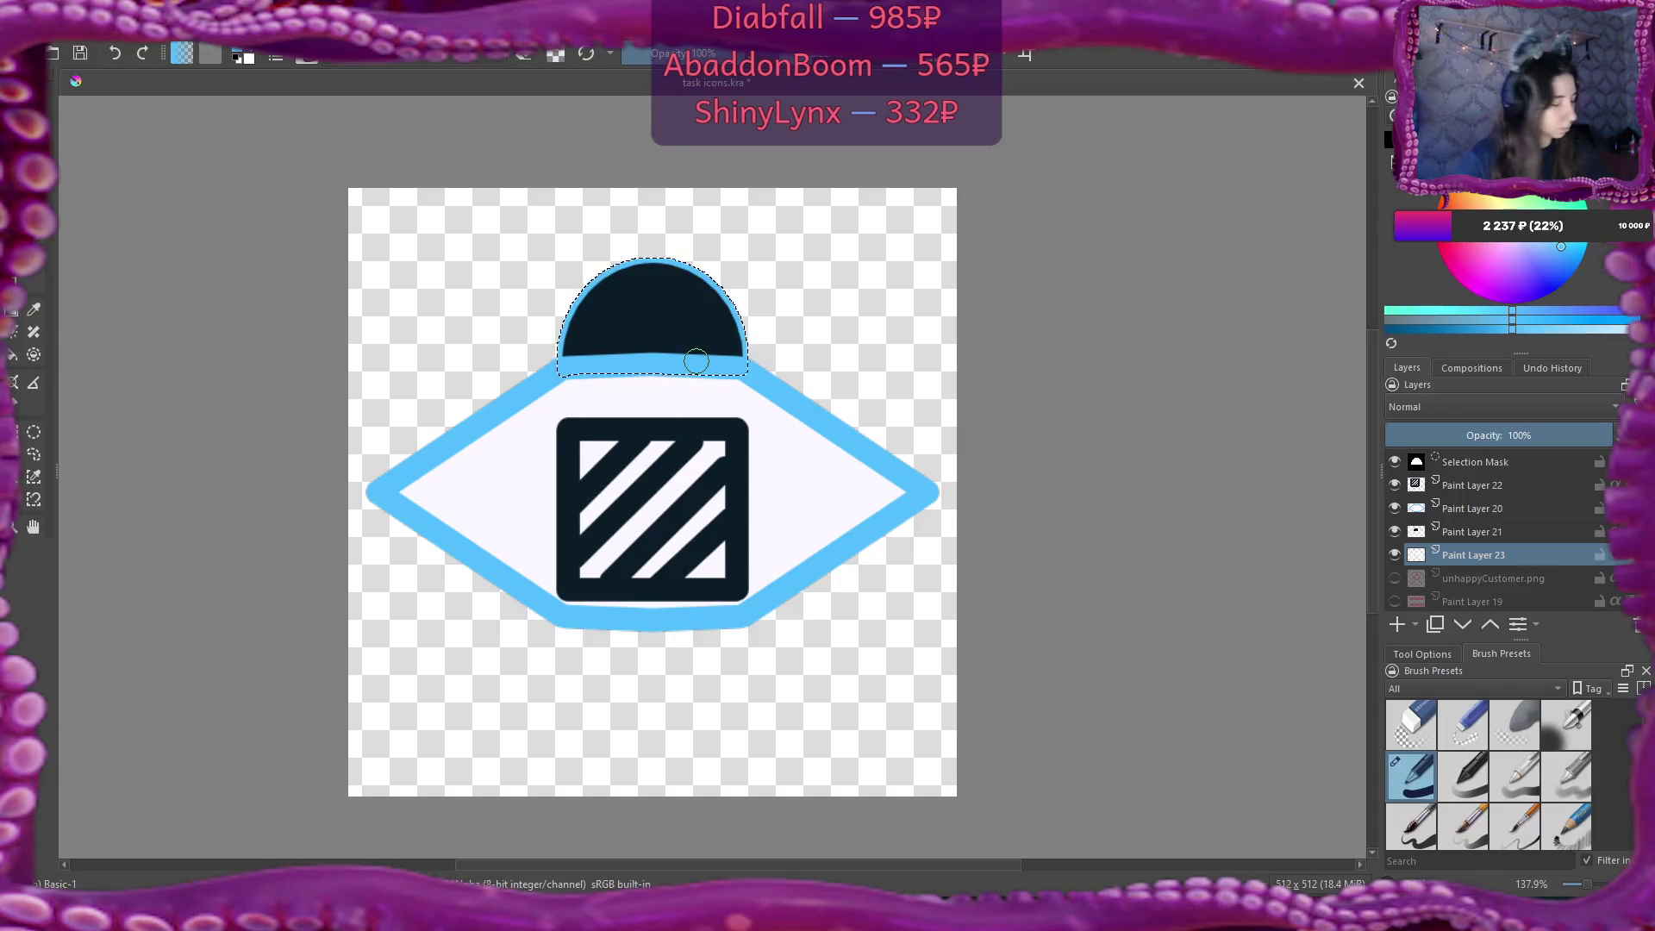
pyautogui.click(1395, 484)
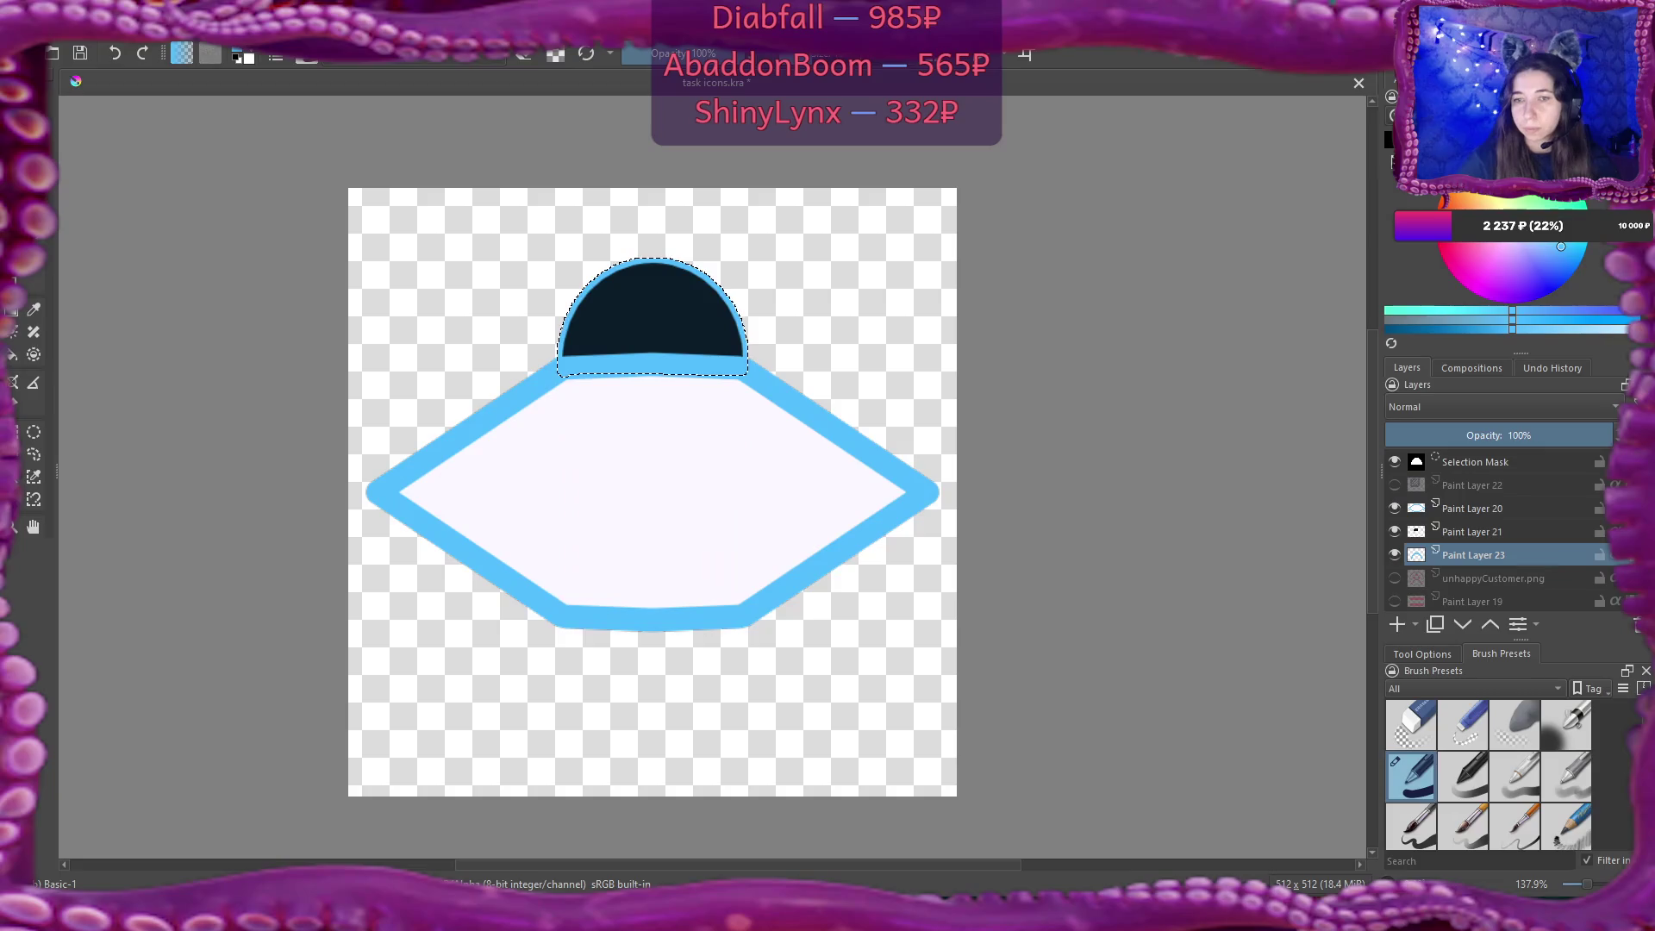
pyautogui.hotkey('ctrl', 'shift', 'a')
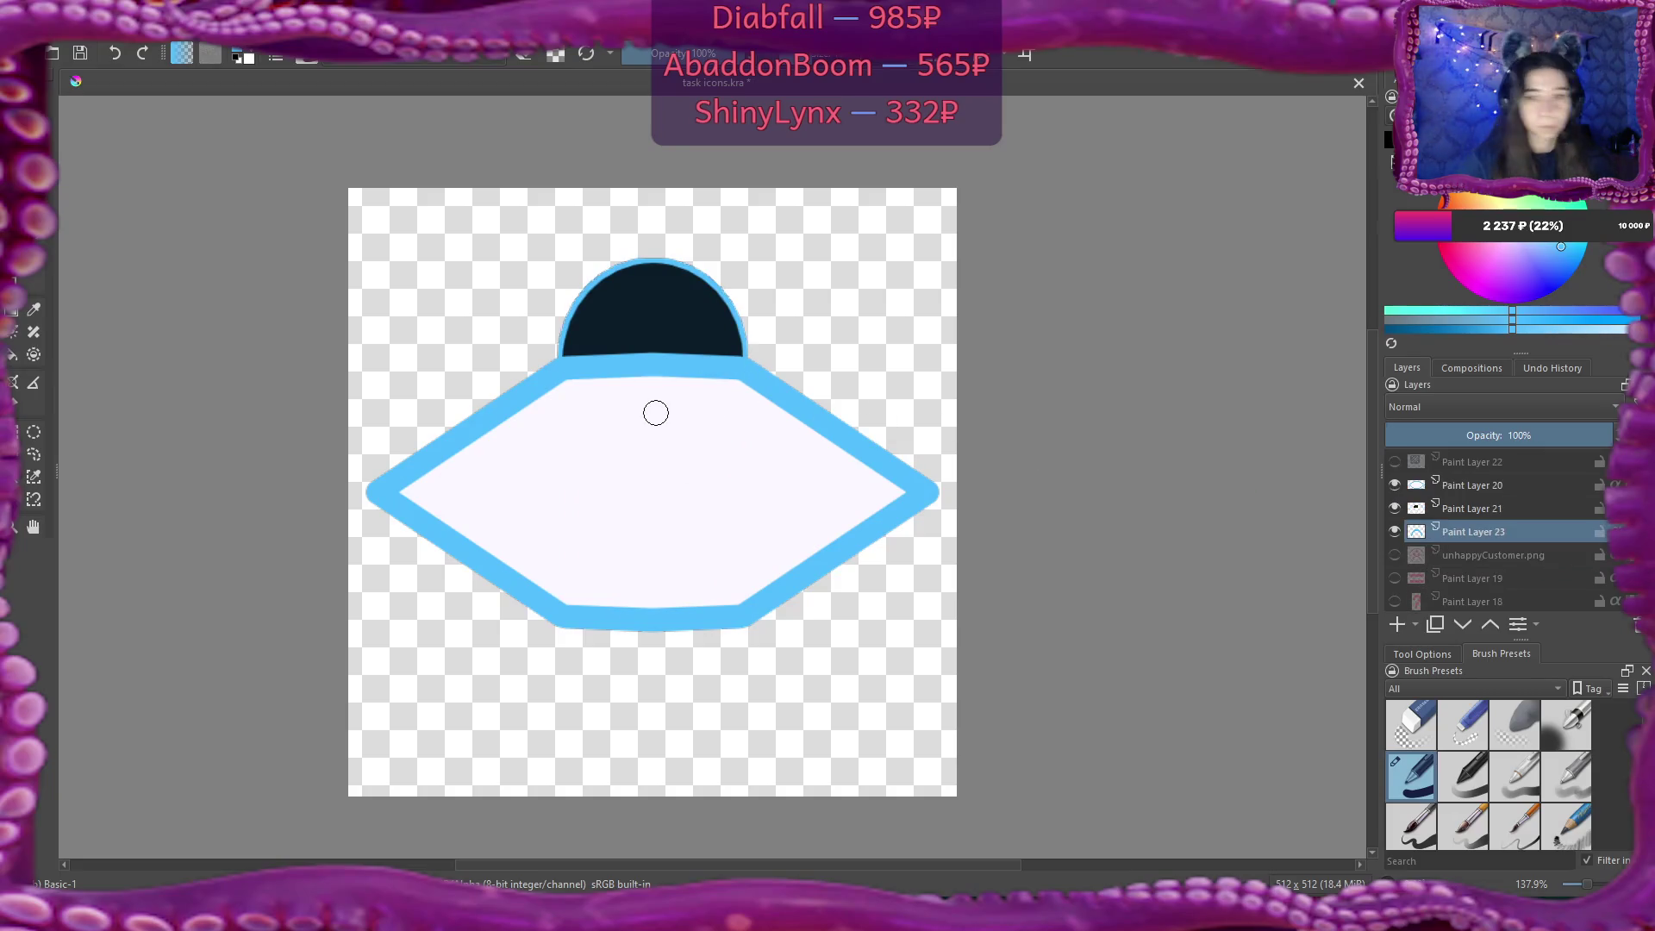
# Export the drawing as PNG over textures/empty.png, then open the empty texture in Flax.
pyautogui.click(25, 33)
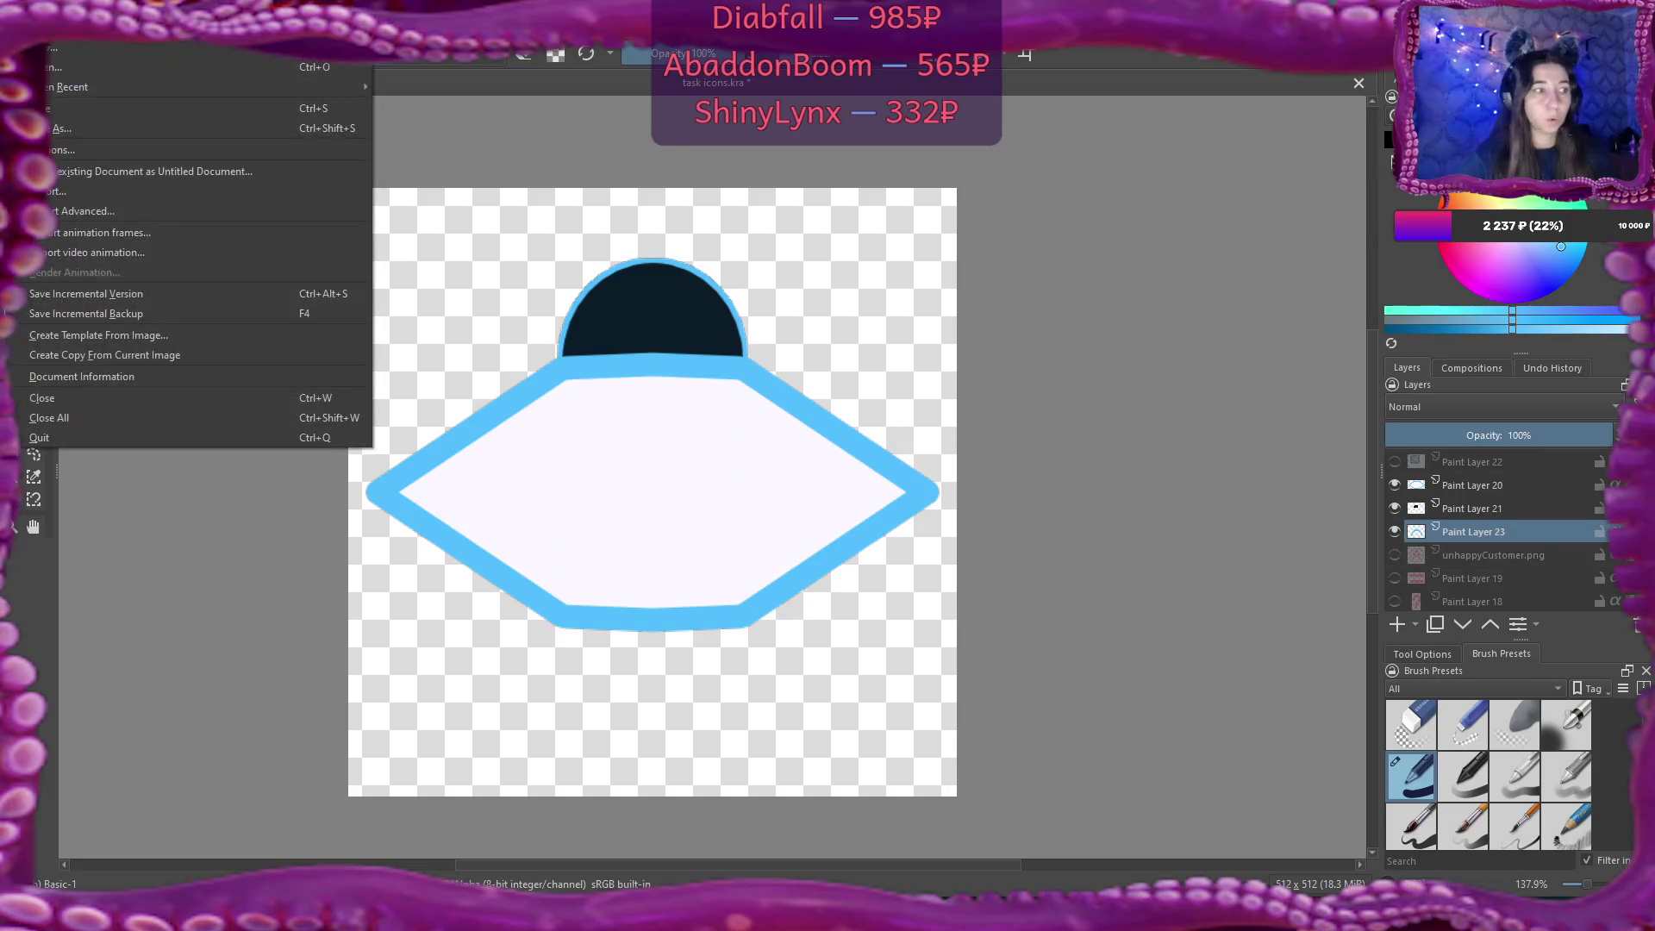
pyautogui.click(121, 199)
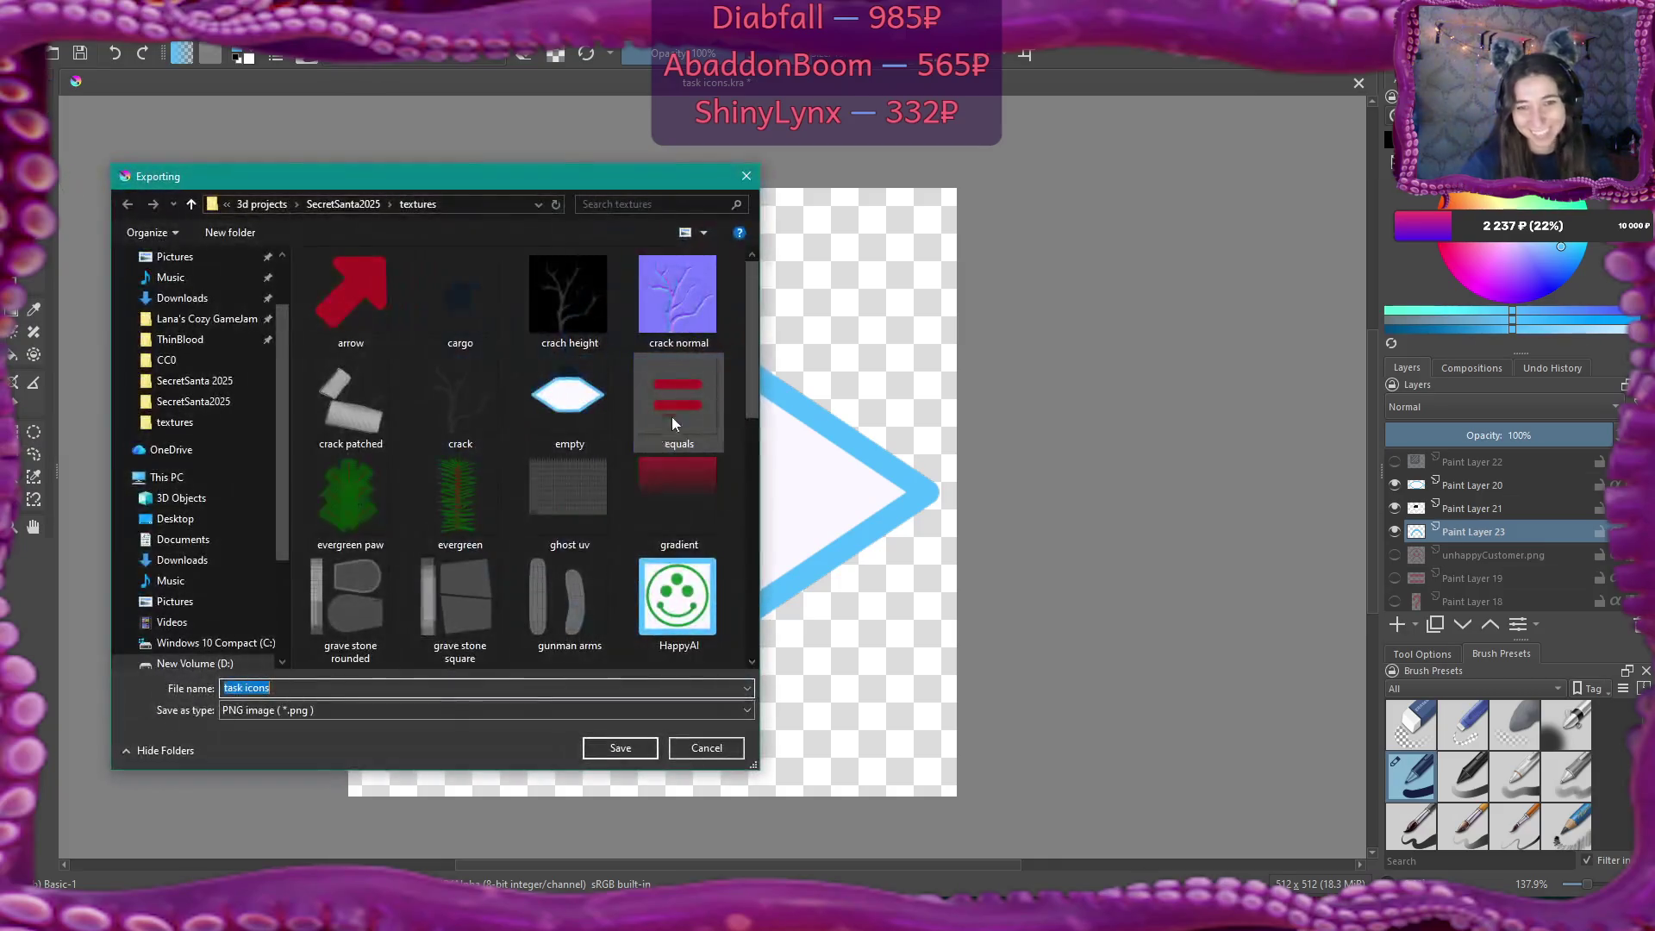
pyautogui.click(588, 411)
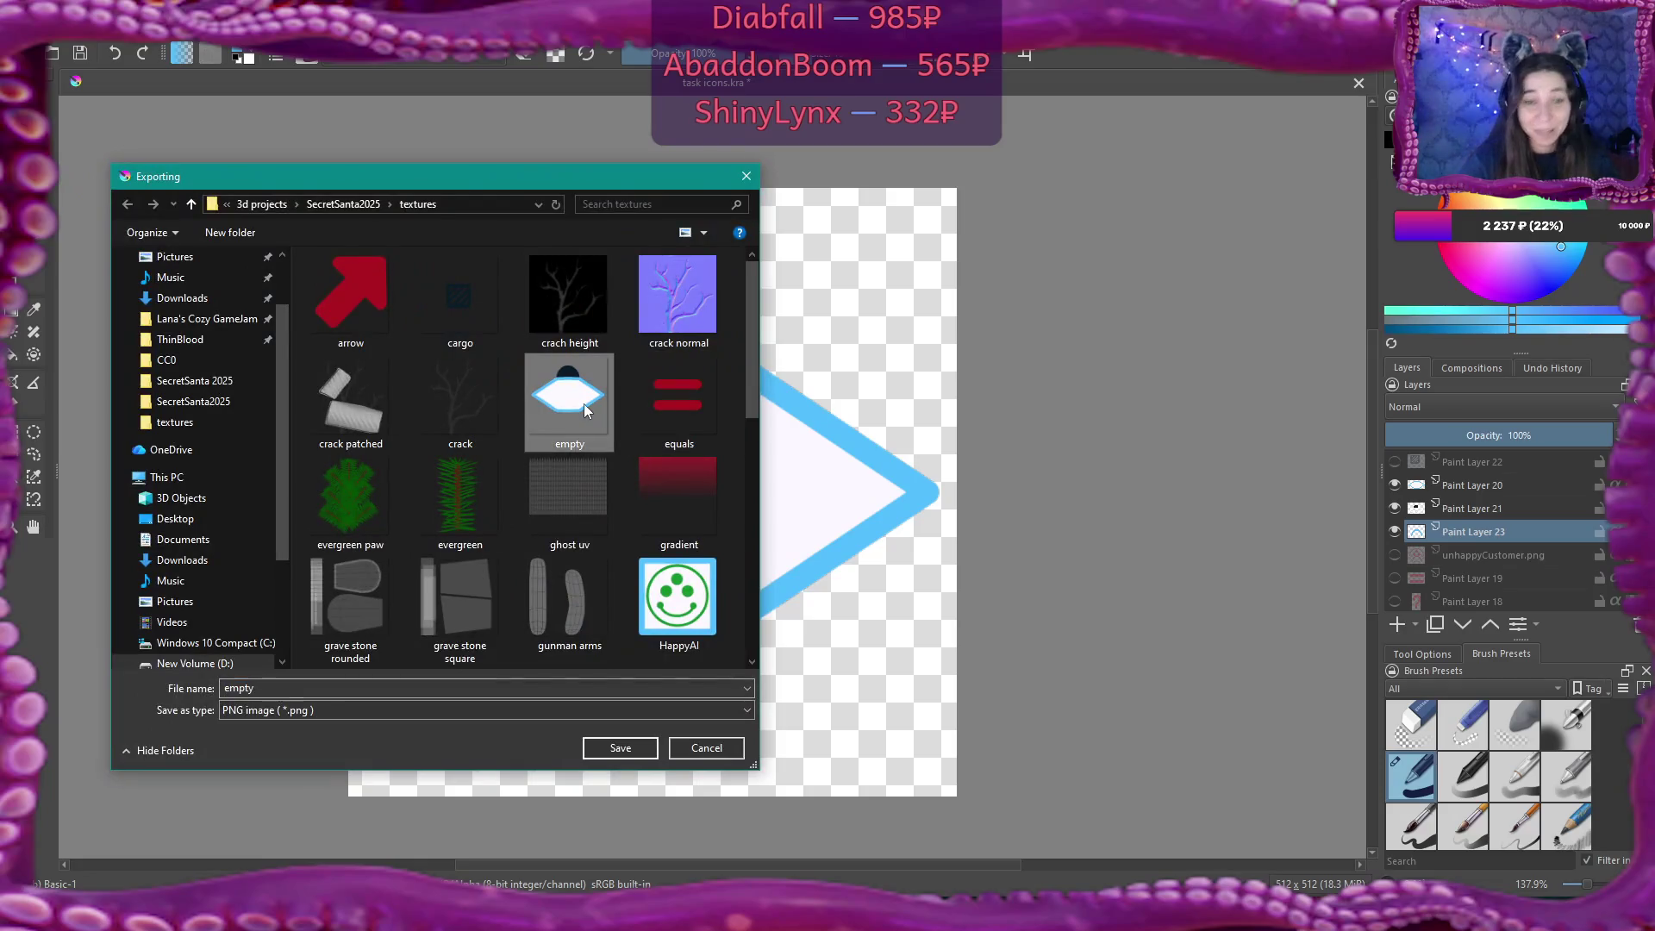
pyautogui.click(642, 746)
pyautogui.click(871, 459)
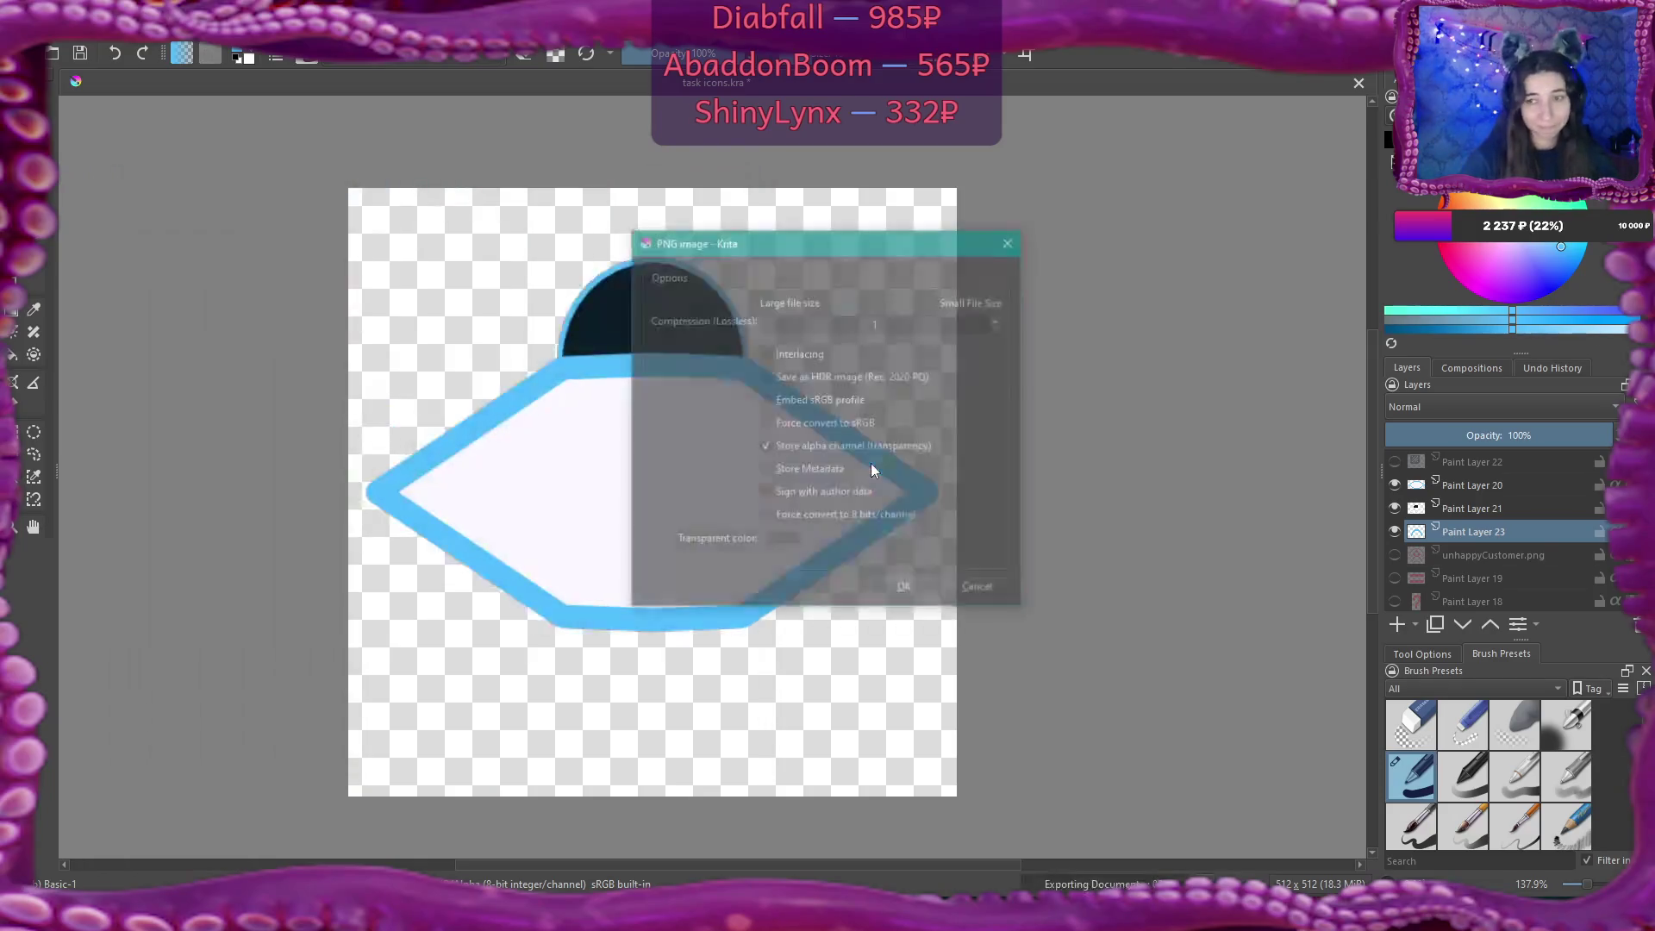
pyautogui.click(905, 589)
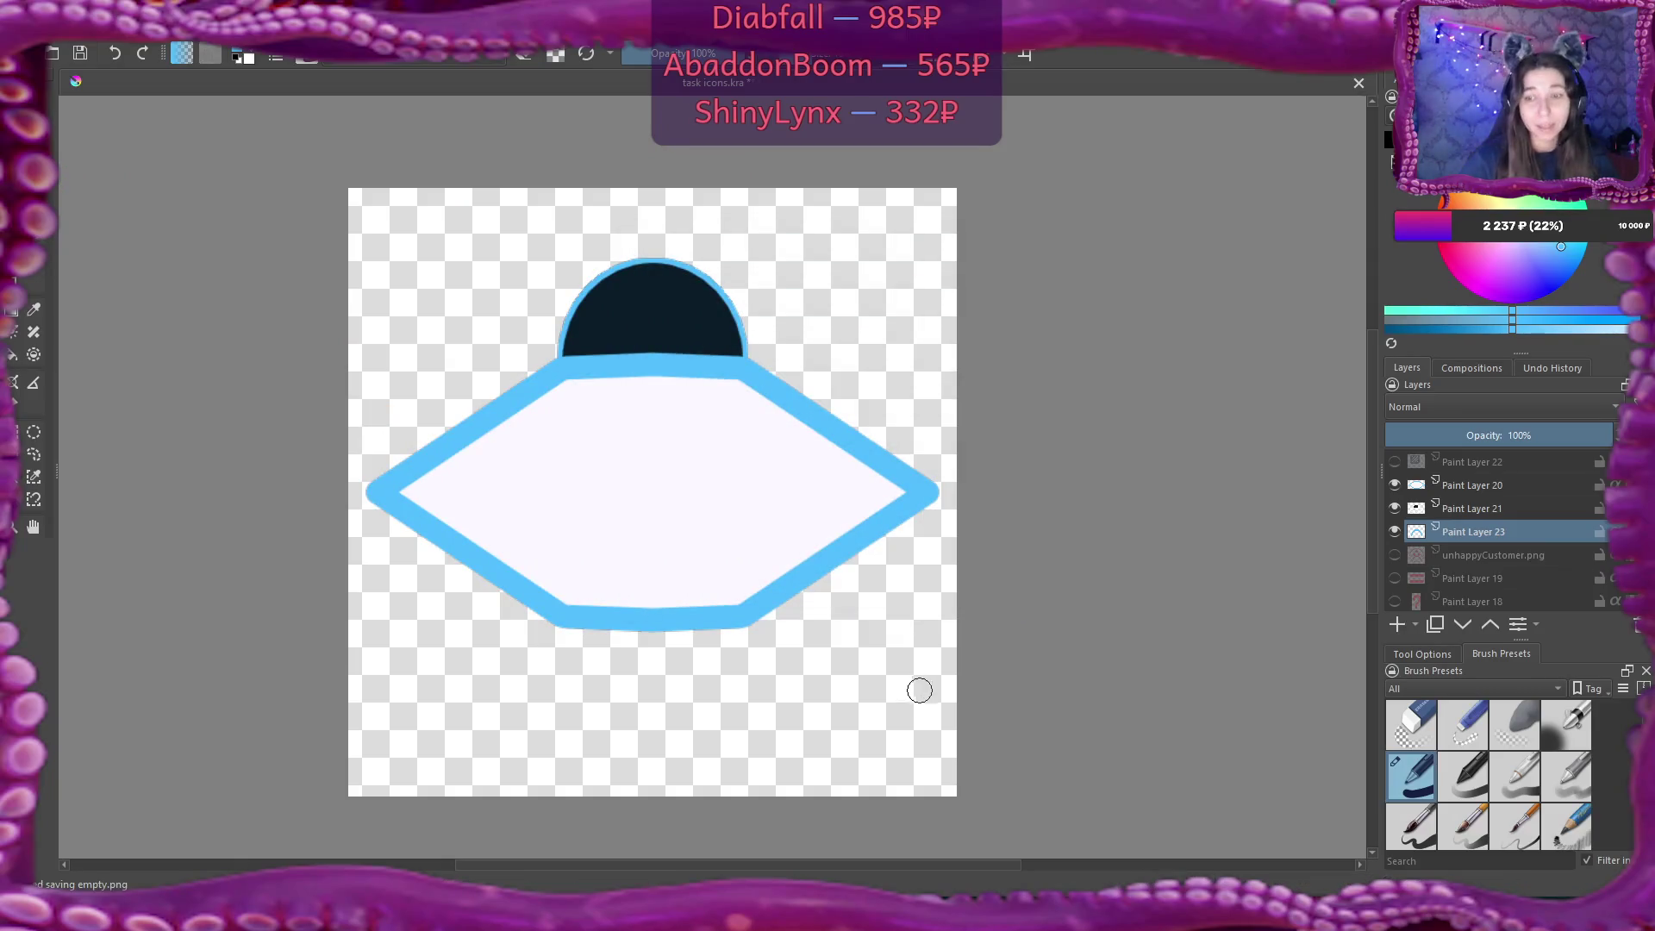
pyautogui.hotkey('alt', 'Tab')
pyautogui.doubleClick(1066, 714)
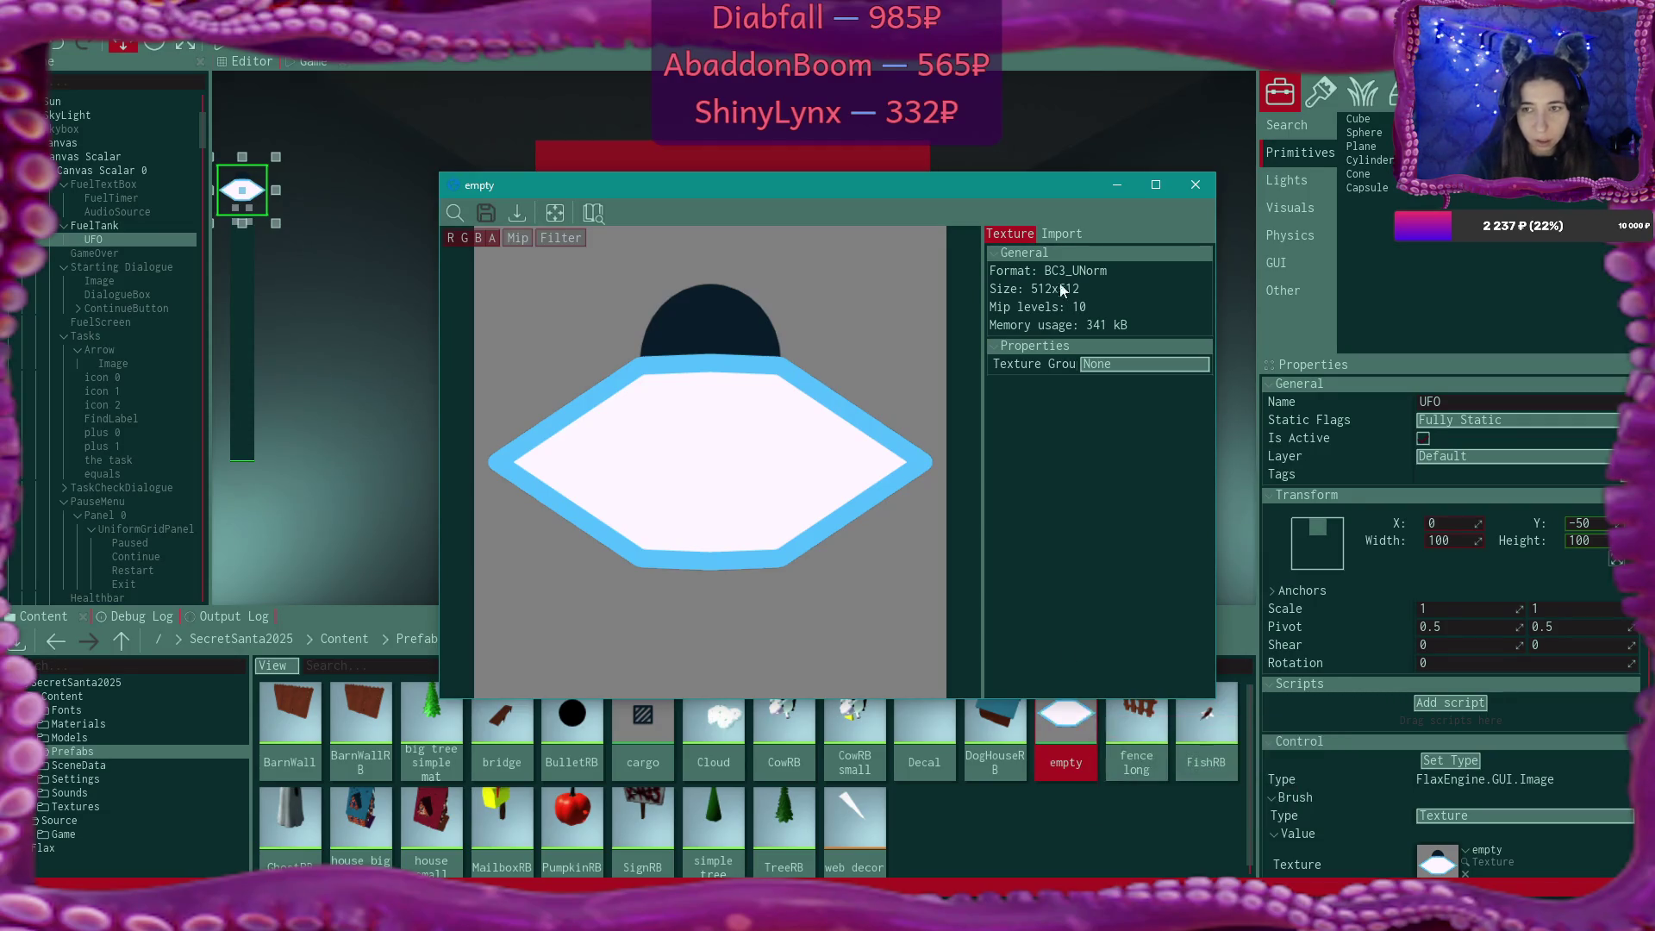
# Reimport the updated empty texture and close its preview window.
pyautogui.click(1061, 235)
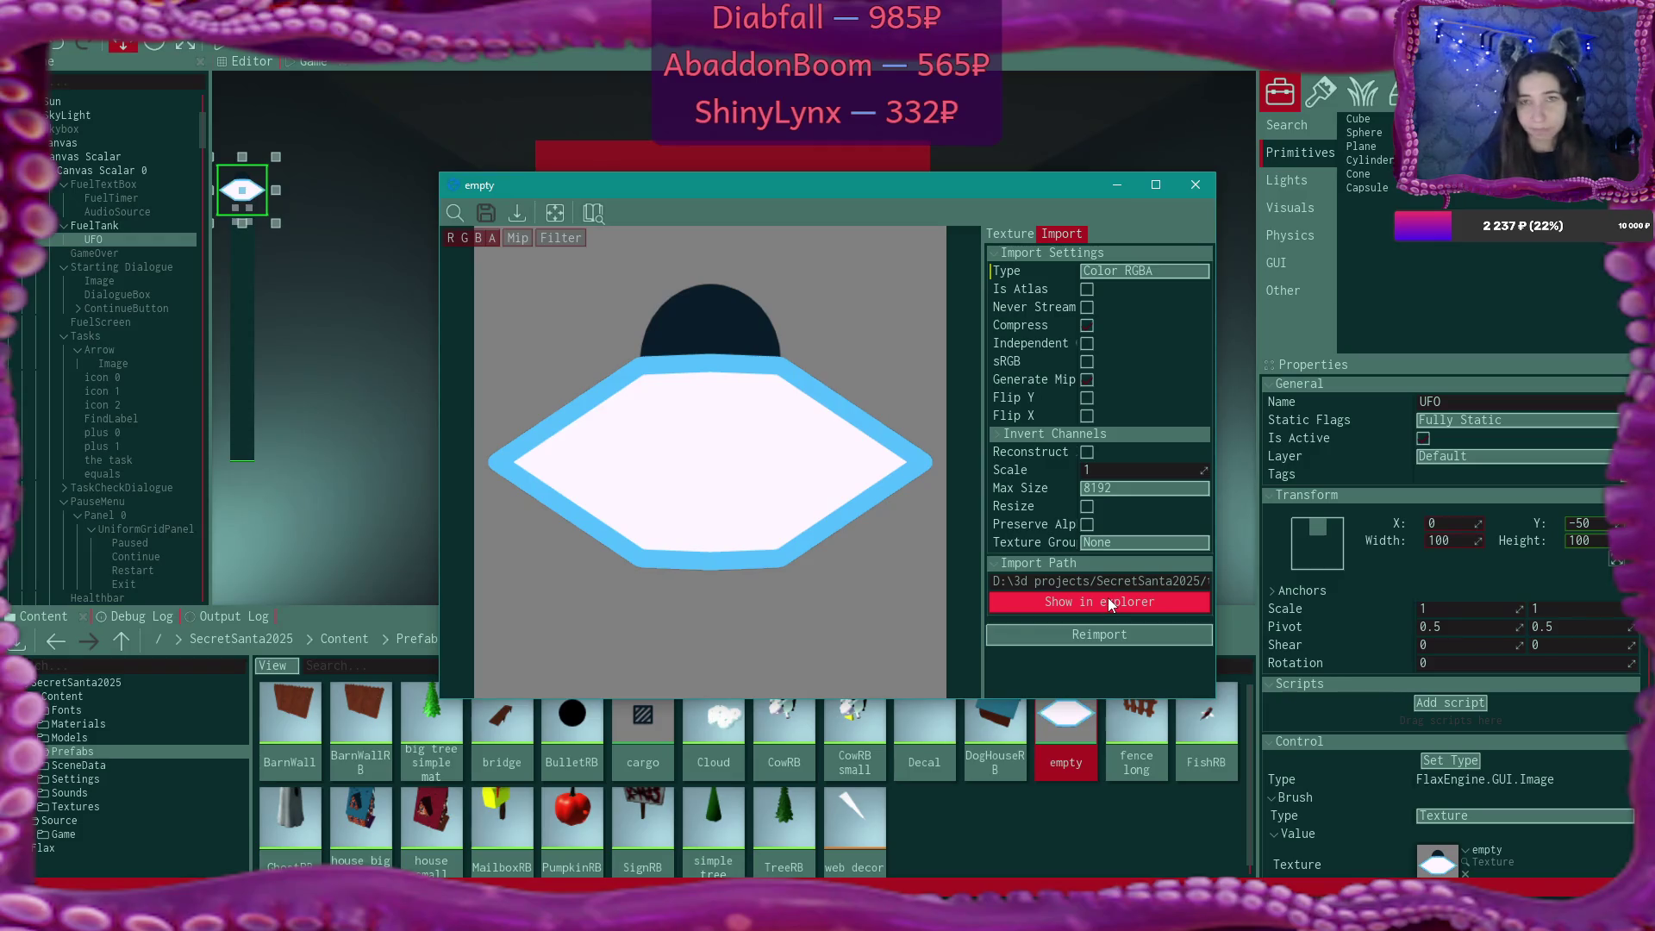
pyautogui.click(1104, 641)
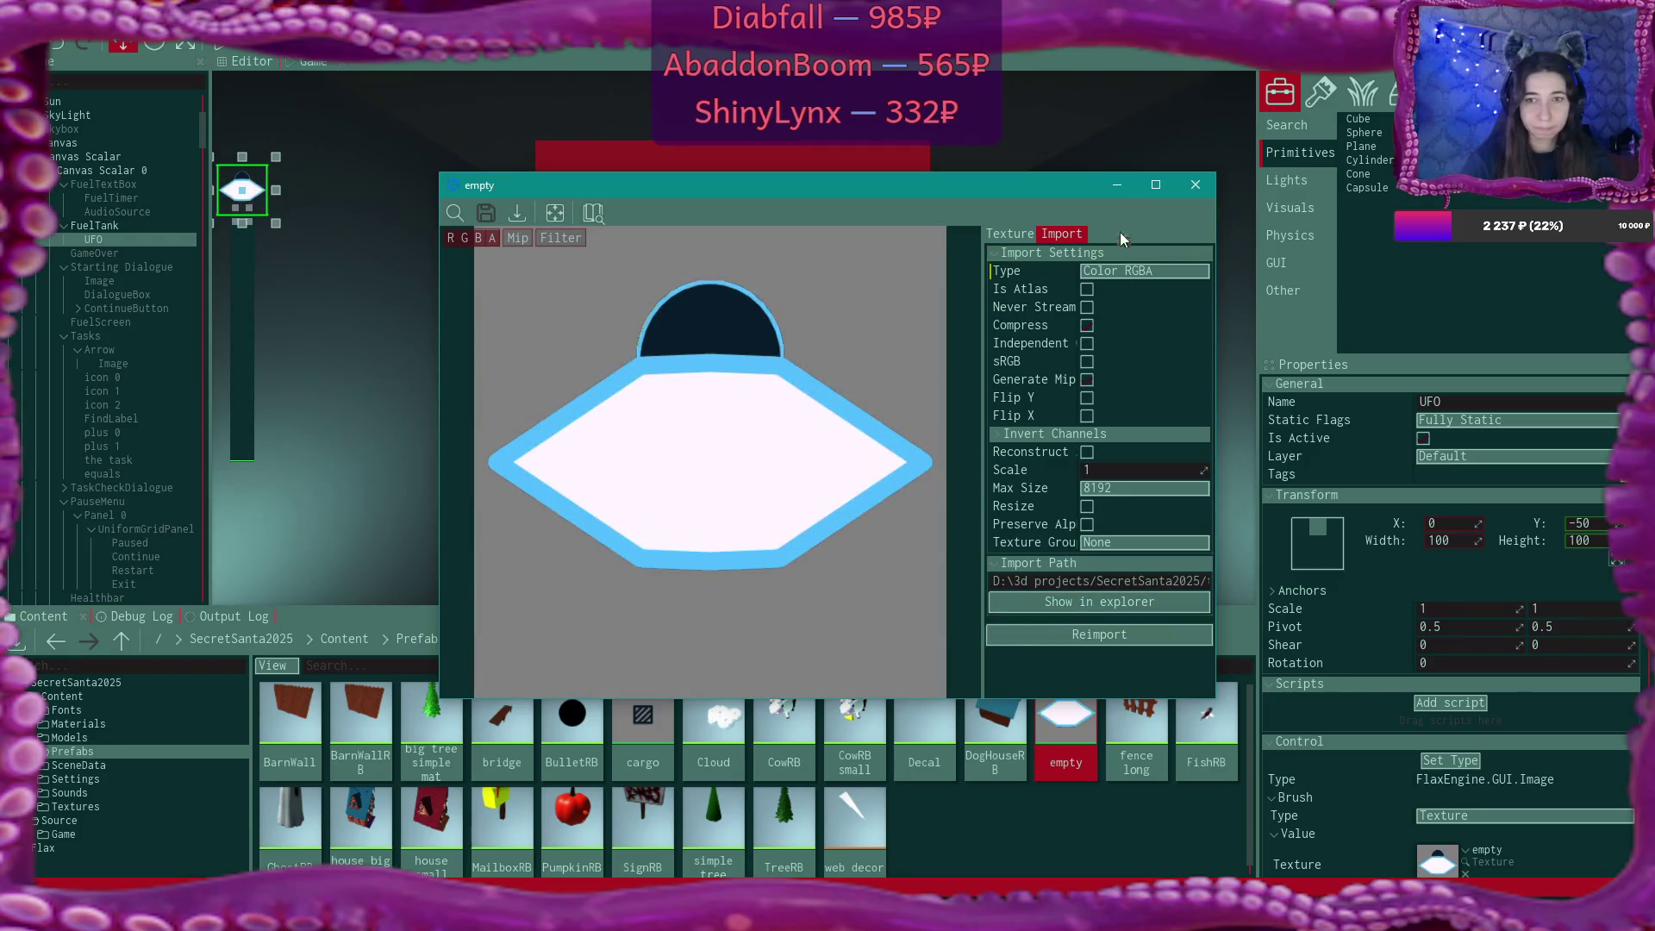
pyautogui.click(1194, 186)
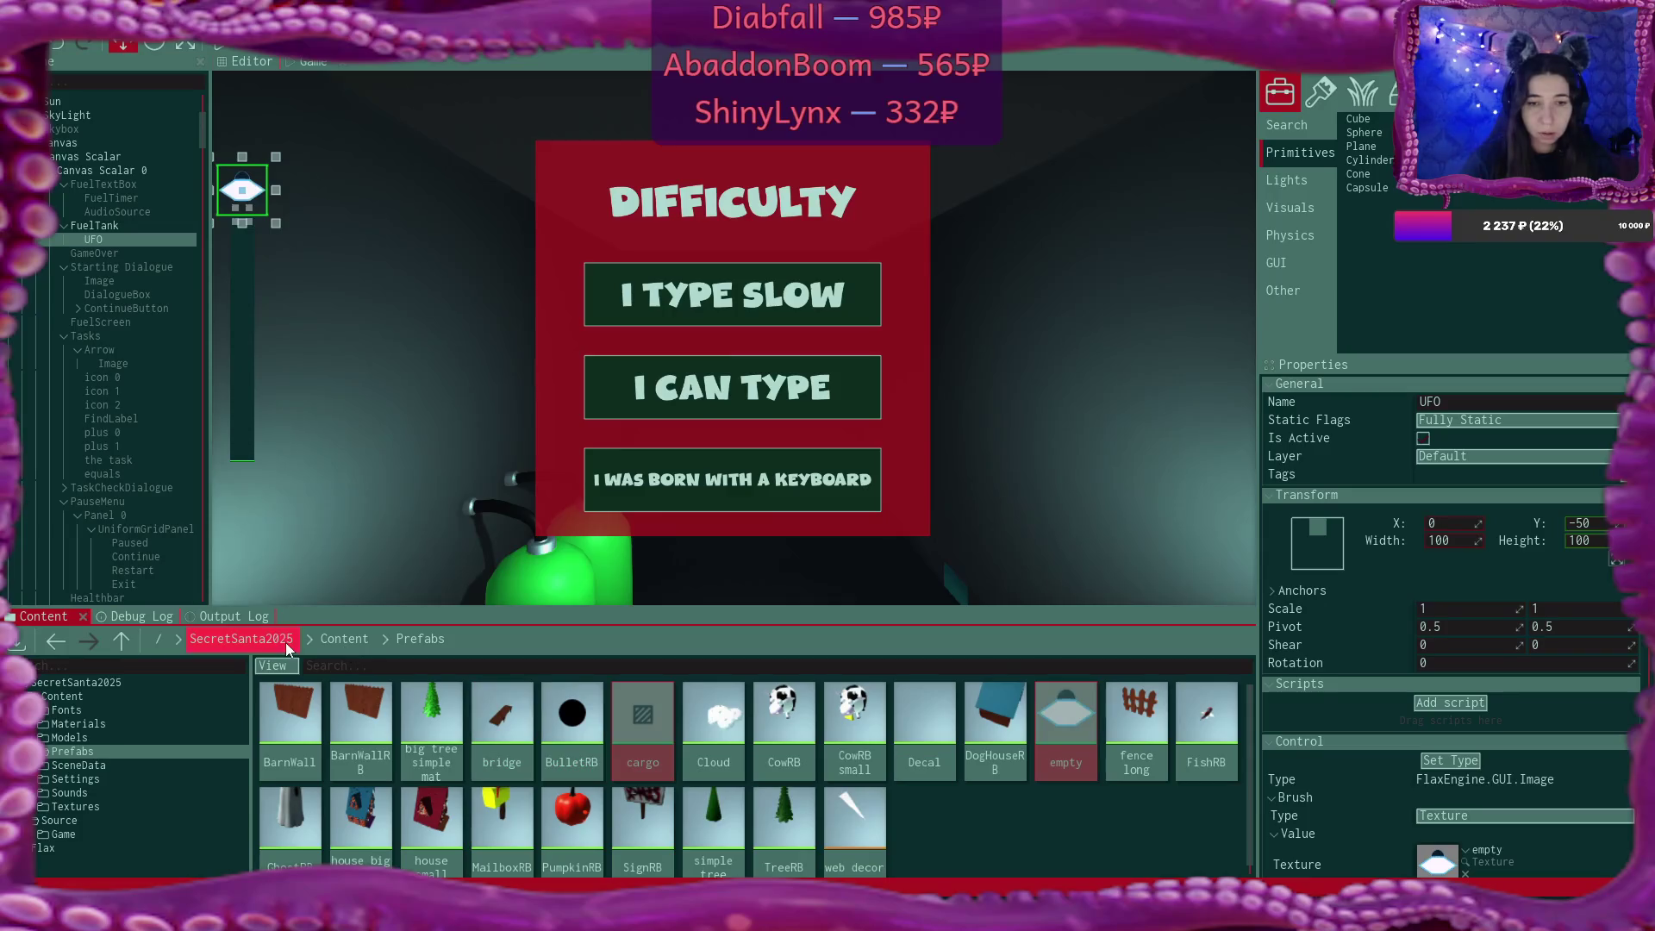
# Duplicate the UFO image and rename the copy Cargo.
pyautogui.click(344, 639)
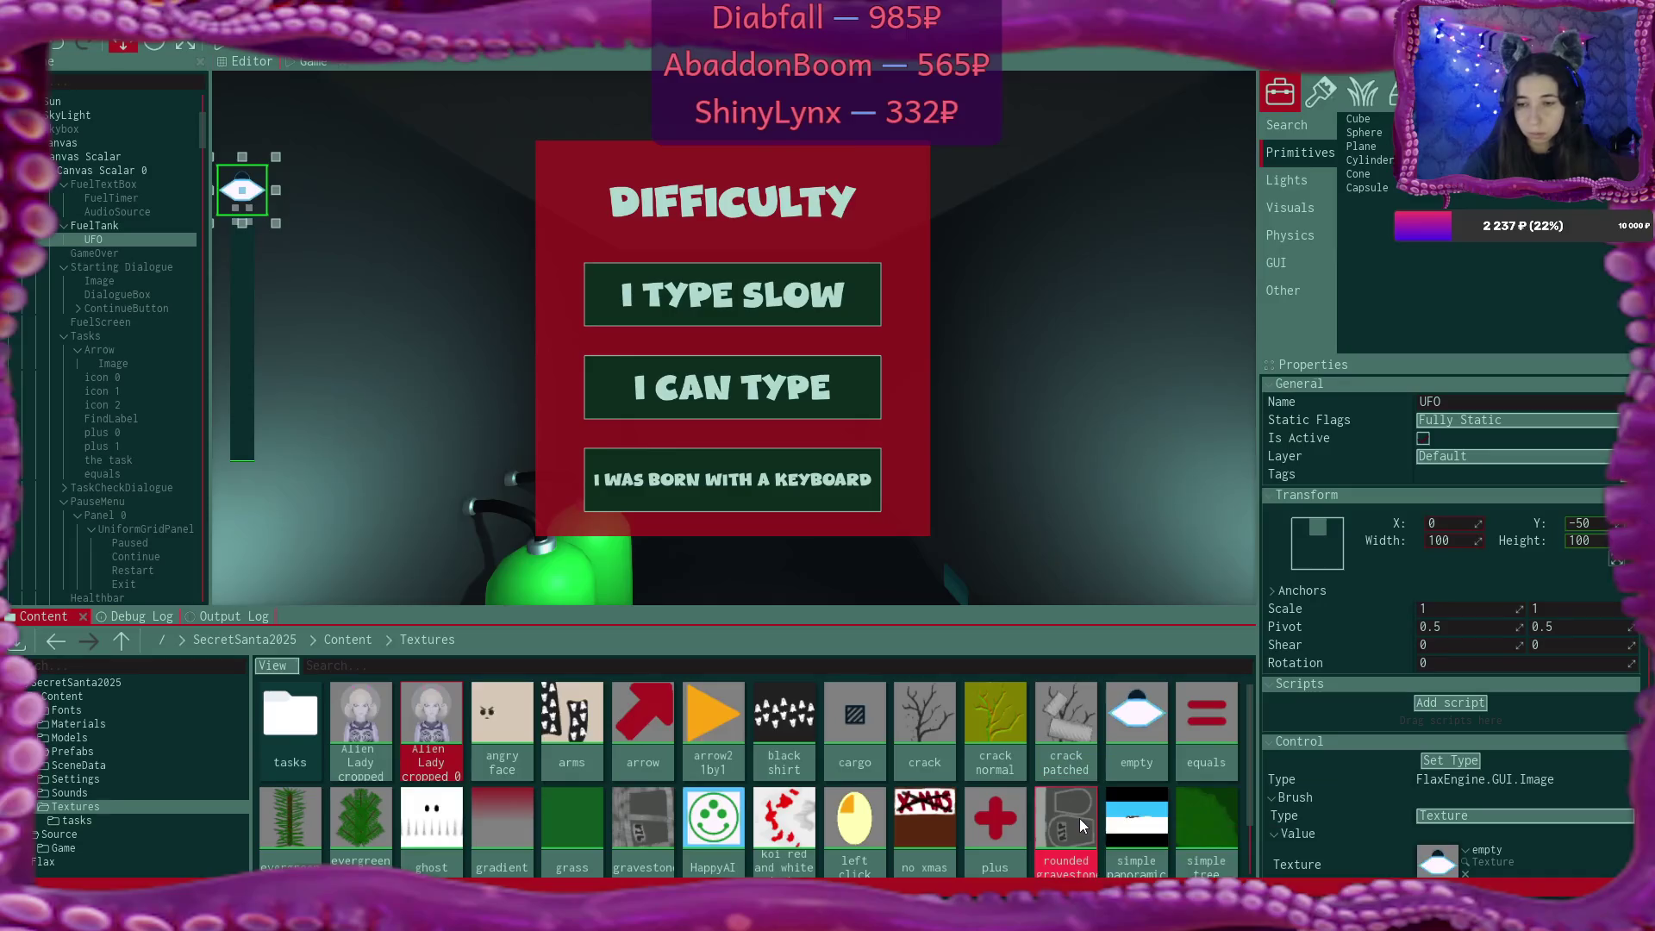
pyautogui.scroll(-2, 1079, 819)
pyautogui.scroll(2, 1057, 835)
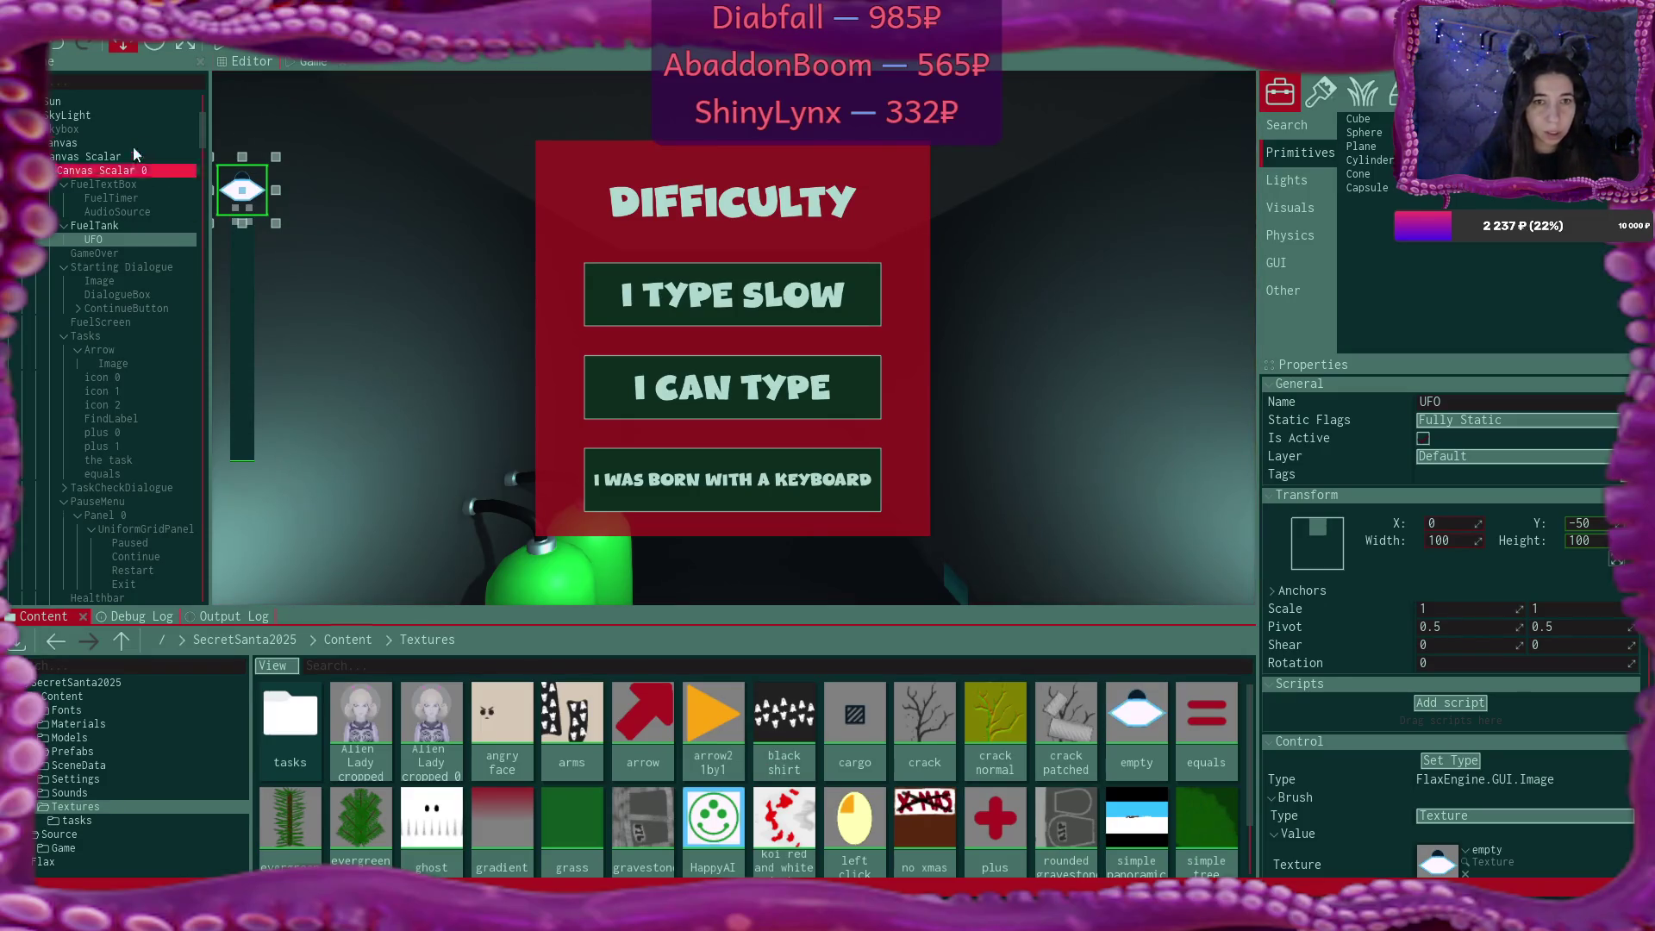
pyautogui.click(131, 241)
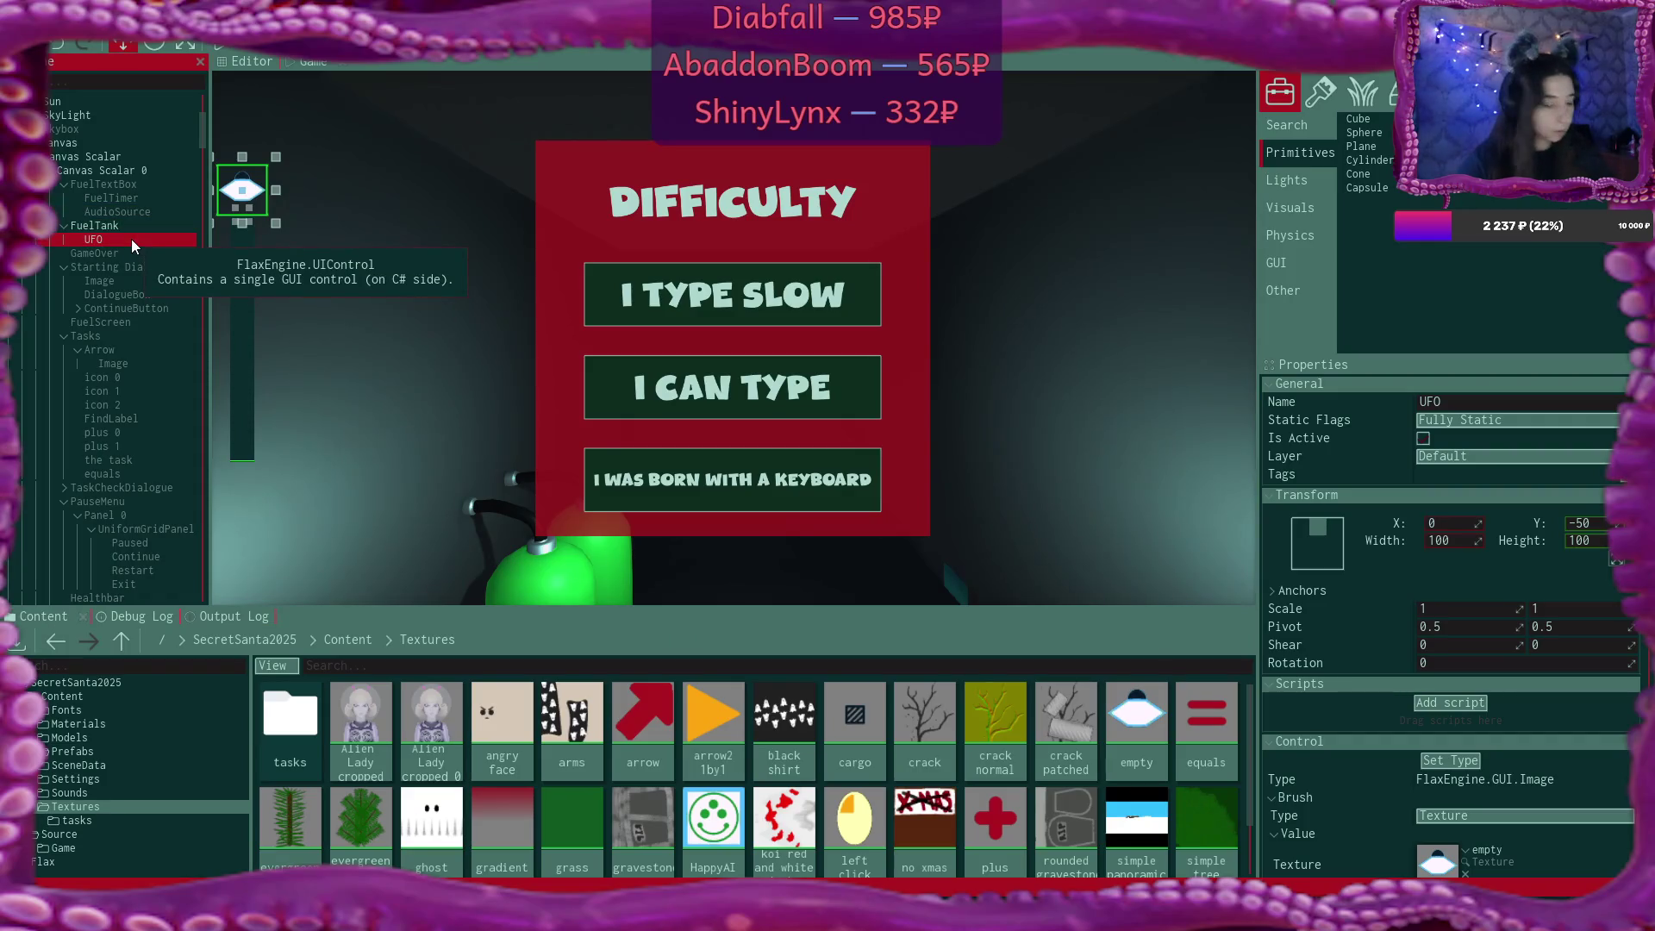
pyautogui.hotkey('ctrl', 'd')
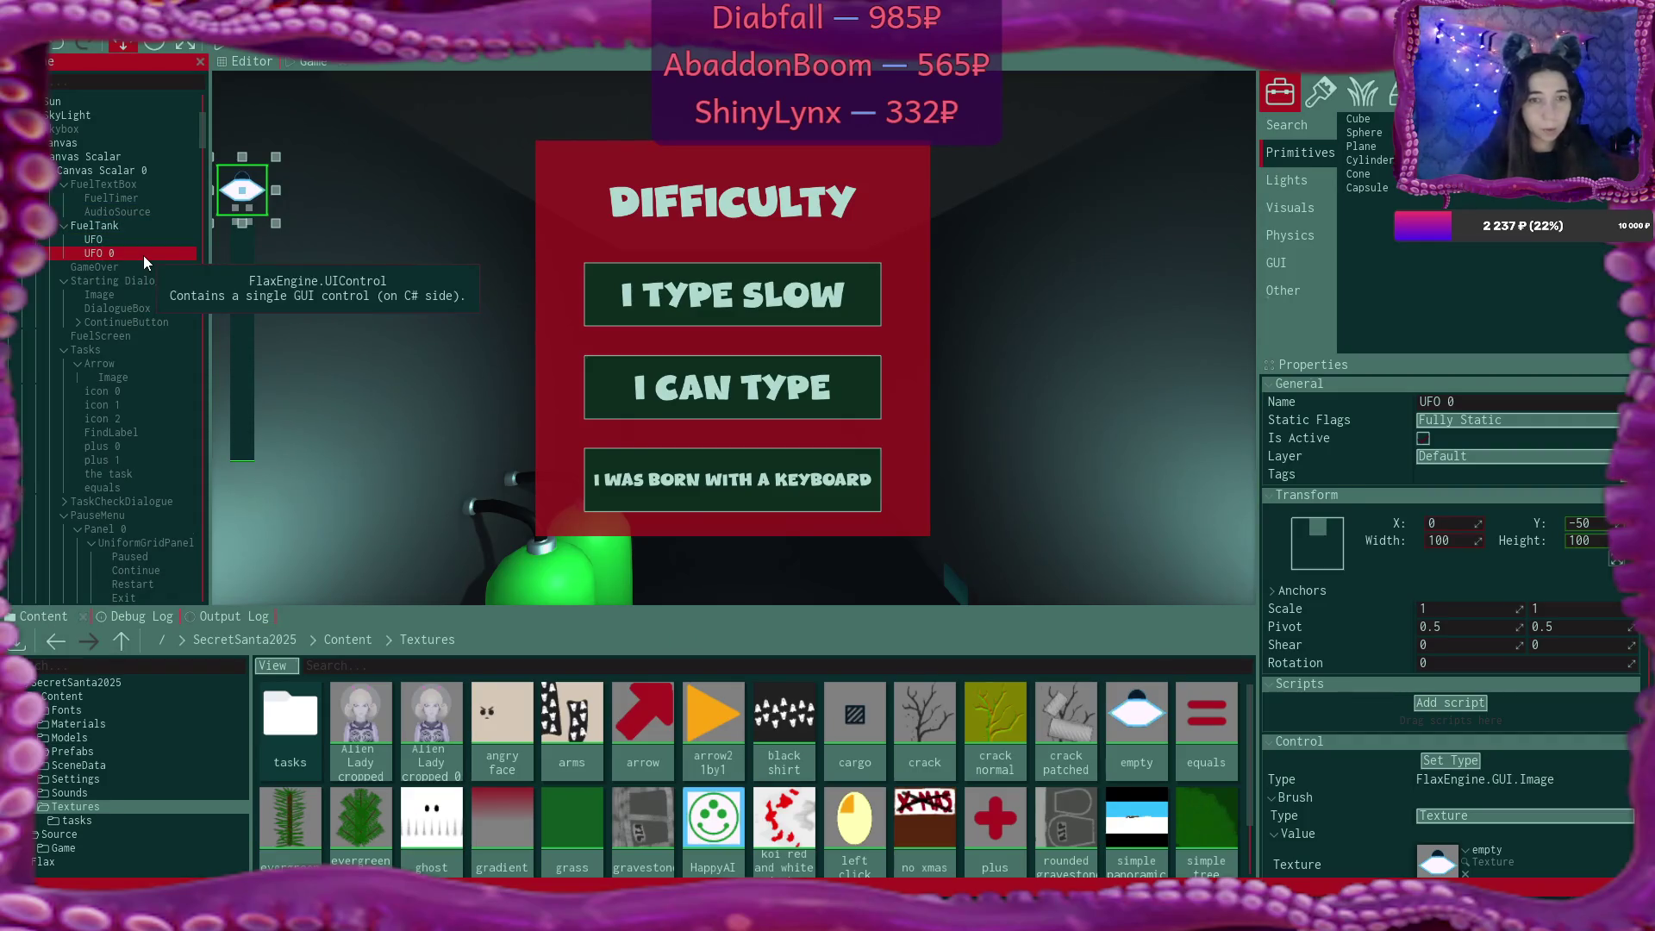
pyautogui.doubleClick(143, 255)
pyautogui.write('Cargo')
pyautogui.press('Return')
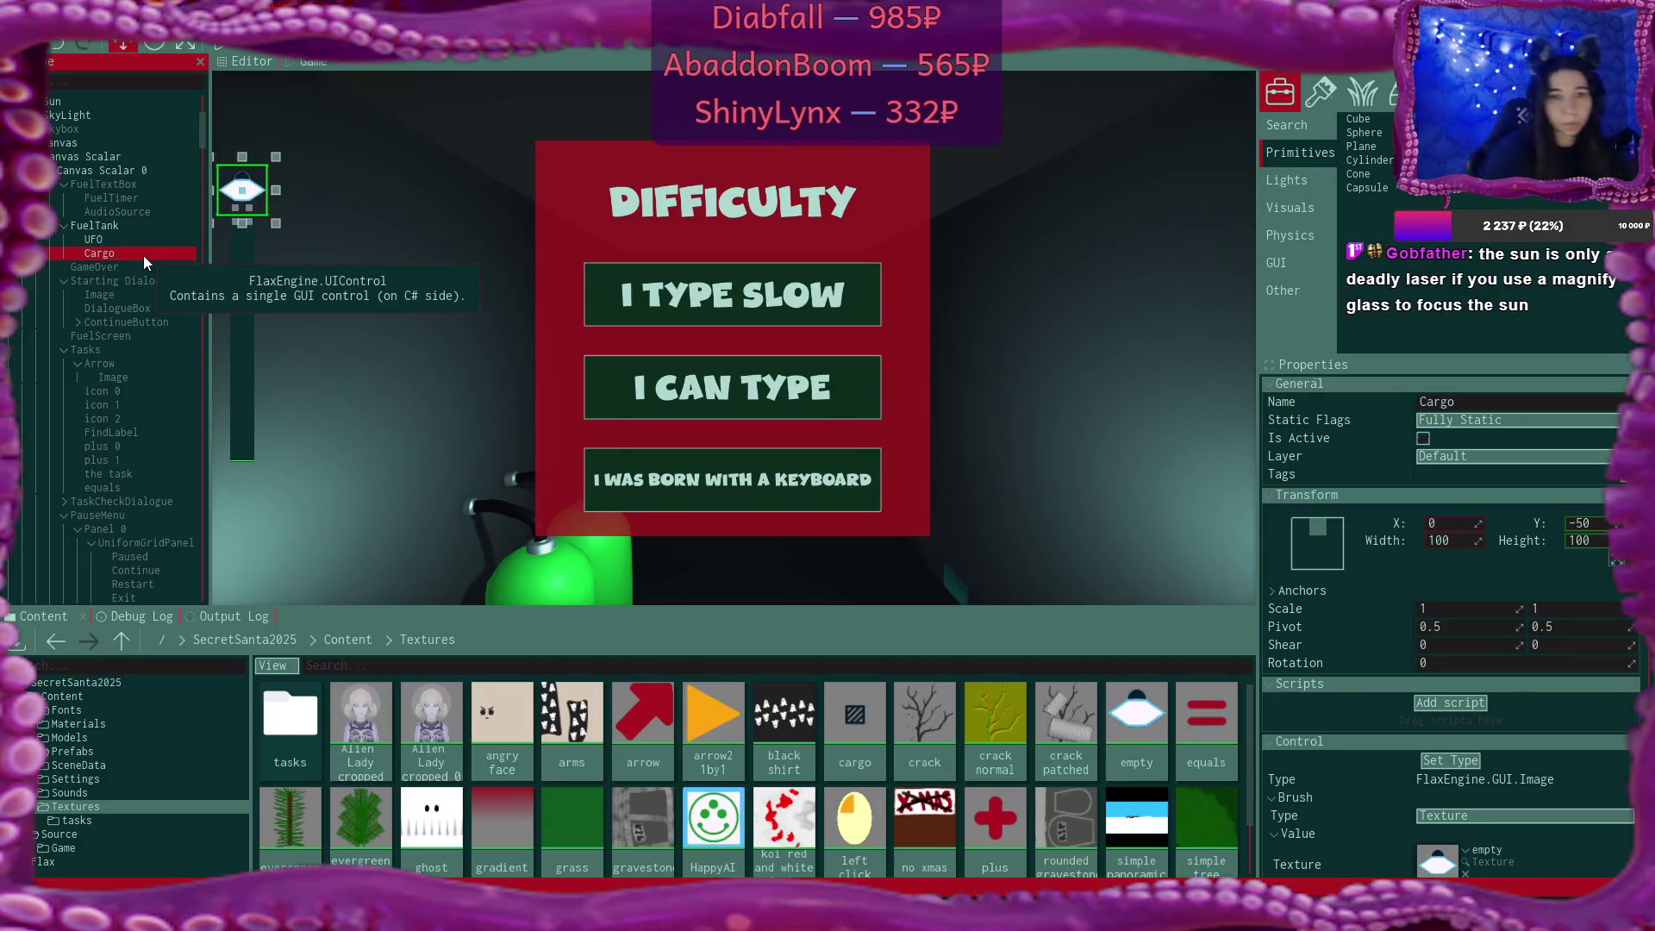
# Assign the cargo texture to the Cargo image and uncheck Is Active.
pyautogui.scroll(-6, 1517, 670)
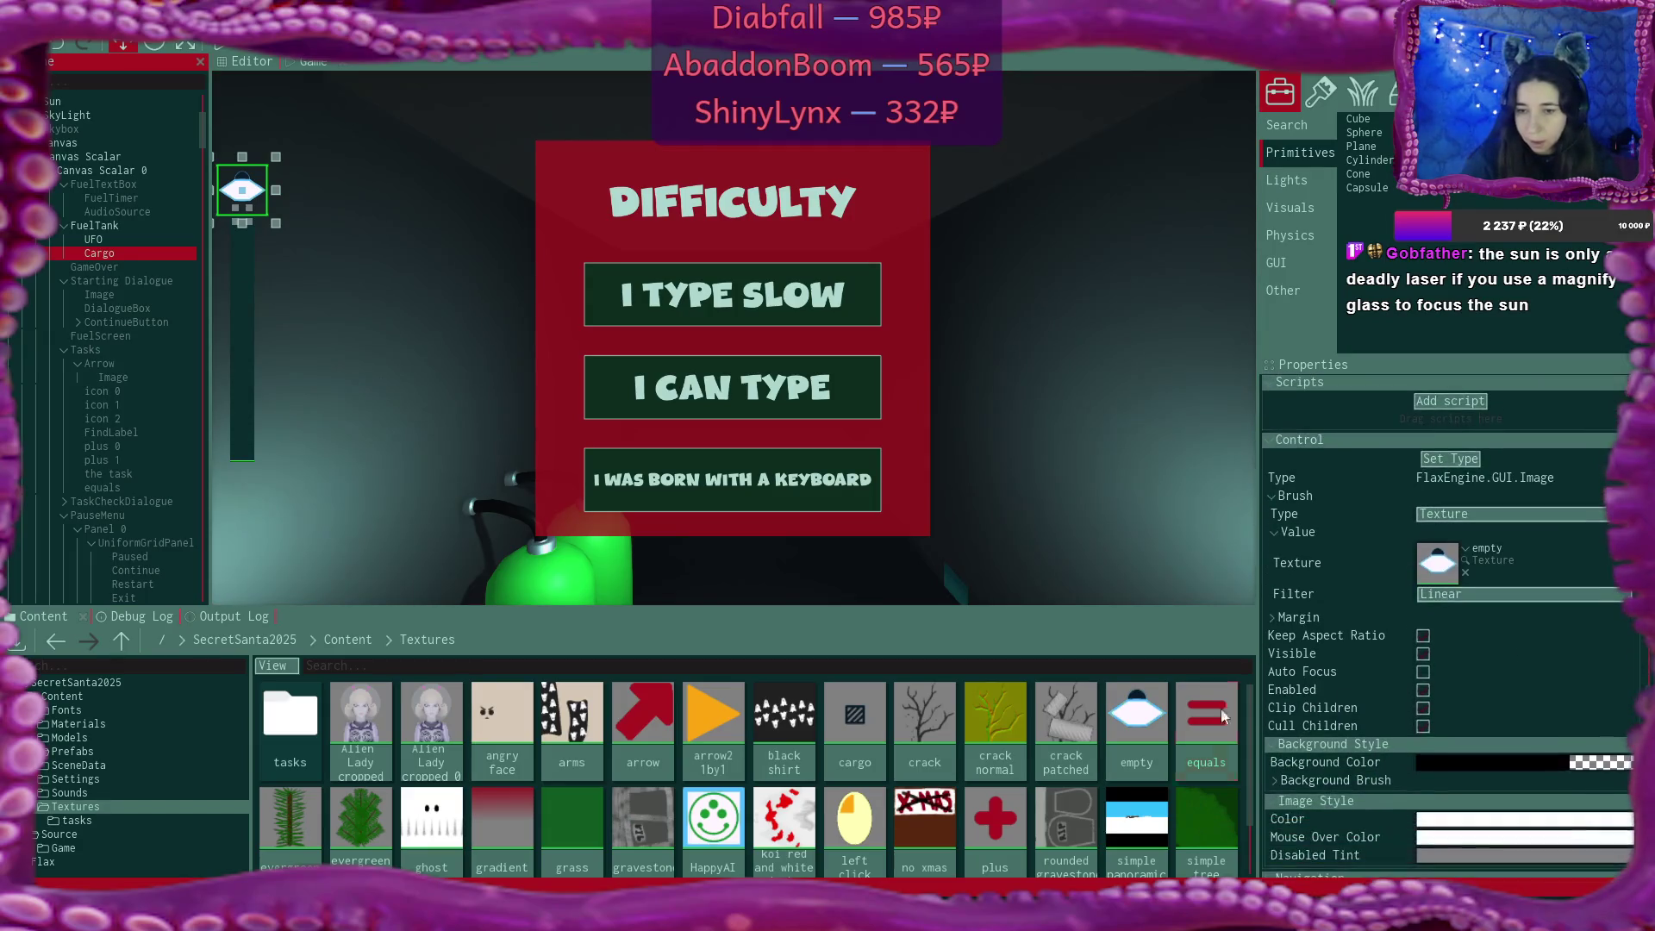
pyautogui.moveTo(855, 719)
pyautogui.mouseDown()
pyautogui.moveTo(1465, 561)
pyautogui.moveTo(1450, 562)
pyautogui.mouseUp()
pyautogui.click(143, 269)
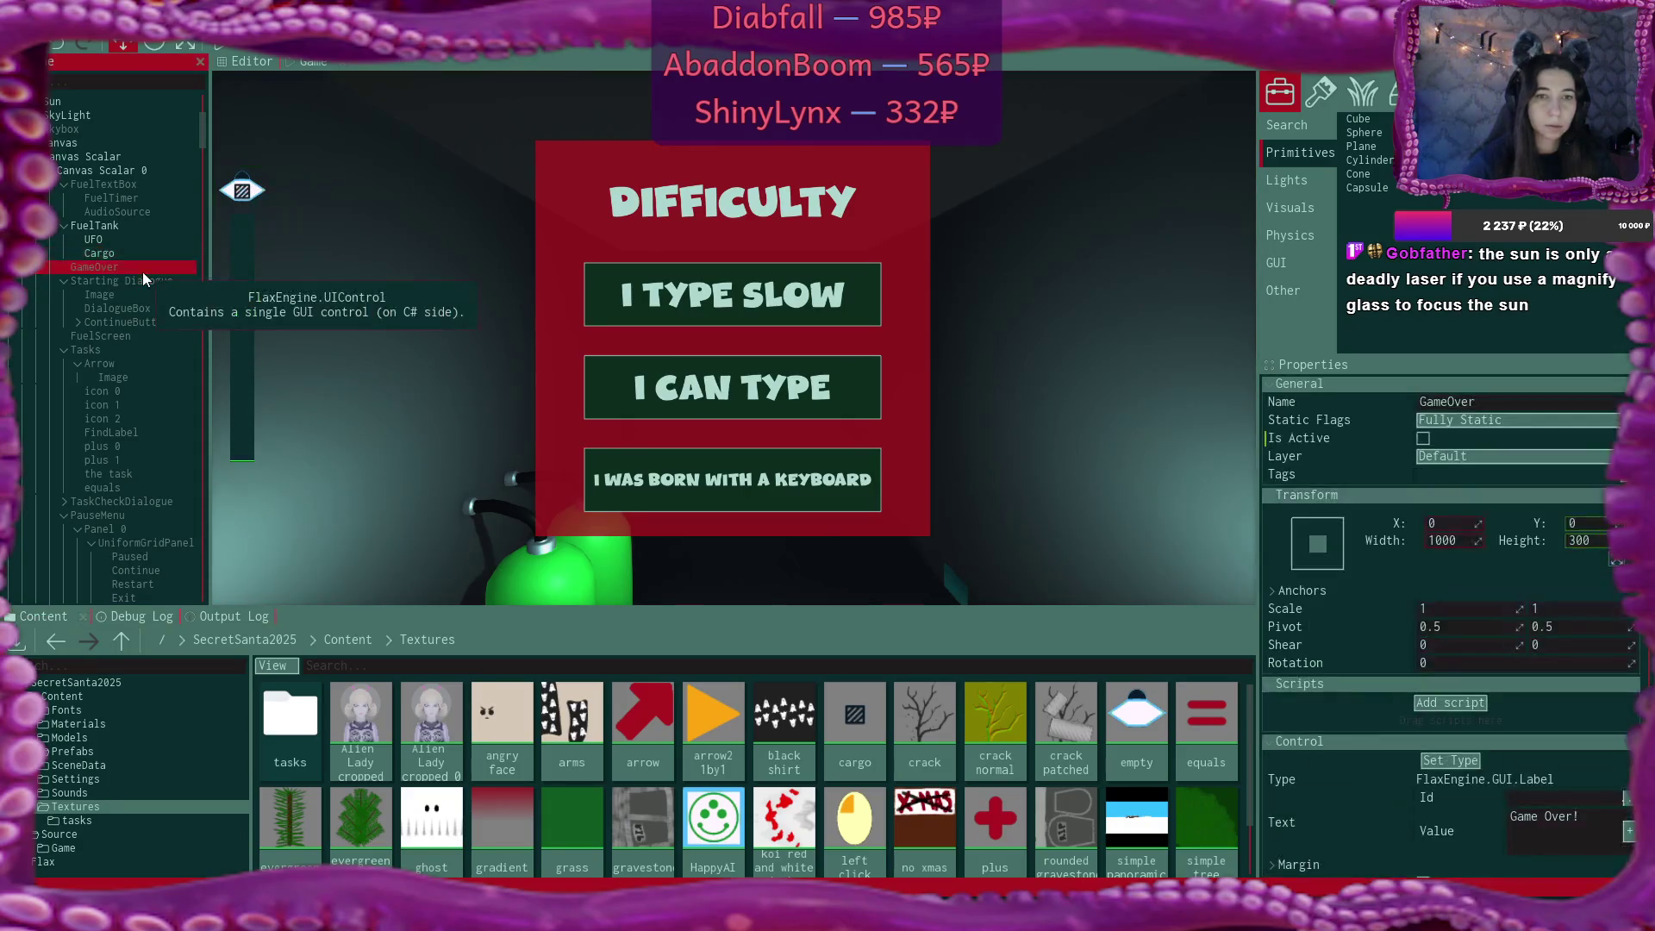
pyautogui.click(140, 252)
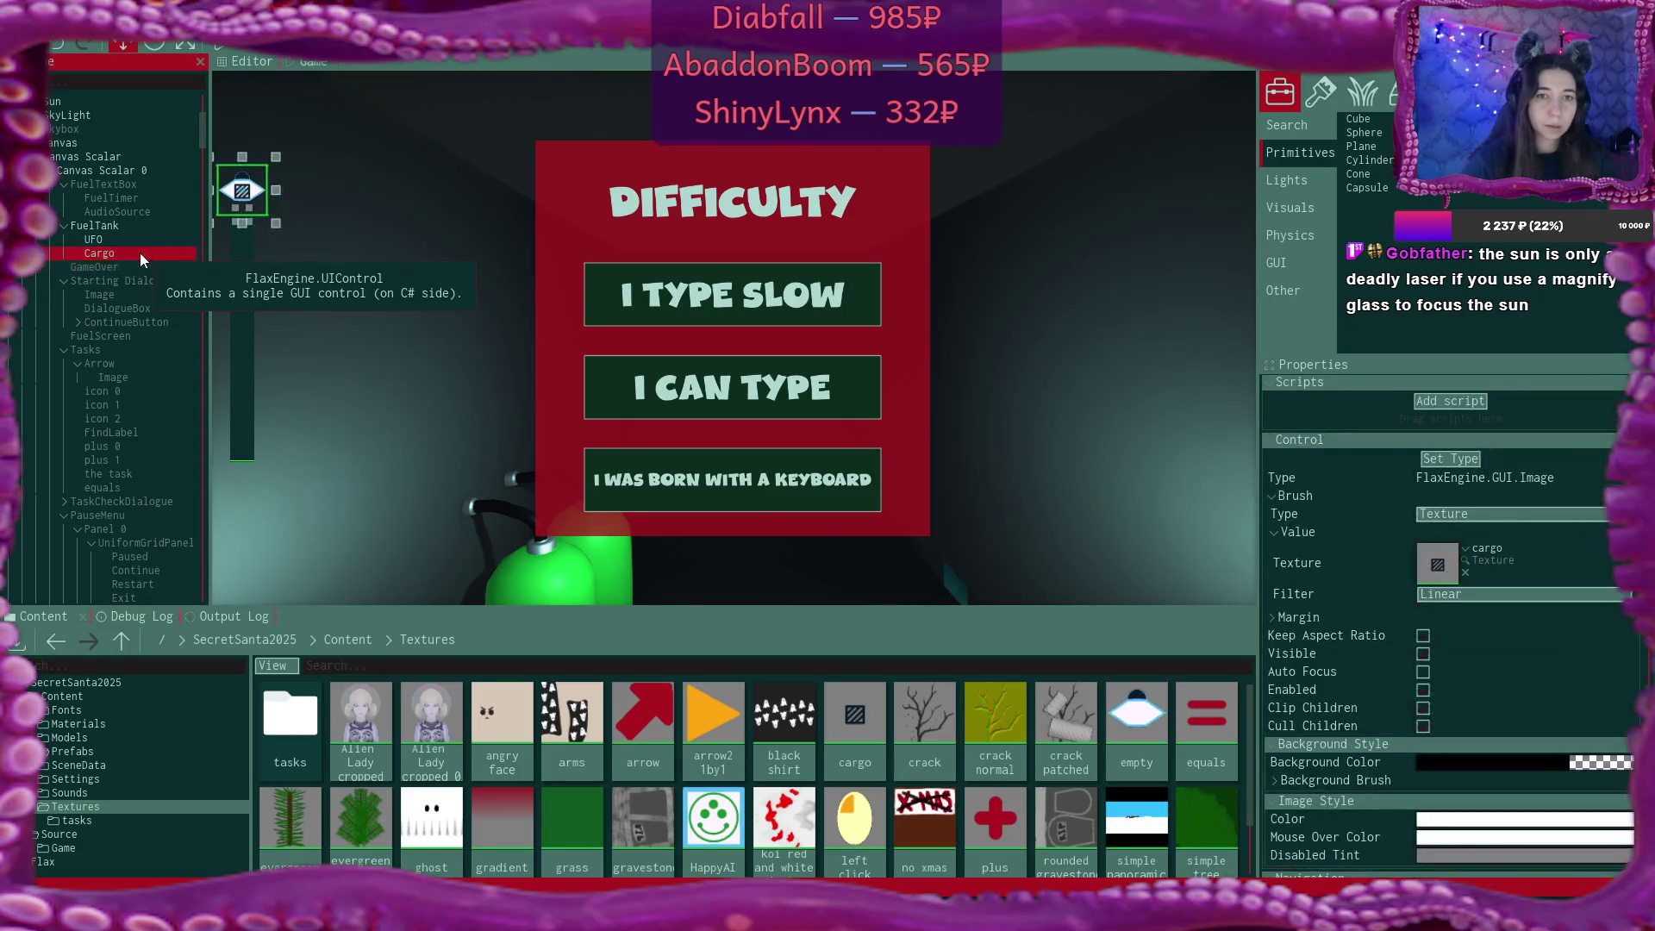
pyautogui.scroll(5, 1429, 422)
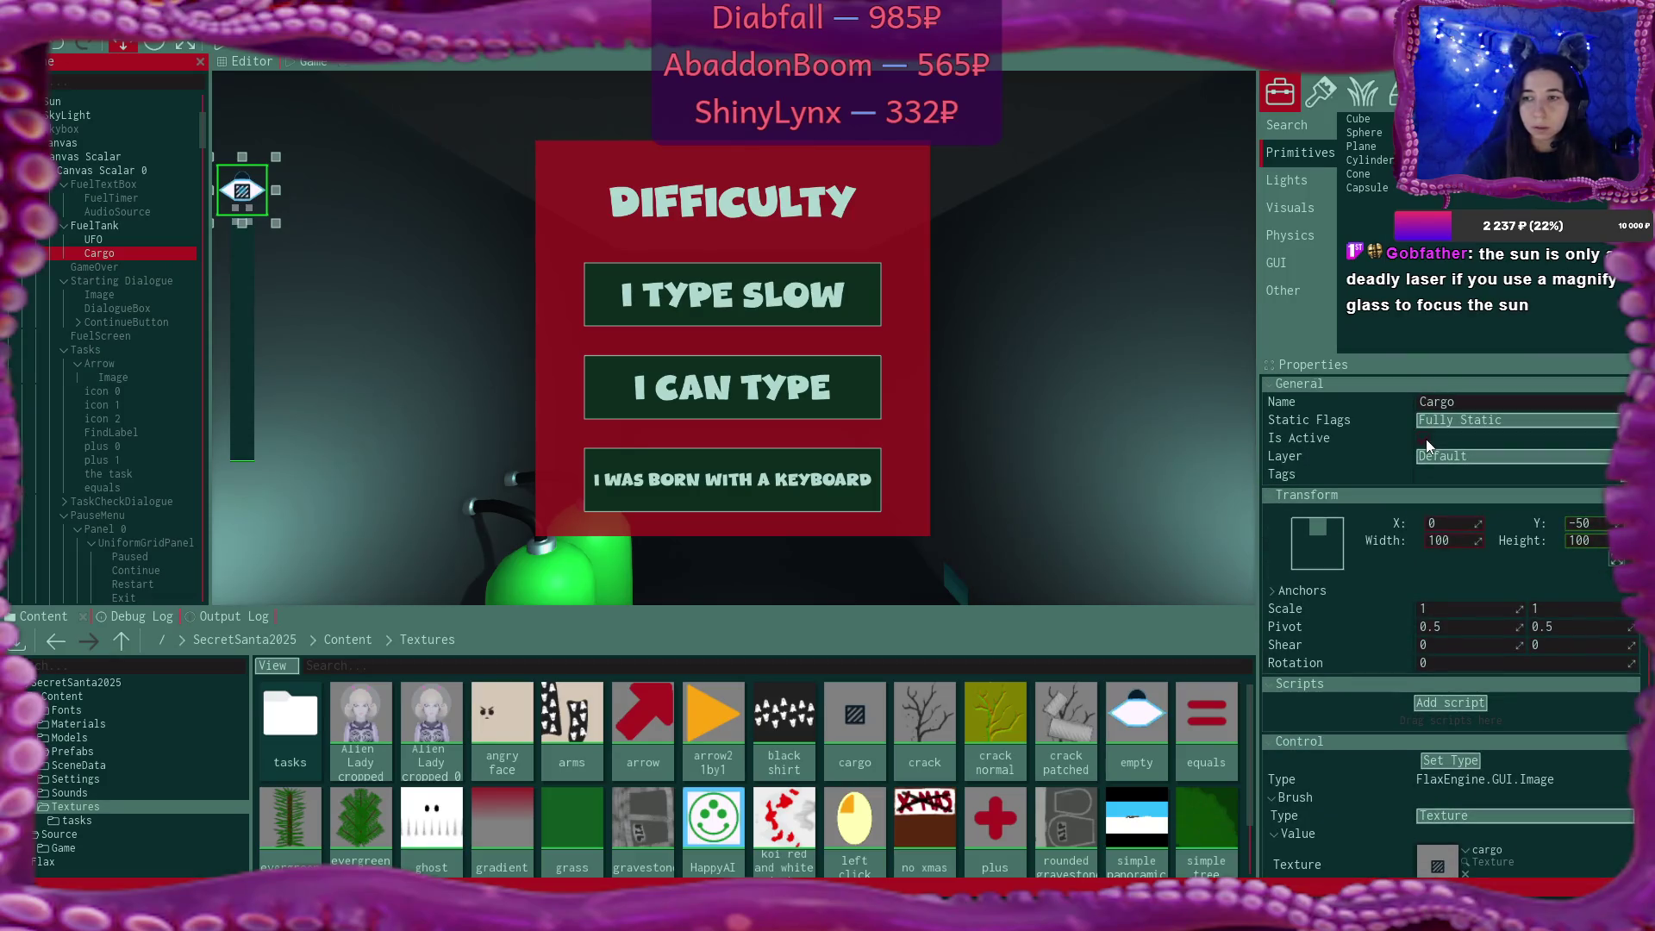
pyautogui.click(1426, 437)
pyautogui.click(1426, 437)
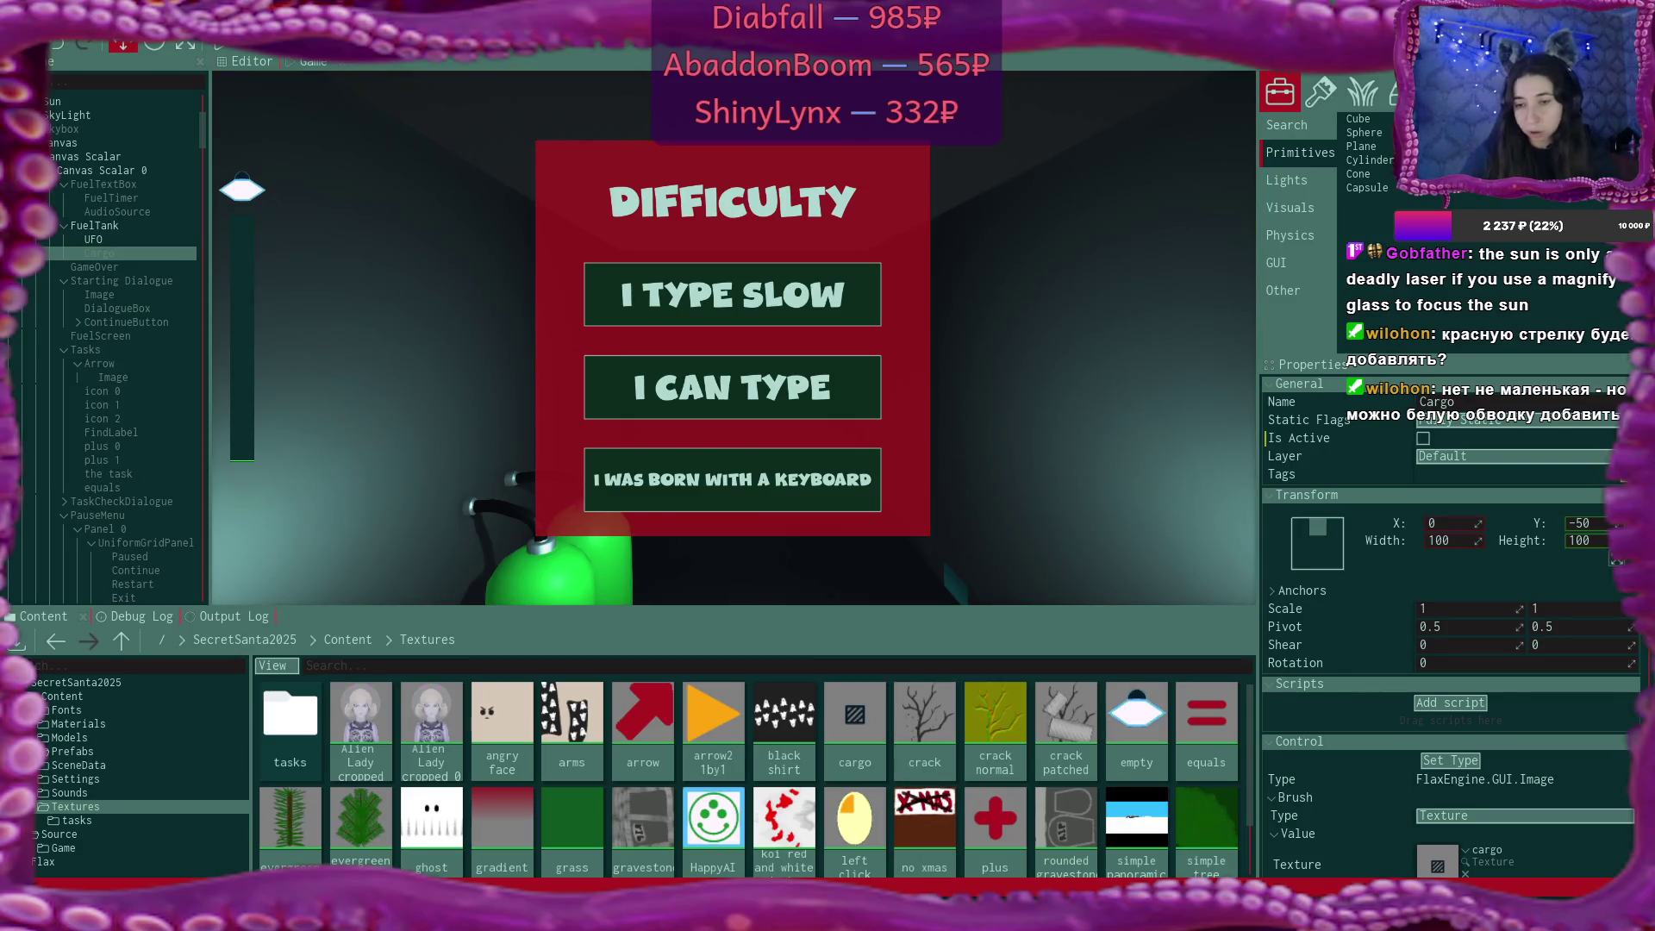
pyautogui.hotkey('alt', 'Tab')
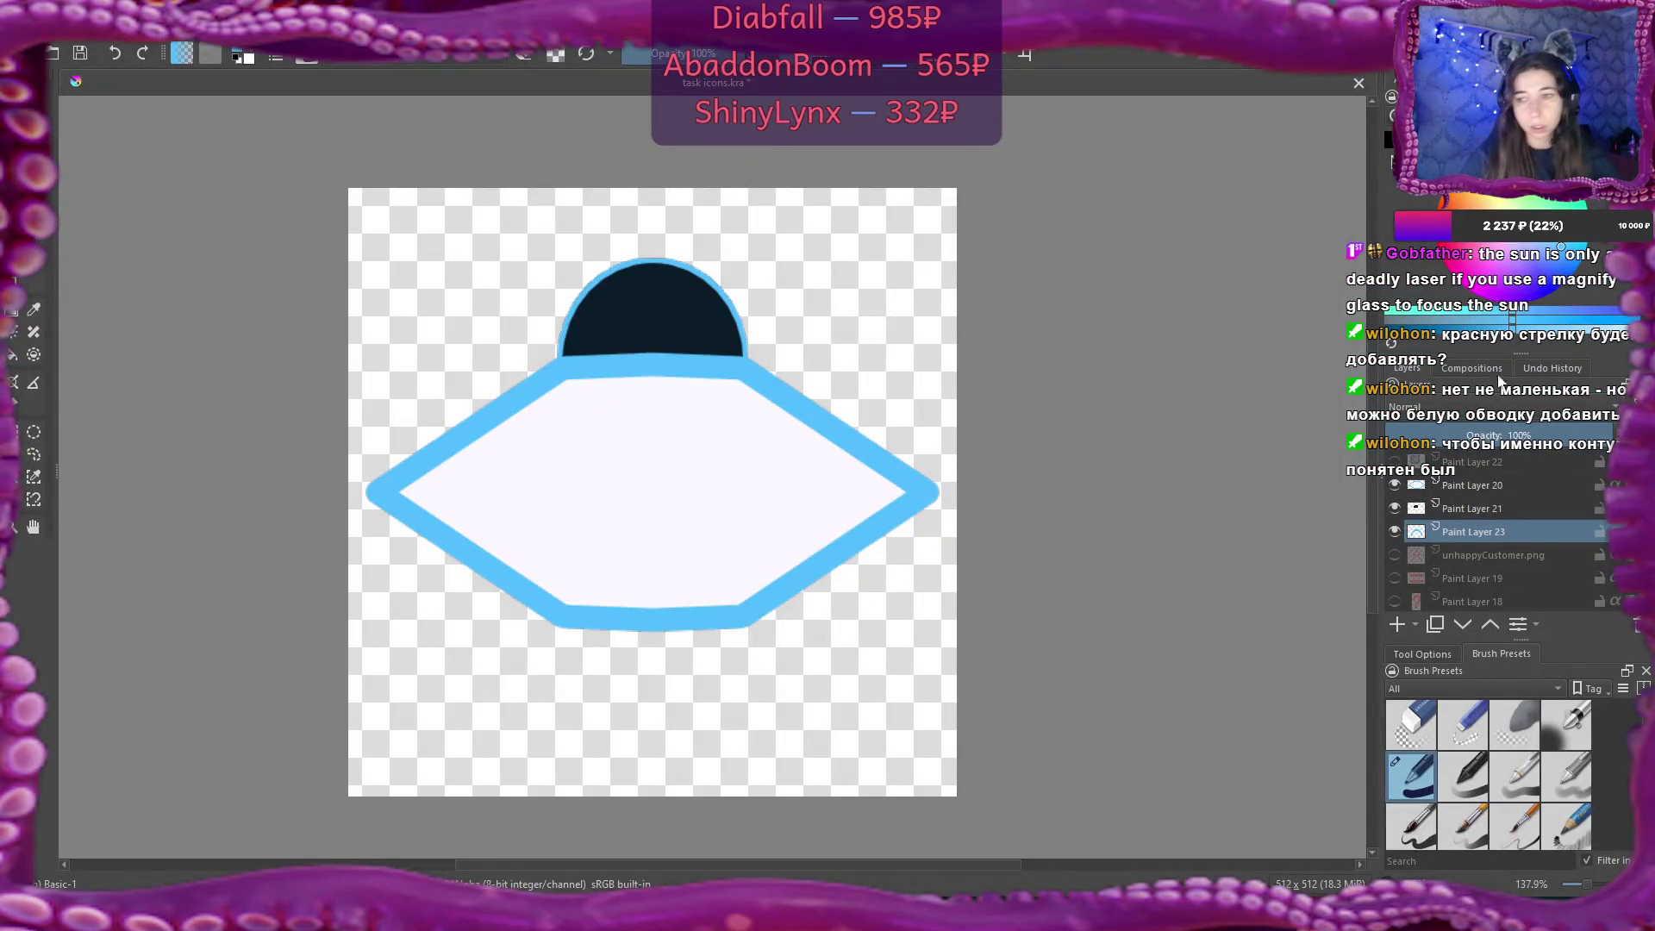
# Merge Paint Layer 20 and Paint Layer 21 down into the layer below.
pyautogui.click(1465, 483)
pyautogui.rightClick(1463, 483)
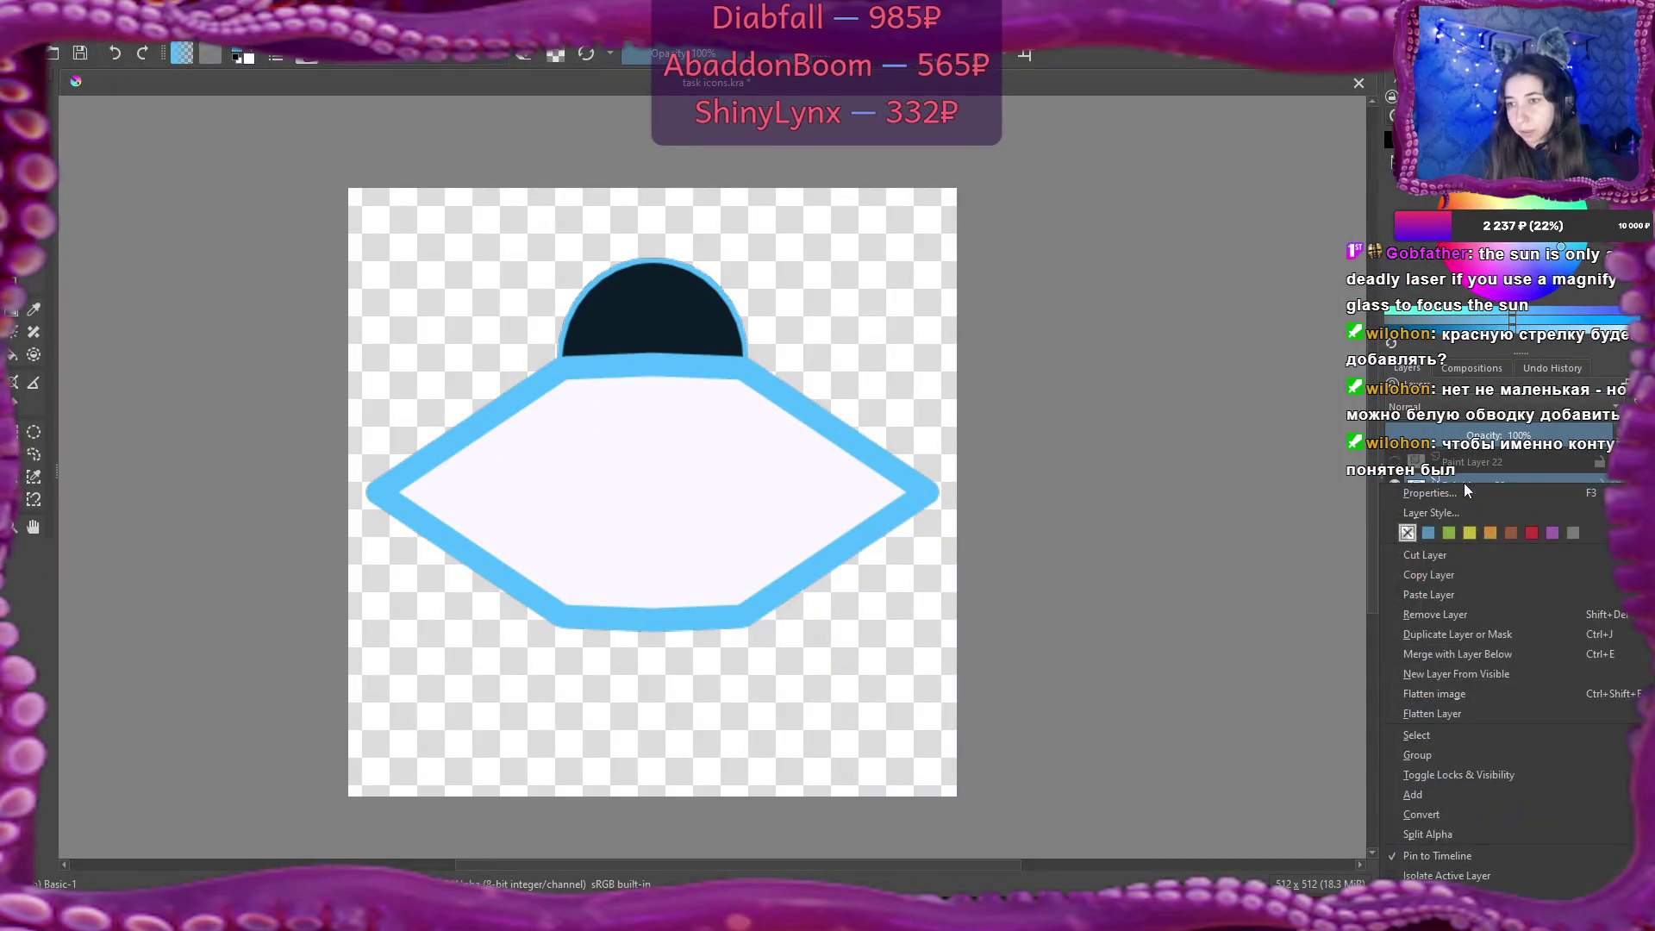
pyautogui.click(1497, 657)
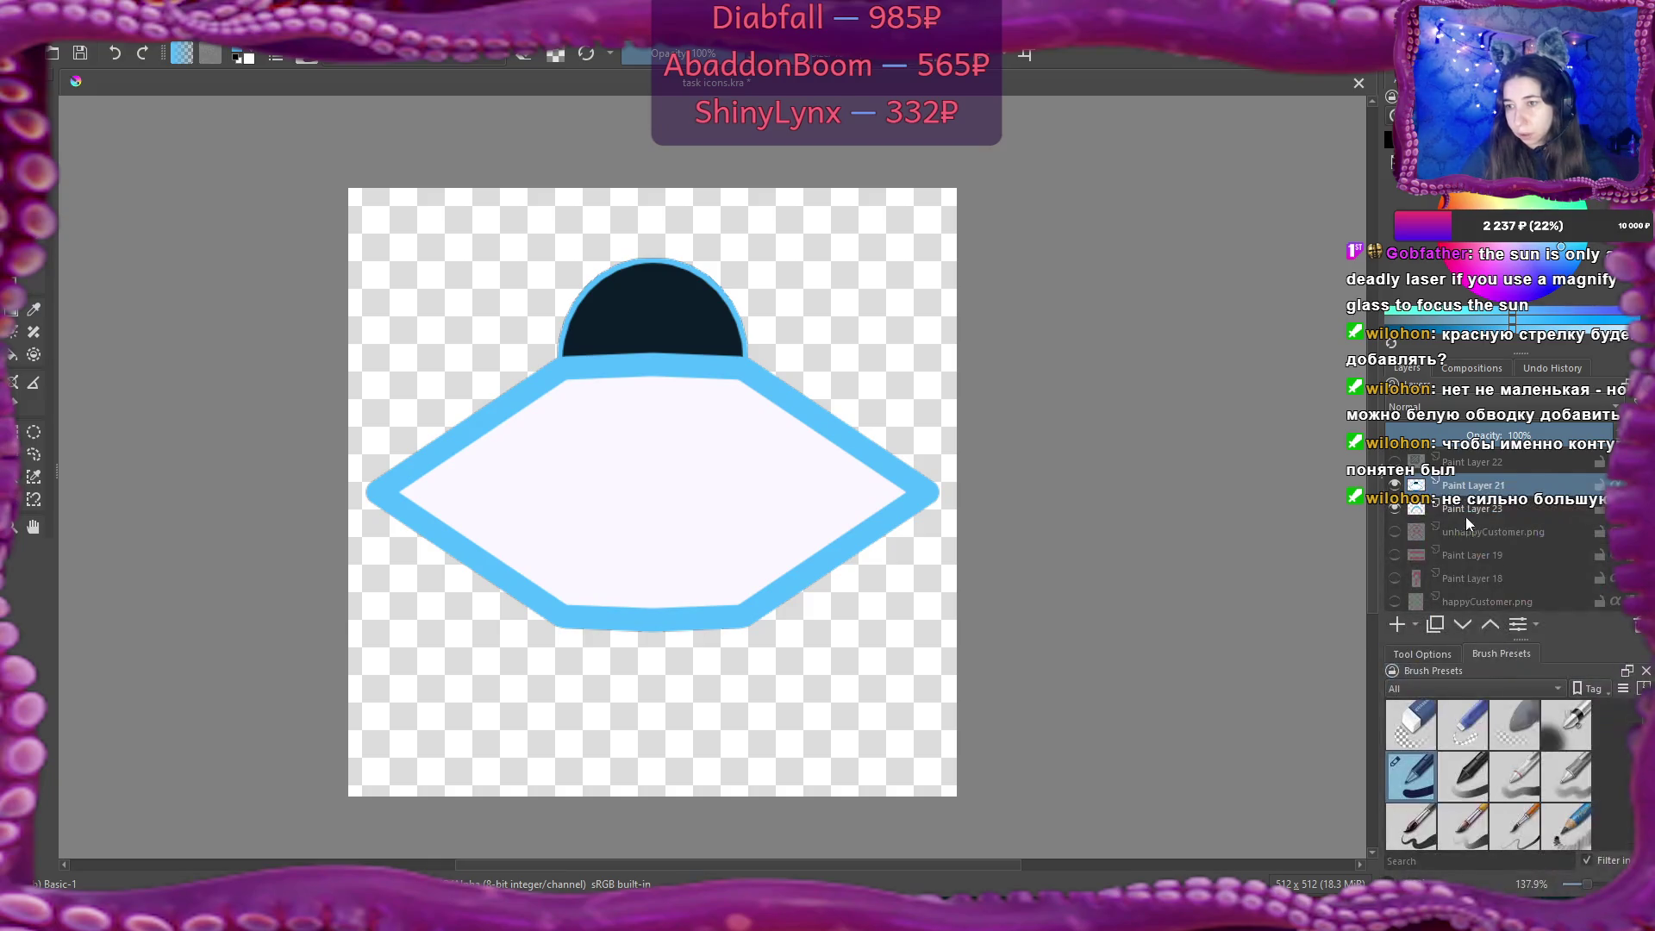
pyautogui.rightClick(1464, 487)
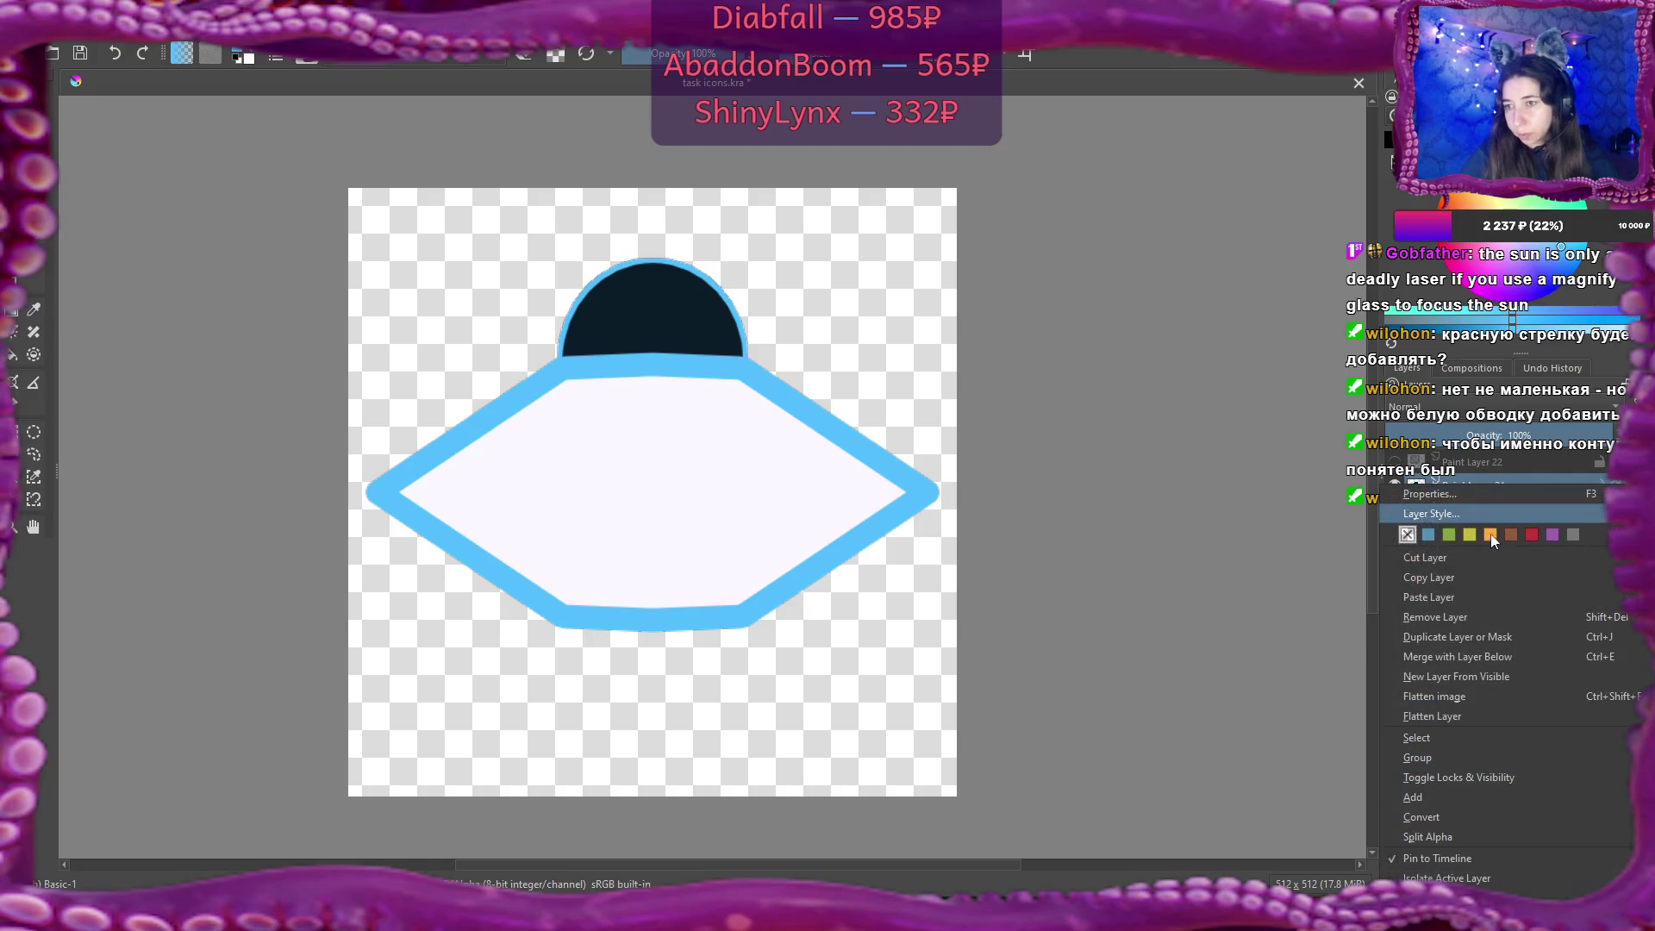
pyautogui.click(1499, 658)
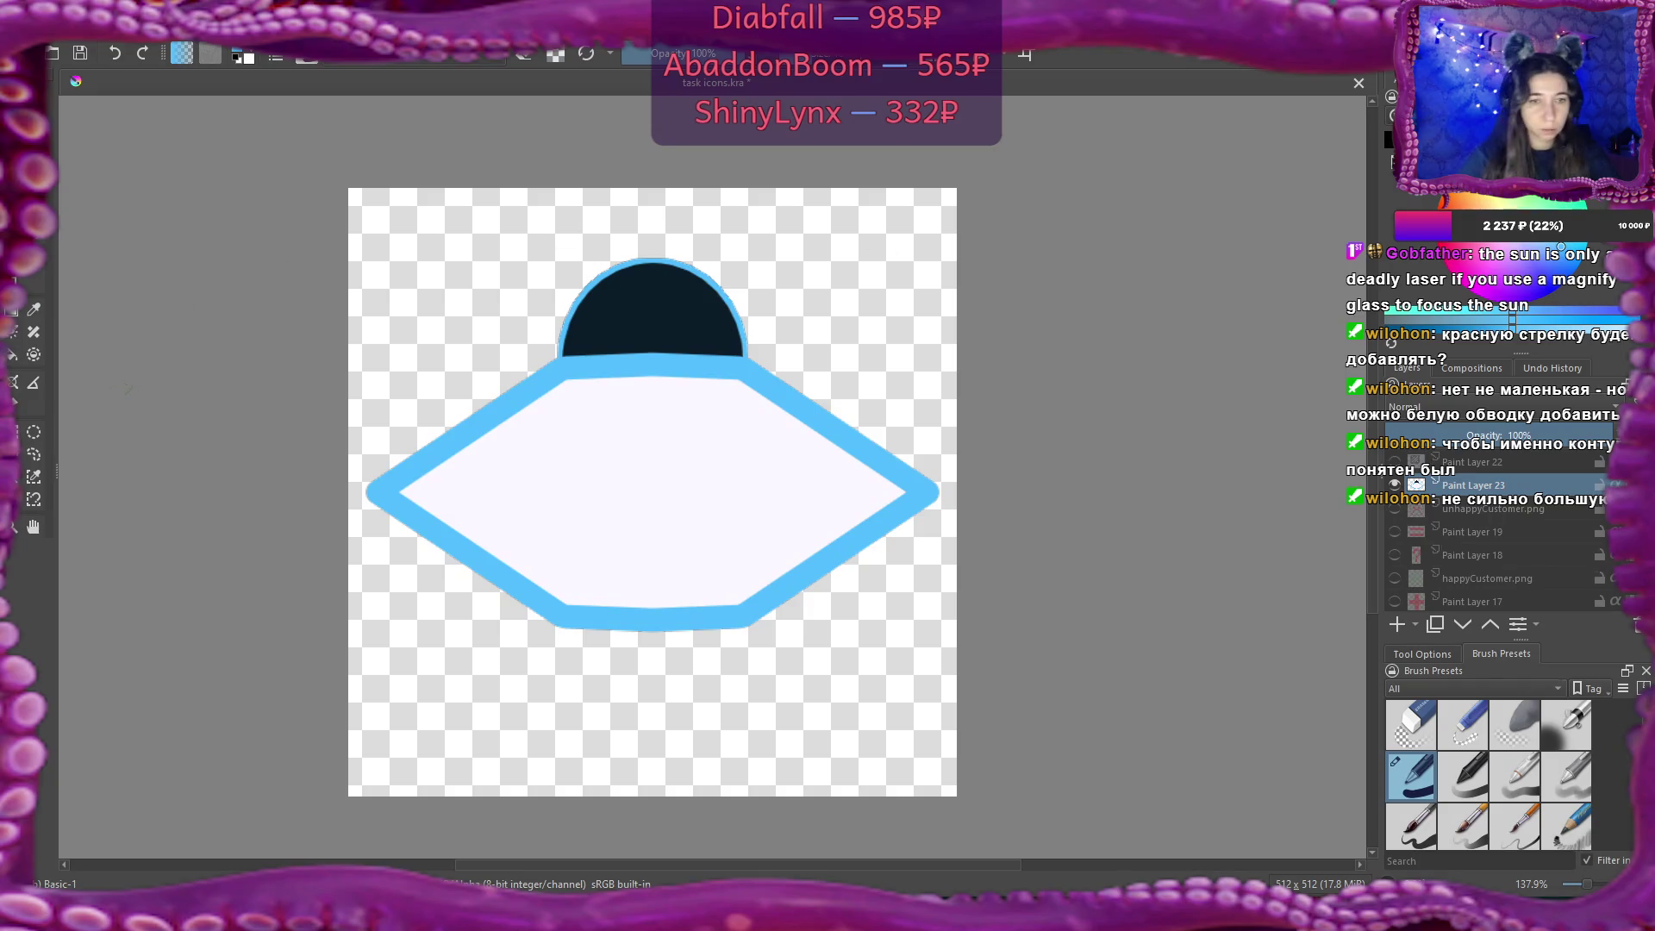
# Select the whole UFO shape and add a new empty paint layer.
pyautogui.click(37, 476)
pyautogui.click(926, 409)
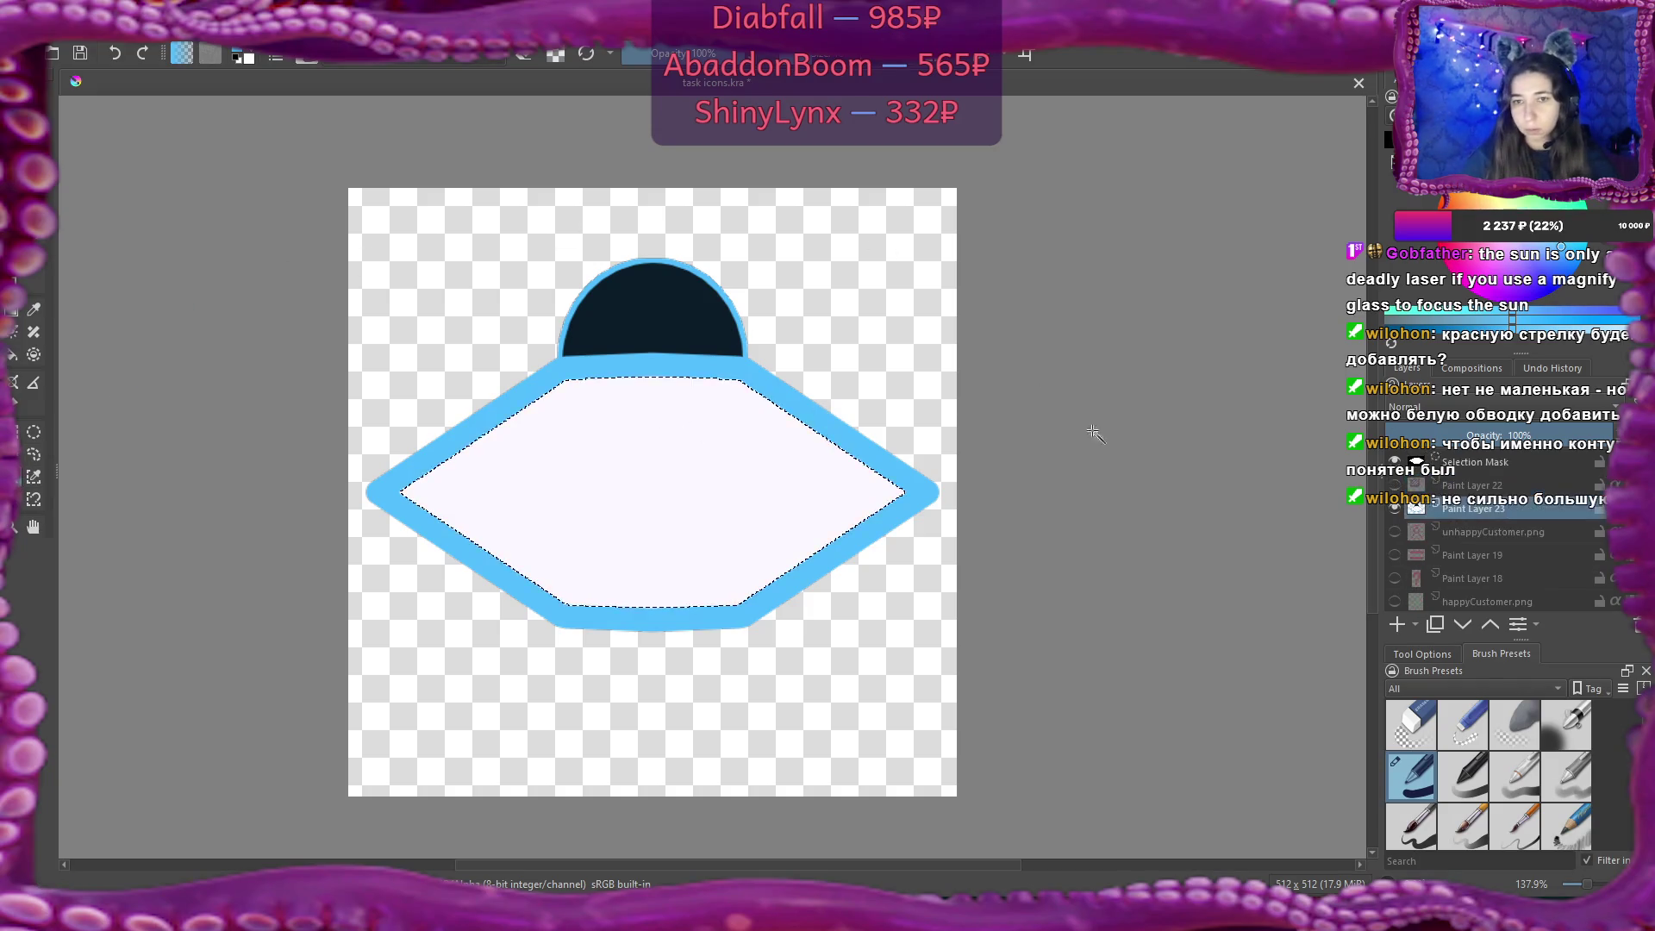
pyautogui.keyDown('shift'); pyautogui.click(817, 391); pyautogui.keyUp('shift')
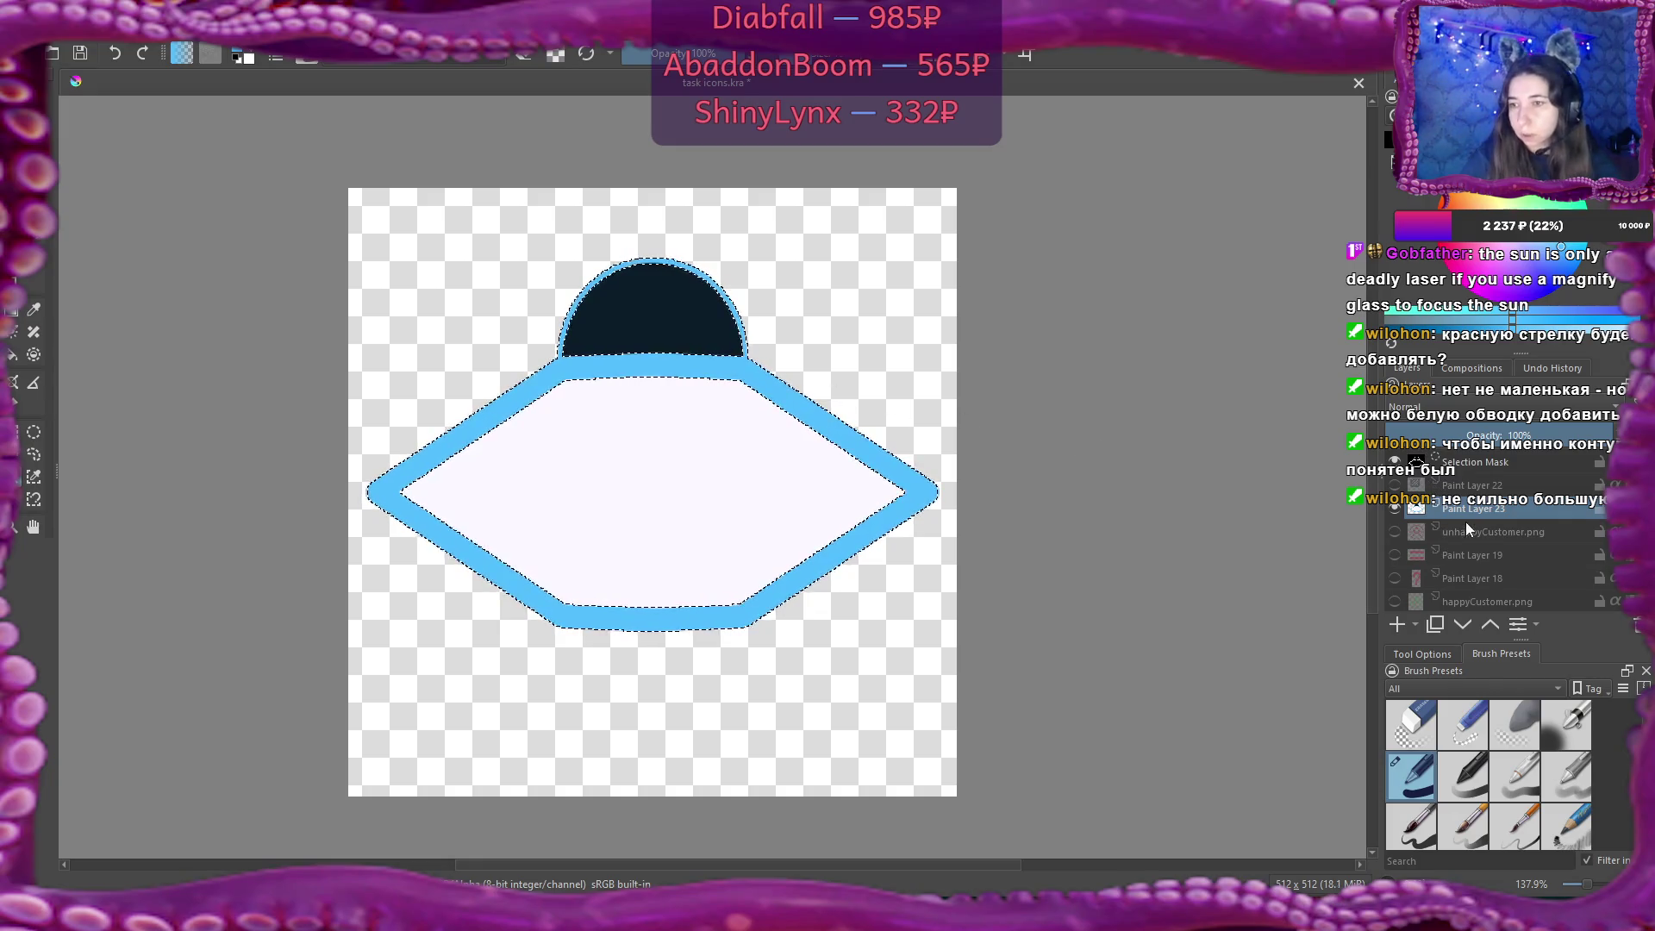
pyautogui.press('Insert')
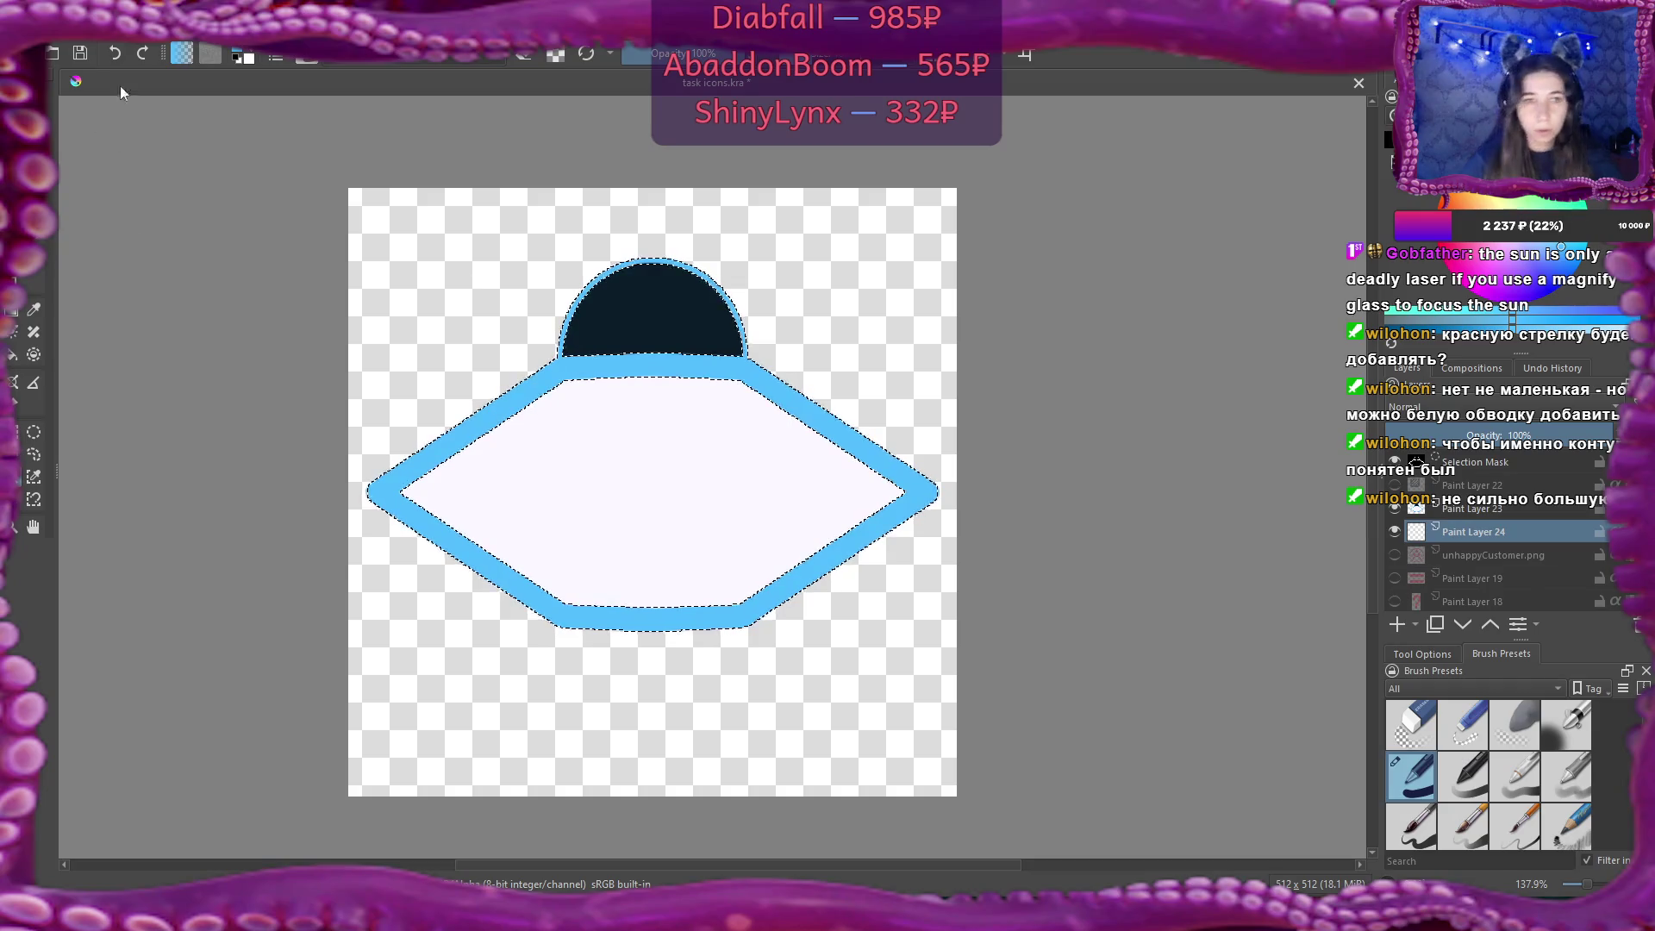
# Grow the UFO selection by 9 px.
pyautogui.click(193, 35)
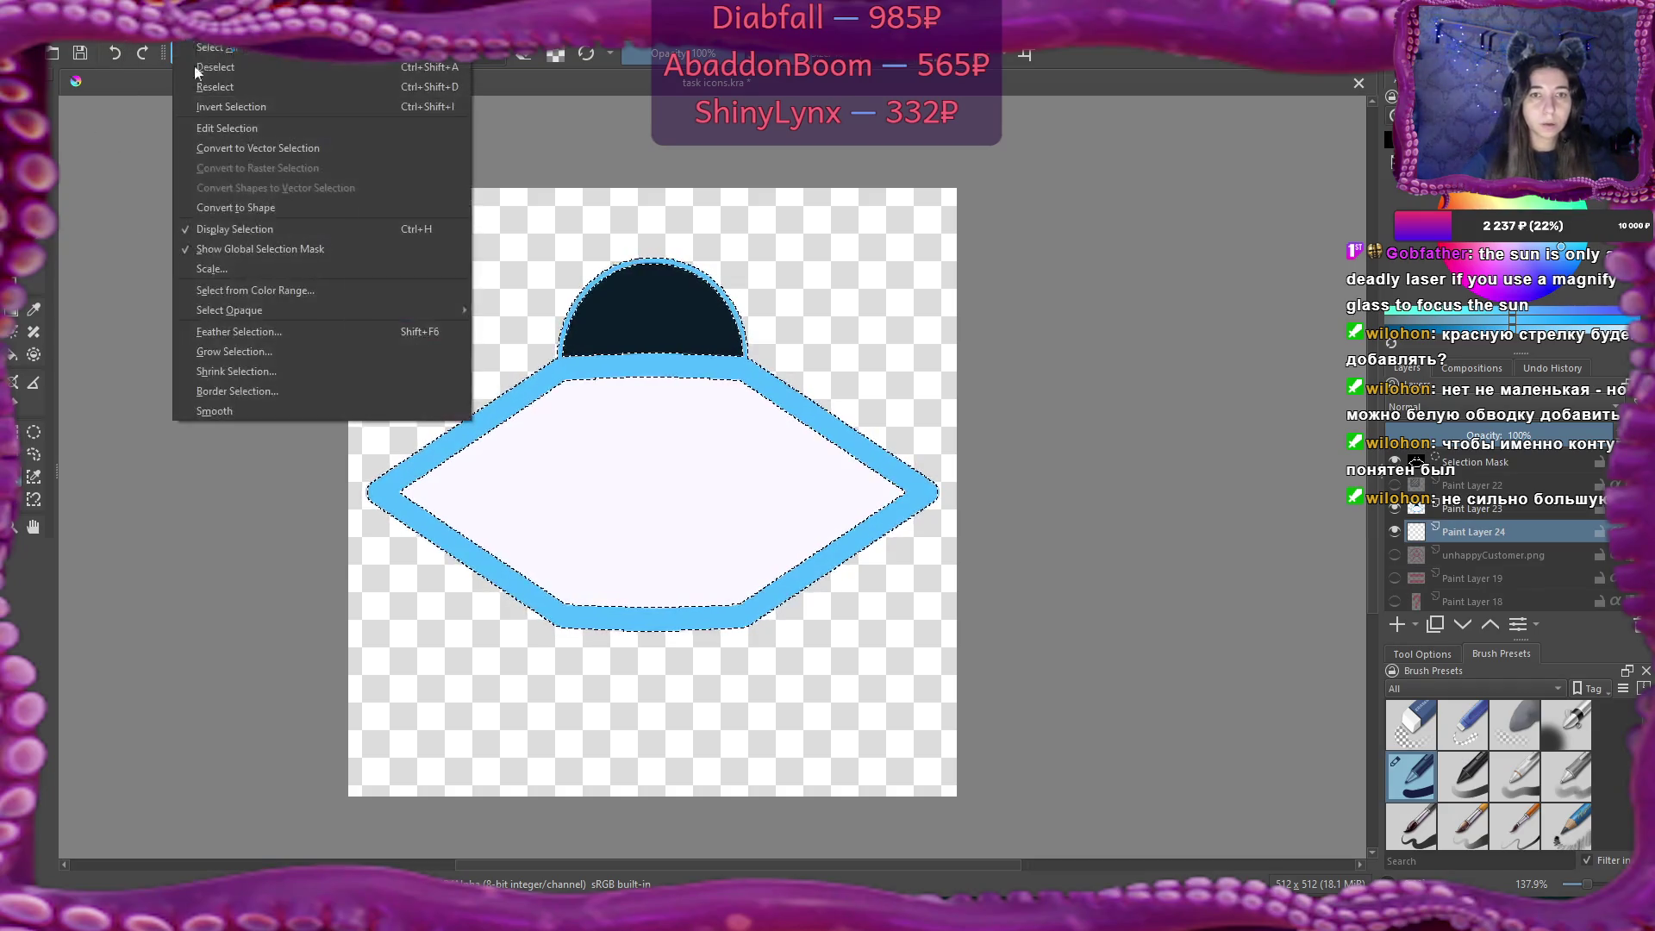
pyautogui.click(281, 353)
pyautogui.click(838, 416)
pyautogui.click(838, 415)
pyautogui.click(837, 415)
pyautogui.click(838, 415)
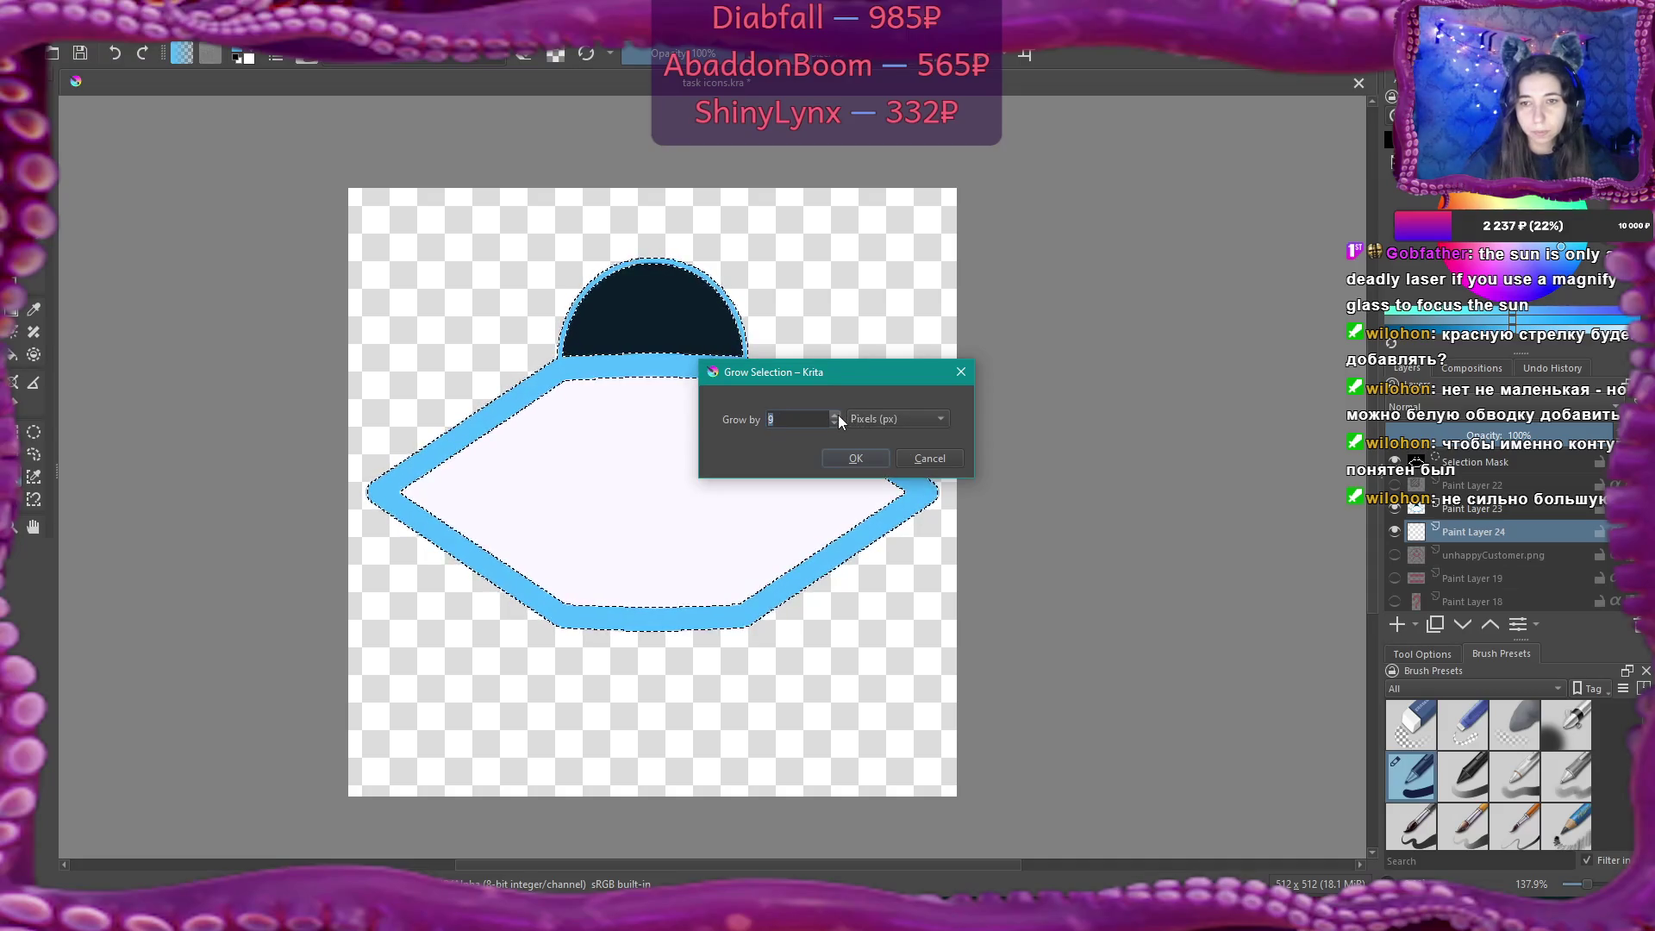
pyautogui.press('Return')
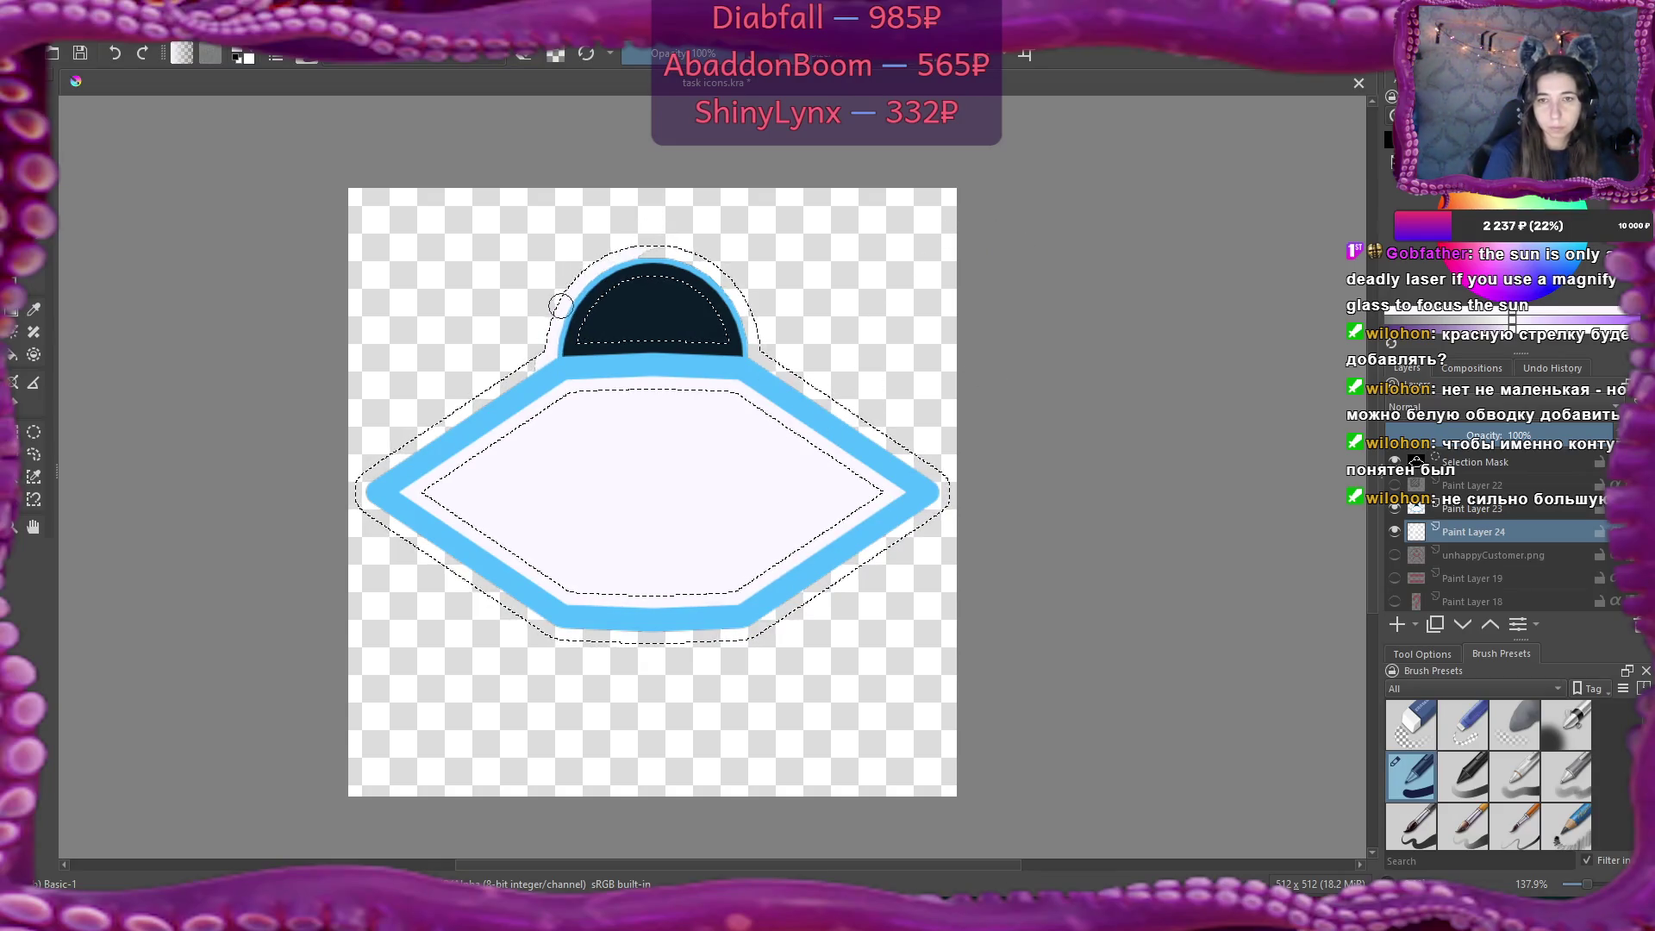
# Paint the grown selection white around the UFO, then deselect.
pyautogui.moveTo(913, 461)
pyautogui.mouseDown()
pyautogui.moveTo(938, 508)
pyautogui.moveTo(757, 629)
pyautogui.moveTo(535, 628)
pyautogui.moveTo(779, 621)
pyautogui.moveTo(598, 629)
pyautogui.moveTo(479, 584)
pyautogui.mouseUp()
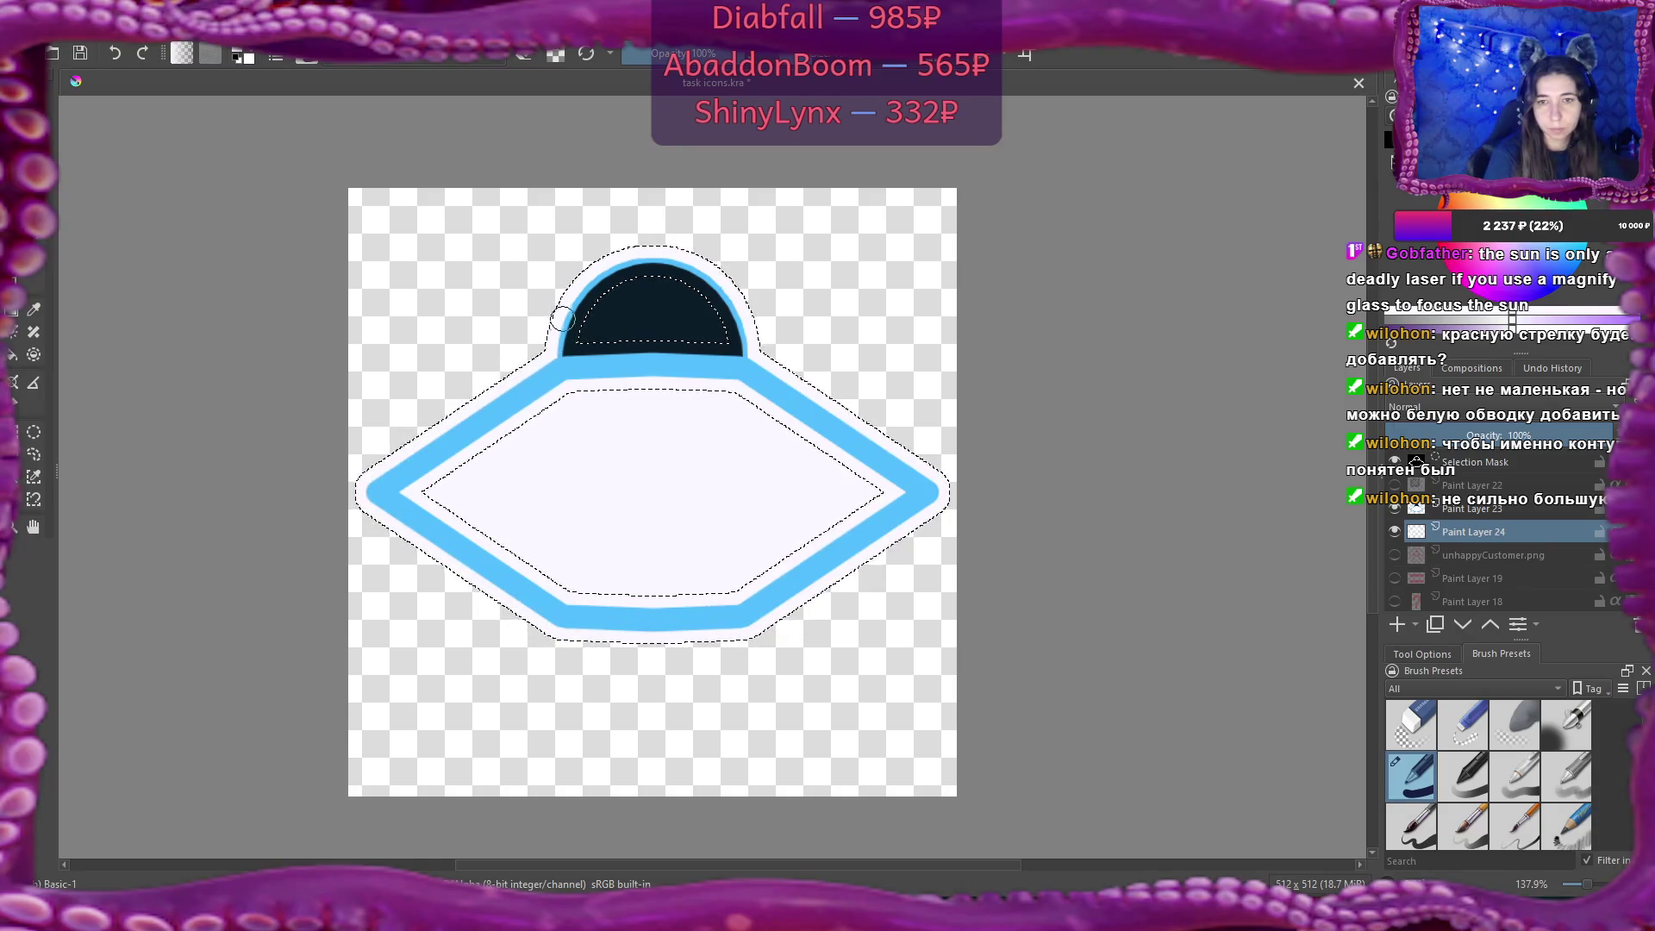
pyautogui.moveTo(683, 253); pyautogui.dragTo(746, 331)
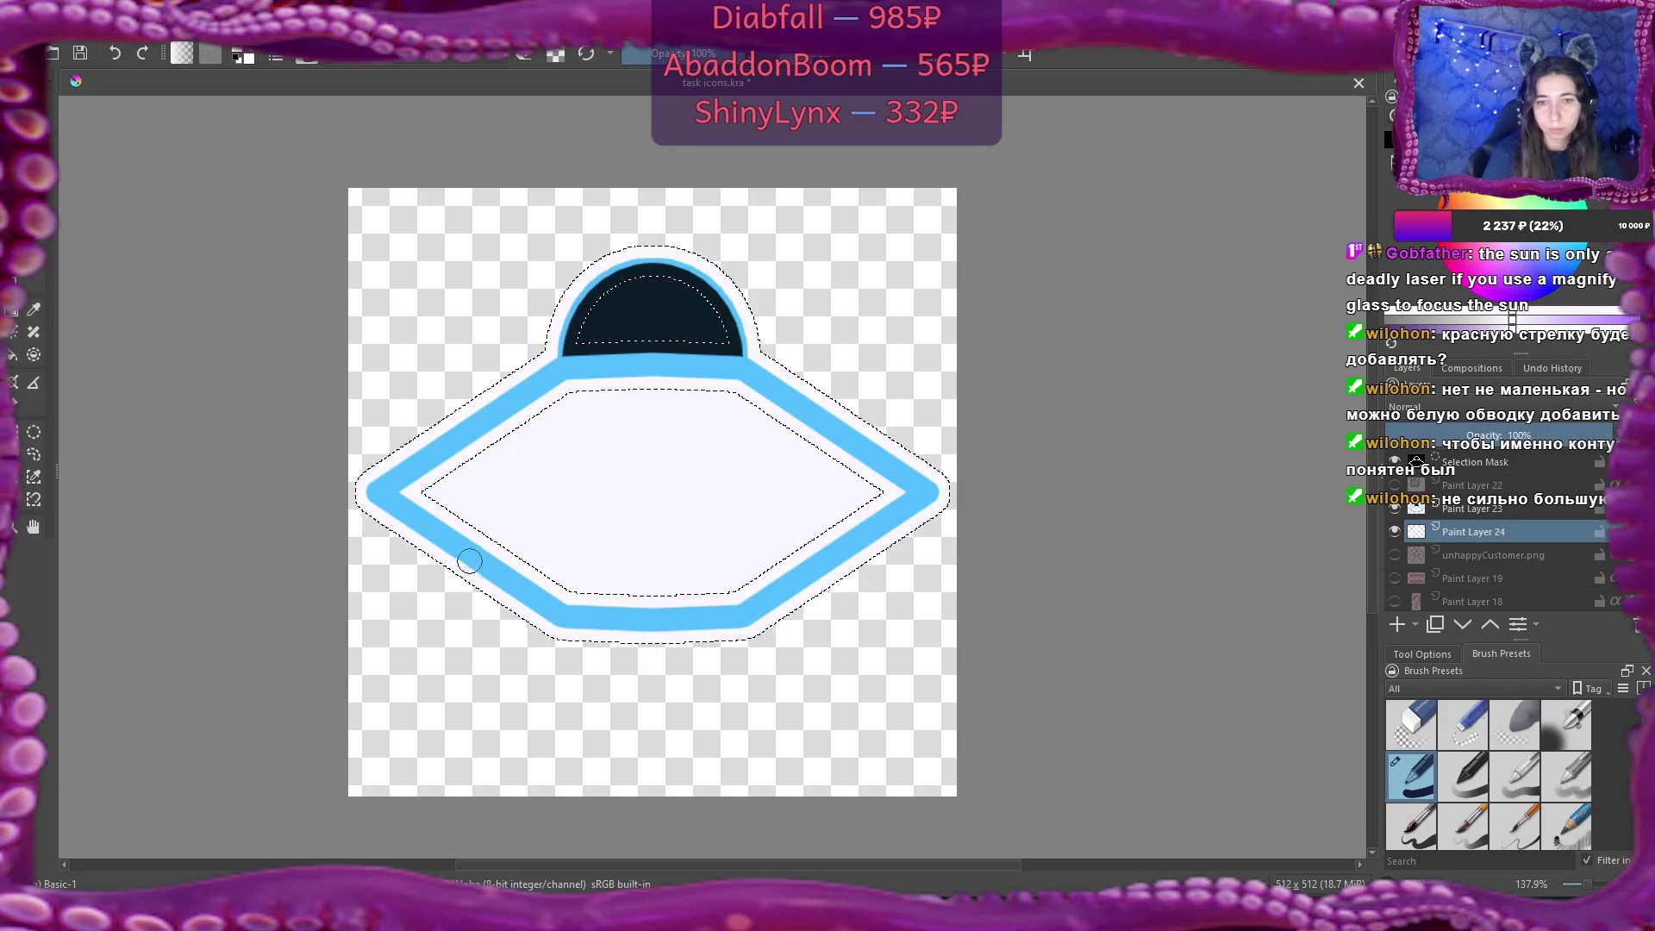
pyautogui.hotkey('ctrl', 'shift', 'a')
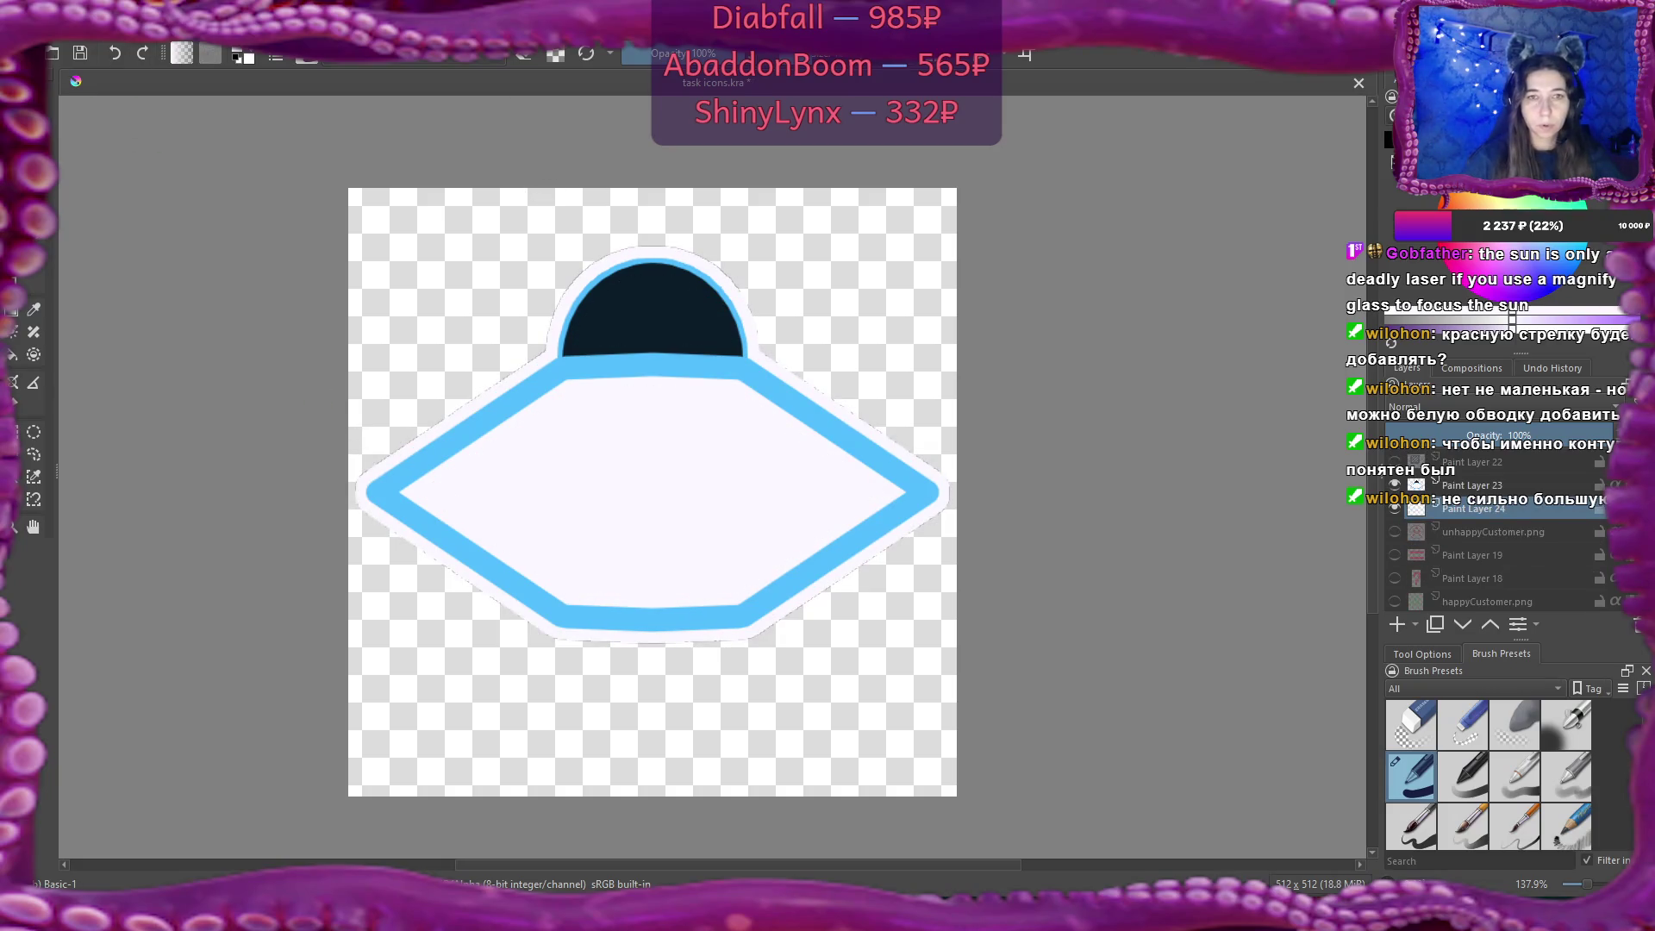
# Export the drawing as PNG over empty.png, then open the empty texture in Flax.
pyautogui.click(25, 33)
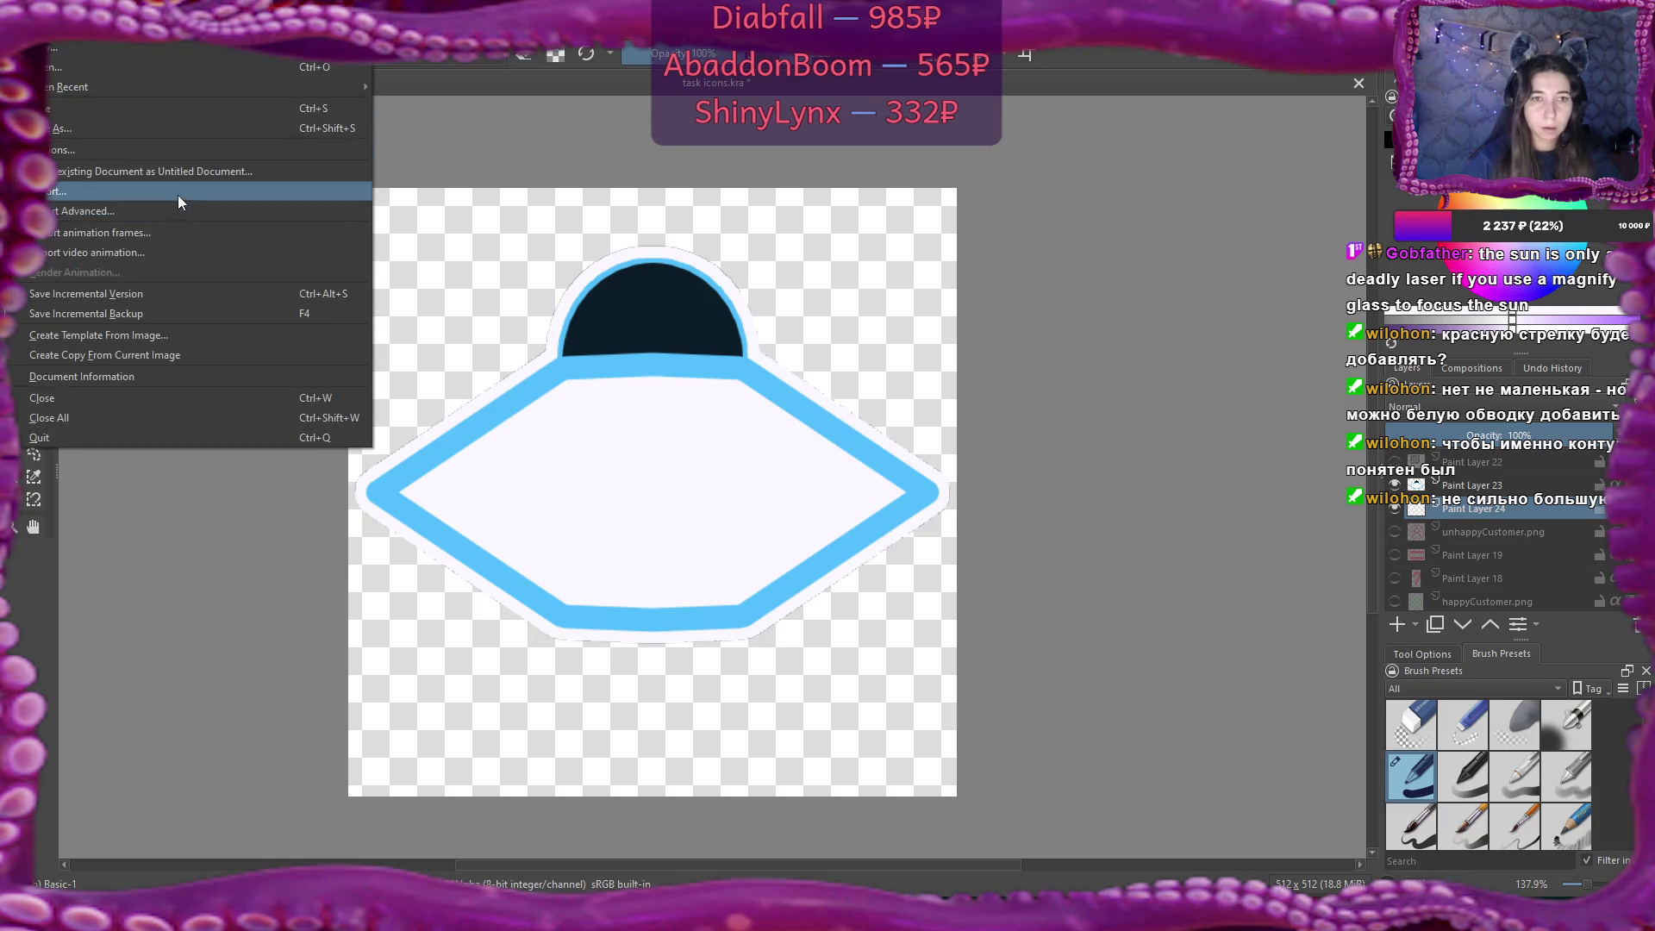
pyautogui.click(190, 193)
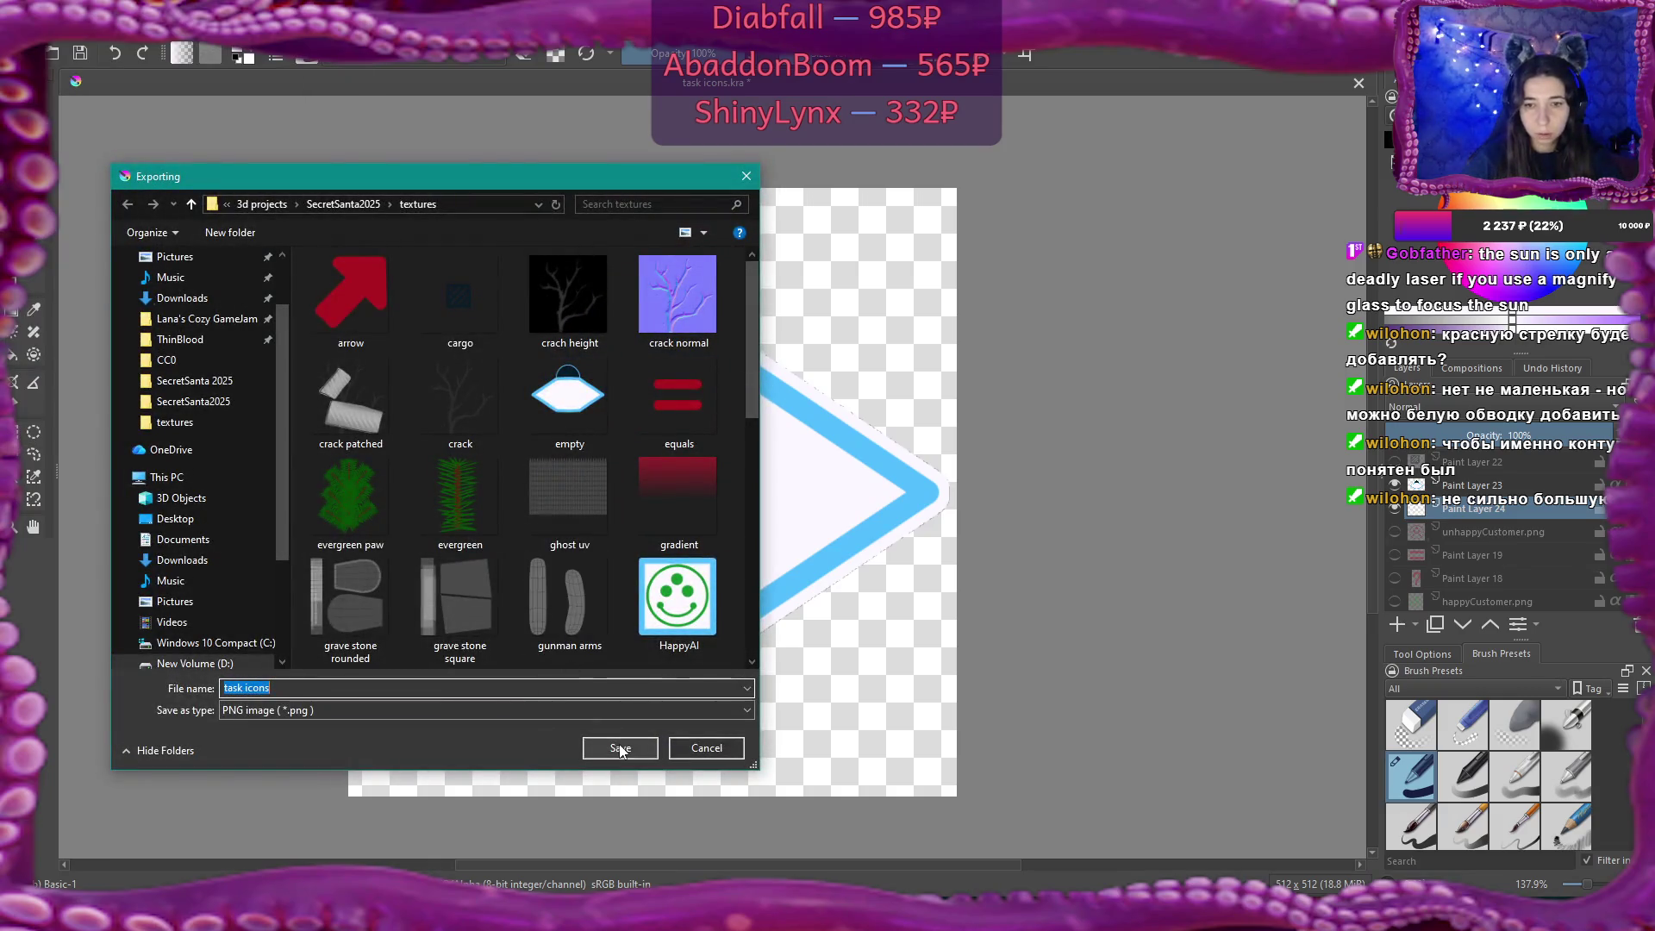
pyautogui.click(569, 401)
pyautogui.click(640, 739)
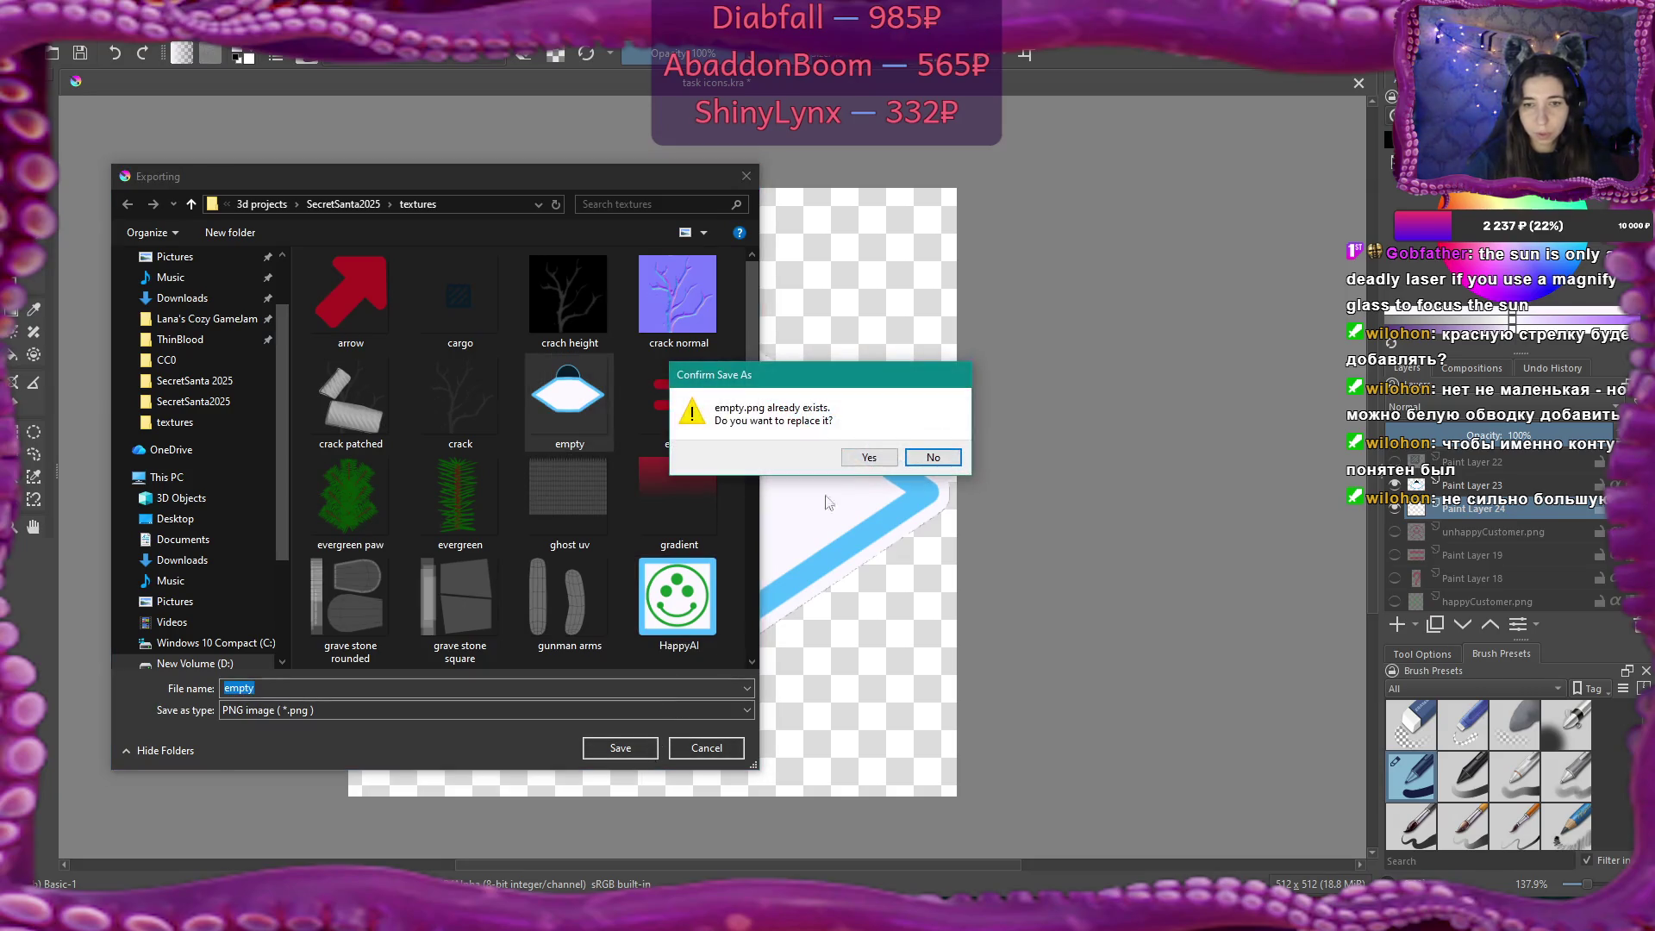
pyautogui.click(875, 457)
pyautogui.click(919, 590)
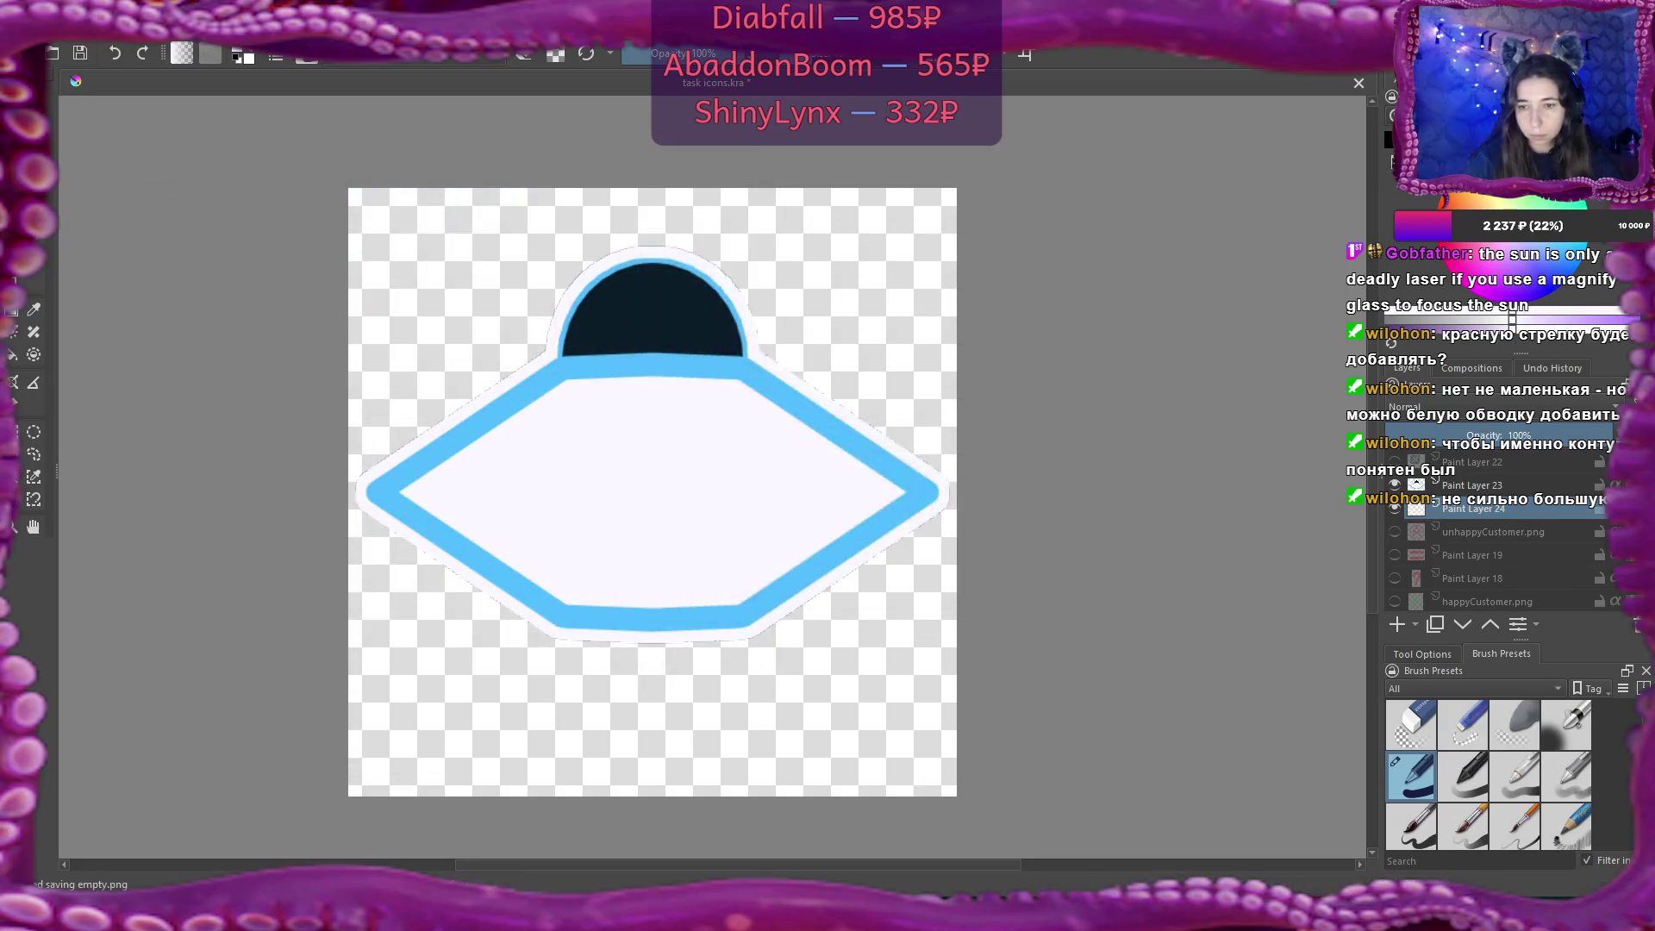
pyautogui.hotkey('alt', 'Tab')
pyautogui.doubleClick(1136, 724)
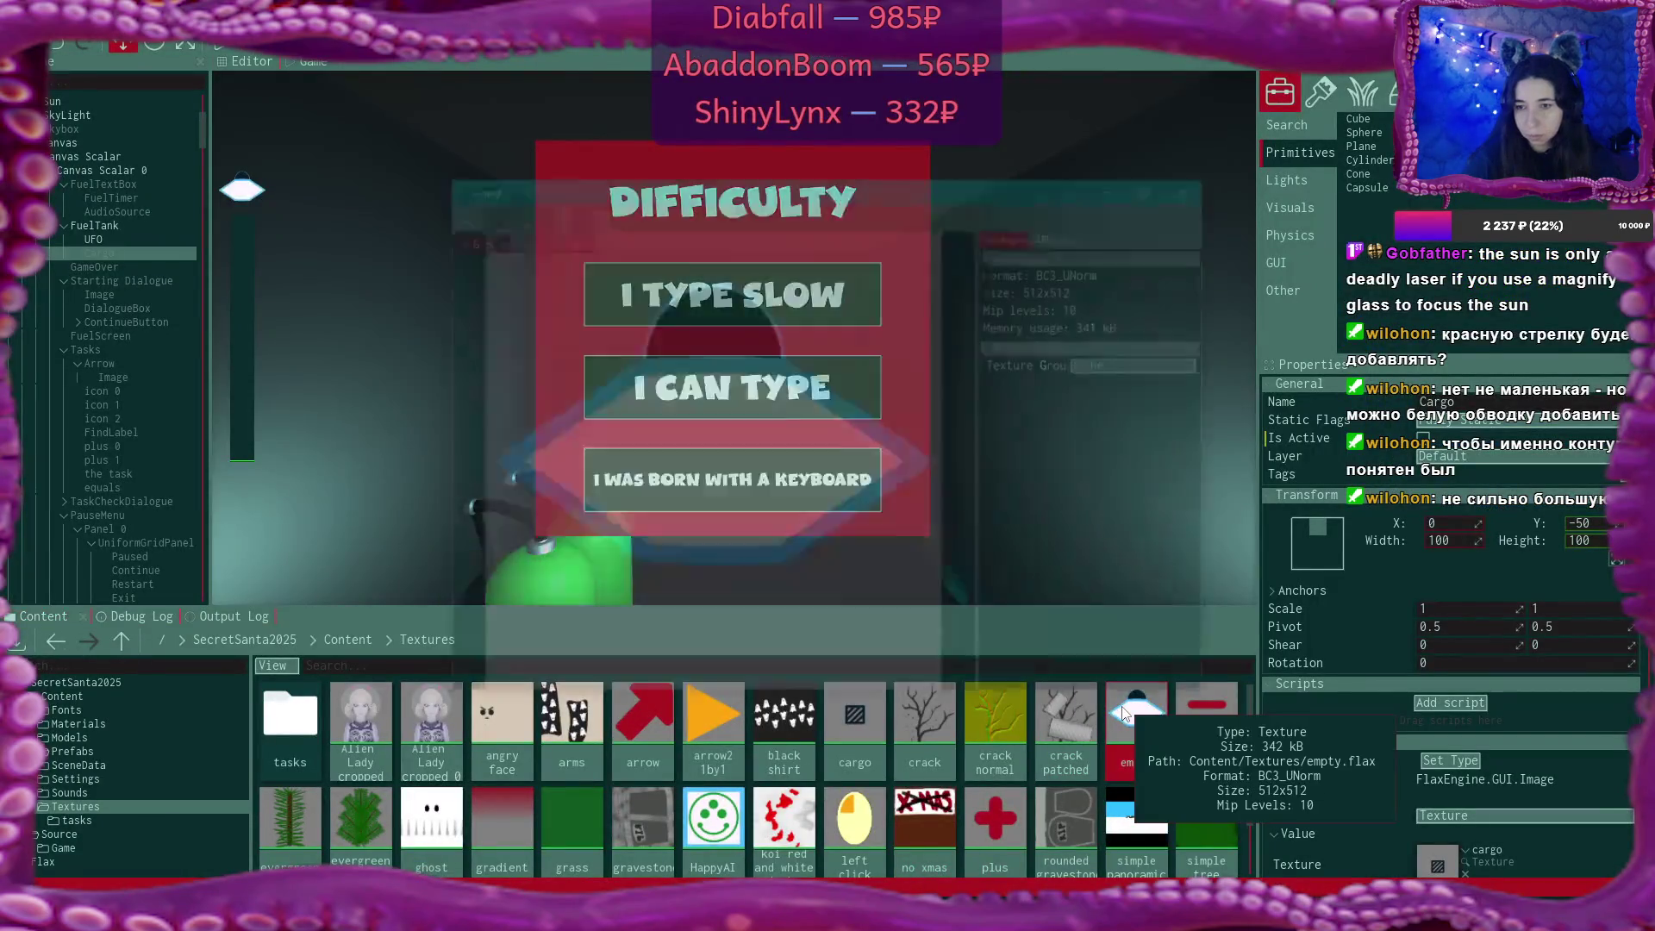
# Reimport the empty texture from its Import settings and close the texture window.
pyautogui.click(1073, 235)
pyautogui.click(1123, 636)
pyautogui.click(1197, 180)
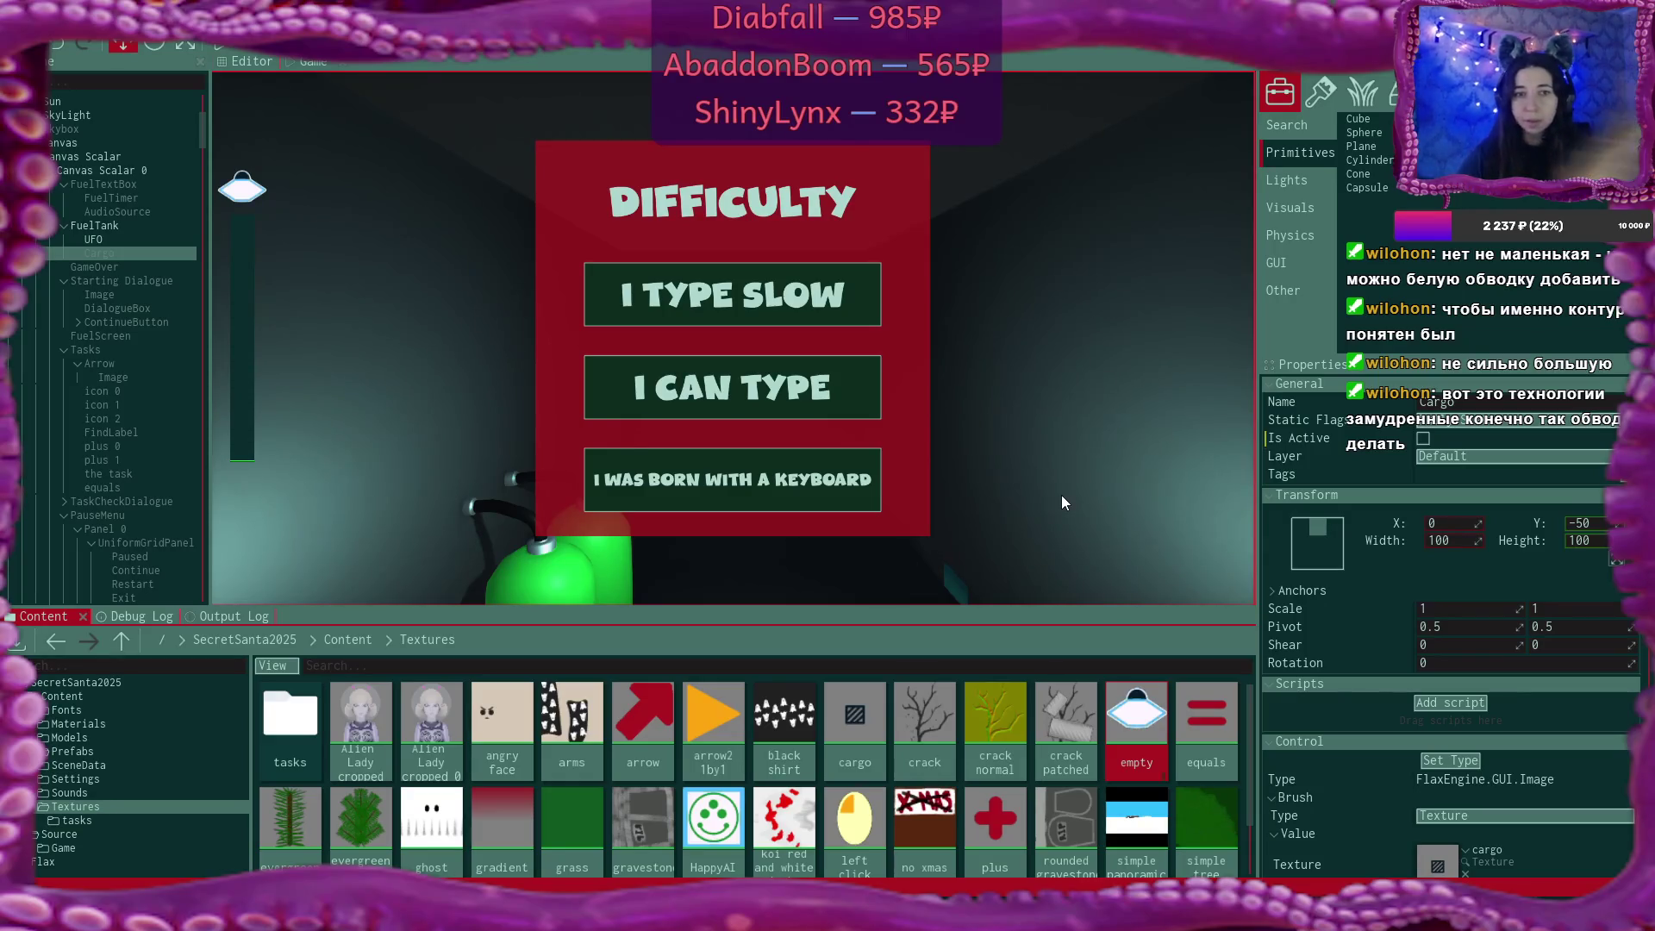
# Stop and restart the game to check the outlined UFO icon, then exit play mode.
pyautogui.press('F5')
pyautogui.press('F5')
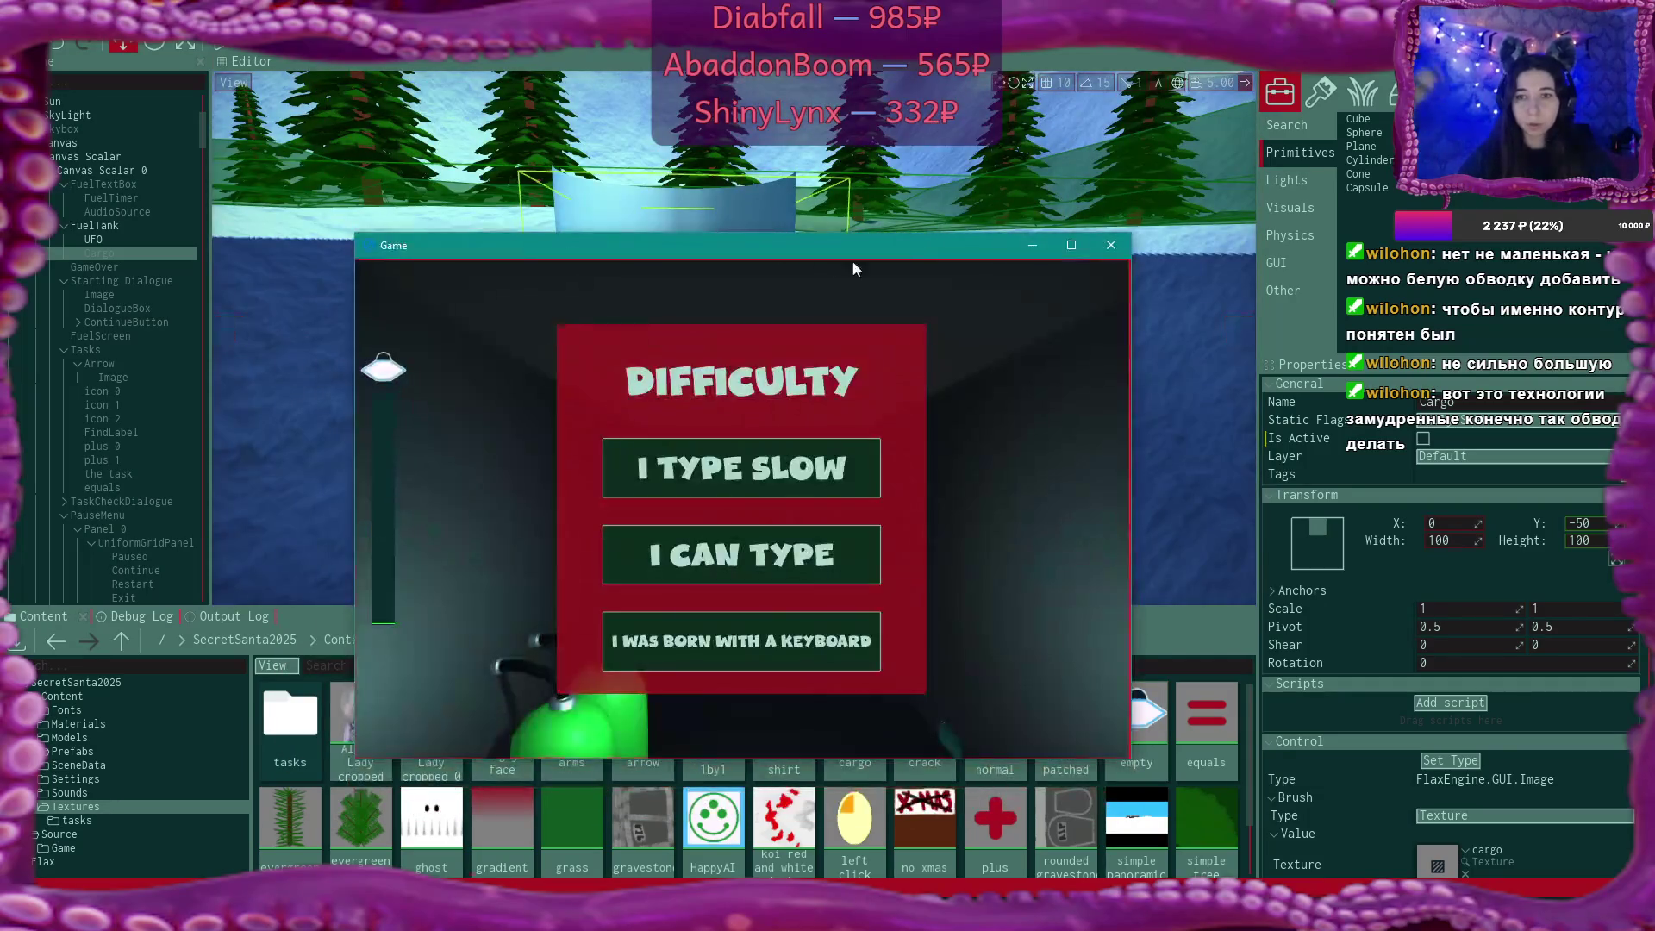
pyautogui.press('F11')
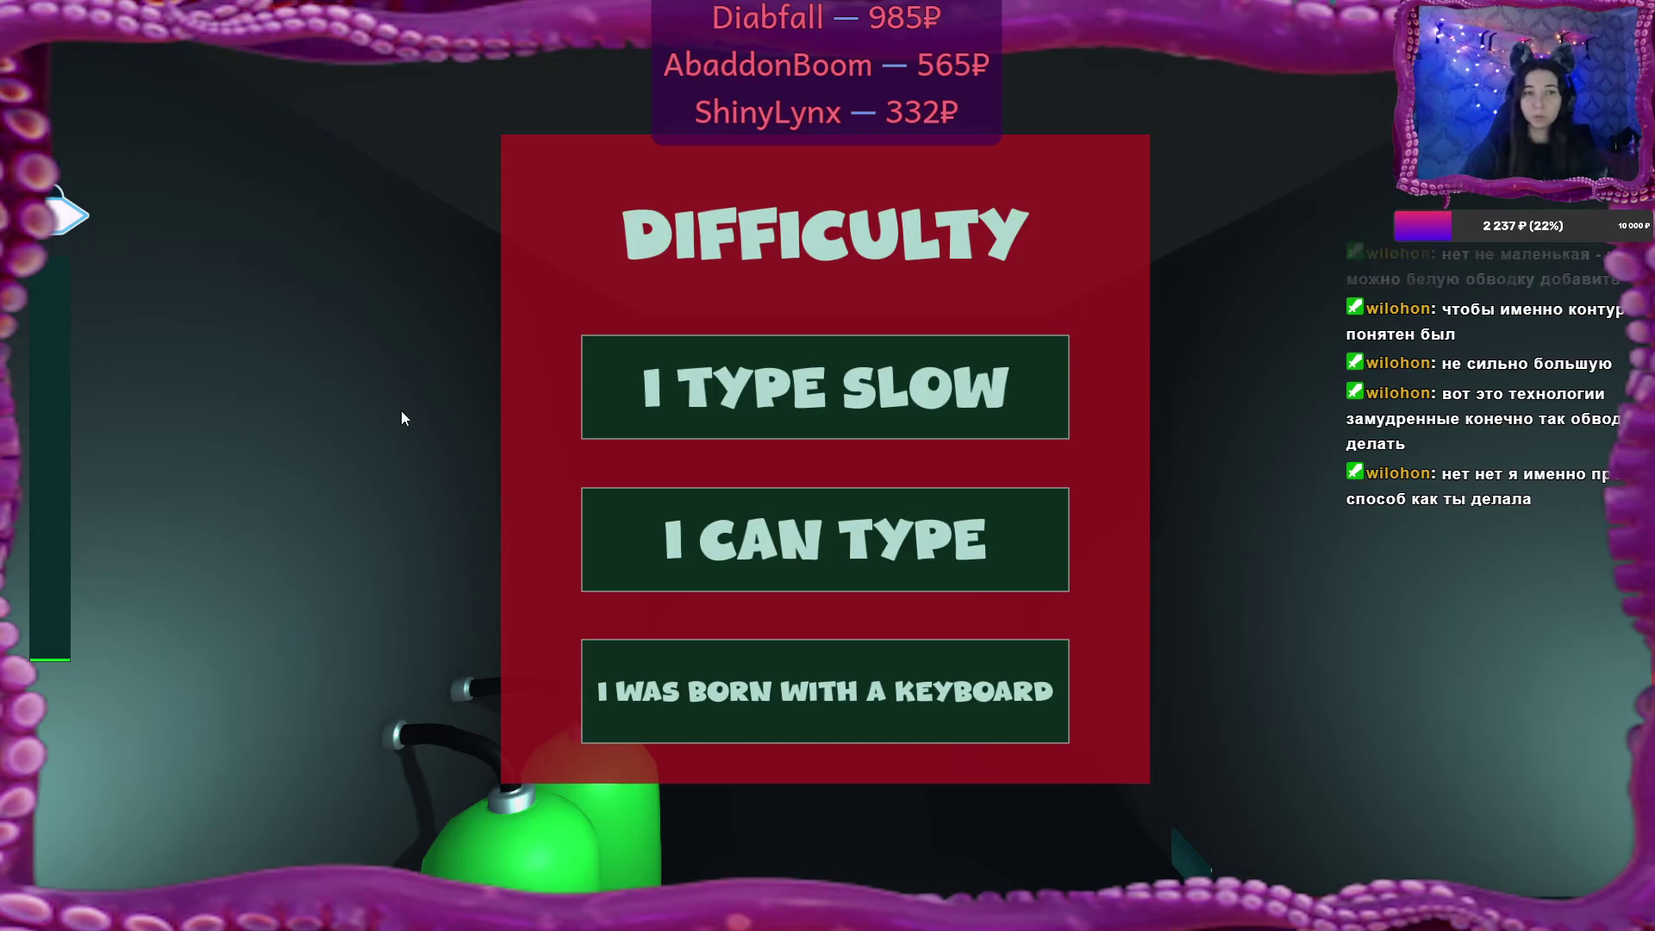
pyautogui.press('Escape')
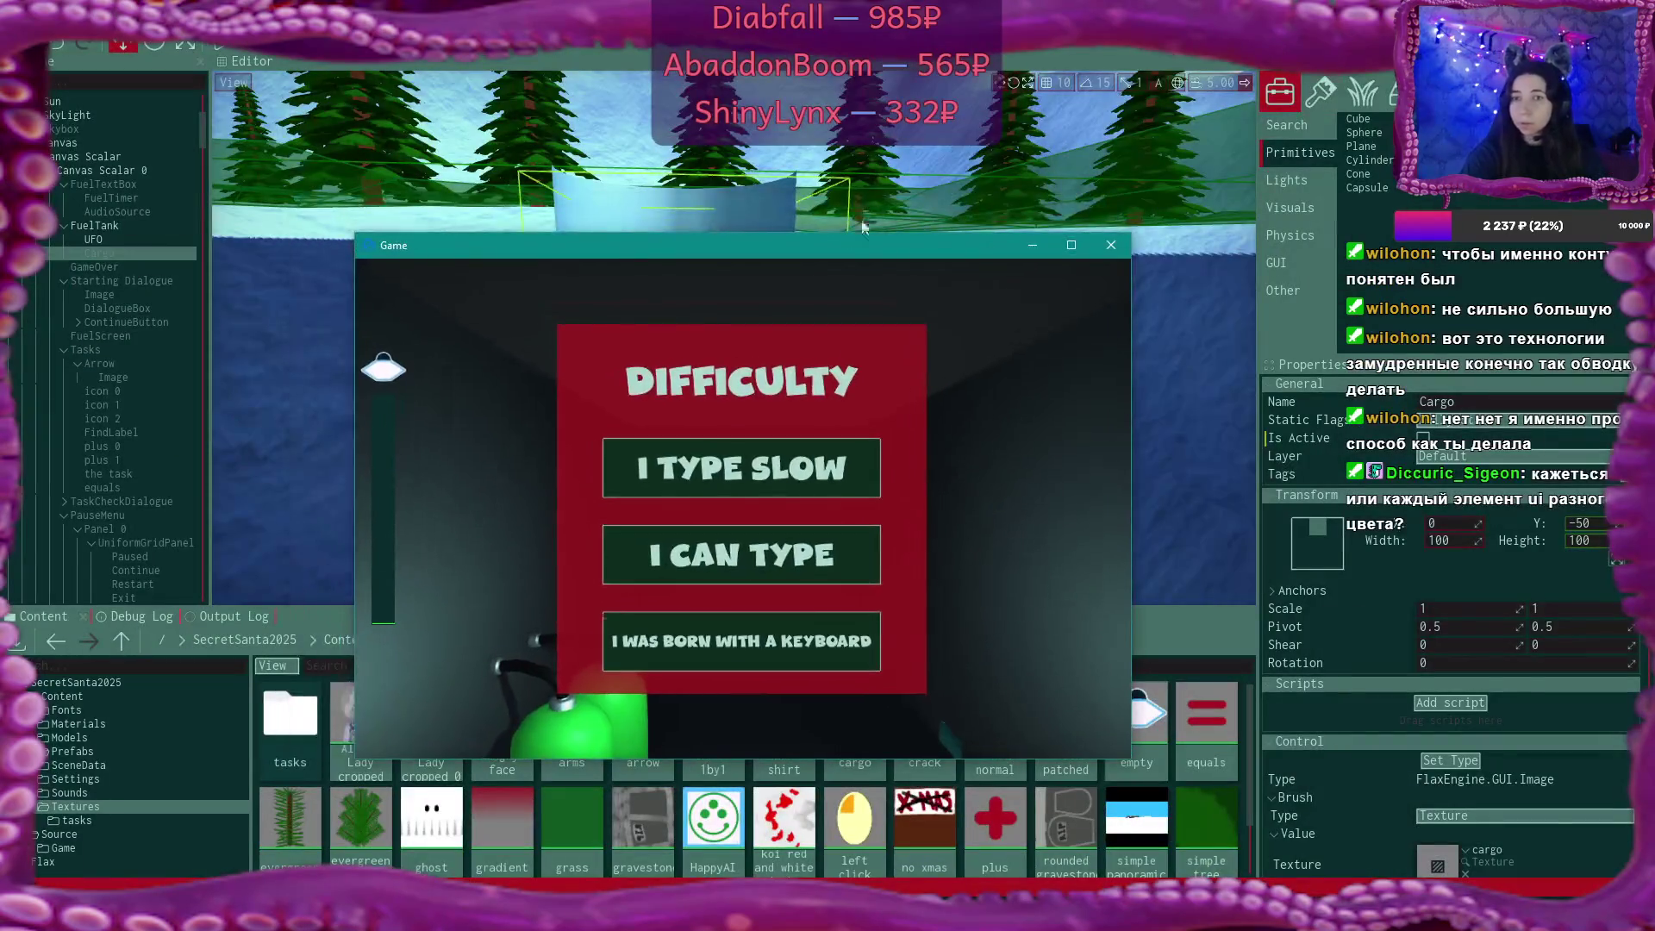
pyautogui.press('F5')
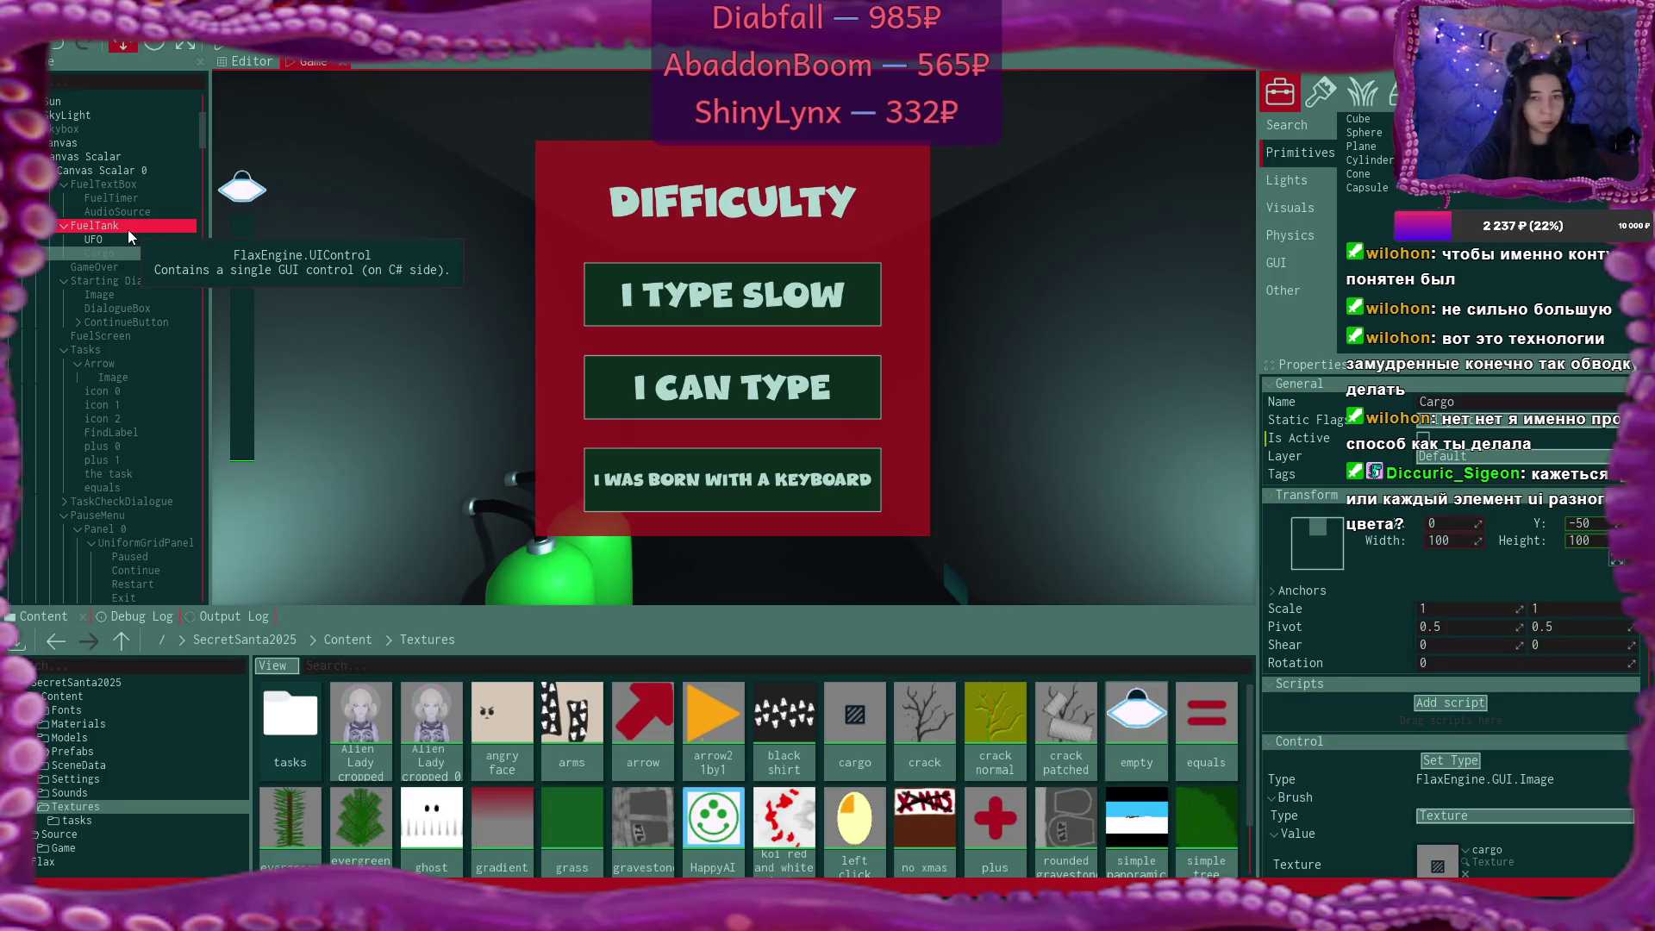
# Untick Is Active on the FuelTank element and browse up to the Content folder.
pyautogui.click(128, 230)
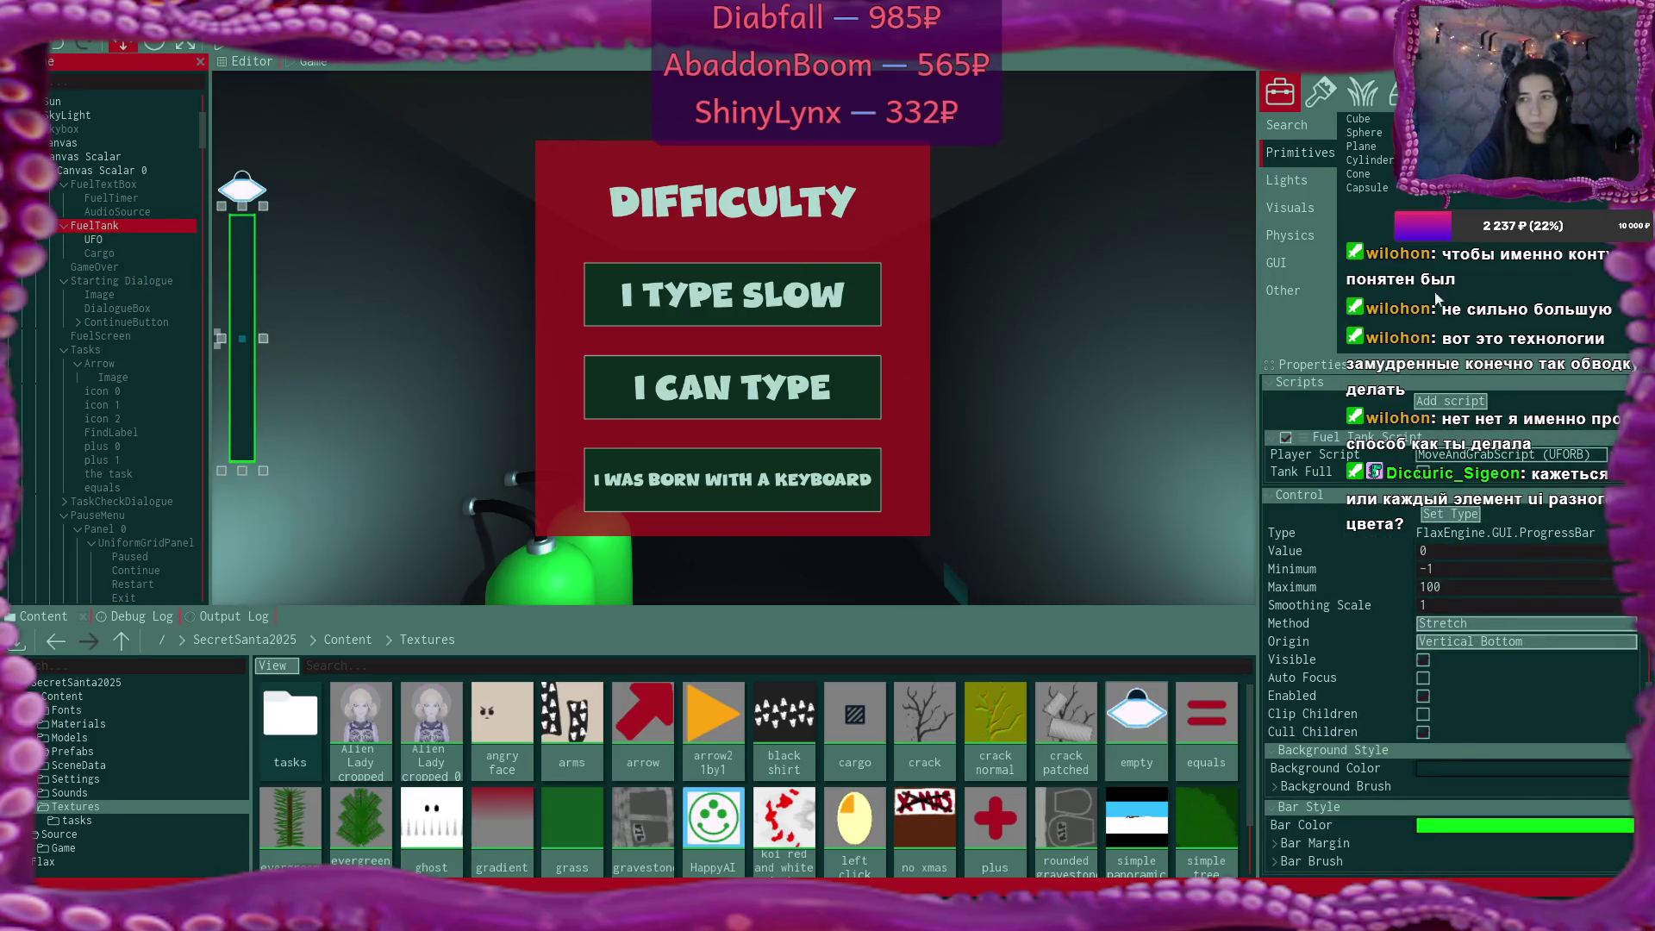
pyautogui.scroll(5, 1426, 483)
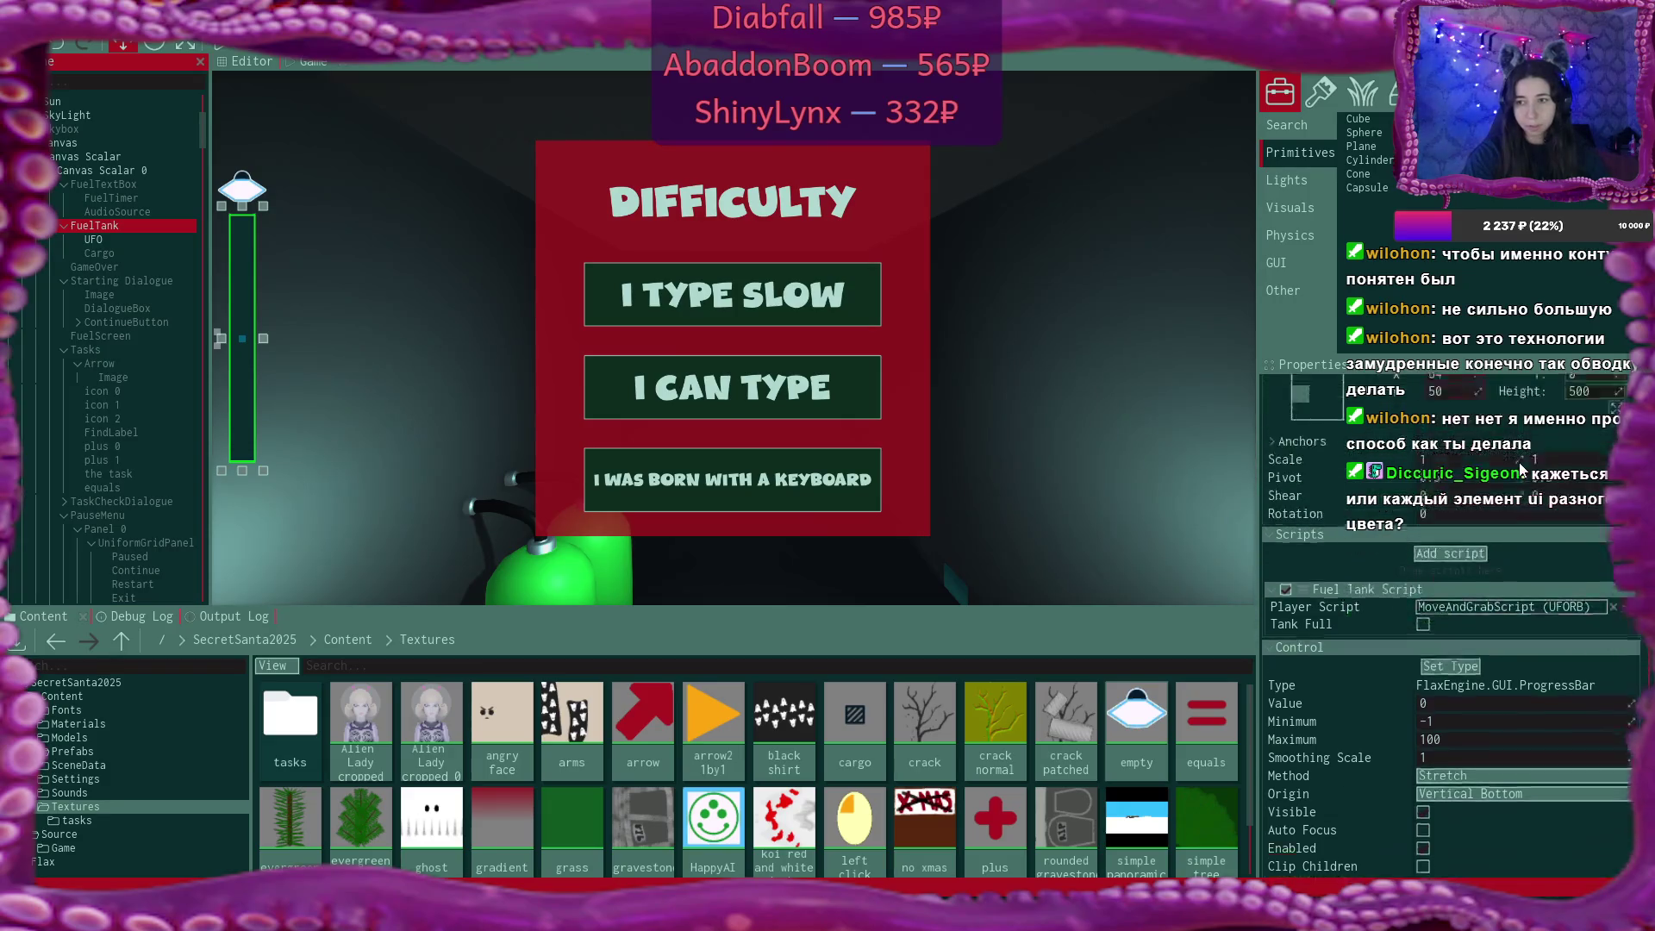
pyautogui.click(1424, 439)
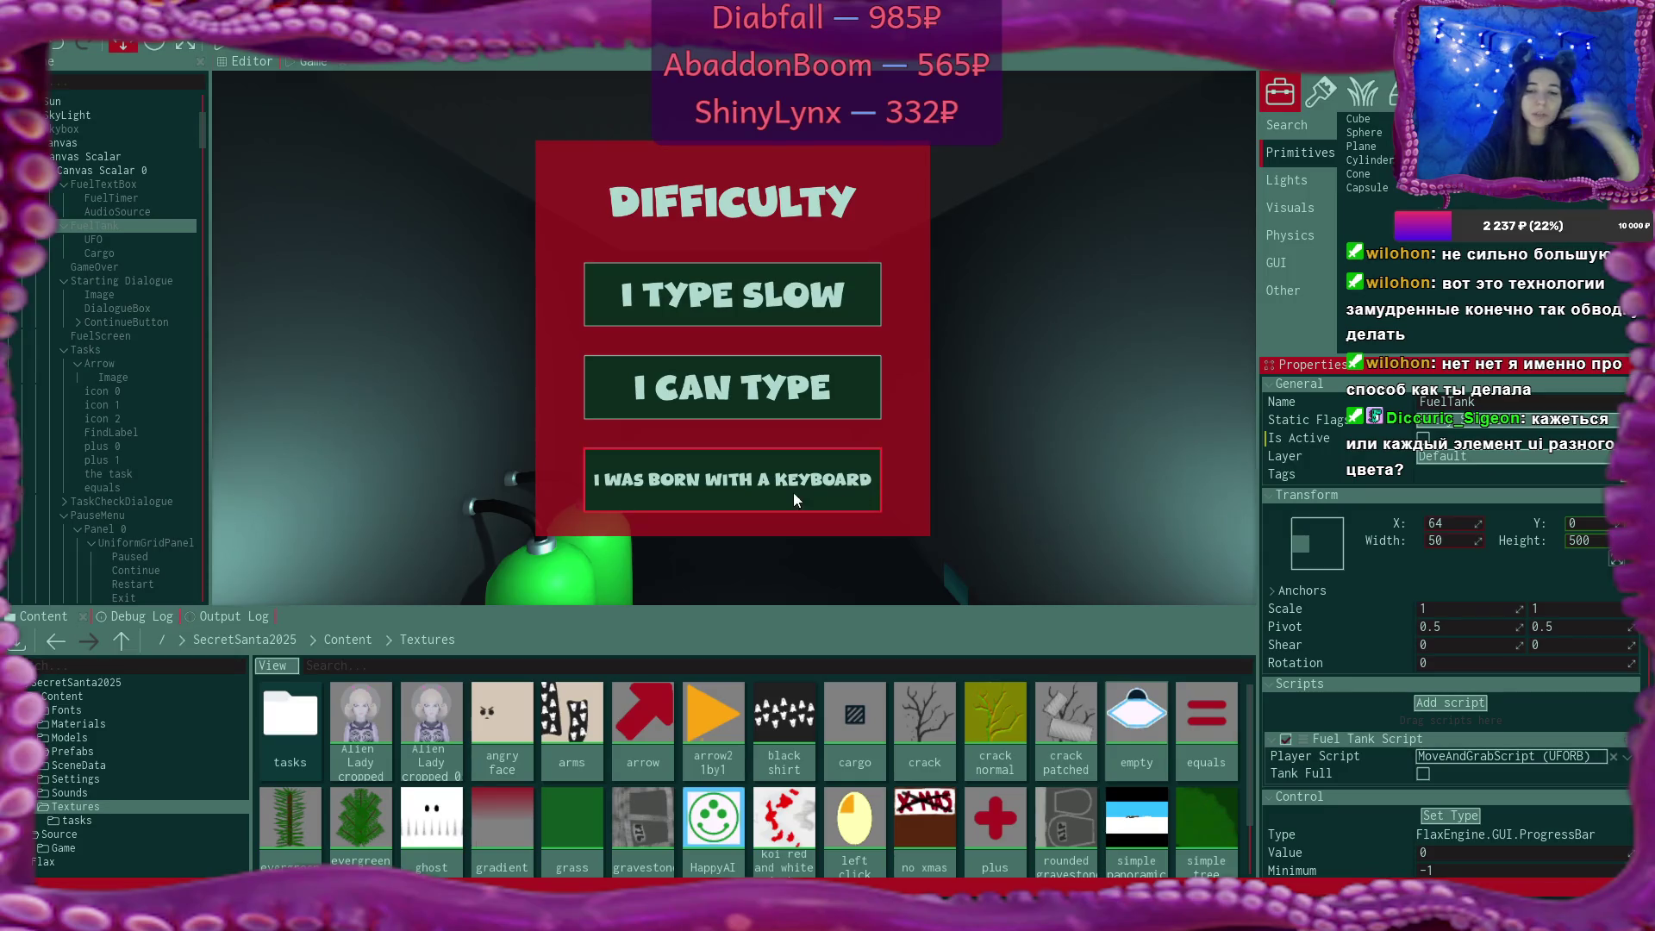
pyautogui.click(360, 639)
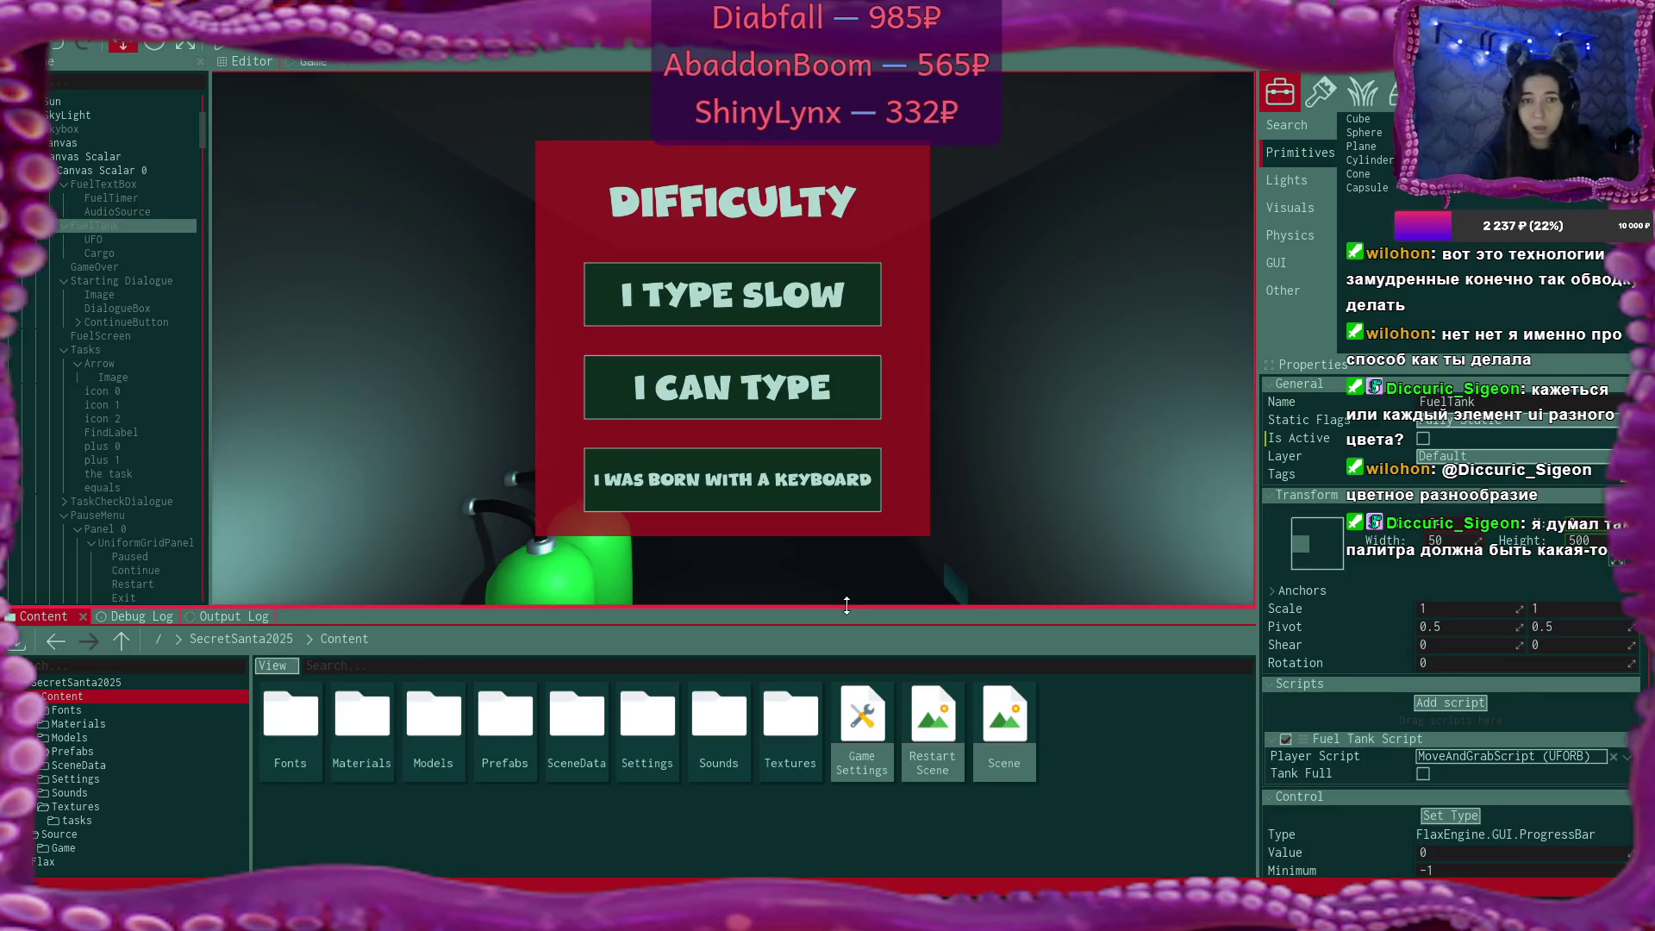
pyautogui.click(879, 874)
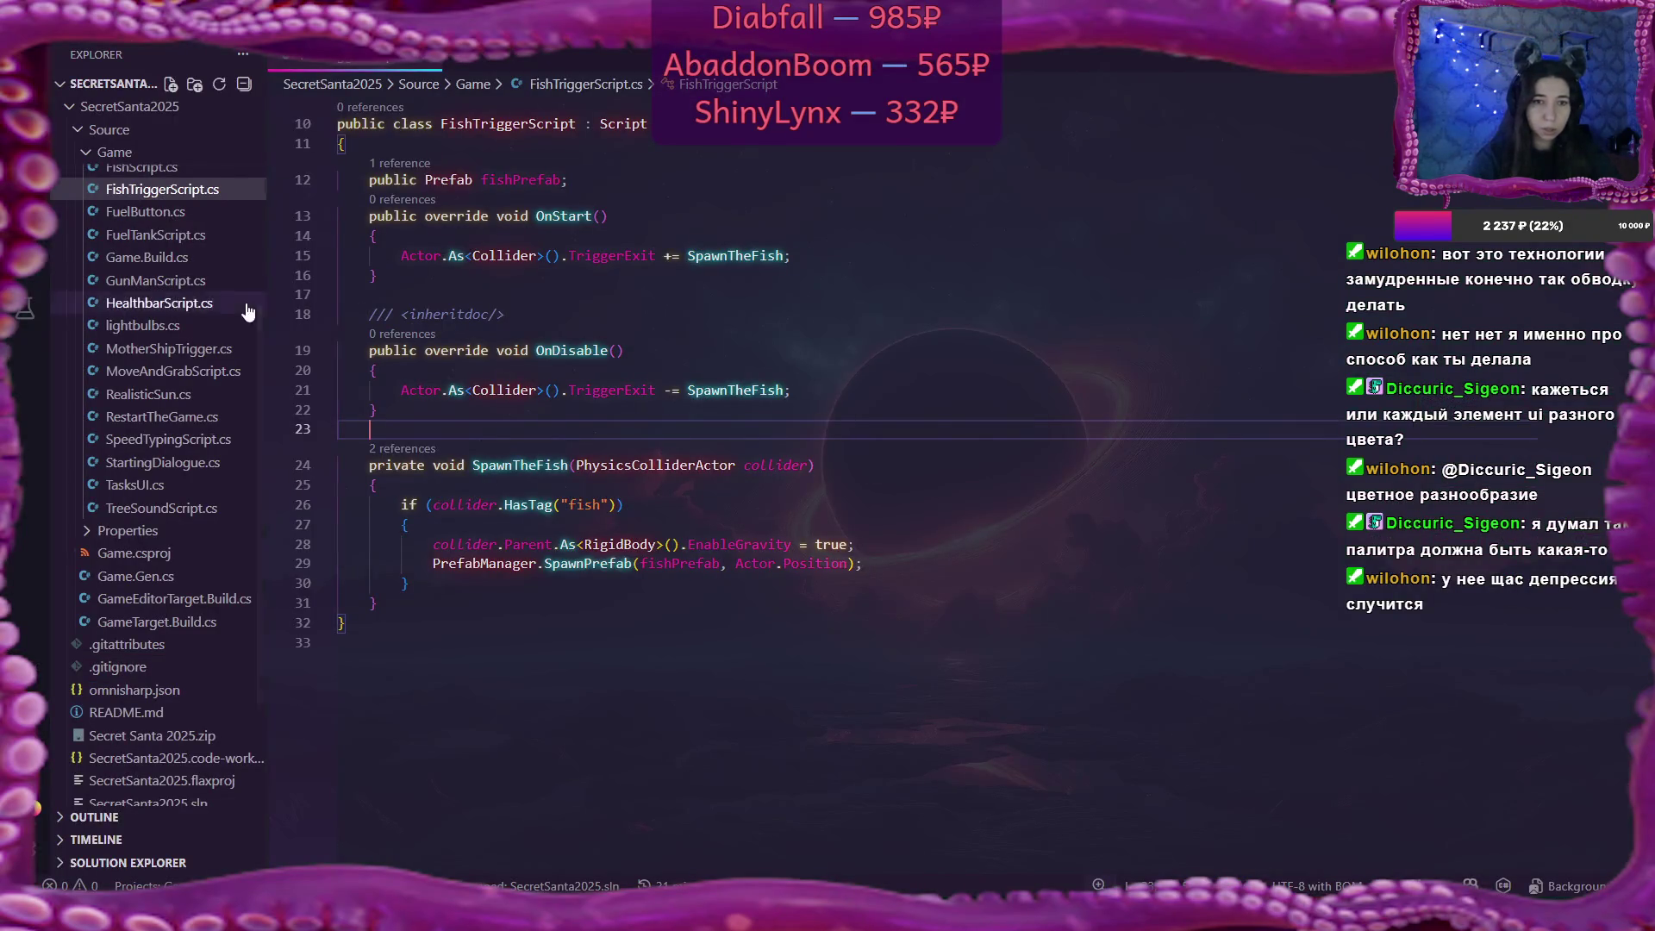
# Open MoveAndGrabScript.cs, highlight the uses of 'full', and place the caret after SwitchMusic.
pyautogui.click(216, 372)
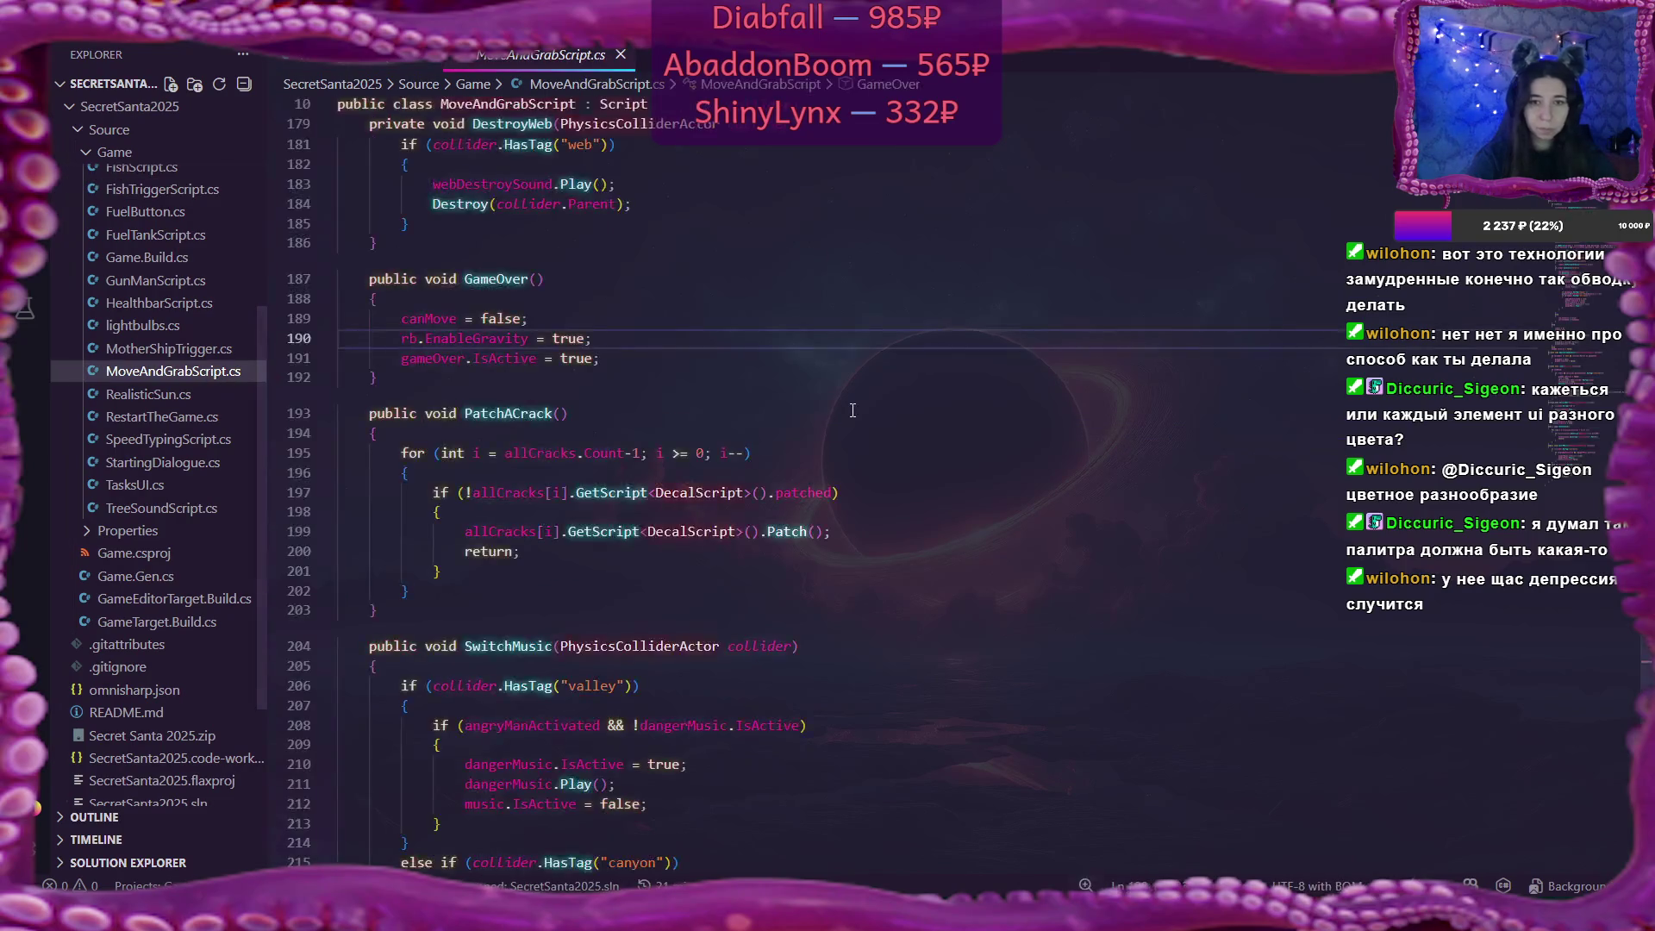
pyautogui.scroll(10, 1094, 419)
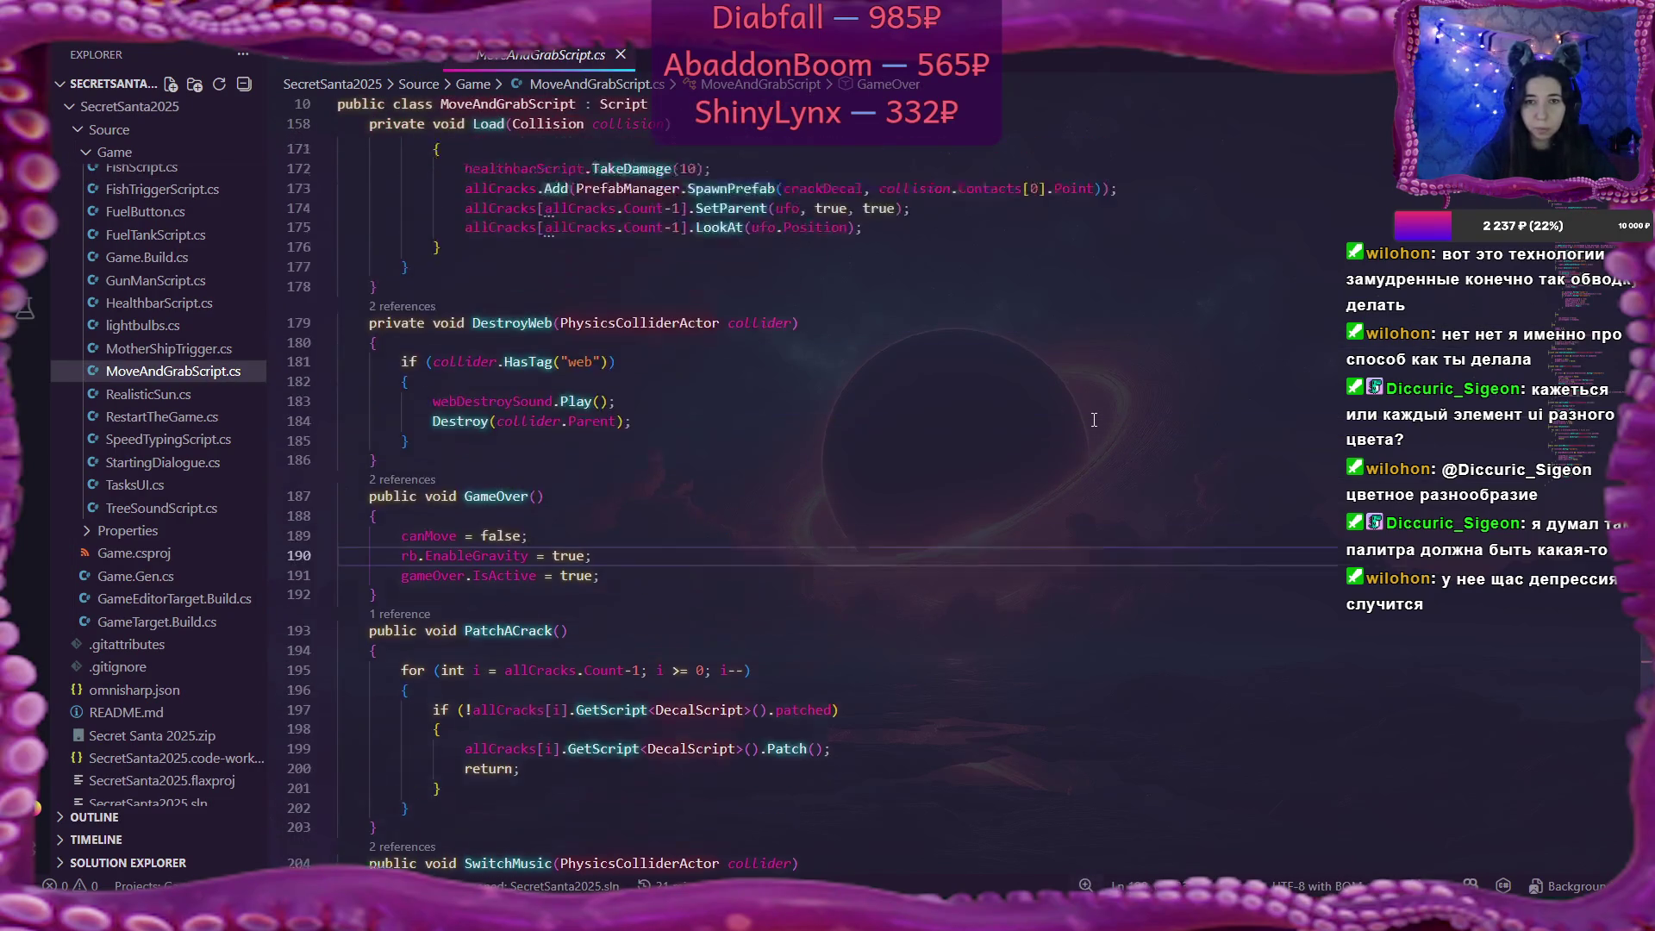
pyautogui.scroll(4, 1093, 419)
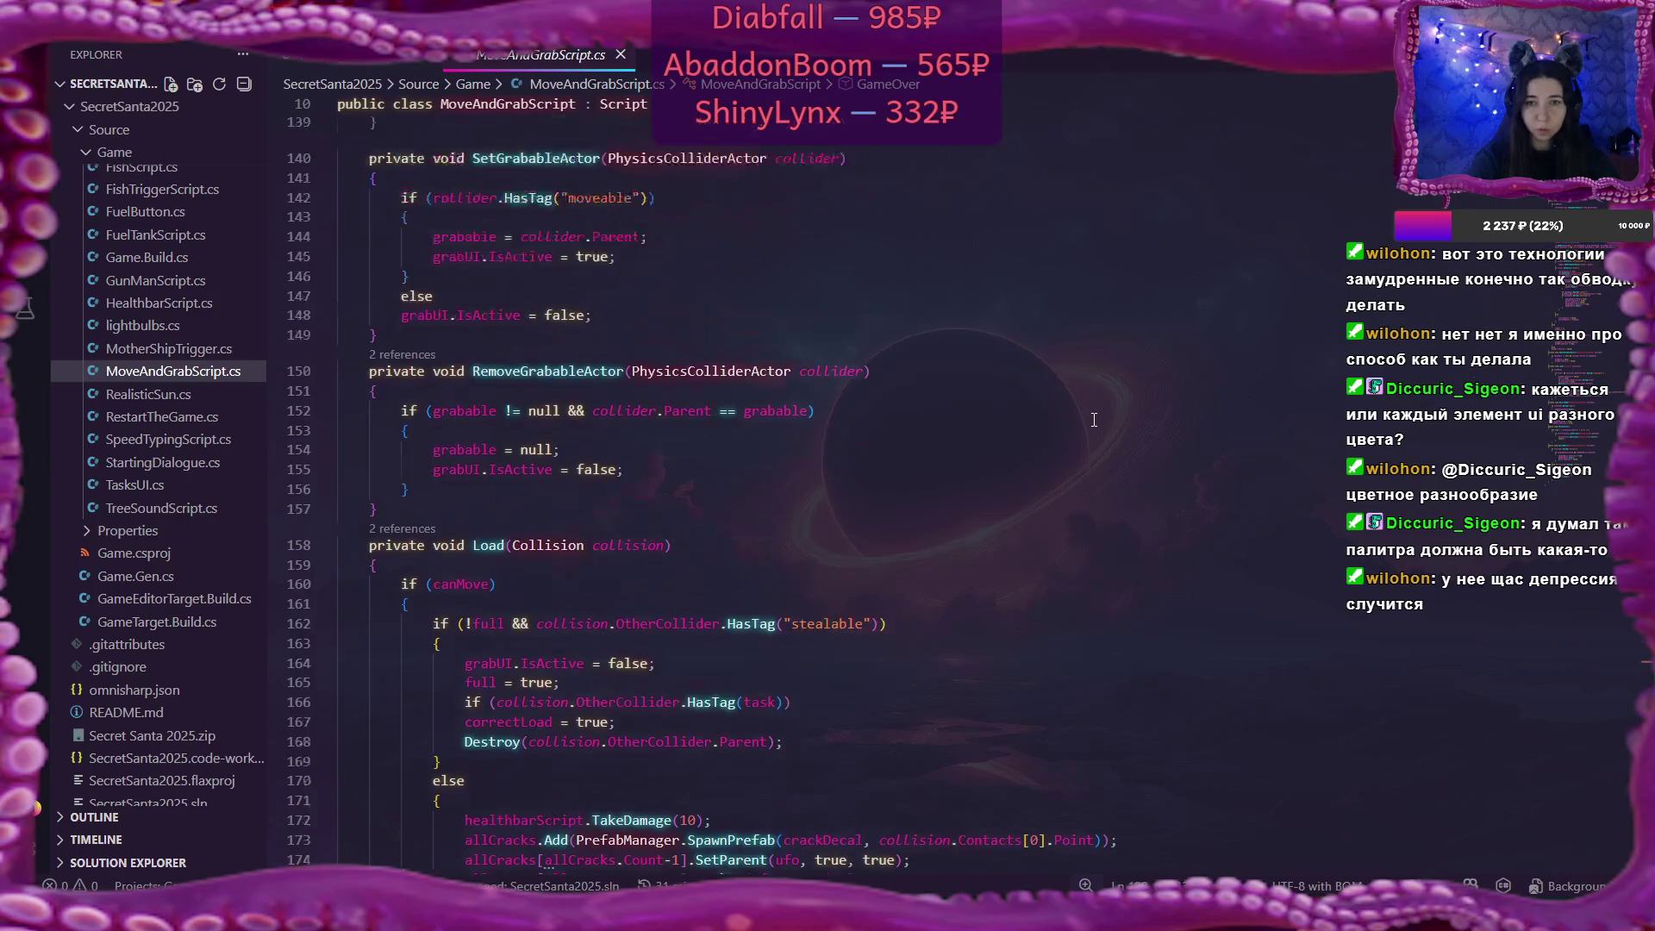
pyautogui.doubleClick(480, 684)
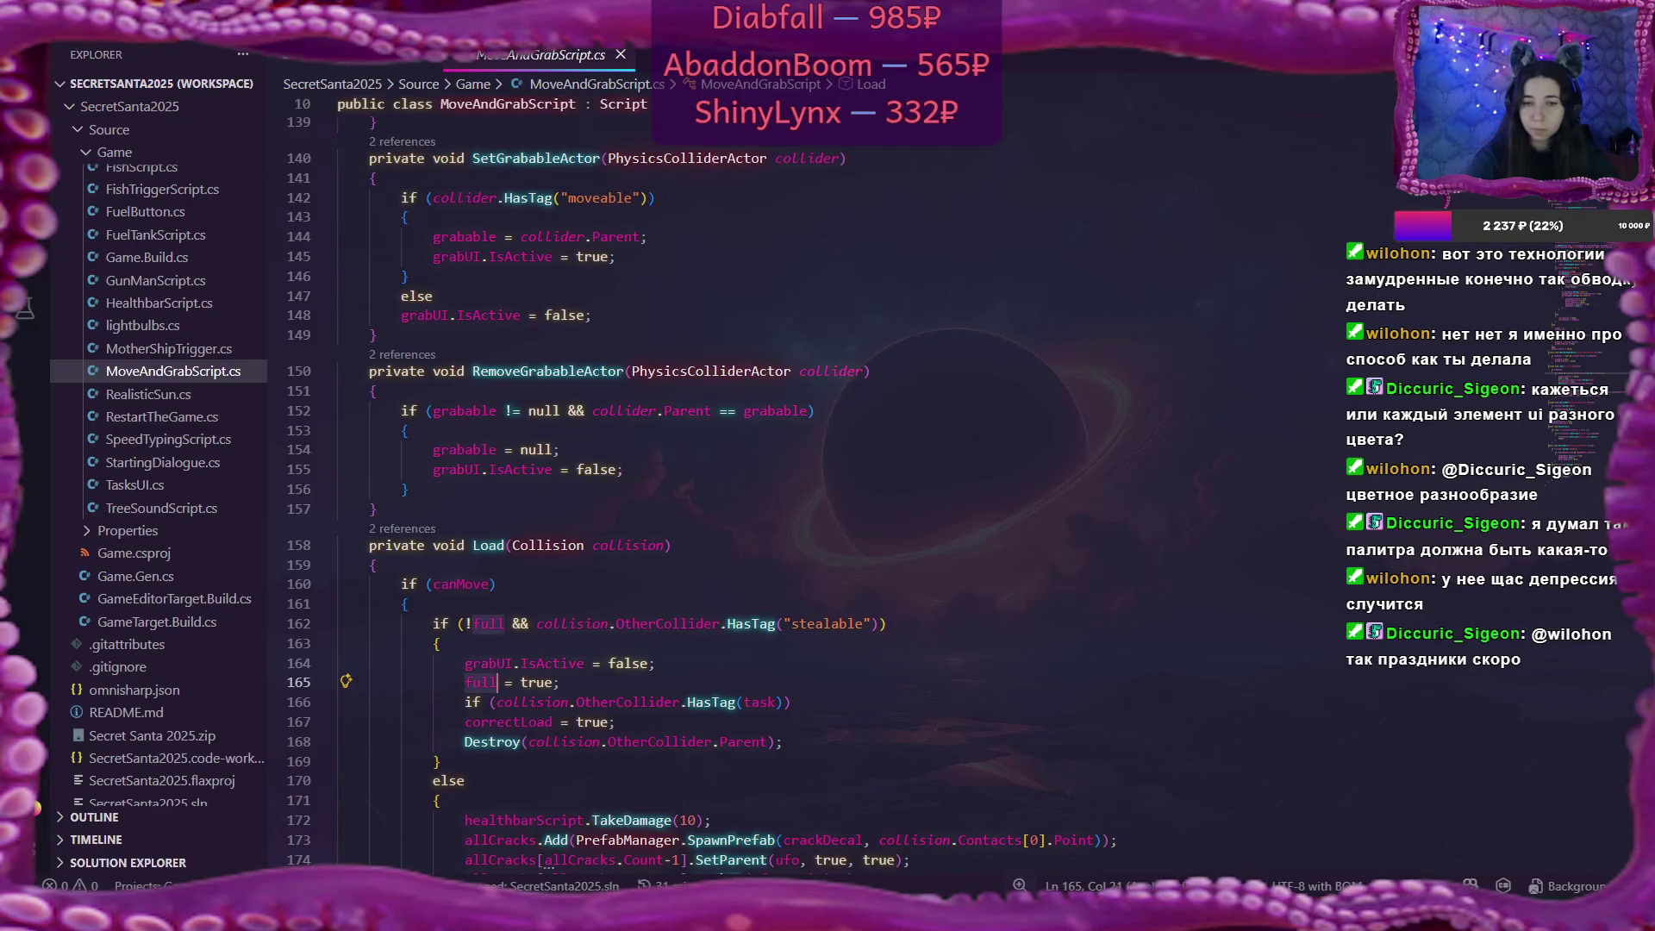
pyautogui.scroll(1, 694, 494)
pyautogui.scroll(20, 582, 508)
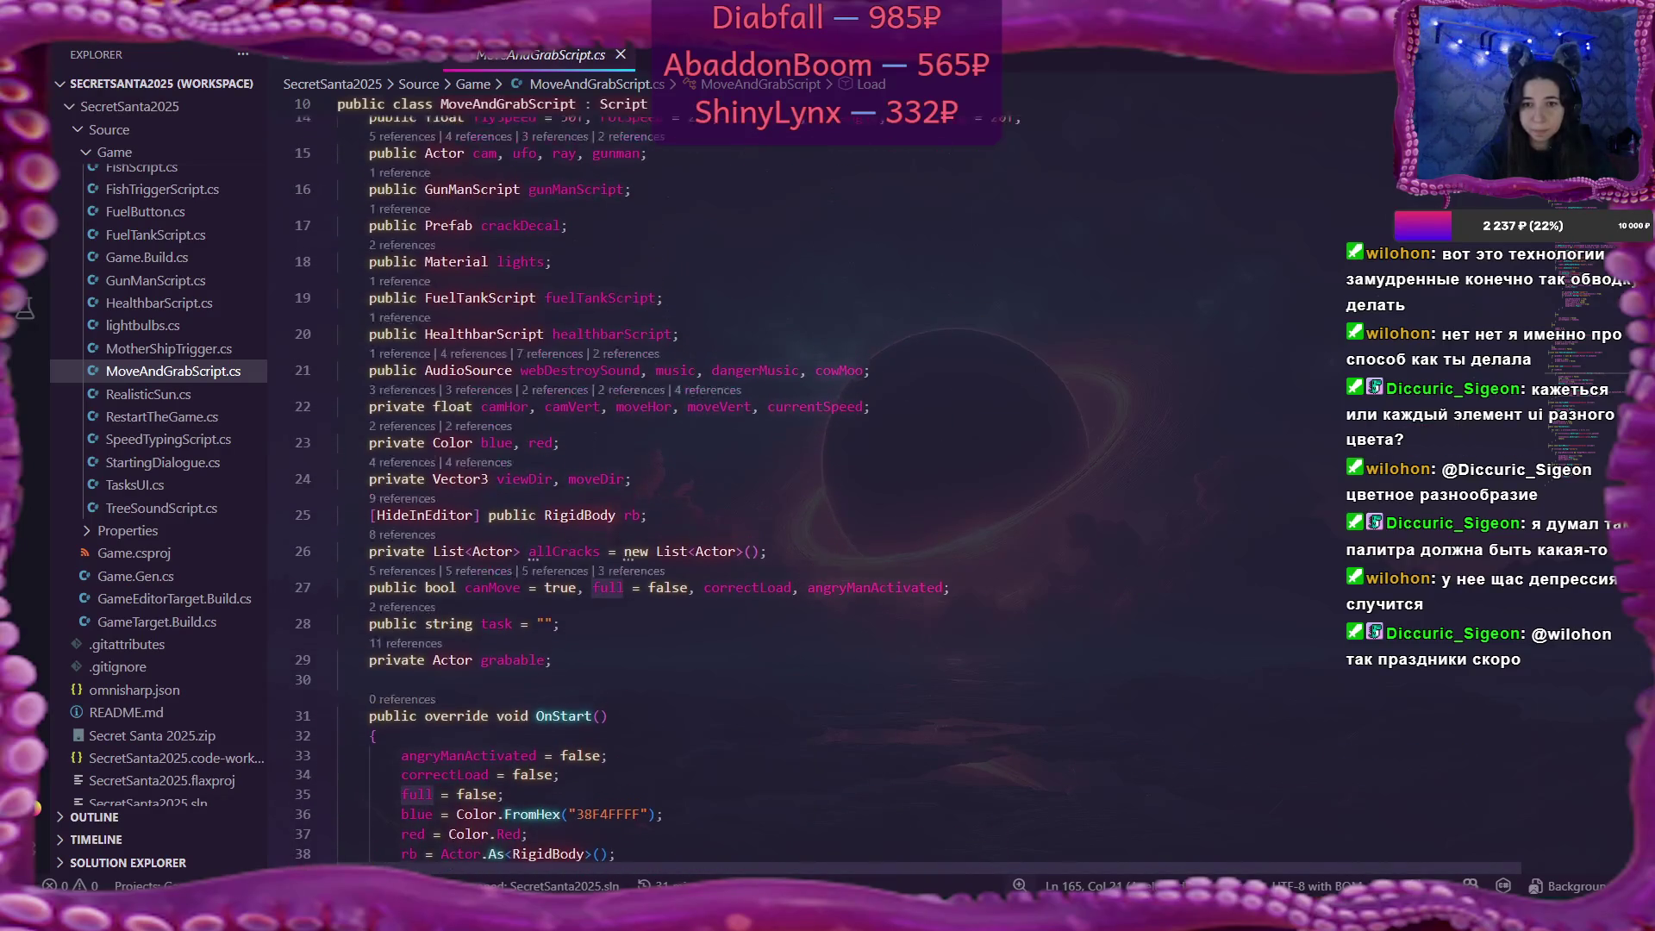
pyautogui.scroll(1, 655, 495)
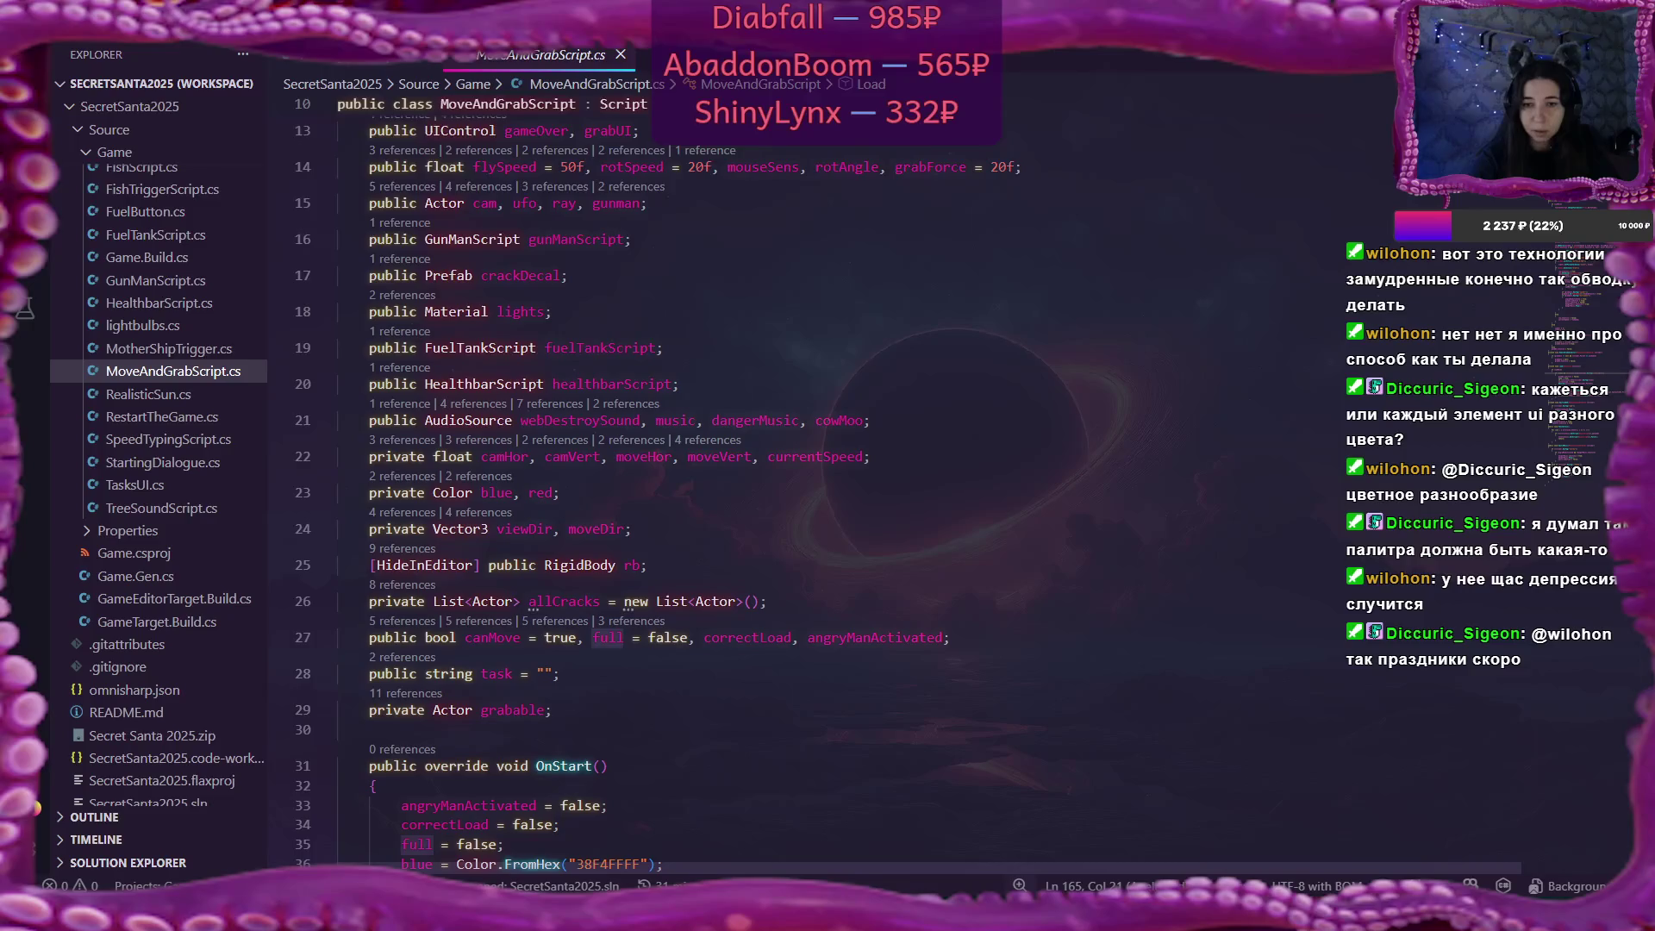
pyautogui.click(1571, 709)
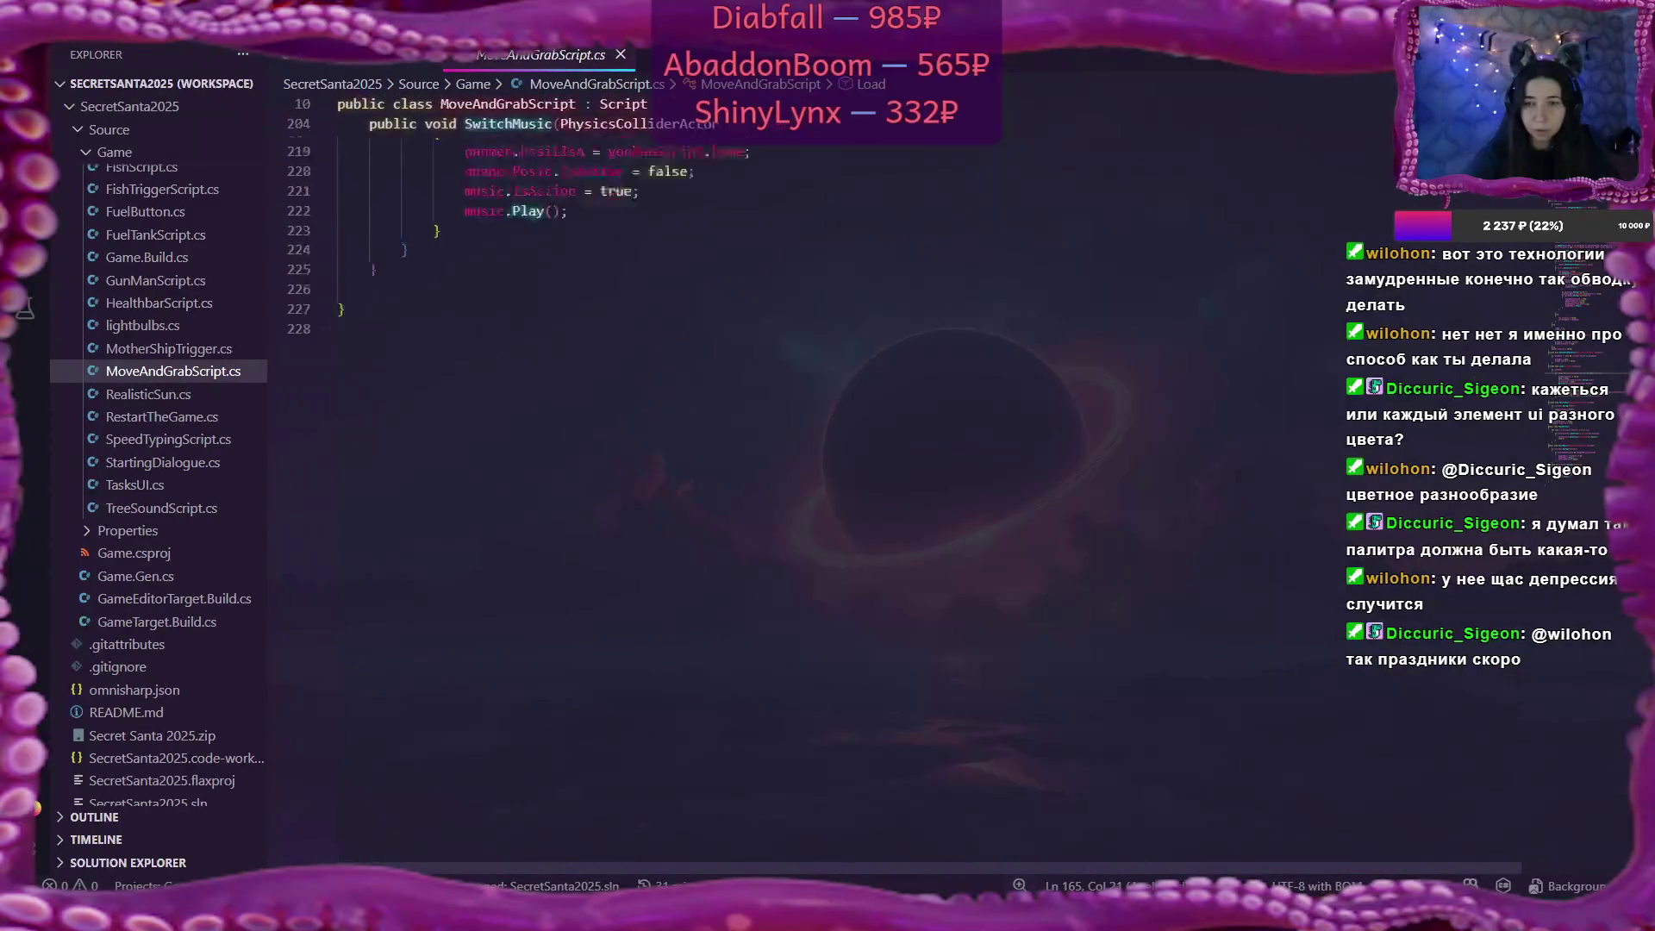
pyautogui.scroll(3, 611, 614)
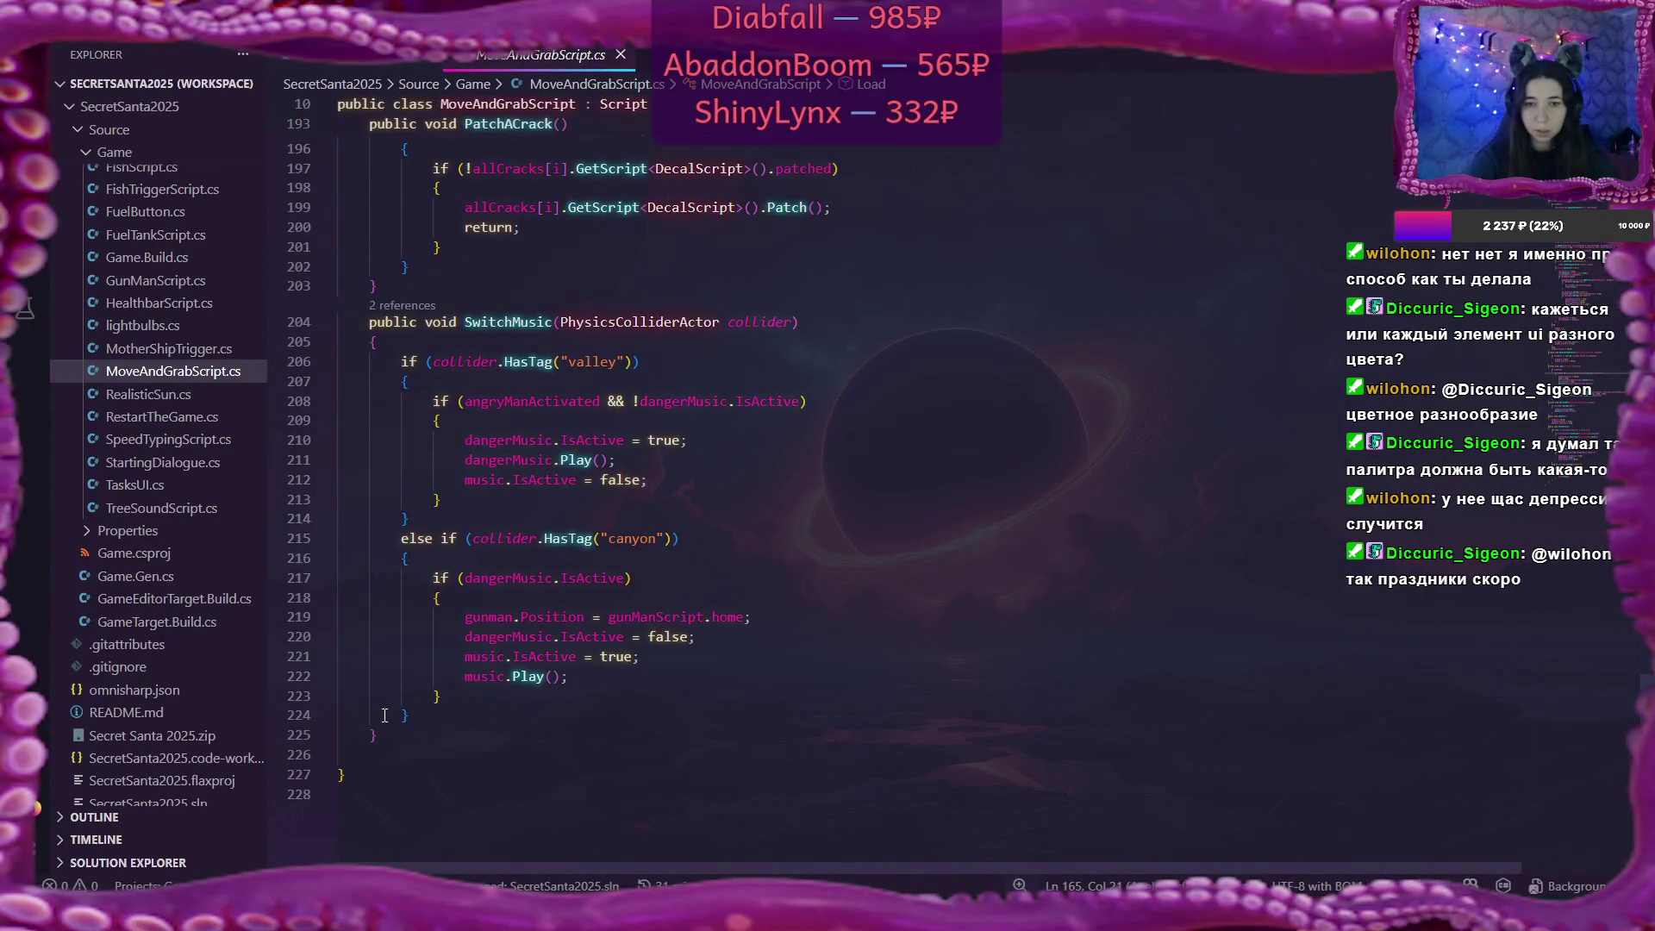
pyautogui.click(402, 738)
# Add an empty public void ChangeCargoState method after SwitchMusic and begin its bool parameter.
pyautogui.press('Return')
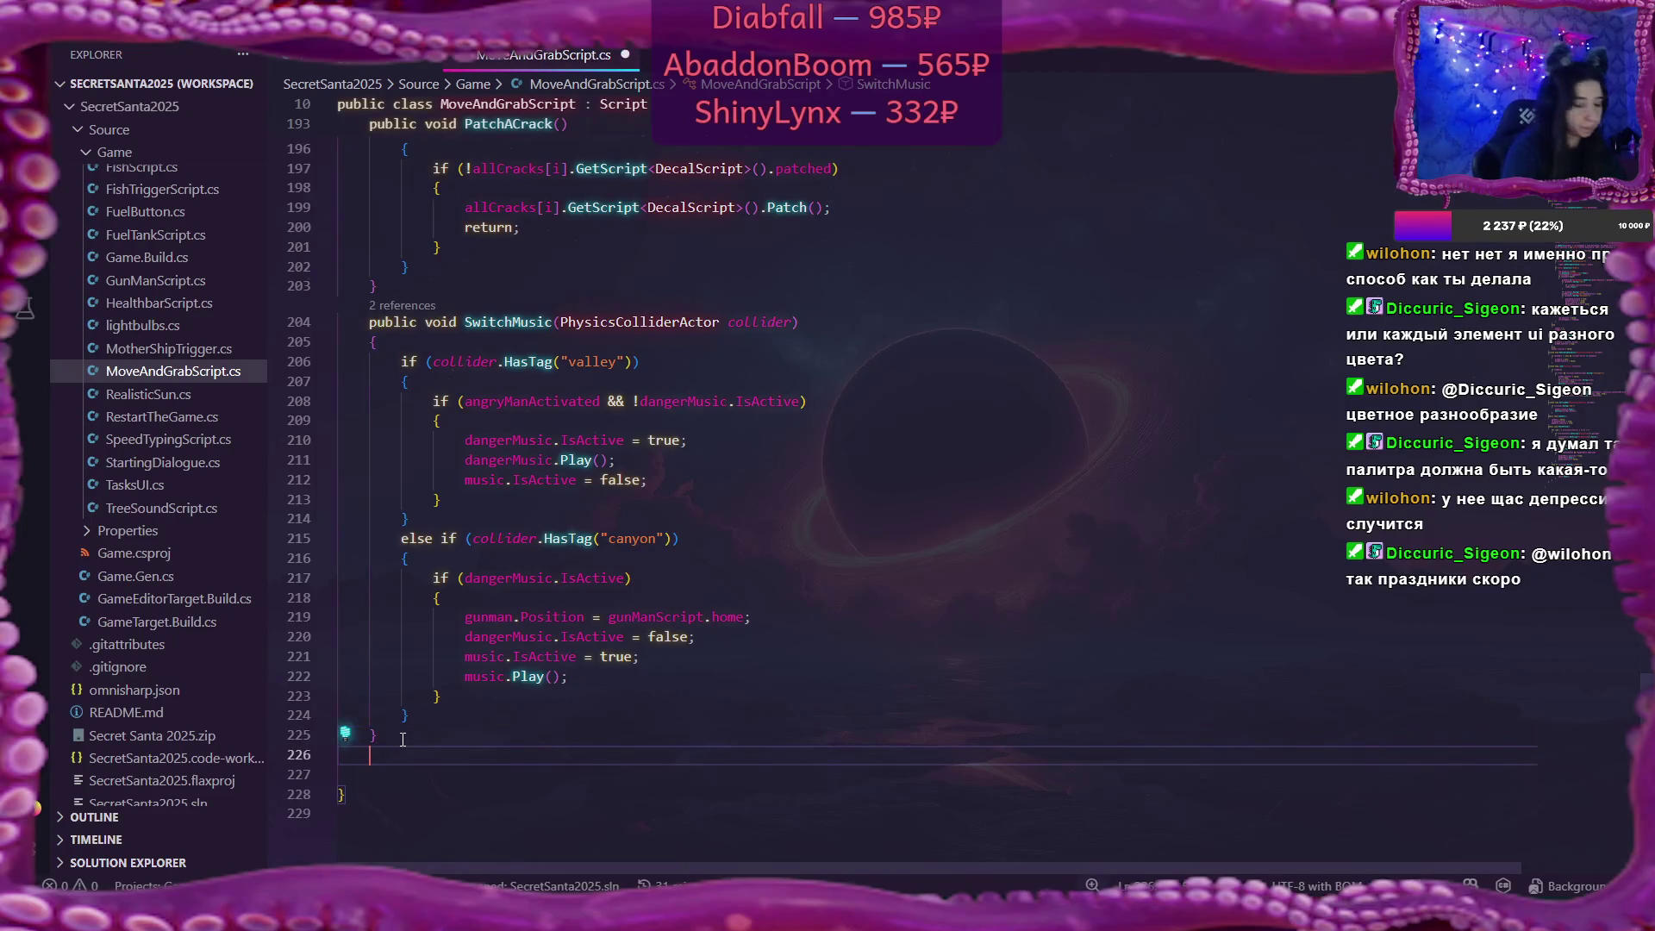
pyautogui.write('public')
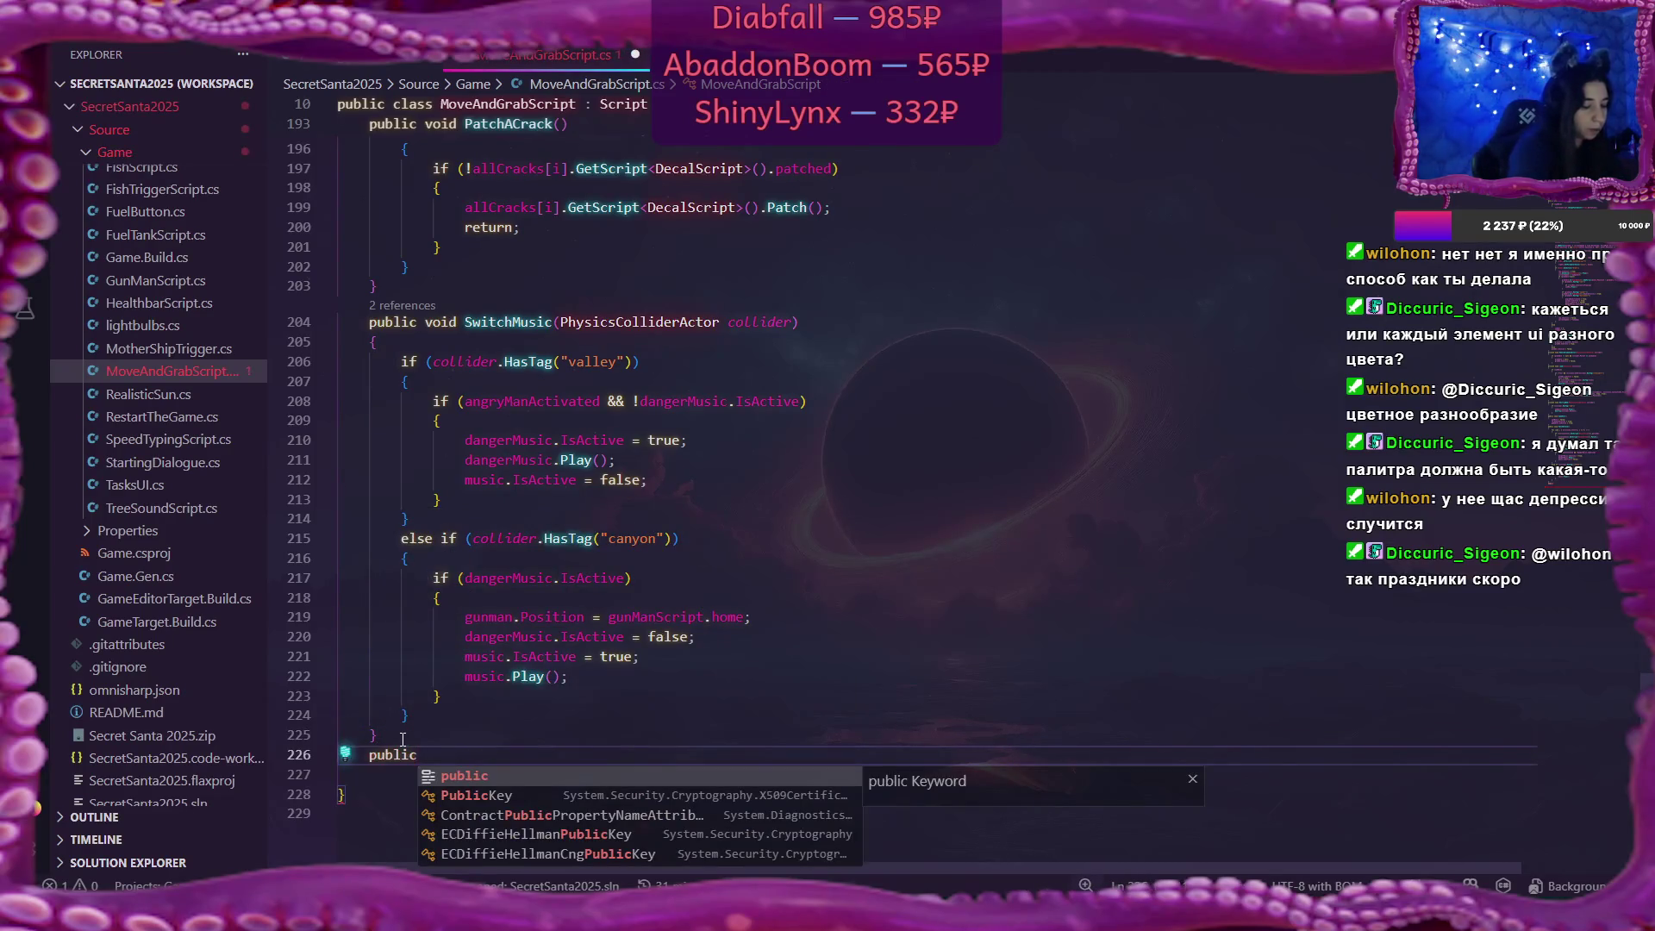
pyautogui.write(' void')
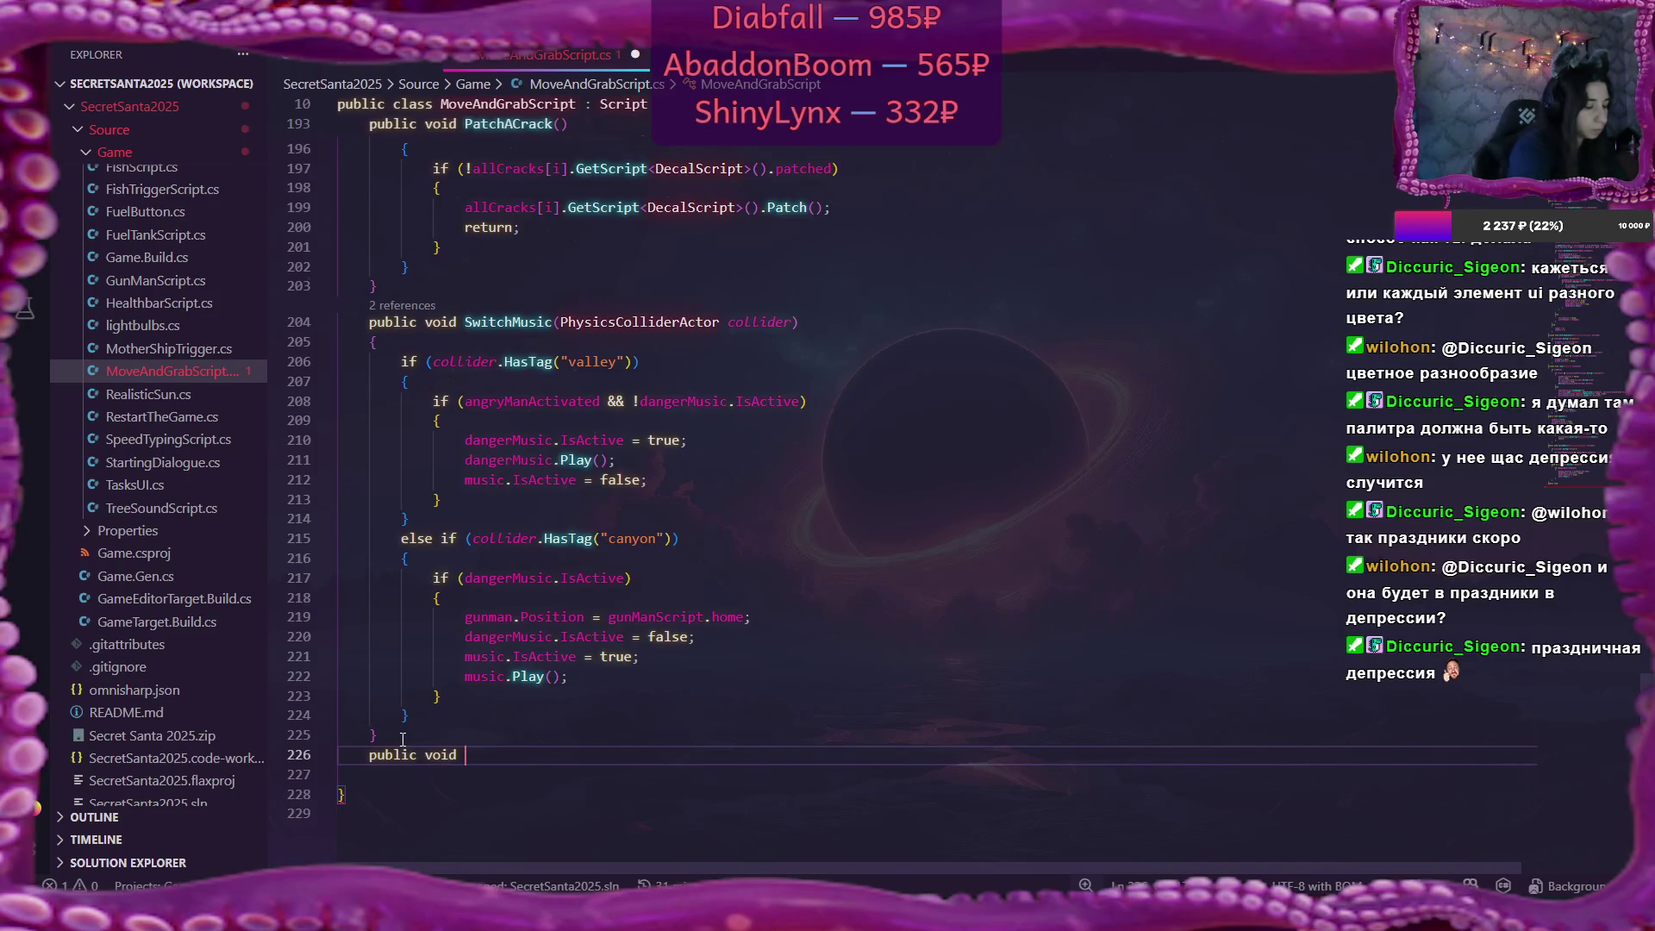
pyautogui.write('Change')
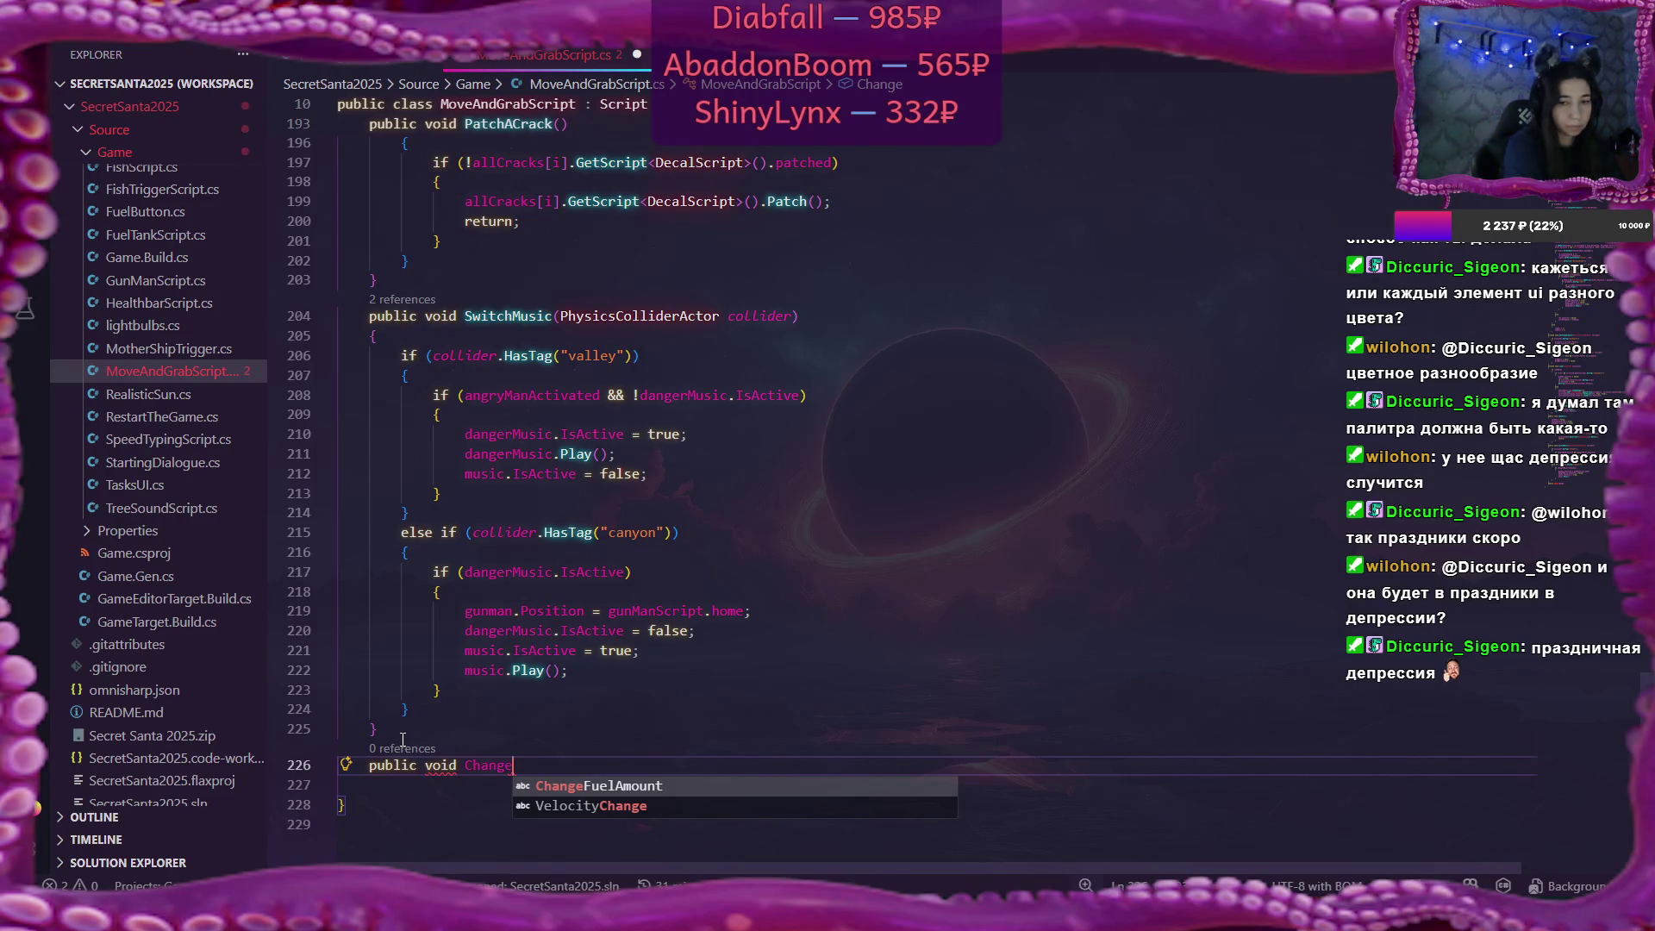
pyautogui.write('St')
pyautogui.press('BackSpace')
pyautogui.press('BackSpace')
pyautogui.write('CargoState')
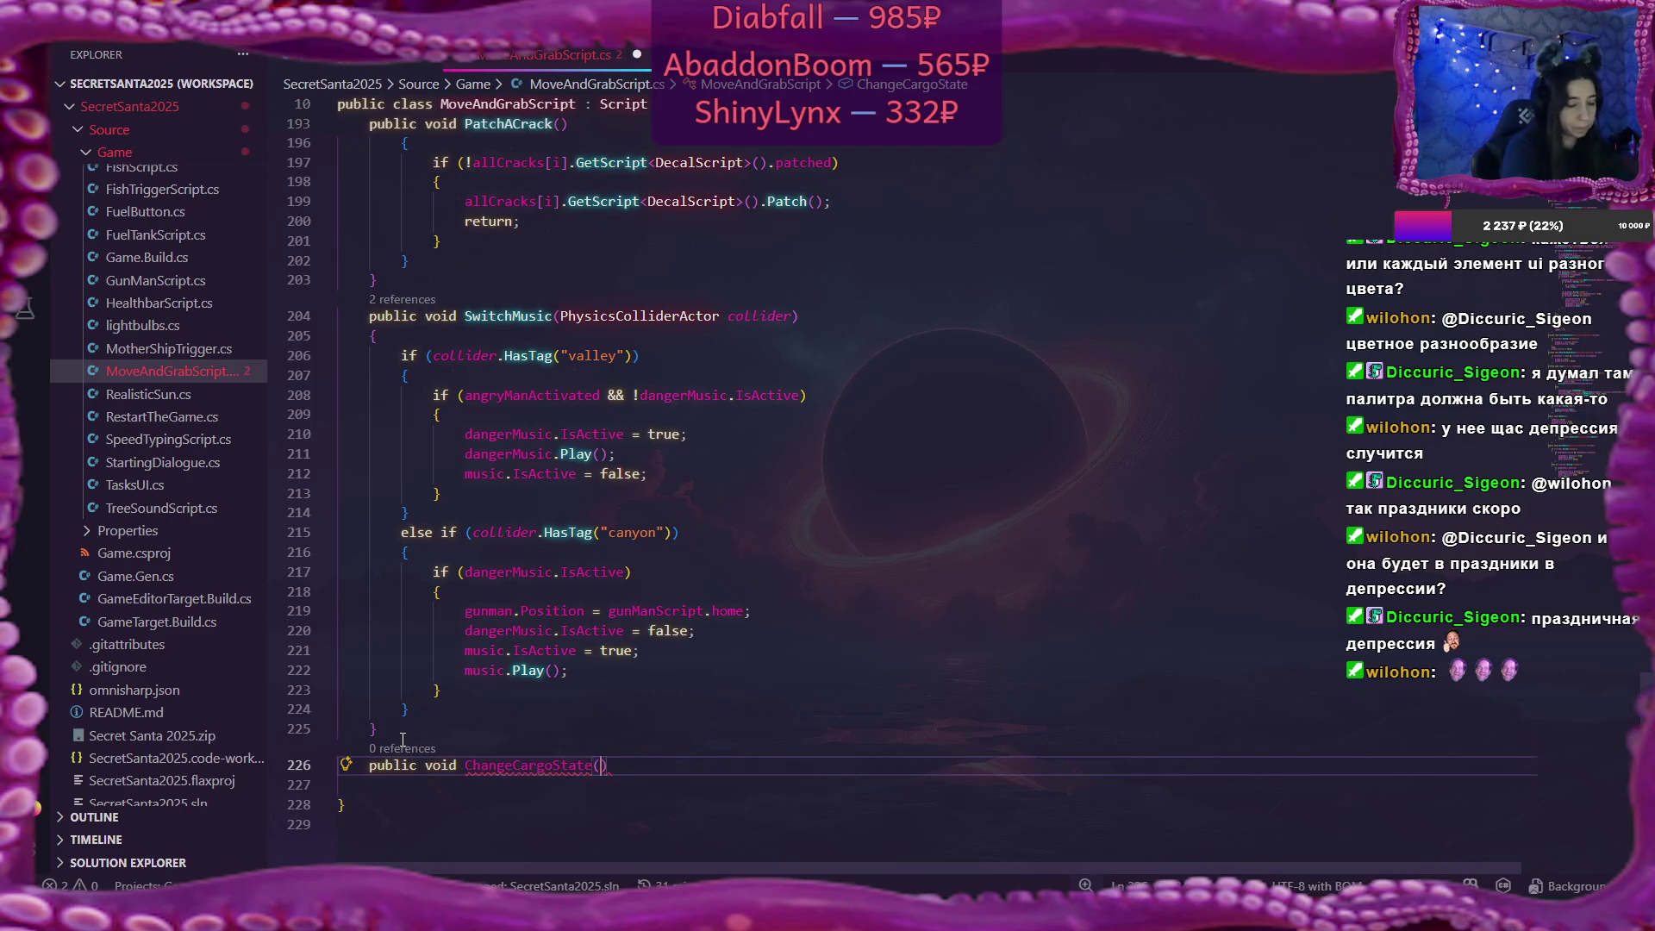
pyautogui.write('()')
pyautogui.press('Return')
pyautogui.write('{')
pyautogui.press('Return')
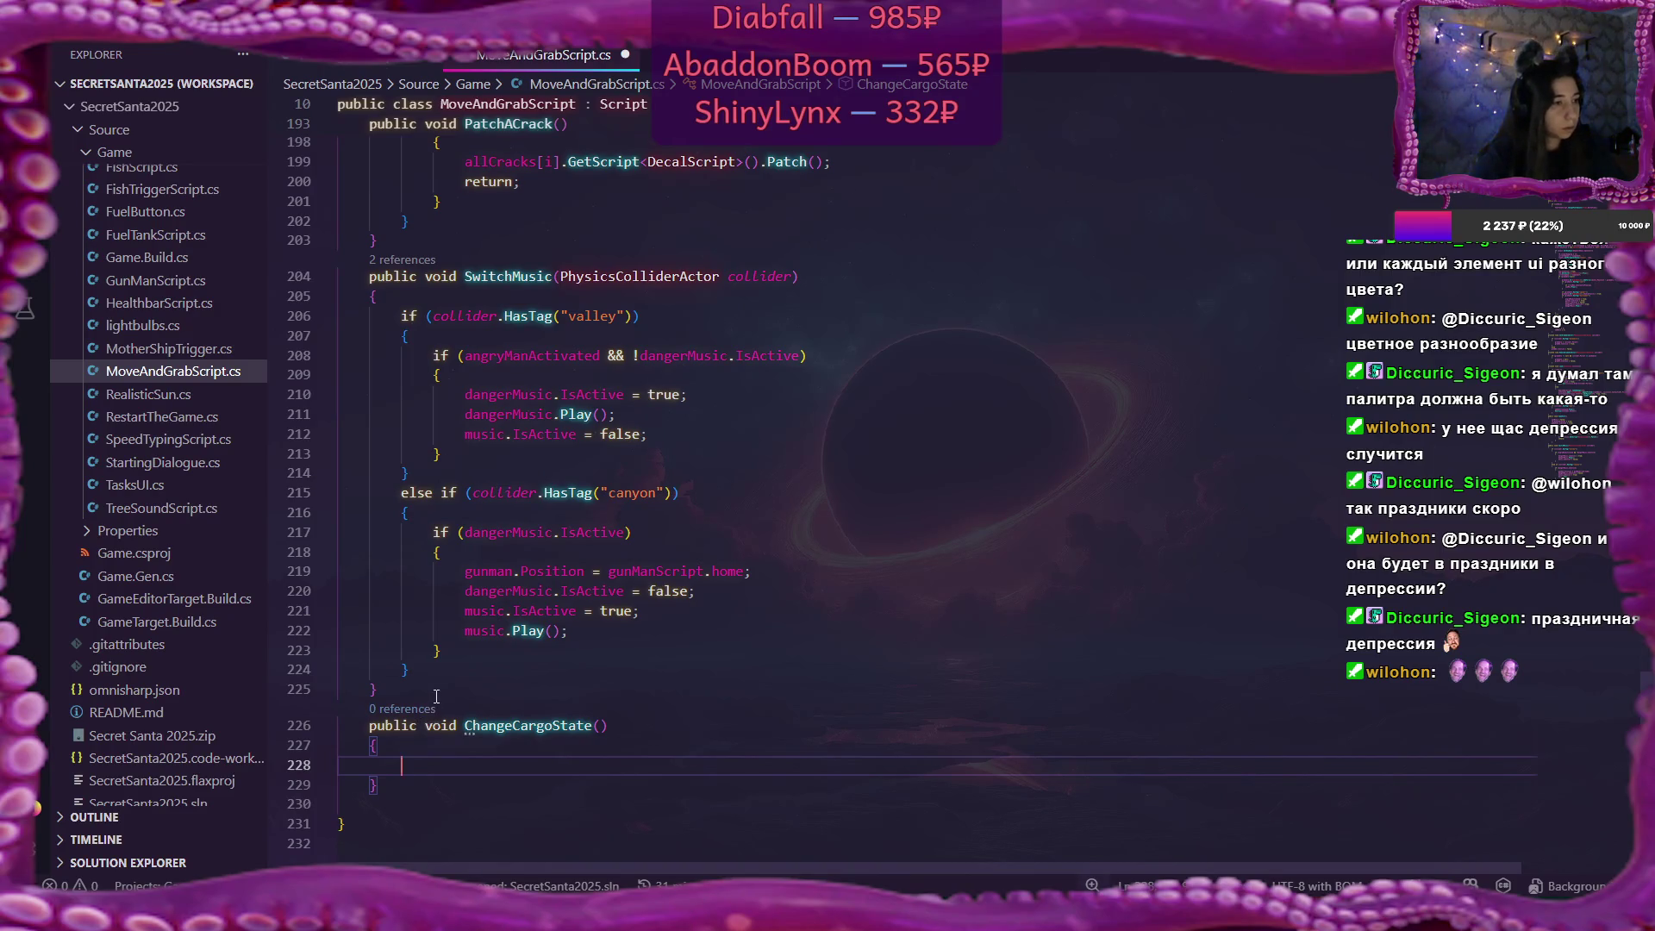
pyautogui.click(601, 725)
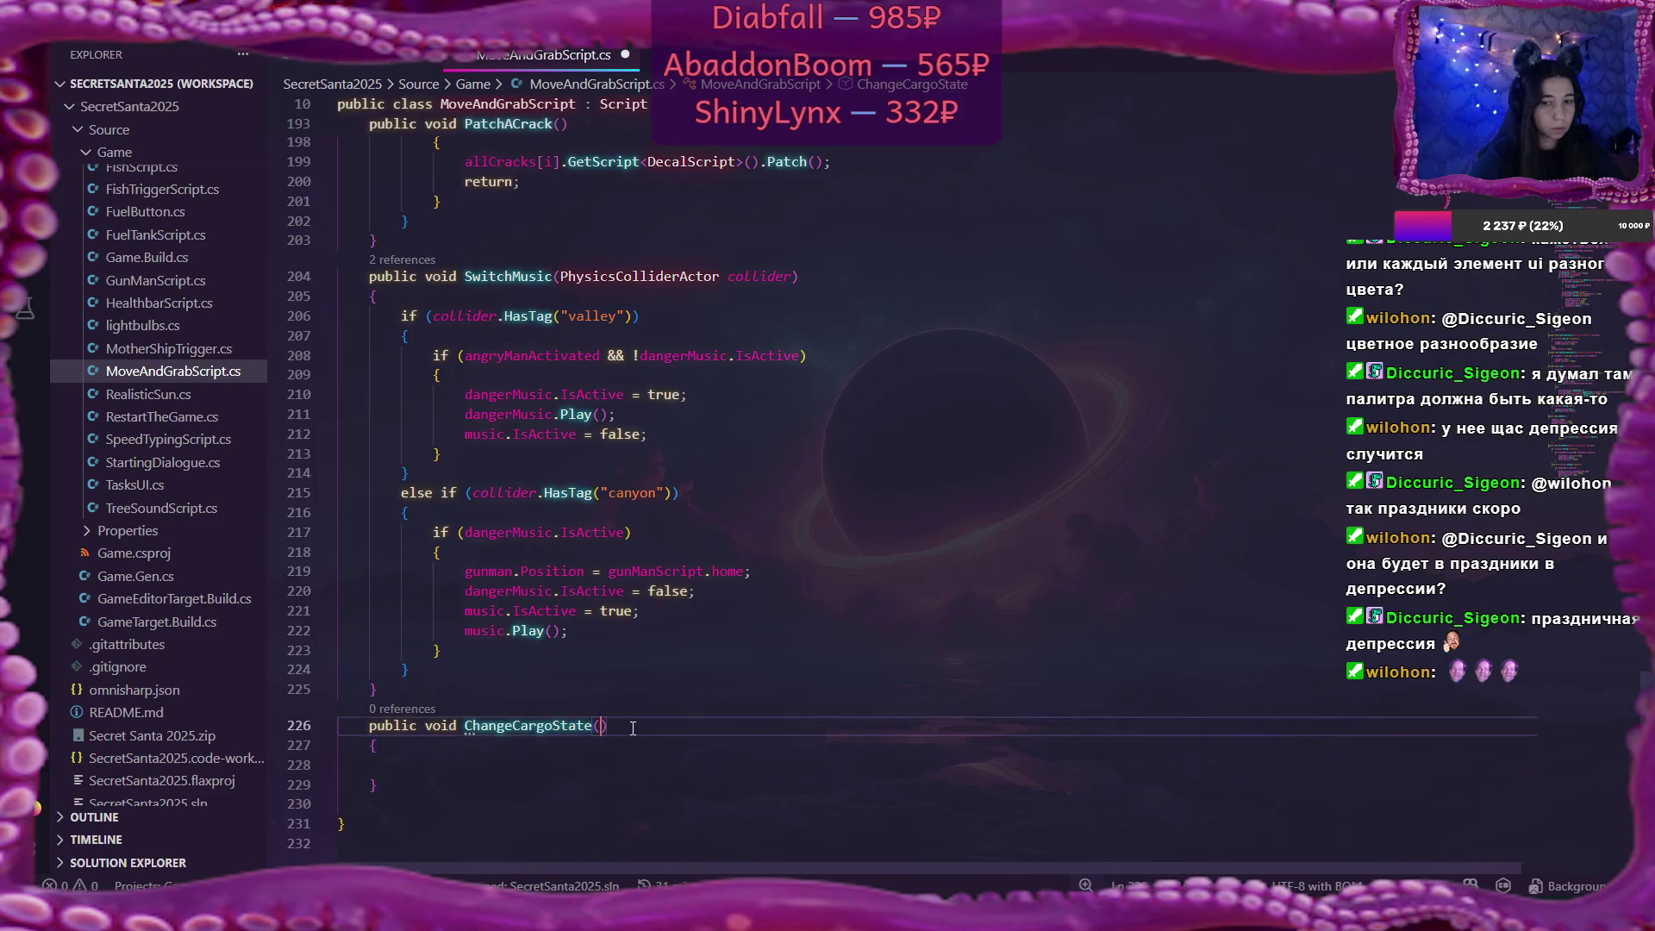
pyautogui.write('bool ')
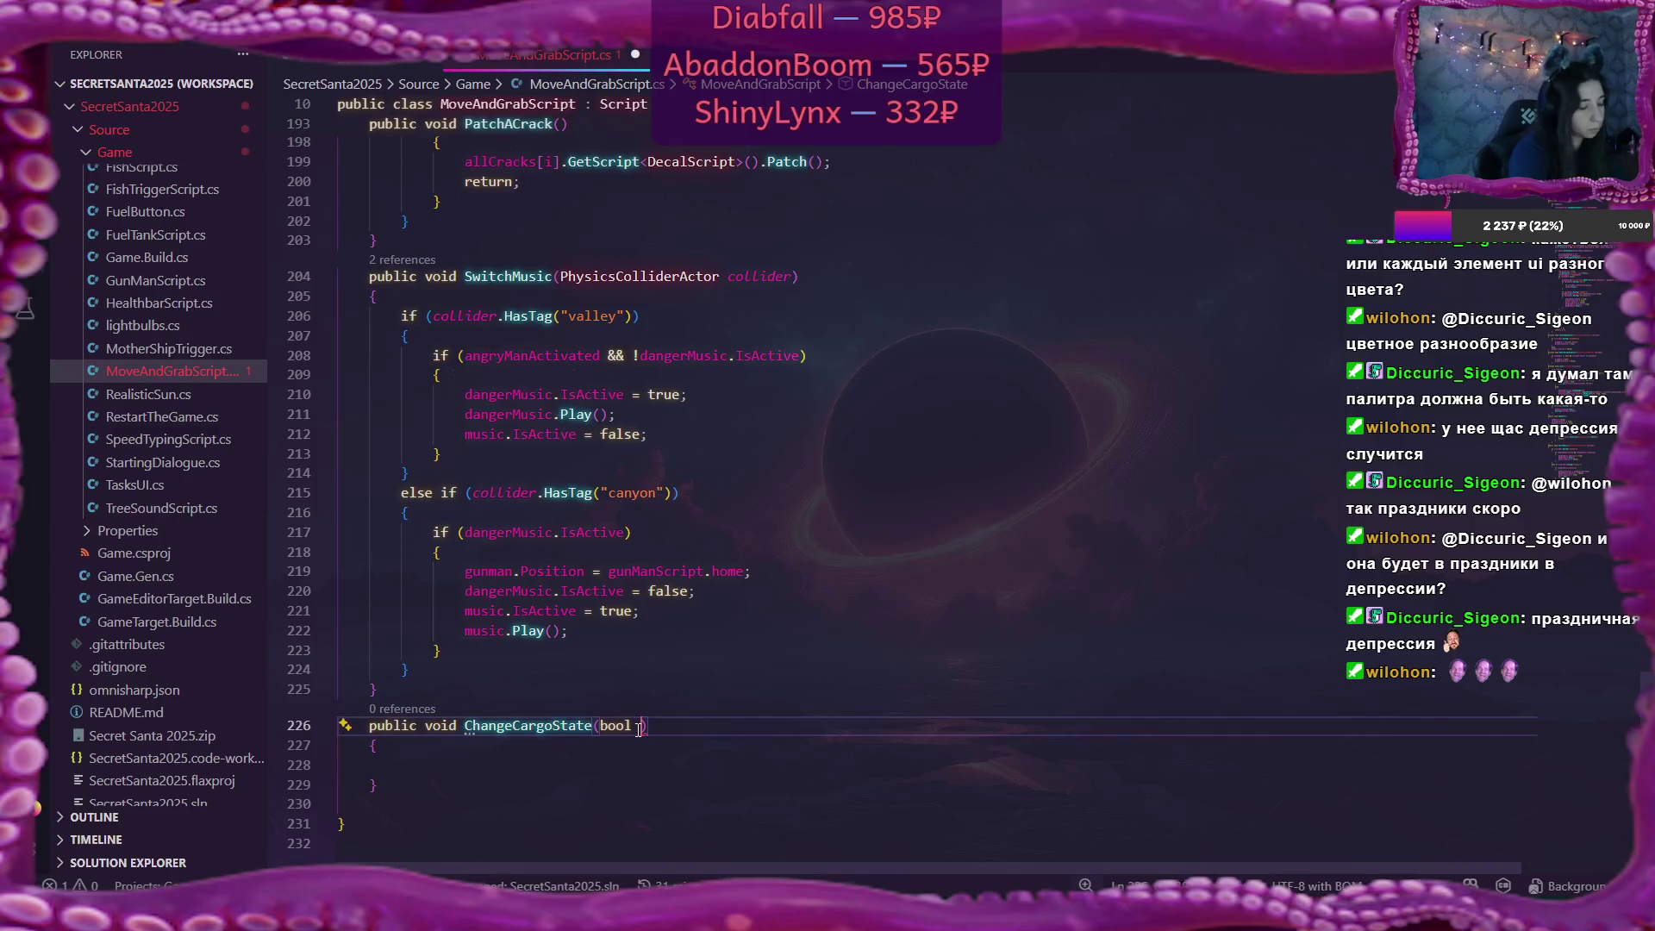
pyautogui.write('f')
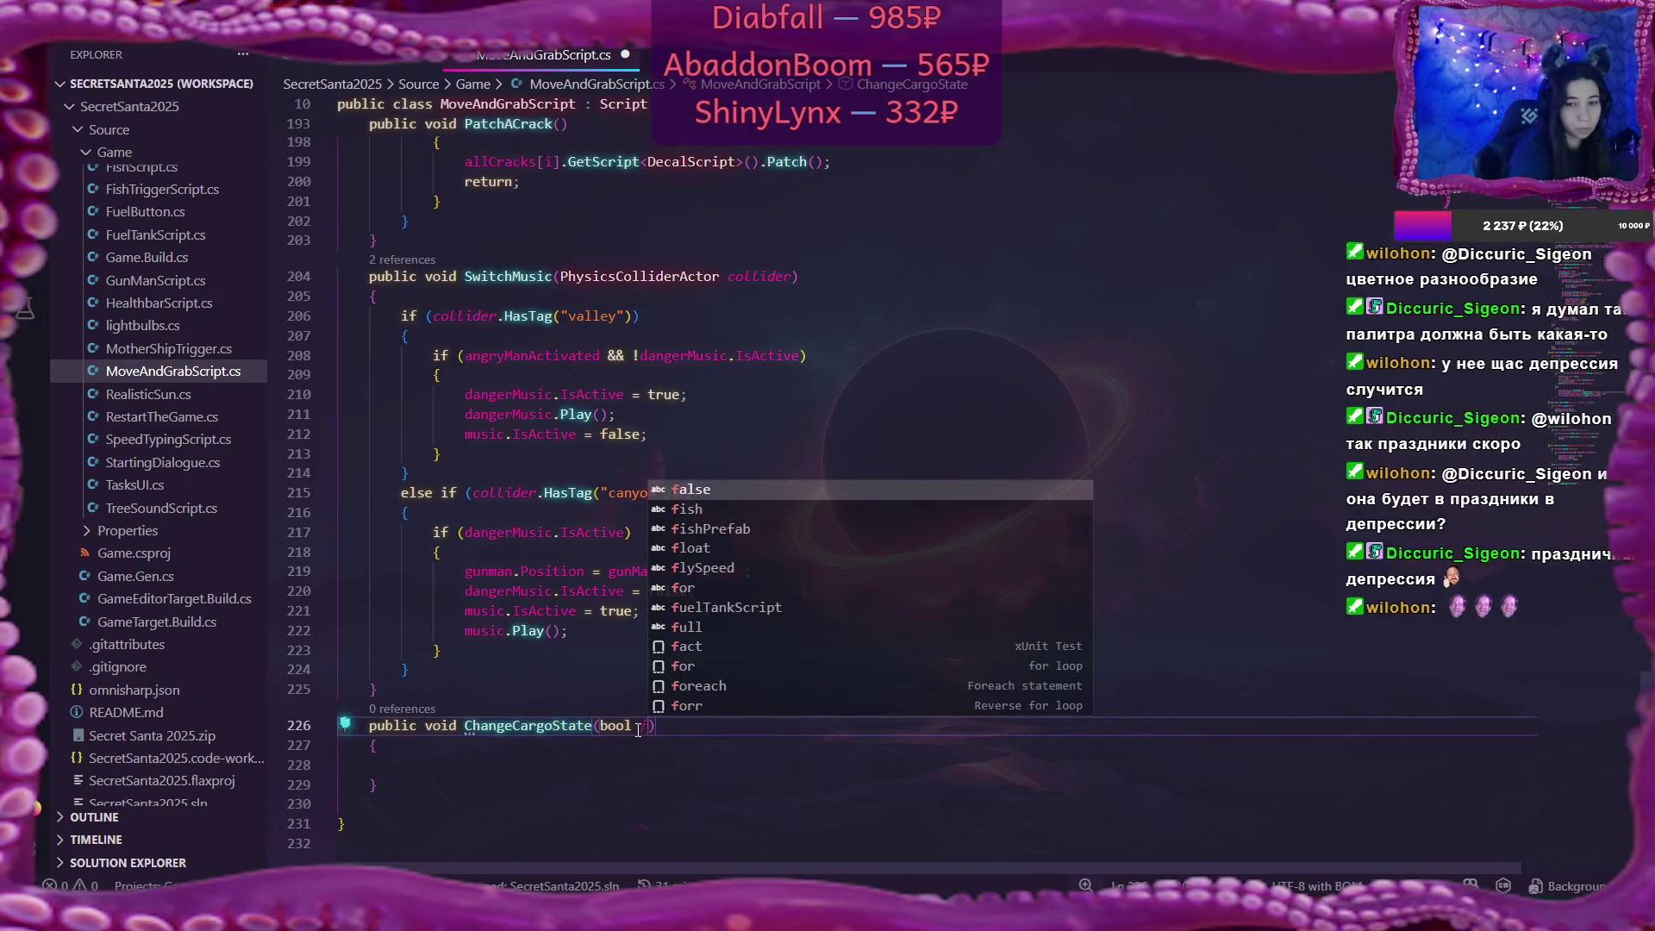
pyautogui.press('BackSpace')
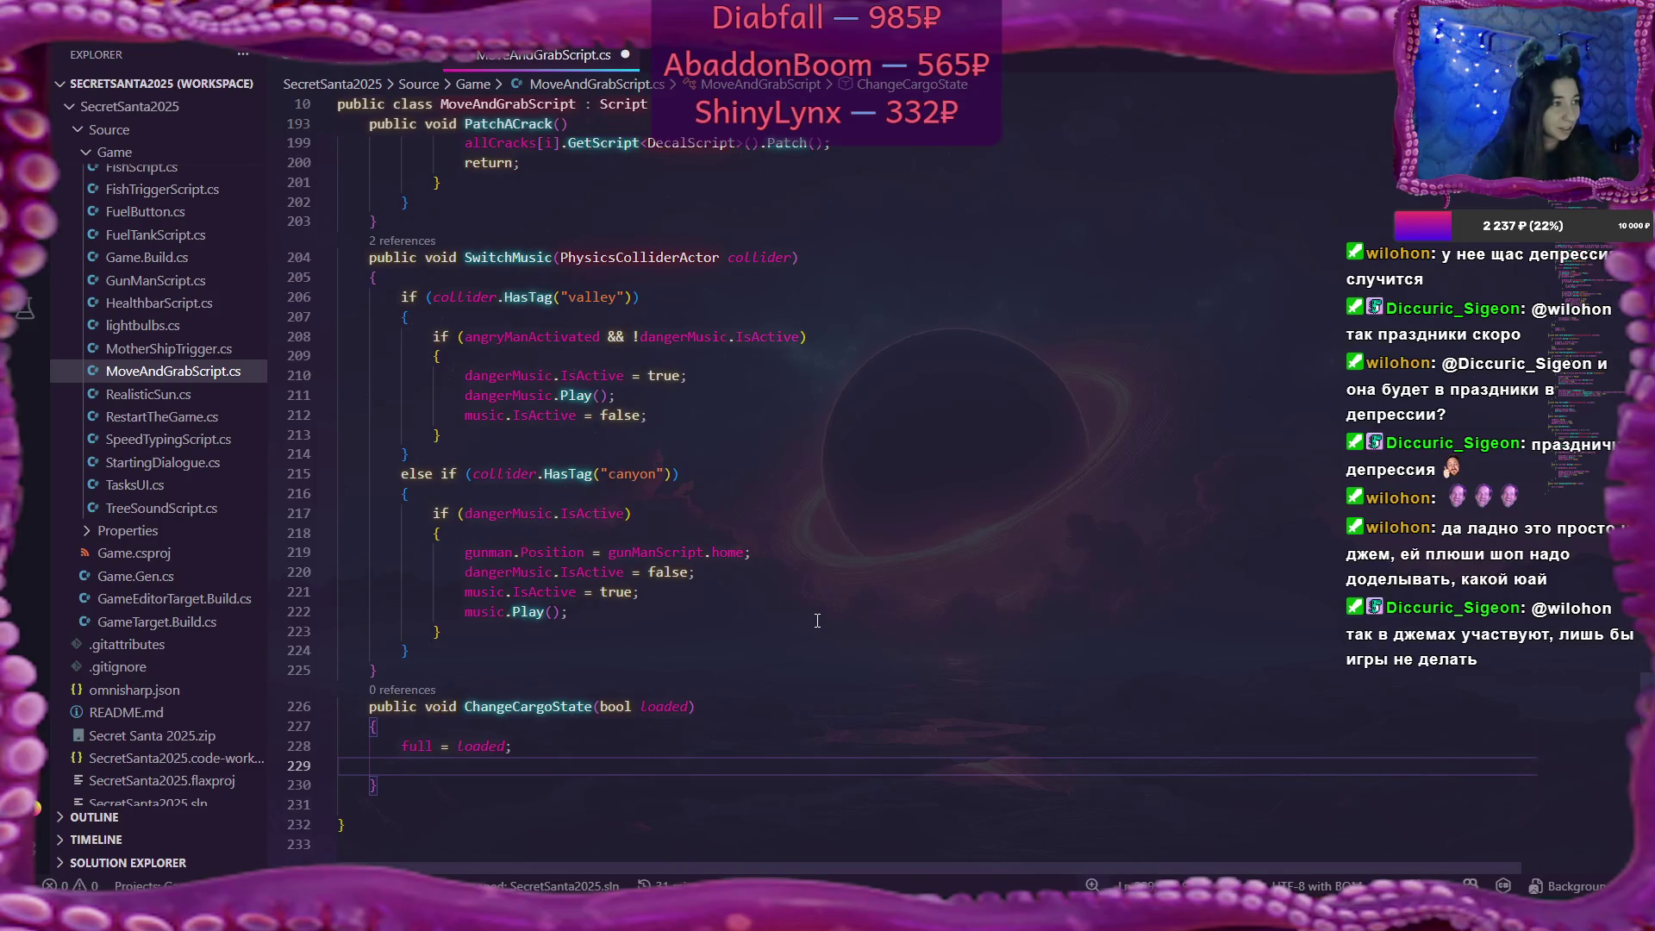
pyautogui.write('loaded')
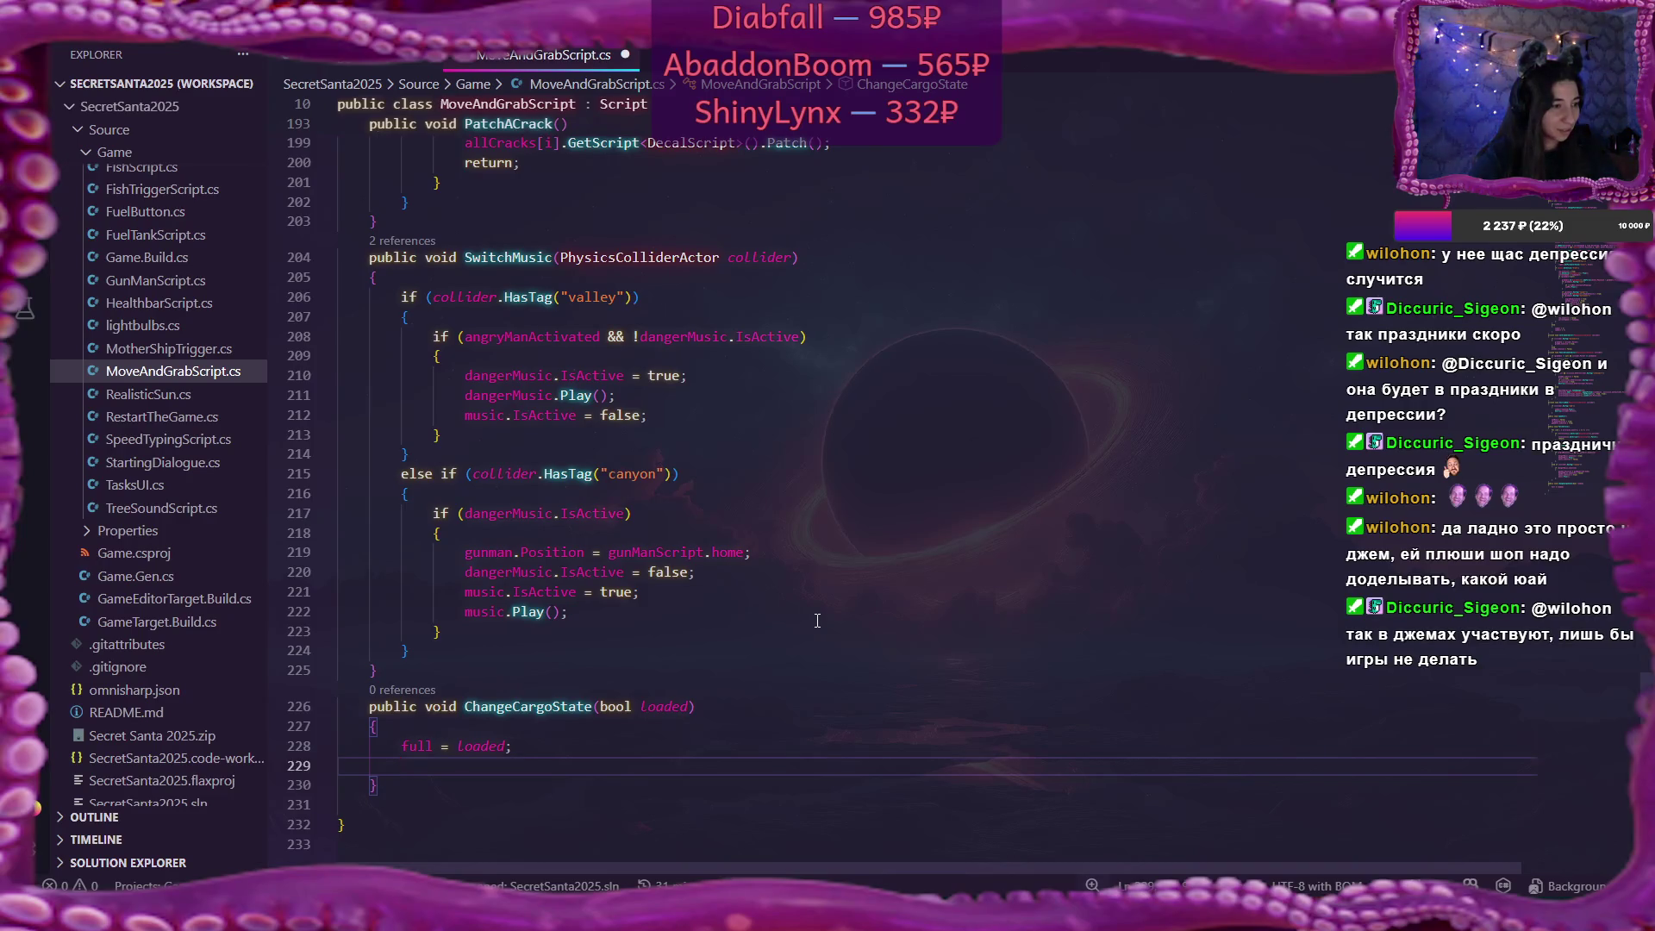
# Append ', cargo' to the grabUI UIControl field declaration.
pyautogui.scroll(18, 817, 620)
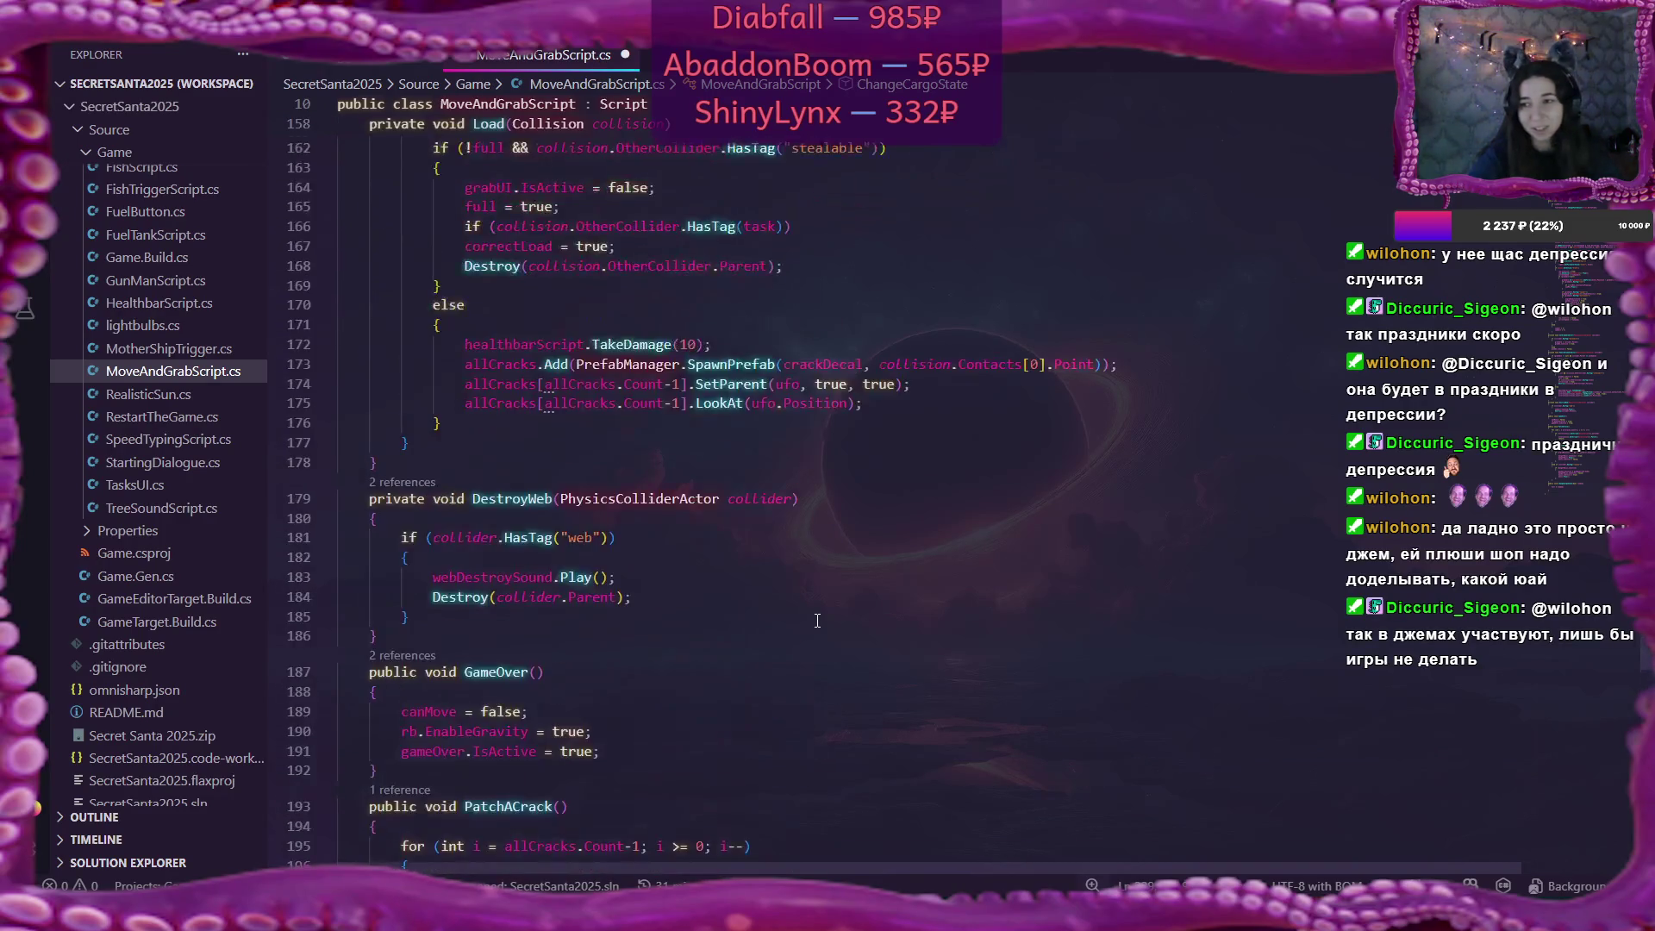
pyautogui.scroll(20, 817, 620)
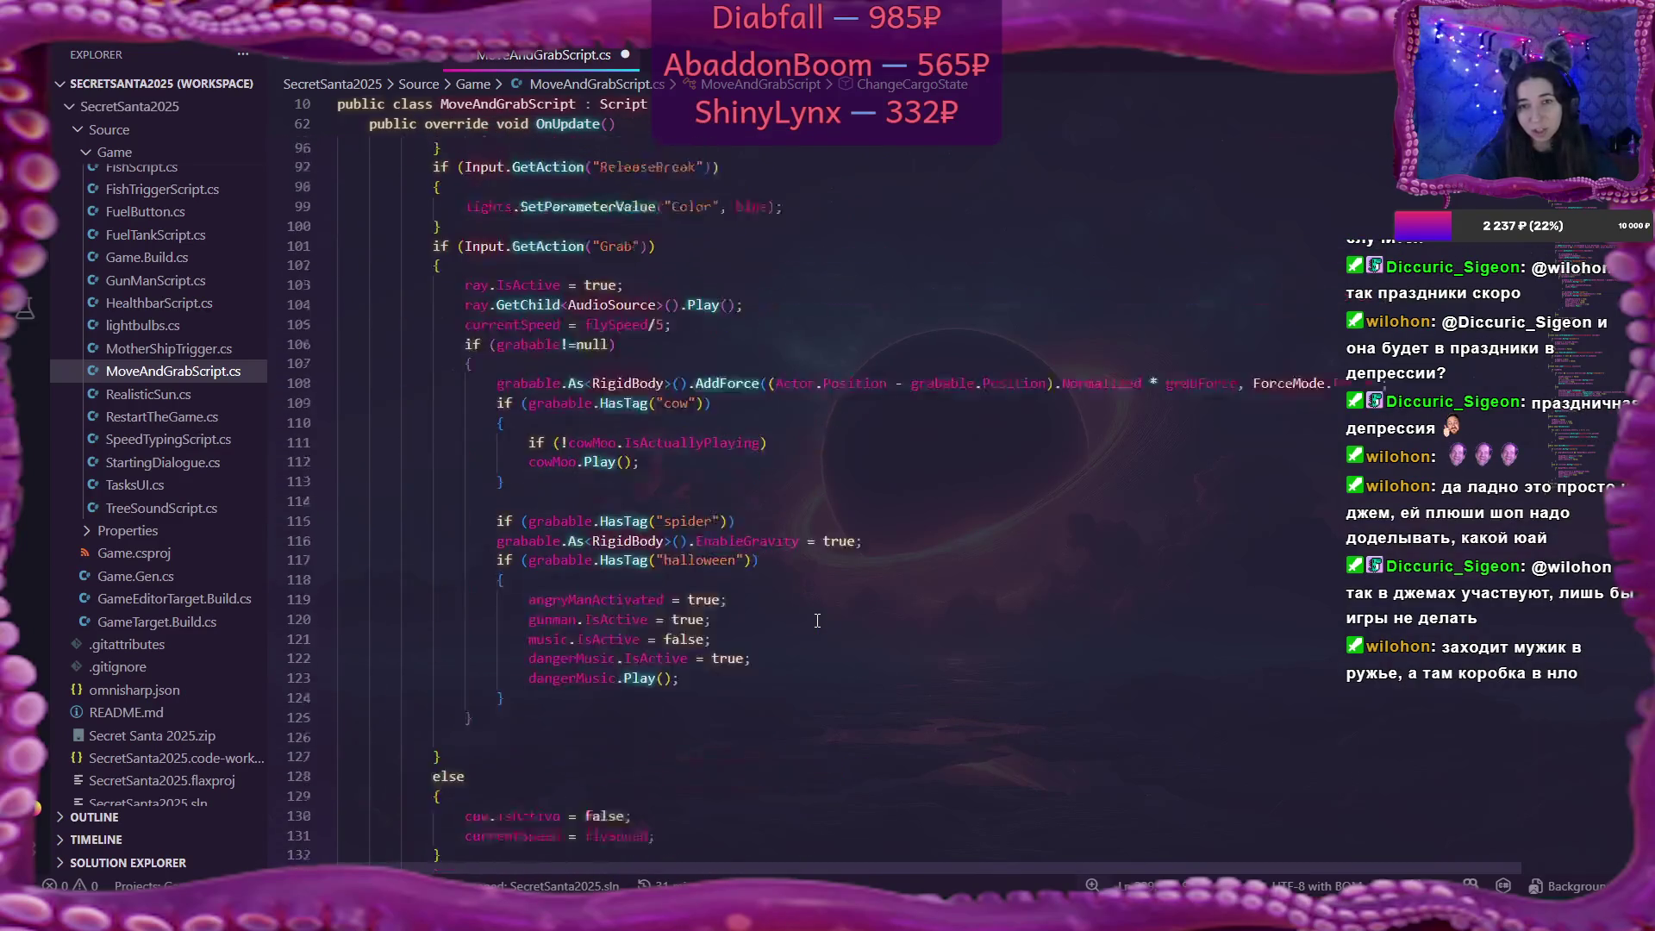
pyautogui.scroll(20, 817, 620)
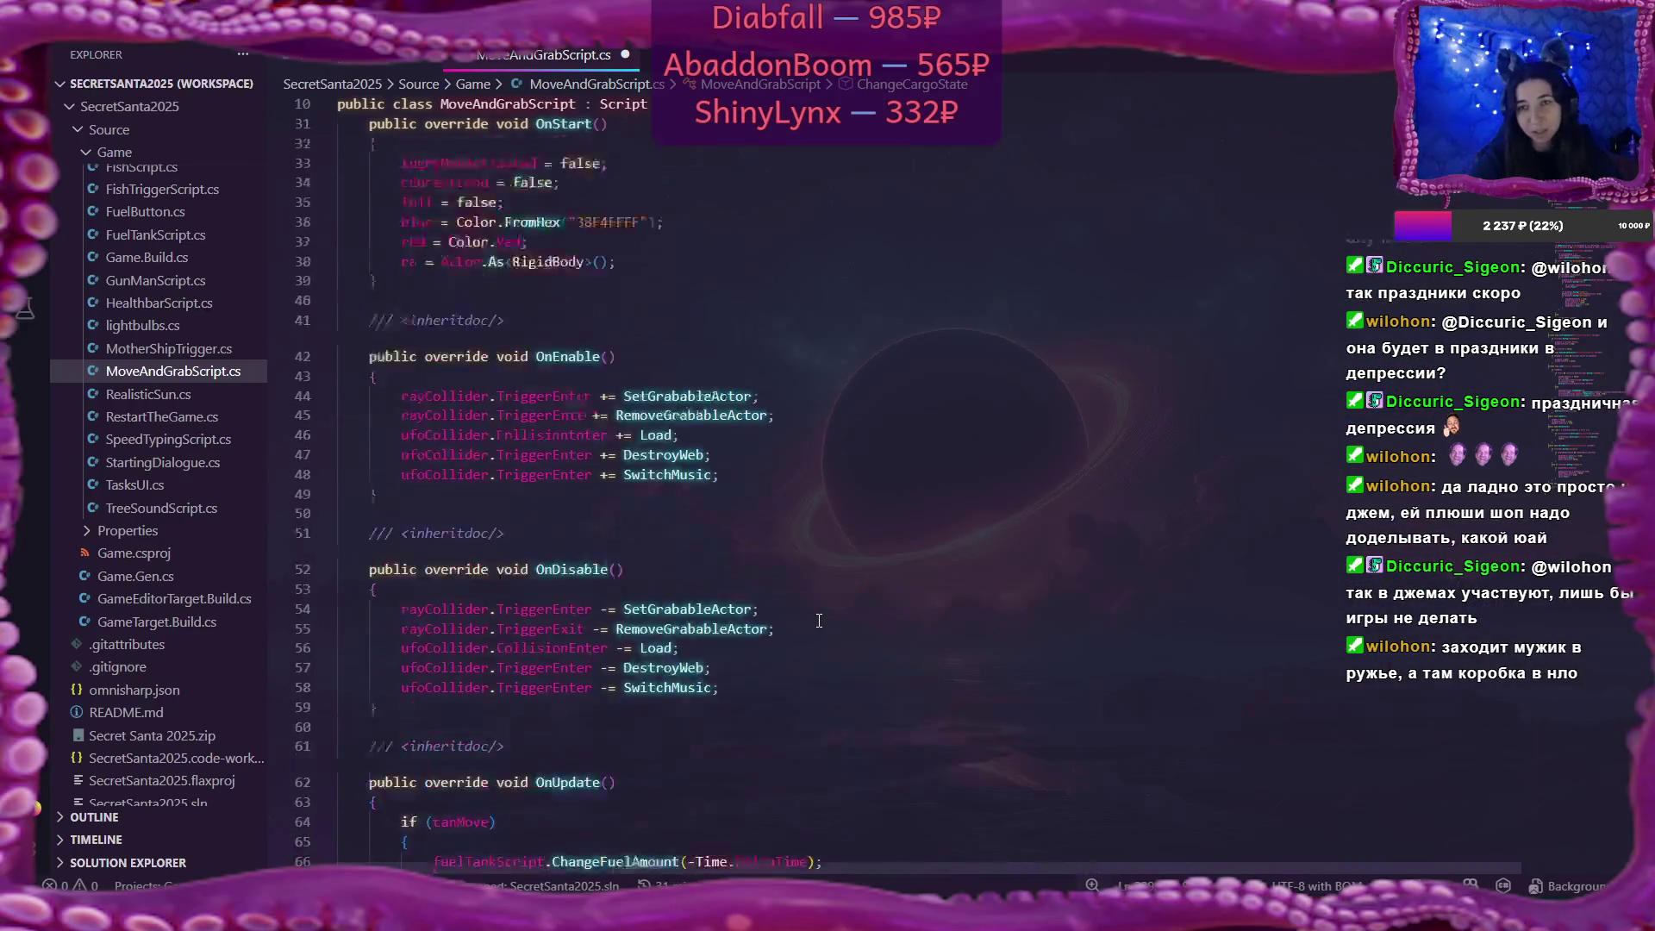
pyautogui.scroll(4, 819, 620)
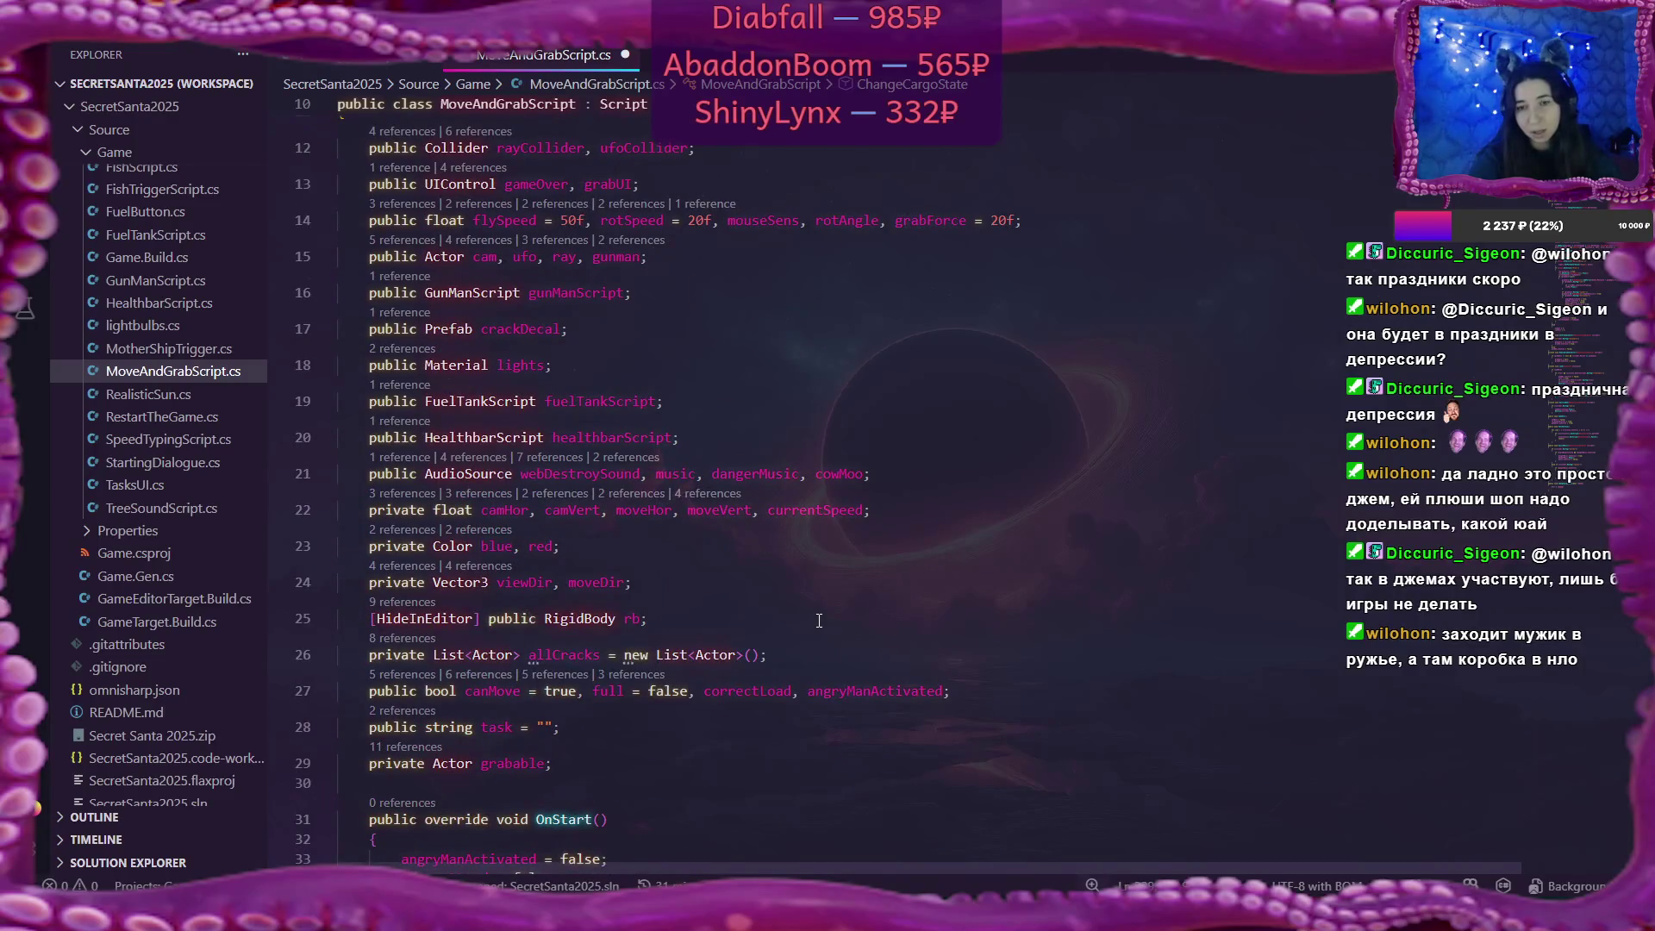
pyautogui.scroll(3, 845, 401)
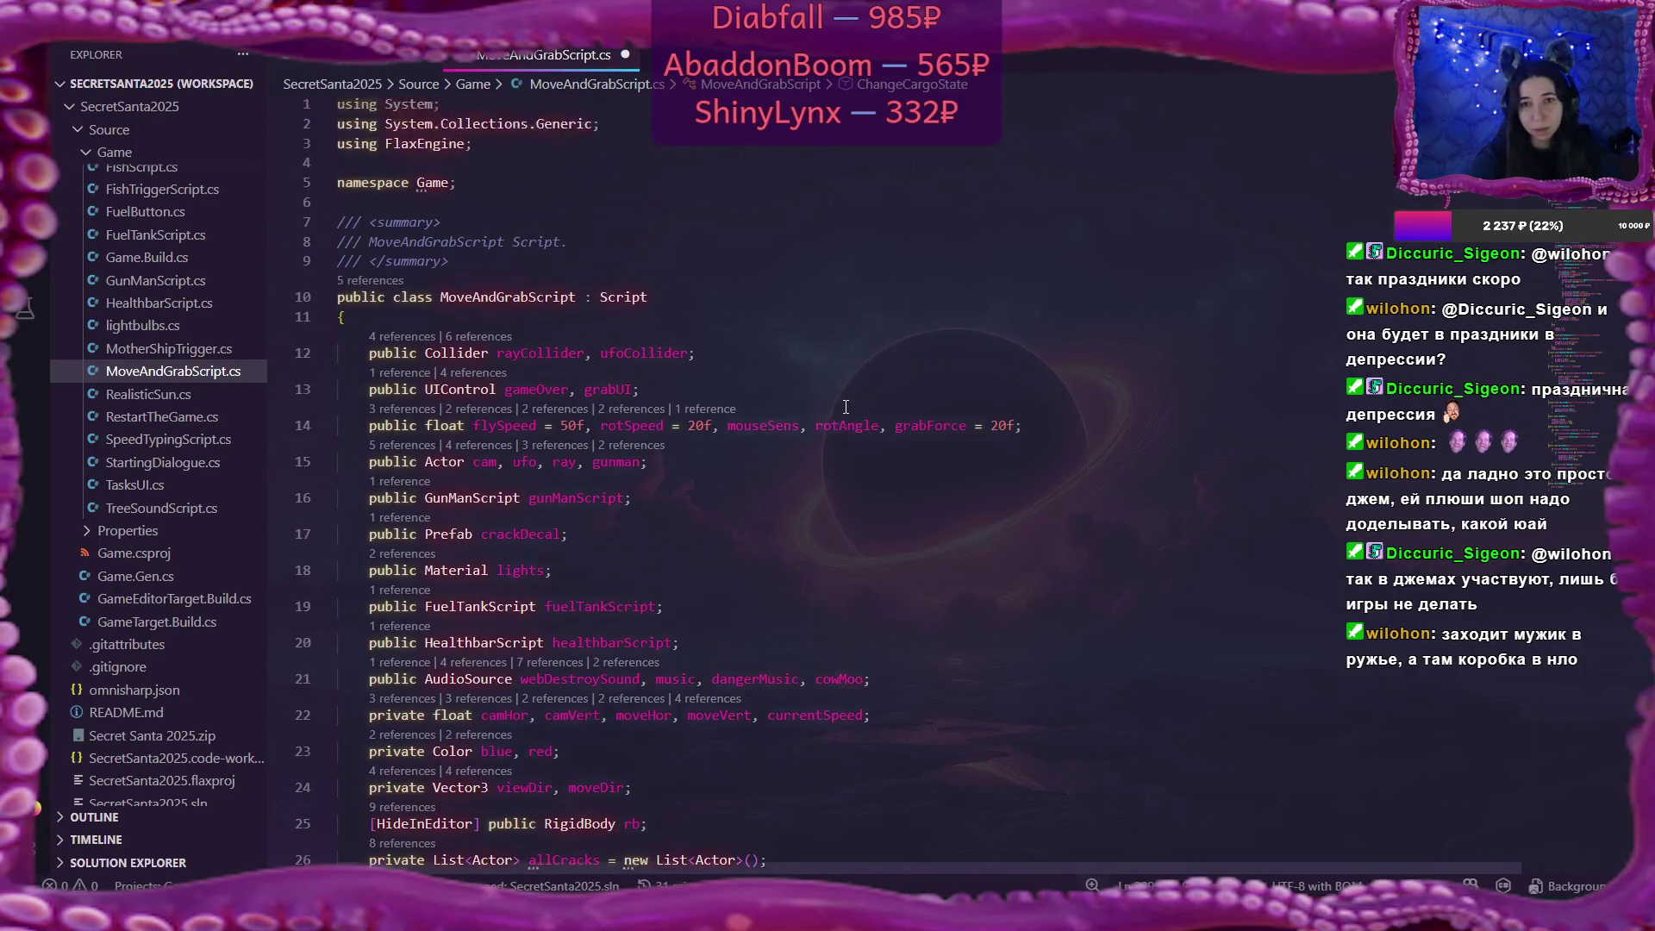
pyautogui.click(633, 395)
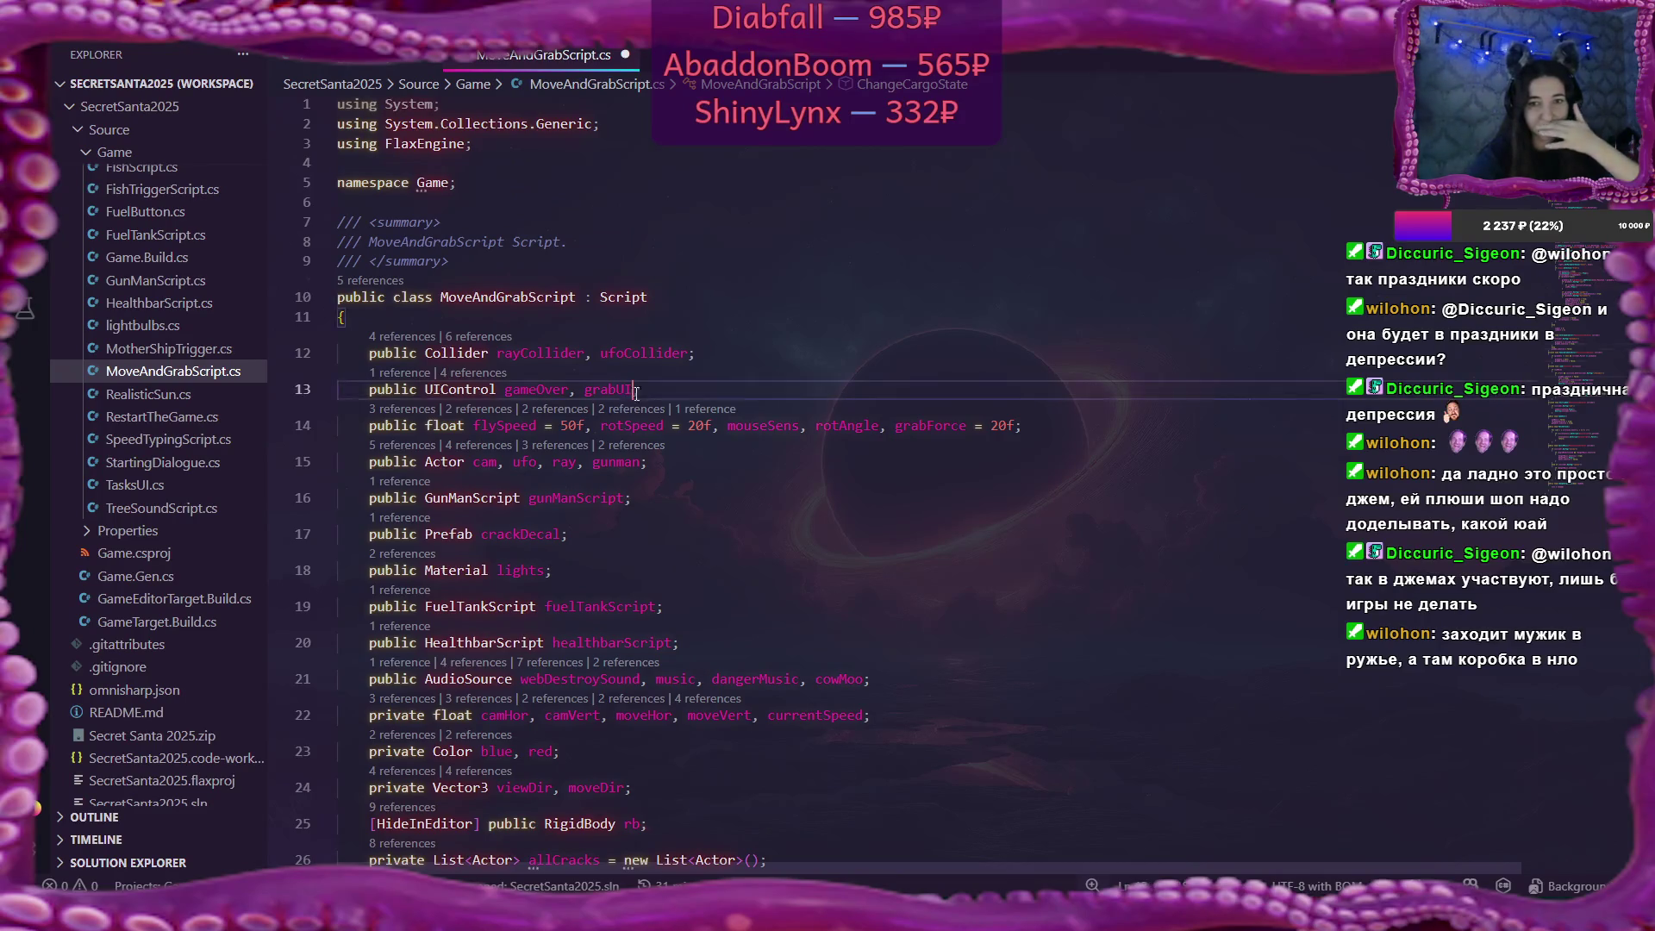
pyautogui.write(', cargo;')
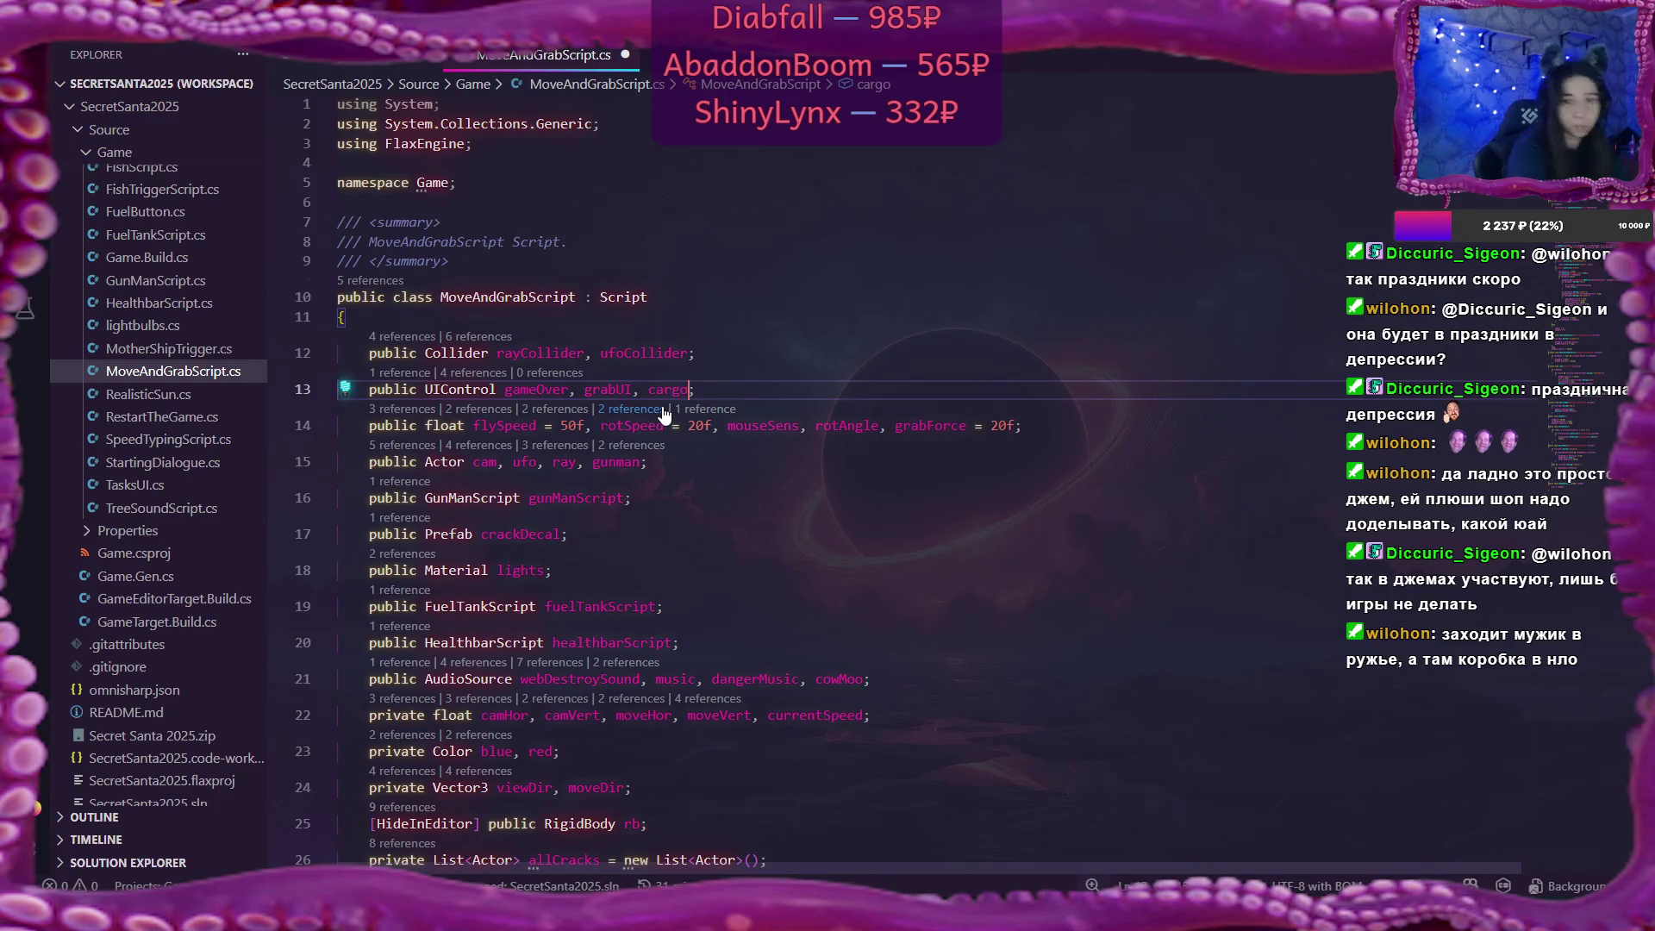
pyautogui.click(802, 463)
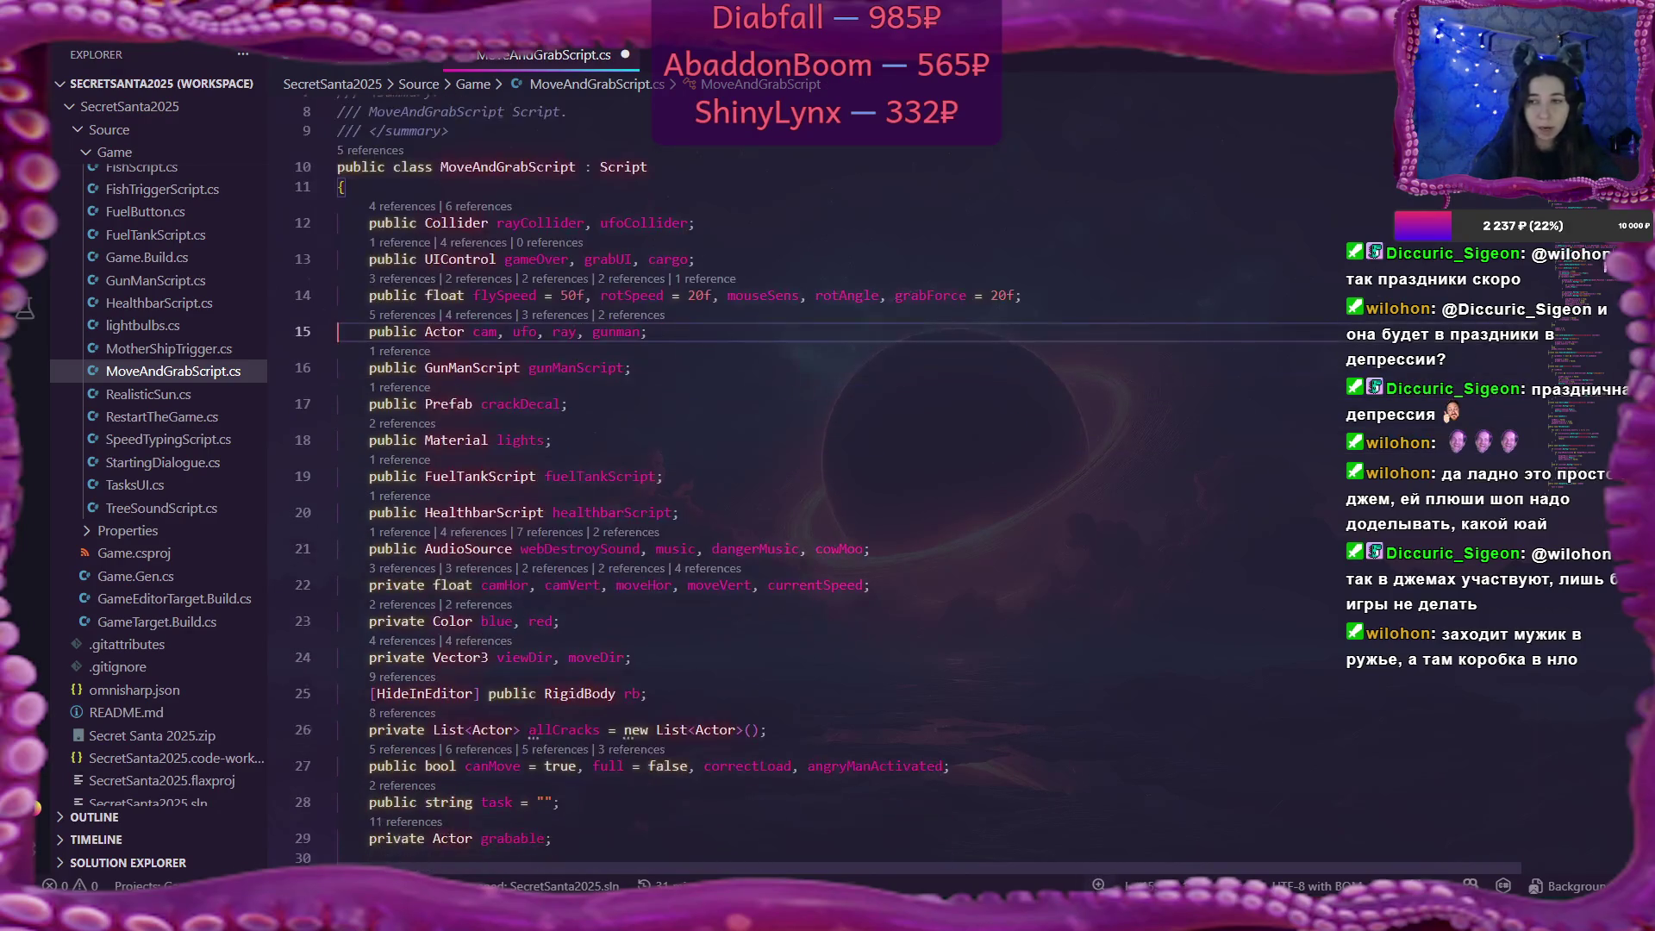
# Add 'cargo.IsActive = loaded;' below 'full = loaded' in ChangeCargoState.
pyautogui.scroll(-20, 840, 498)
pyautogui.scroll(-5, 524, 443)
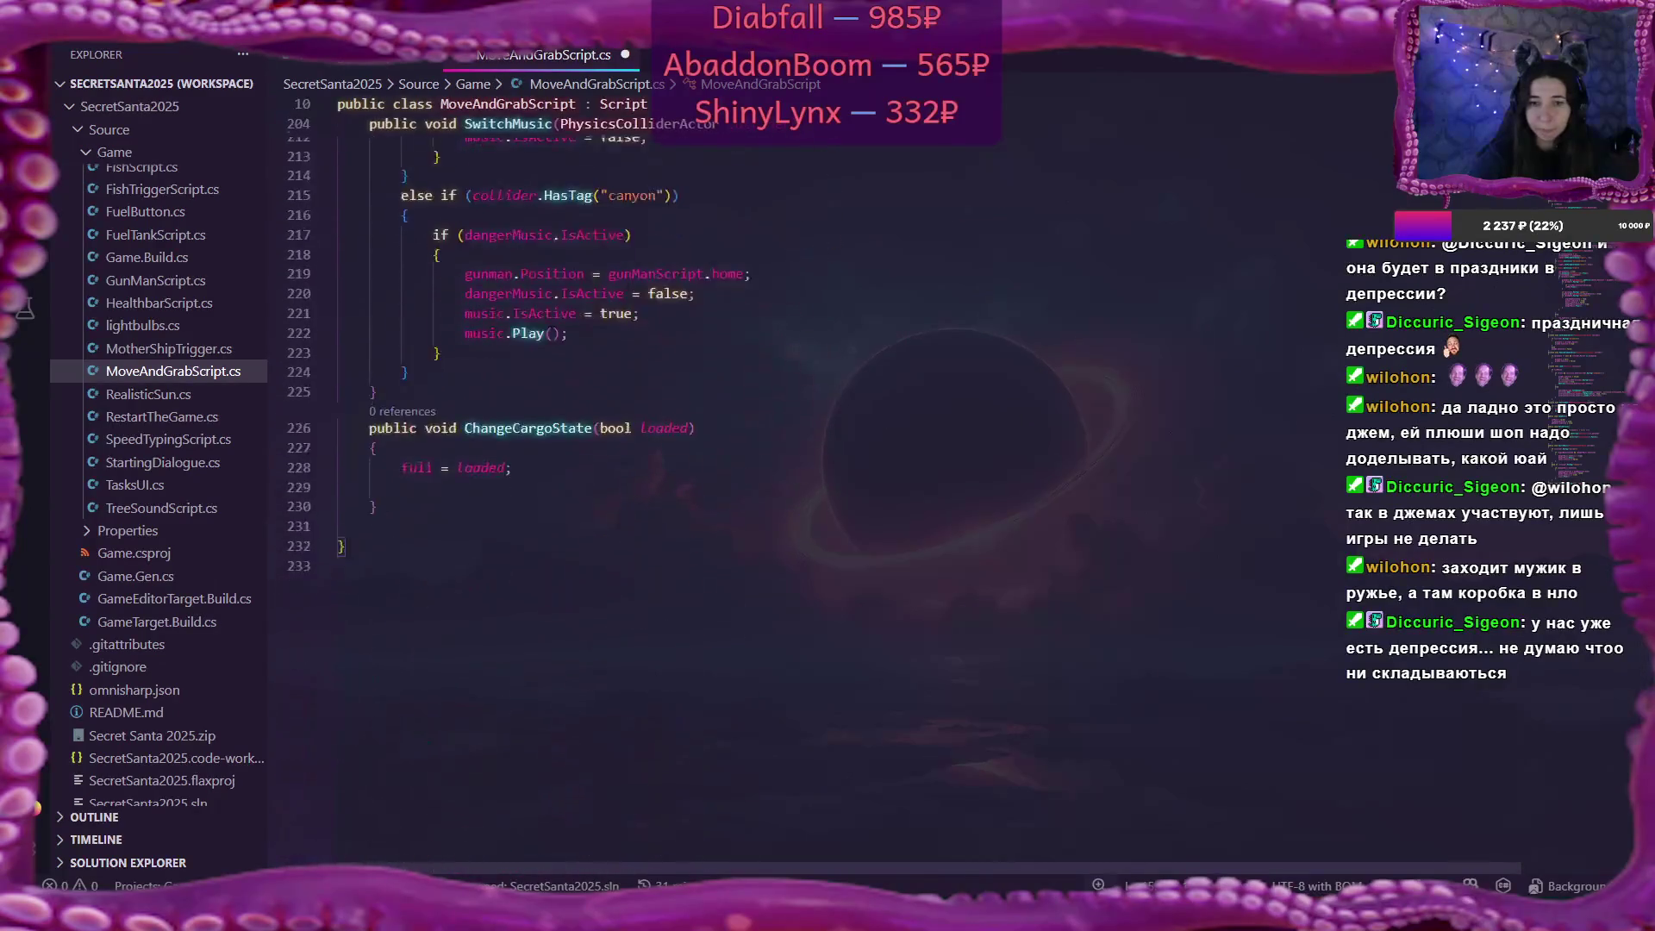
pyautogui.click(524, 443)
pyautogui.click(544, 420)
pyautogui.press('Return')
pyautogui.write('cargo.Is')
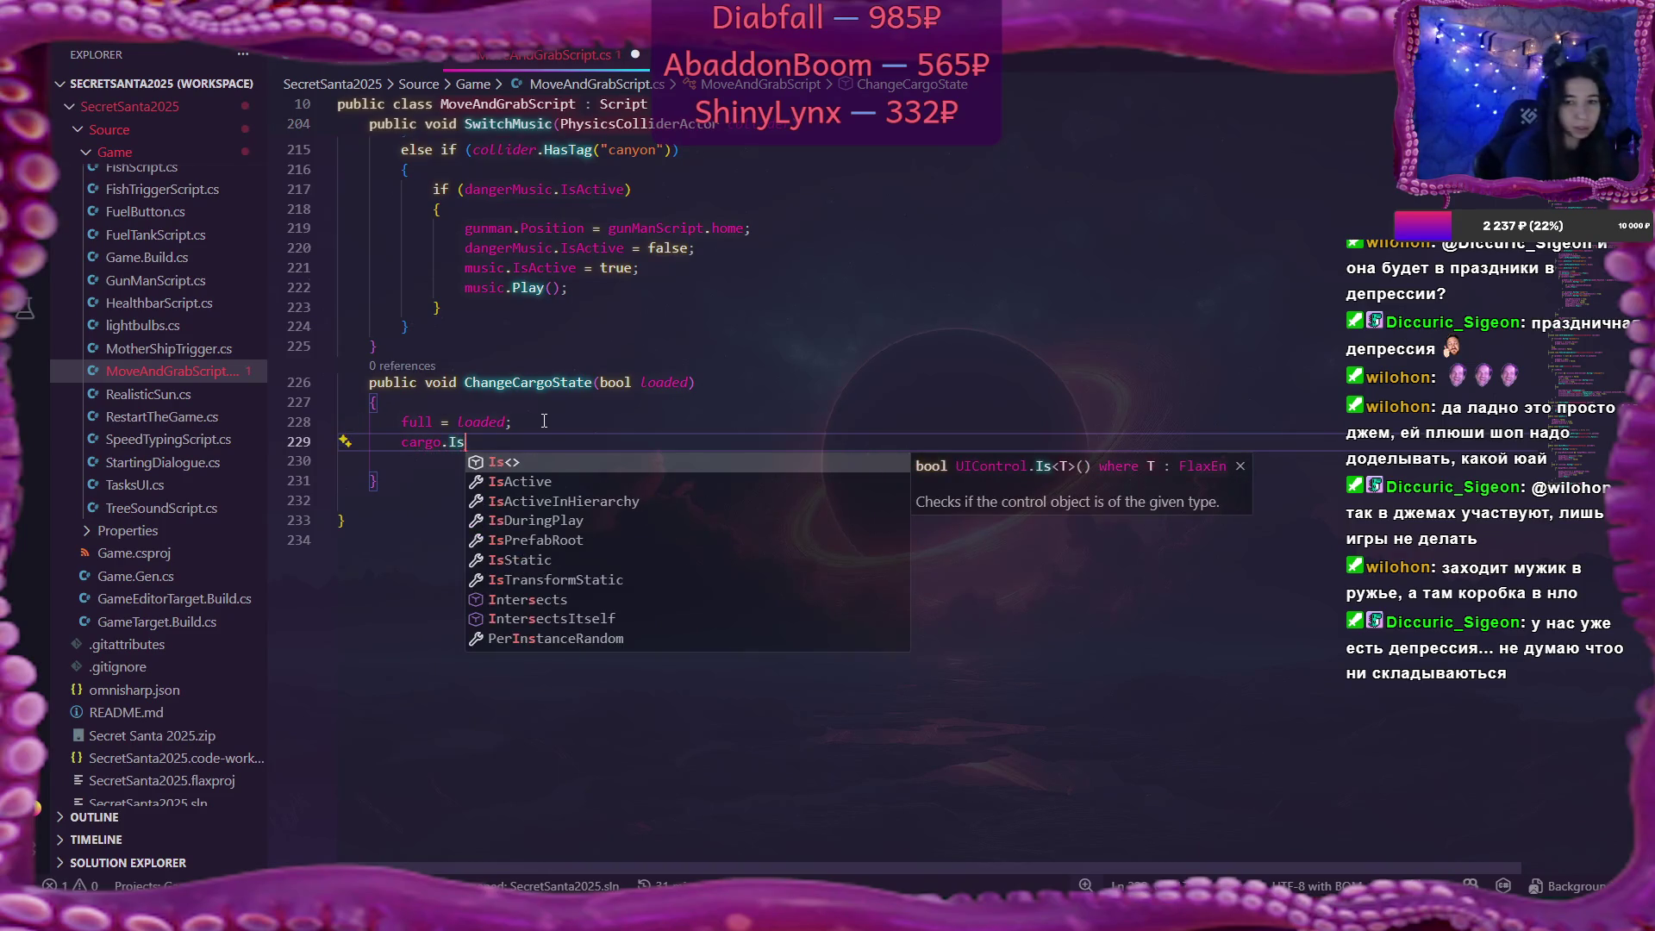
pyautogui.press('Down')
pyautogui.press('Tab')
pyautogui.write('= ')
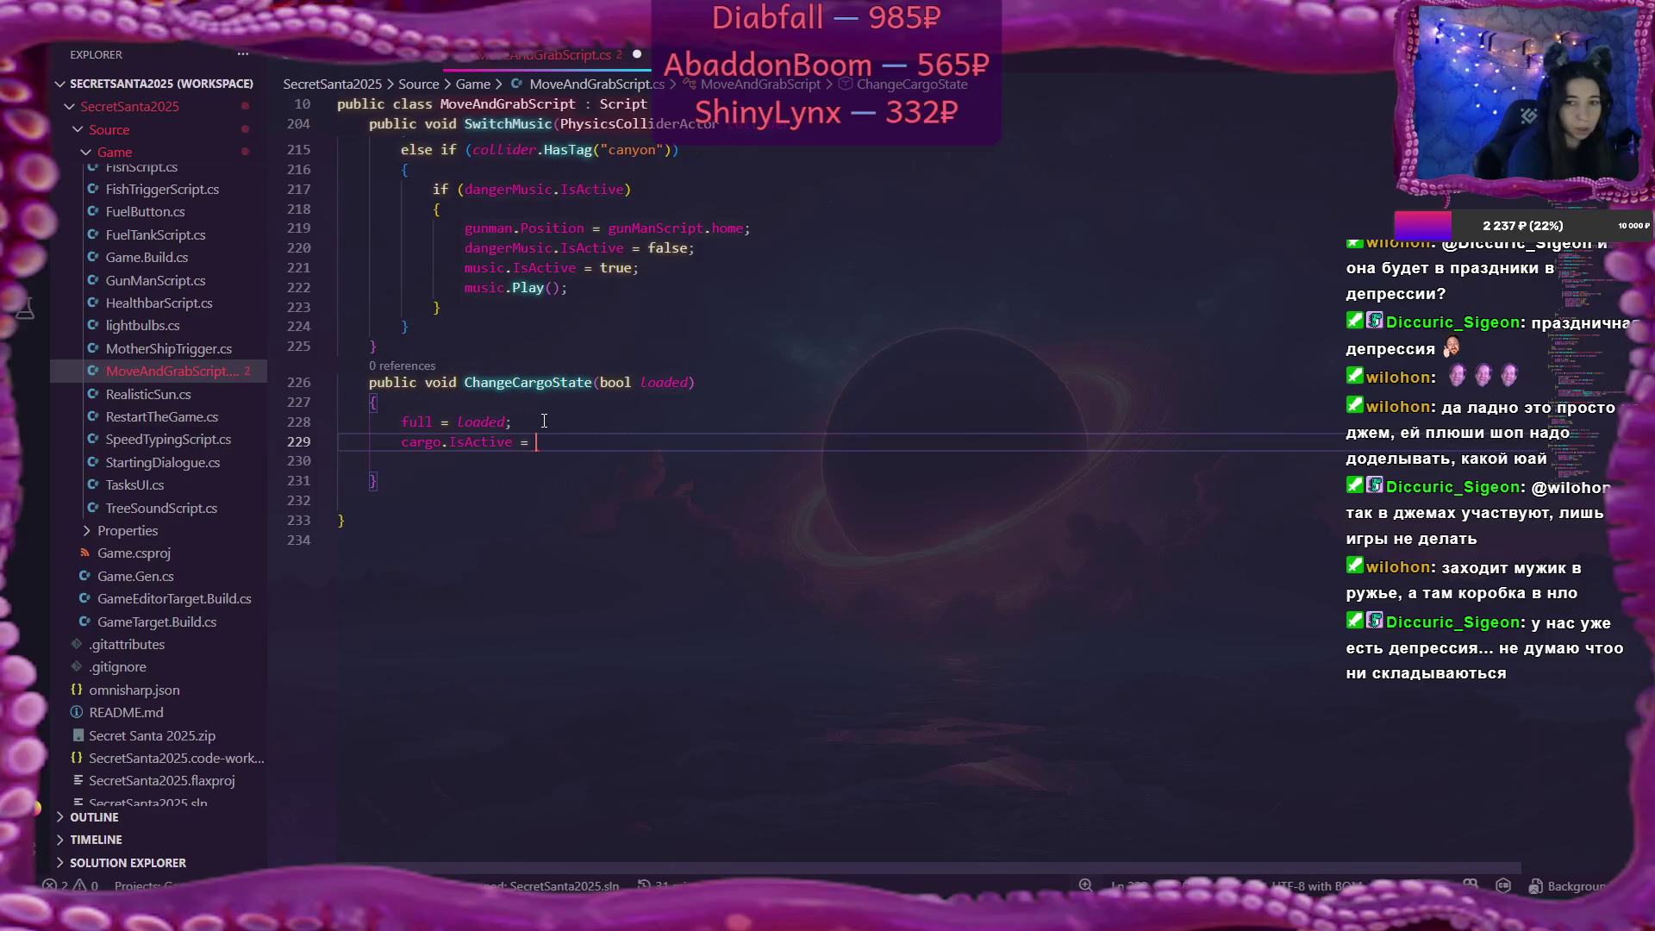
pyautogui.write('load')
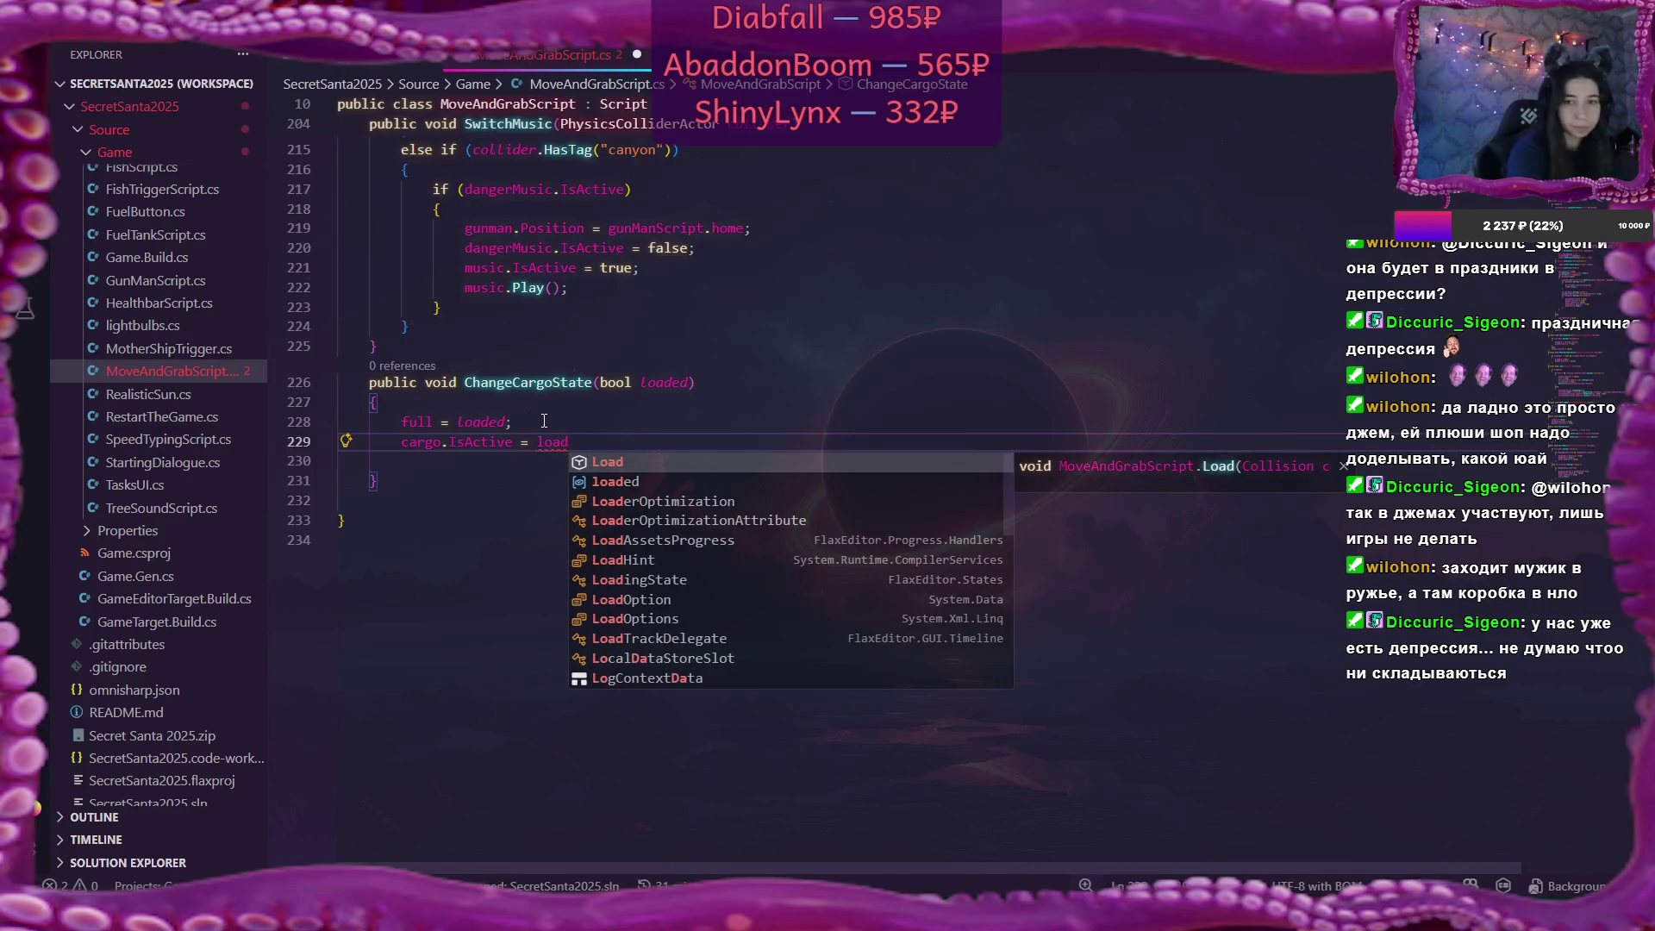
pyautogui.write('ed')
pyautogui.press('Tab')
pyautogui.write(';')
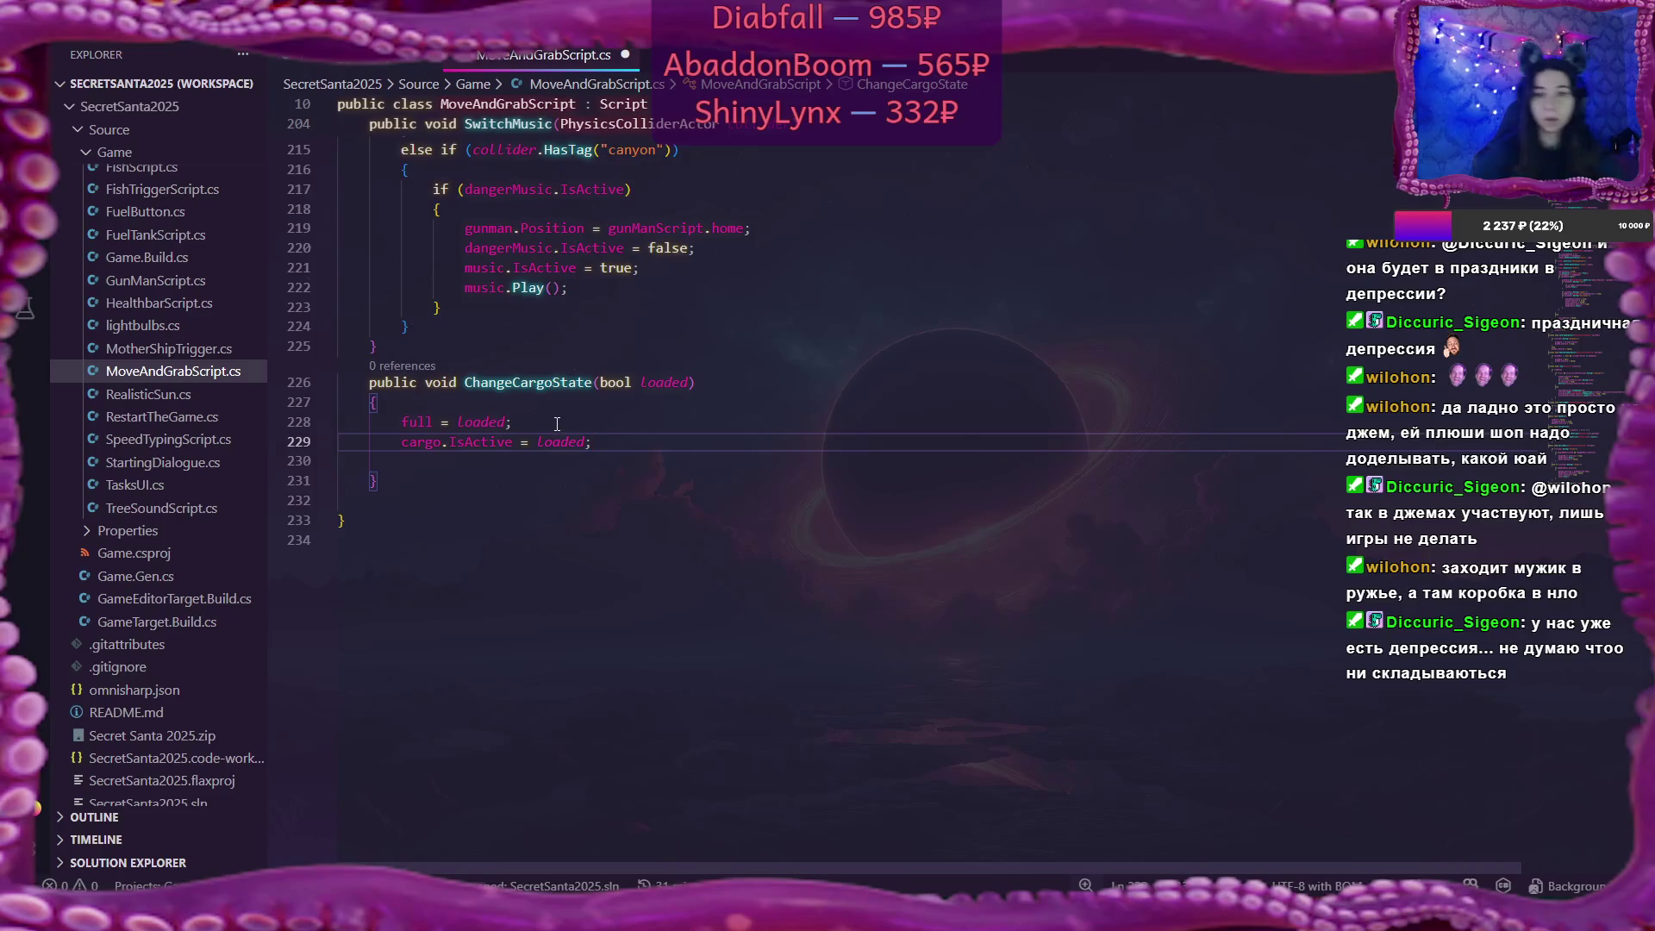
pyautogui.press('Delete')
pyautogui.scroll(5, 567, 657)
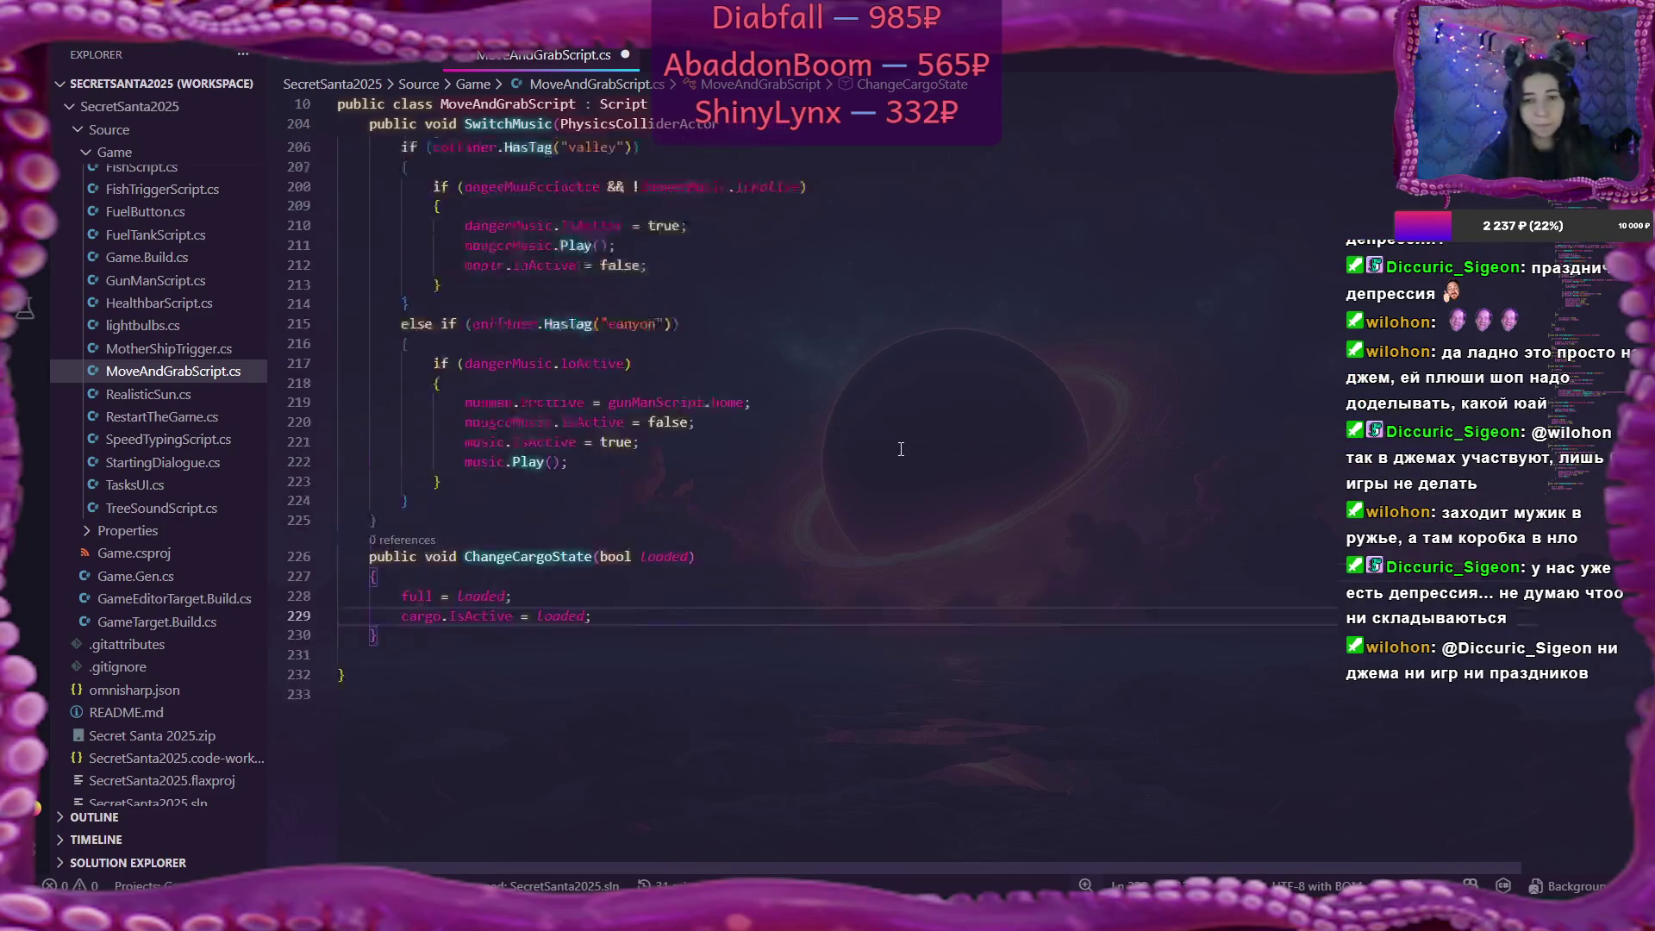
pyautogui.doubleClick(531, 687)
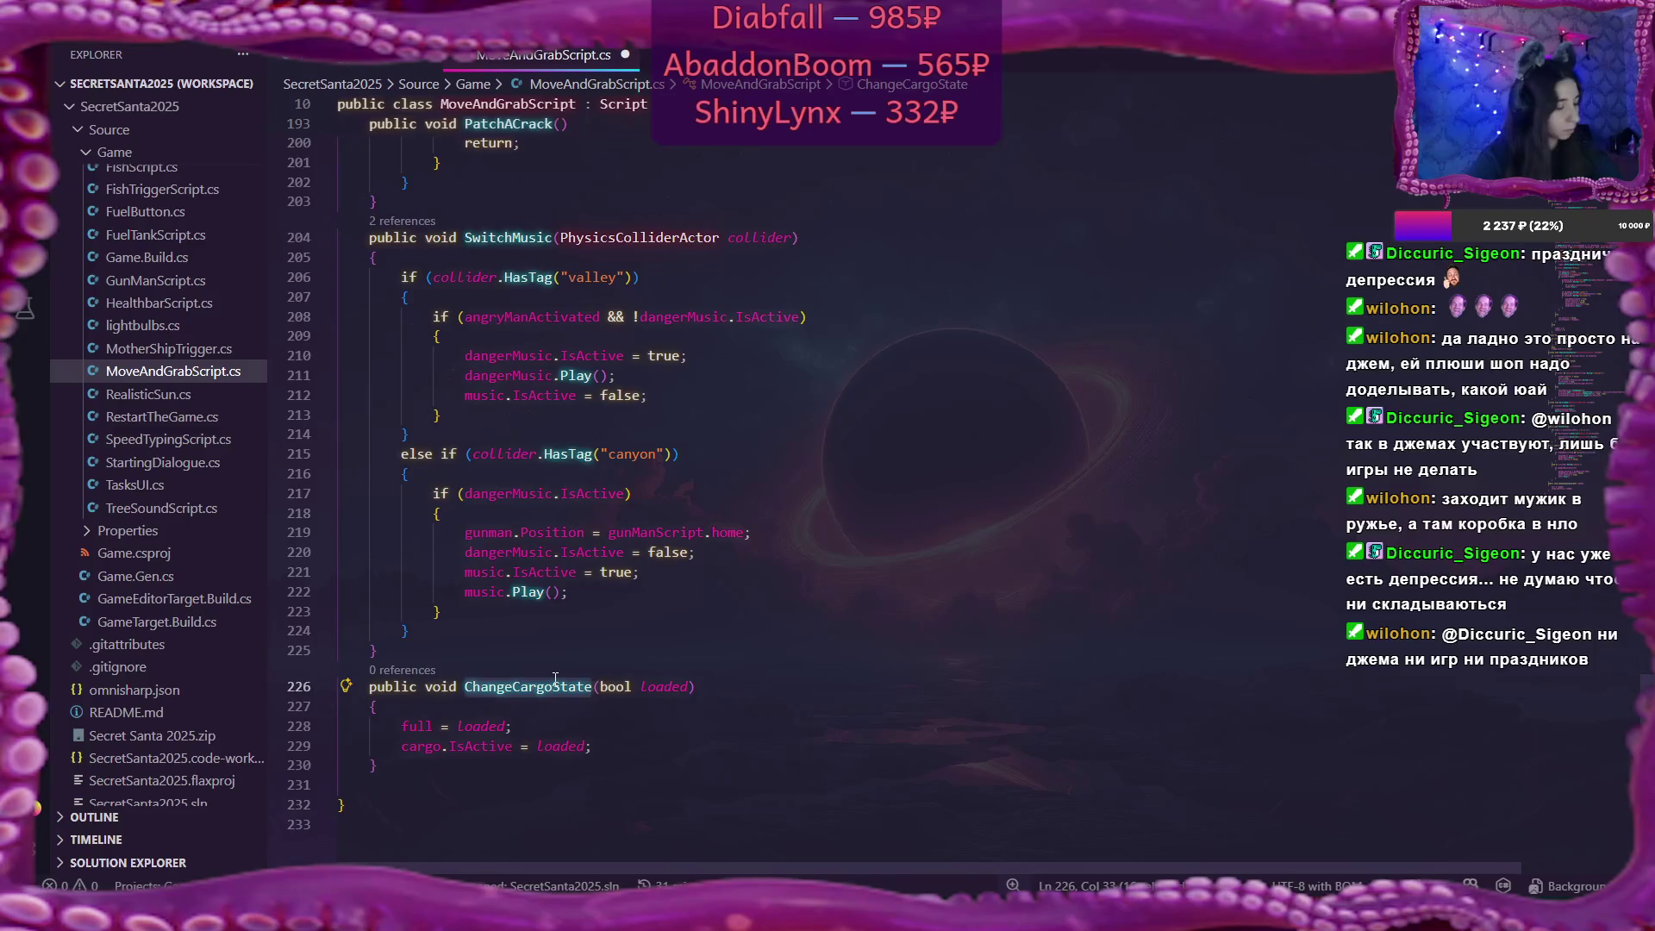
# Replace 'full = true;' in the Load method with 'ChangeCargoState(true);'.
pyautogui.click(432, 727)
pyautogui.scroll(6, 913, 606)
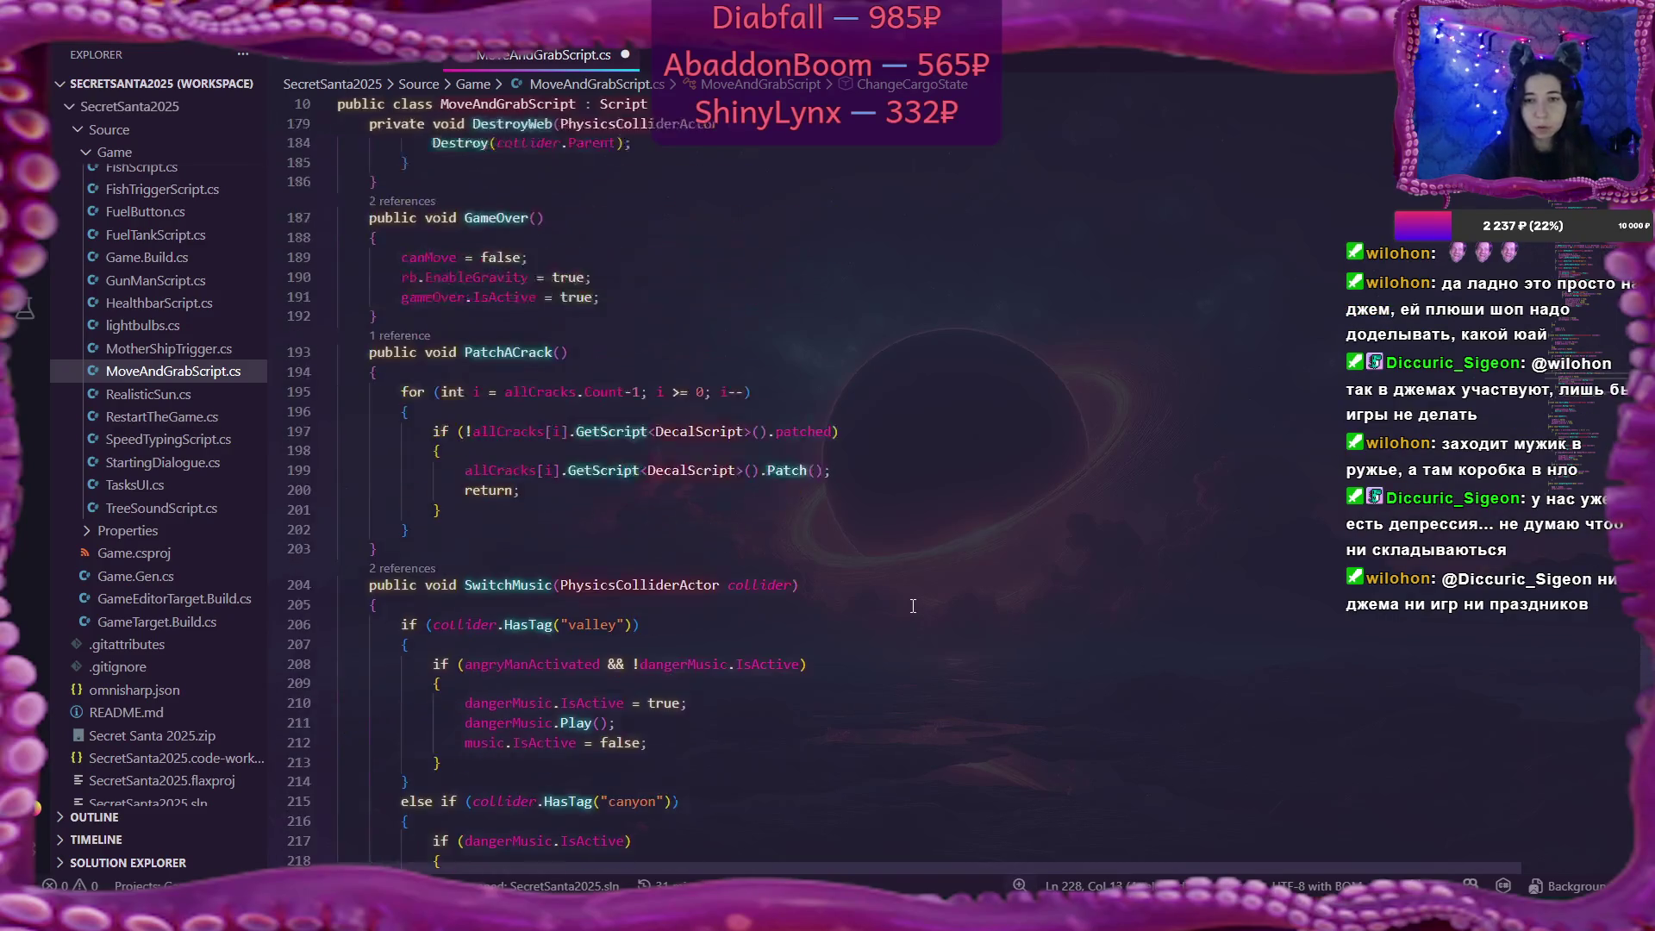
pyautogui.scroll(10, 912, 606)
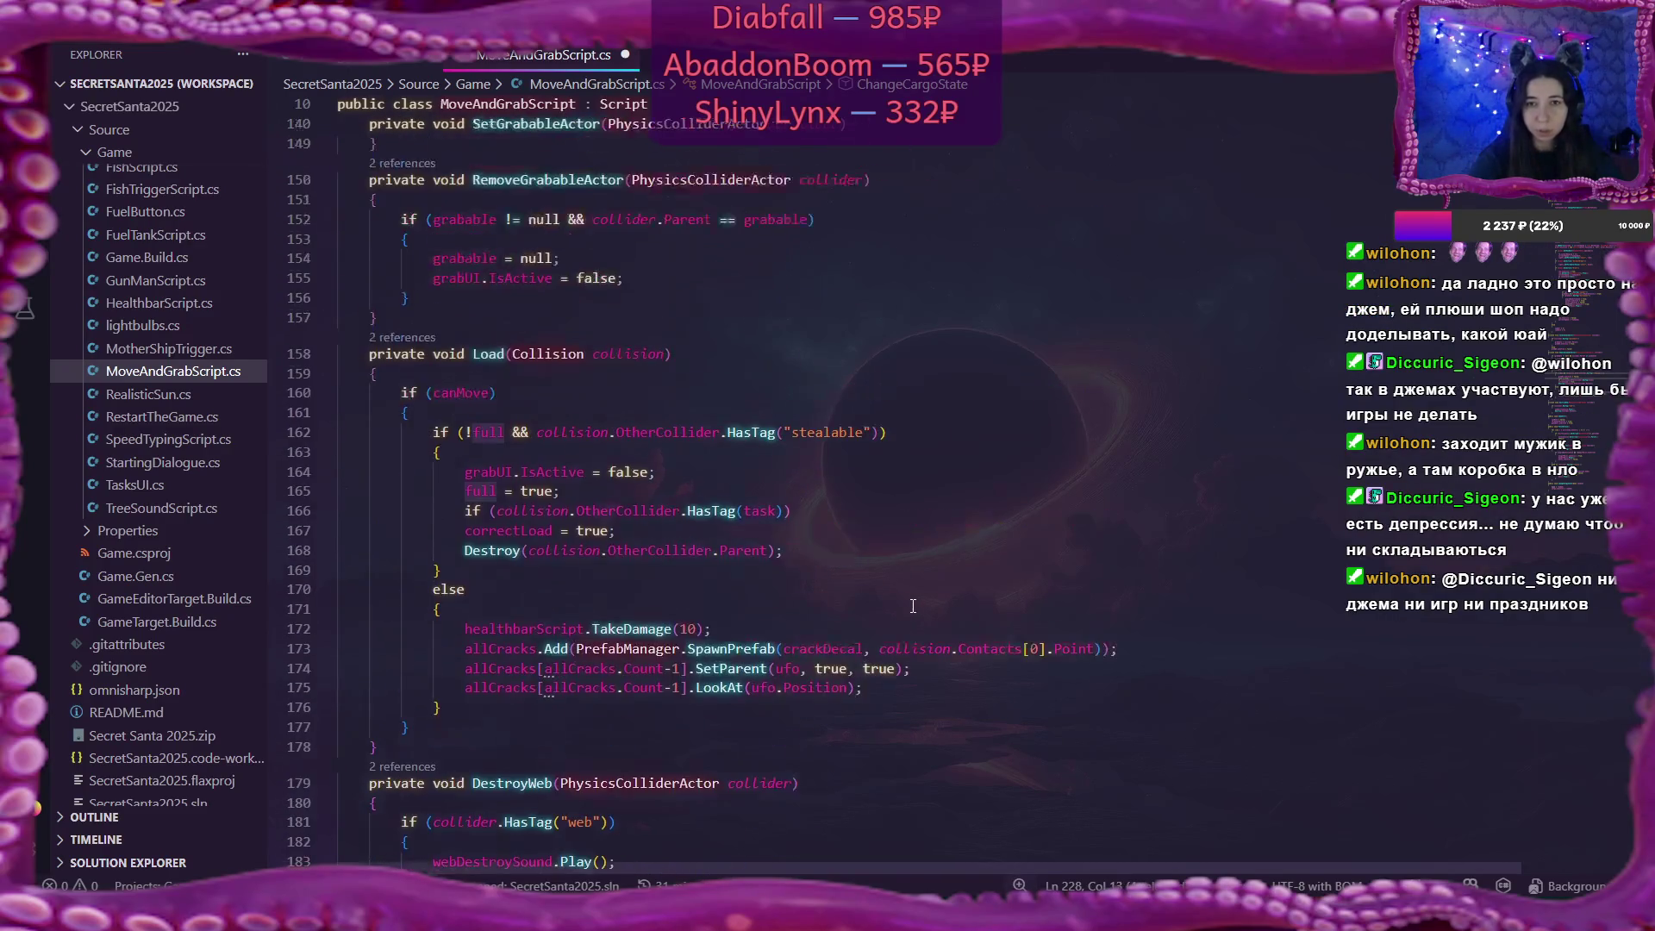
pyautogui.click(468, 489)
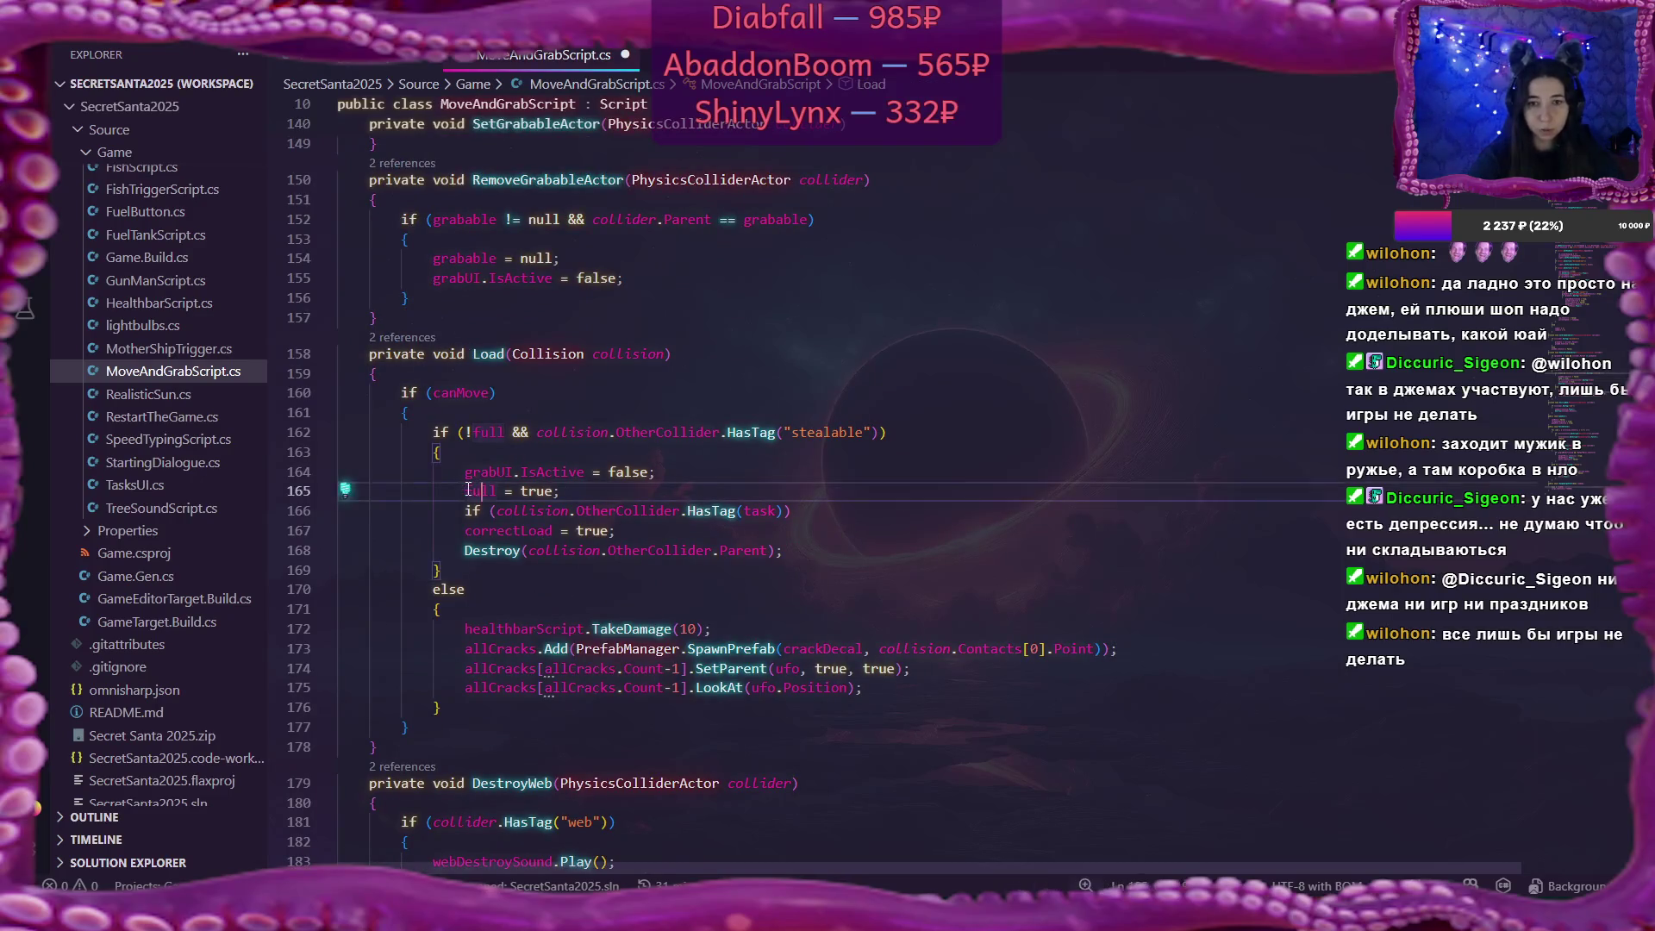
pyautogui.moveTo(468, 489); pyautogui.dragTo(627, 493)
pyautogui.write('ChangeCargoState')
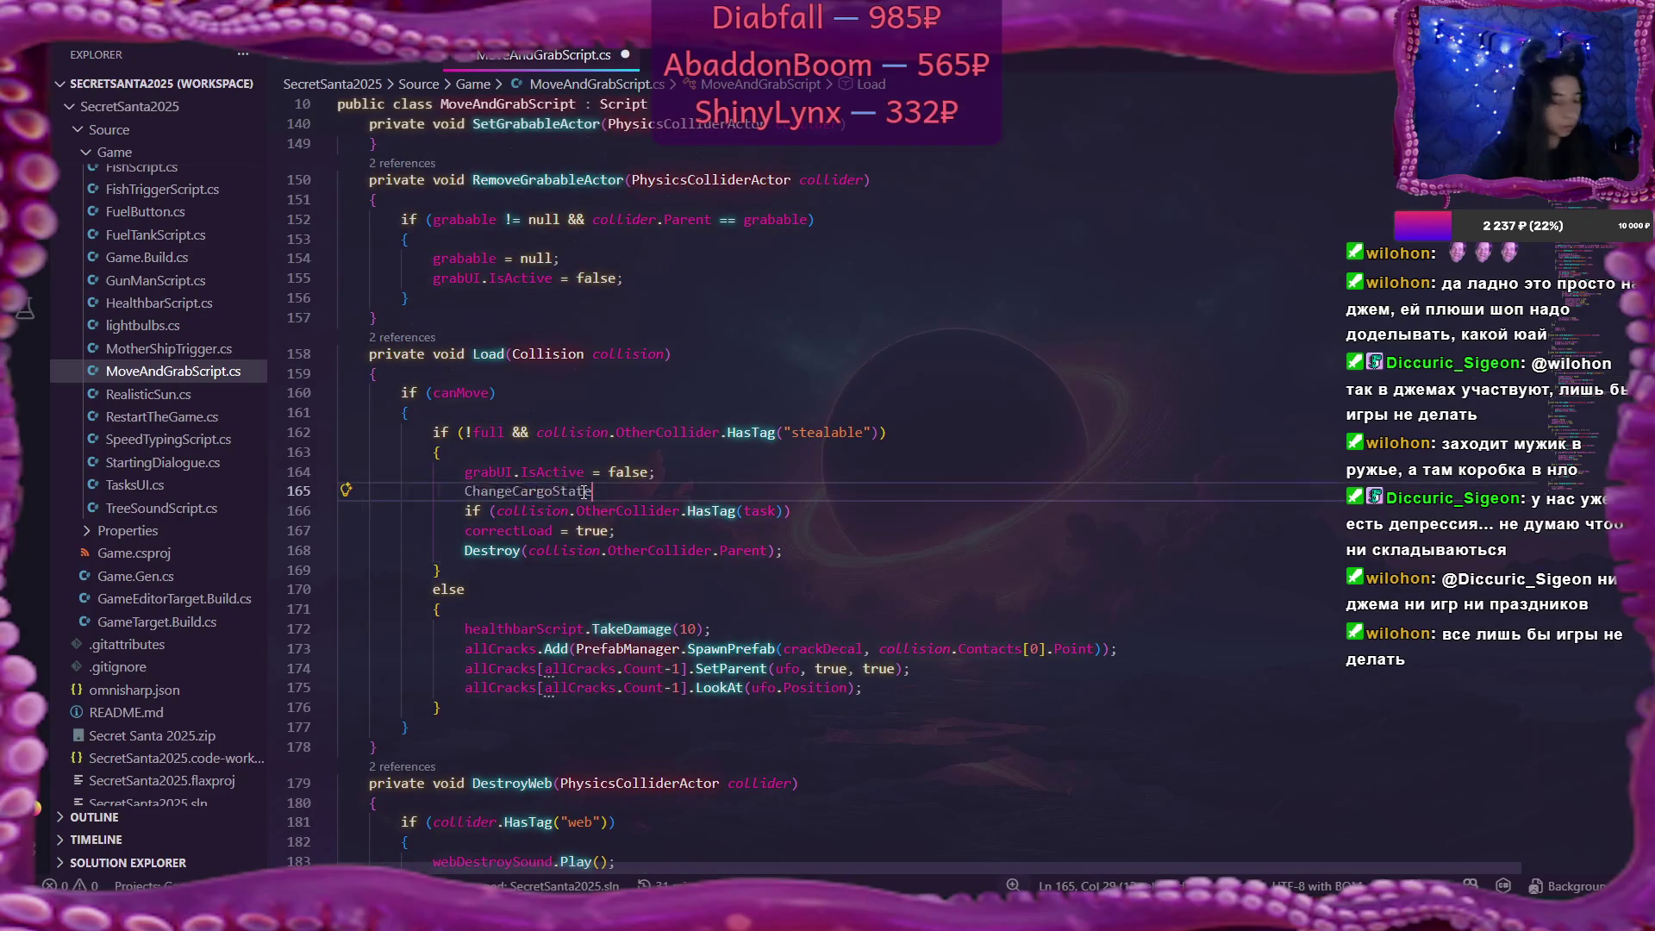
pyautogui.write('(true')
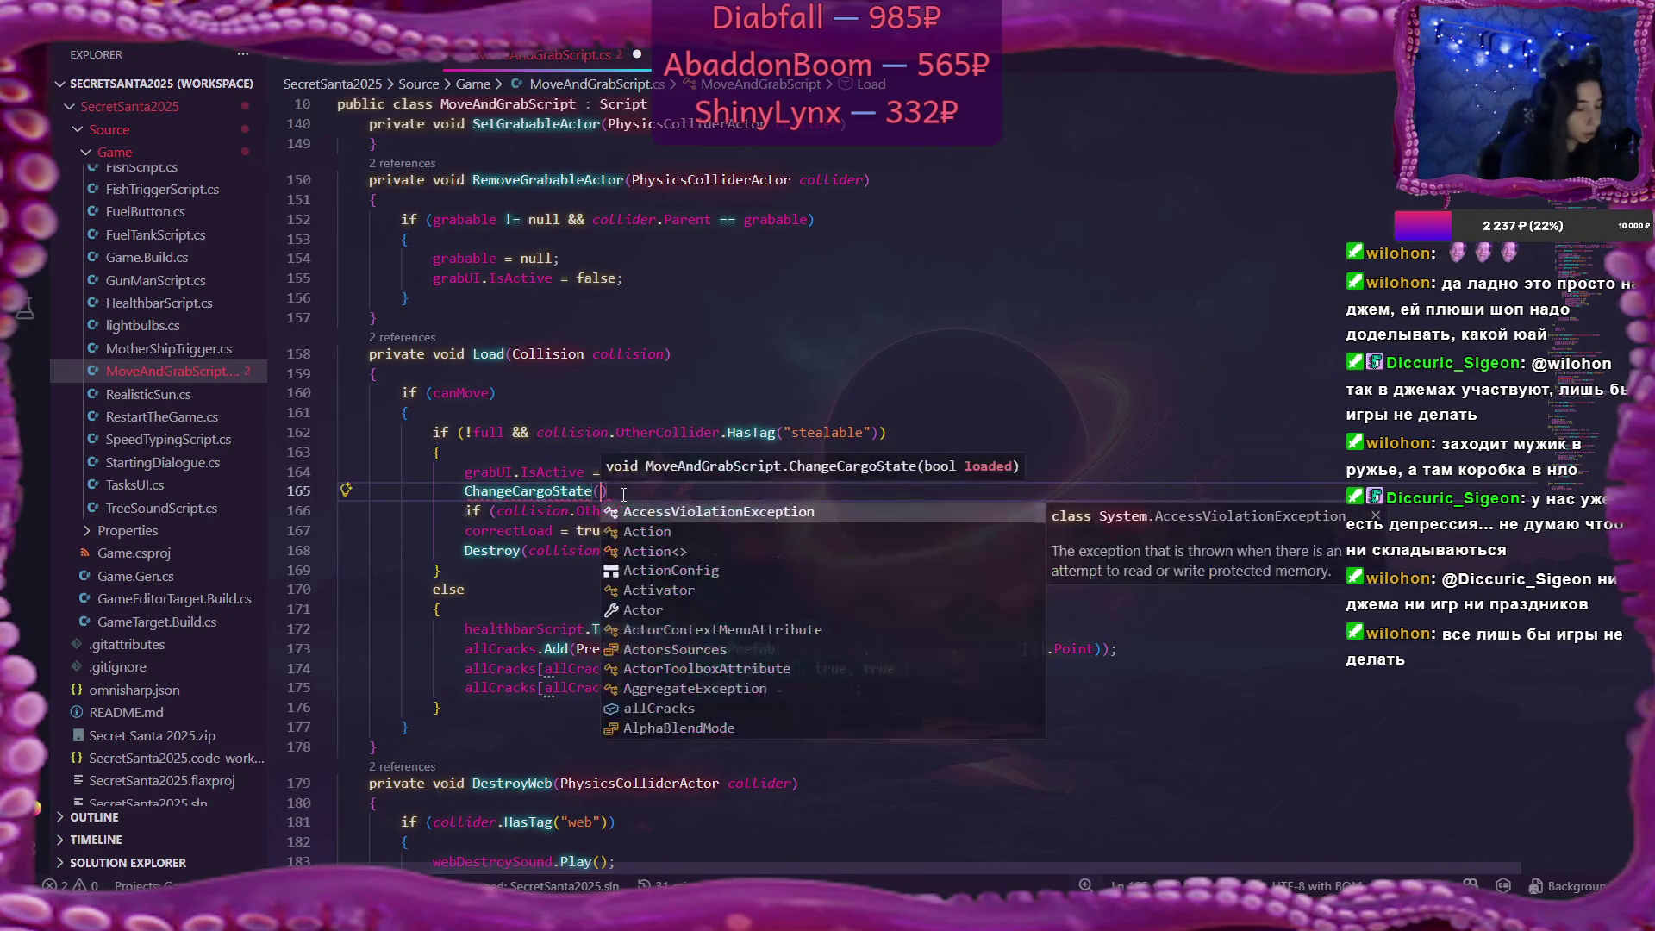
pyautogui.write(');')
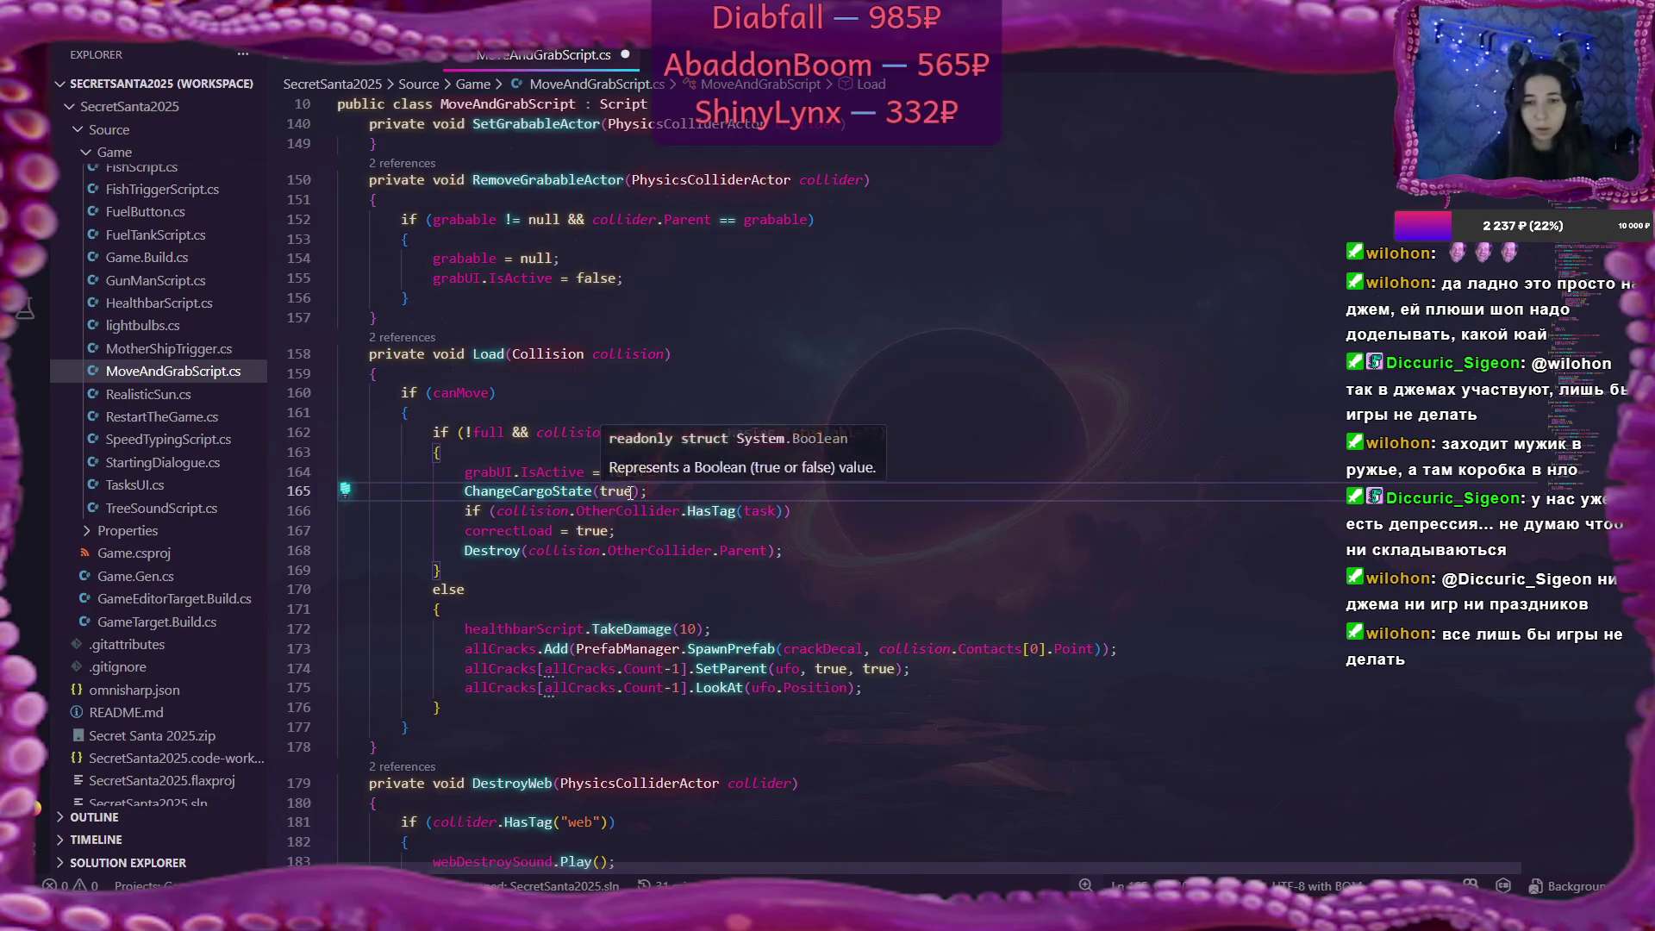
pyautogui.scroll(5, 941, 513)
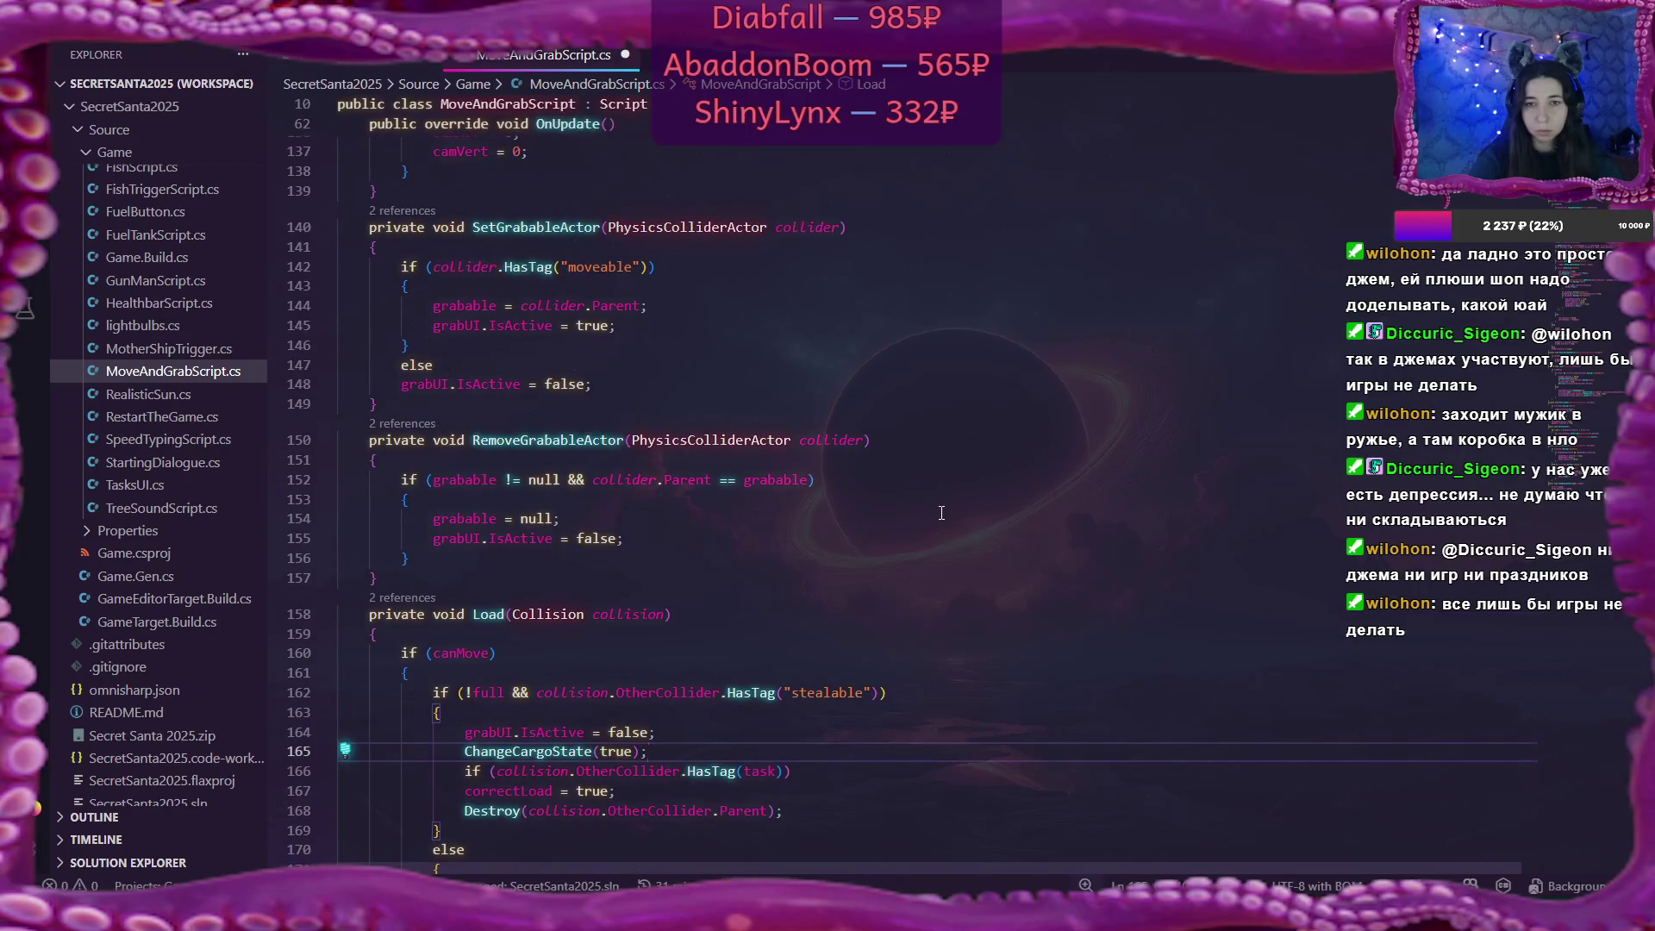
pyautogui.scroll(15, 941, 513)
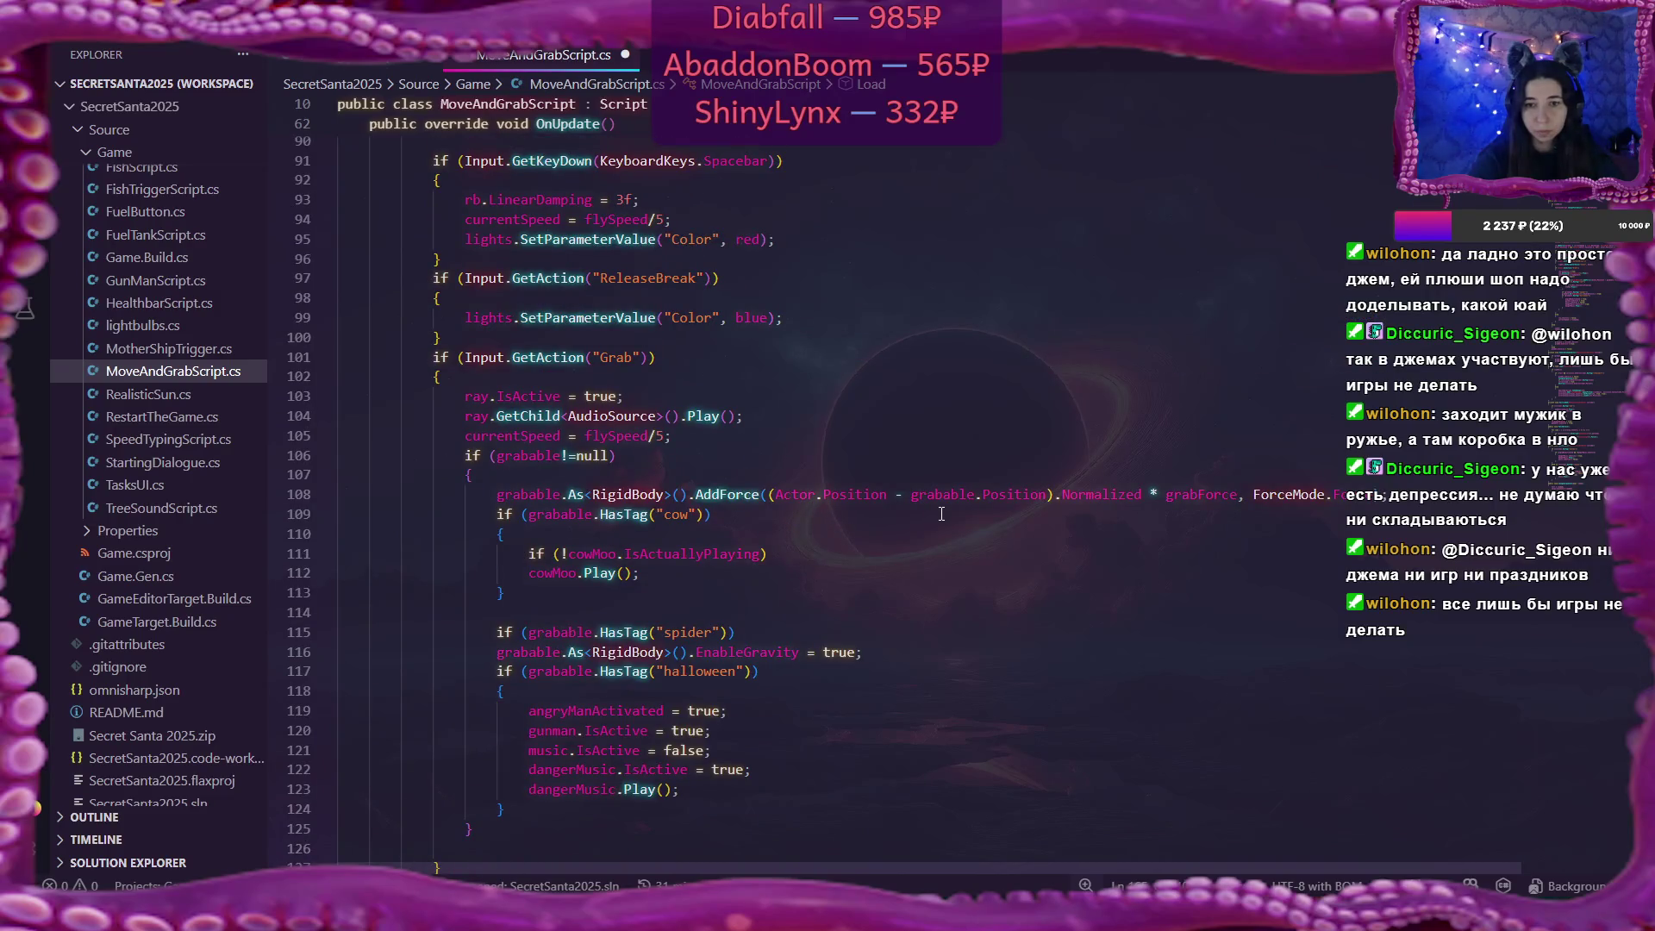
pyautogui.scroll(1, 941, 513)
pyautogui.scroll(7, 941, 513)
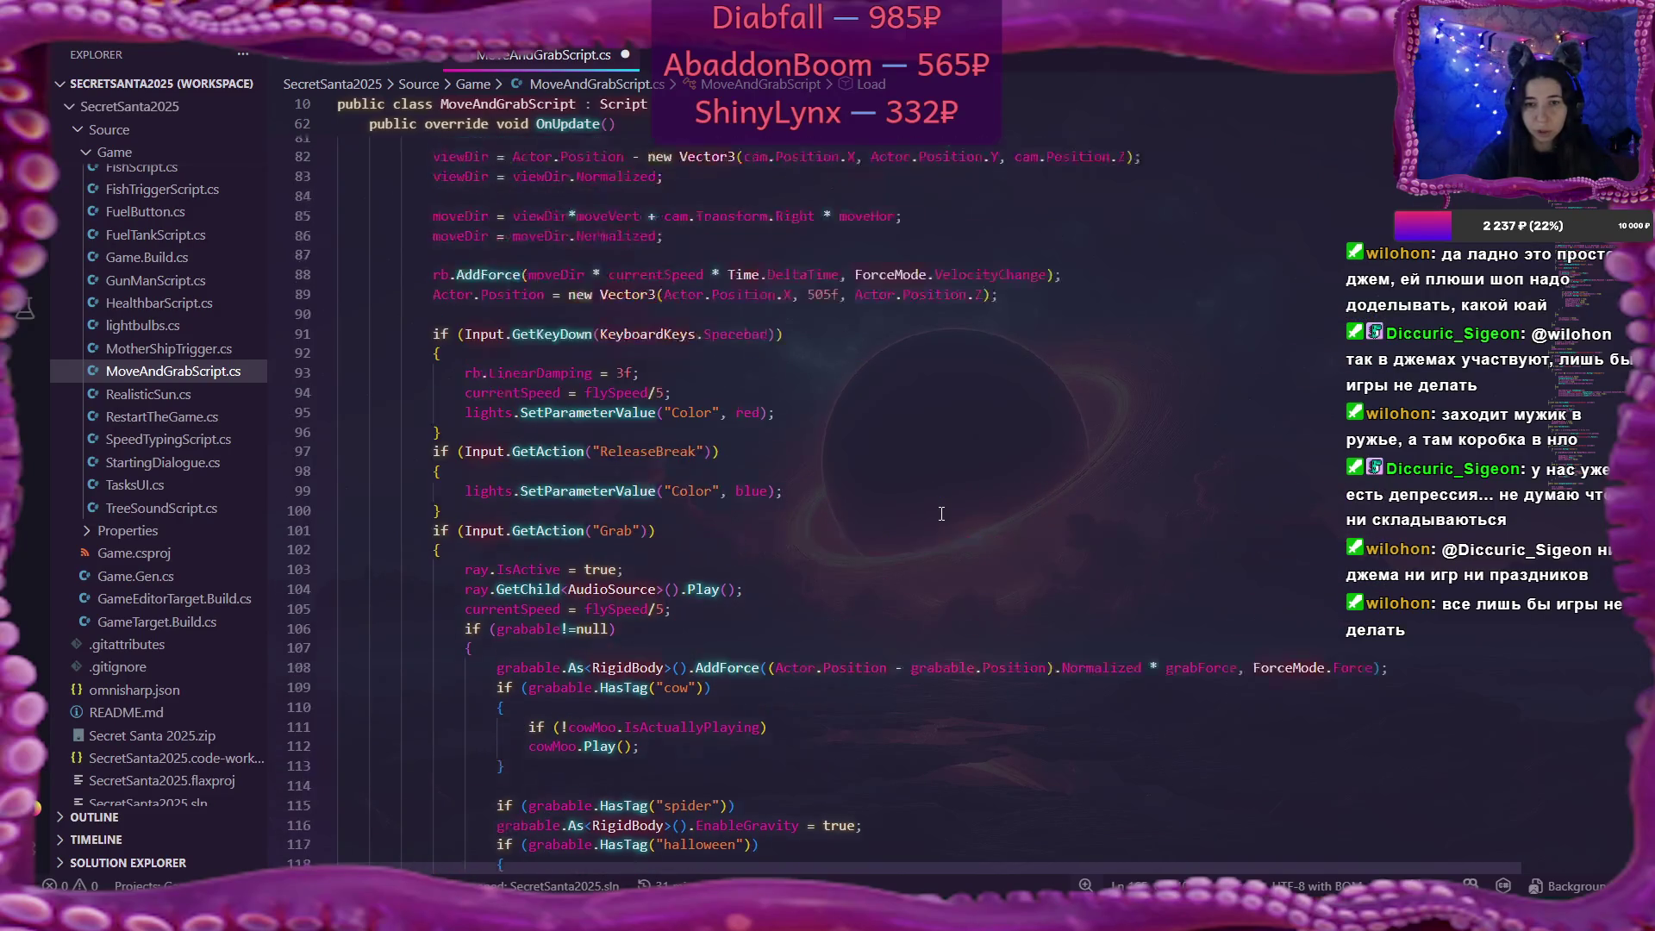
pyautogui.scroll(20, 849, 343)
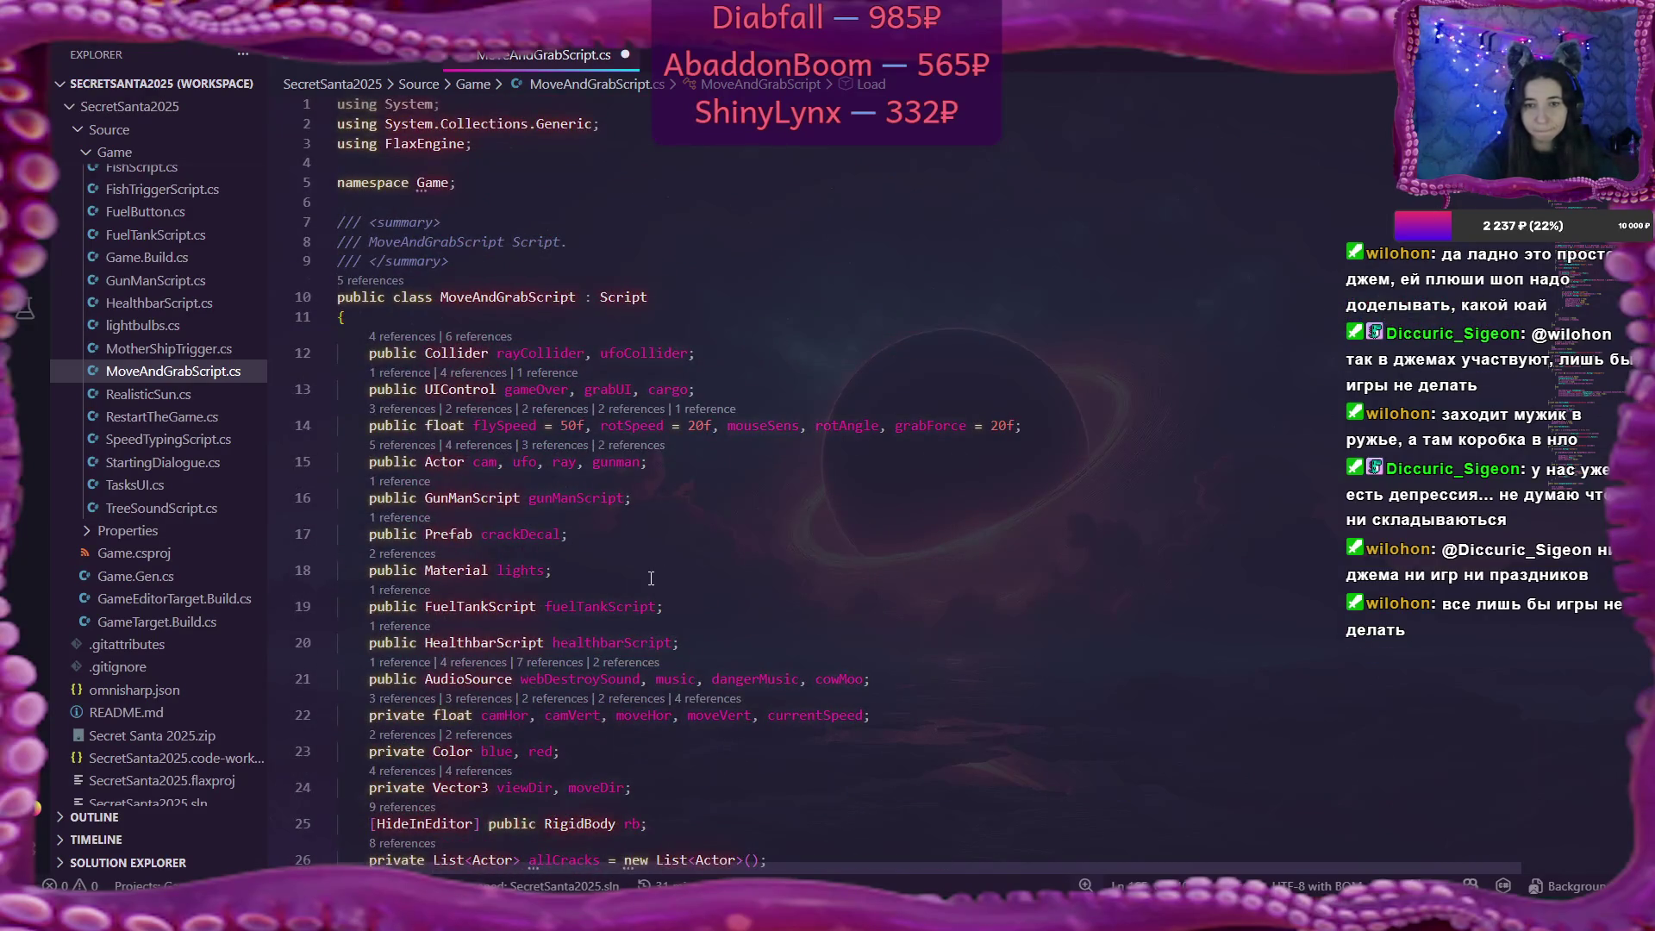
pyautogui.scroll(-4, 651, 577)
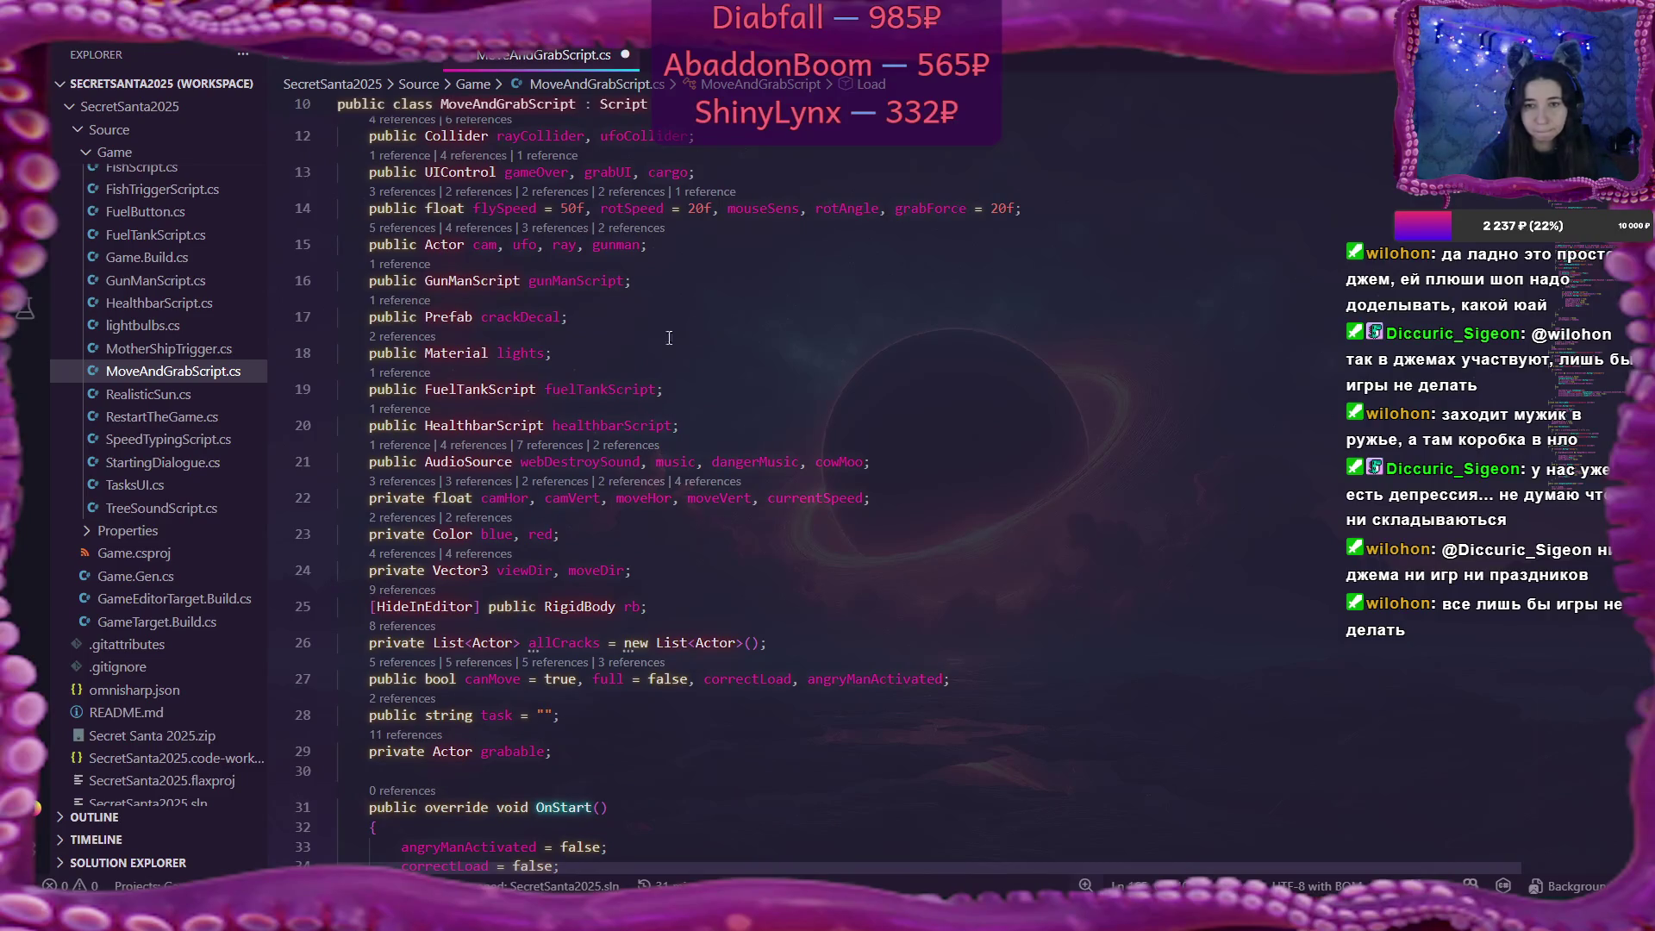
pyautogui.click(594, 678)
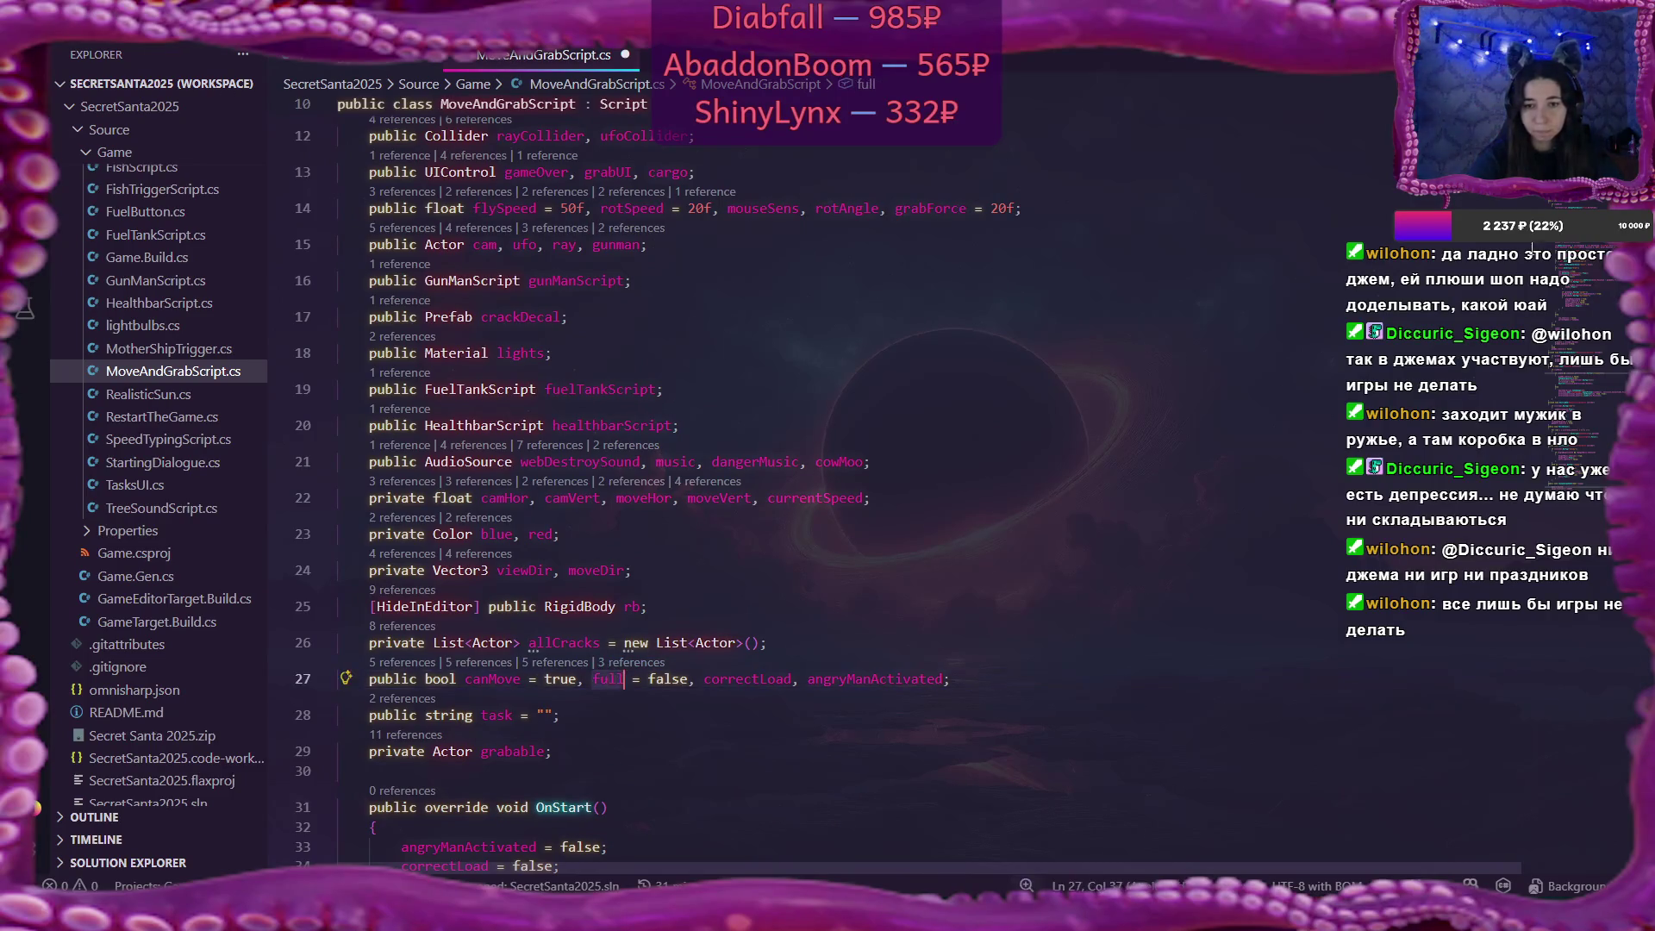
pyautogui.scroll(-7, 655, 482)
pyautogui.scroll(3, 655, 483)
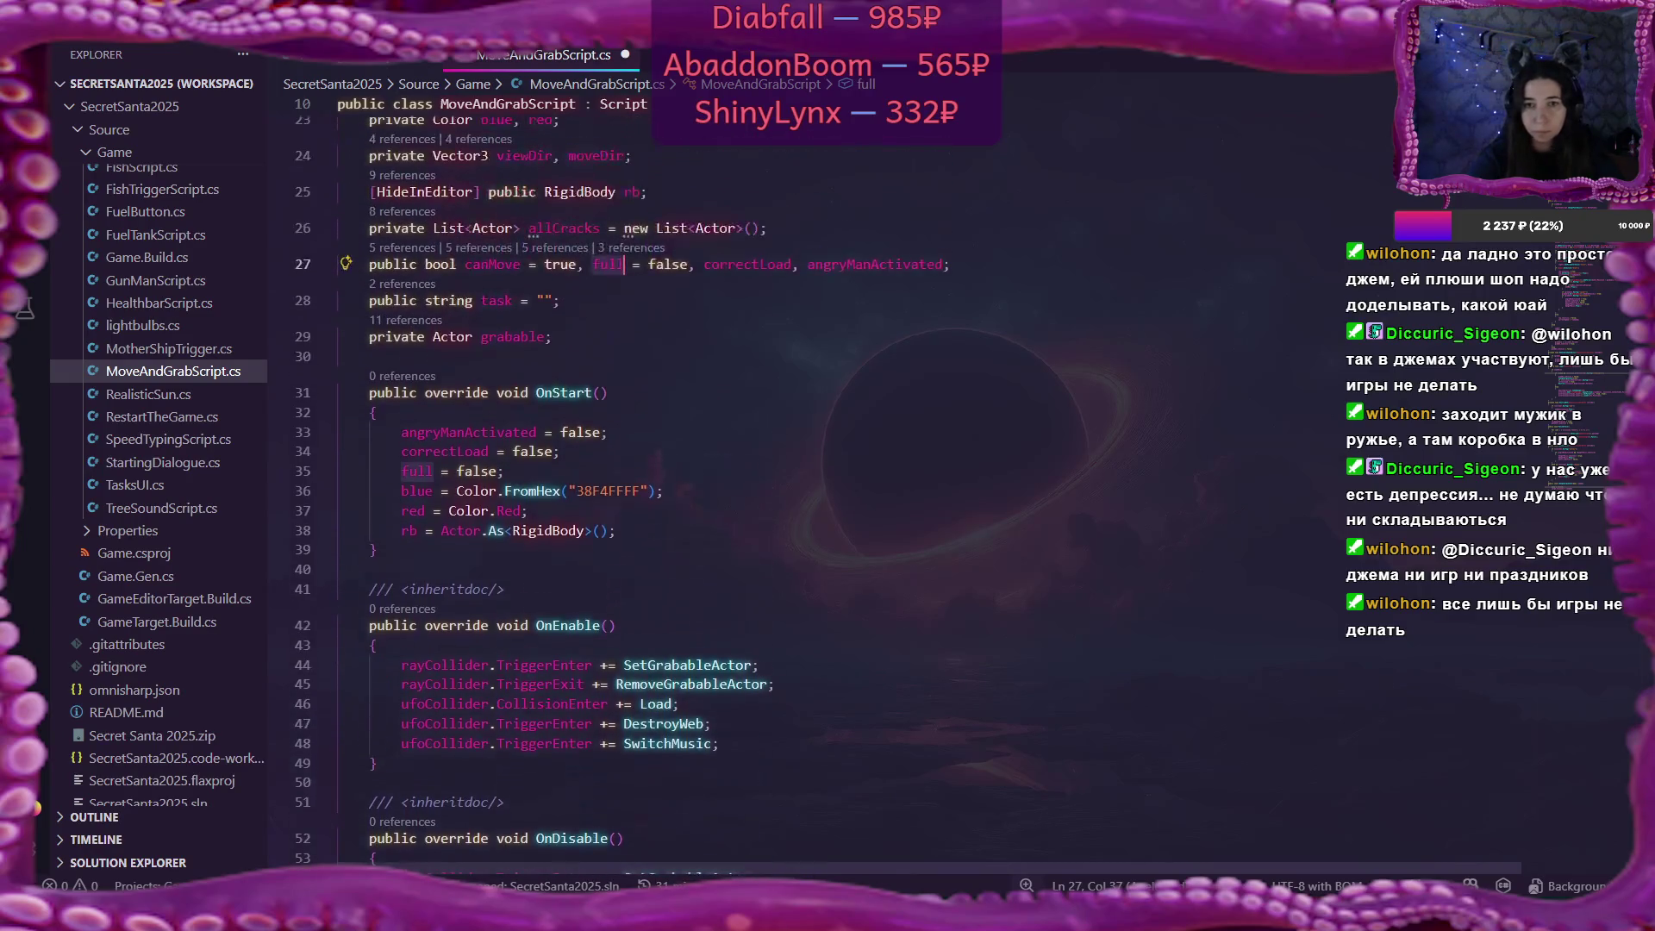
pyautogui.scroll(-20, 698, 491)
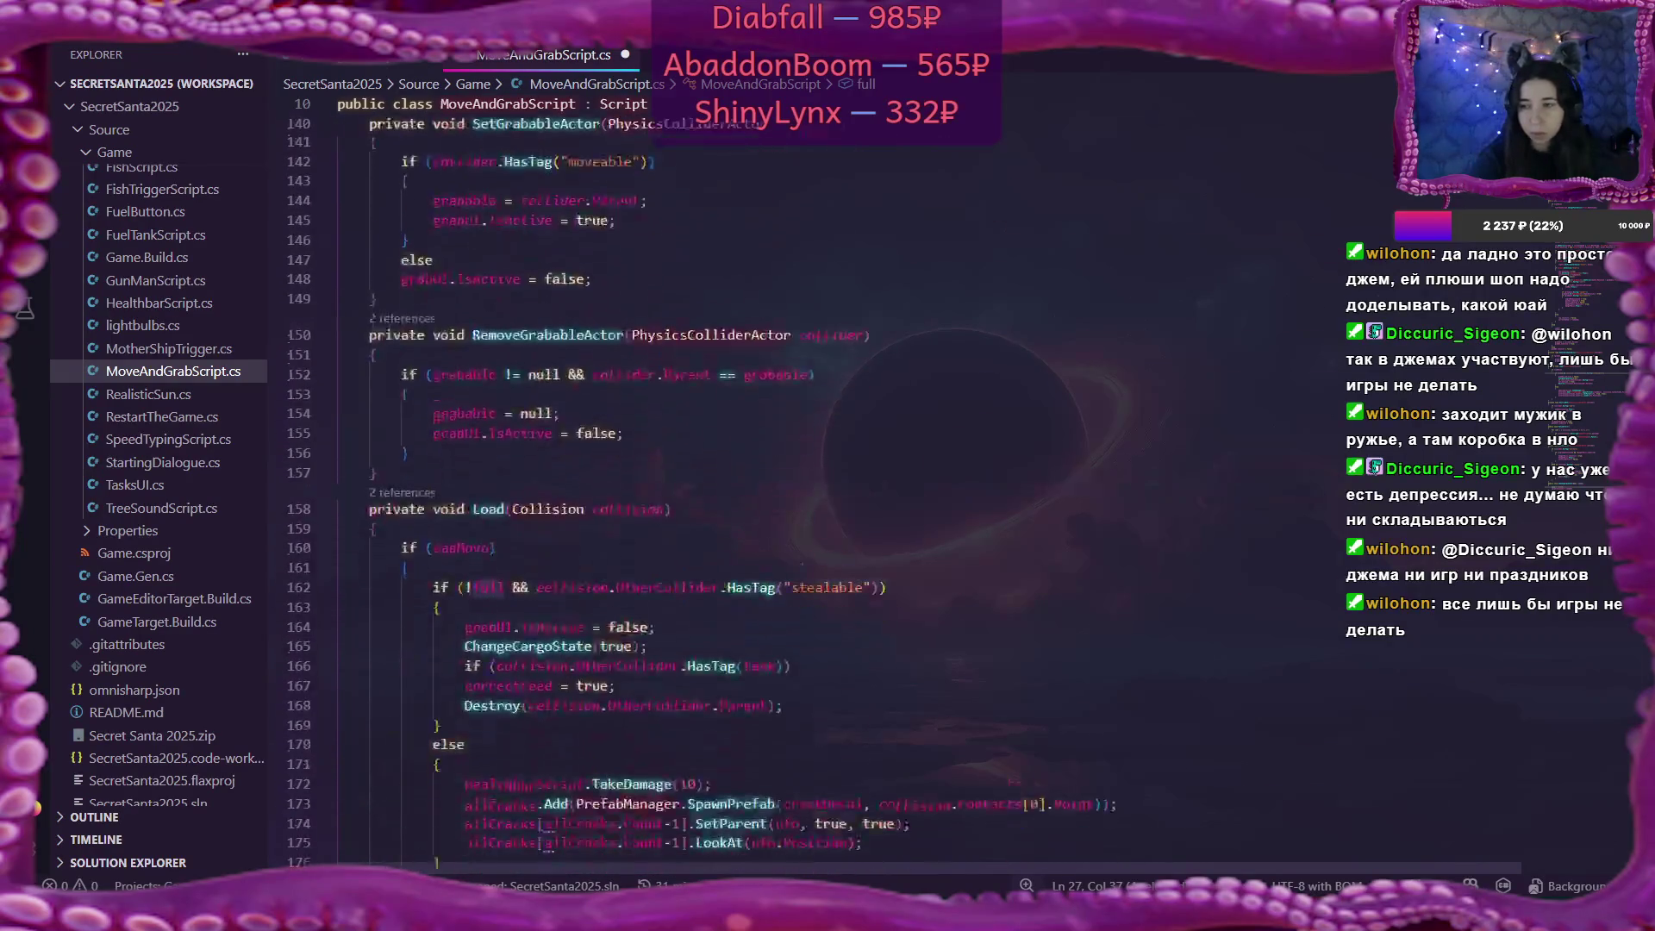
pyautogui.scroll(20, 698, 491)
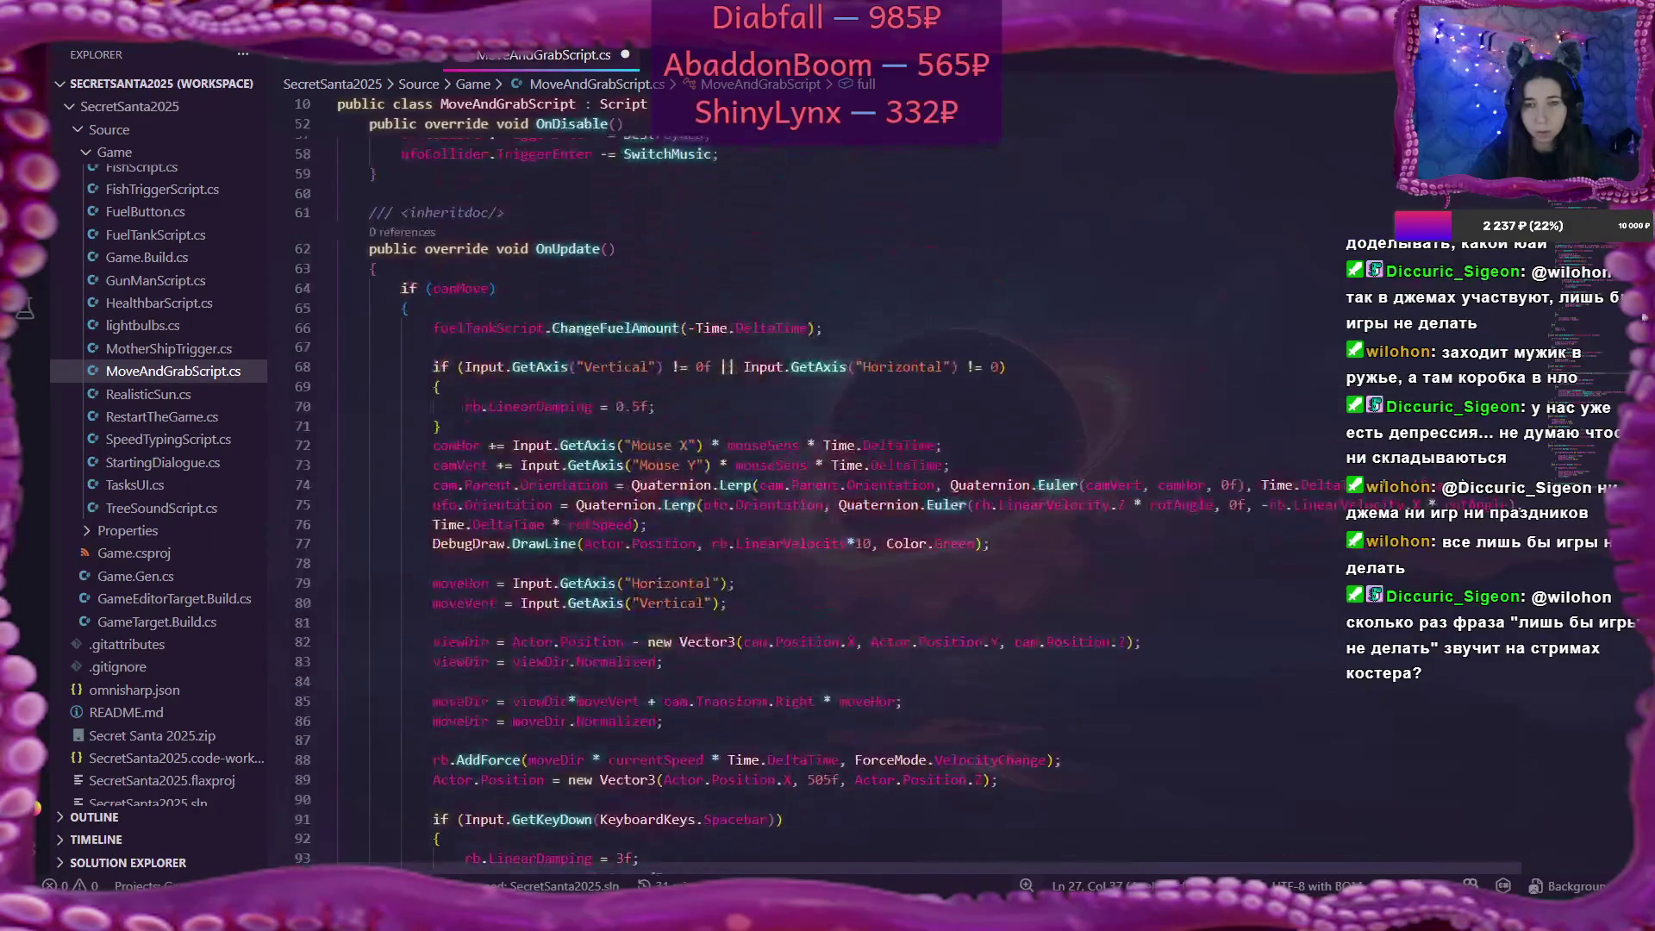
pyautogui.scroll(6, 655, 491)
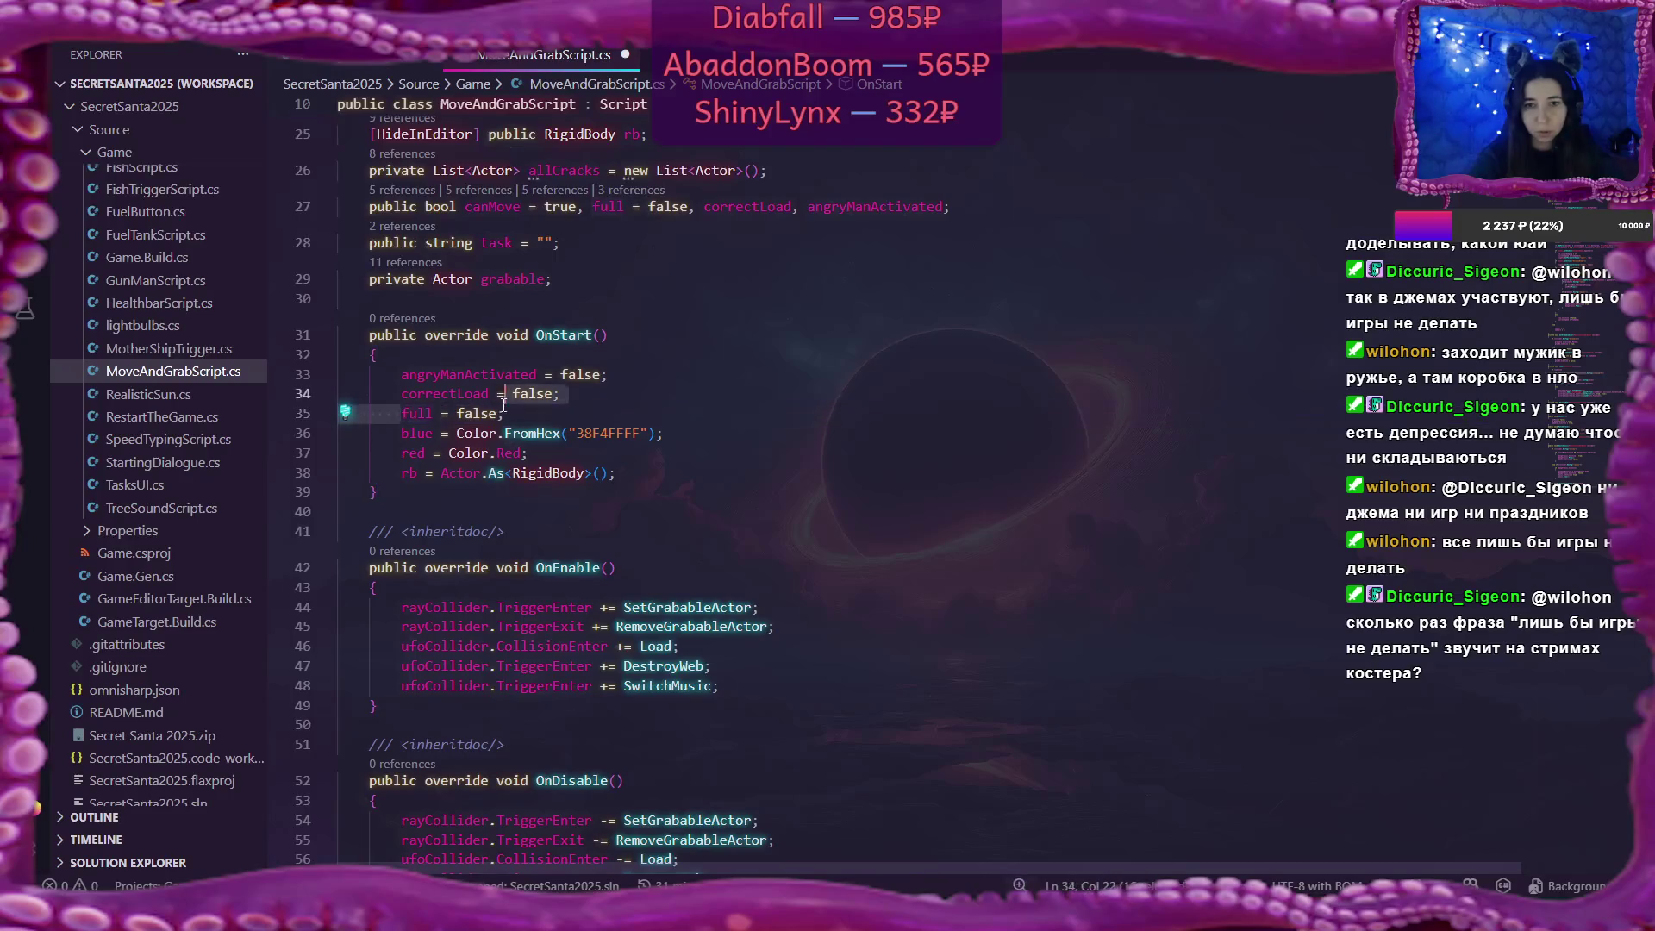
pyautogui.moveTo(401, 414); pyautogui.dragTo(508, 413)
pyautogui.write('ChangeCargoState')
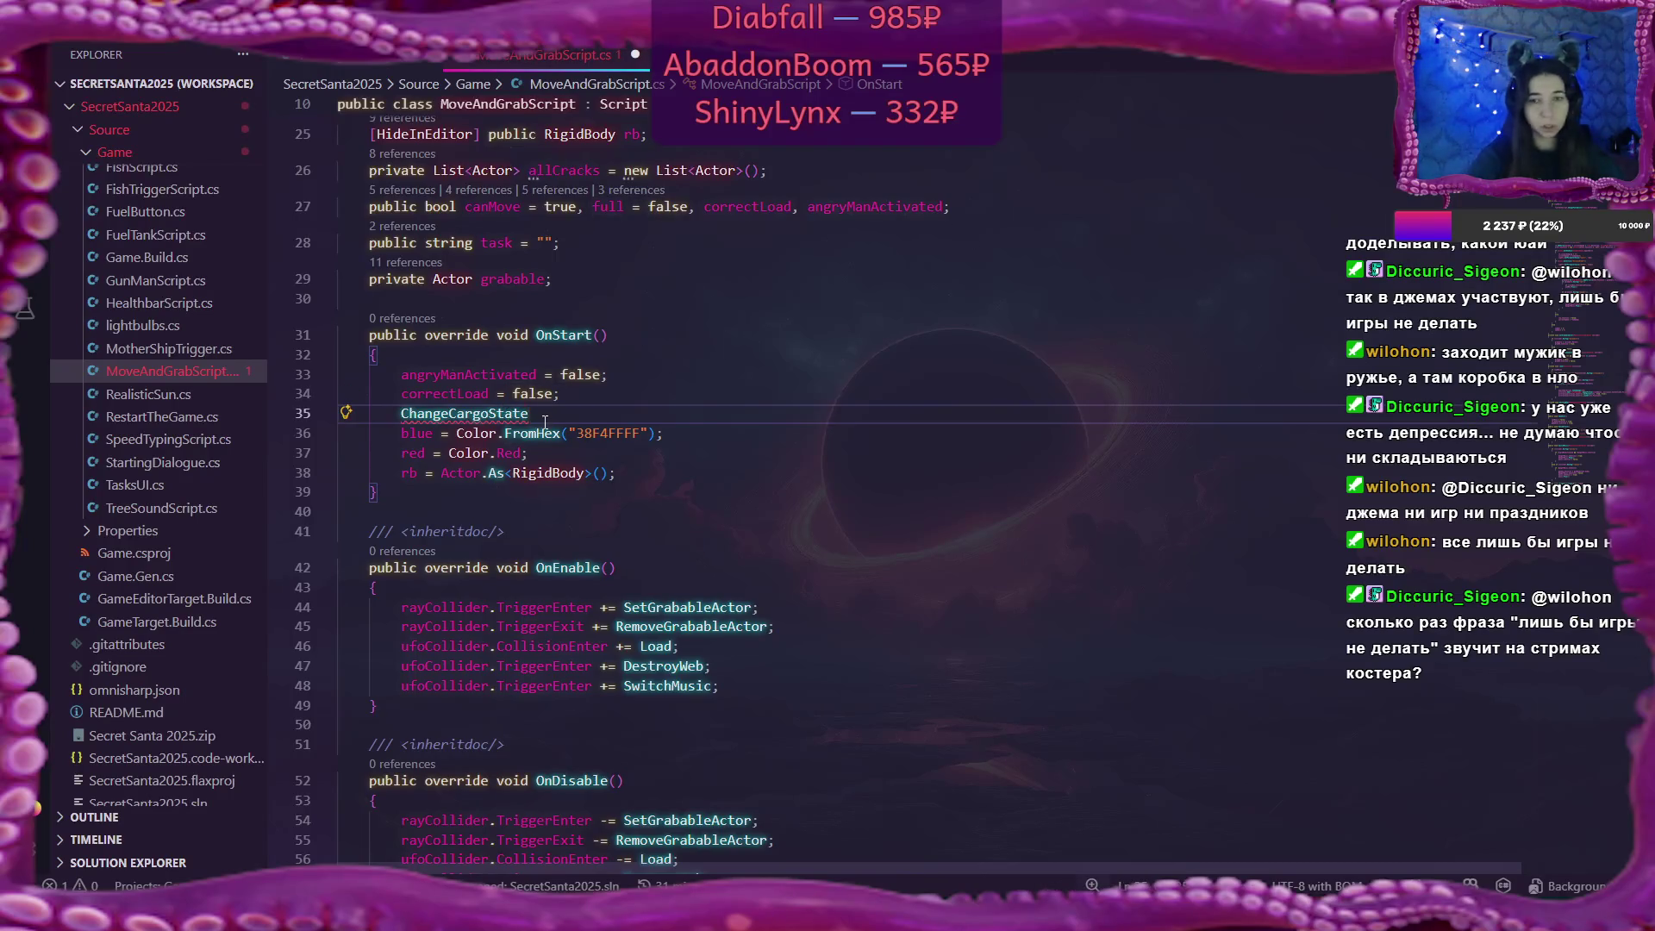
pyautogui.write('(false)')
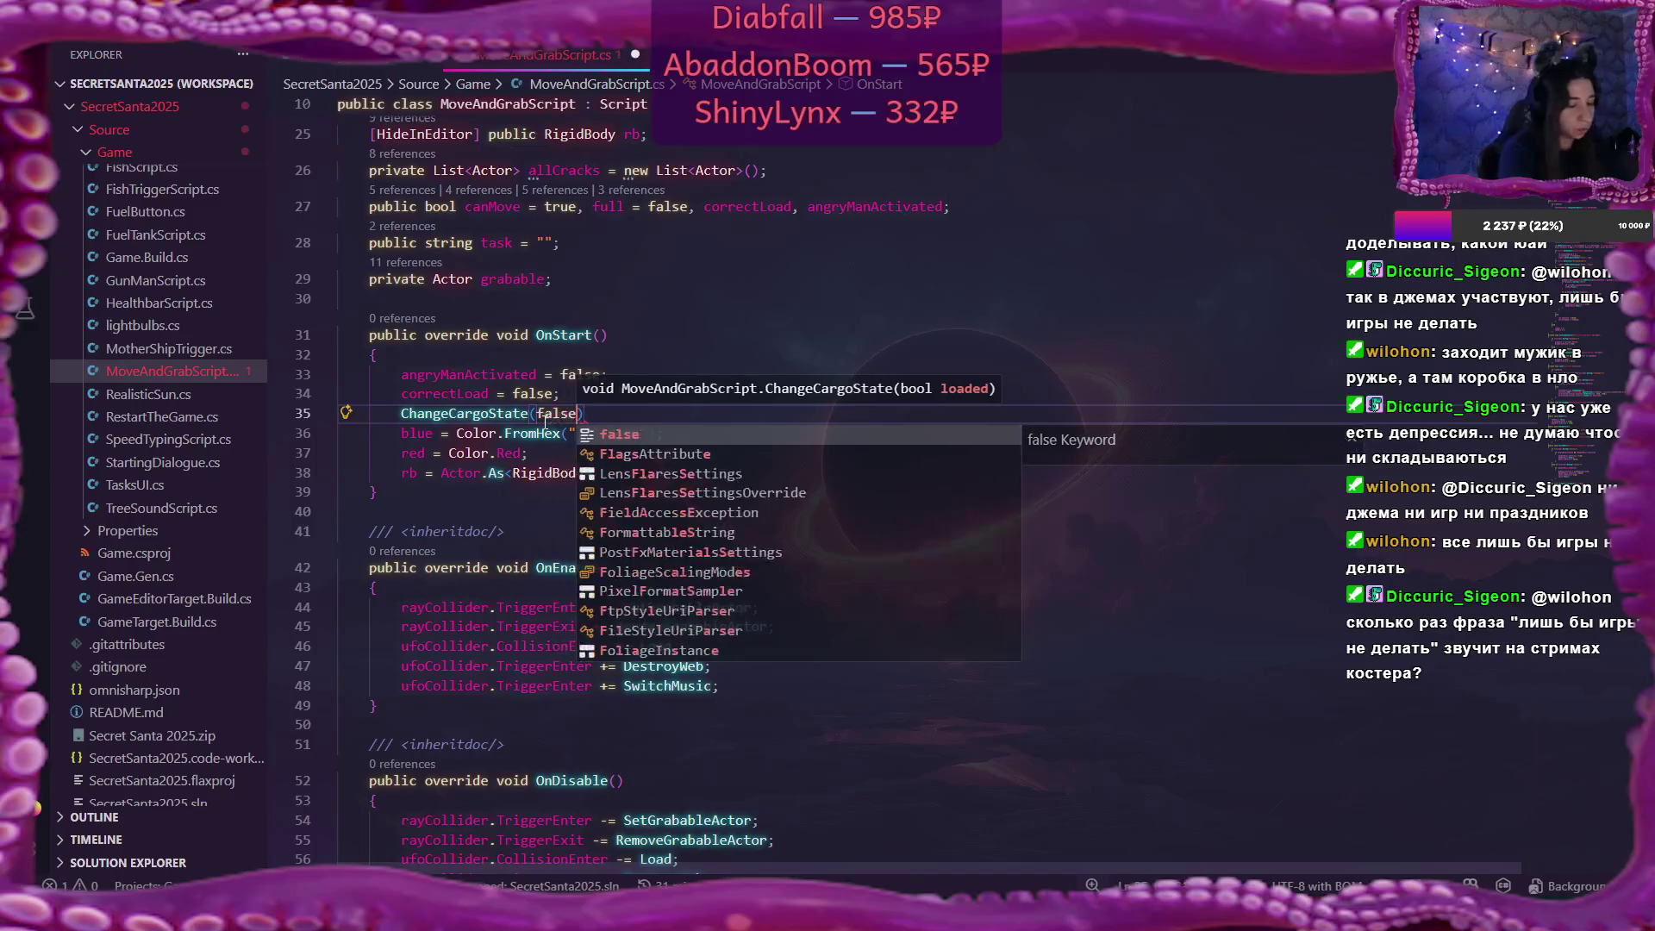
pyautogui.write(';')
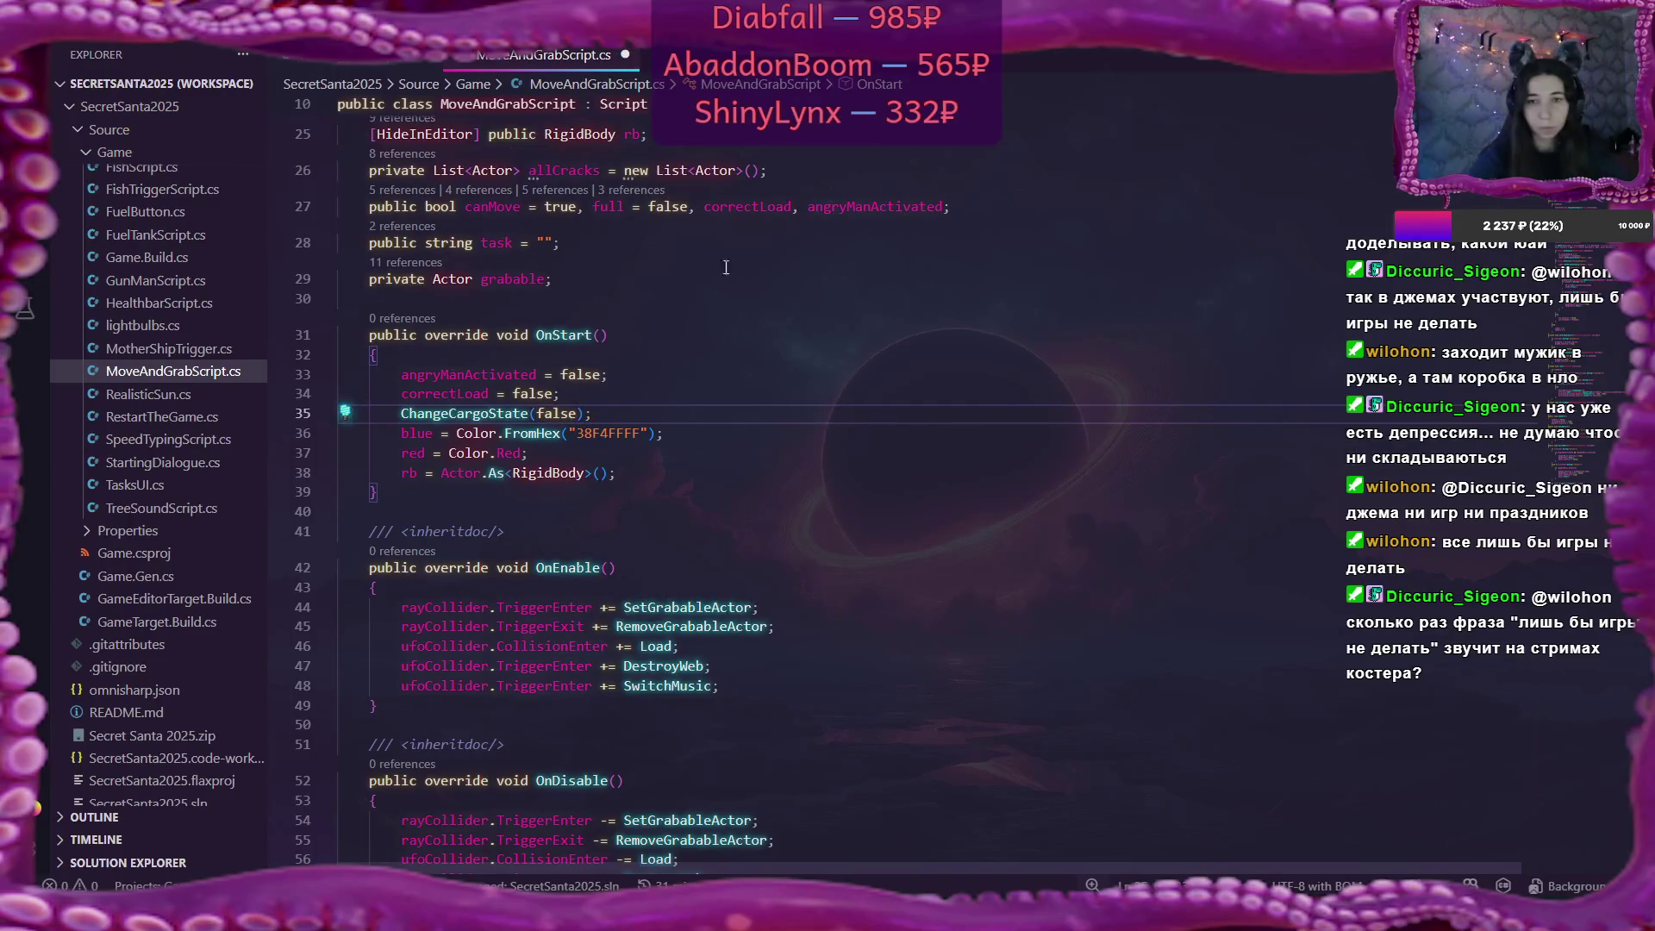
pyautogui.scroll(2, 586, 345)
pyautogui.click(607, 295)
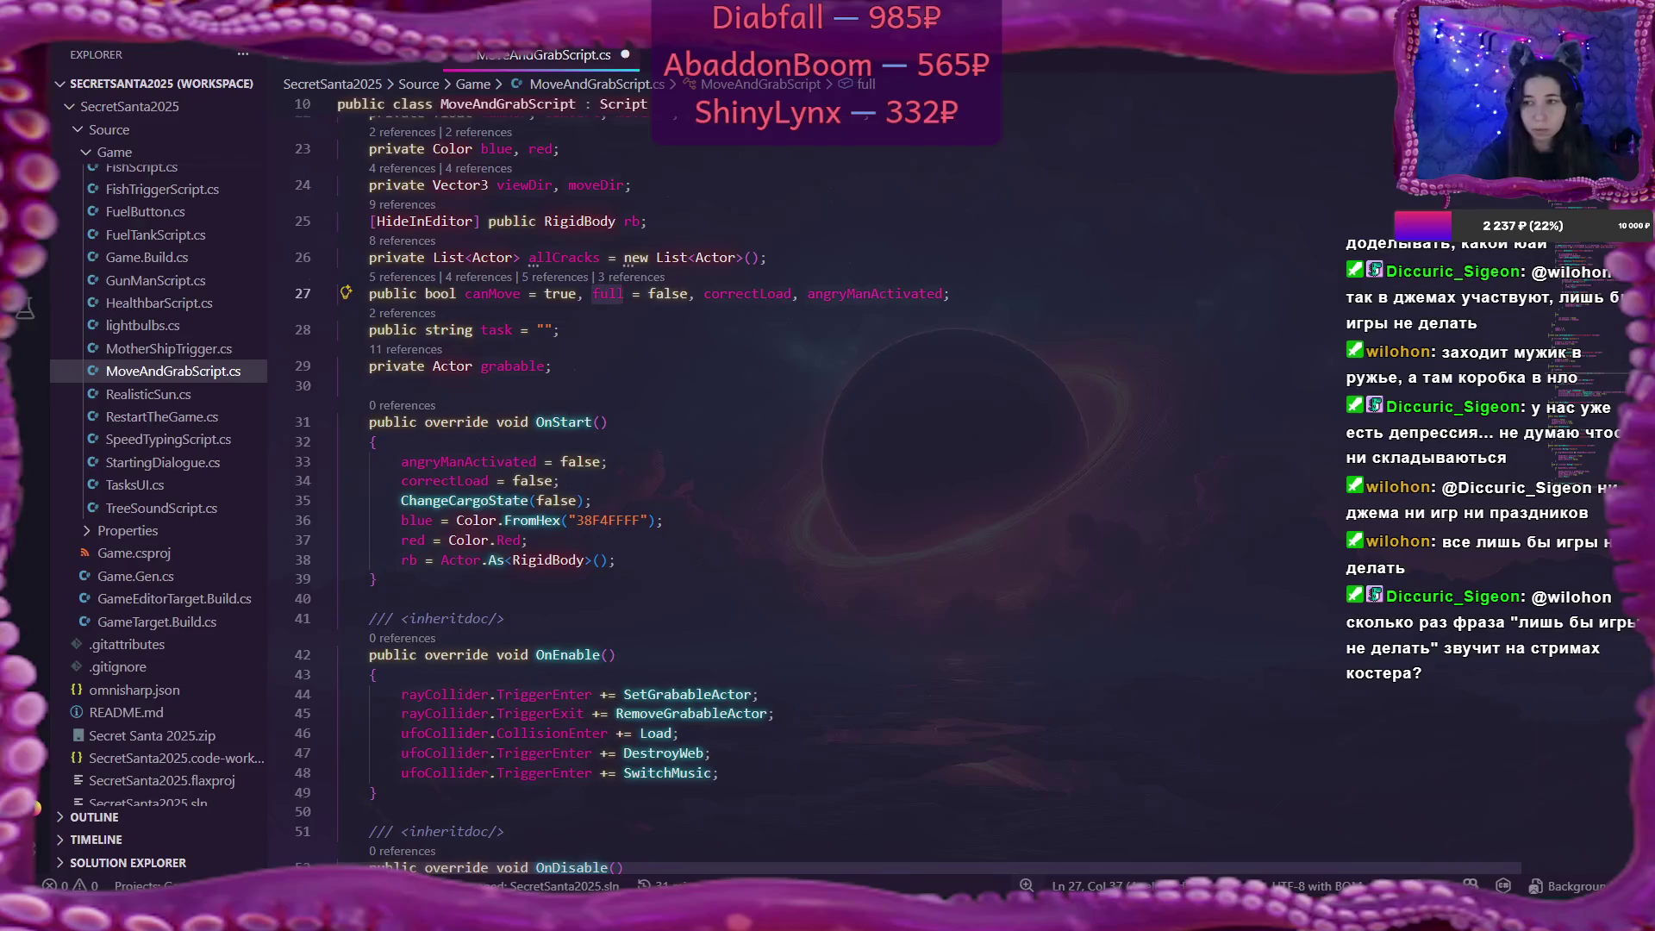
pyautogui.scroll(-20, 607, 295)
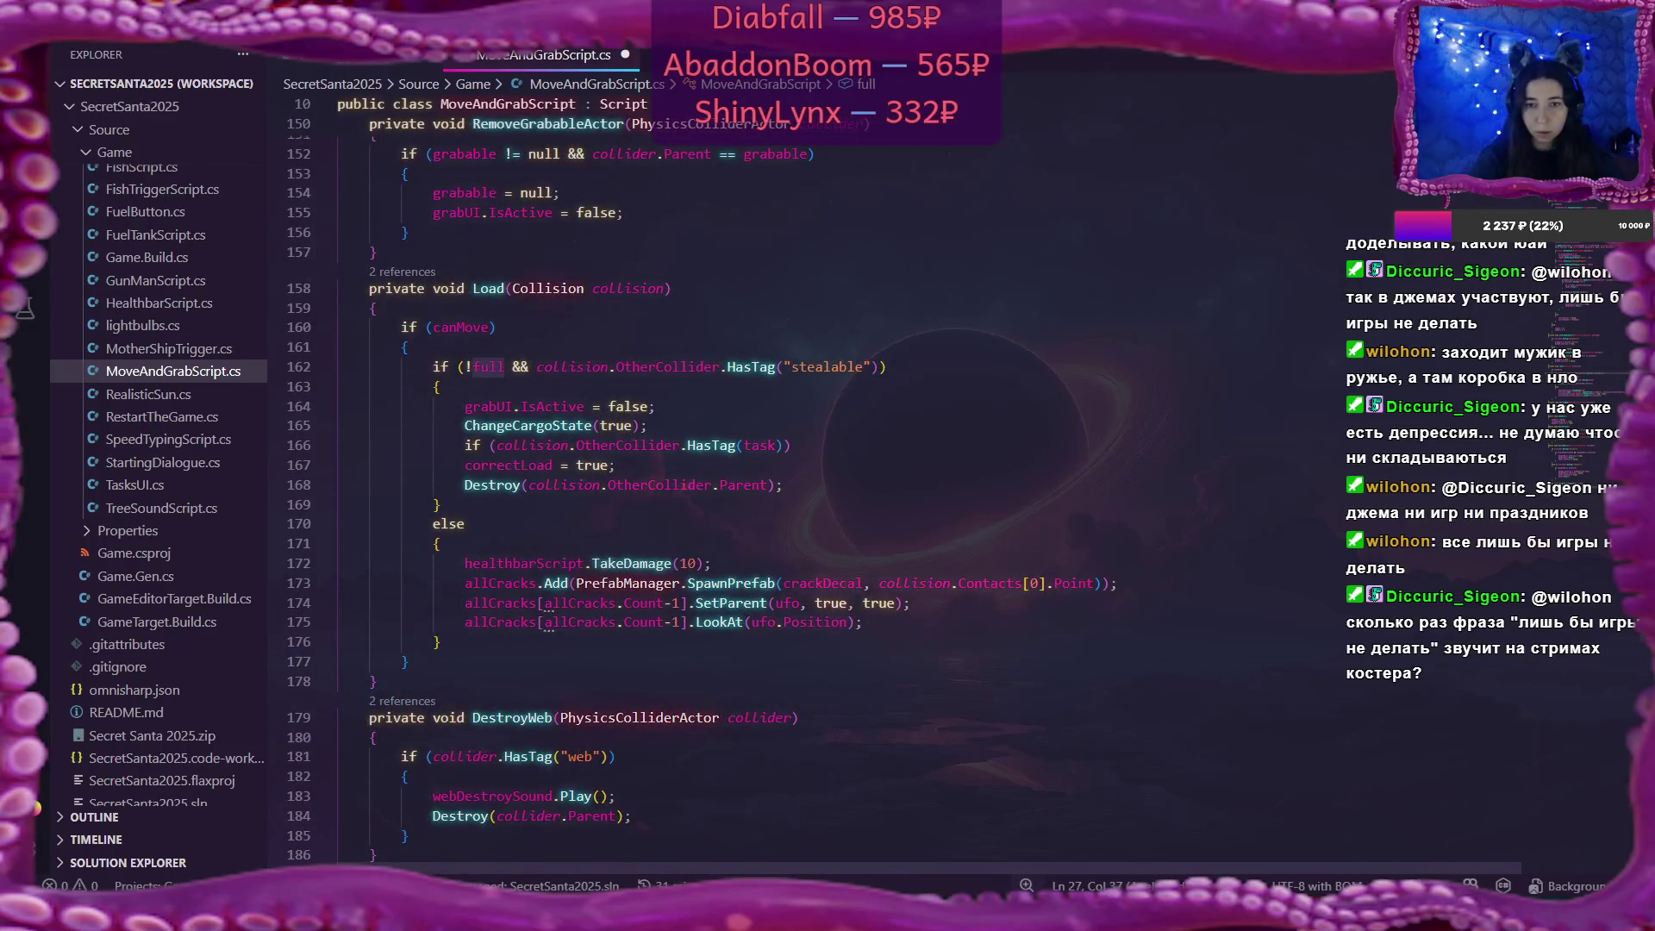
pyautogui.scroll(-18, 551, 413)
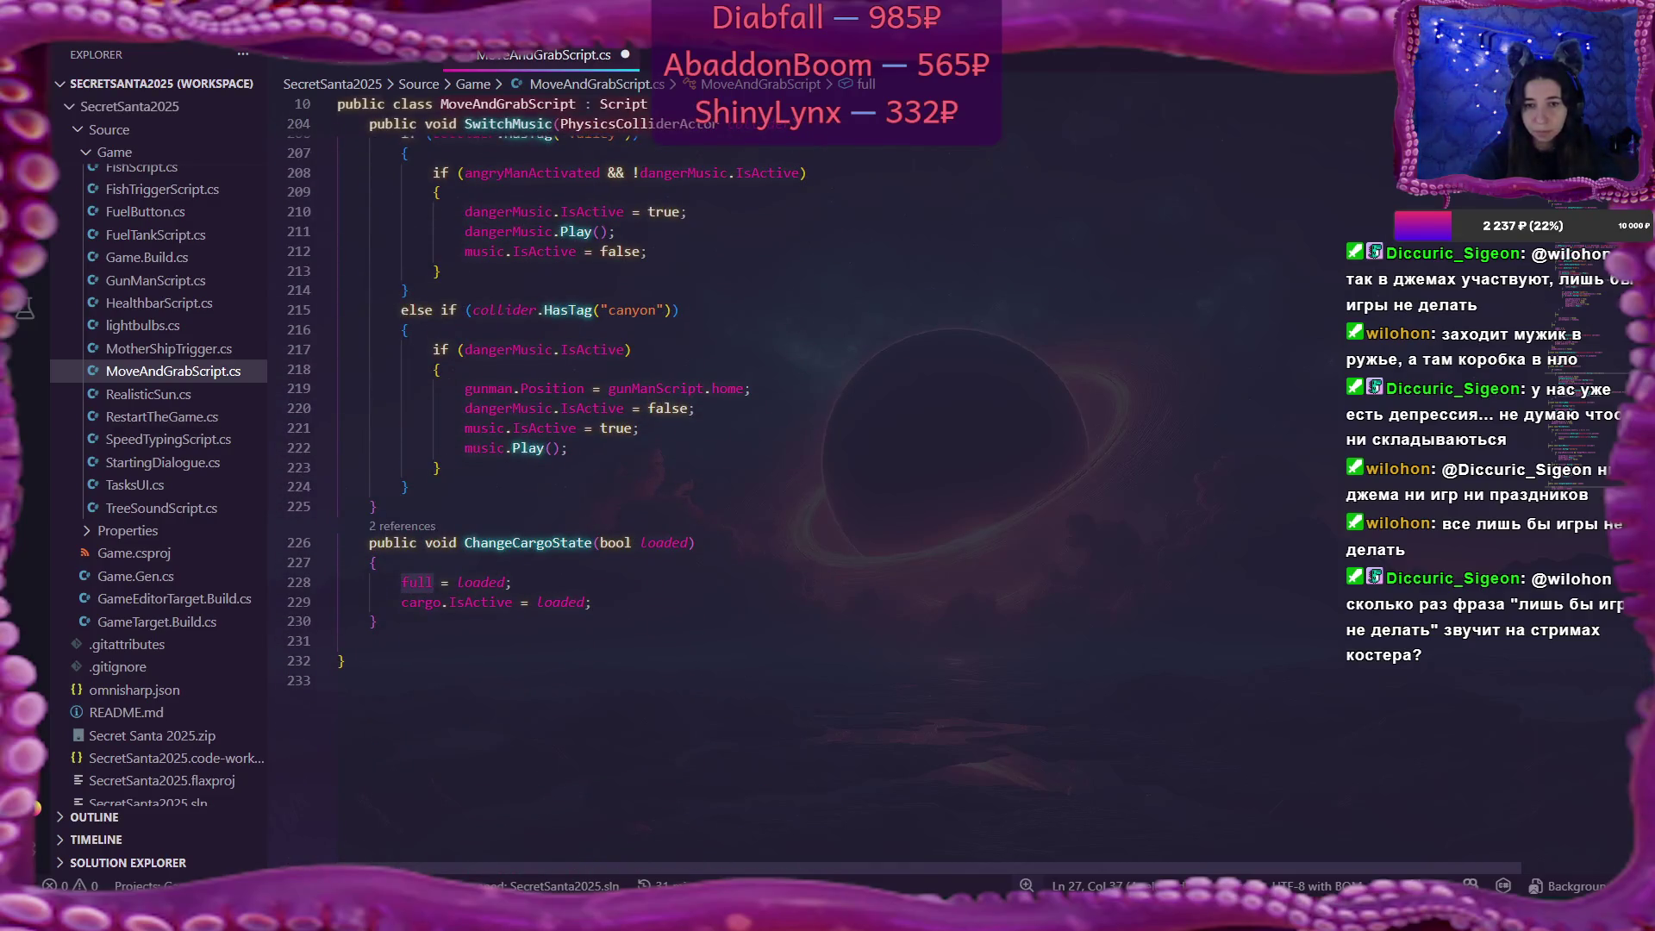
pyautogui.scroll(8, 830, 475)
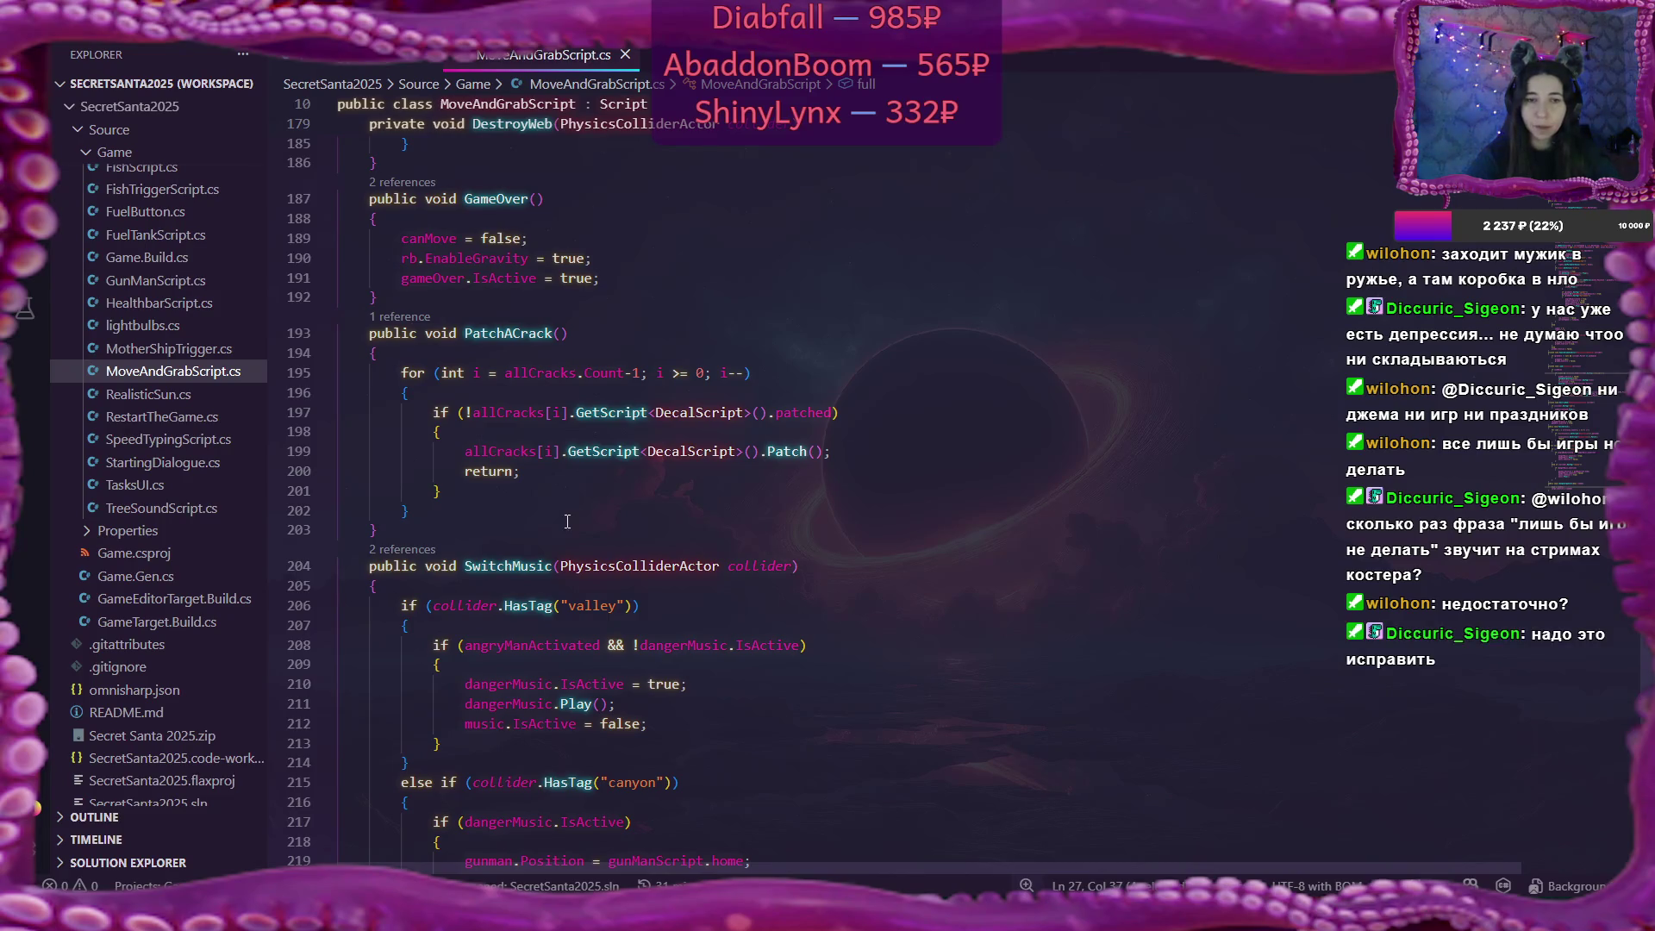
pyautogui.scroll(3, 170, 357)
pyautogui.scroll(1, 170, 358)
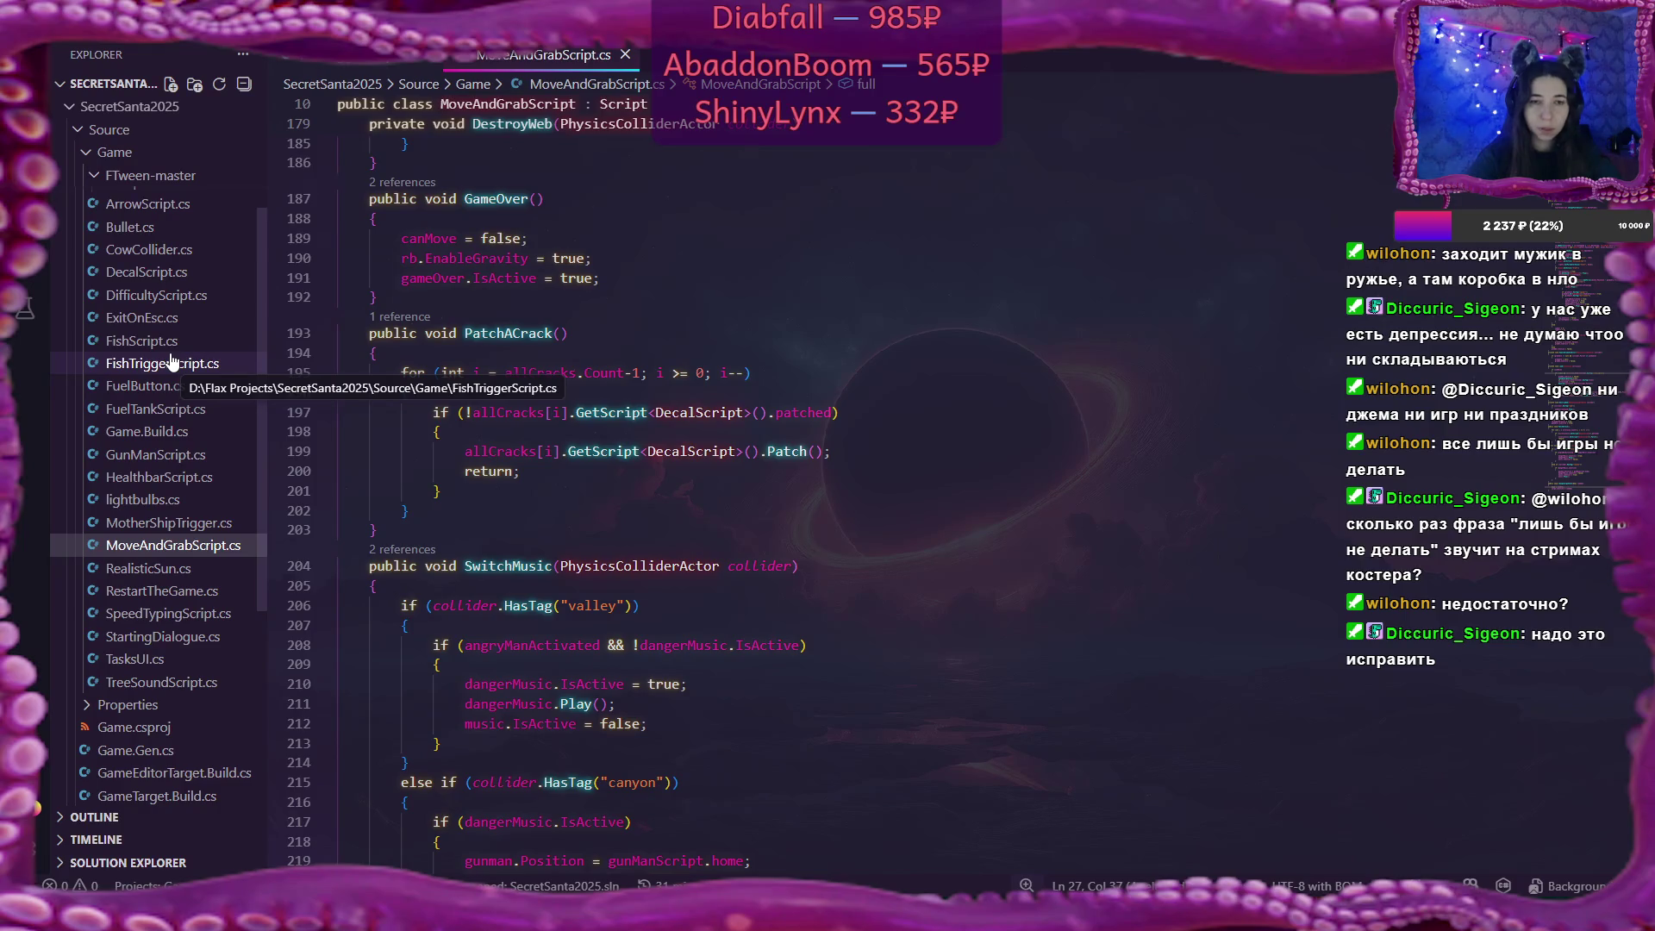
# Search the project for 'full' and review the tankFull results in FuelTankScript.cs.
pyautogui.hotkey('ctrl', 'shift', 'f')
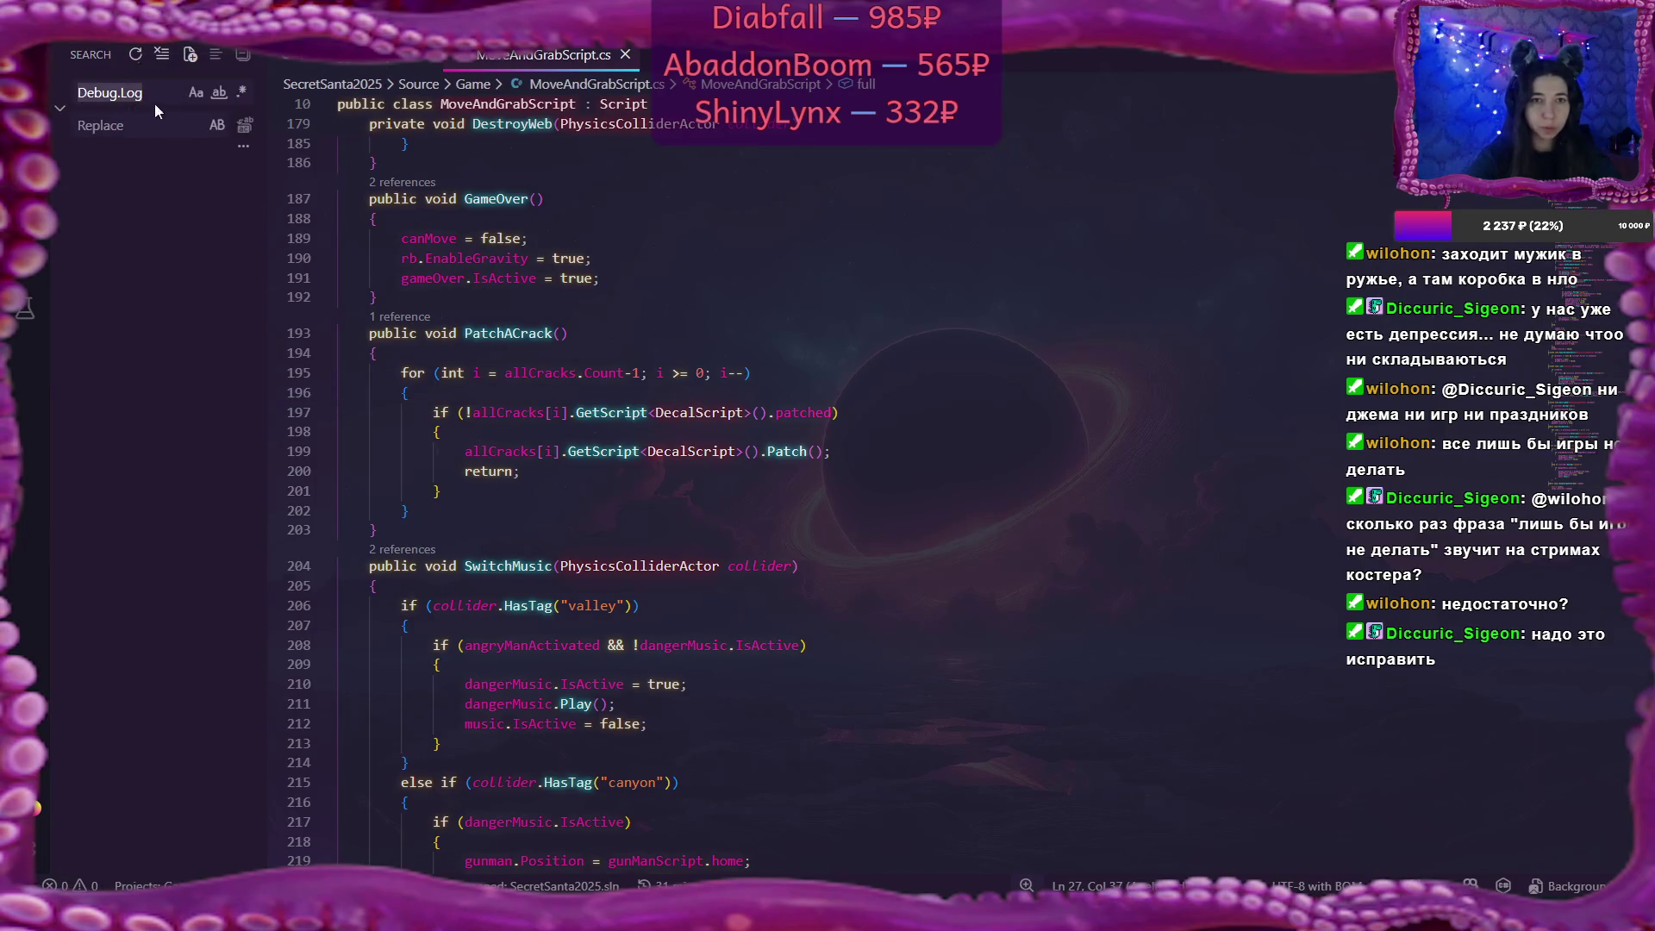
pyautogui.write('full')
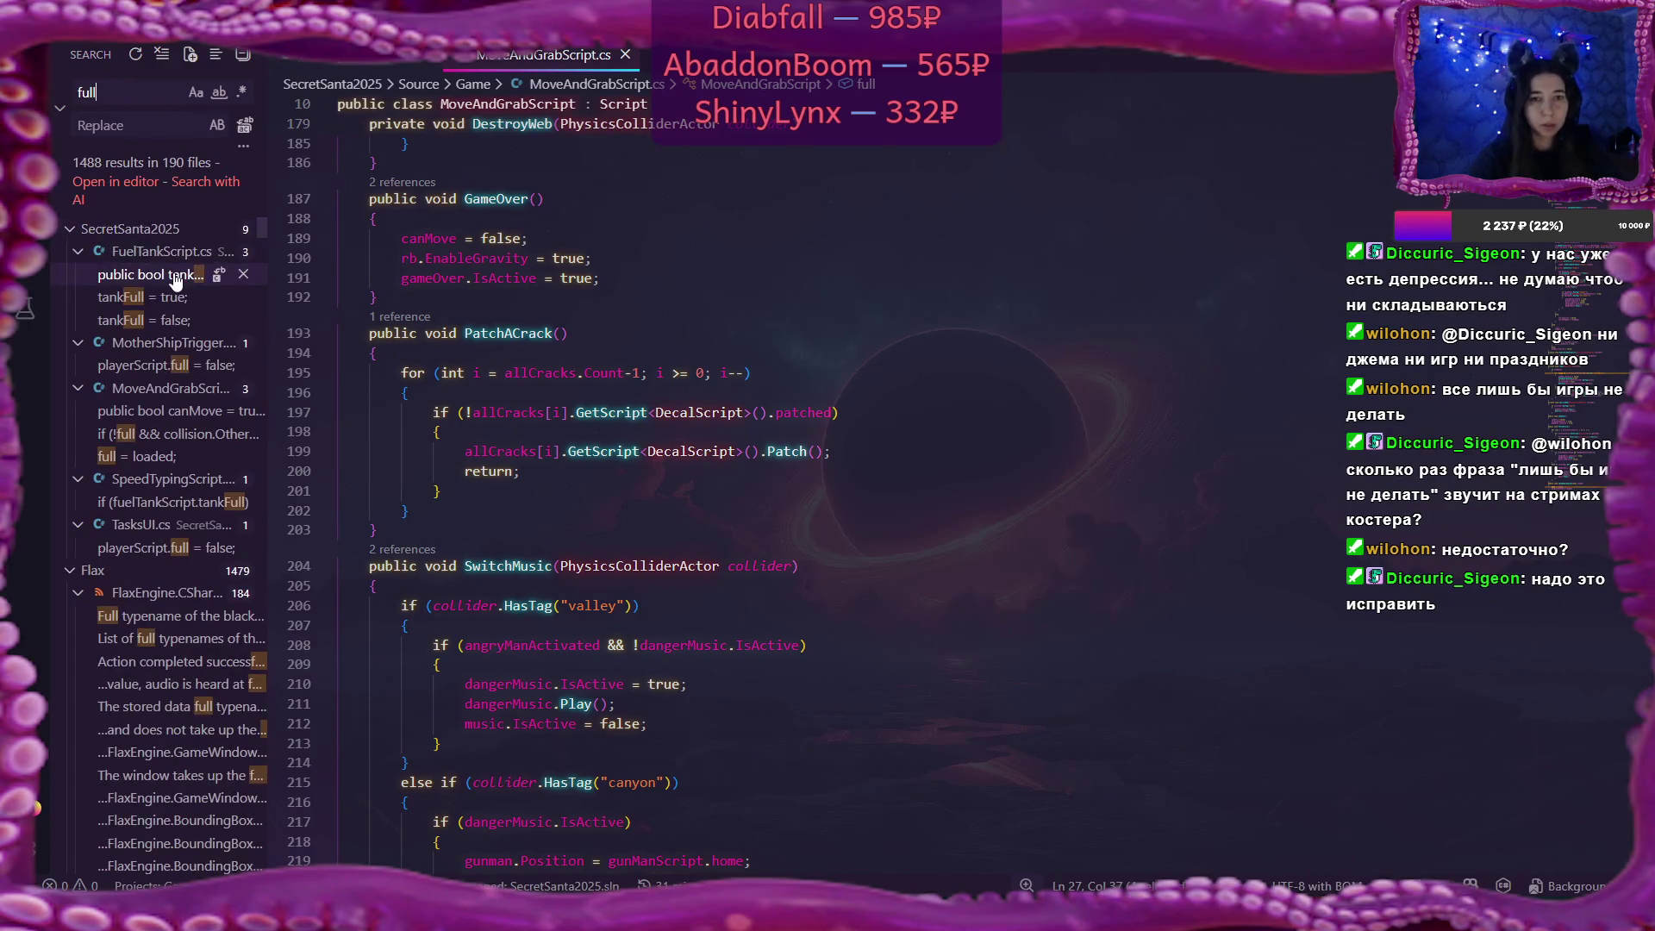
pyautogui.click(164, 280)
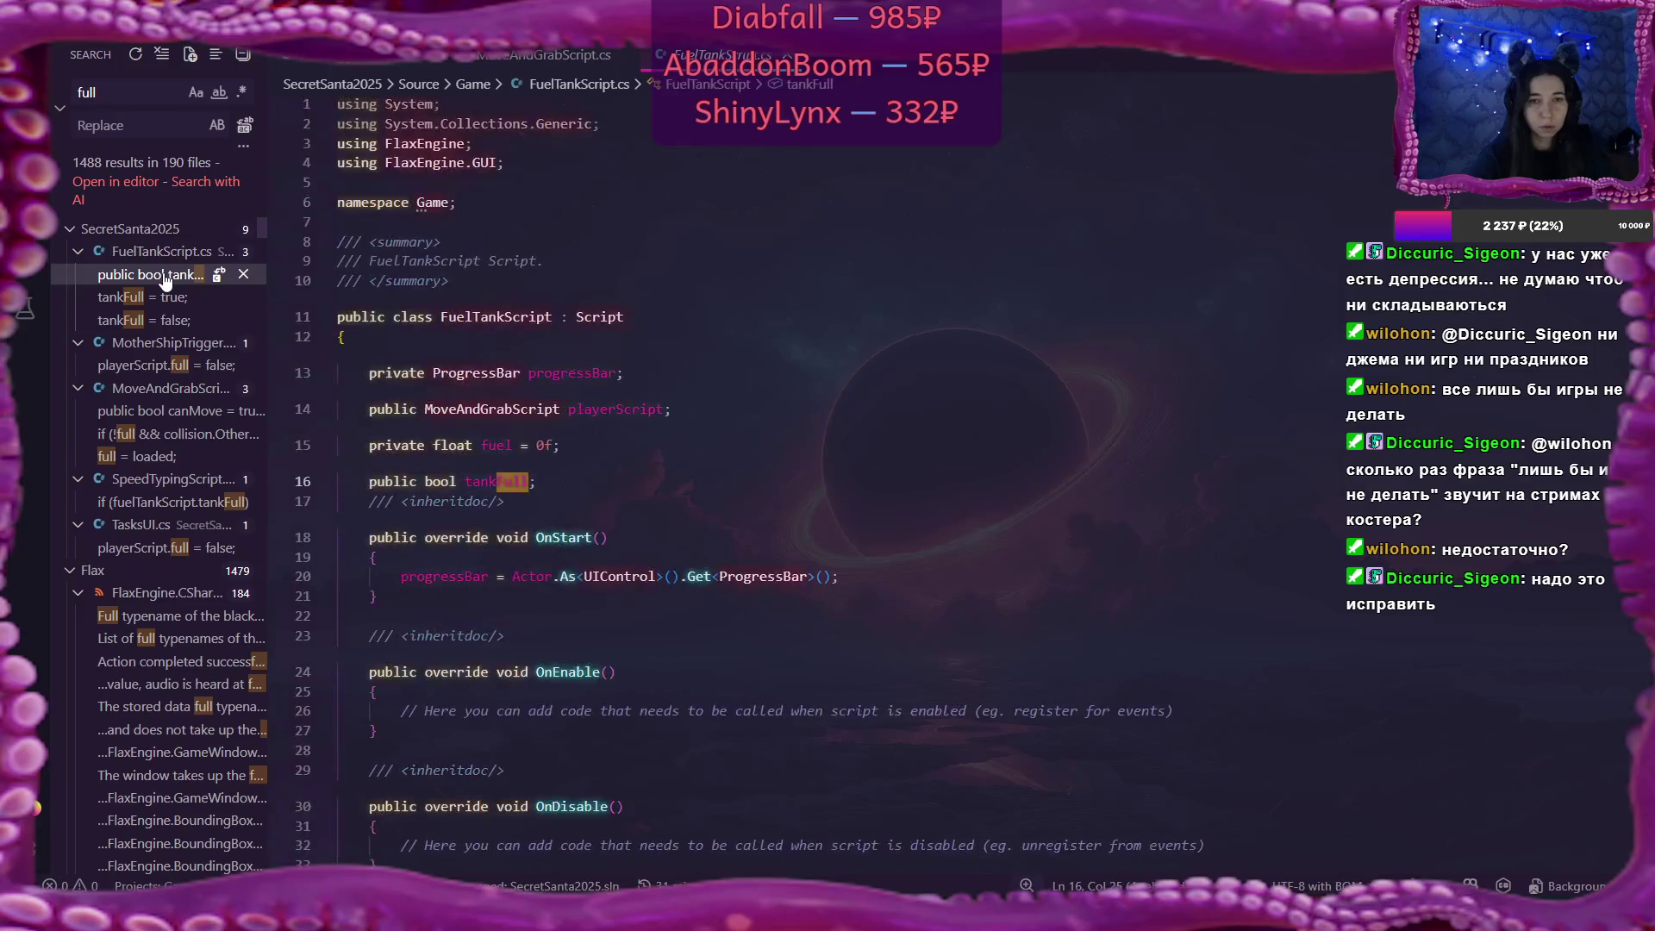
pyautogui.click(164, 299)
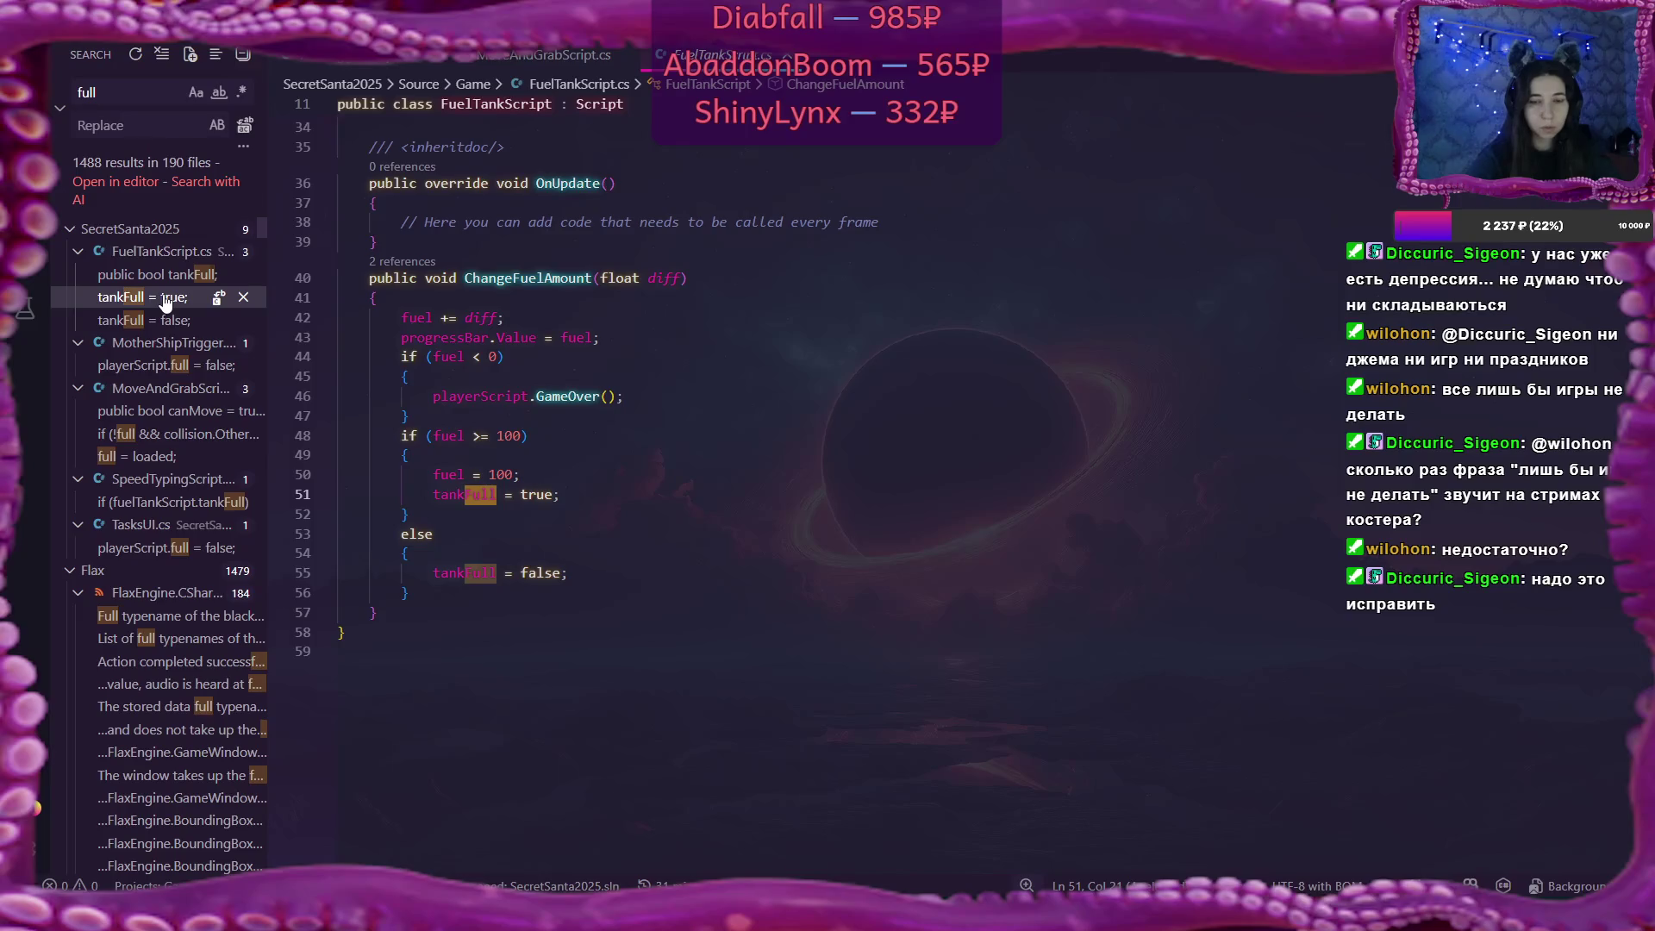
pyautogui.click(164, 320)
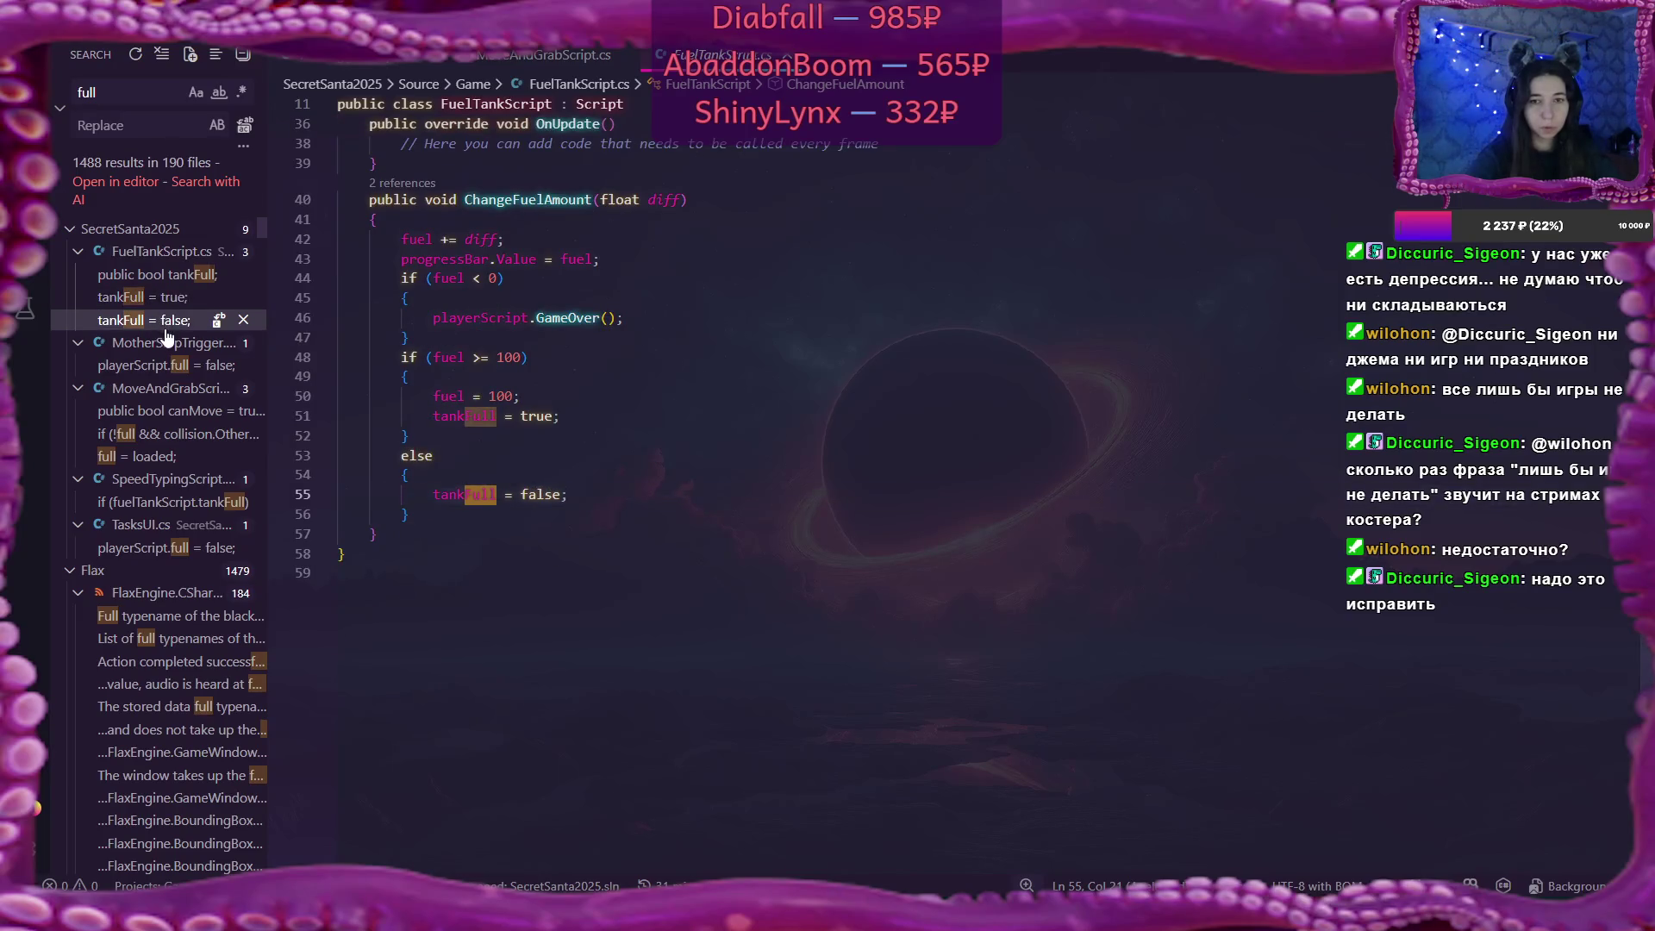
# Rewrite line 86 of MotherShipTrigger.cs as playerScript.ChangeCargoState(false).
pyautogui.click(151, 365)
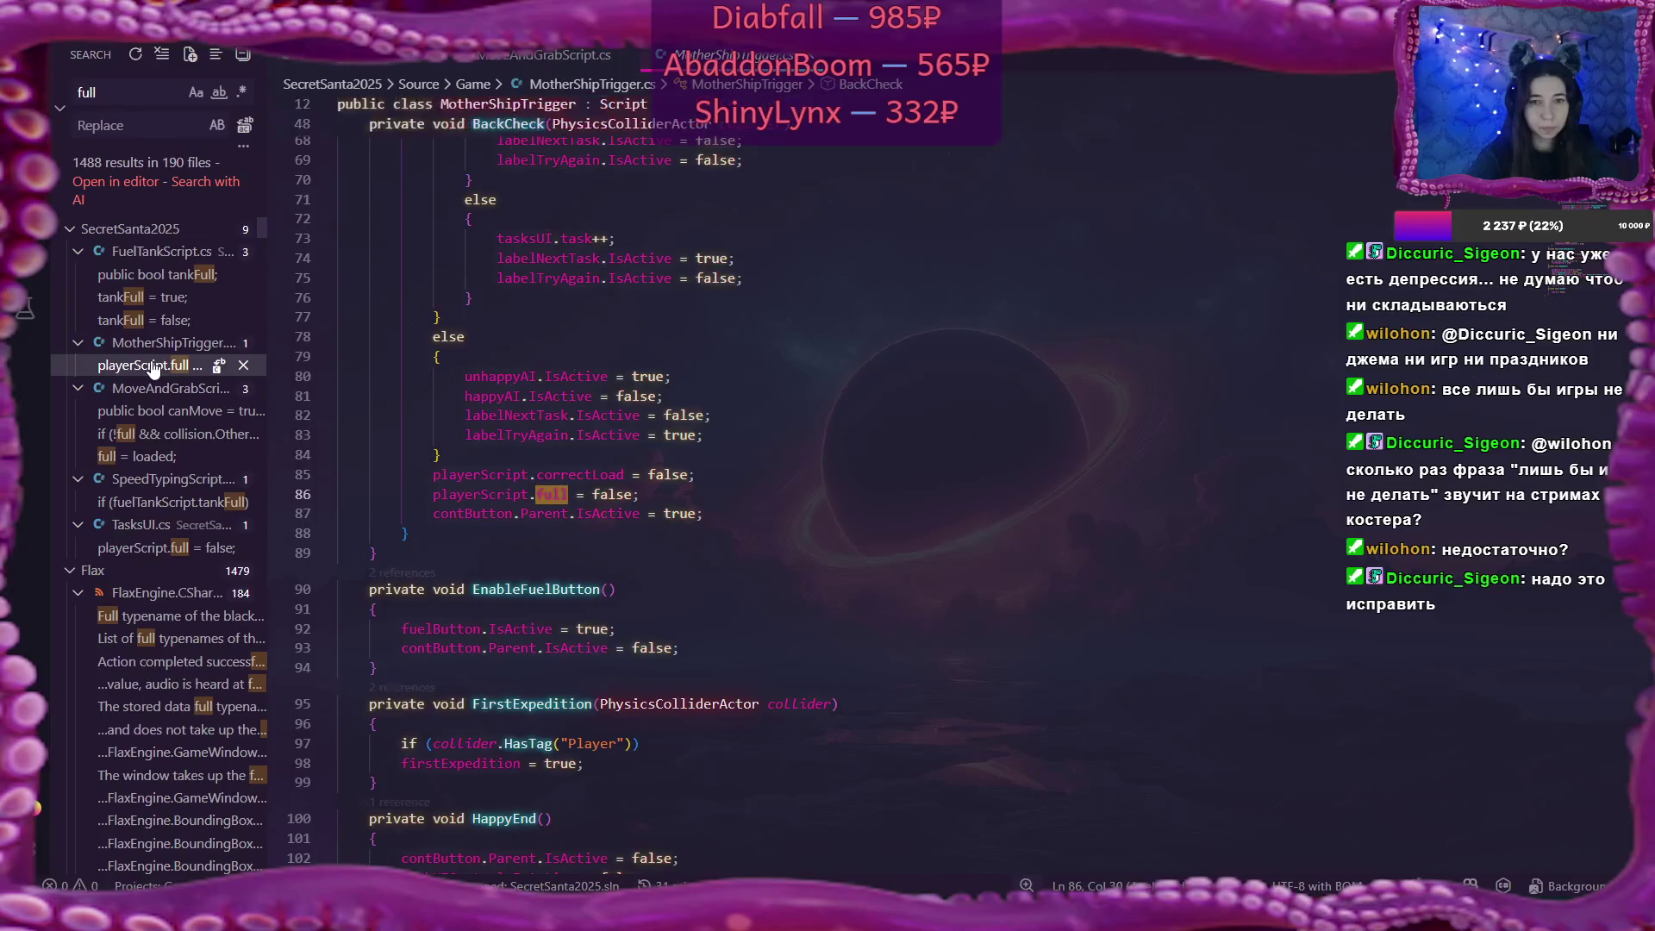
pyautogui.click(538, 494)
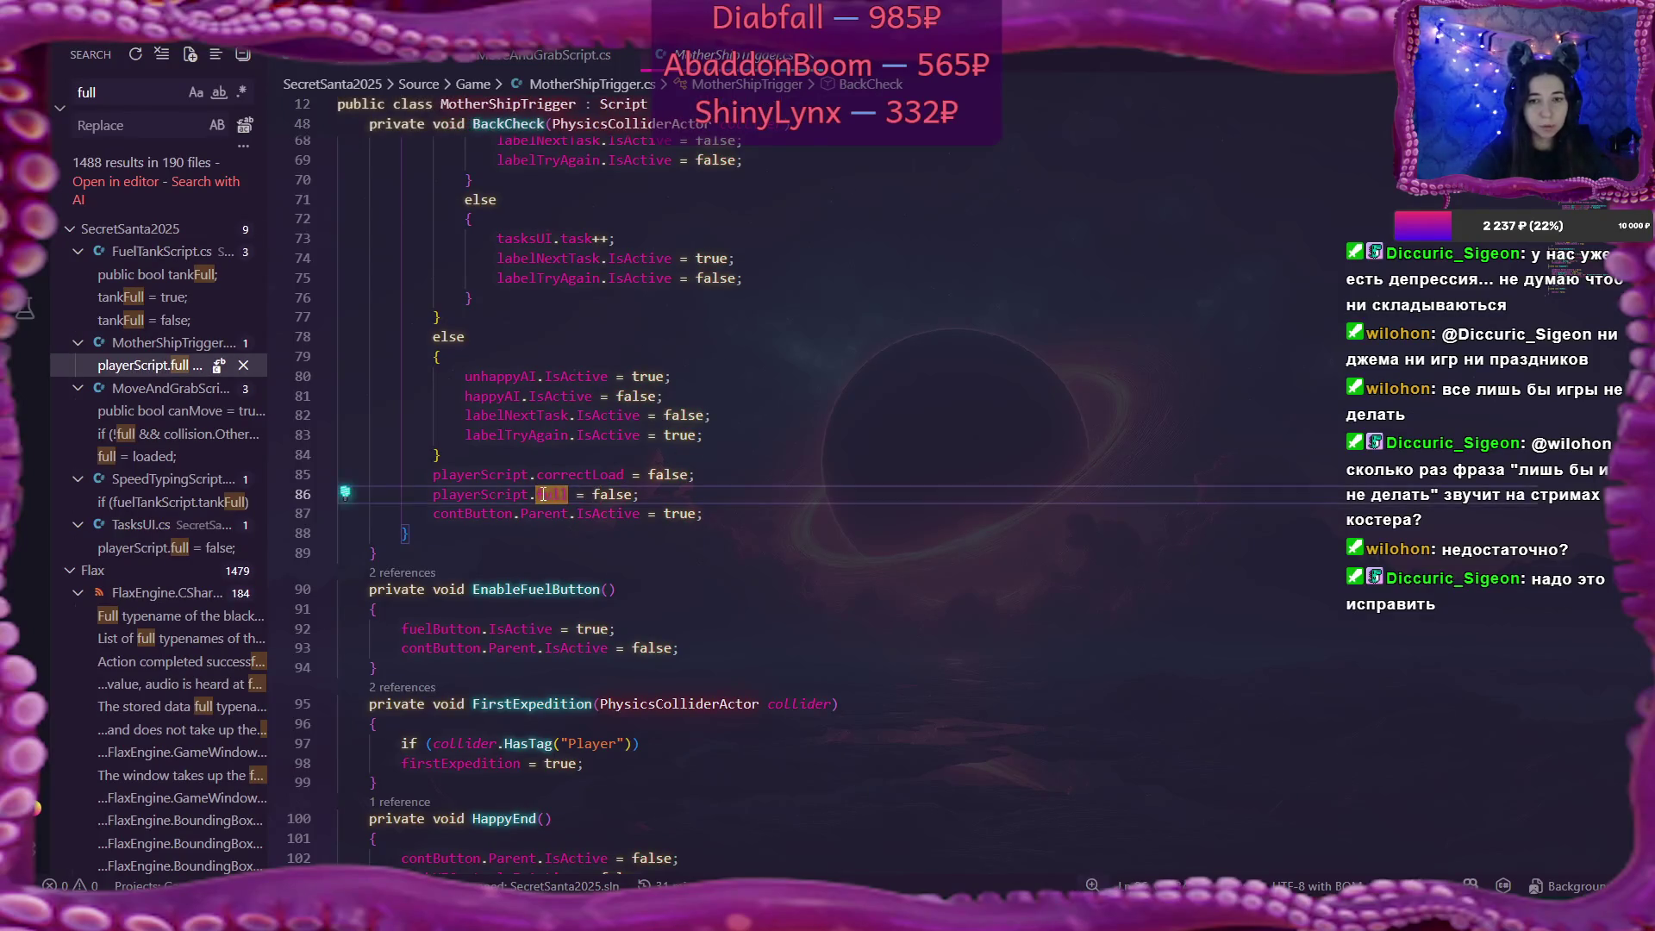
pyautogui.click(591, 494)
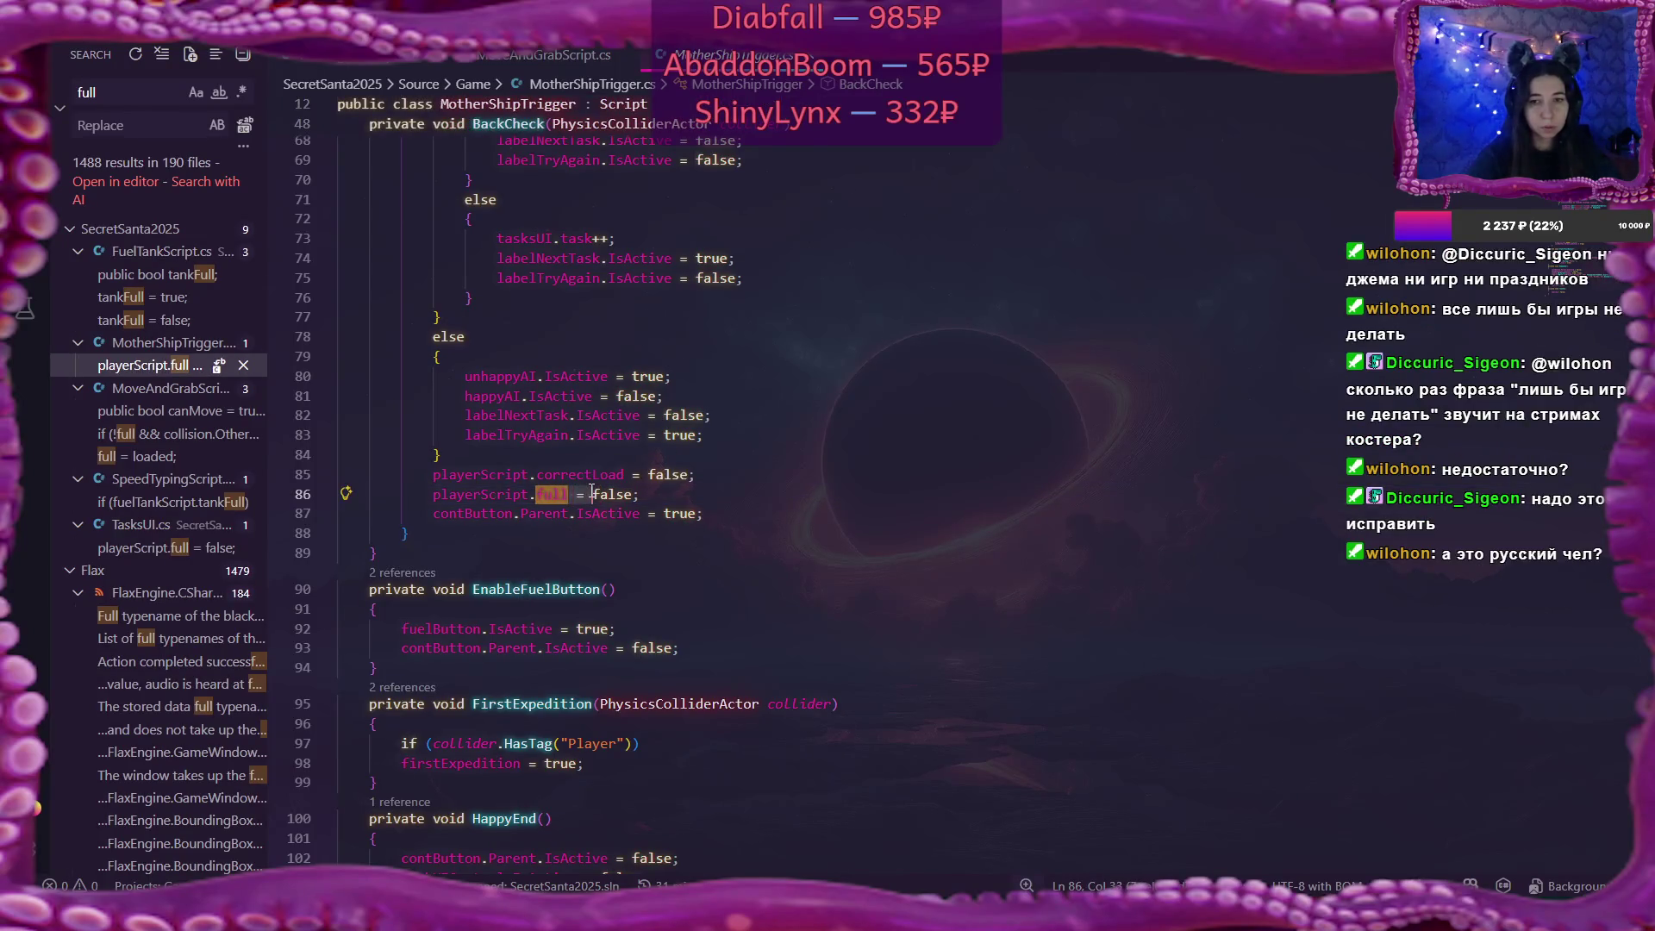
pyautogui.hotkey('ctrl', 'BackSpace')
pyautogui.hotkey('ctrl', 'BackSpace')
pyautogui.write('ChangeCargoState')
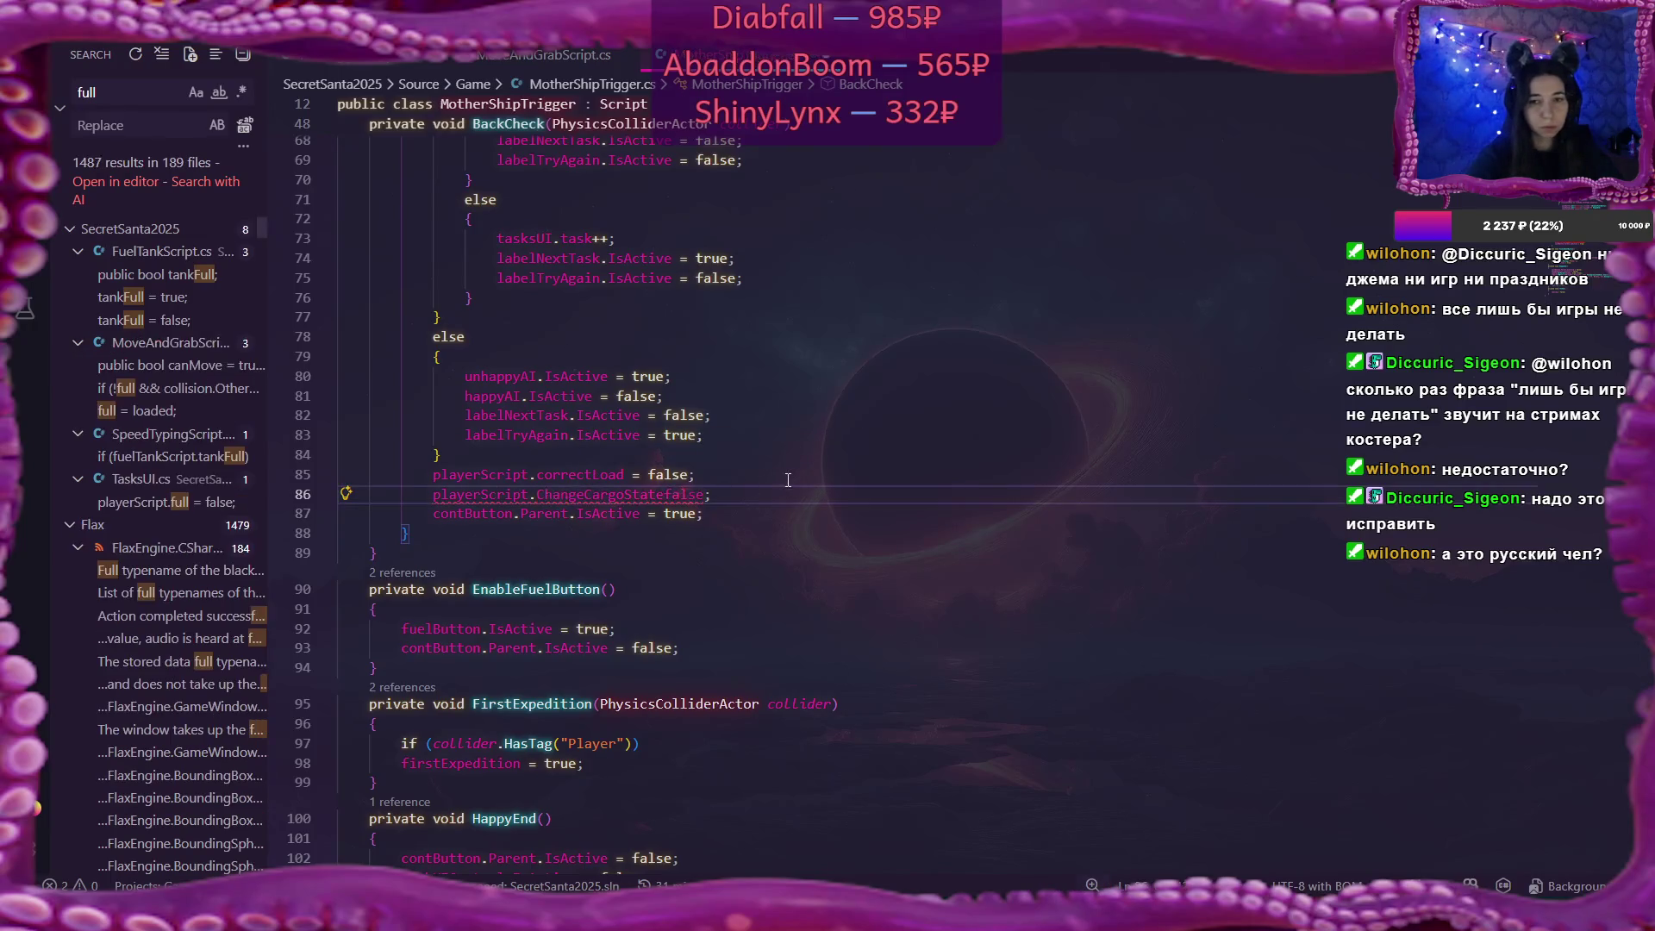
pyautogui.write('(')
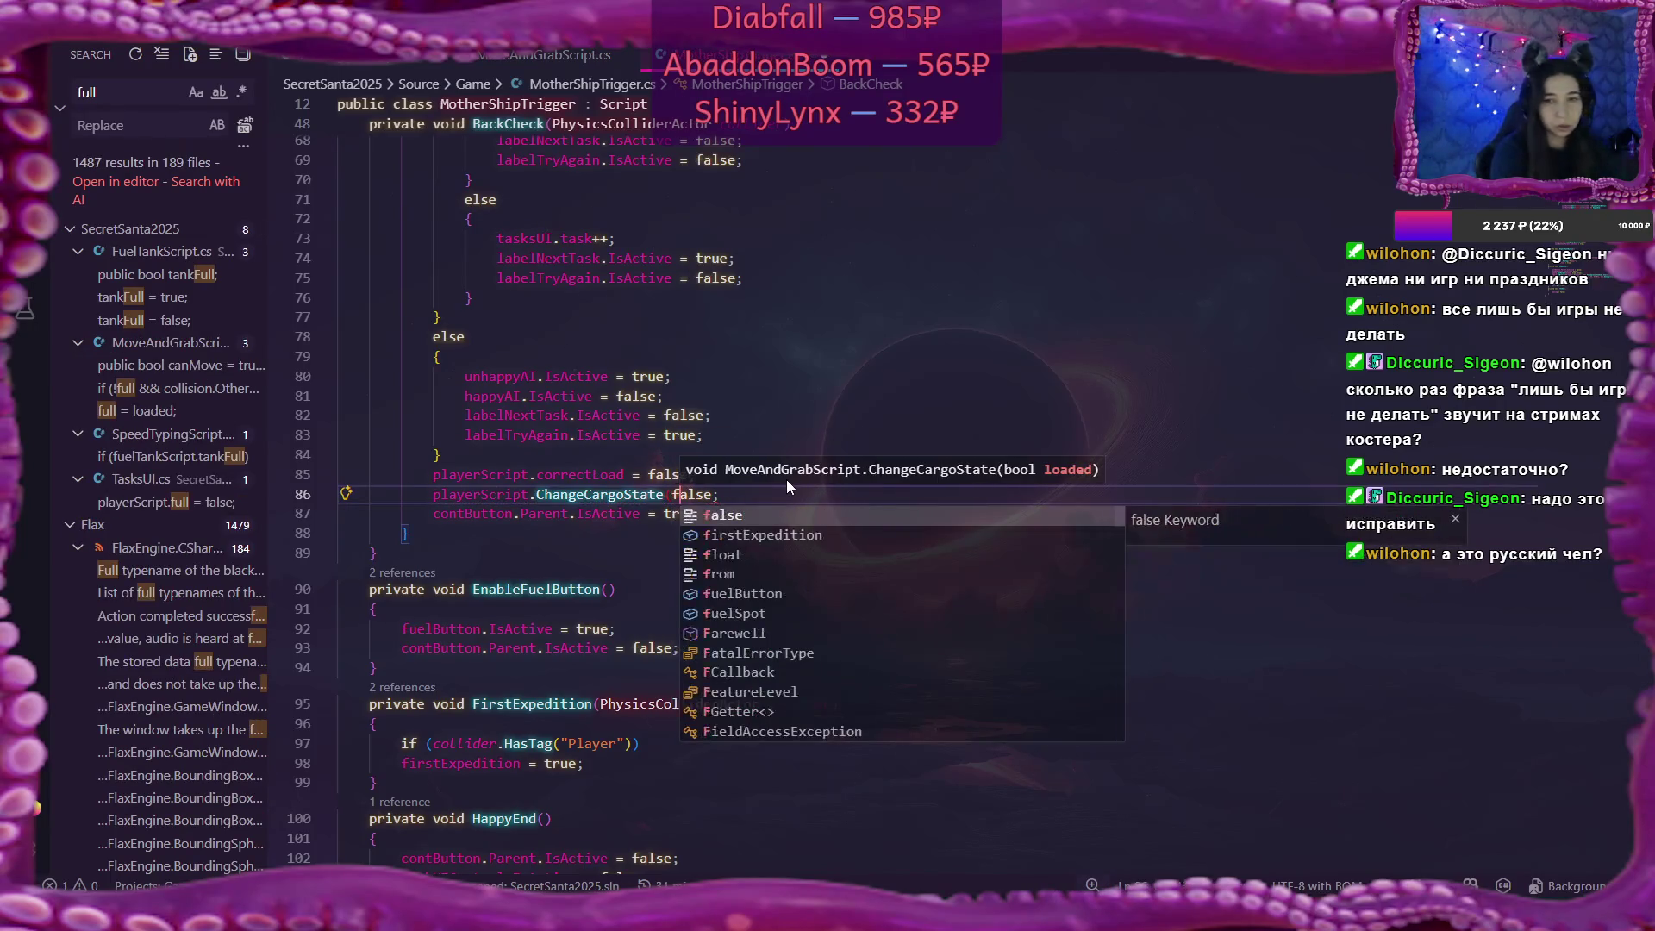
pyautogui.hotkey('ctrl', 'Right')
pyautogui.write(')')
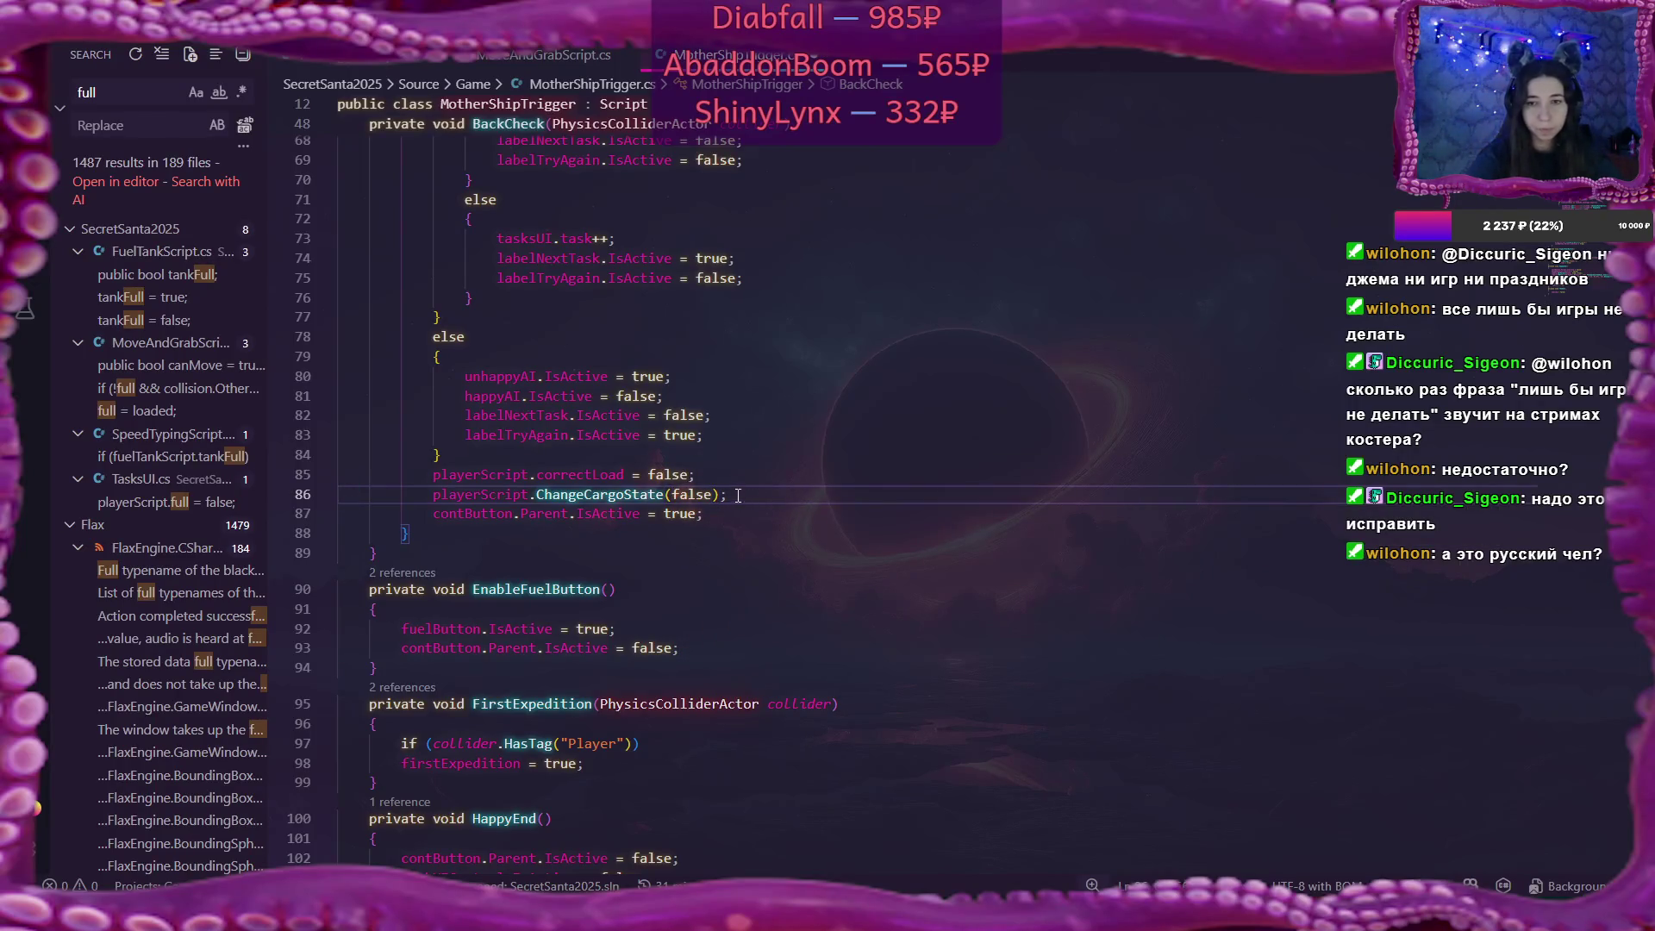
pyautogui.click(895, 498)
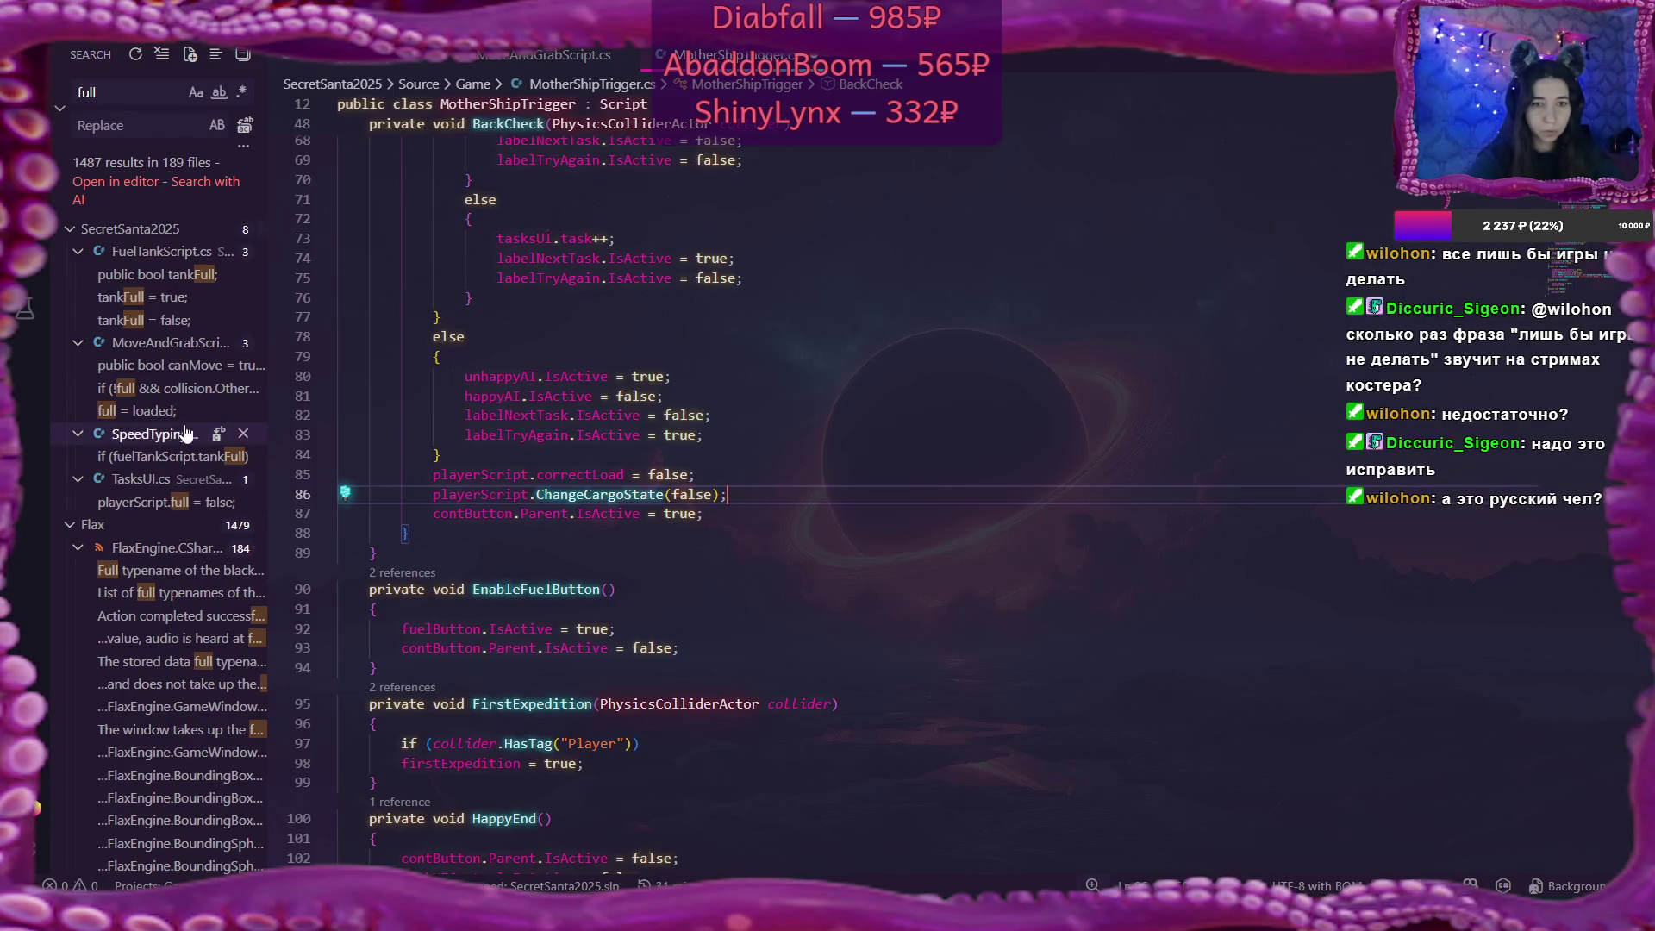
# Rewrite line 46 of TasksUI.cs as playerScript.ChangeCargoState(false).
pyautogui.moveTo(246, 465)
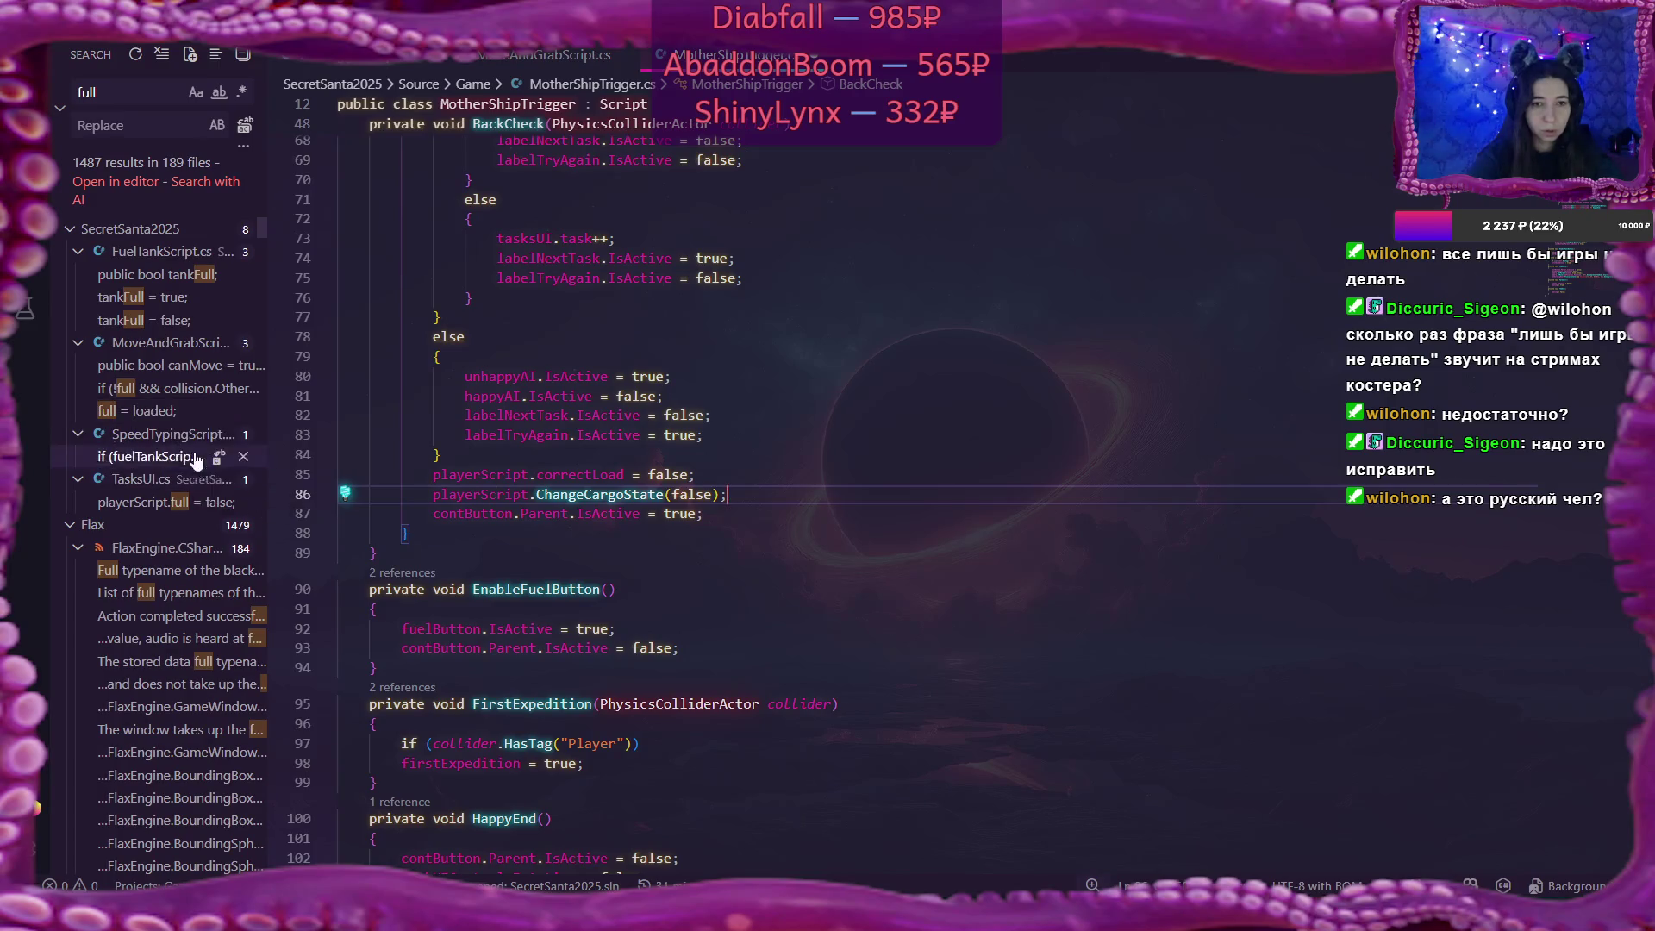
pyautogui.click(150, 501)
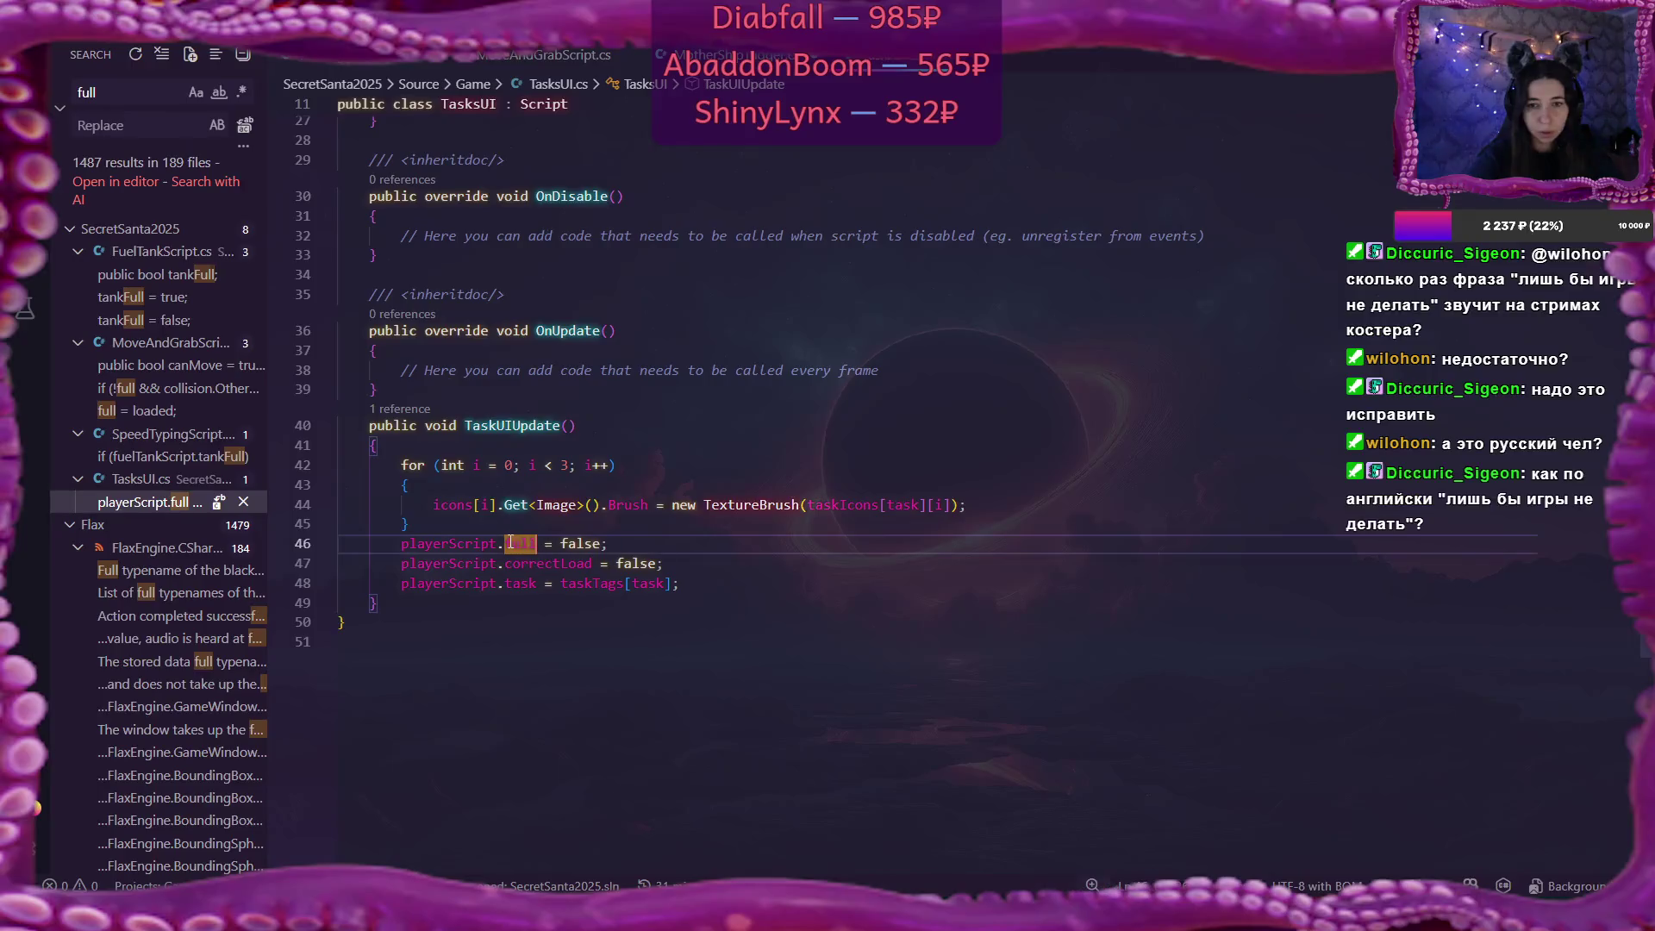
pyautogui.click(553, 543)
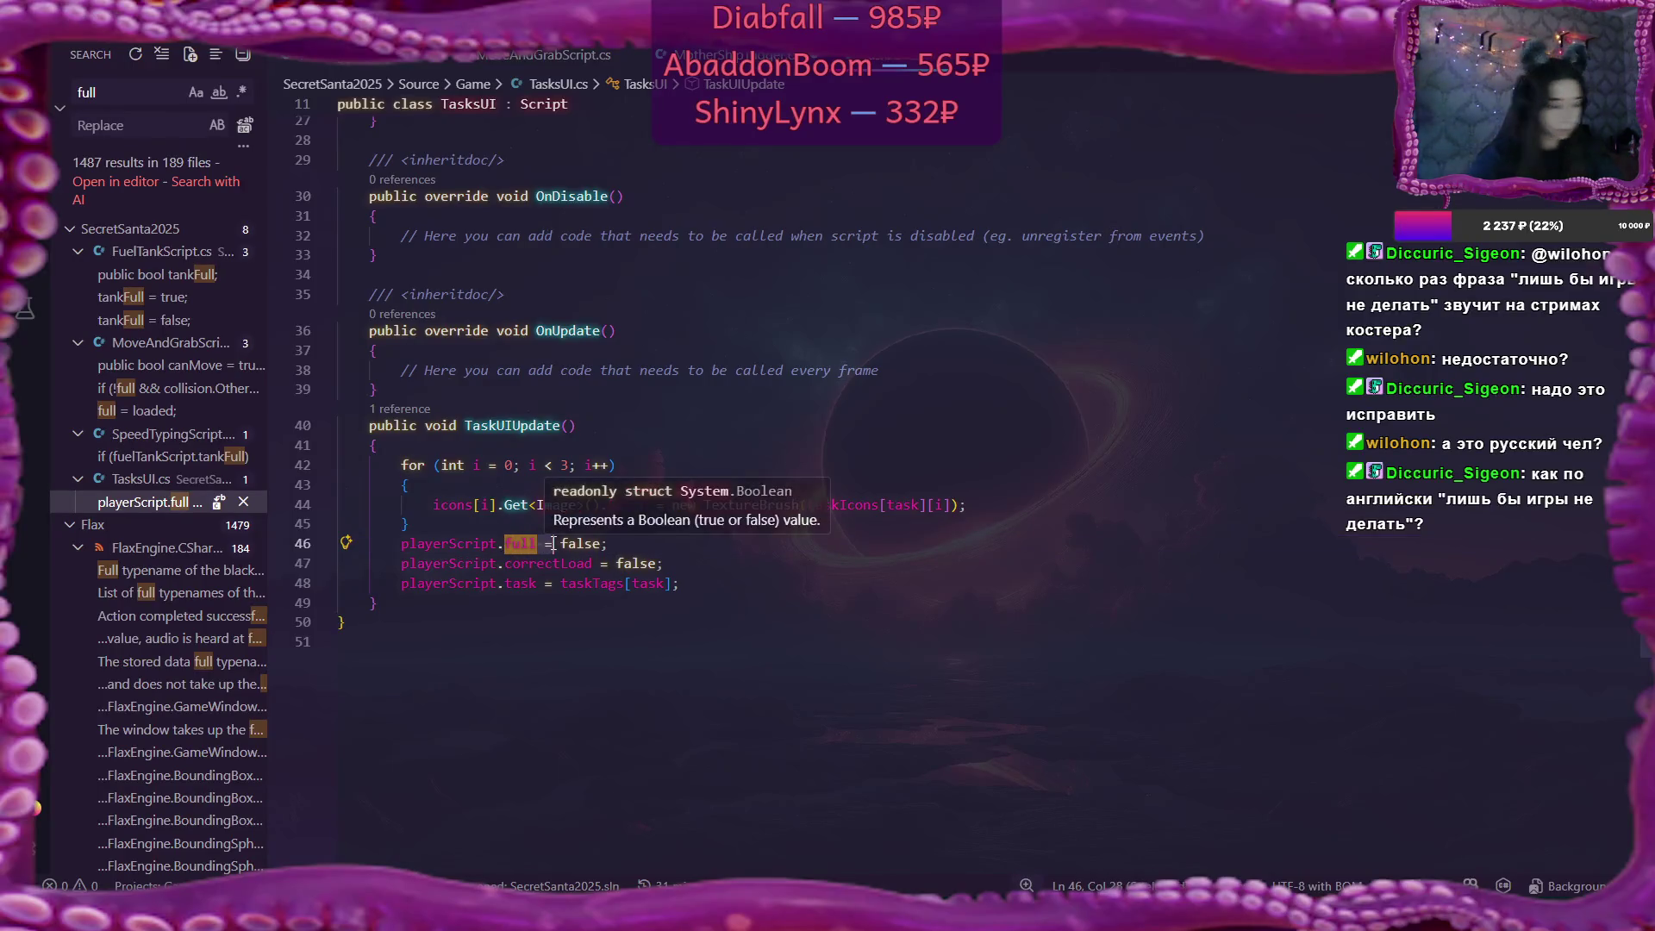
pyautogui.write('ChangeCargoState')
pyautogui.write('(')
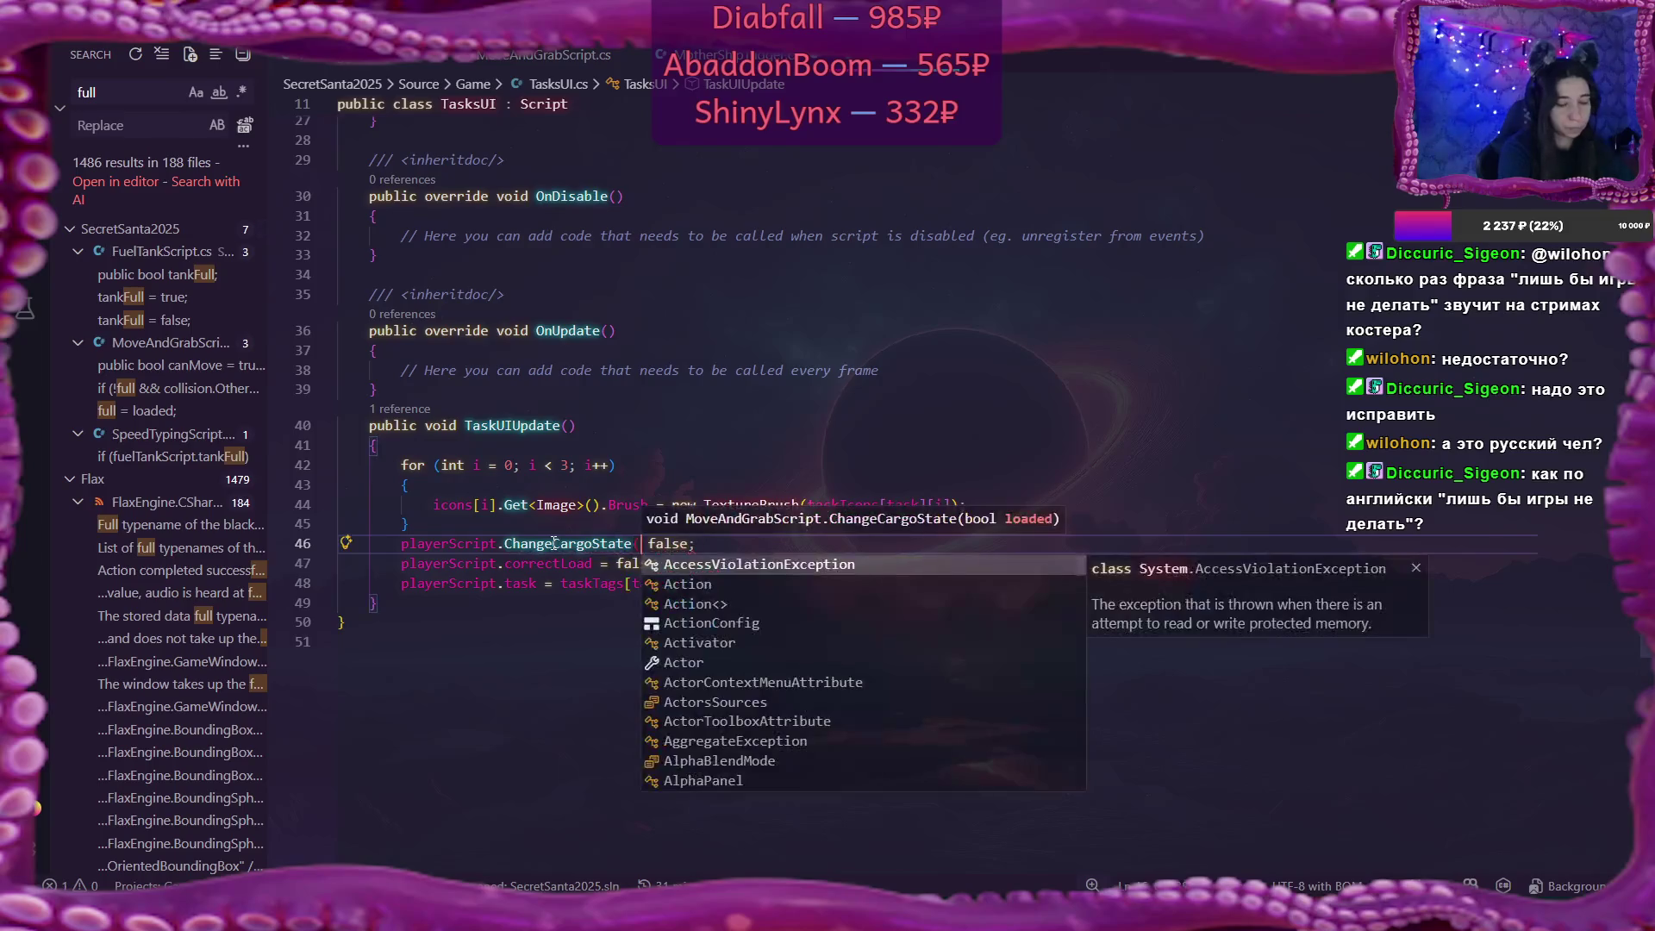
pyautogui.press('Delete')
pyautogui.press('Right')
pyautogui.press('Right')
pyautogui.press('Right')
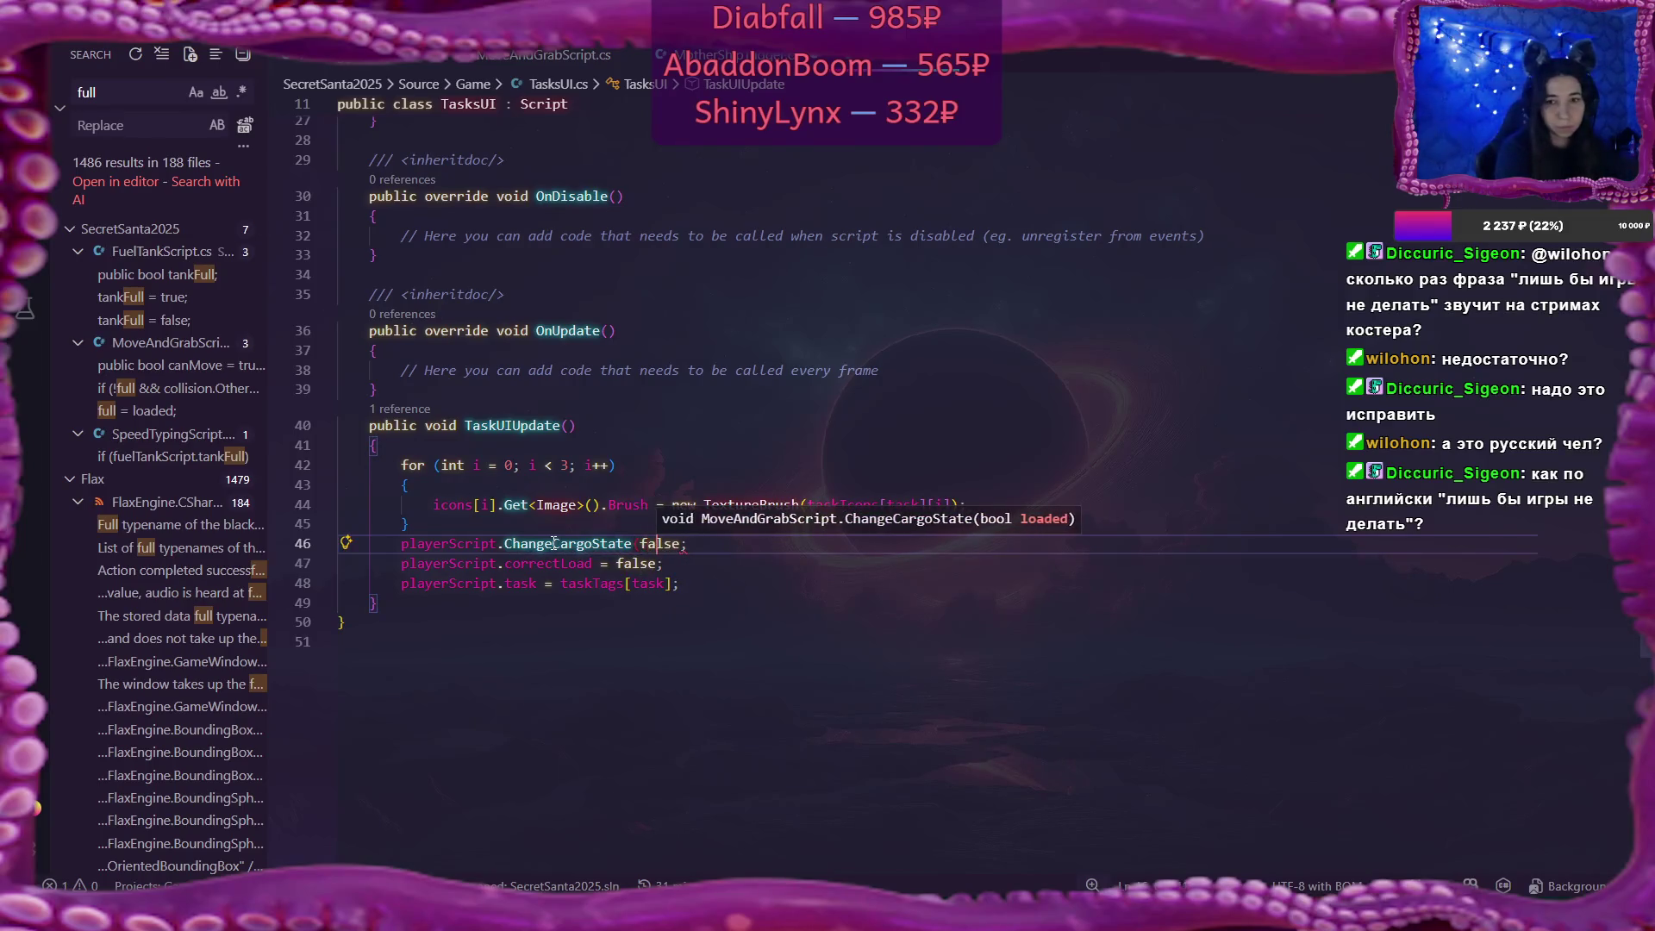
pyautogui.write(')')
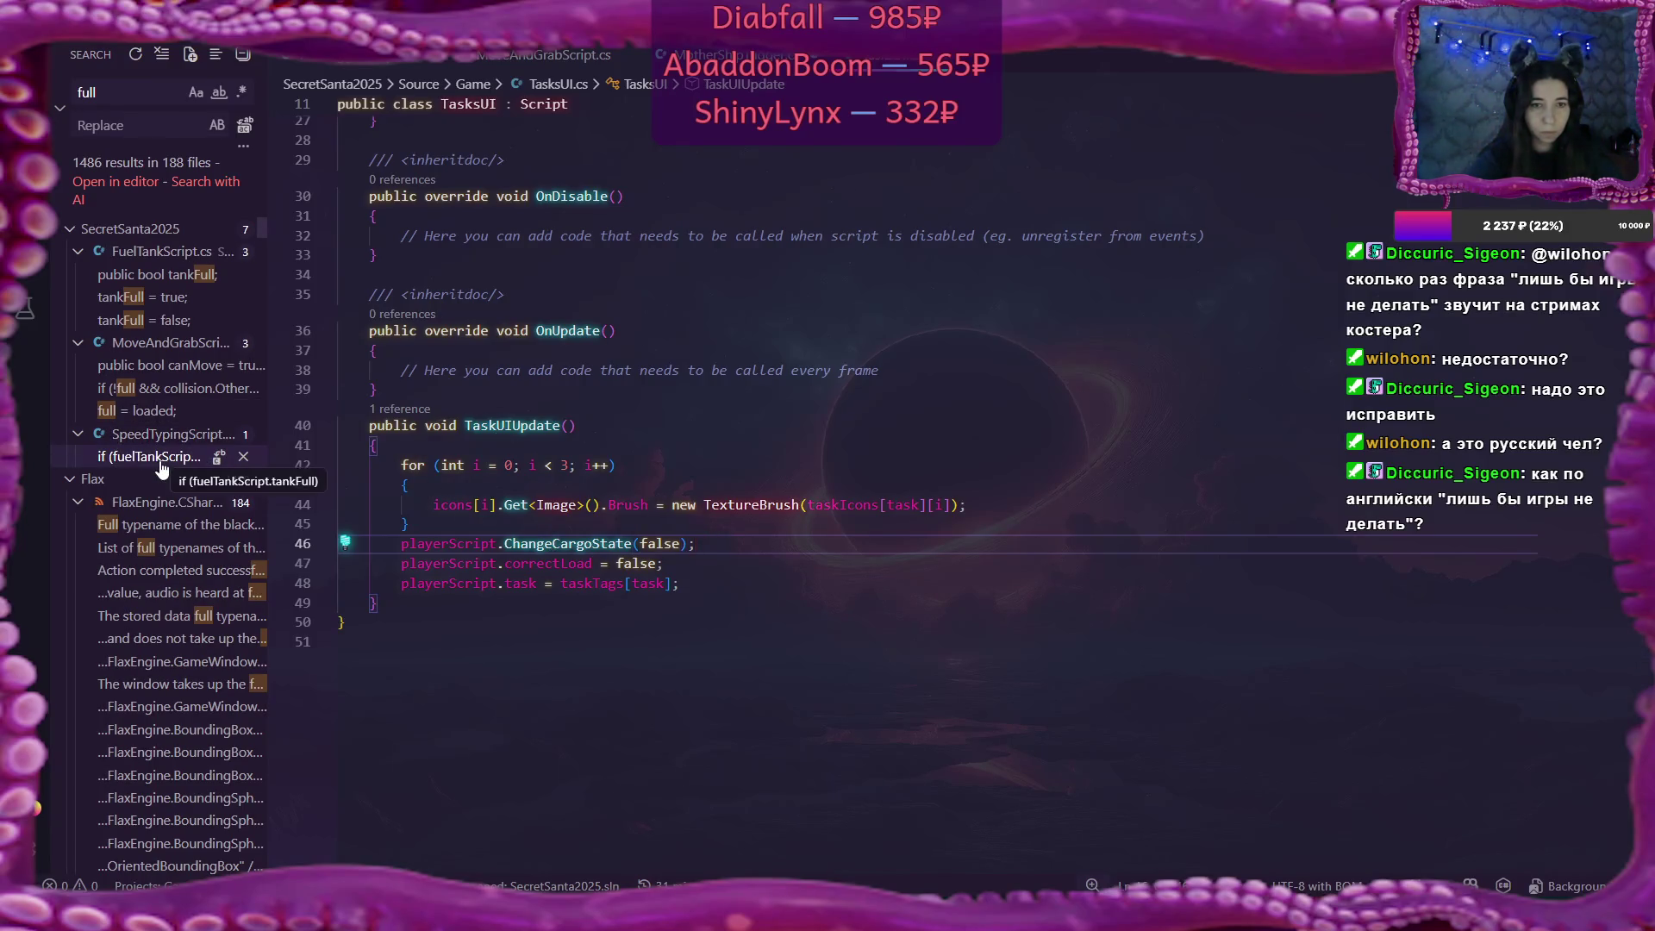
# Show the Explorer file list again and return to MotherShipTrigger.cs.
pyautogui.hotkey('ctrl', 'shift', 'e')
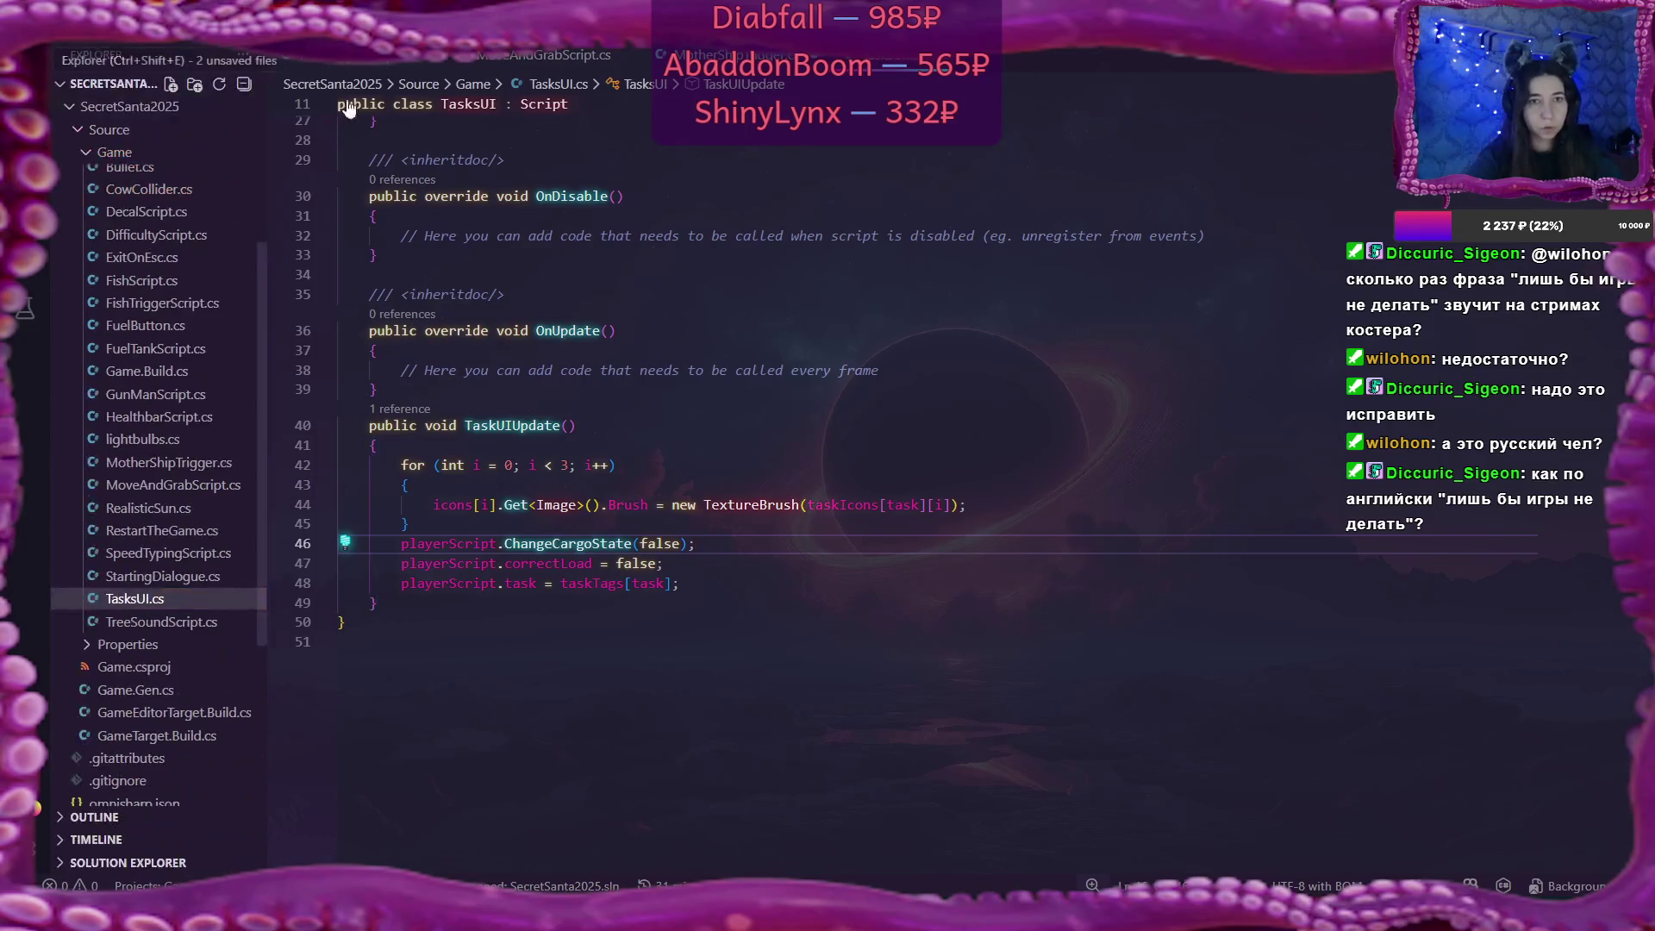
pyautogui.scroll(2, 96, 281)
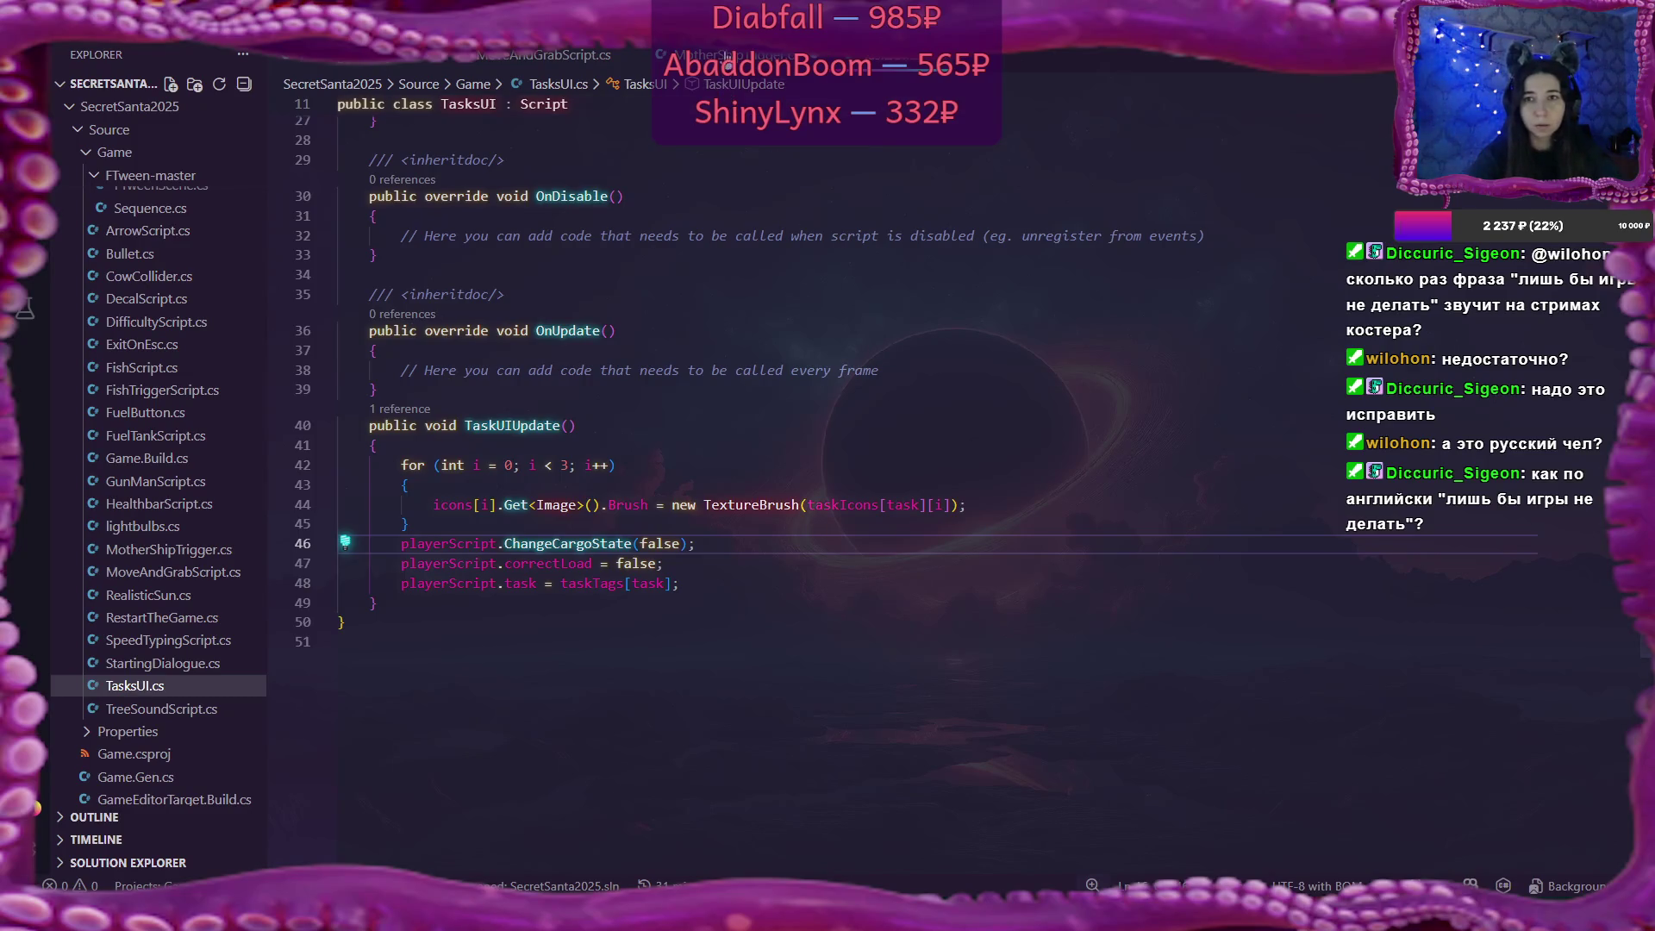
pyautogui.hotkey('ctrl', 'Tab')
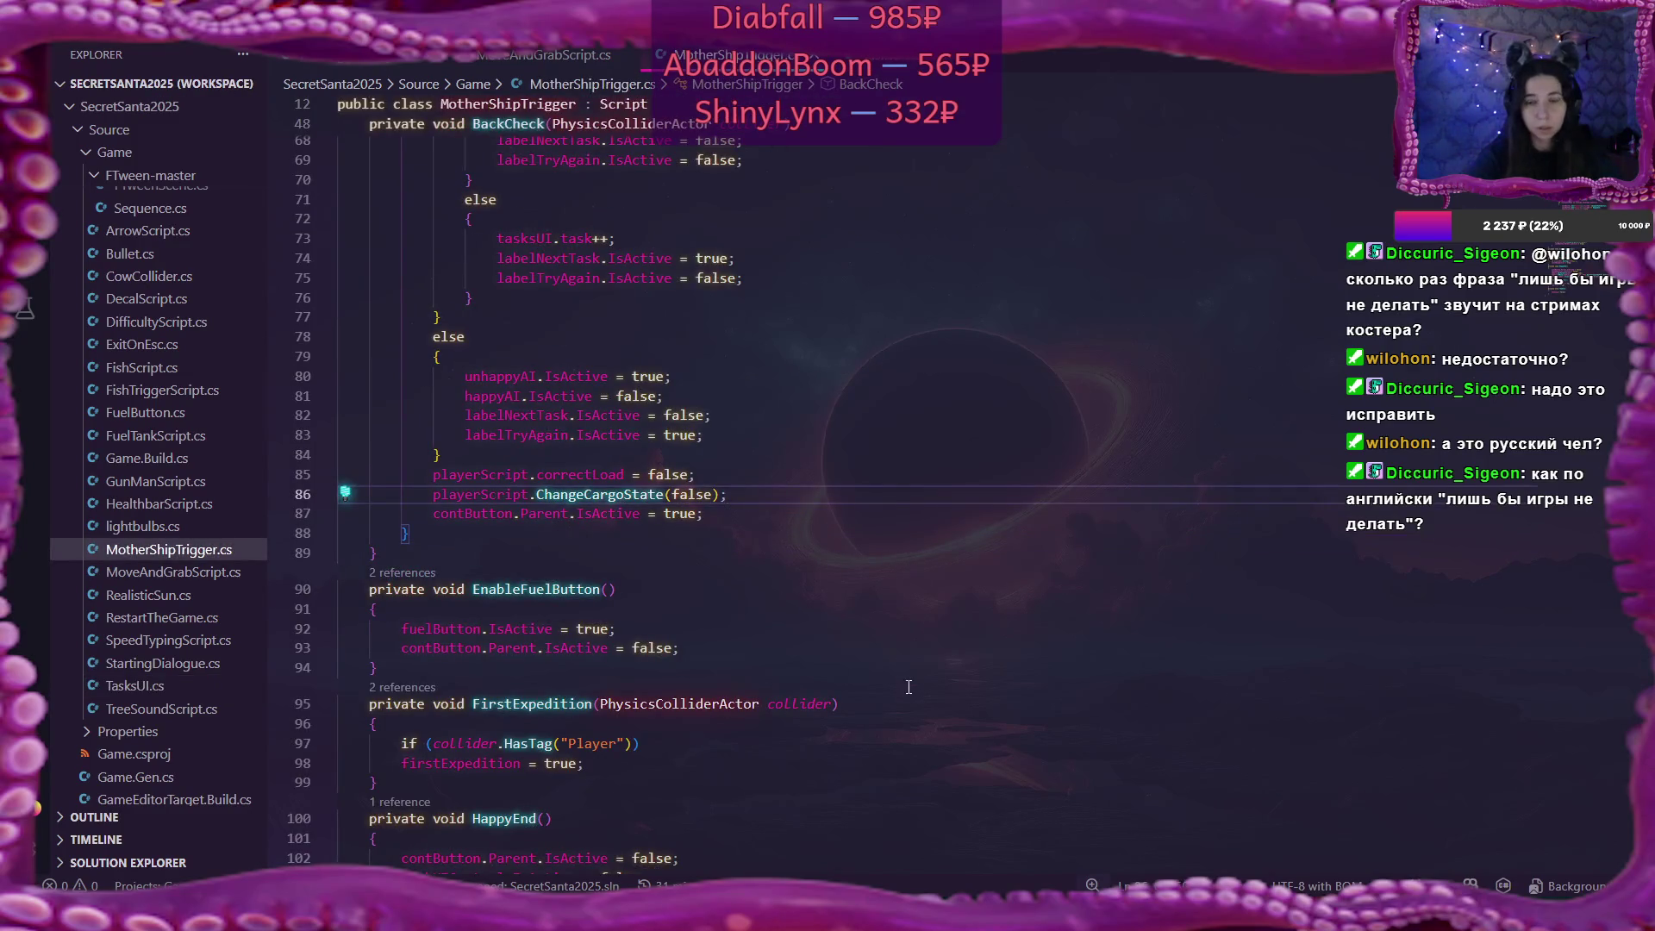
pyautogui.hotkey('alt', 'Tab')
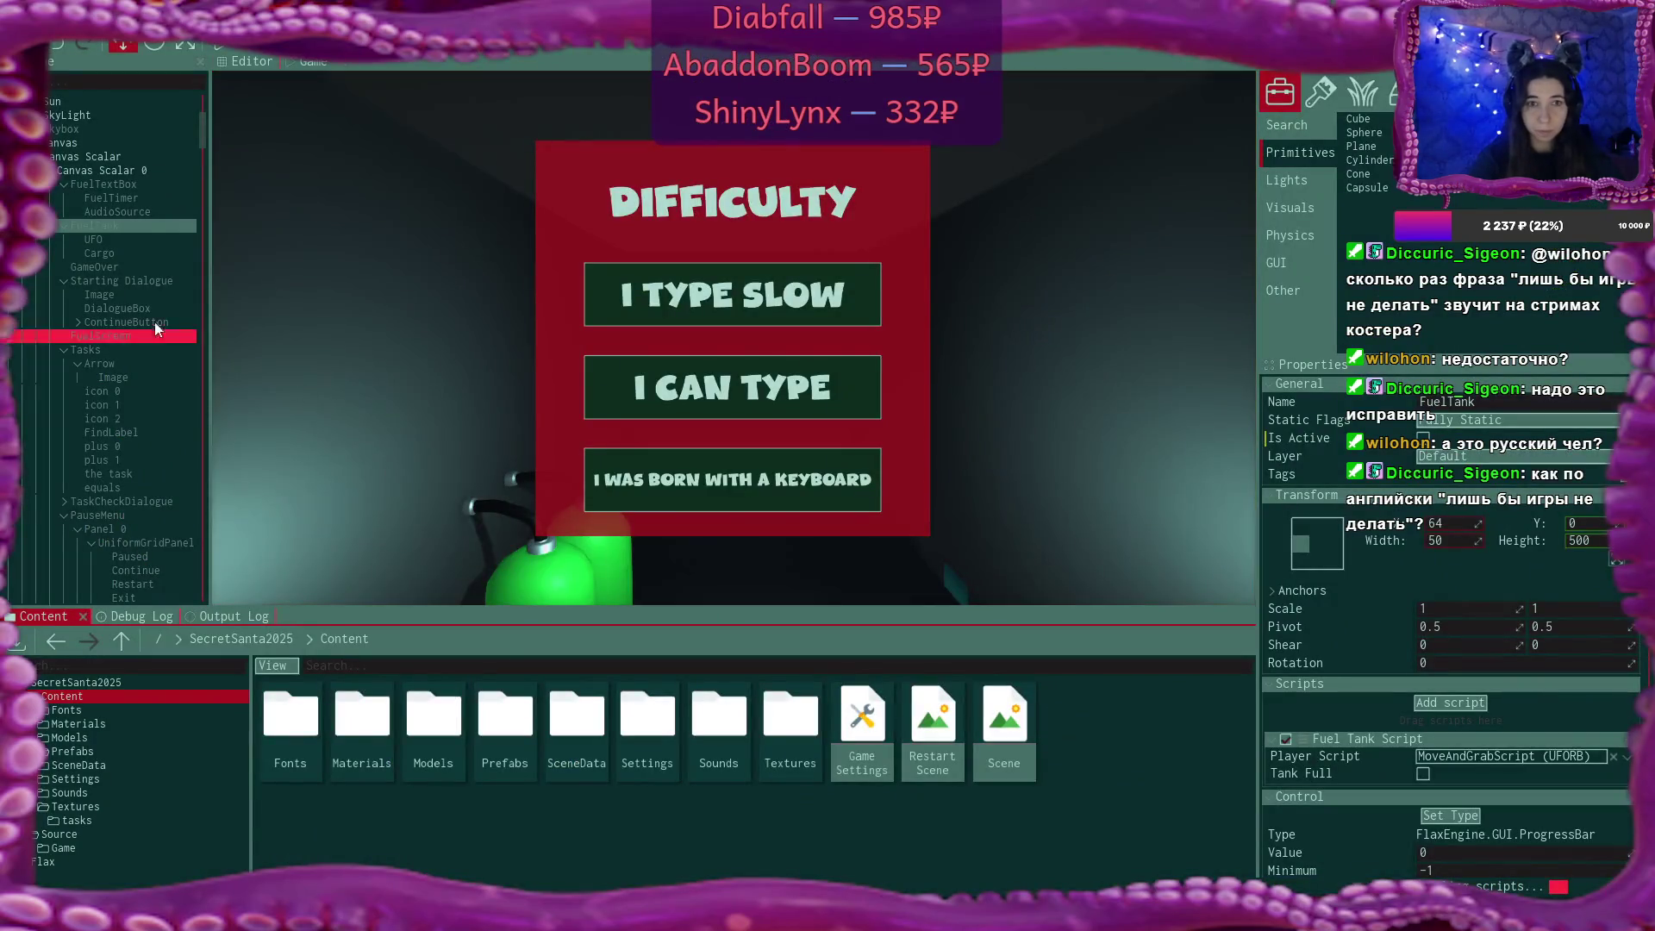
# Select UFORB and drag the Cargo control onto the Move And Grab Script's Cargo field.
pyautogui.scroll(-7, 116, 391)
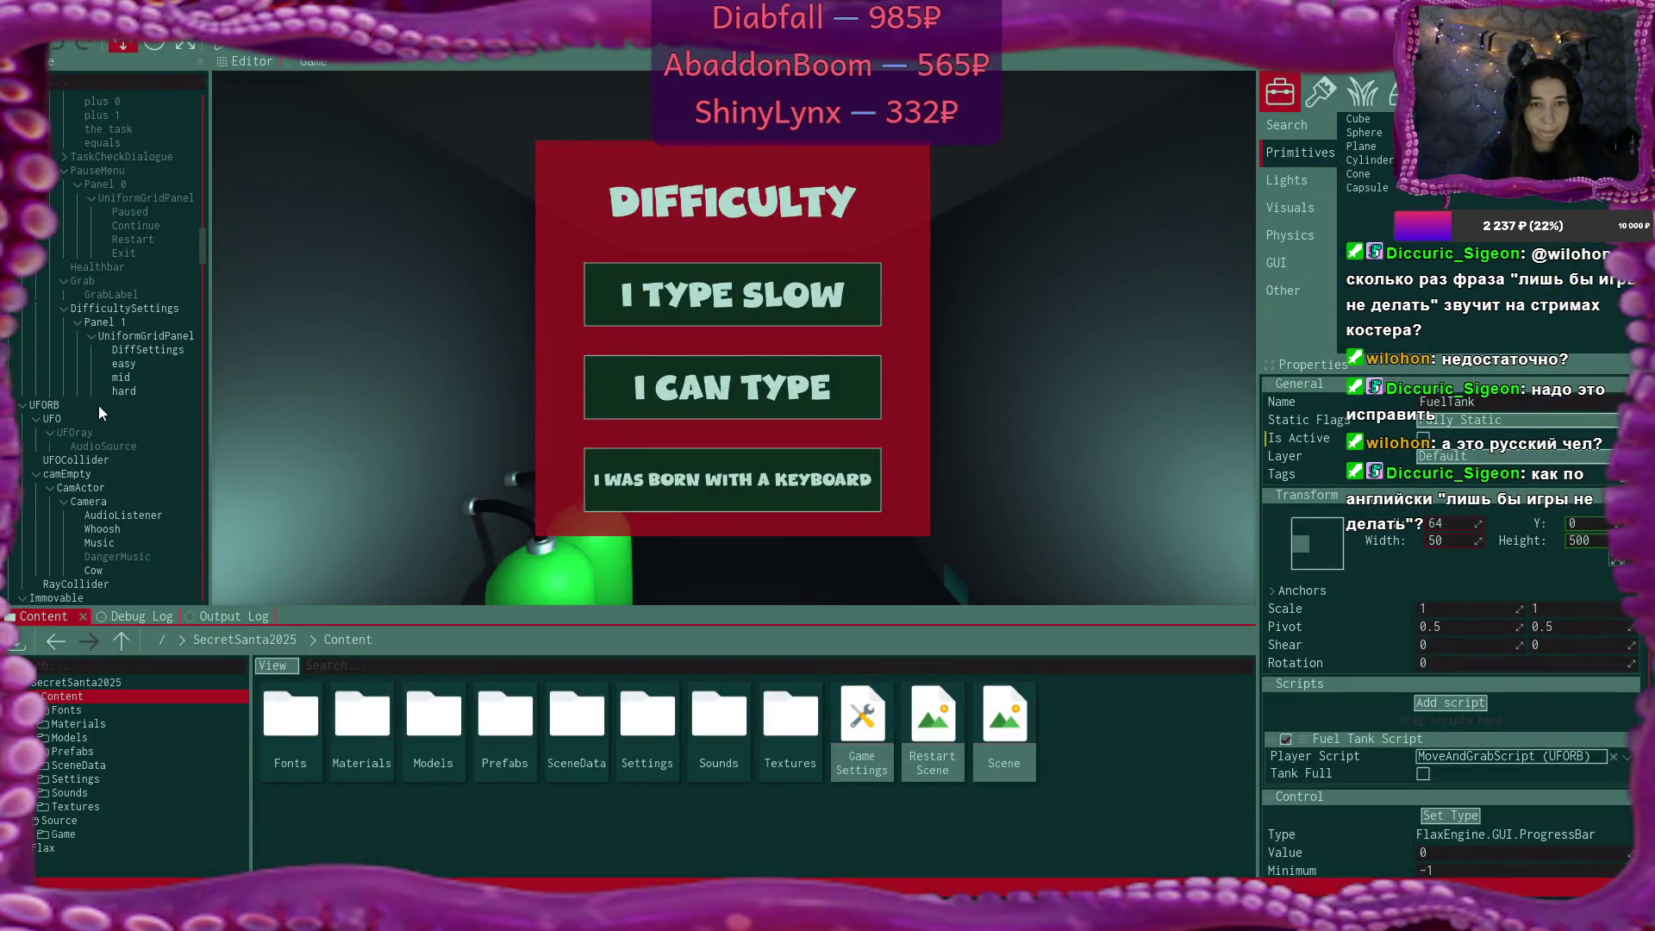
pyautogui.click(98, 405)
pyautogui.scroll(-3, 1310, 456)
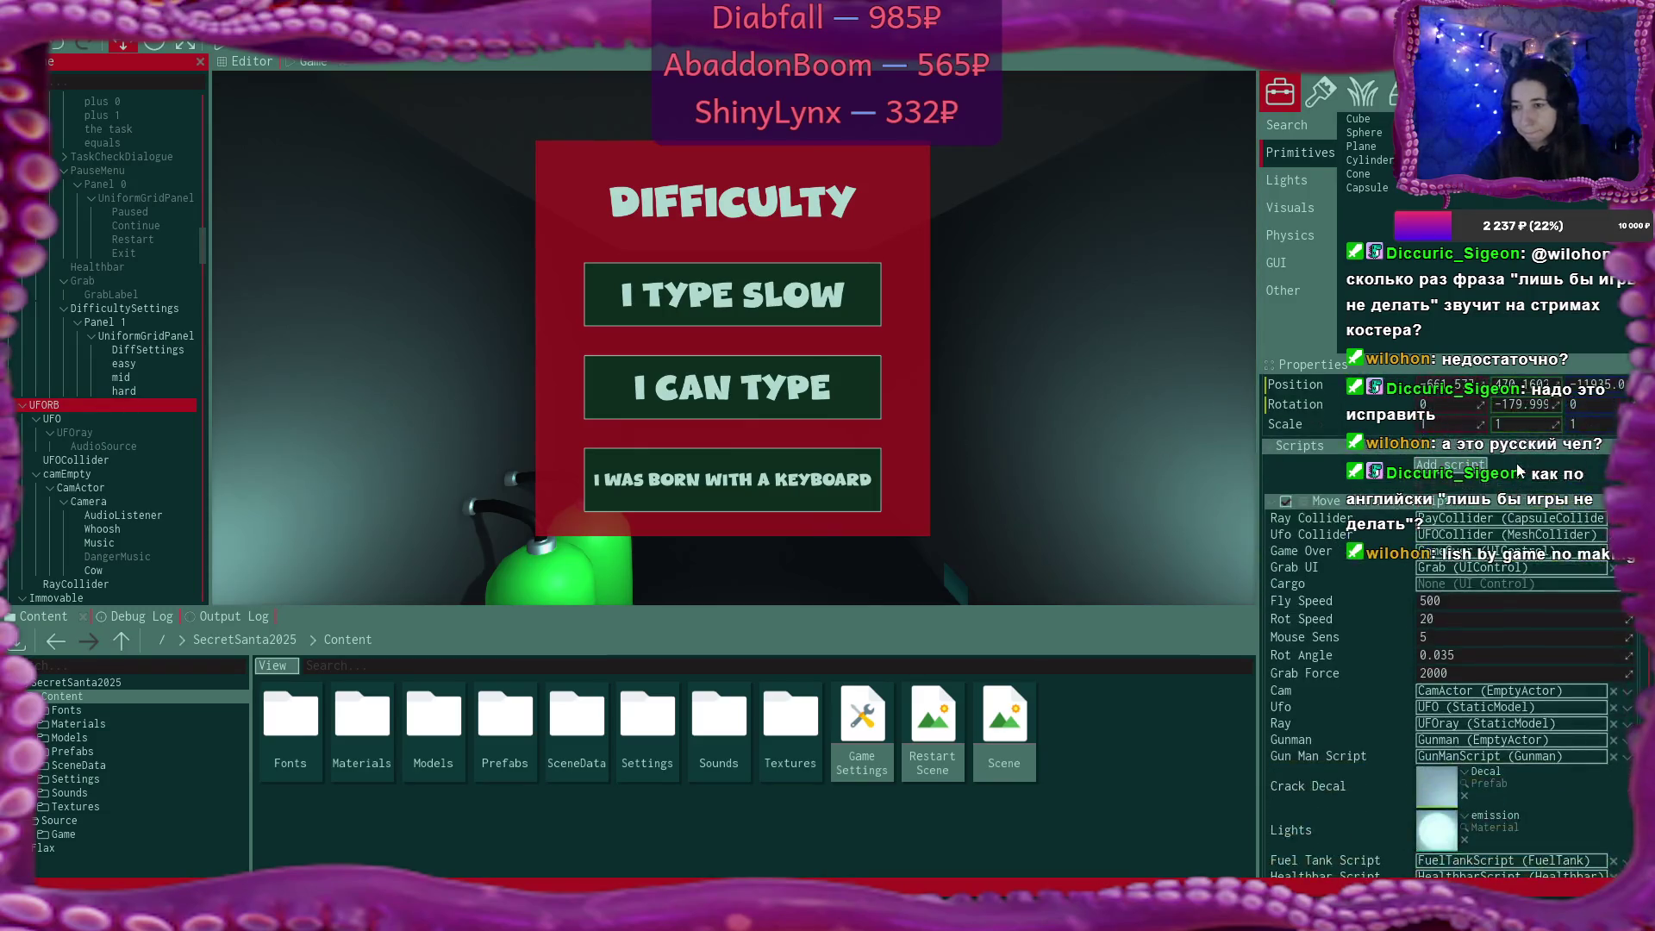
pyautogui.scroll(6, 111, 310)
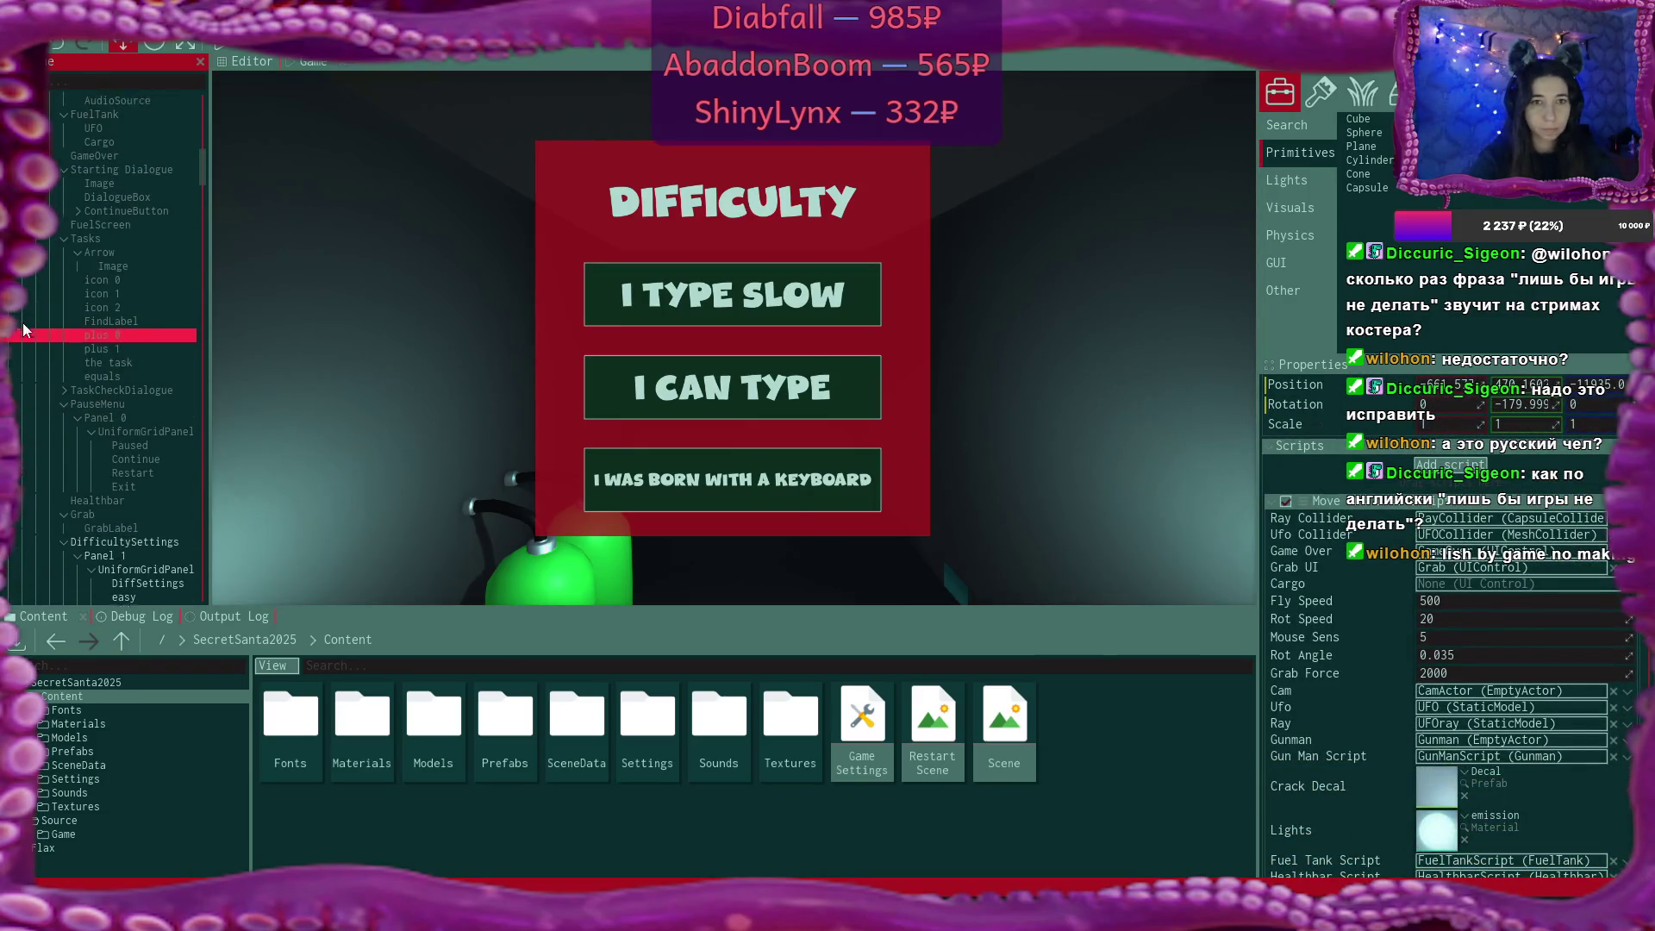
pyautogui.moveTo(107, 212)
pyautogui.mouseDown()
pyautogui.moveTo(689, 388)
pyautogui.moveTo(1455, 583)
pyautogui.mouseUp()
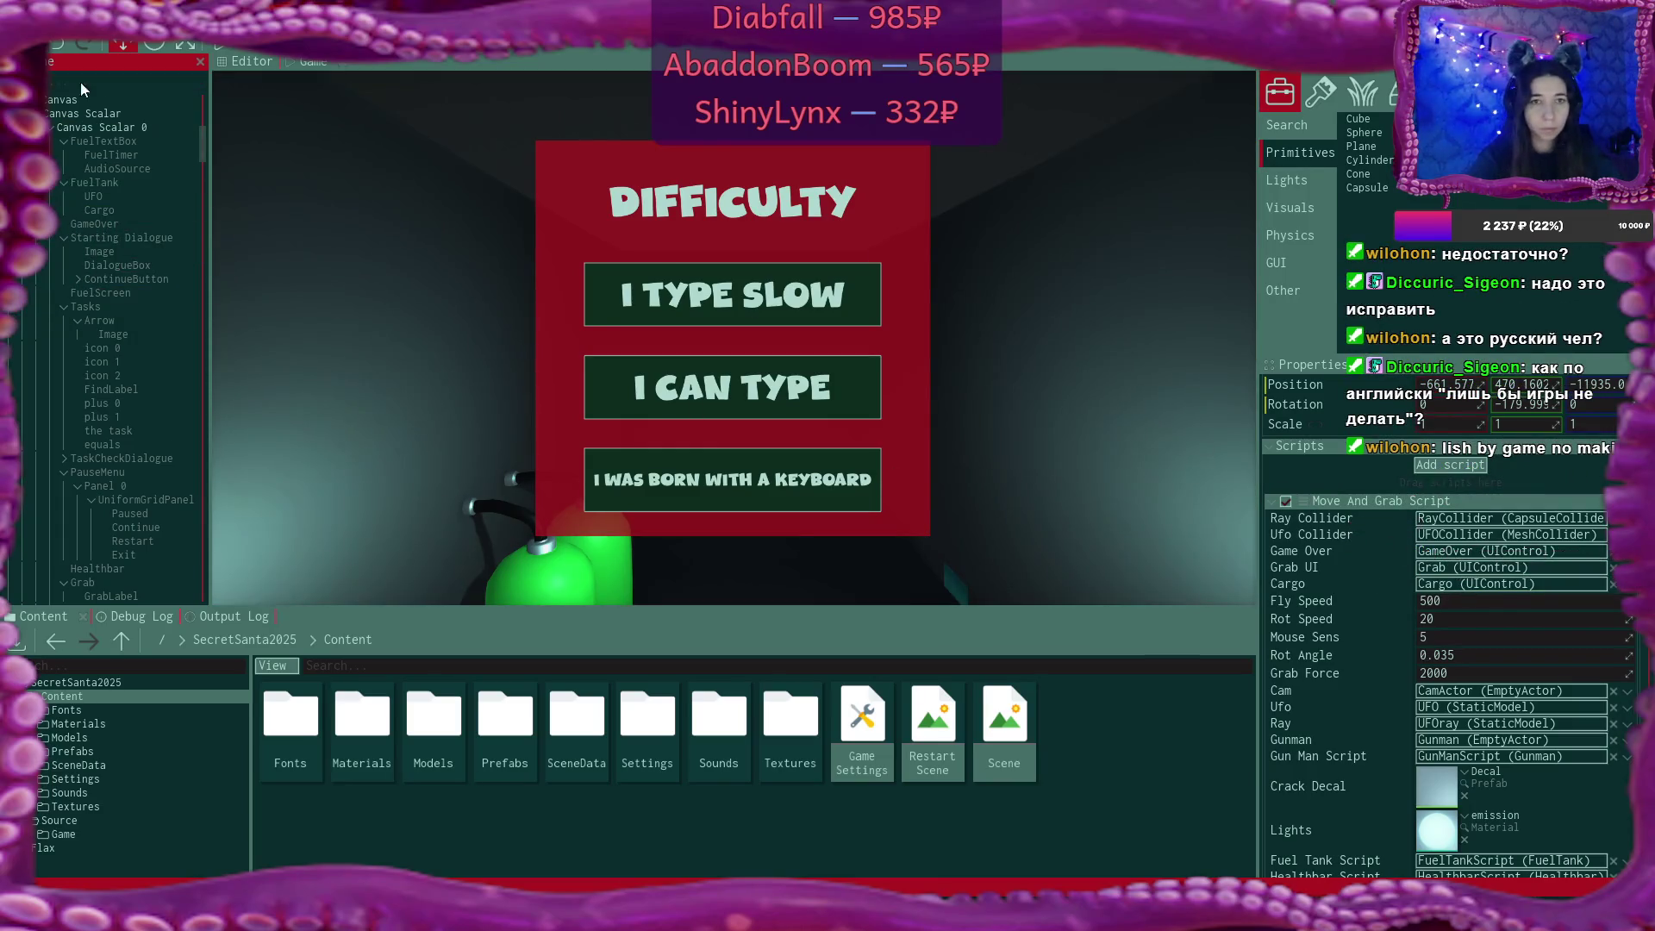
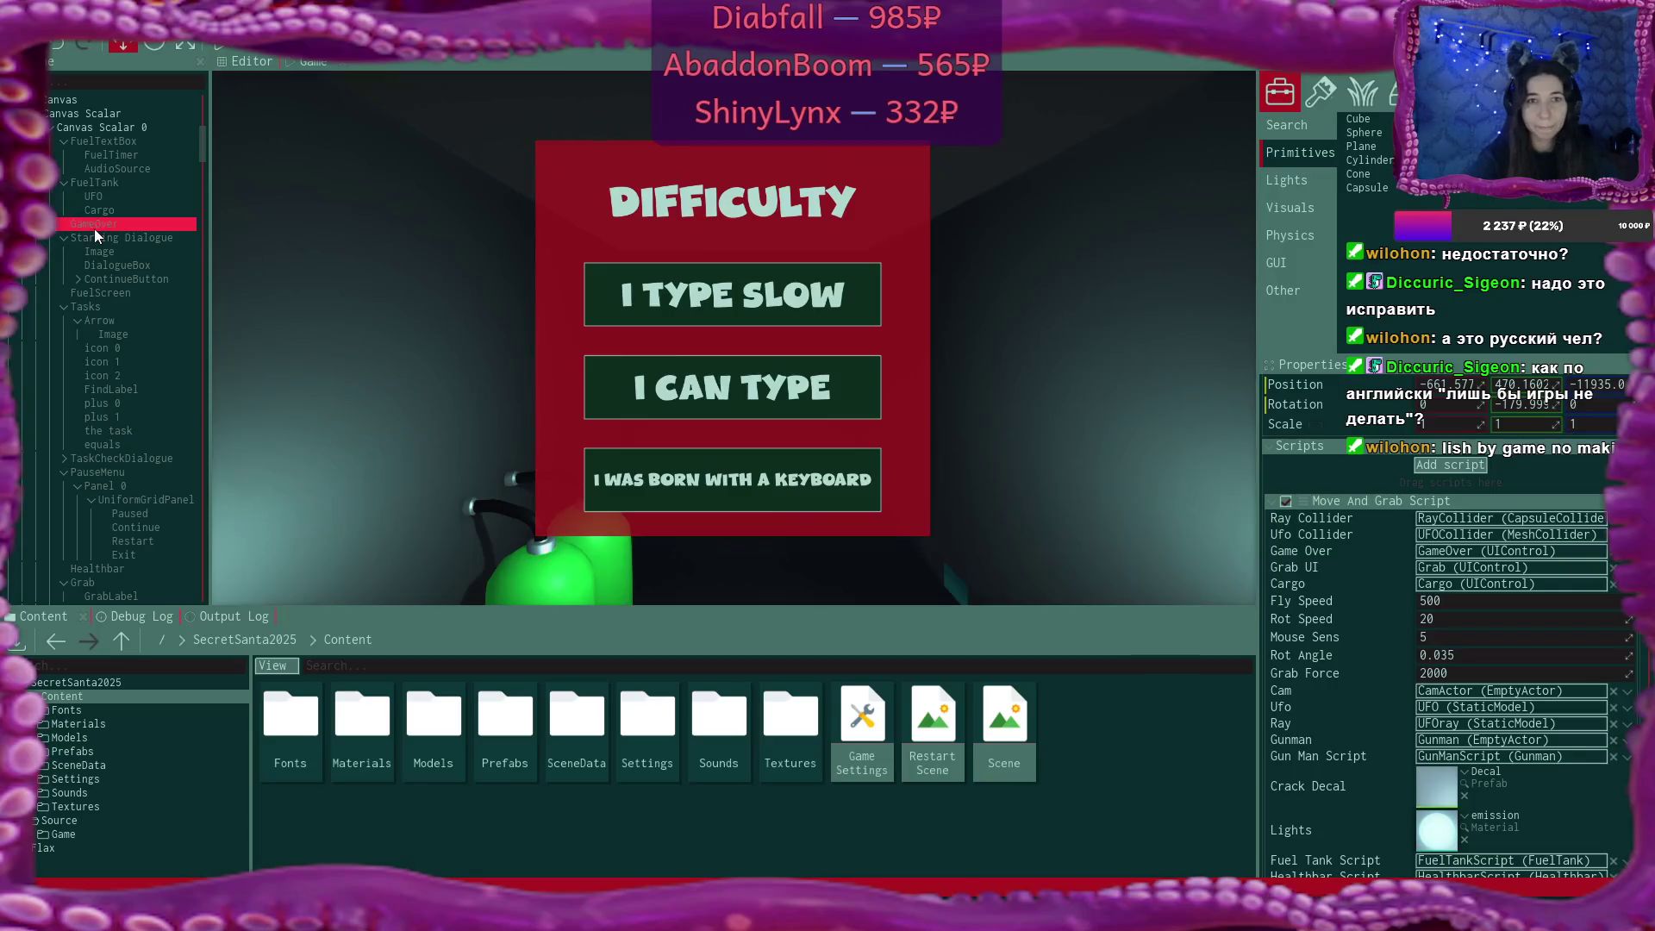
# Back in Krita, hide the UFO's colour-shapes layer and its white outline layer.
pyautogui.scroll(-4, 95, 219)
pyautogui.scroll(-2, 95, 219)
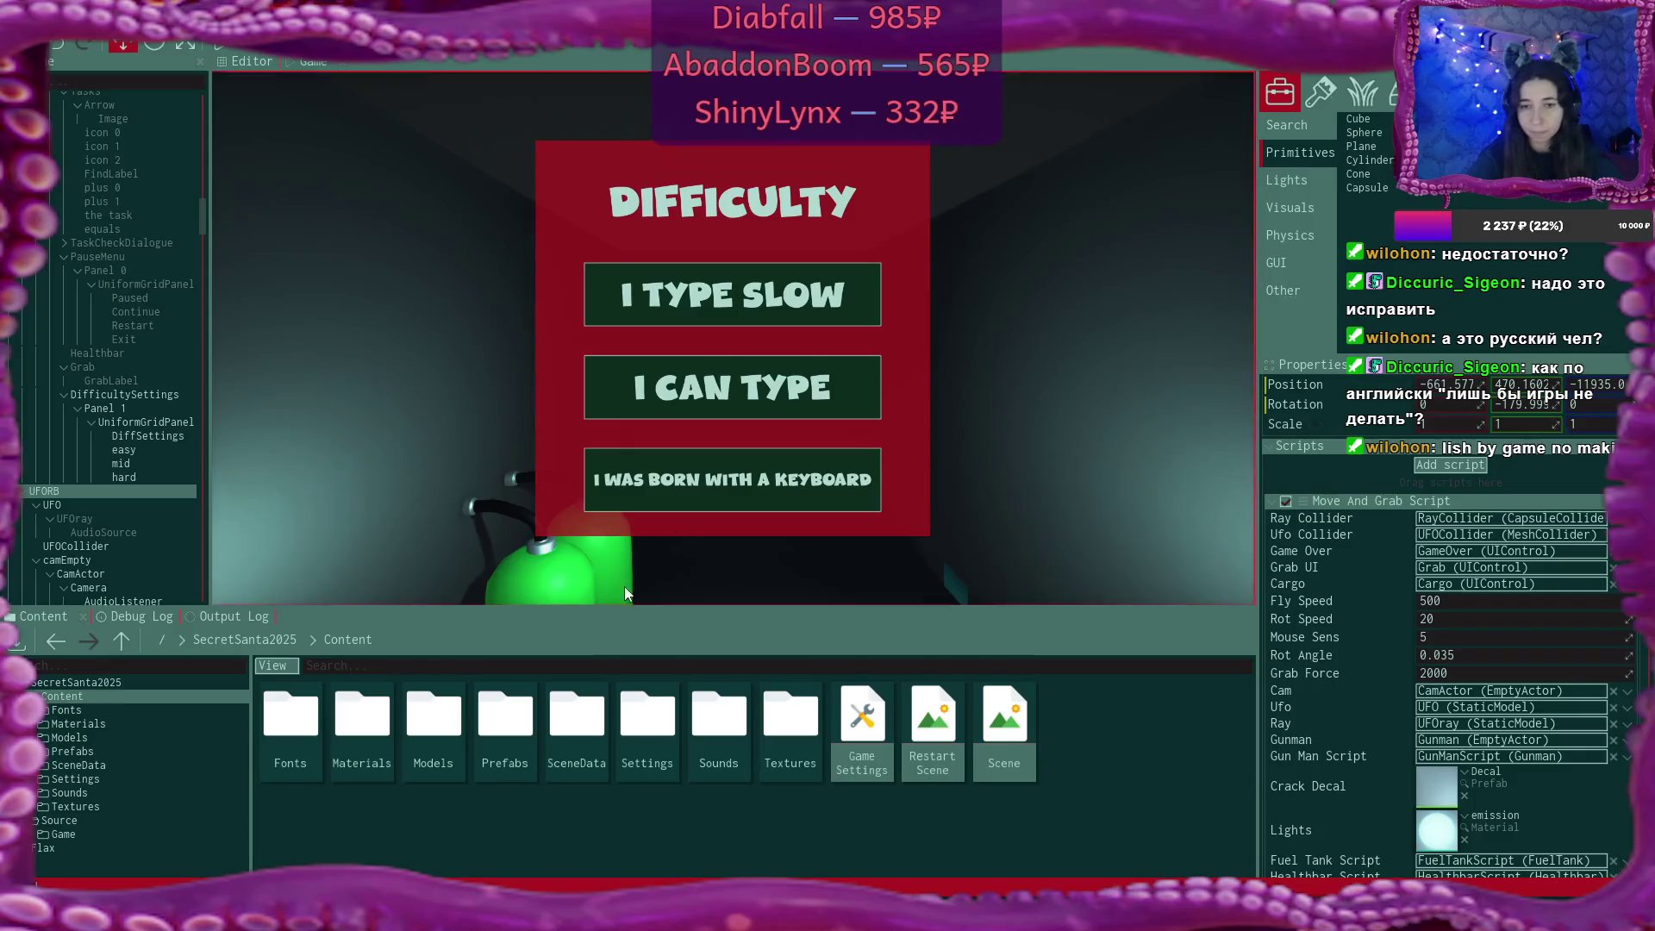
pyautogui.scroll(-3, 1494, 554)
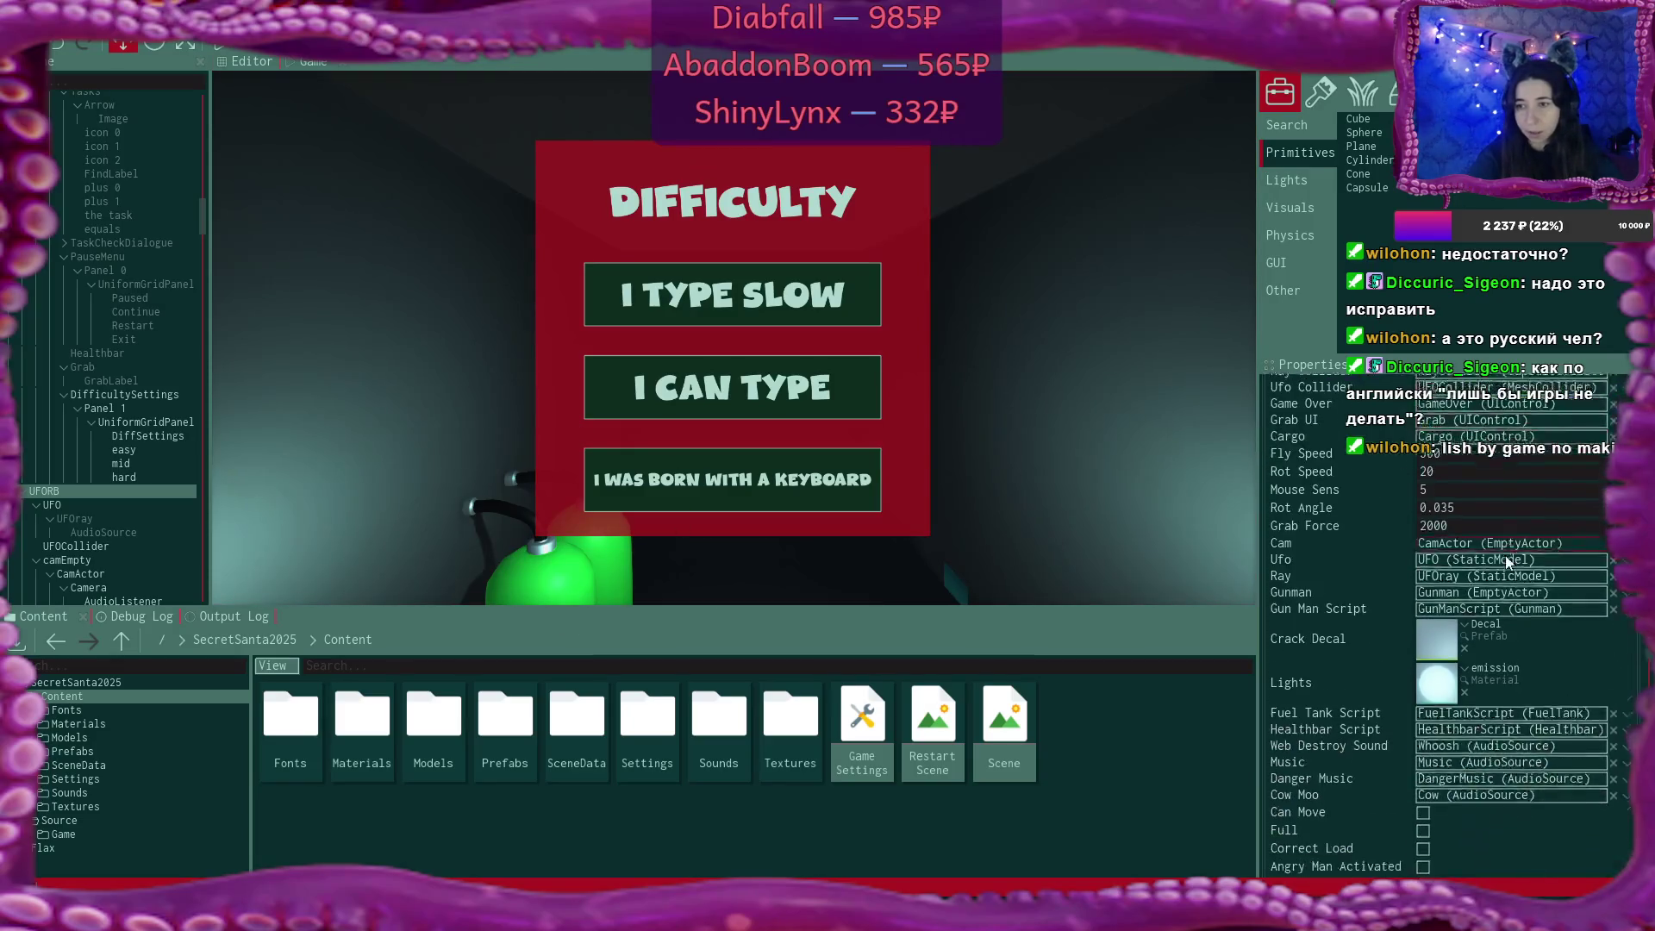
pyautogui.scroll(6, 1505, 555)
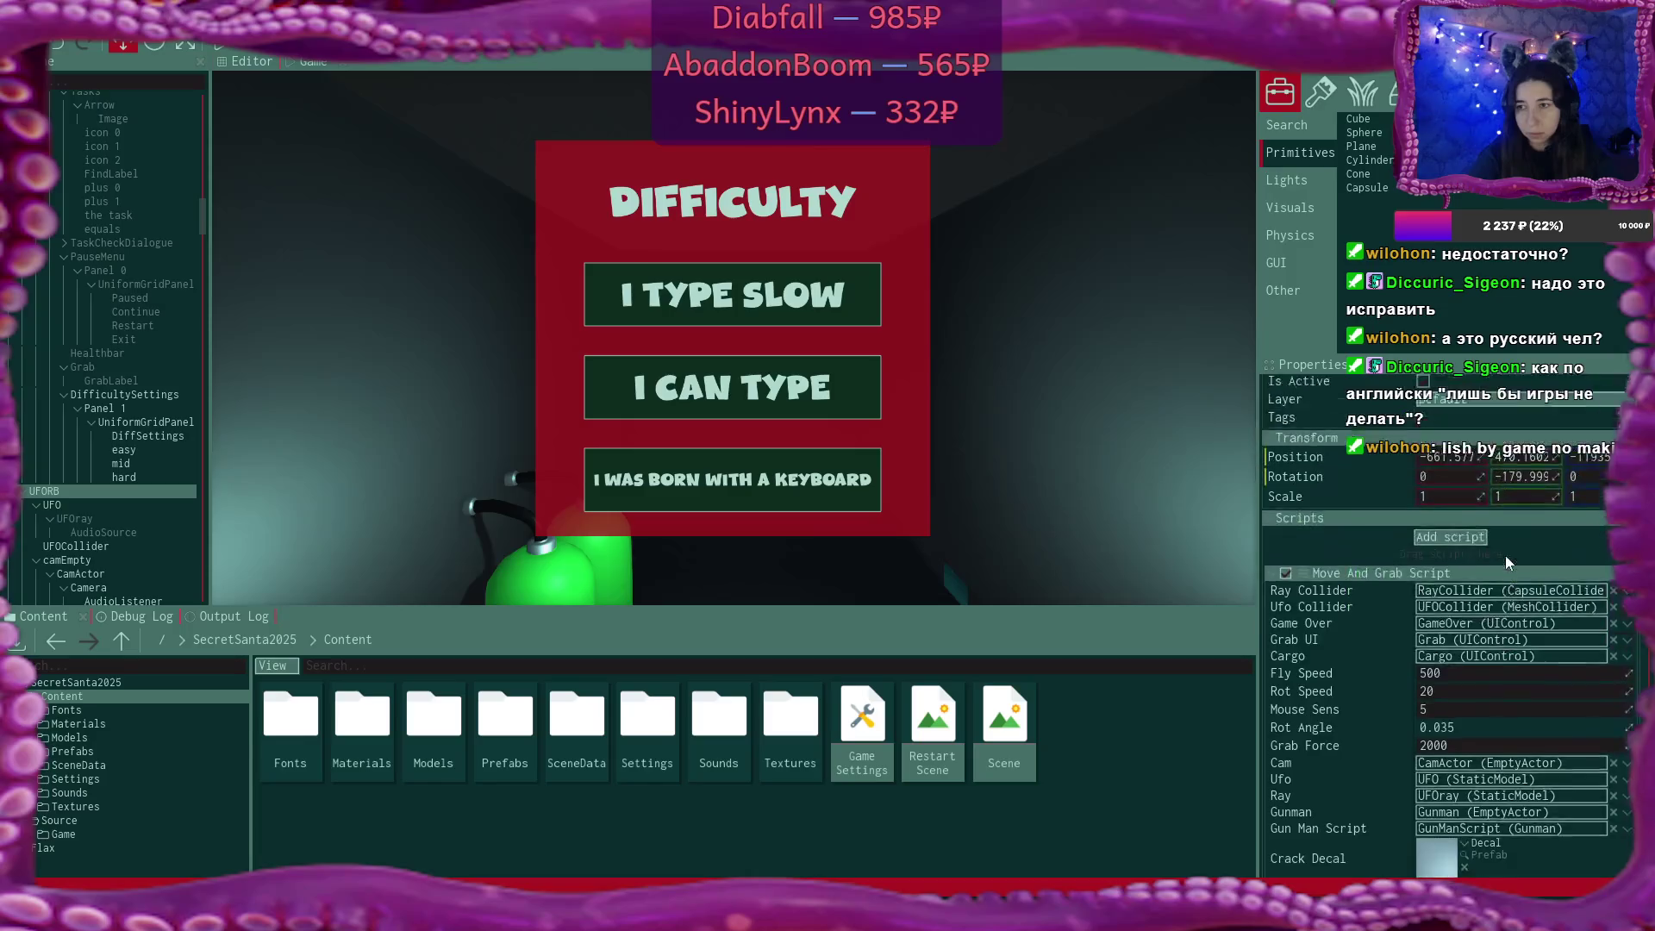
pyautogui.click(1032, 708)
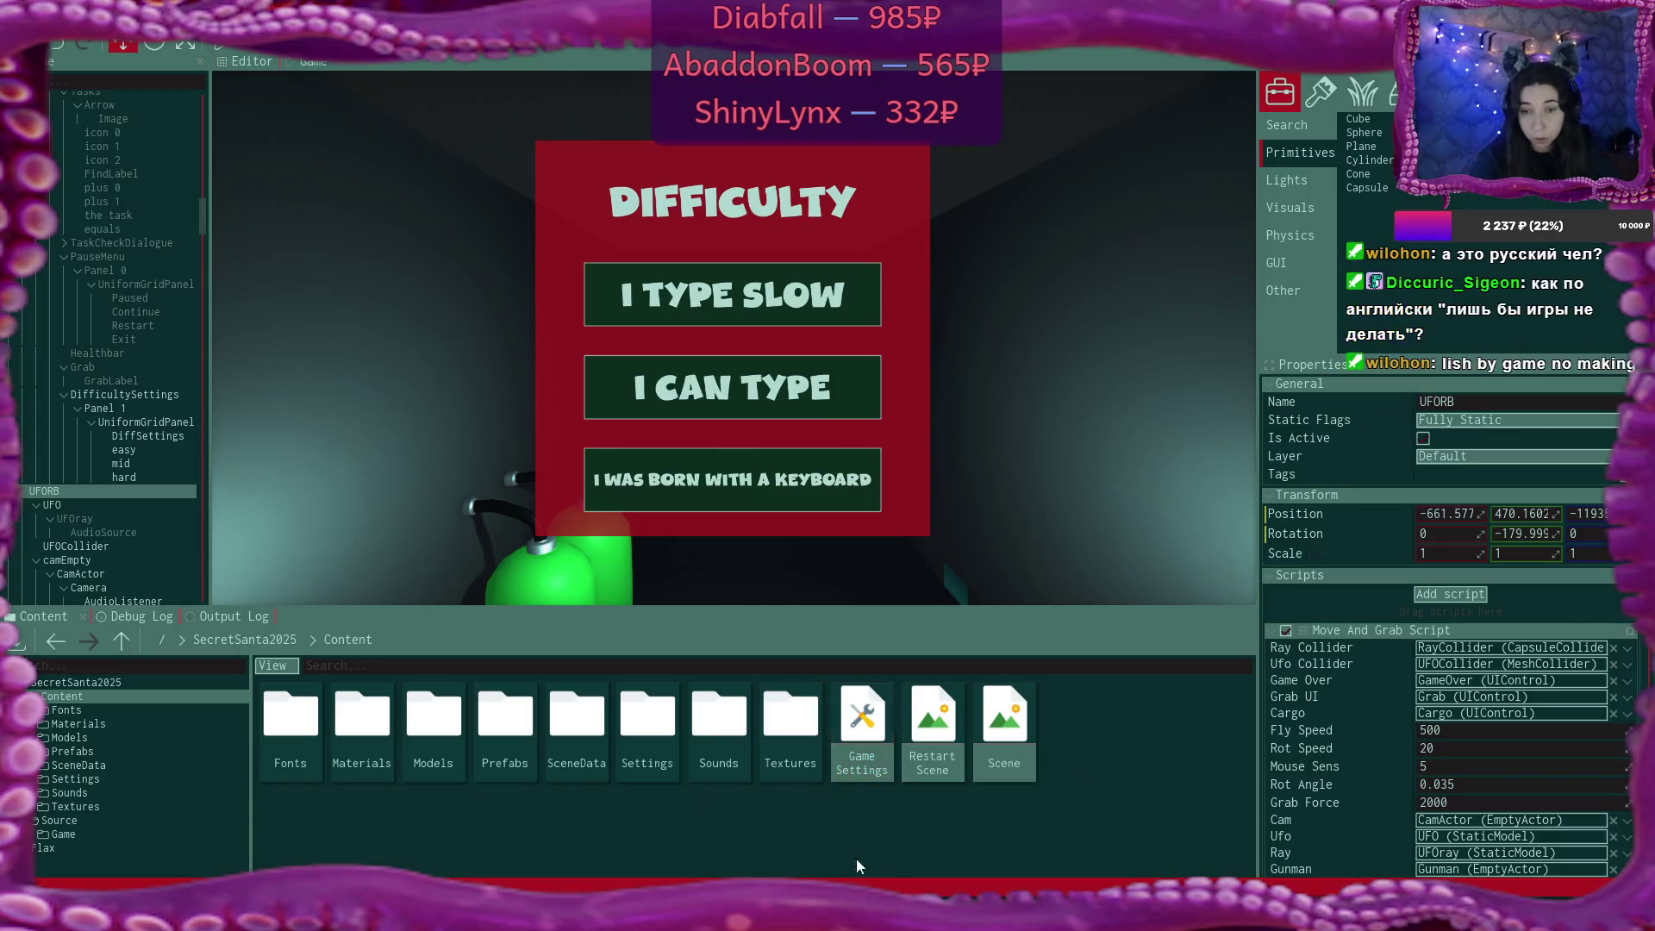
pyautogui.hotkey('alt', 'Tab')
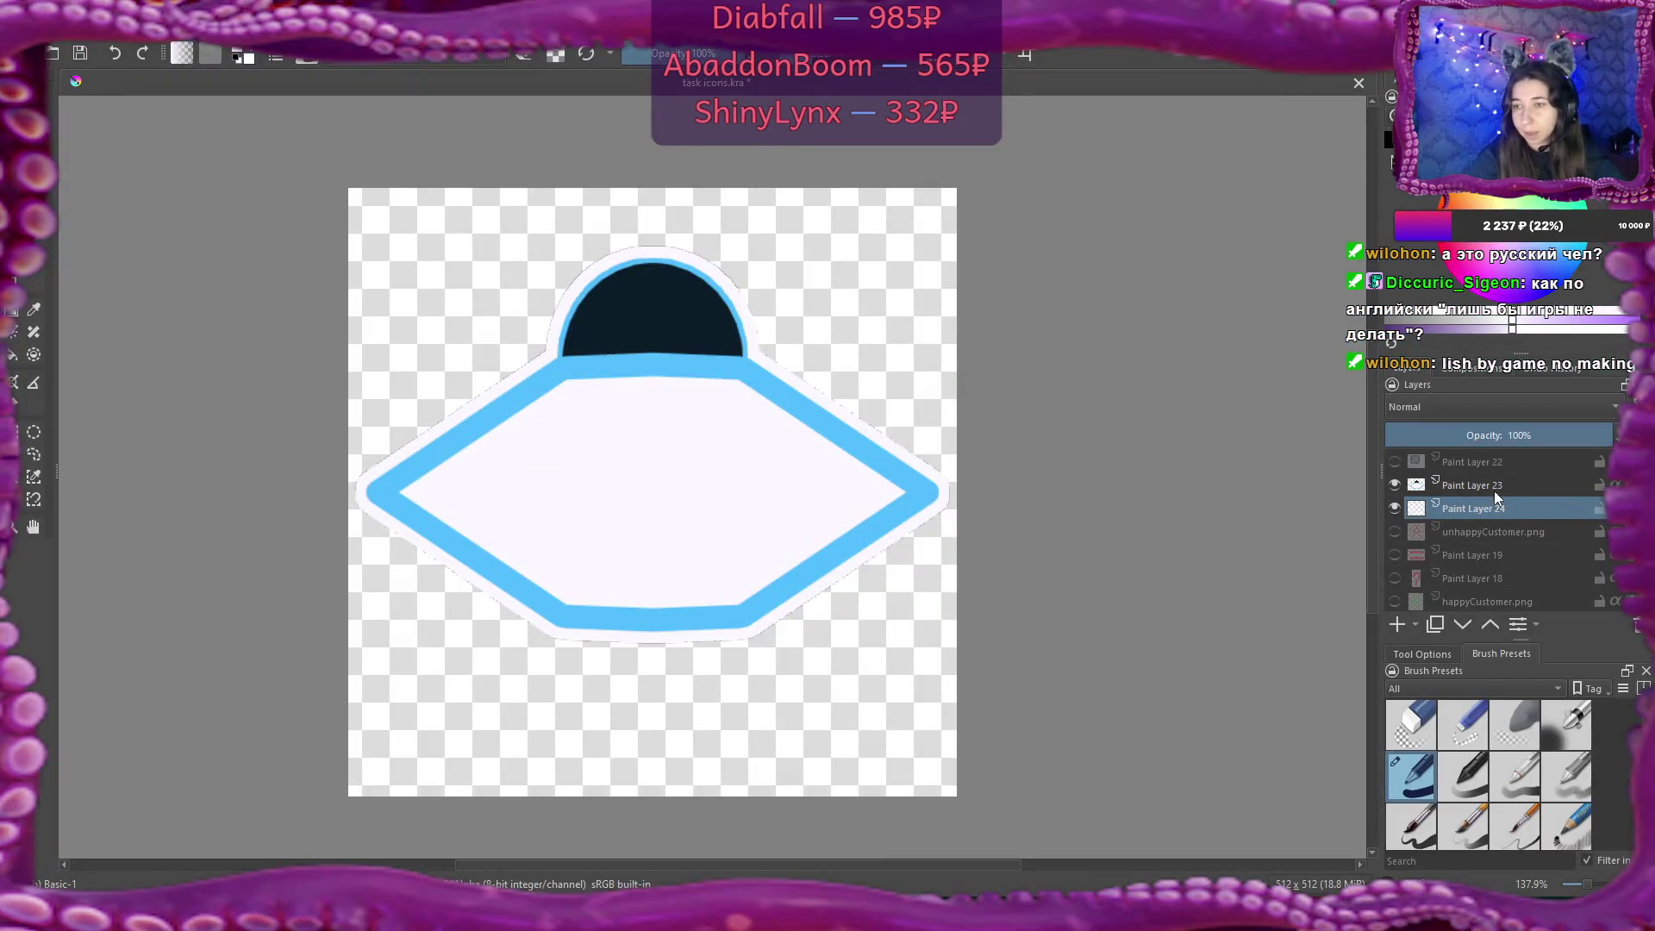
pyautogui.click(1395, 486)
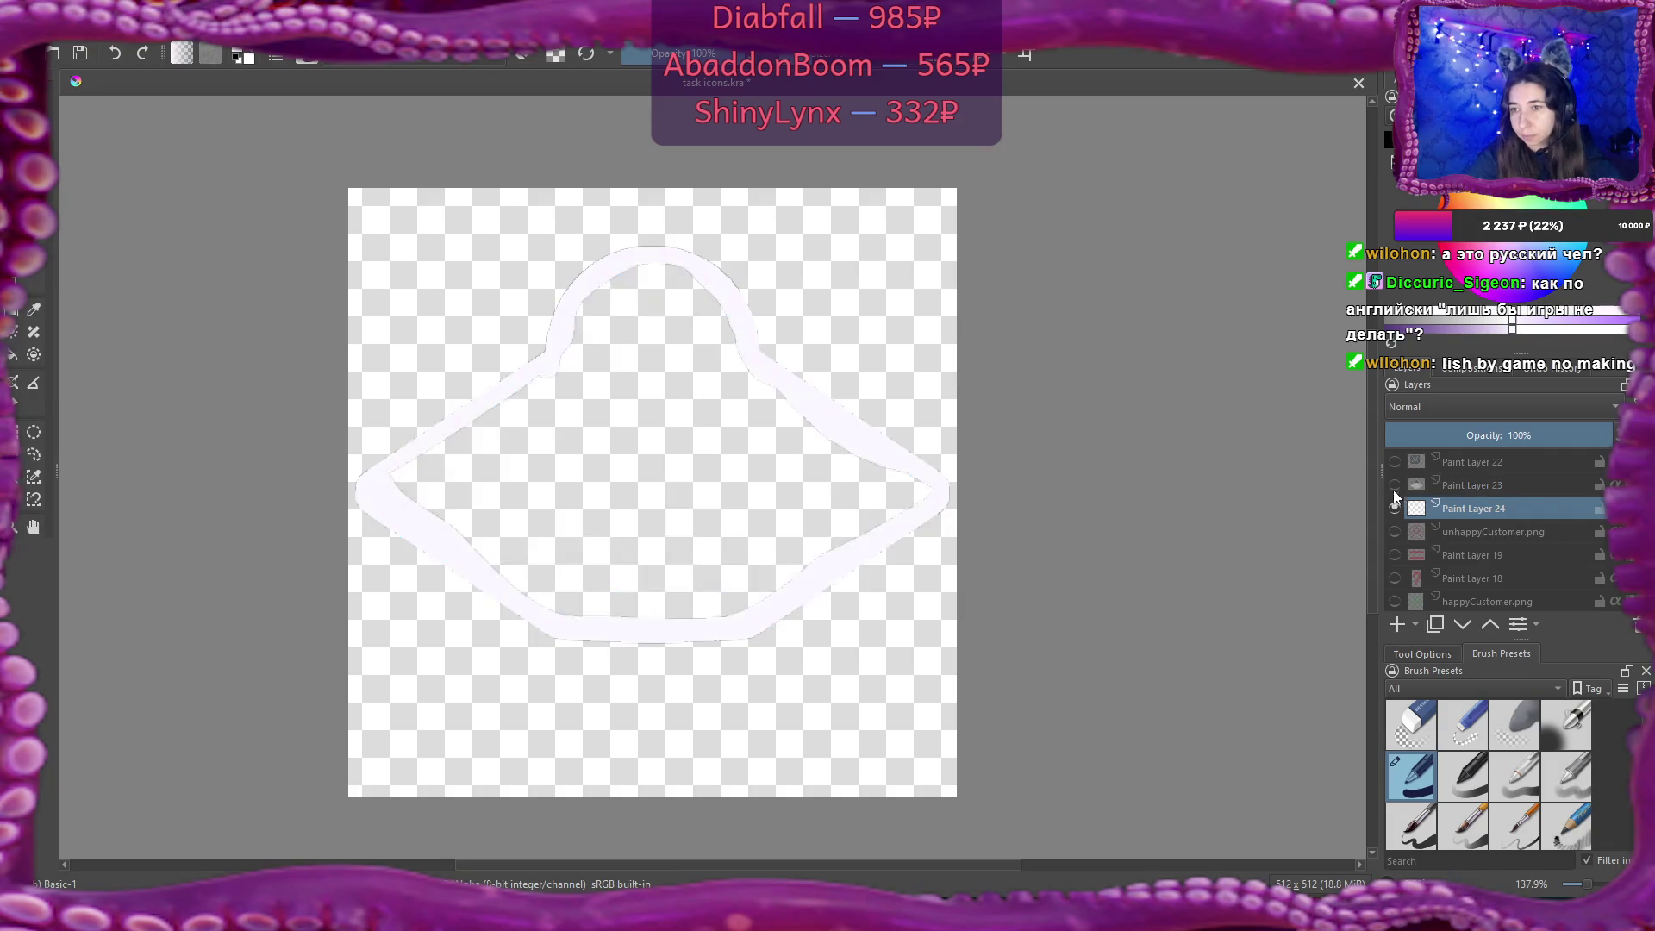
pyautogui.click(1396, 510)
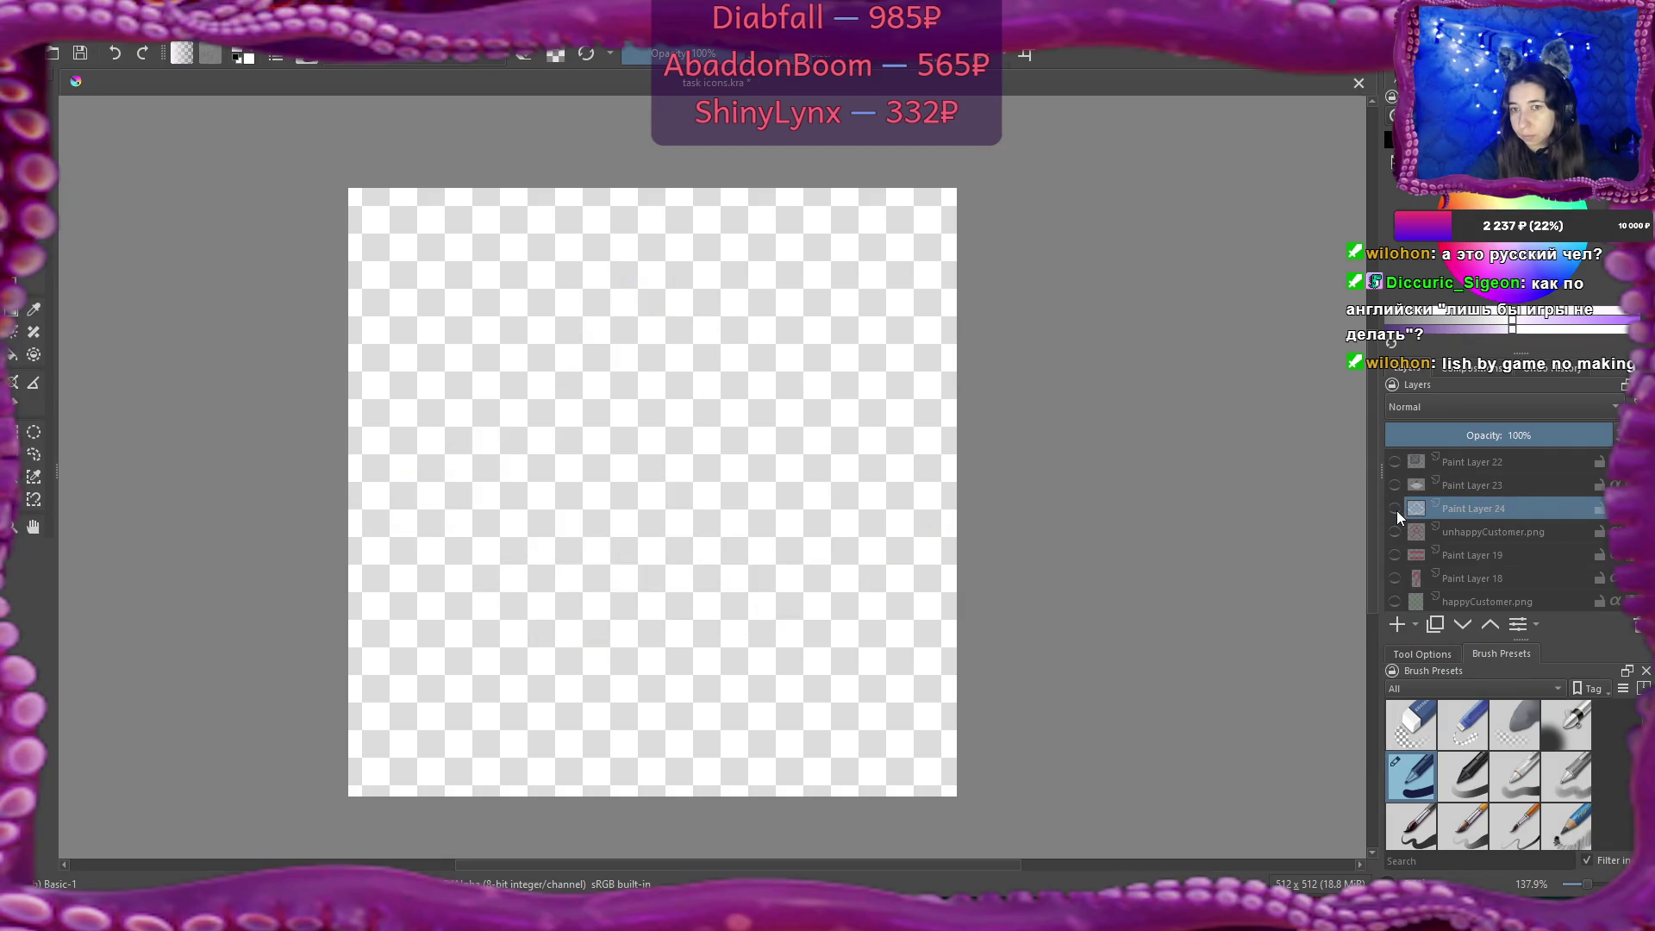
# Merge Paint Layer 23 into the layer below and hide the merged UFO layer.
pyautogui.rightClick(1479, 489)
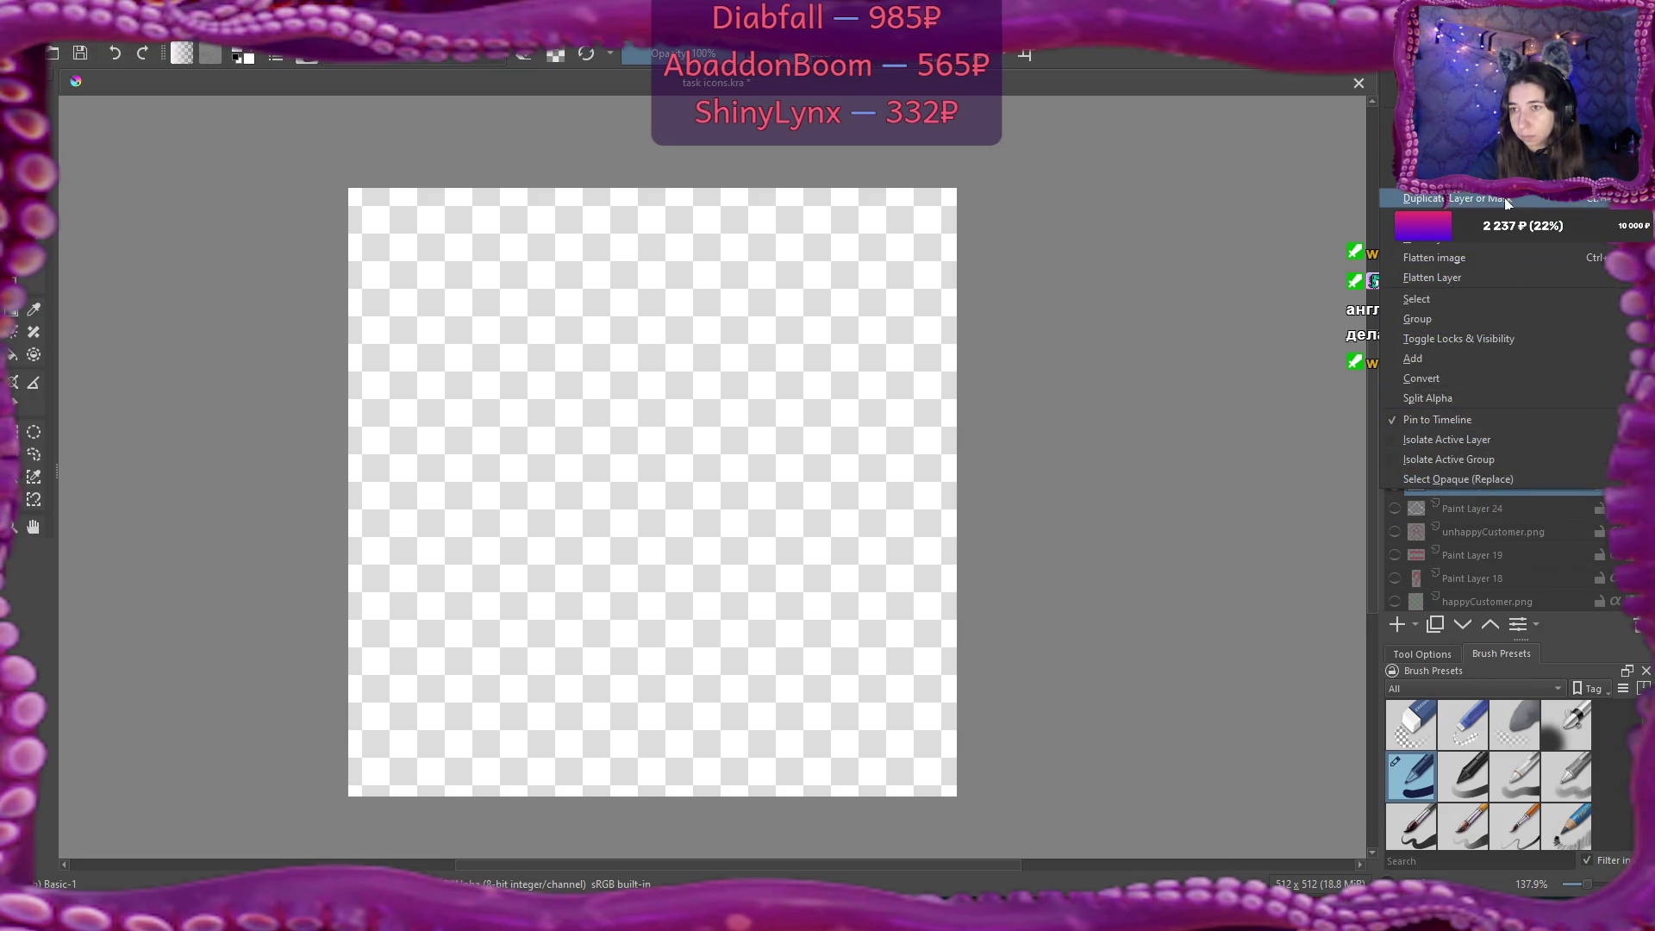
pyautogui.press('Escape')
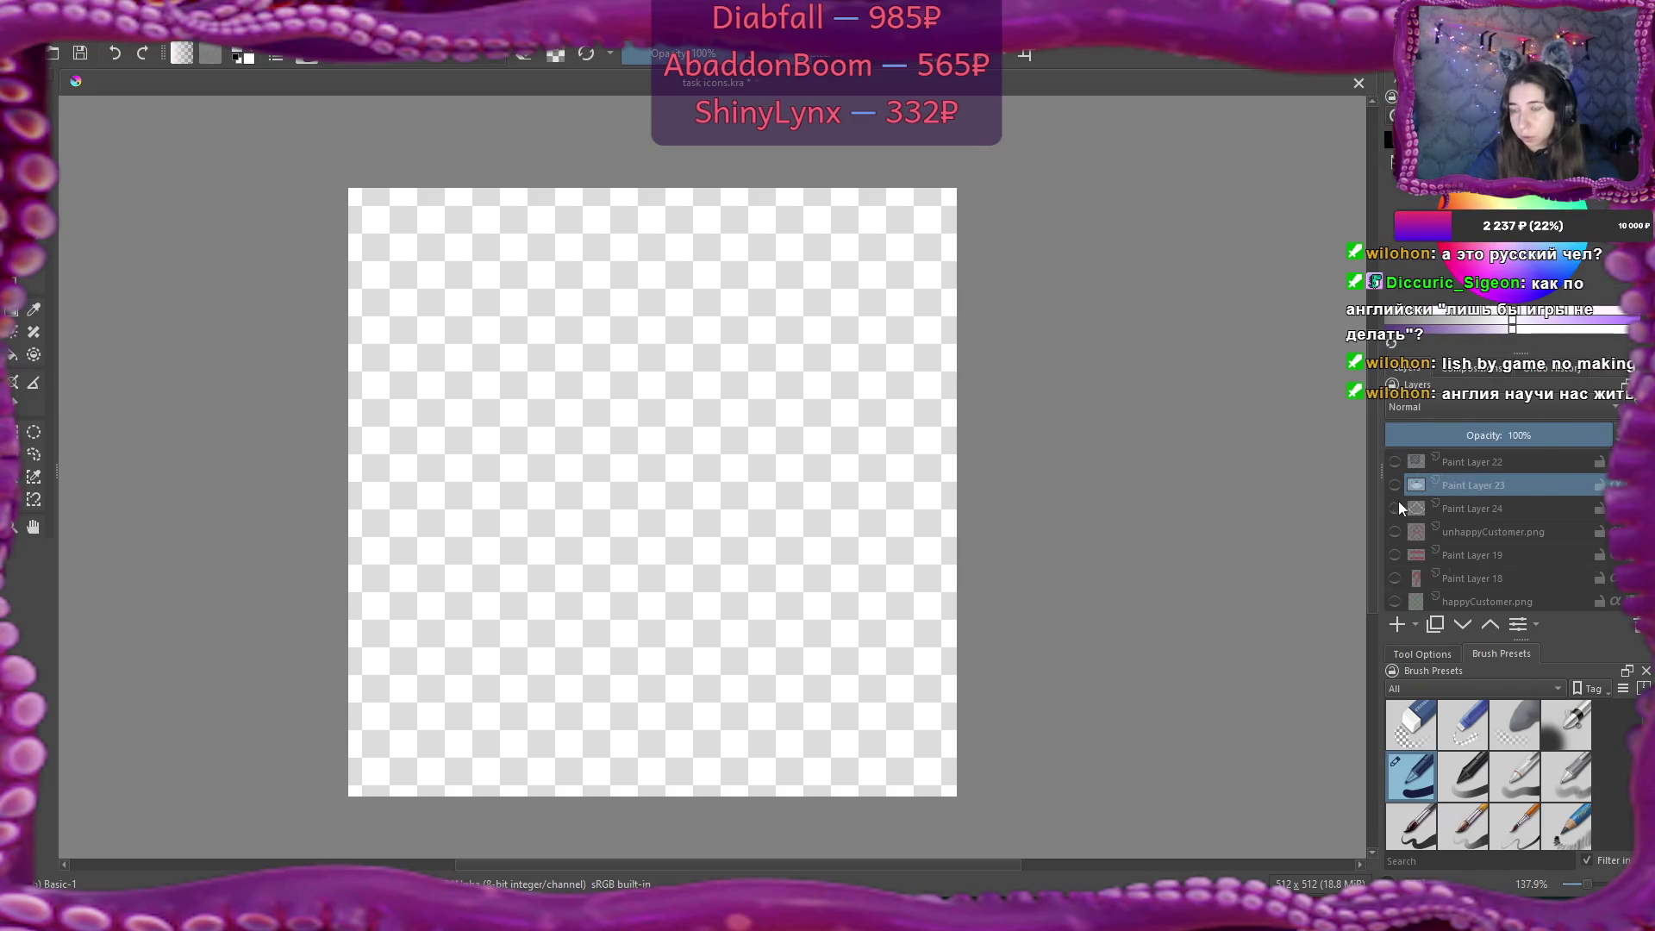
pyautogui.click(1394, 485)
pyautogui.rightClick(1451, 486)
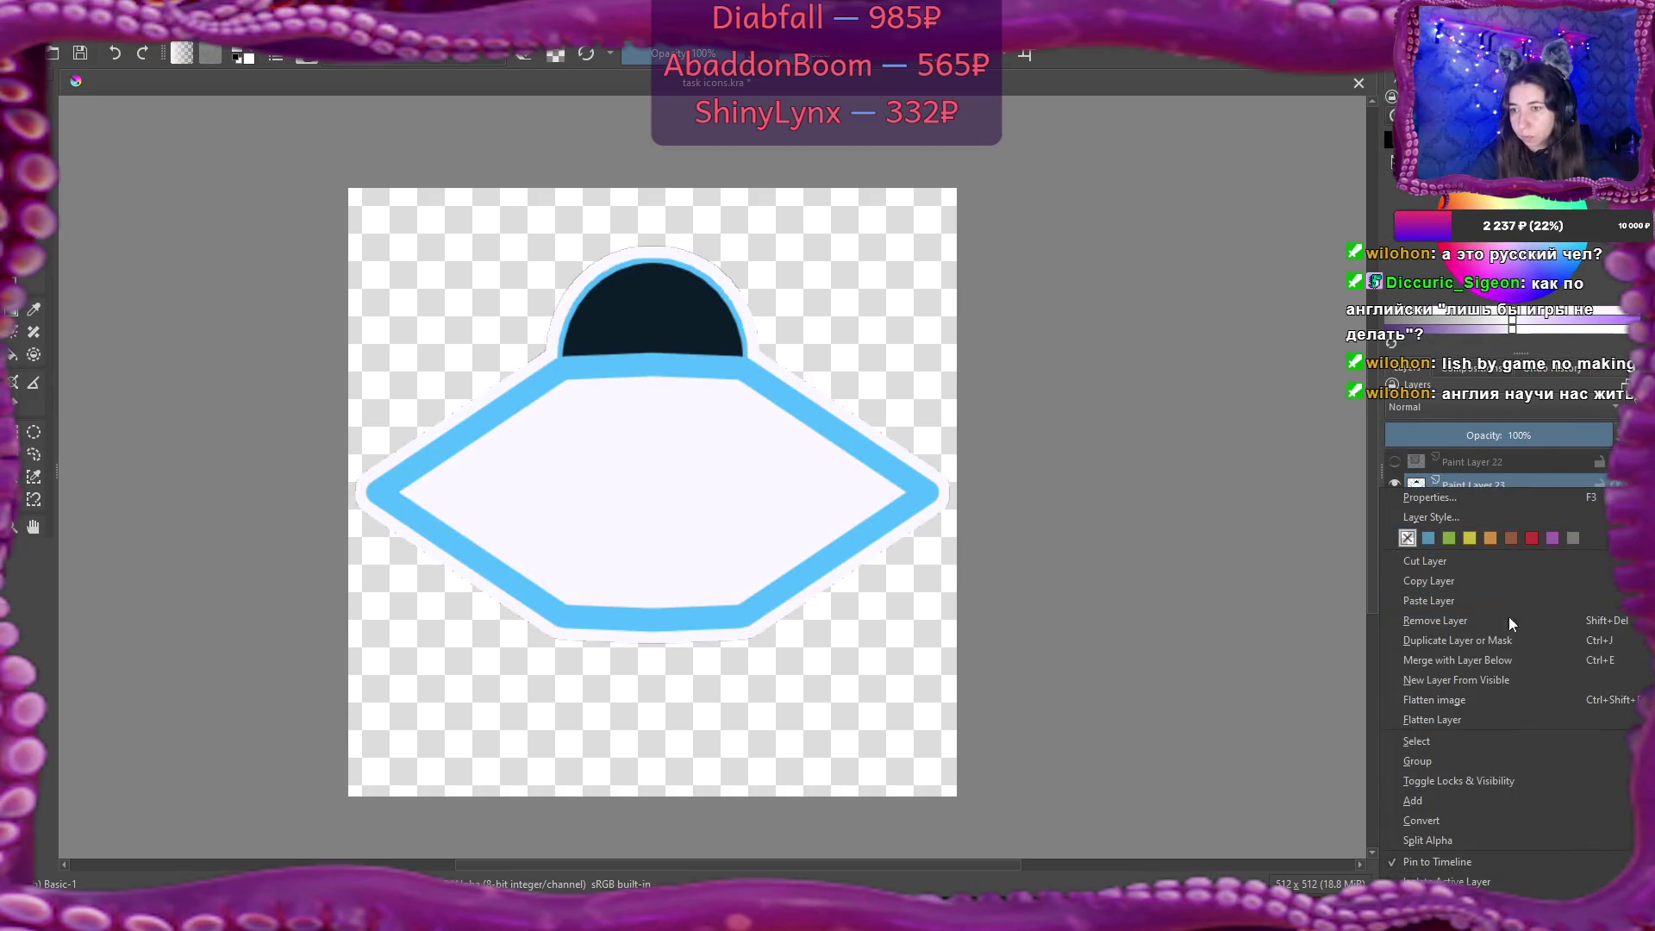
pyautogui.click(1503, 660)
pyautogui.click(1393, 482)
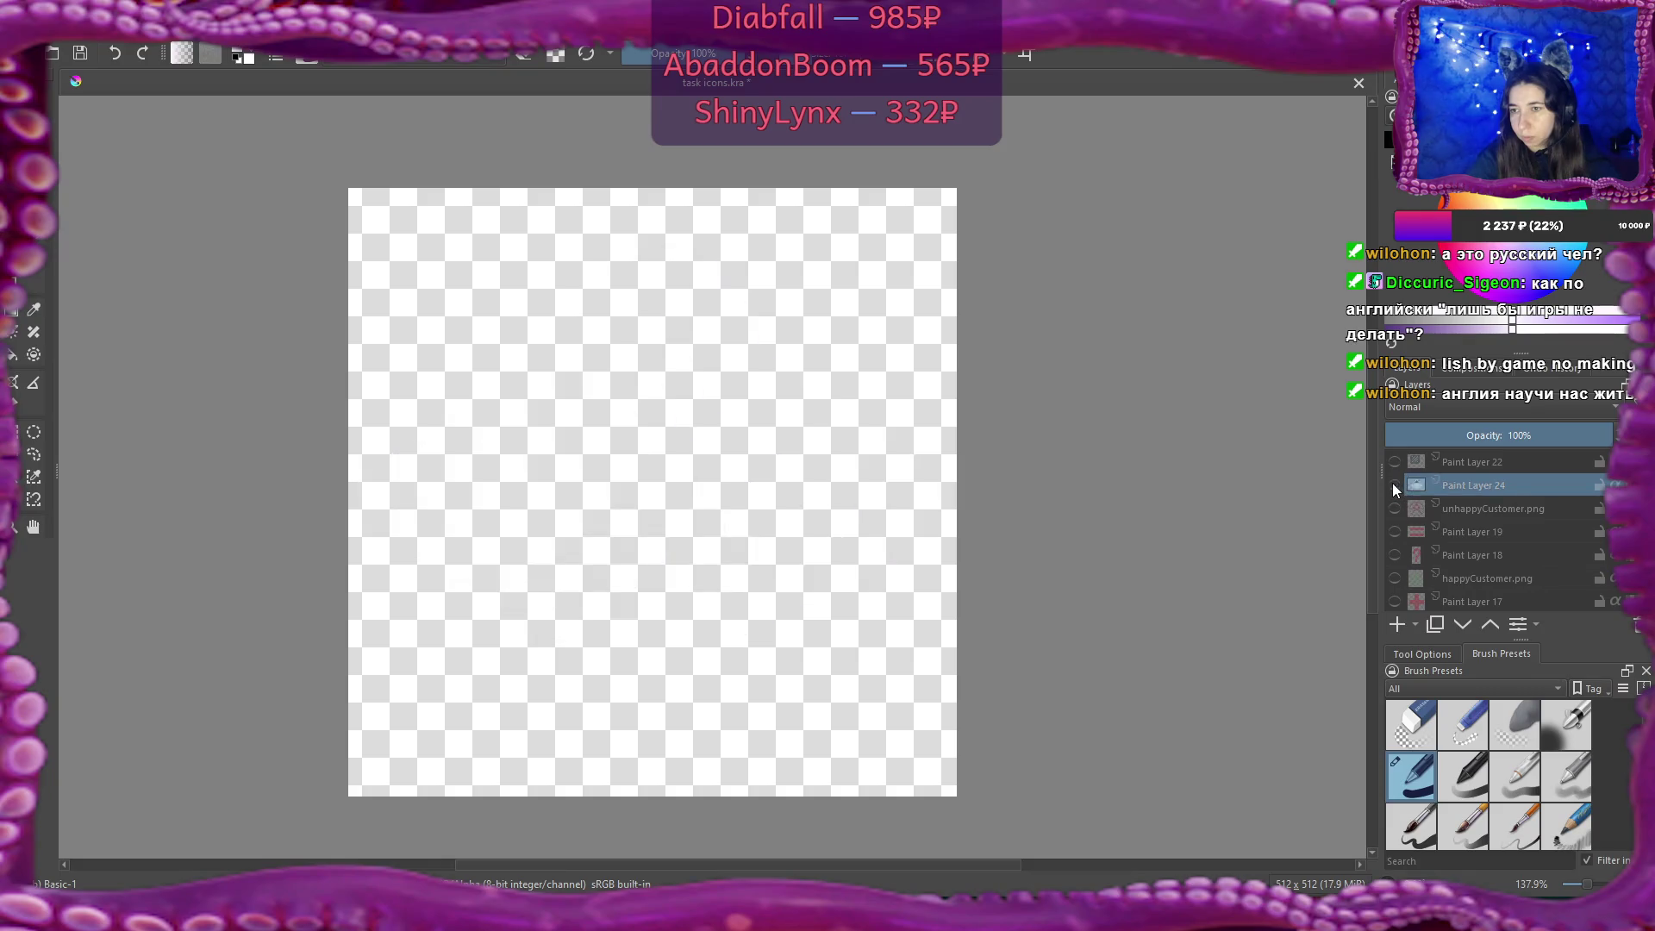
# Show the blue-framed white square and Paint Layer 3, then add a new layer above Paint Layer 15.
pyautogui.scroll(-5, 1482, 535)
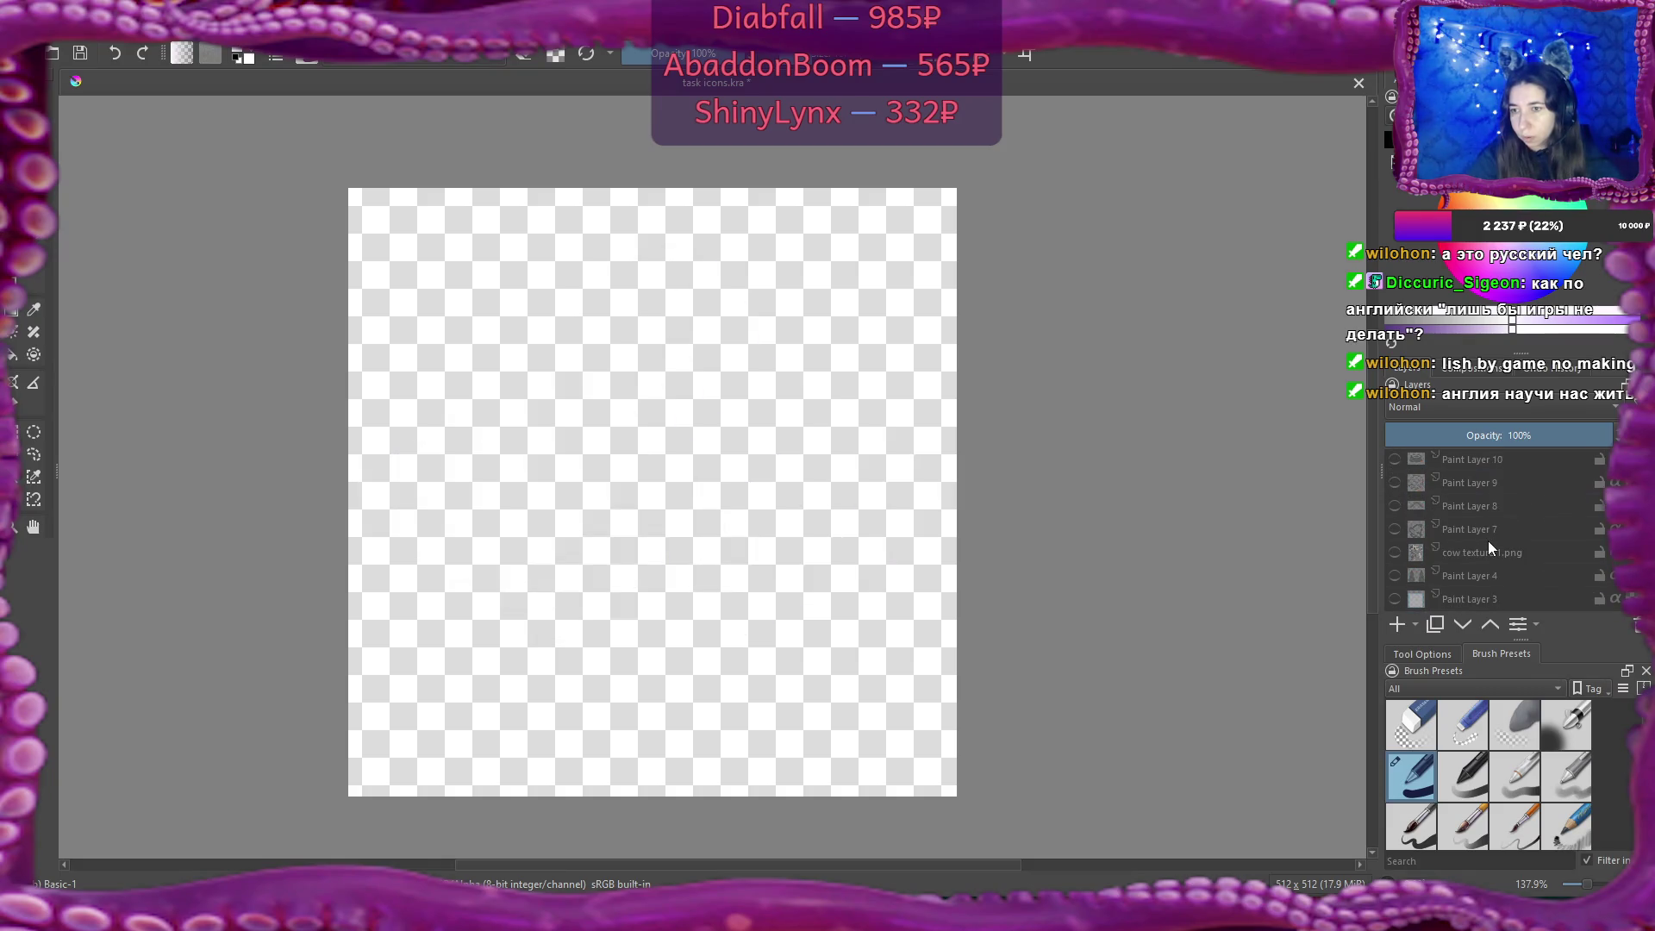
pyautogui.click(1393, 598)
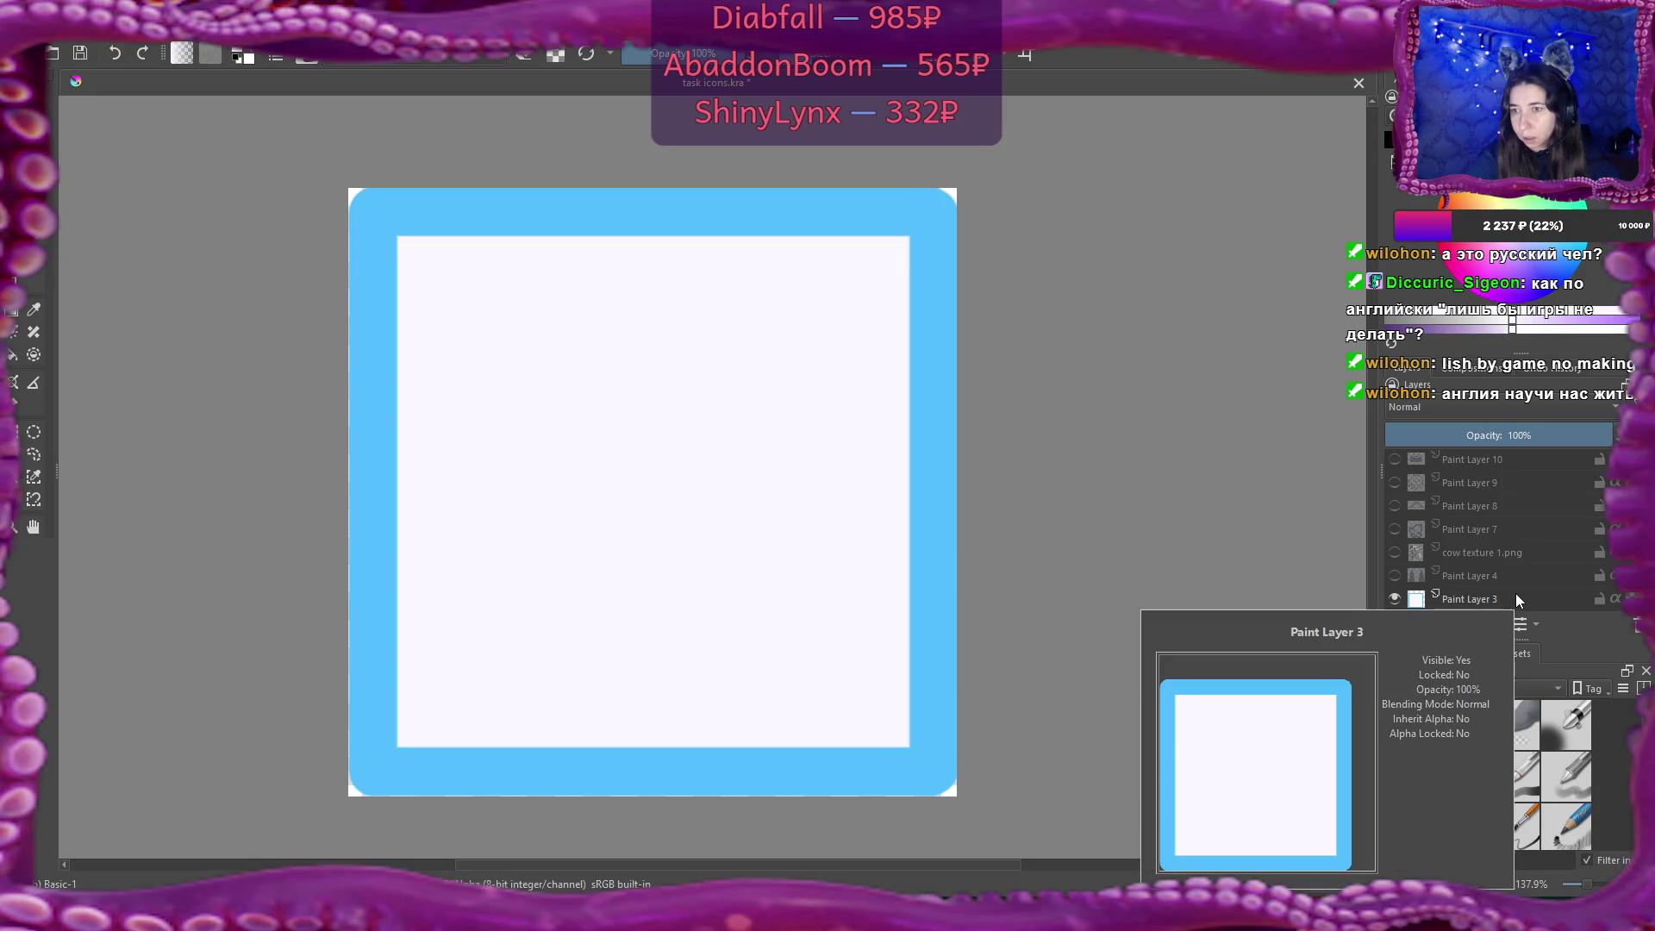
pyautogui.moveTo(1479, 551)
pyautogui.scroll(2, 1479, 551)
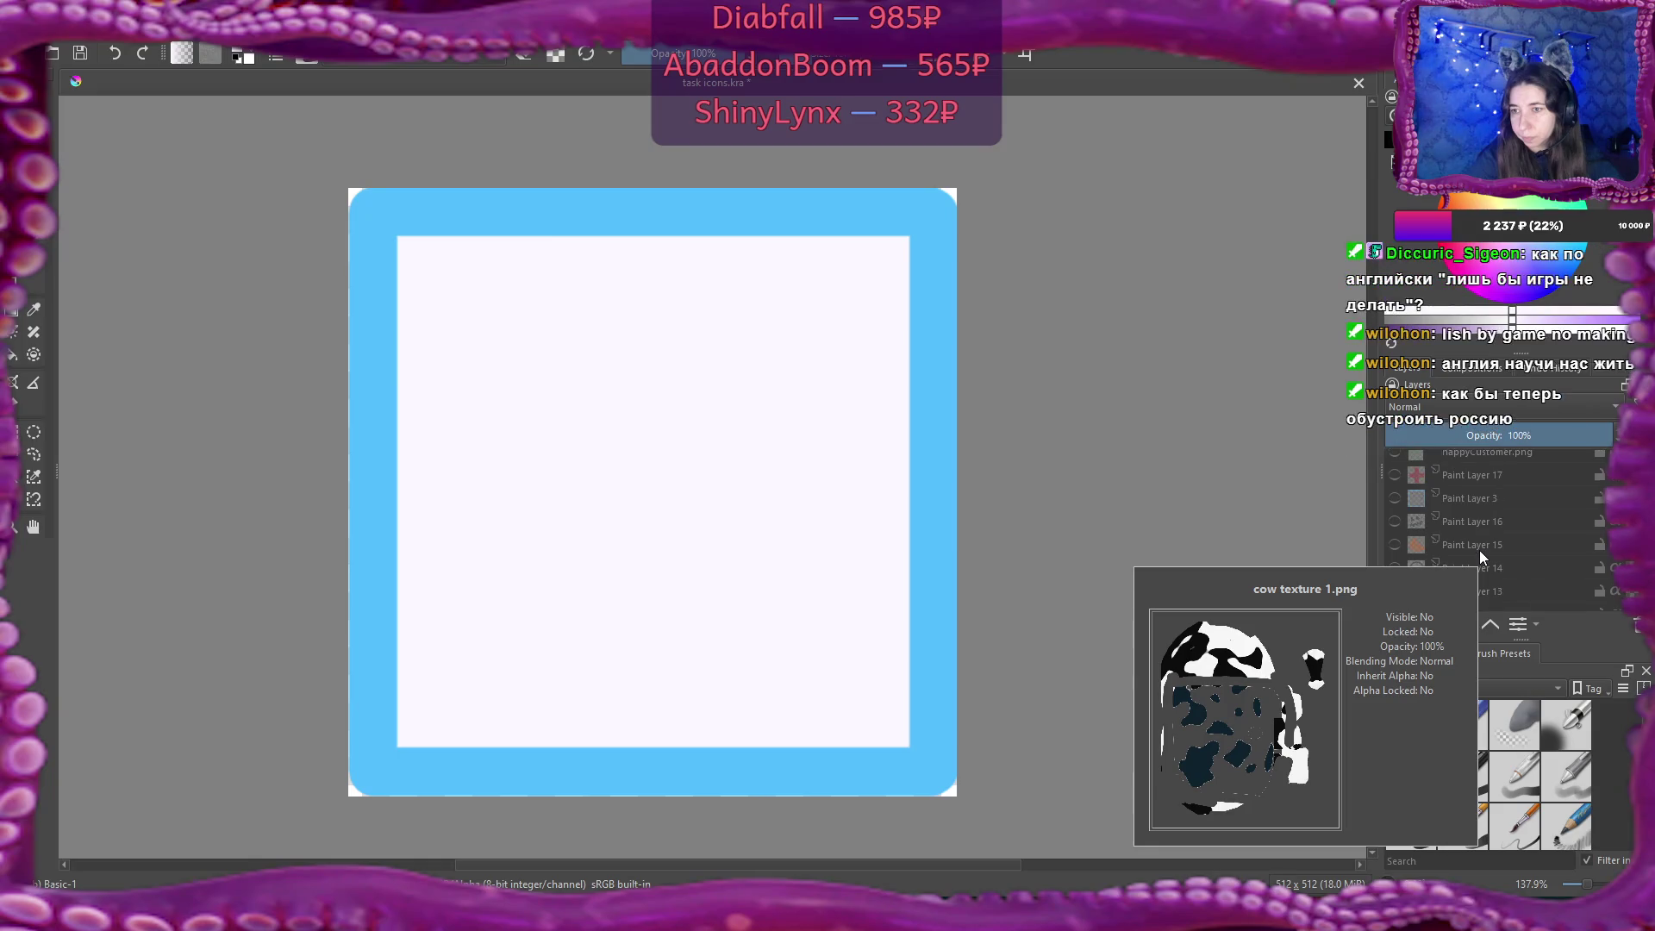
pyautogui.scroll(3, 1478, 549)
pyautogui.click(1395, 498)
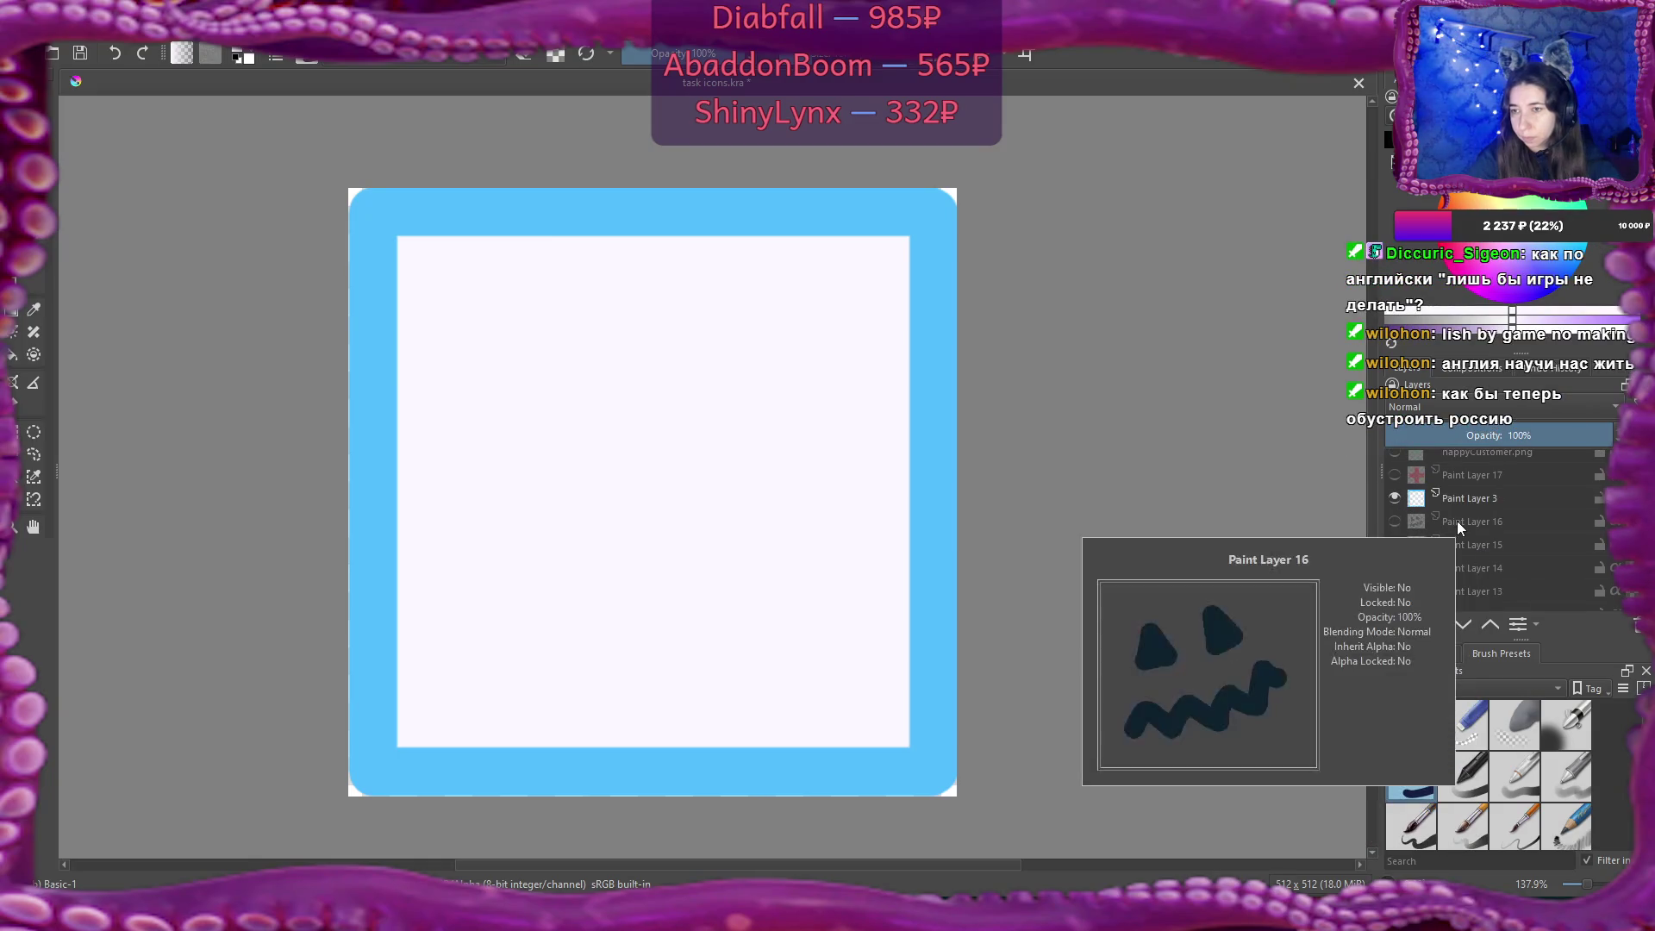
pyautogui.click(1467, 546)
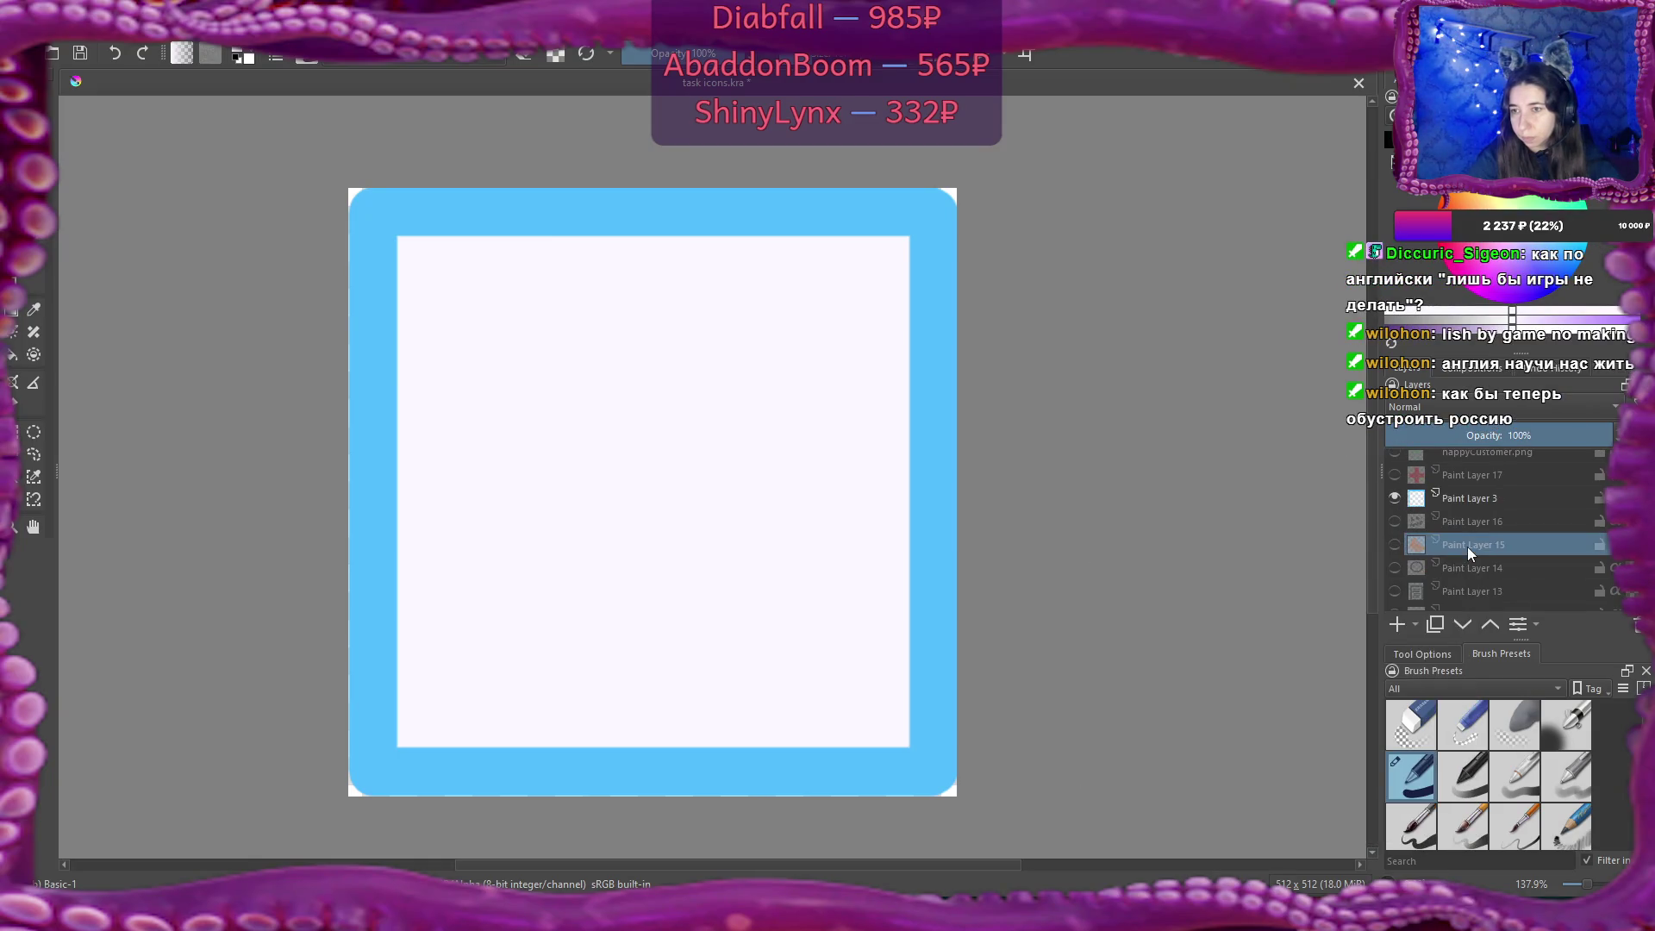
pyautogui.click(1395, 625)
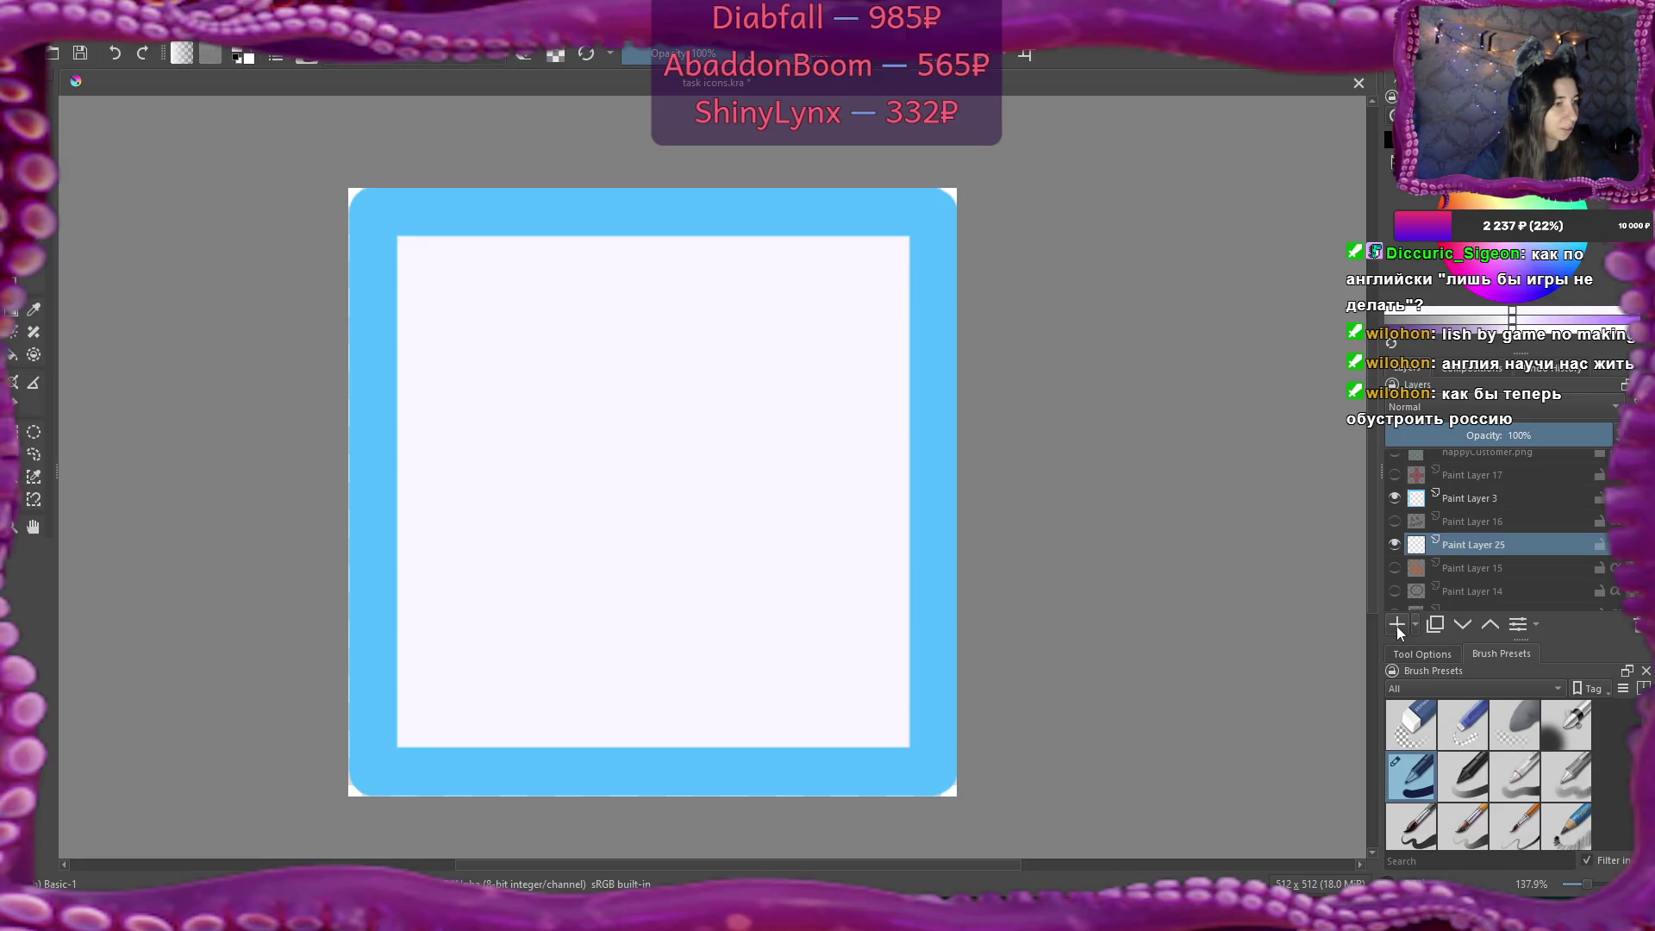
# Place the new layer below Paint Layer 3, choose bright cyan, and paint a wave across the upper square.
pyautogui.moveTo(1465, 545); pyautogui.dragTo(1461, 510)
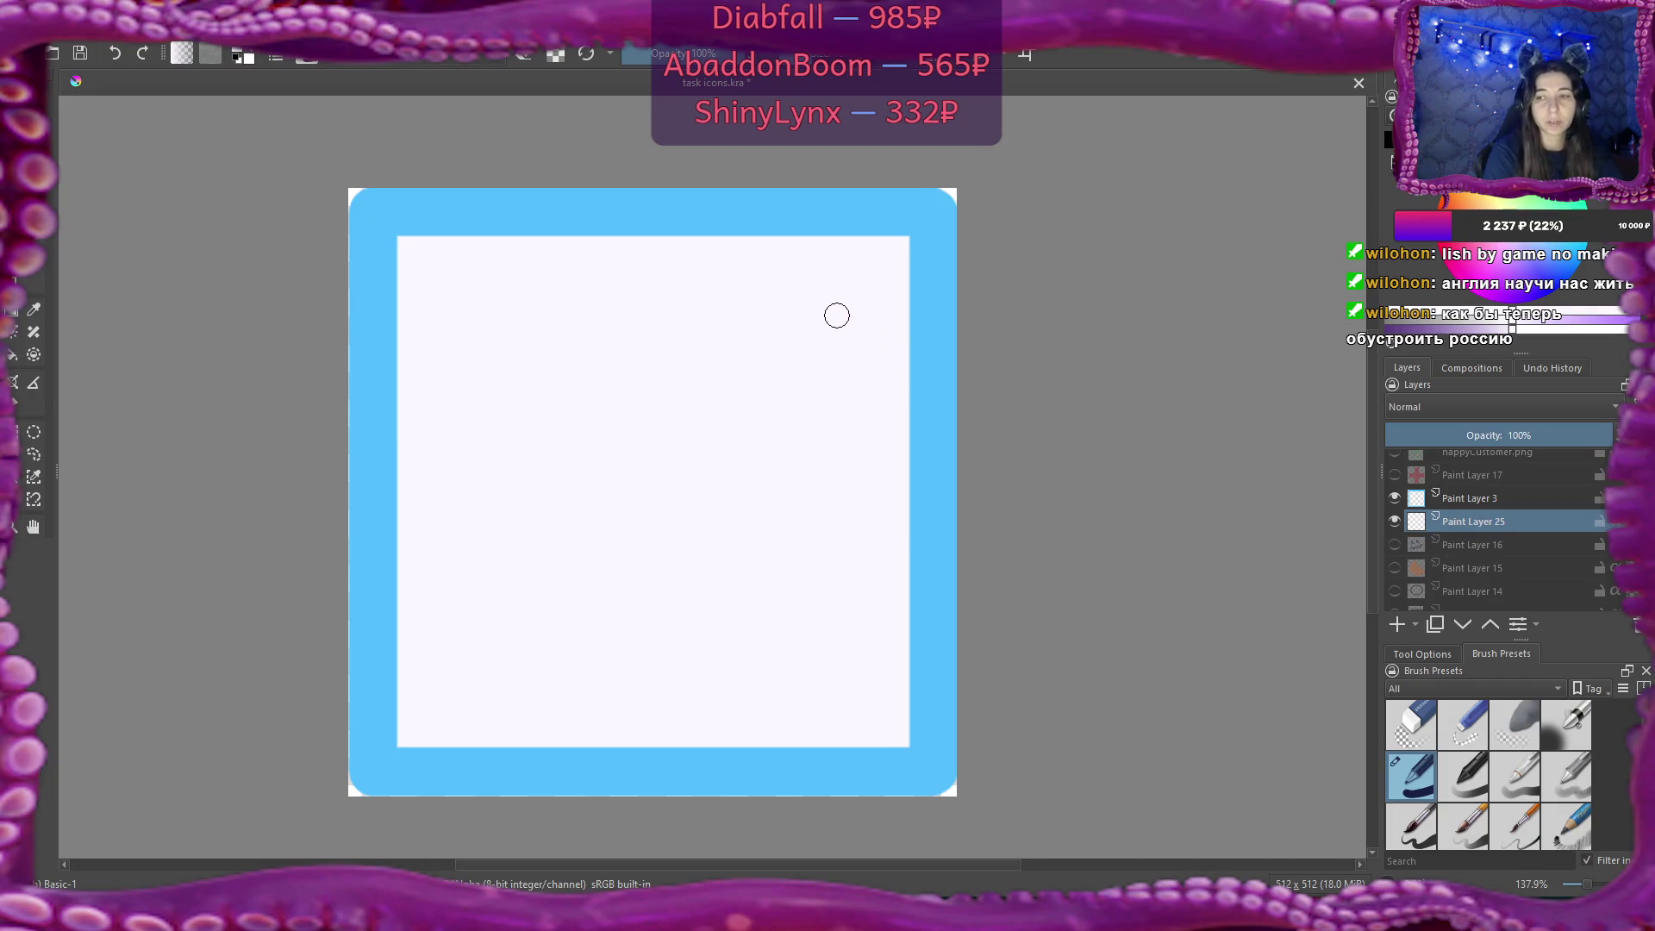
pyautogui.moveTo(1552, 204); pyautogui.dragTo(1564, 245)
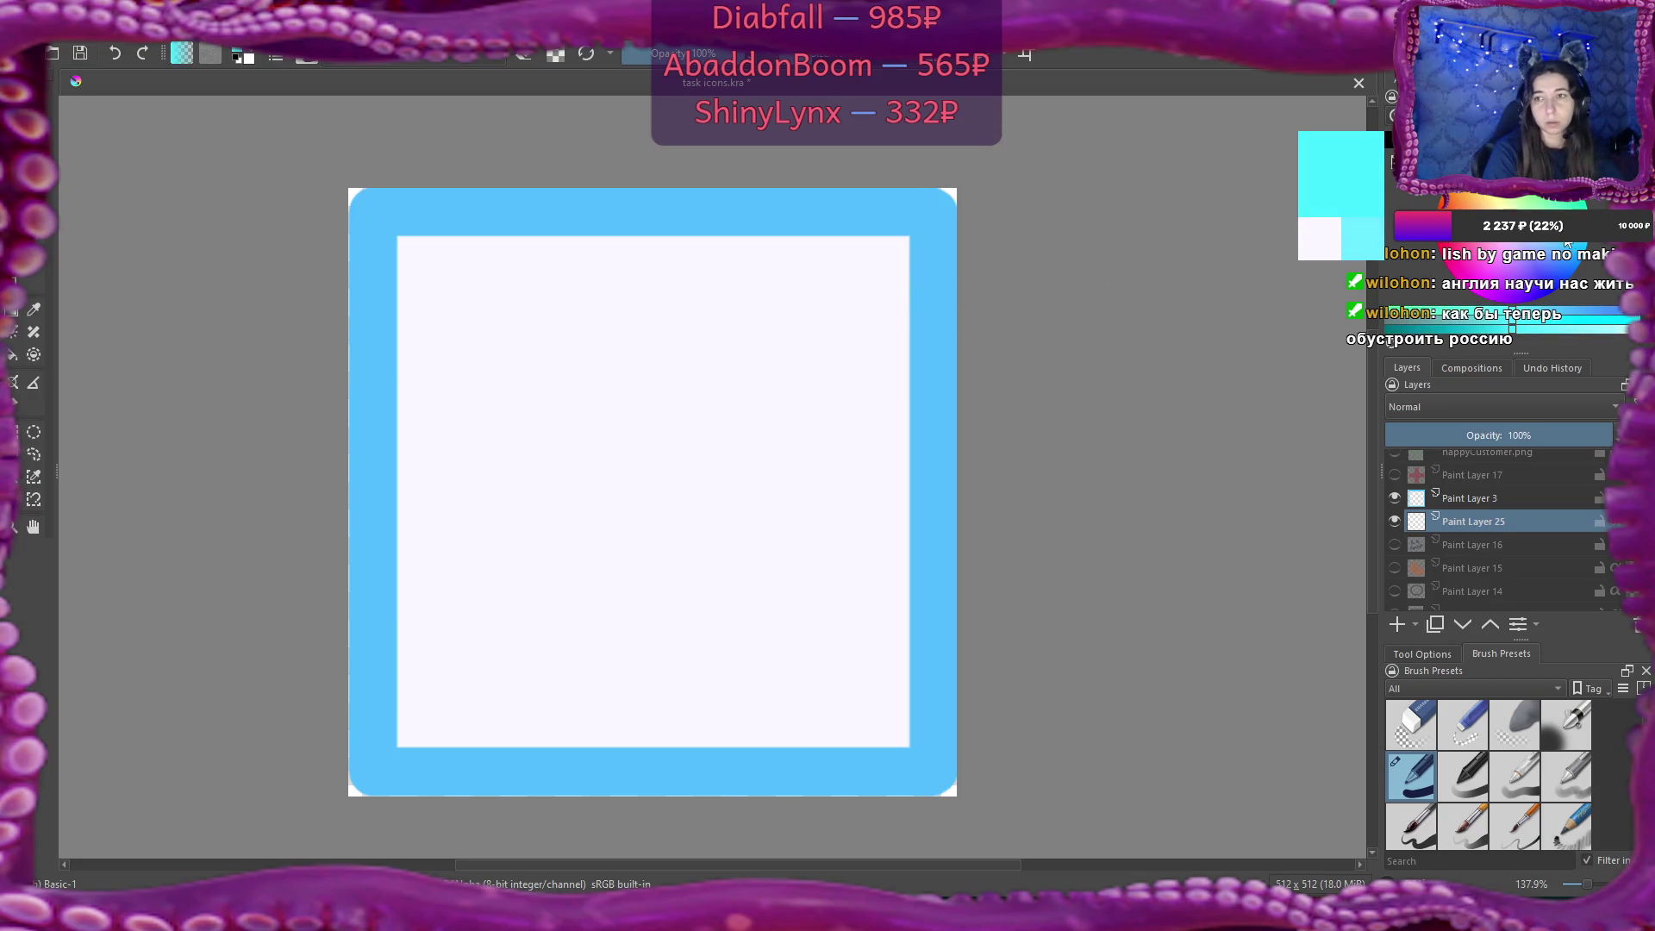
pyautogui.click(461, 335)
pyautogui.moveTo(461, 335); pyautogui.dragTo(695, 338)
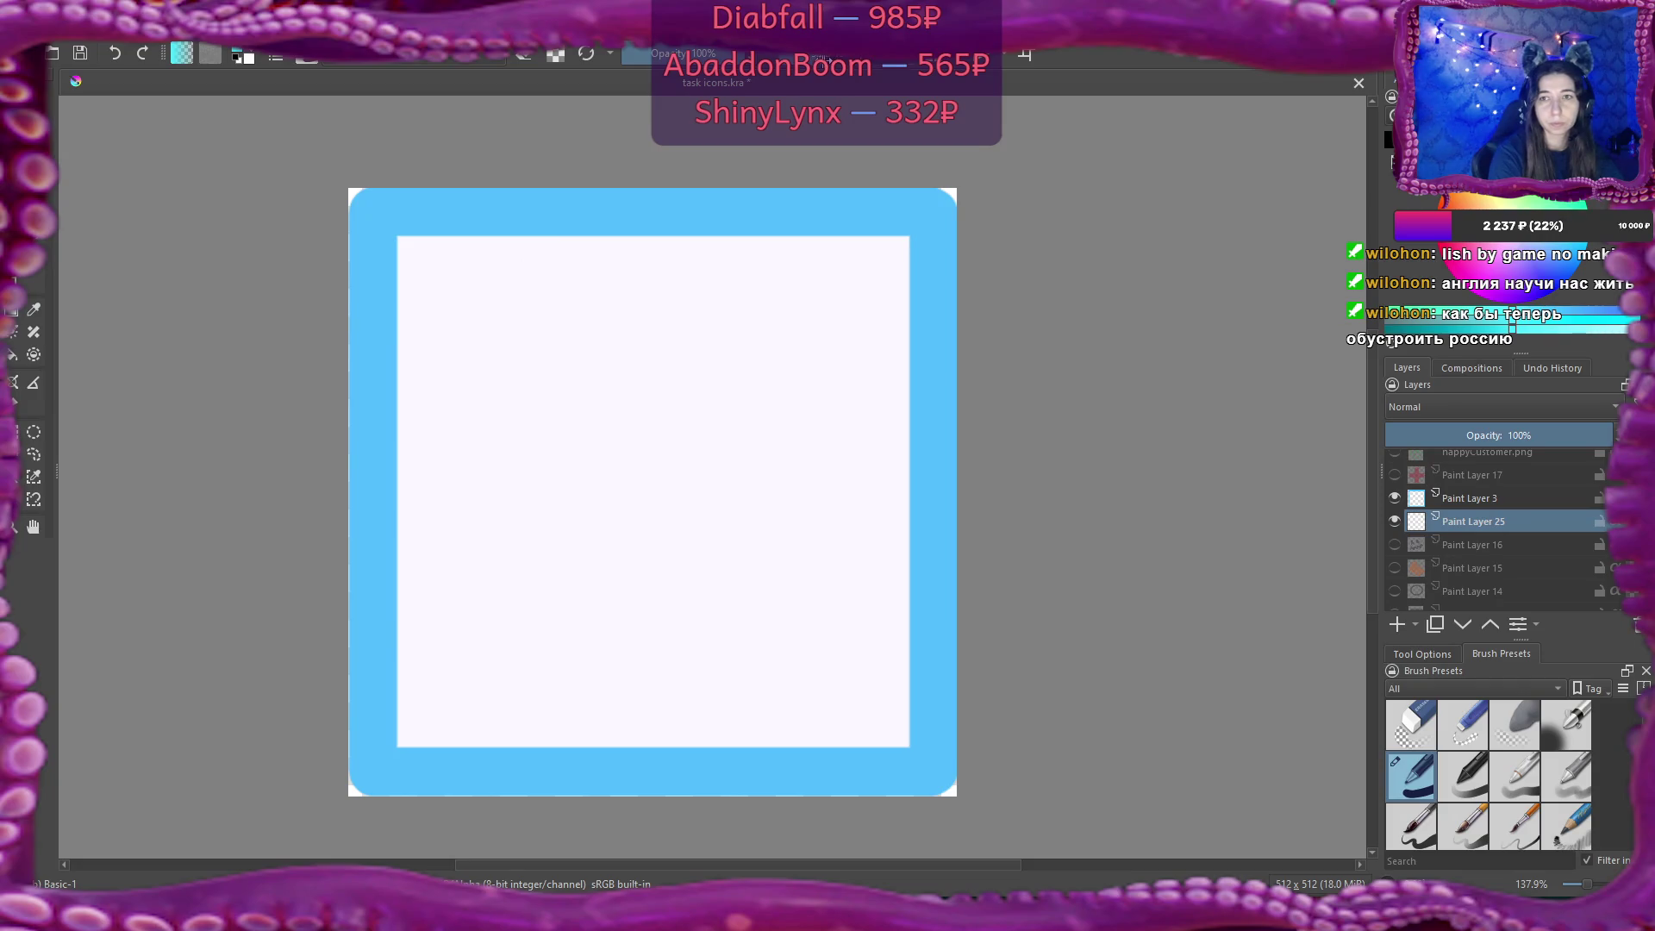
pyautogui.moveTo(462, 336); pyautogui.dragTo(814, 345)
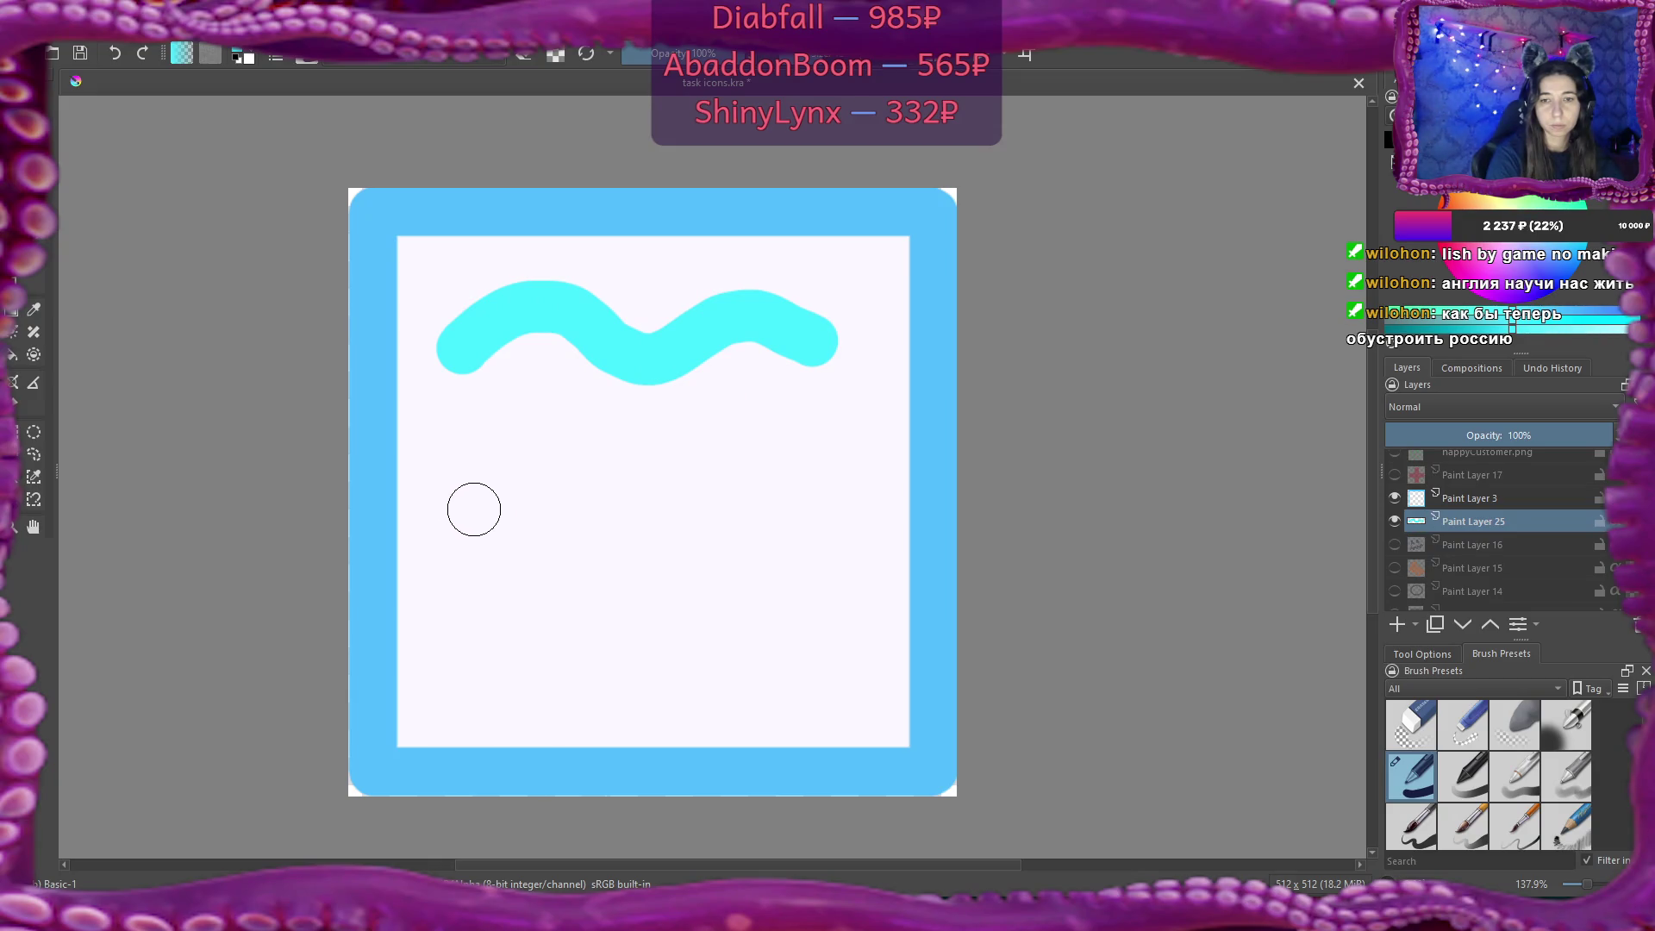
# Paint two more cyan waves lower down, then erase the left part of the middle wave.
pyautogui.moveTo(468, 510)
pyautogui.mouseDown()
pyautogui.moveTo(761, 499)
pyautogui.moveTo(798, 520)
pyautogui.mouseUp()
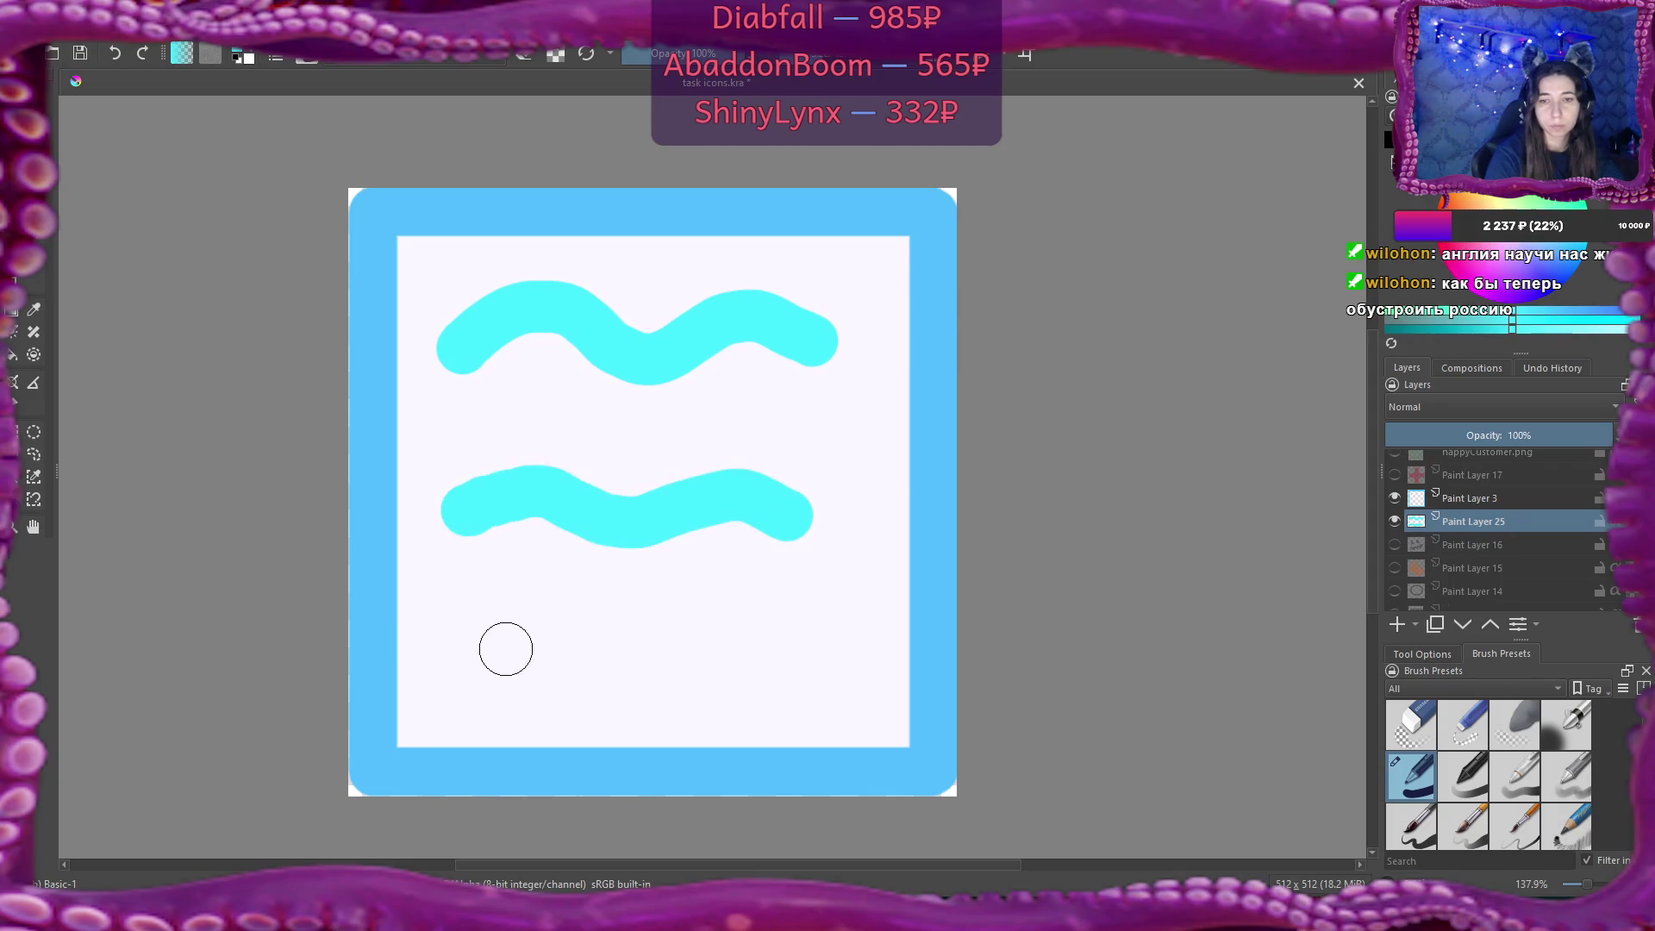
pyautogui.hotkey('ctrl', 'z')
pyautogui.moveTo(496, 517)
pyautogui.mouseDown()
pyautogui.moveTo(603, 483)
pyautogui.moveTo(764, 483)
pyautogui.moveTo(810, 524)
pyautogui.mouseUp()
pyautogui.moveTo(489, 655)
pyautogui.mouseDown()
pyautogui.moveTo(535, 628)
pyautogui.moveTo(713, 629)
pyautogui.moveTo(826, 657)
pyautogui.mouseUp()
pyautogui.hotkey('ctrl', 'z')
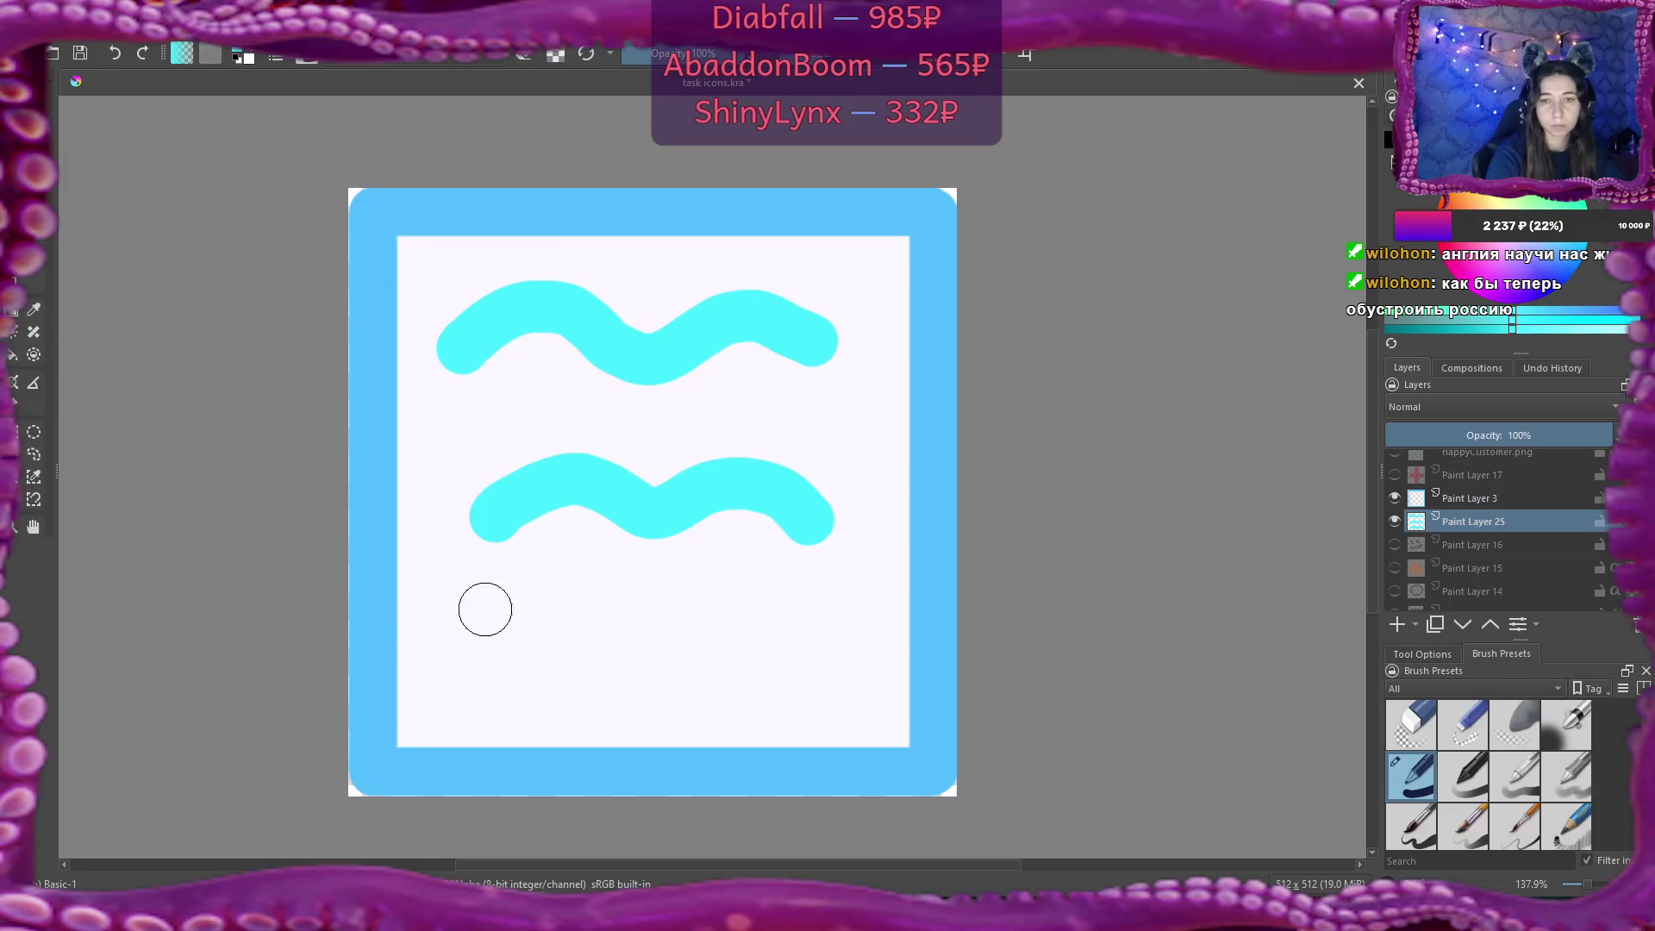
pyautogui.moveTo(493, 654)
pyautogui.mouseDown()
pyautogui.moveTo(546, 620)
pyautogui.moveTo(730, 624)
pyautogui.moveTo(812, 651)
pyautogui.mouseUp()
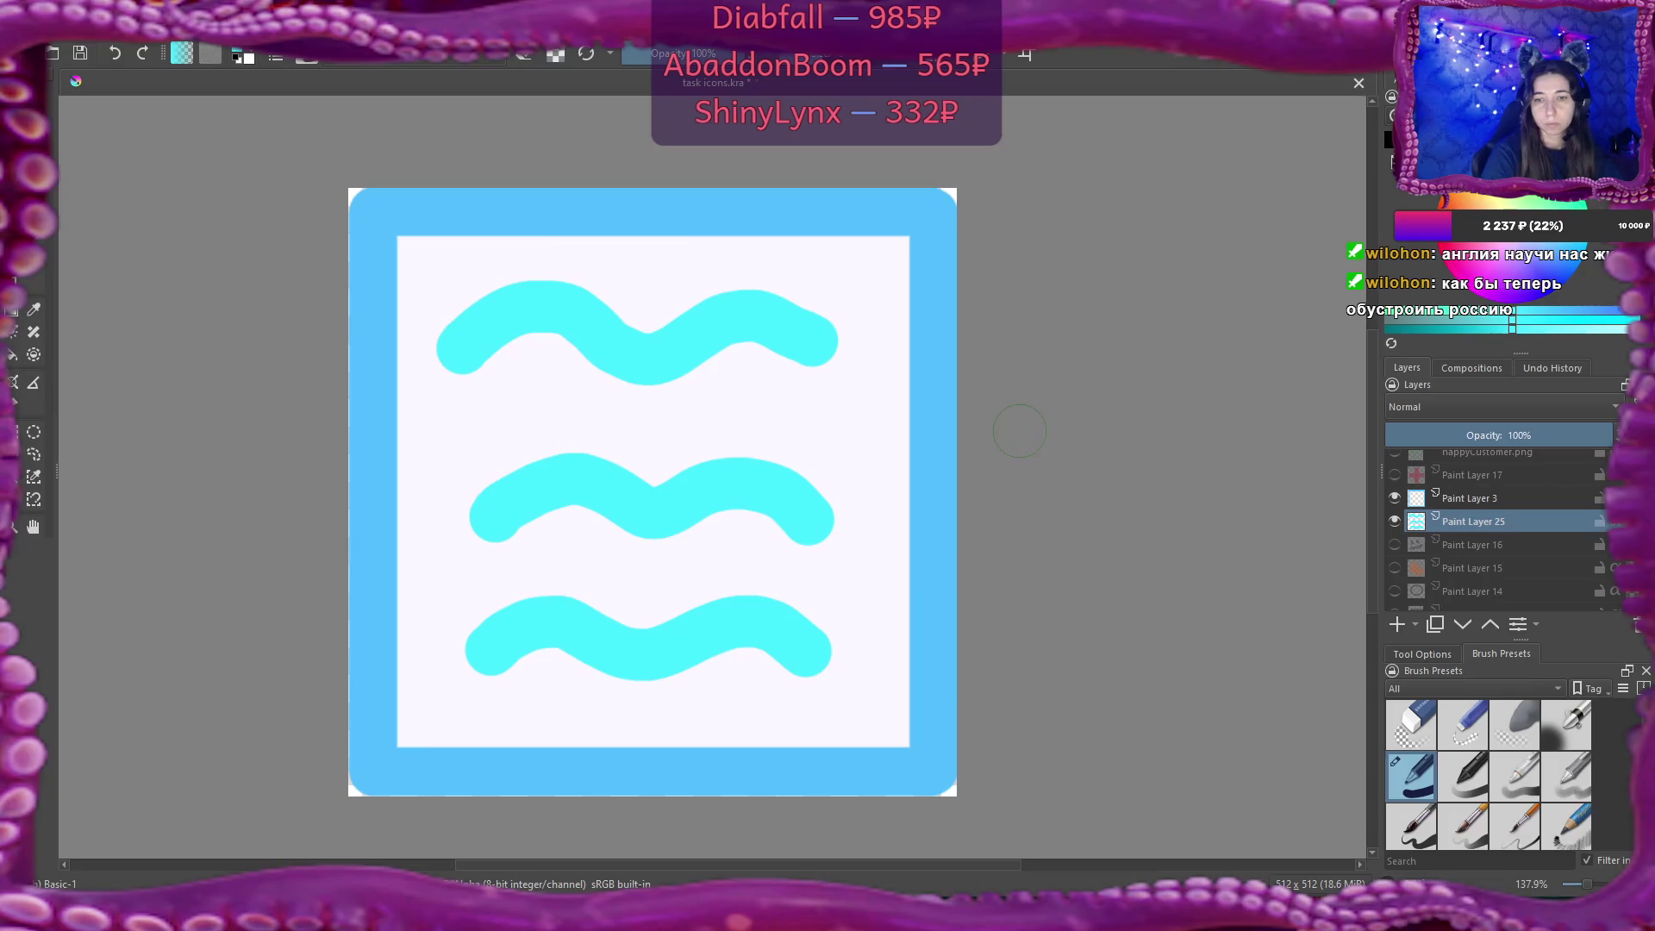
pyautogui.press('e')
pyautogui.moveTo(613, 462)
pyautogui.mouseDown()
pyautogui.moveTo(509, 488)
pyautogui.moveTo(742, 499)
pyautogui.moveTo(819, 525)
pyautogui.moveTo(724, 495)
pyautogui.moveTo(742, 351)
pyautogui.moveTo(675, 354)
pyautogui.moveTo(721, 454)
pyautogui.moveTo(753, 285)
pyautogui.moveTo(831, 339)
pyautogui.moveTo(554, 340)
pyautogui.moveTo(625, 348)
pyautogui.moveTo(517, 276)
pyautogui.moveTo(514, 325)
pyautogui.mouseUp()
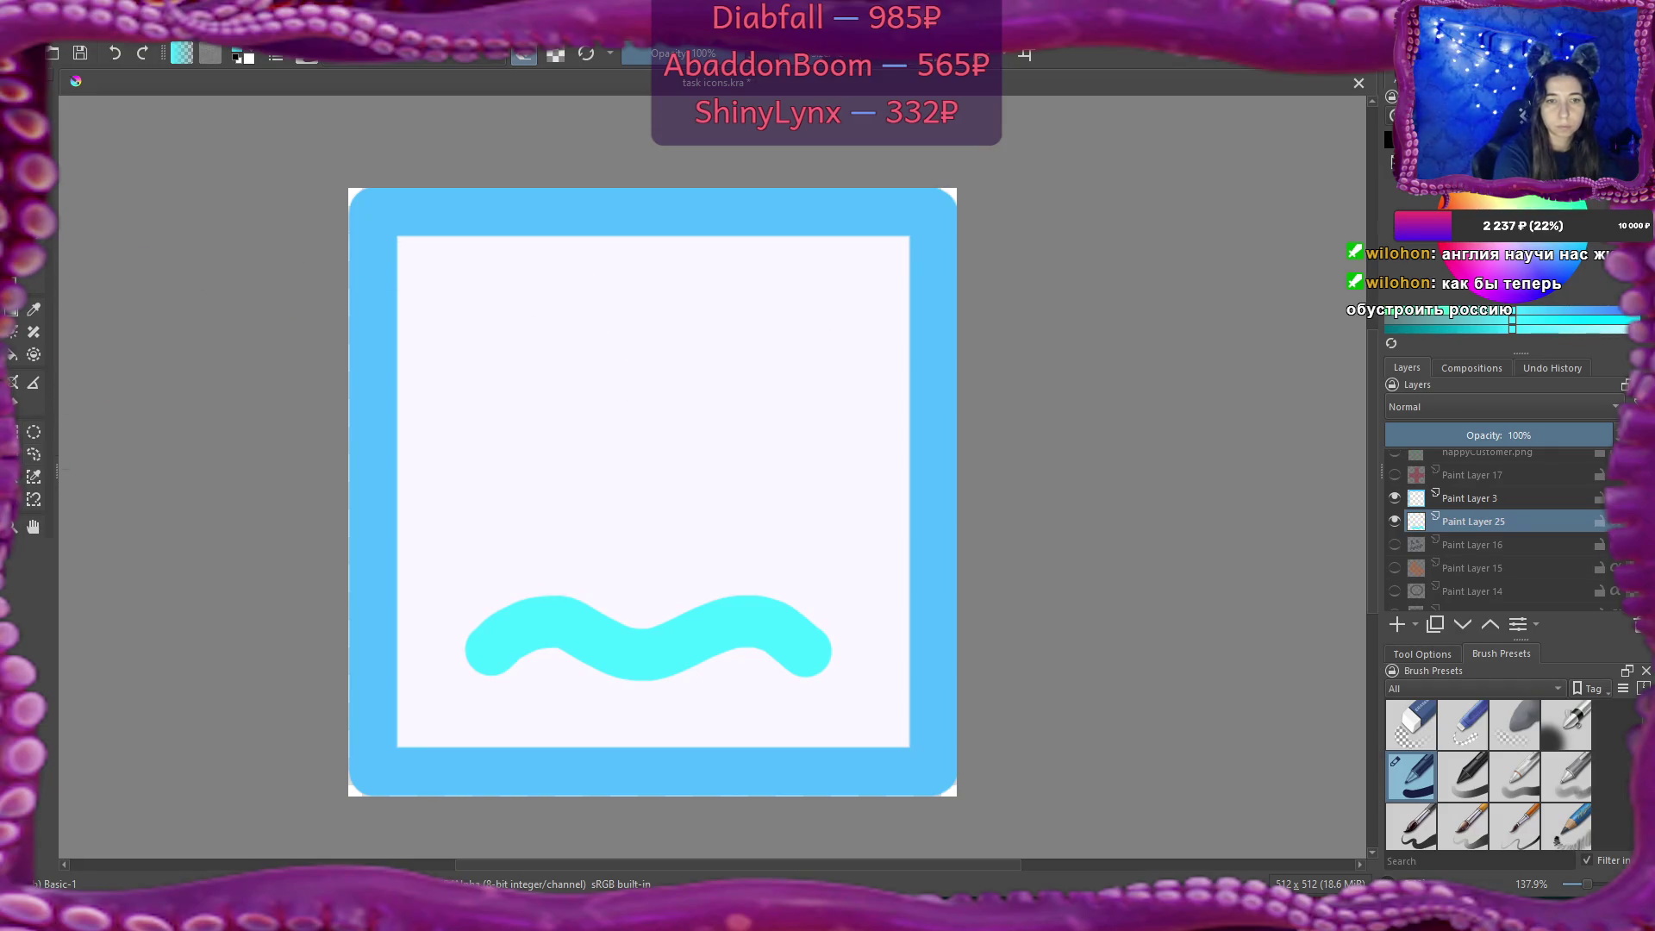
# Save the icon and try moving the selected bottom wave upward, undoing each attempt.
pyautogui.press('e')
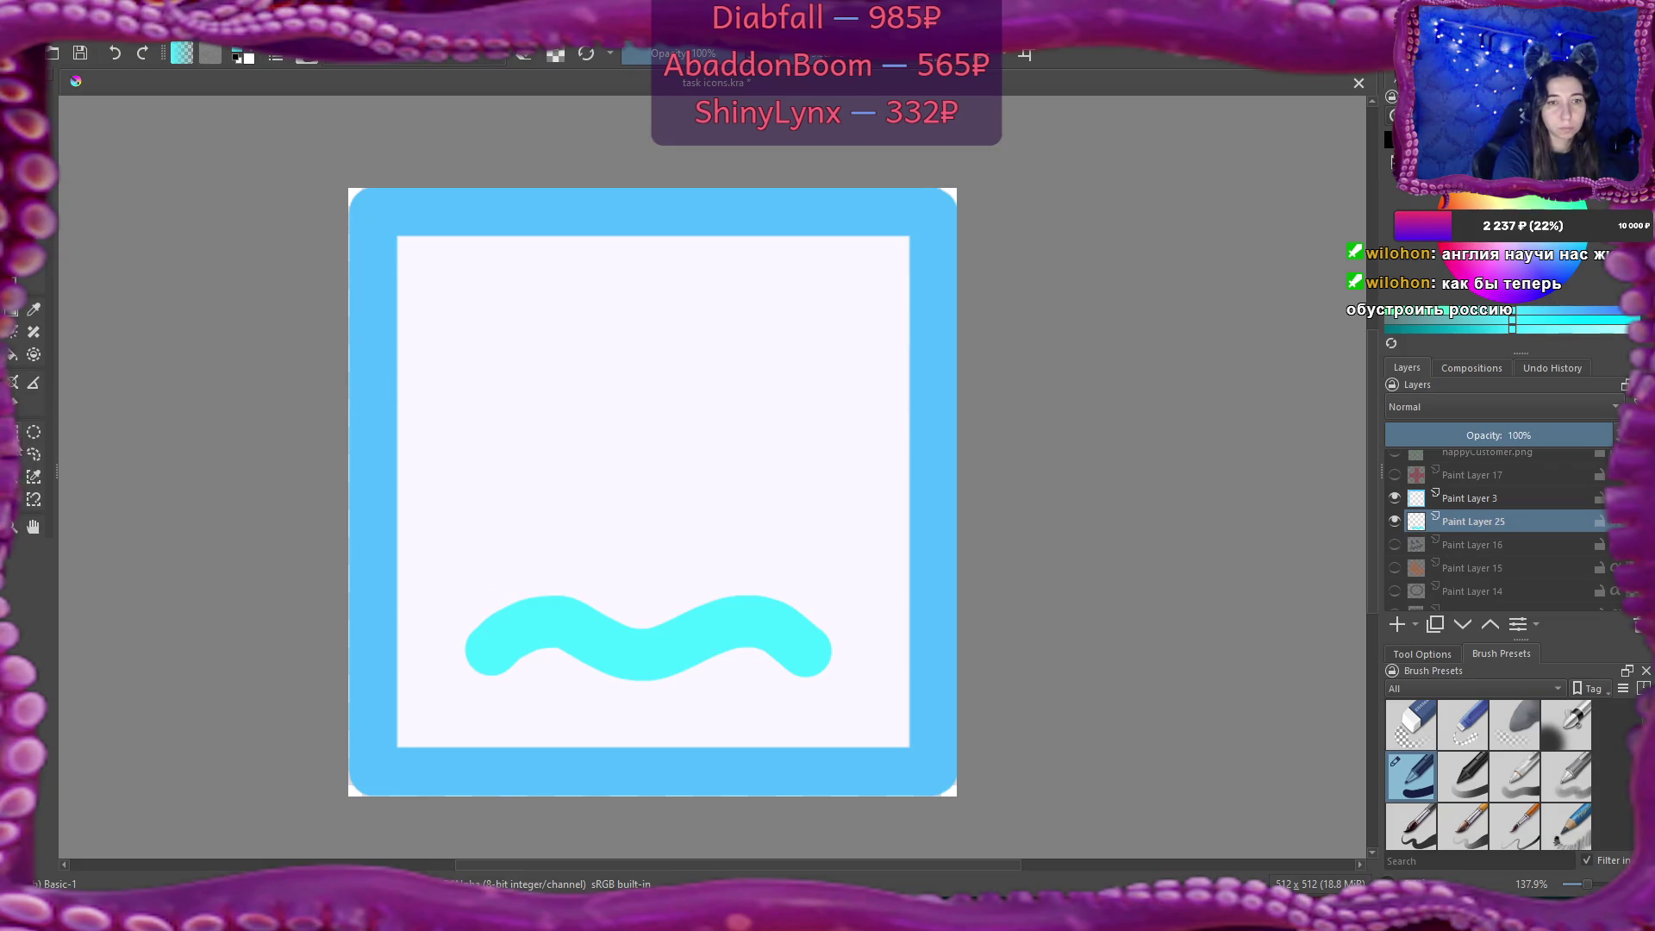
pyautogui.moveTo(436, 551)
pyautogui.mouseDown()
pyautogui.moveTo(732, 705)
pyautogui.moveTo(871, 713)
pyautogui.mouseUp()
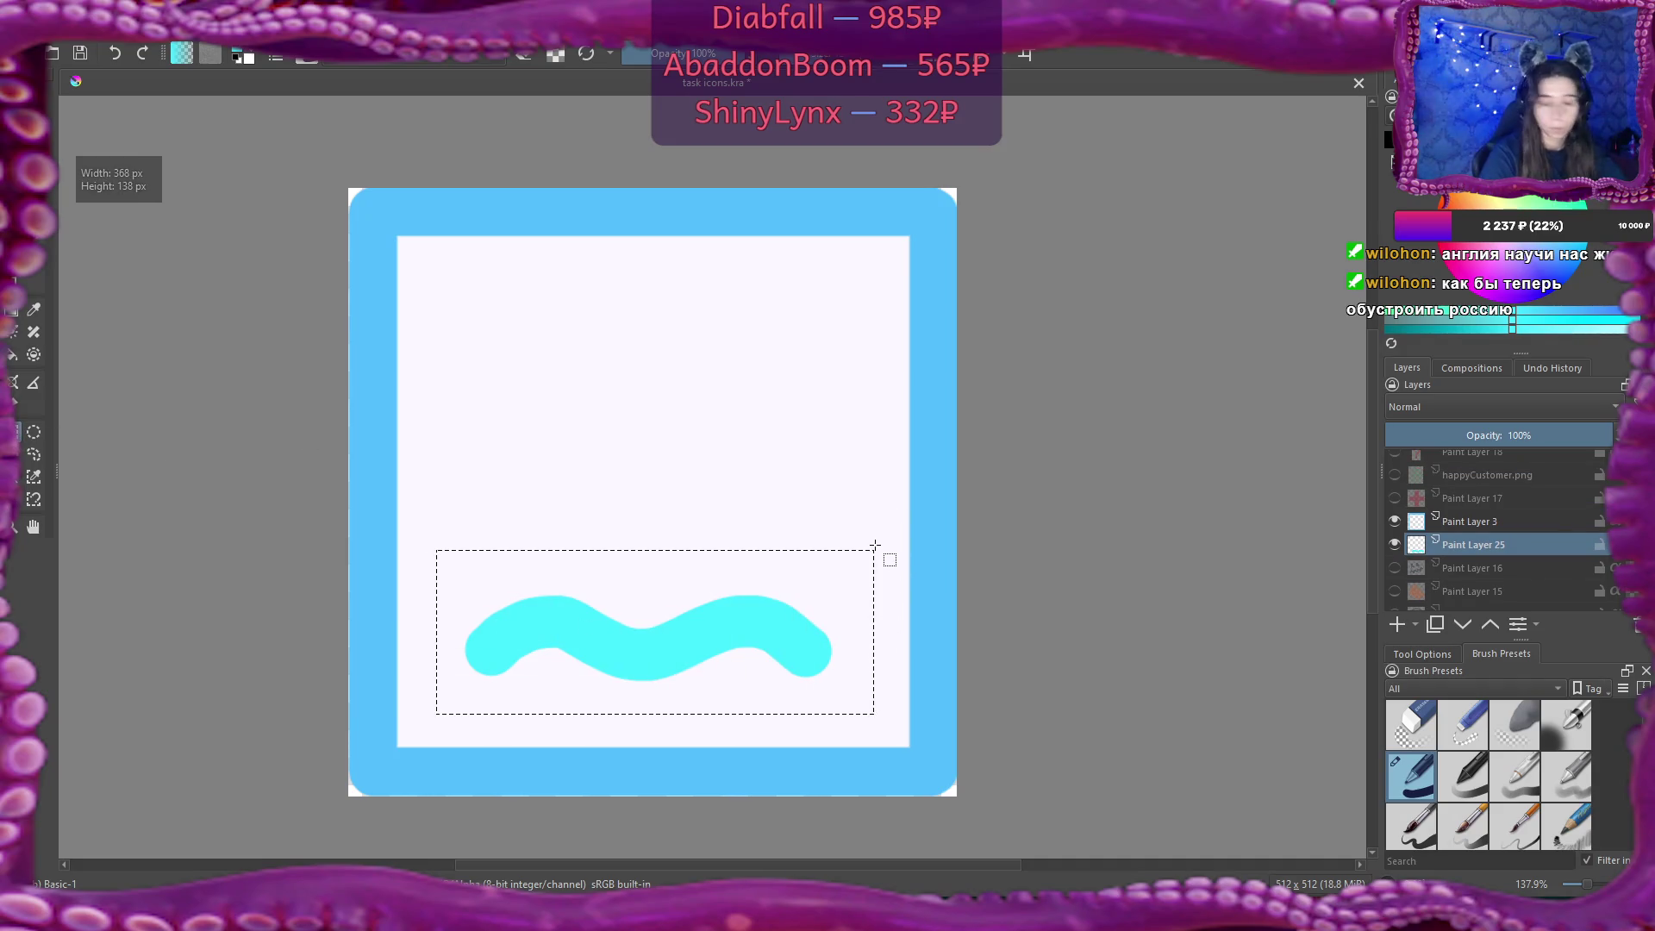
pyautogui.hotkey('ctrl', 's')
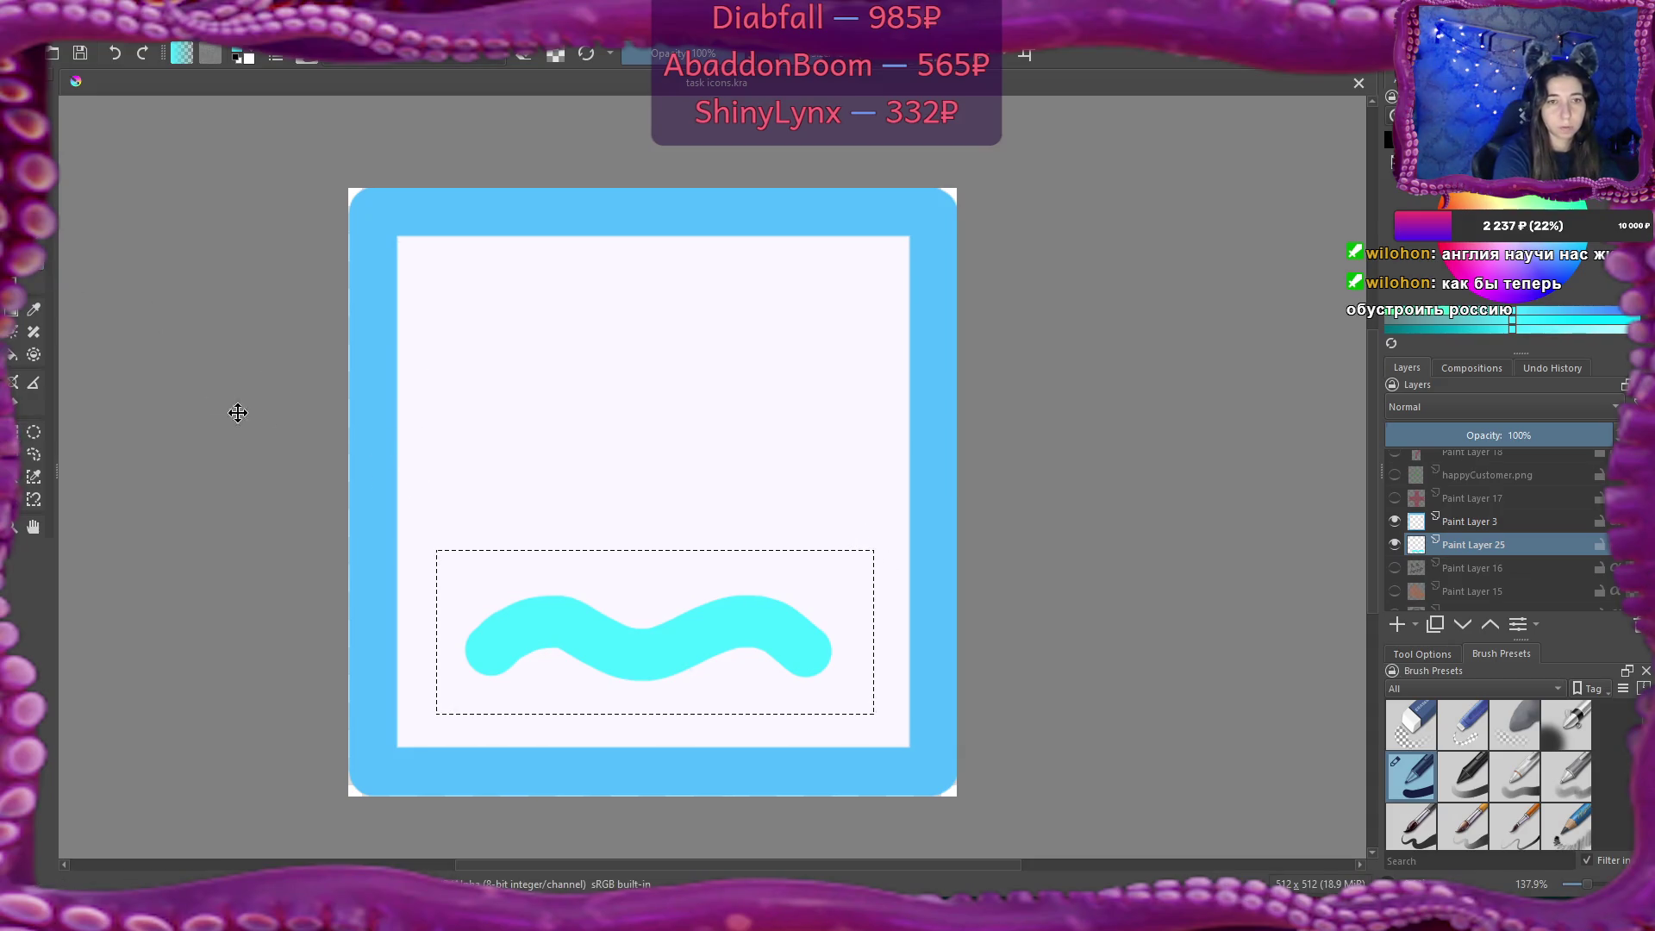
pyautogui.moveTo(646, 622); pyautogui.dragTo(651, 491)
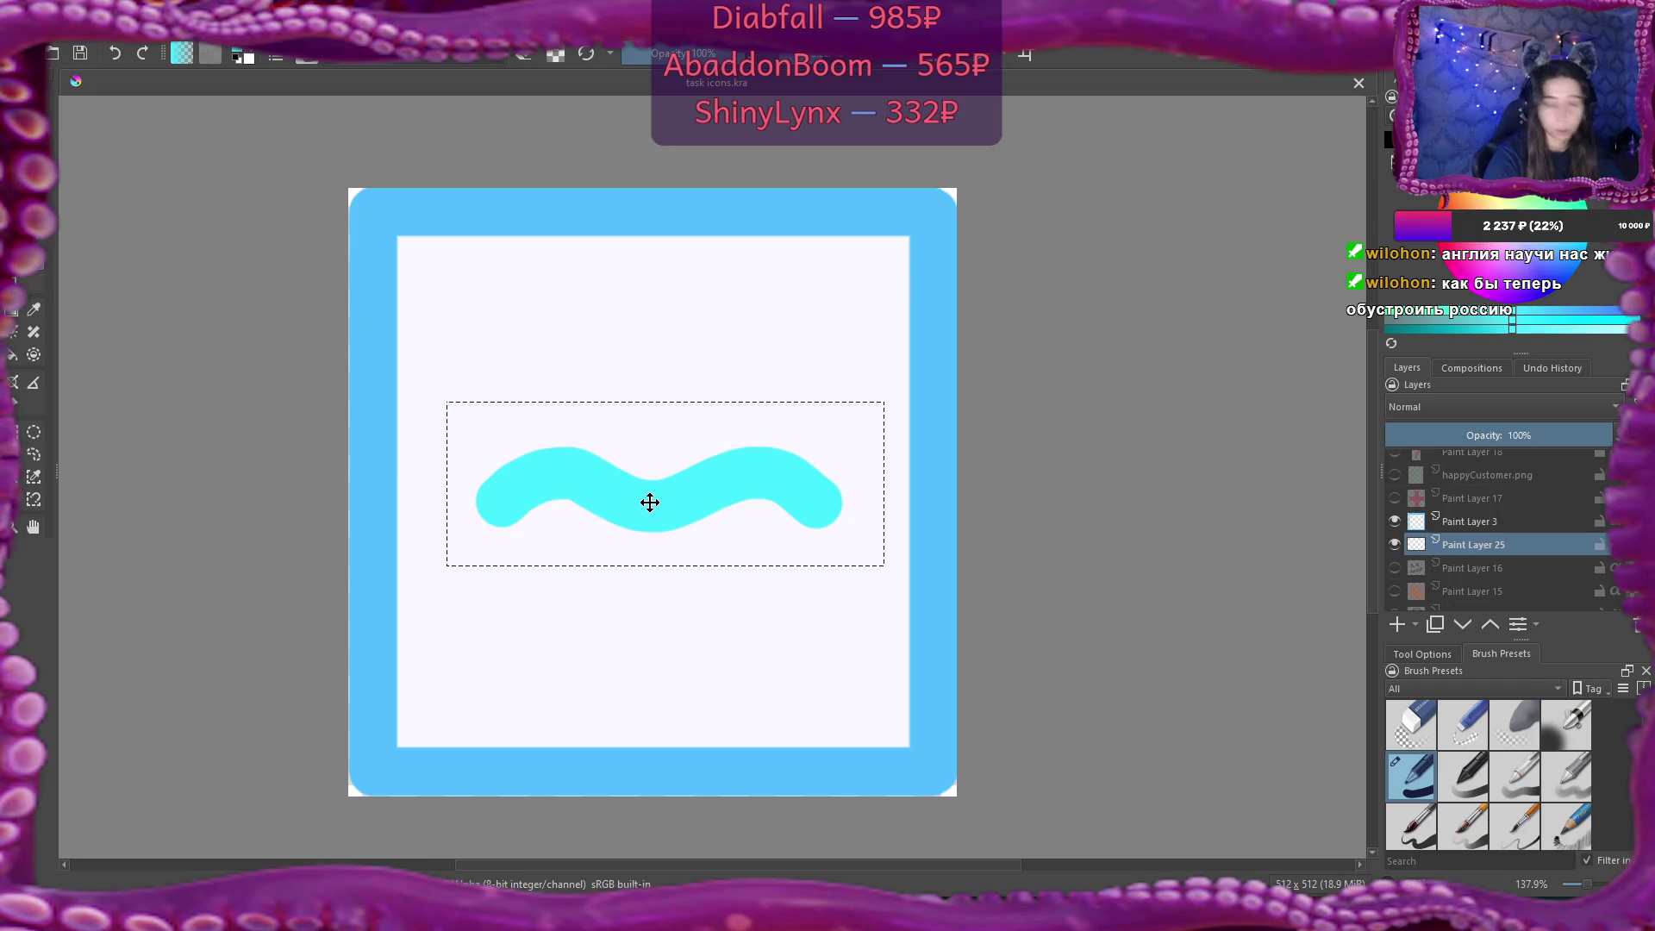
pyautogui.hotkey('ctrl', 'z')
pyautogui.hotkey('ctrl', 'shift', 'a')
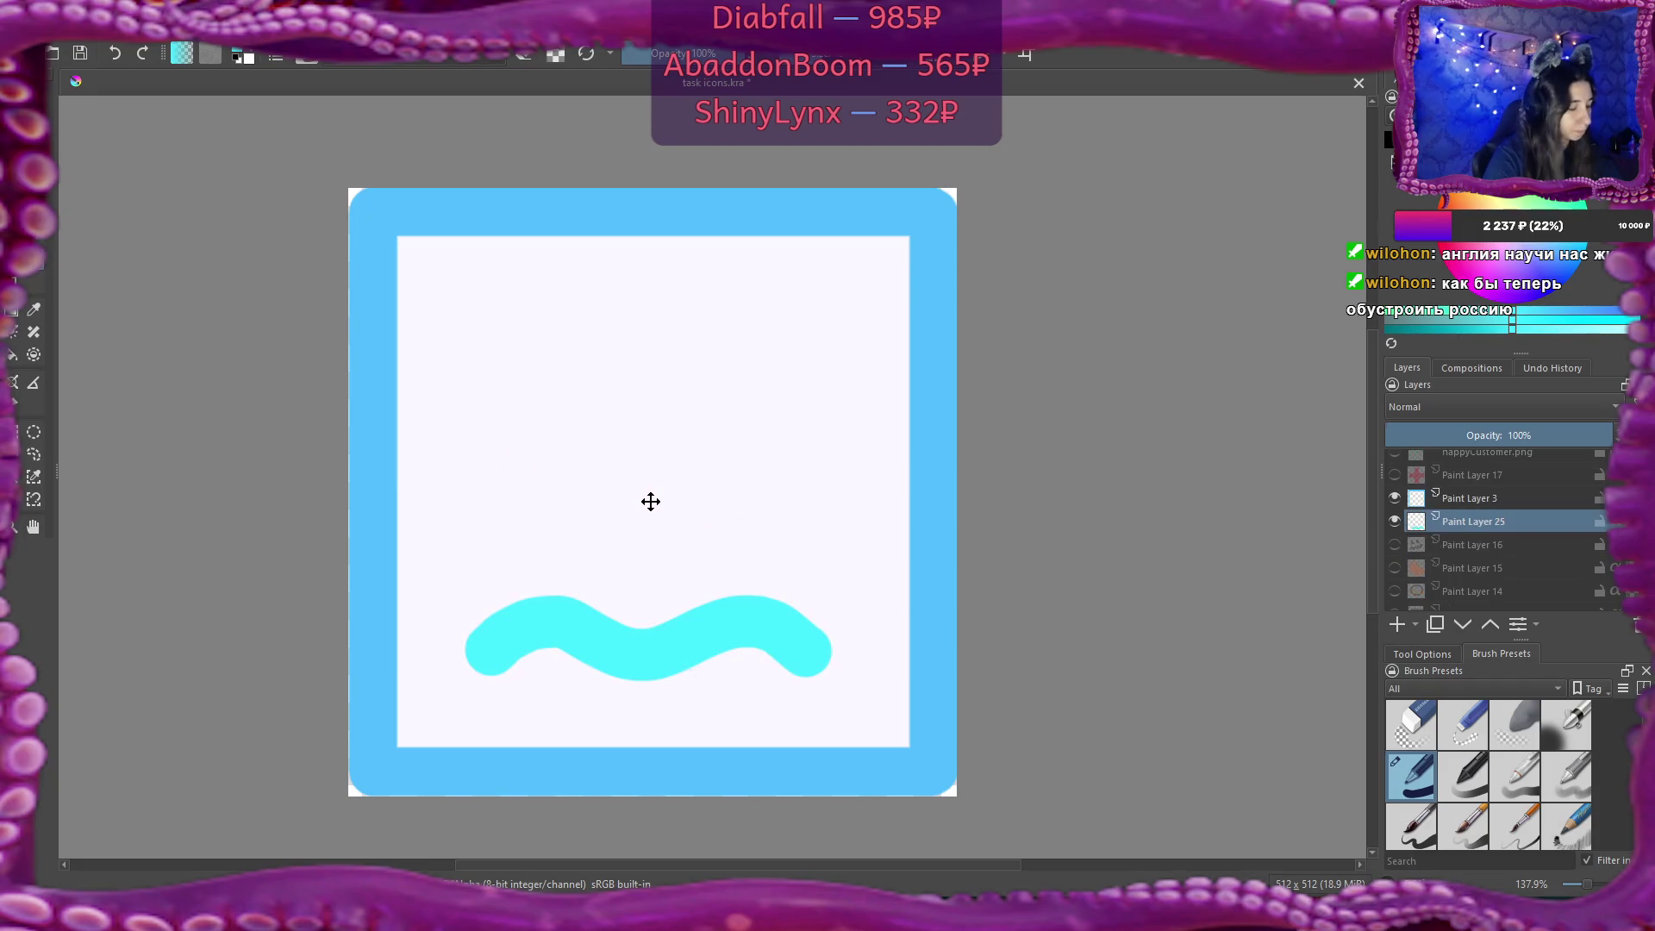
pyautogui.moveTo(621, 631)
pyautogui.mouseDown()
pyautogui.moveTo(632, 448)
pyautogui.moveTo(634, 472)
pyautogui.mouseUp()
pyautogui.hotkey('ctrl', 'z')
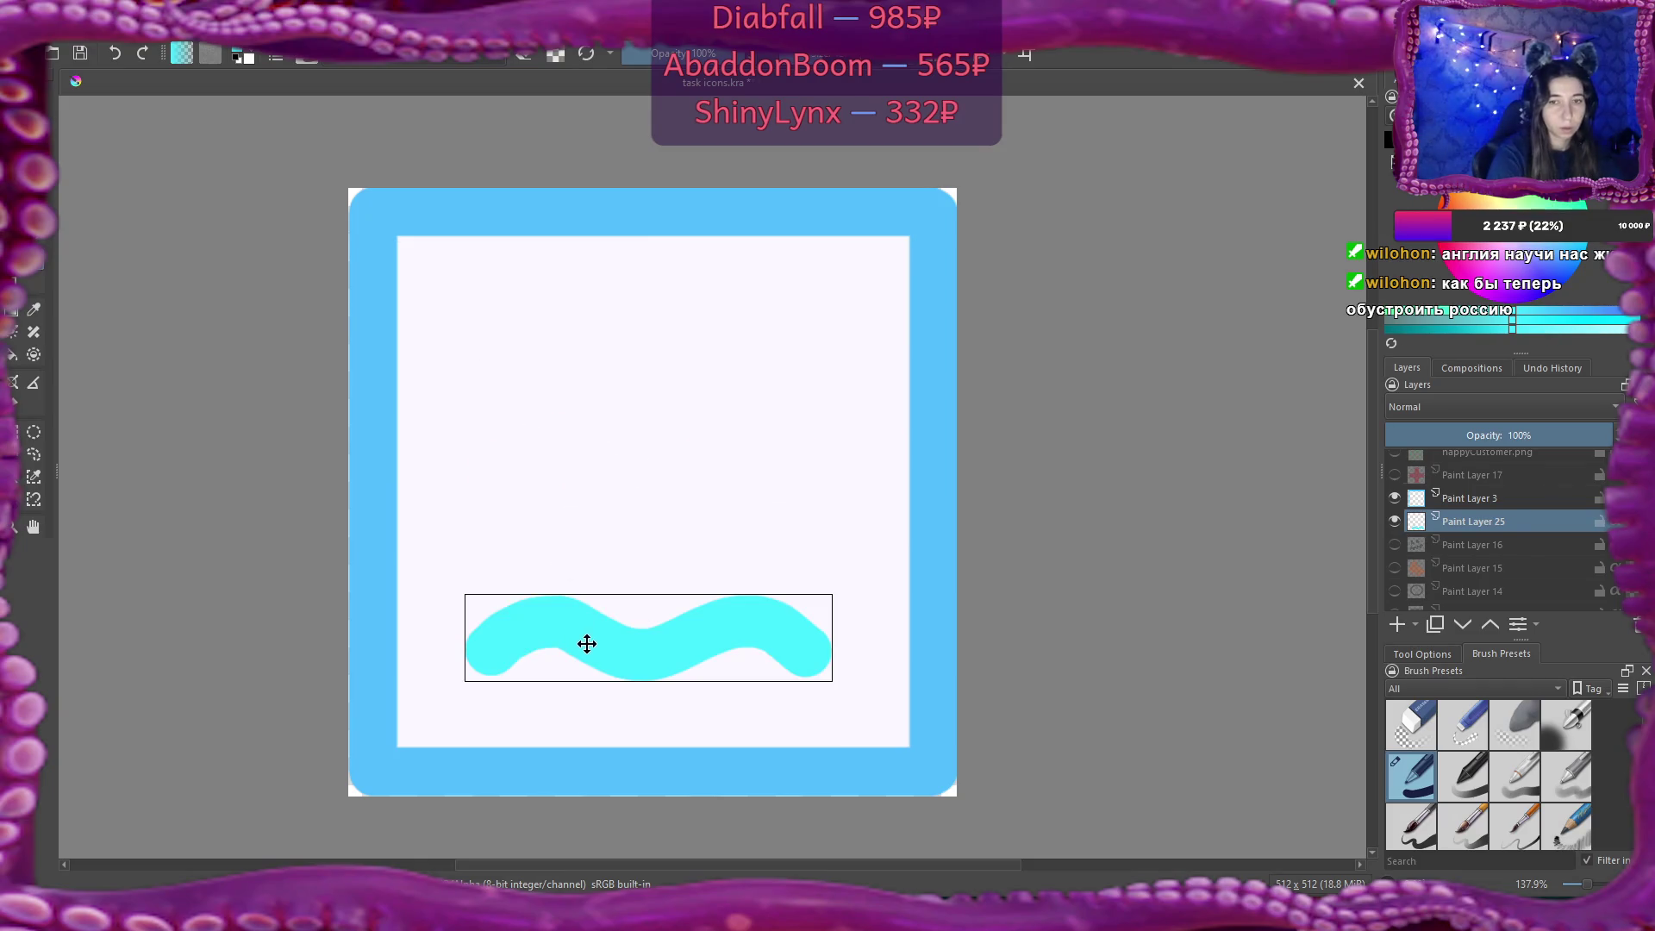
# Duplicate the bottom wave twice, move the copies to the middle and top, and nudge the middle wave down.
pyautogui.hotkey('ctrl', 'j')
pyautogui.moveTo(603, 627); pyautogui.dragTo(609, 477)
pyautogui.hotkey('ctrl', 'j')
pyautogui.moveTo(602, 625)
pyautogui.mouseDown()
pyautogui.moveTo(621, 511)
pyautogui.moveTo(610, 306)
pyautogui.moveTo(606, 322)
pyautogui.mouseUp()
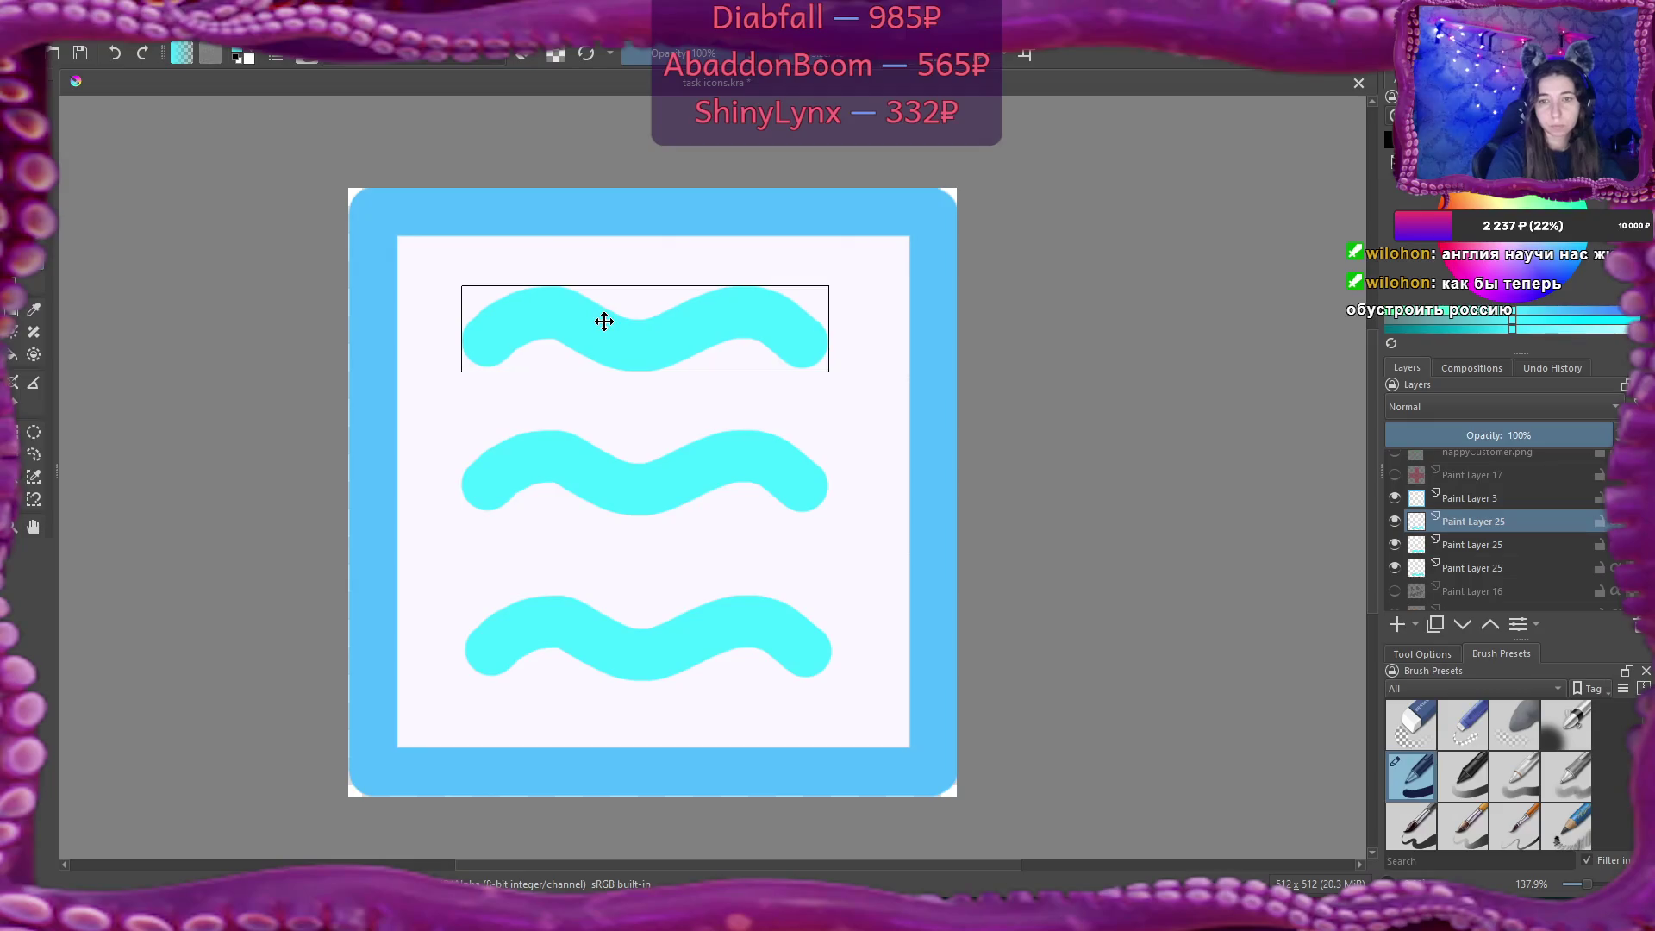
pyautogui.click(1455, 548)
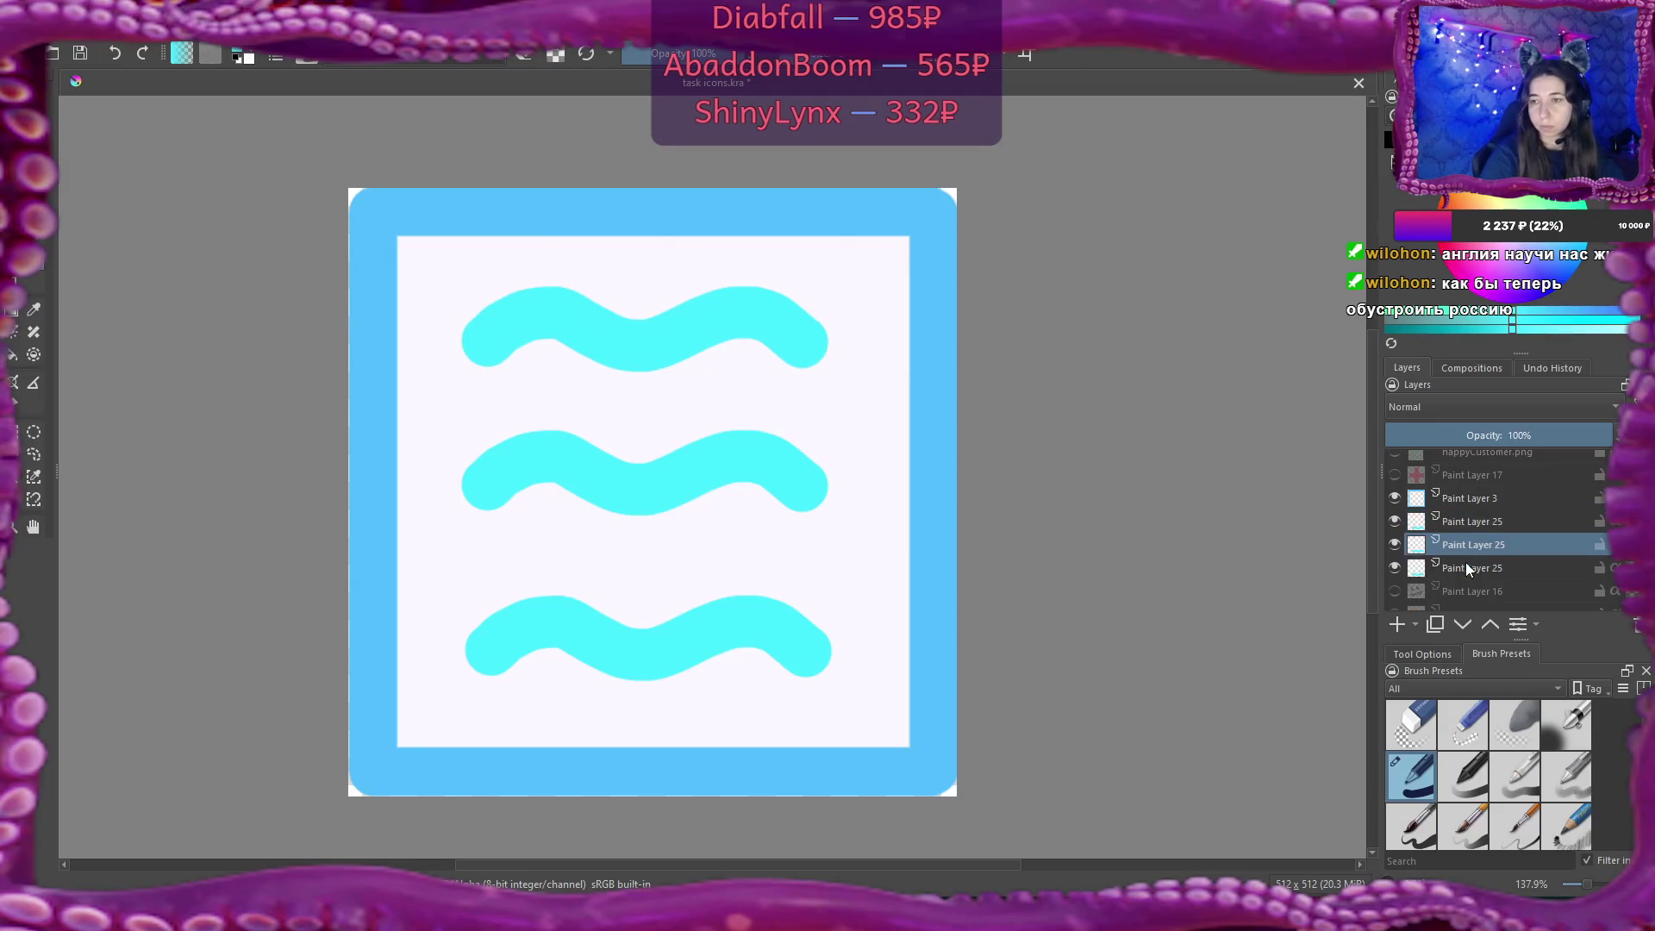
pyautogui.click(1469, 569)
pyautogui.click(1472, 544)
pyautogui.moveTo(789, 455); pyautogui.dragTo(801, 462)
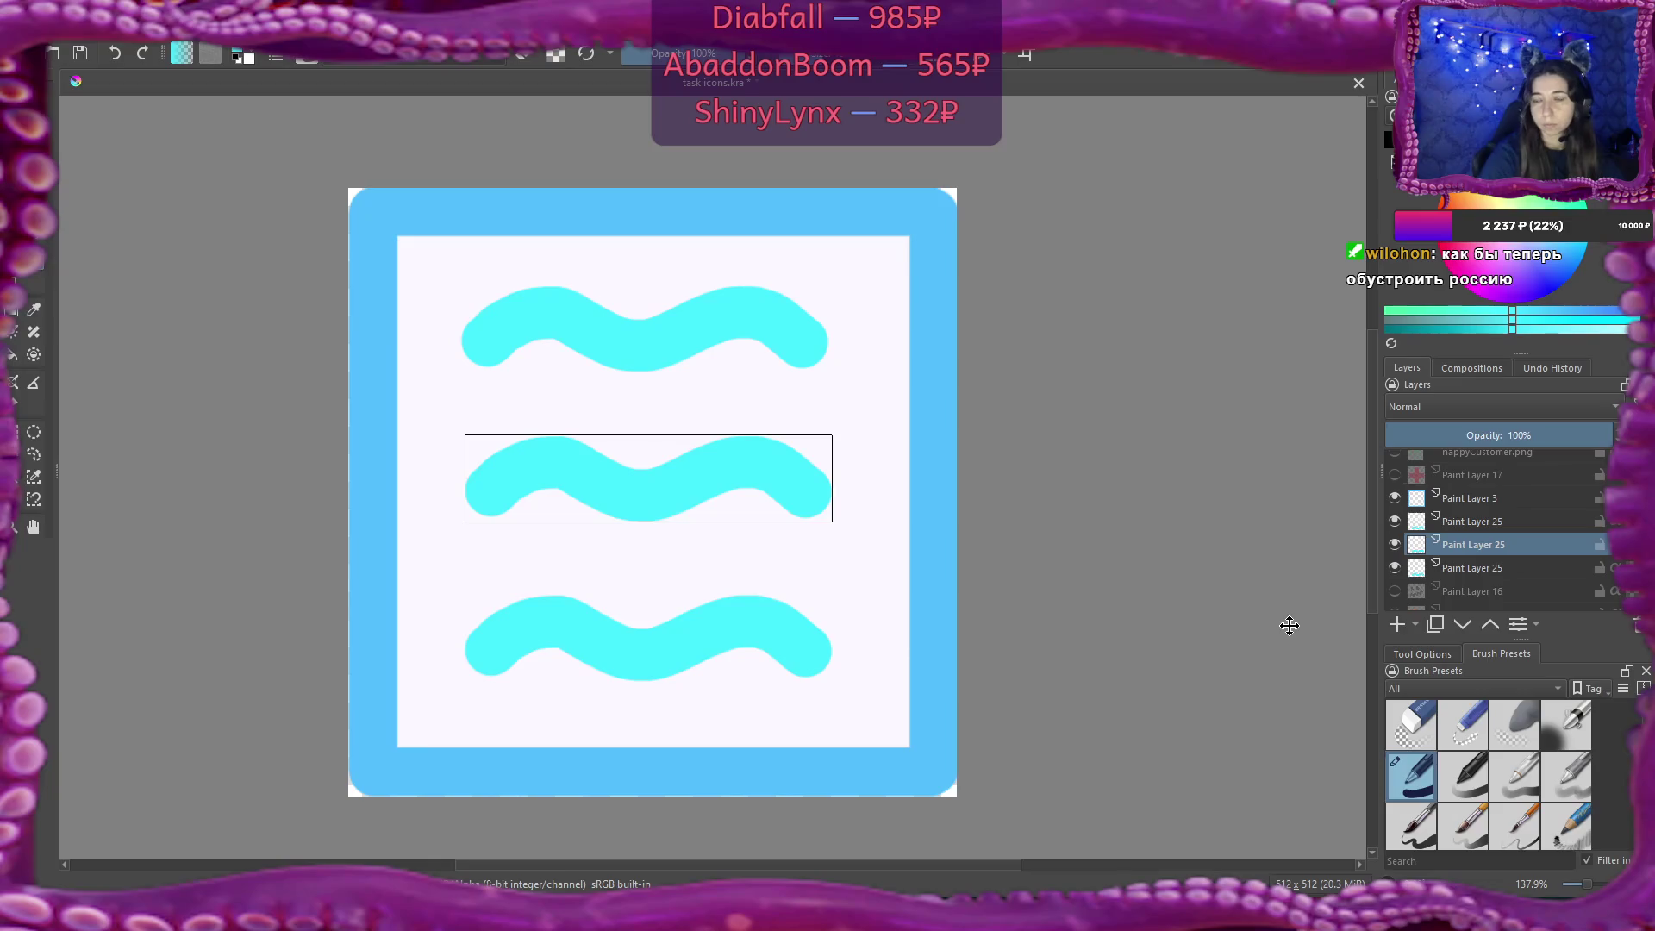
# Merge the three wave layers into one and add a new empty layer above.
pyautogui.click(1502, 521)
pyautogui.rightClick(1502, 519)
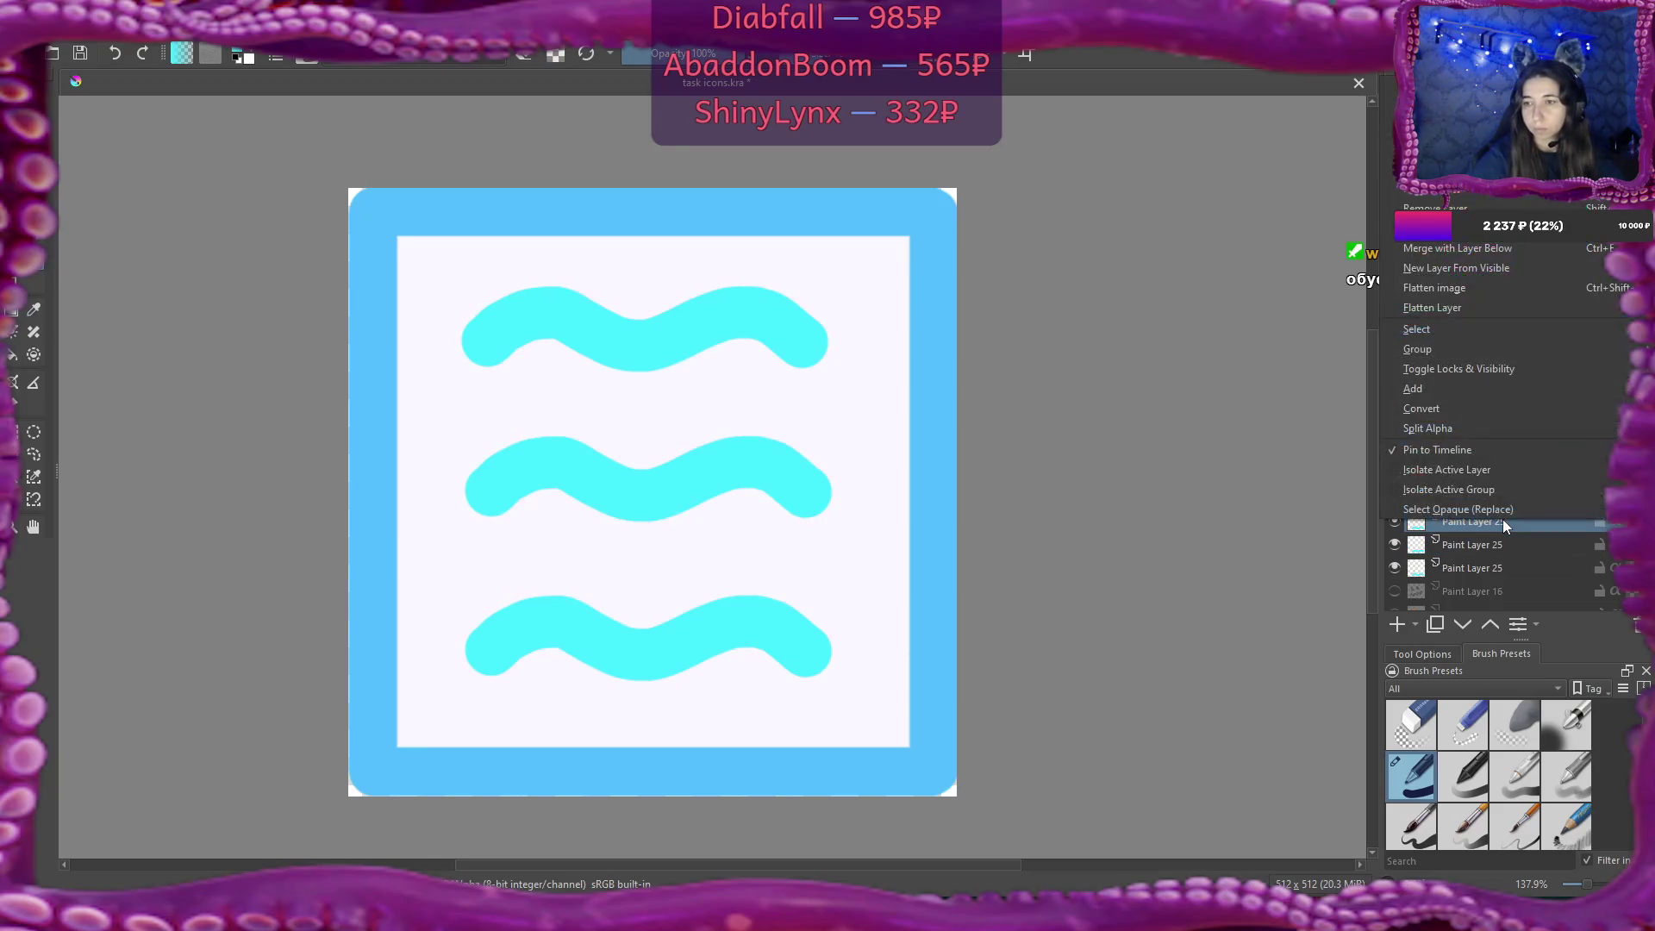
pyautogui.click(1457, 249)
pyautogui.rightClick(1481, 516)
pyautogui.click(1513, 251)
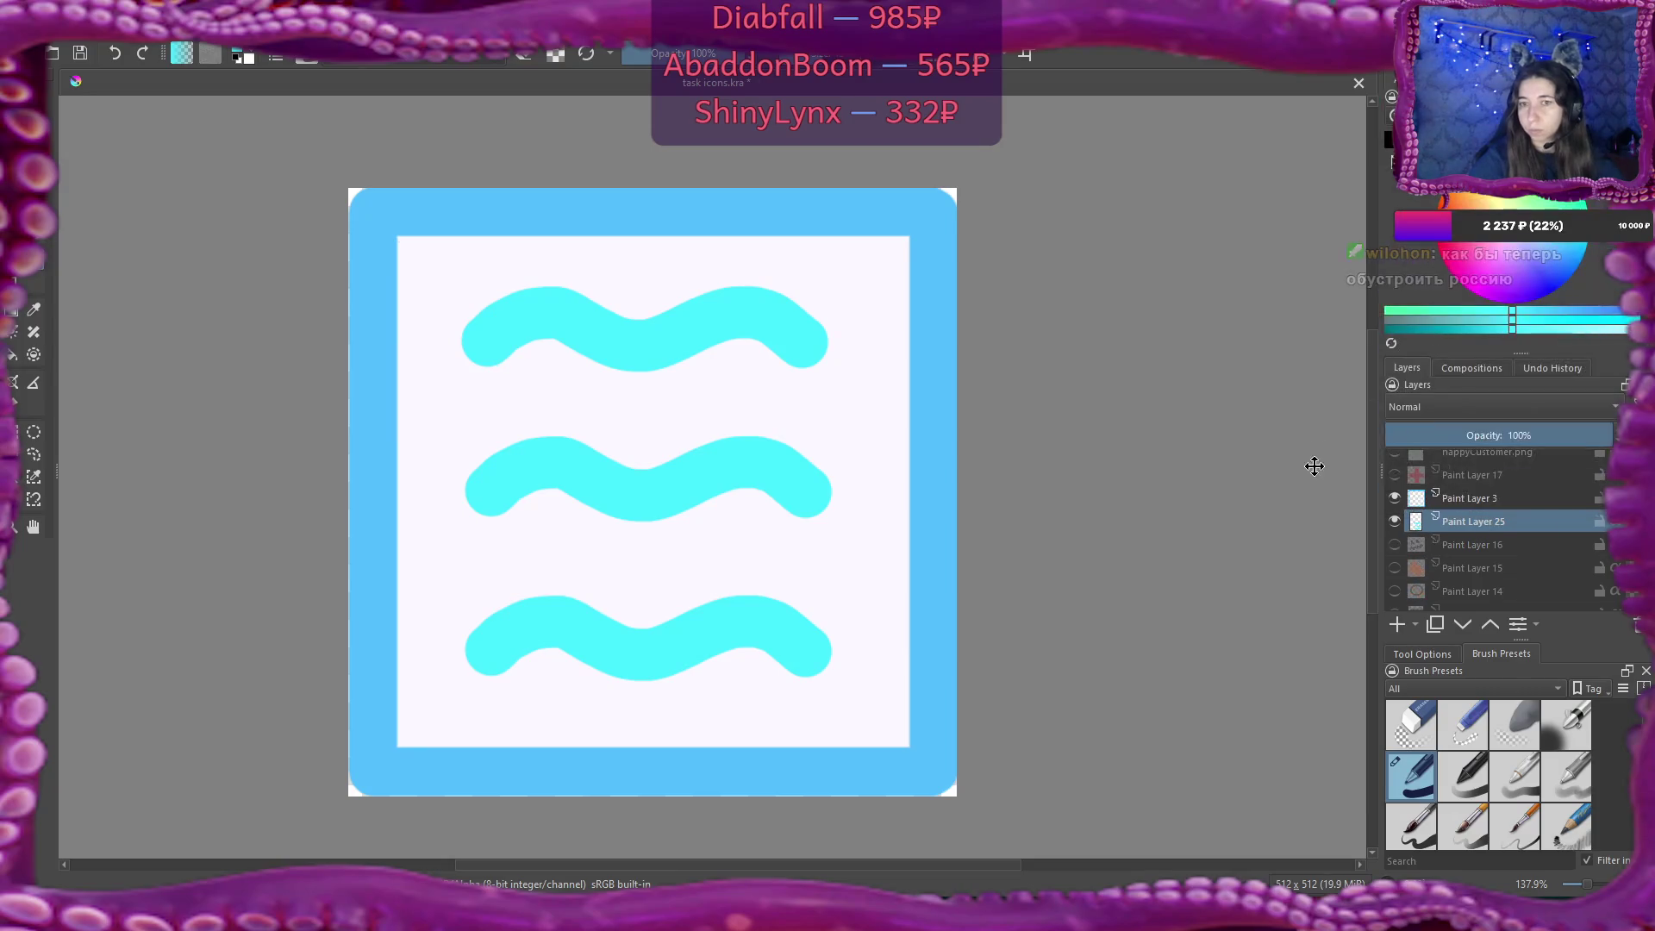
pyautogui.click(1397, 625)
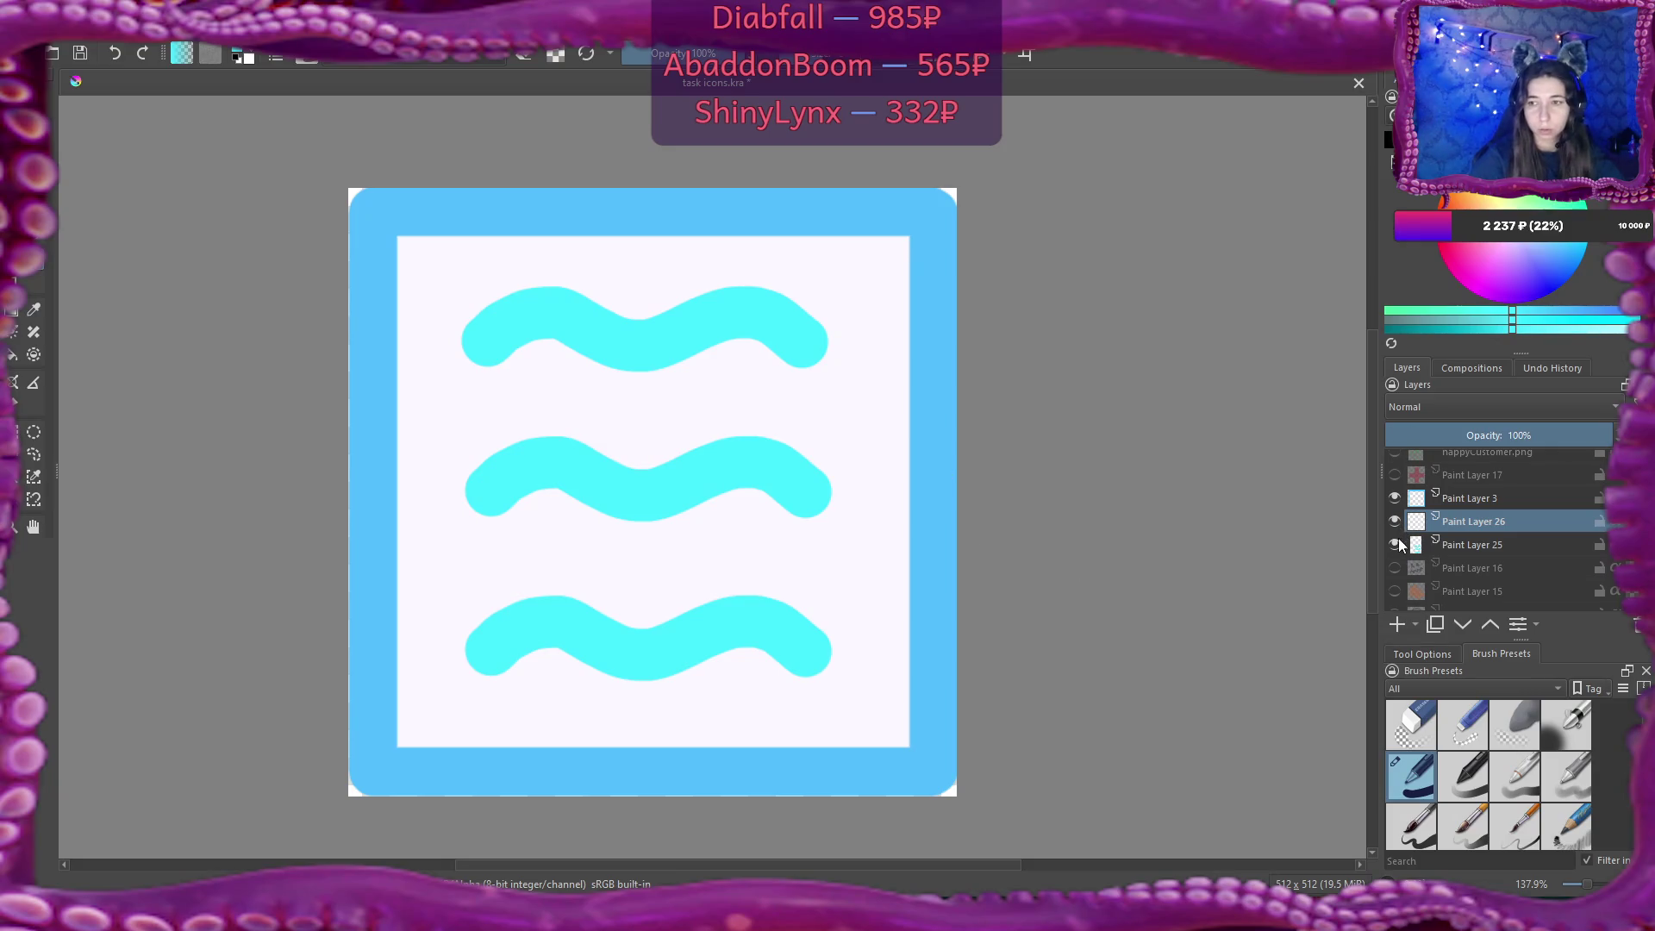
# Hide the waves layer, then try three hand-drawn cyan arcs and undo them.
pyautogui.moveTo(1397, 541)
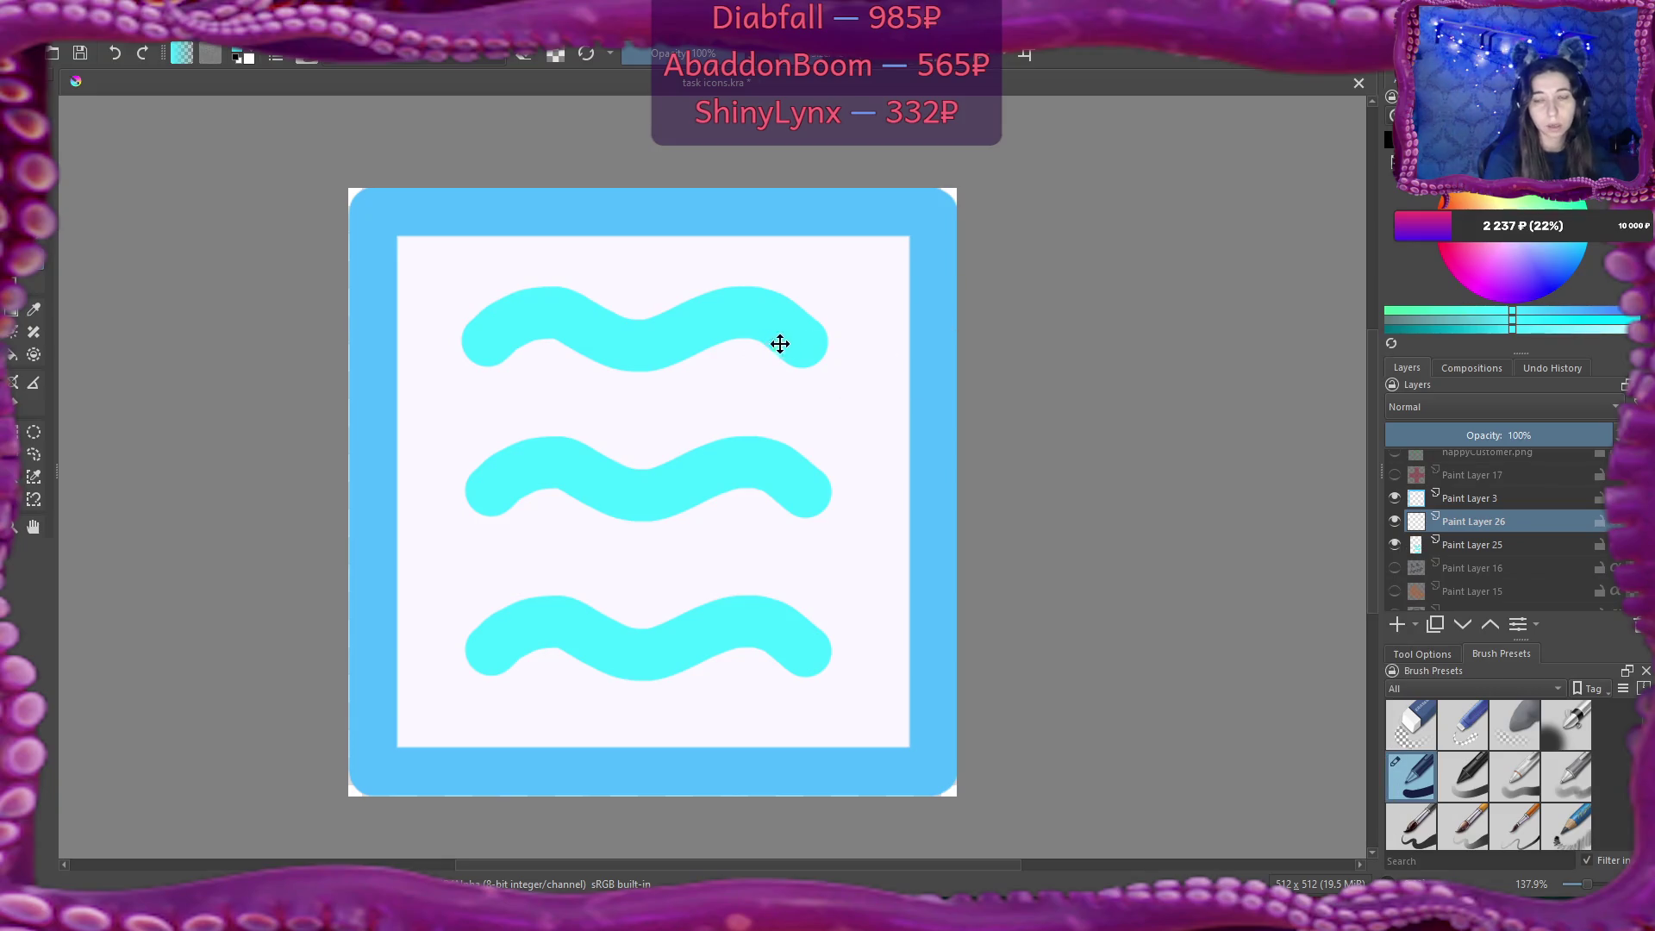
pyautogui.click(1394, 544)
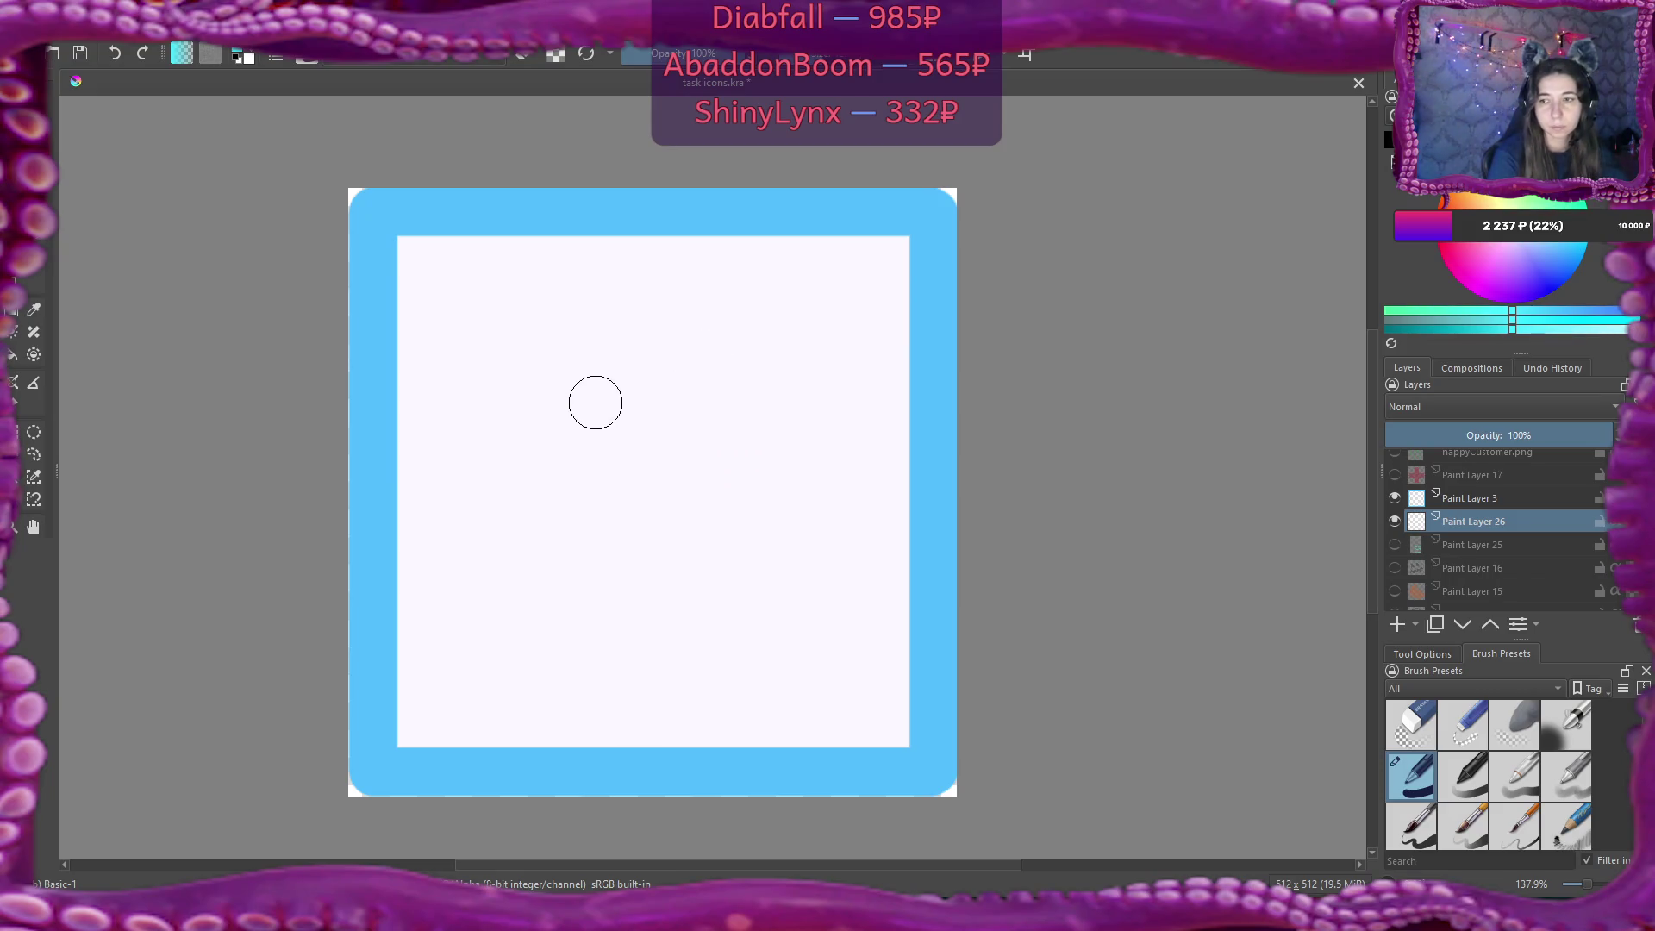
pyautogui.moveTo(567, 369)
pyautogui.mouseDown()
pyautogui.moveTo(598, 468)
pyautogui.moveTo(547, 601)
pyautogui.mouseUp()
pyautogui.hotkey('ctrl', 'z')
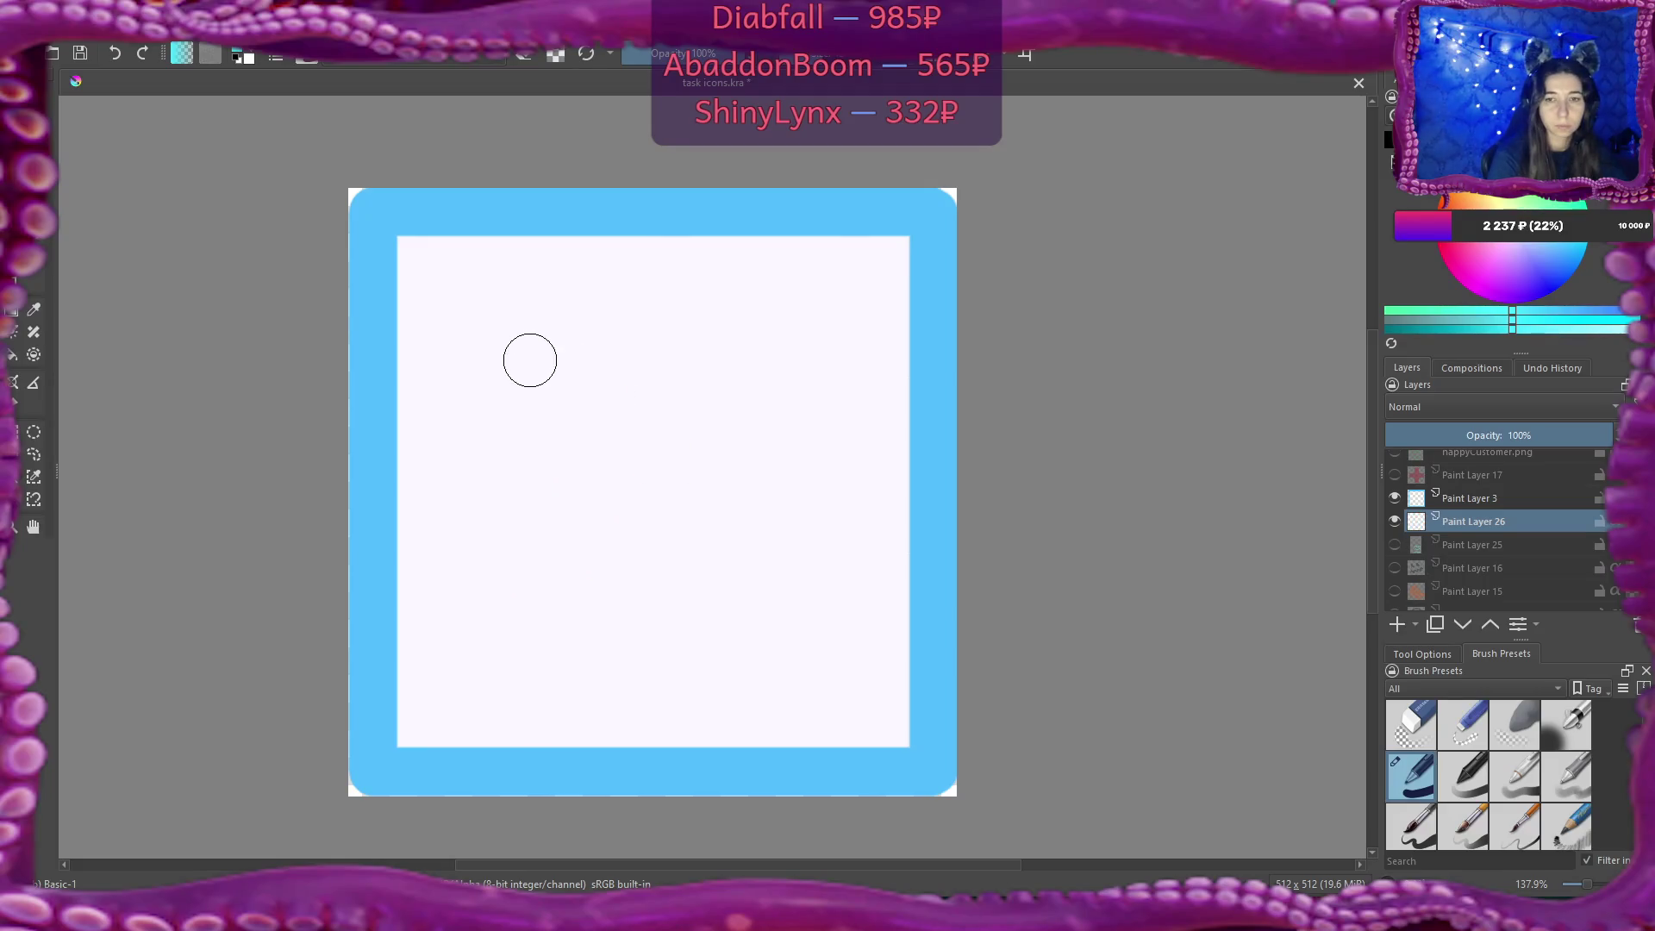
pyautogui.moveTo(528, 359); pyautogui.dragTo(552, 617)
pyautogui.moveTo(655, 355)
pyautogui.mouseDown()
pyautogui.moveTo(691, 483)
pyautogui.moveTo(648, 636)
pyautogui.mouseUp()
pyautogui.moveTo(746, 349); pyautogui.dragTo(756, 624)
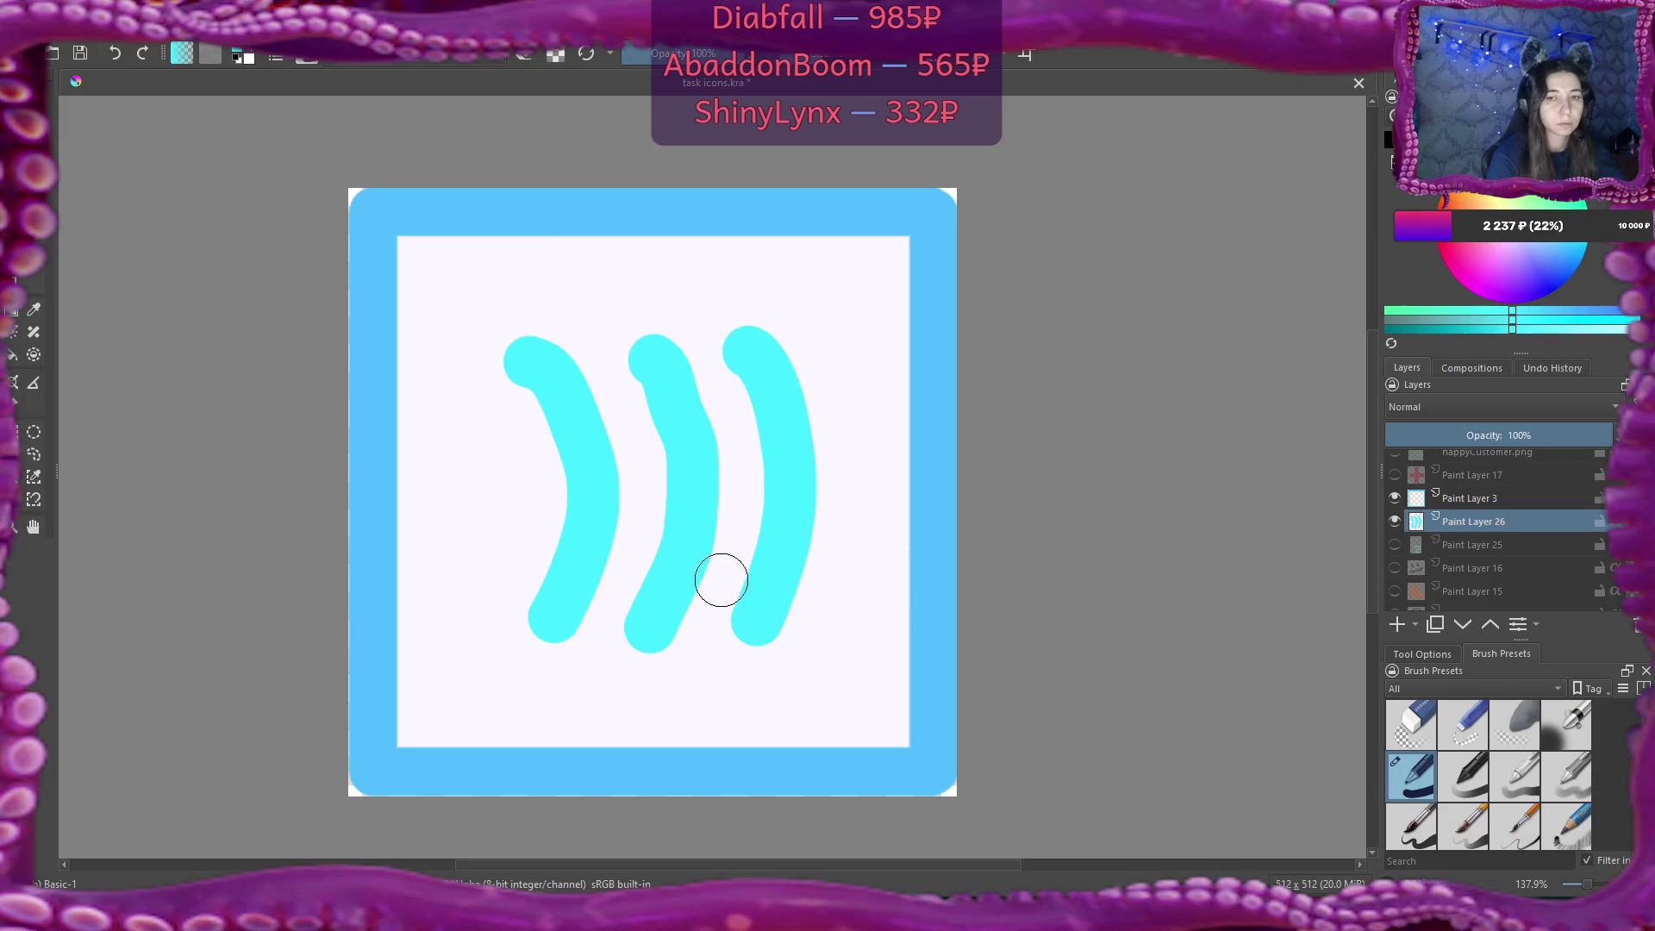
pyautogui.hotkey('ctrl', 'z')
pyautogui.hotkey('ctrl', 'z')
pyautogui.hotkey('ctrl', 'z')
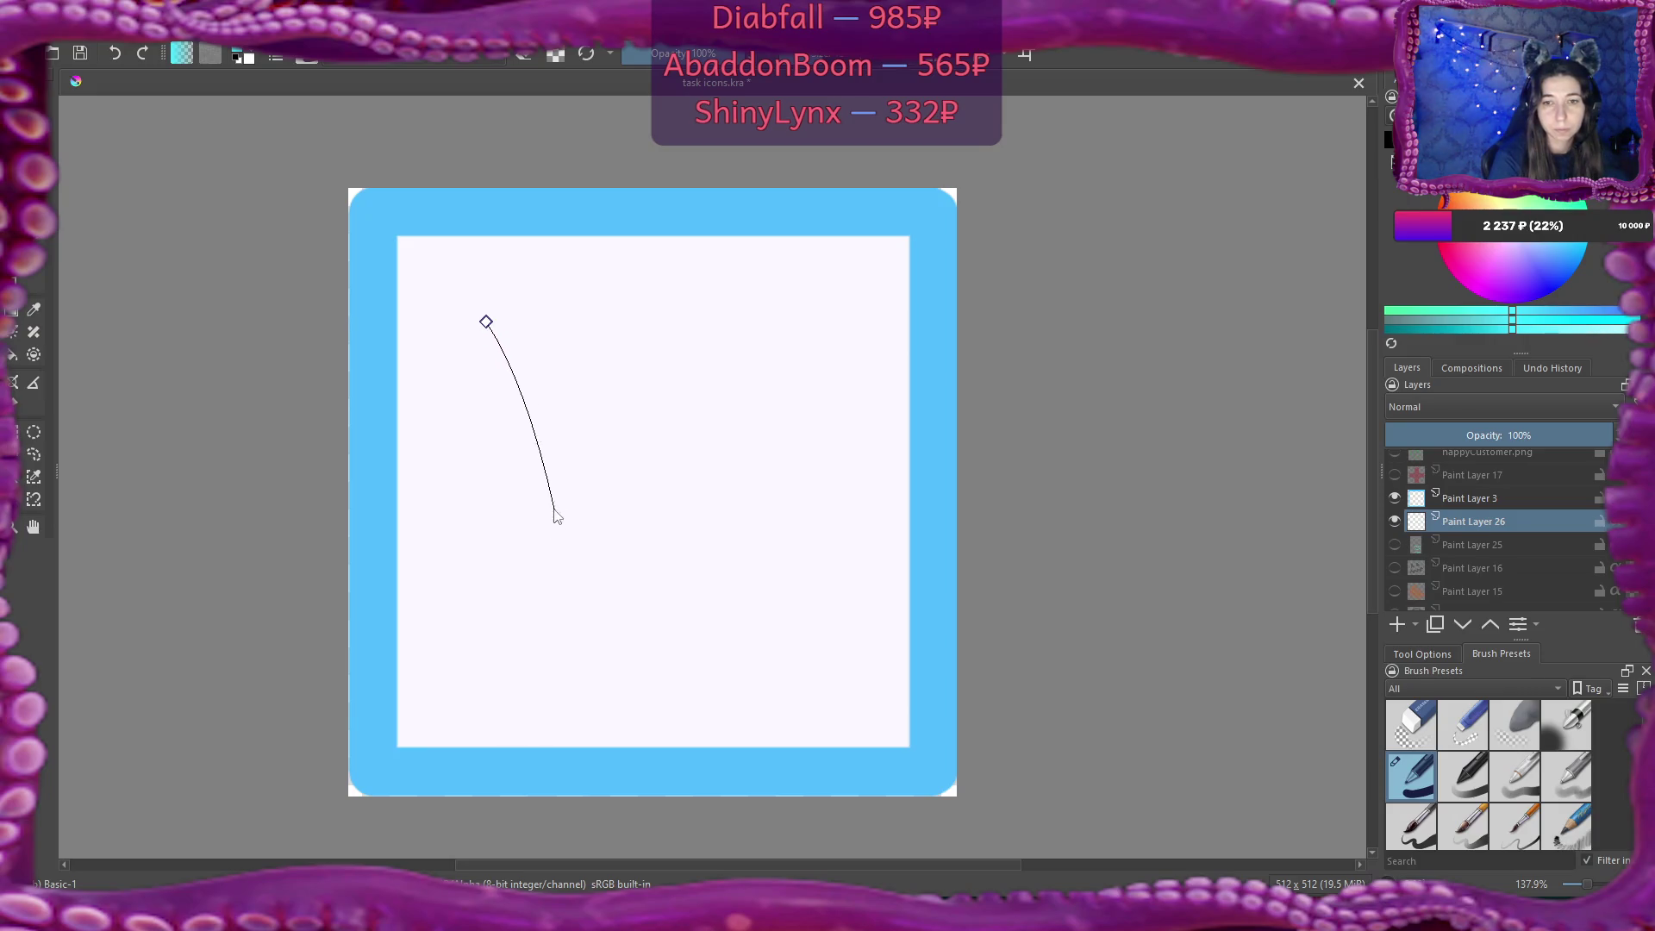
# Draw a thick cyan arc as a Bezier curve, then make two copies spaced evenly to its right.
pyautogui.moveTo(549, 509); pyautogui.dragTo(546, 576)
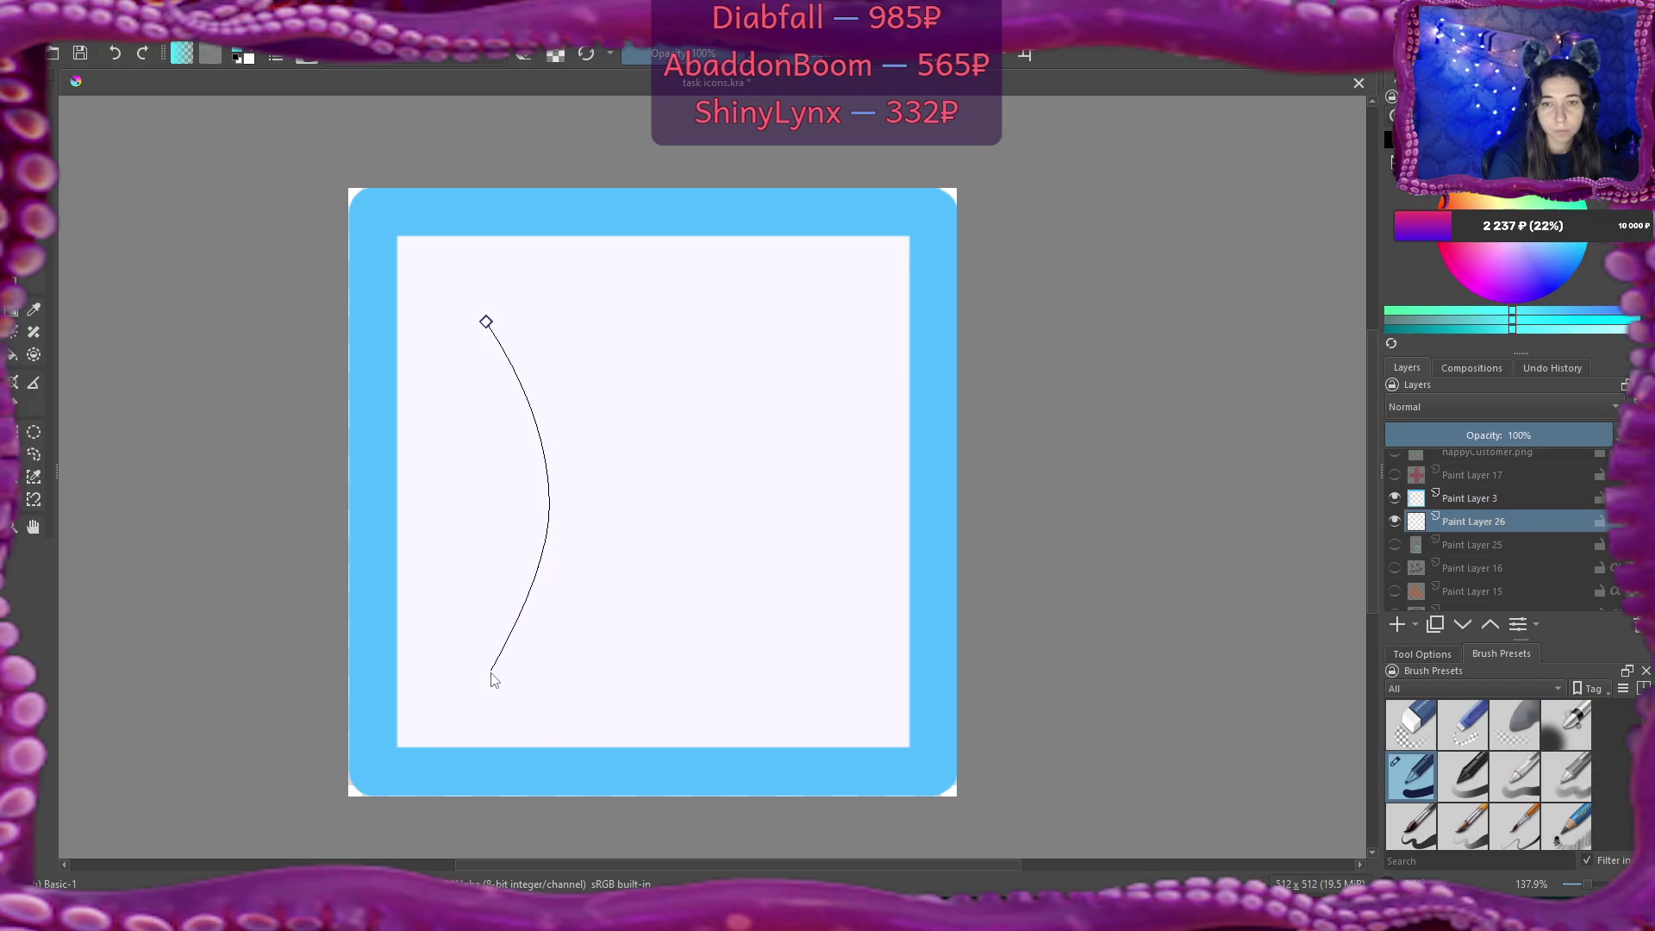
pyautogui.doubleClick(496, 676)
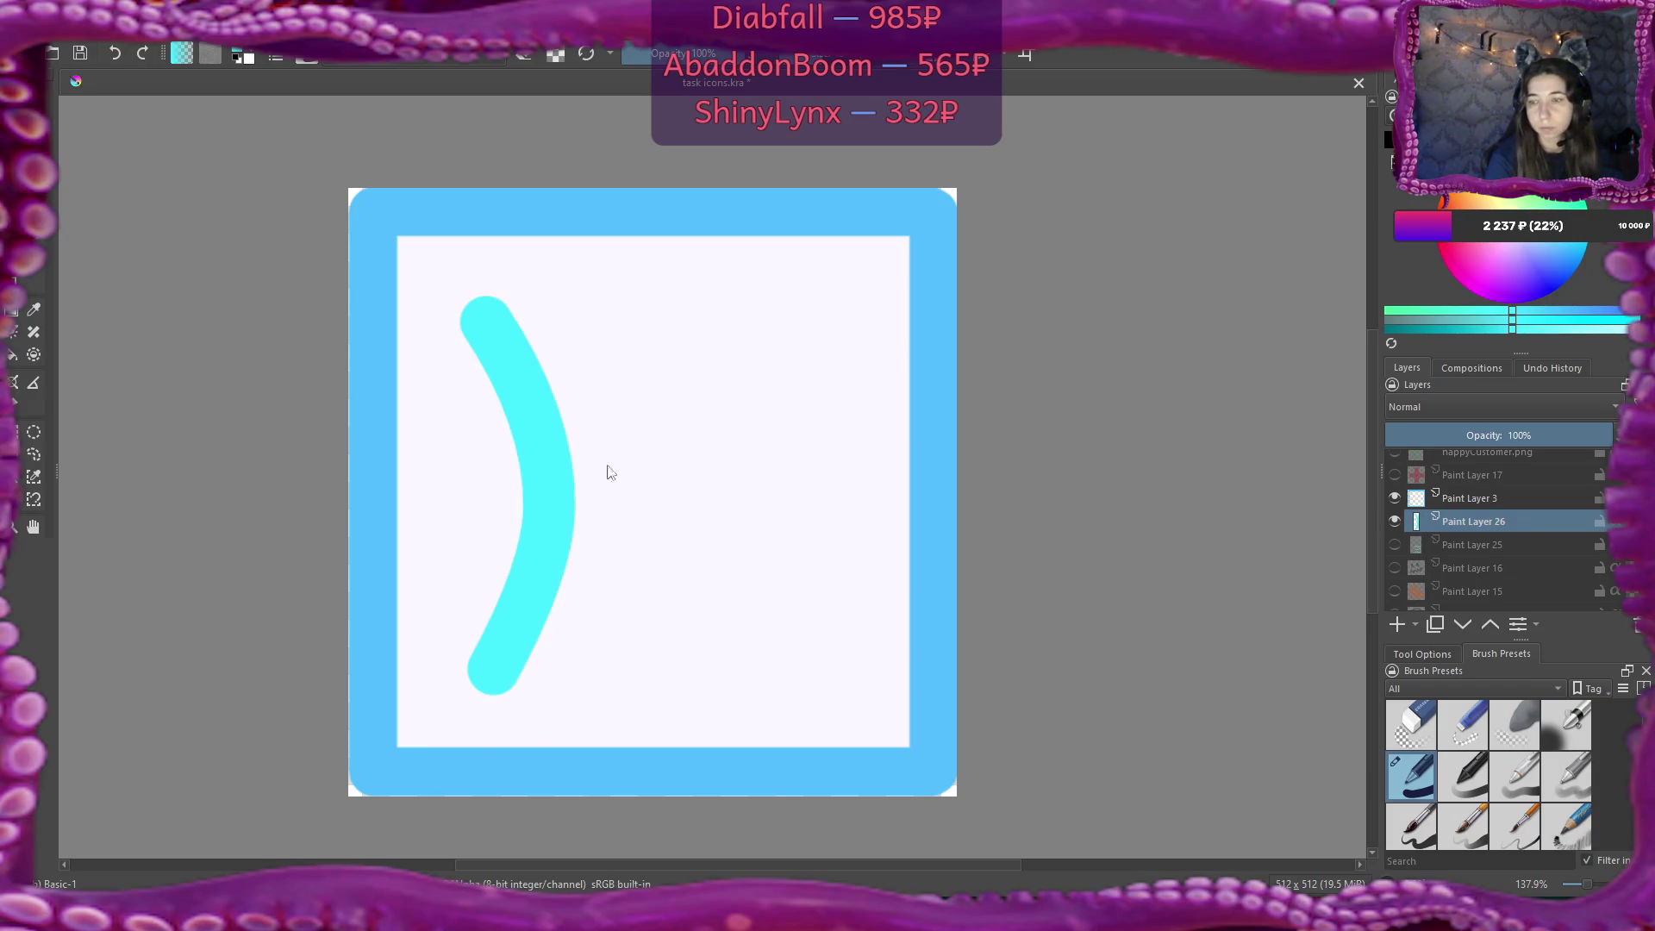
pyautogui.rightClick(1493, 520)
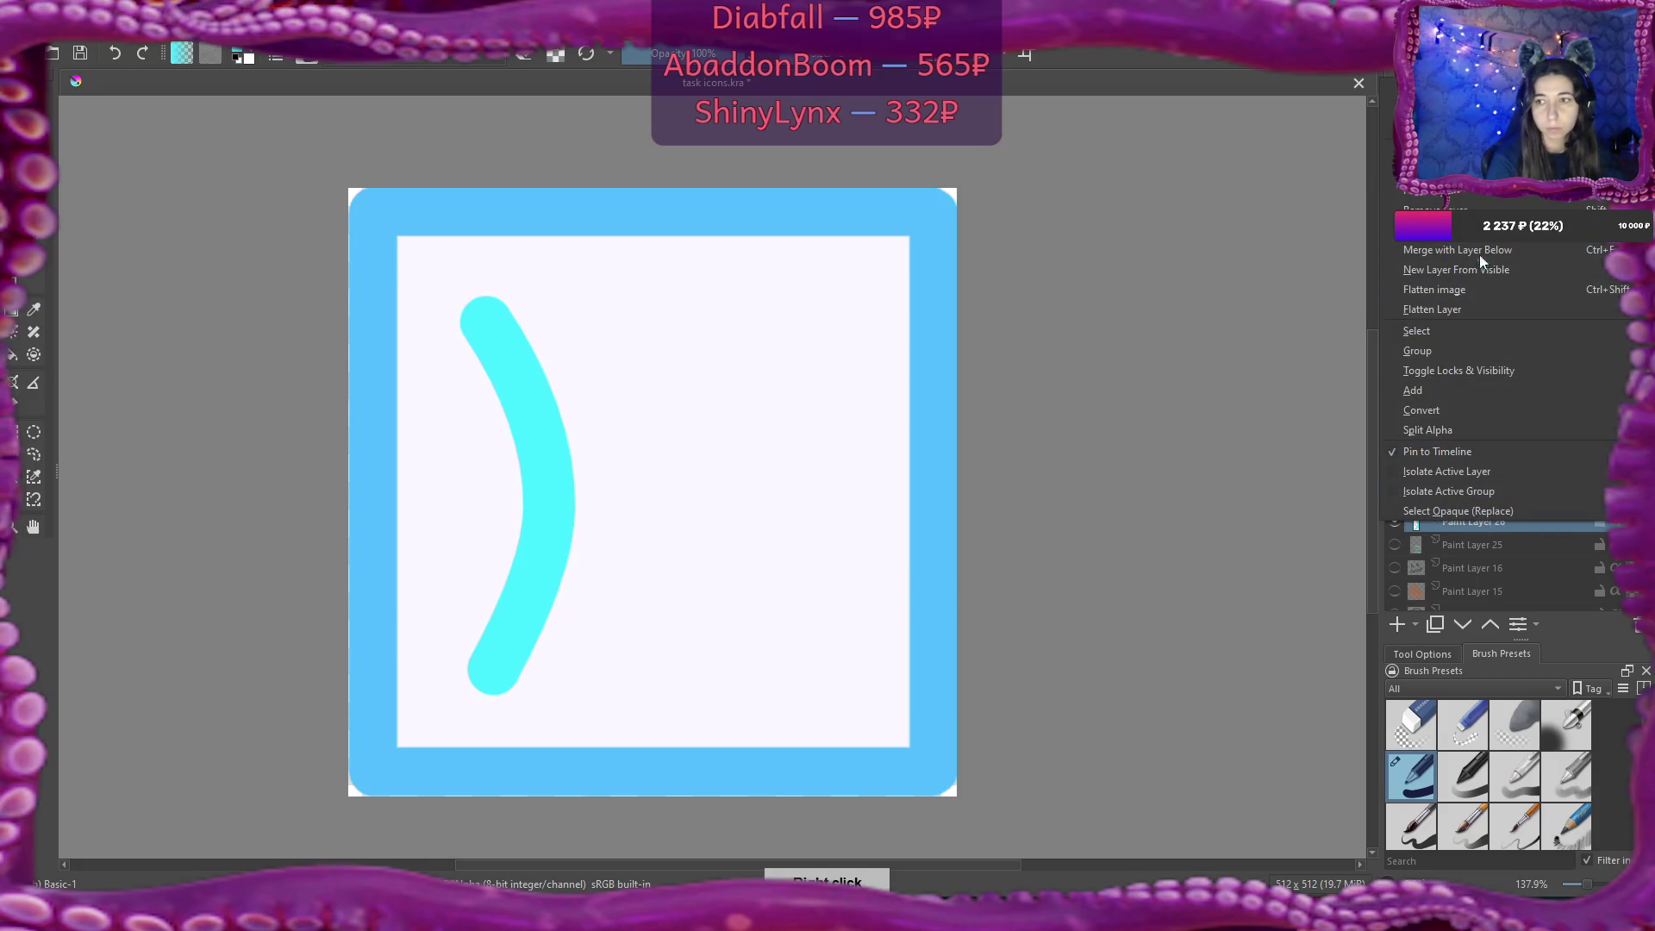
pyautogui.press('Escape')
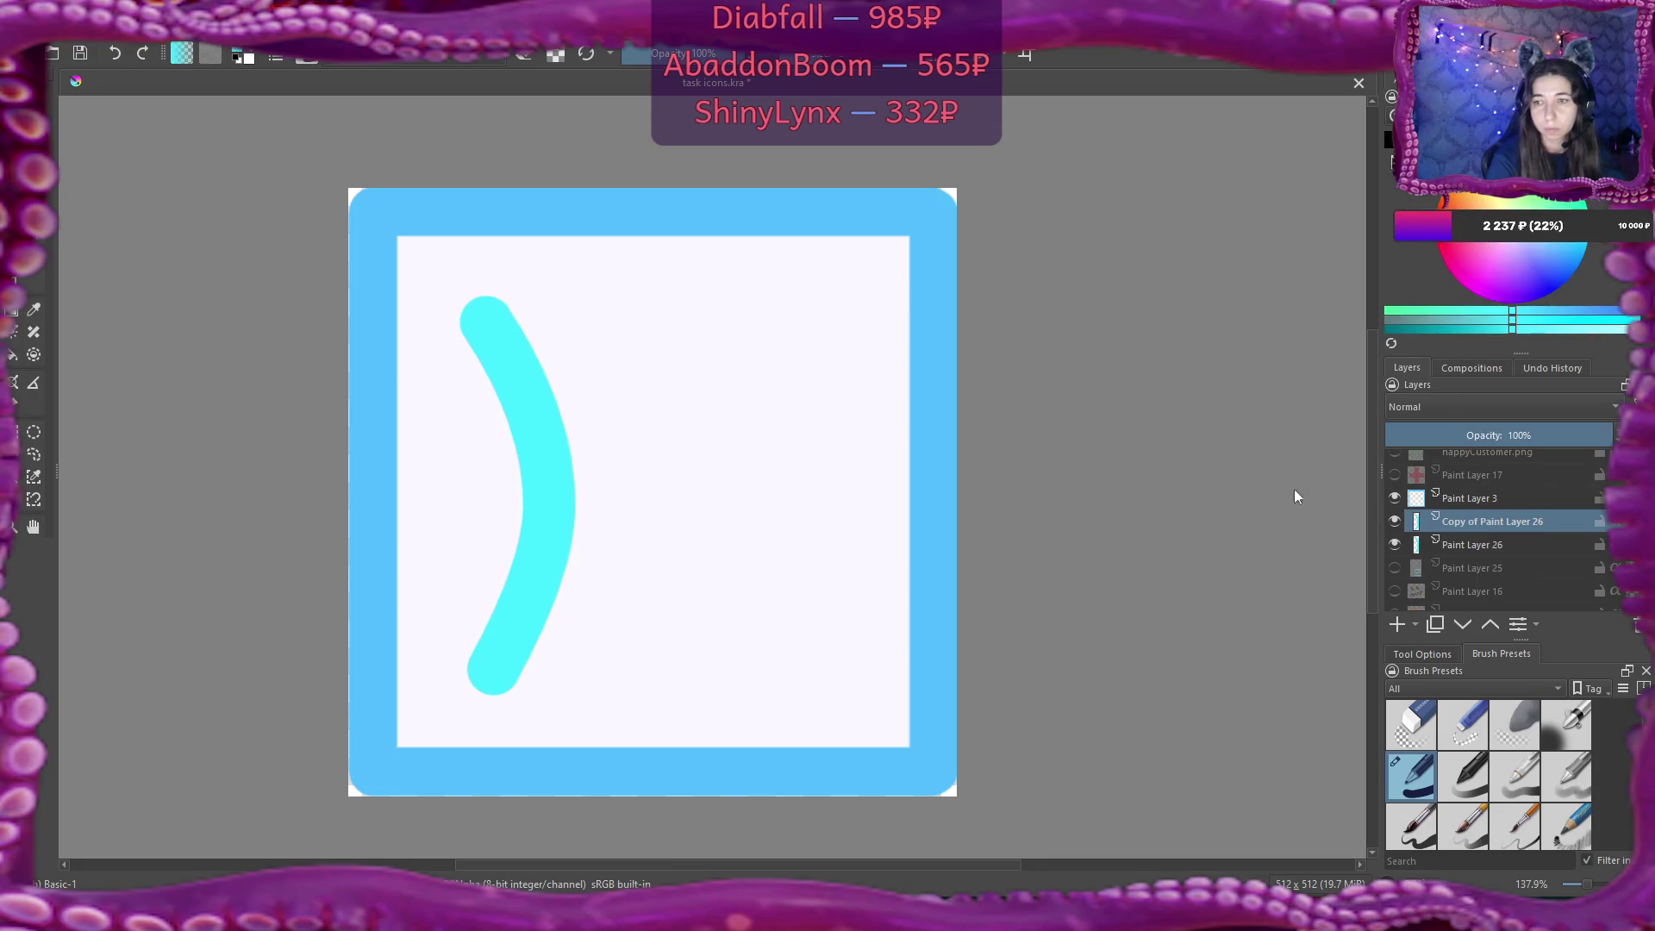
pyautogui.moveTo(638, 455); pyautogui.dragTo(745, 457)
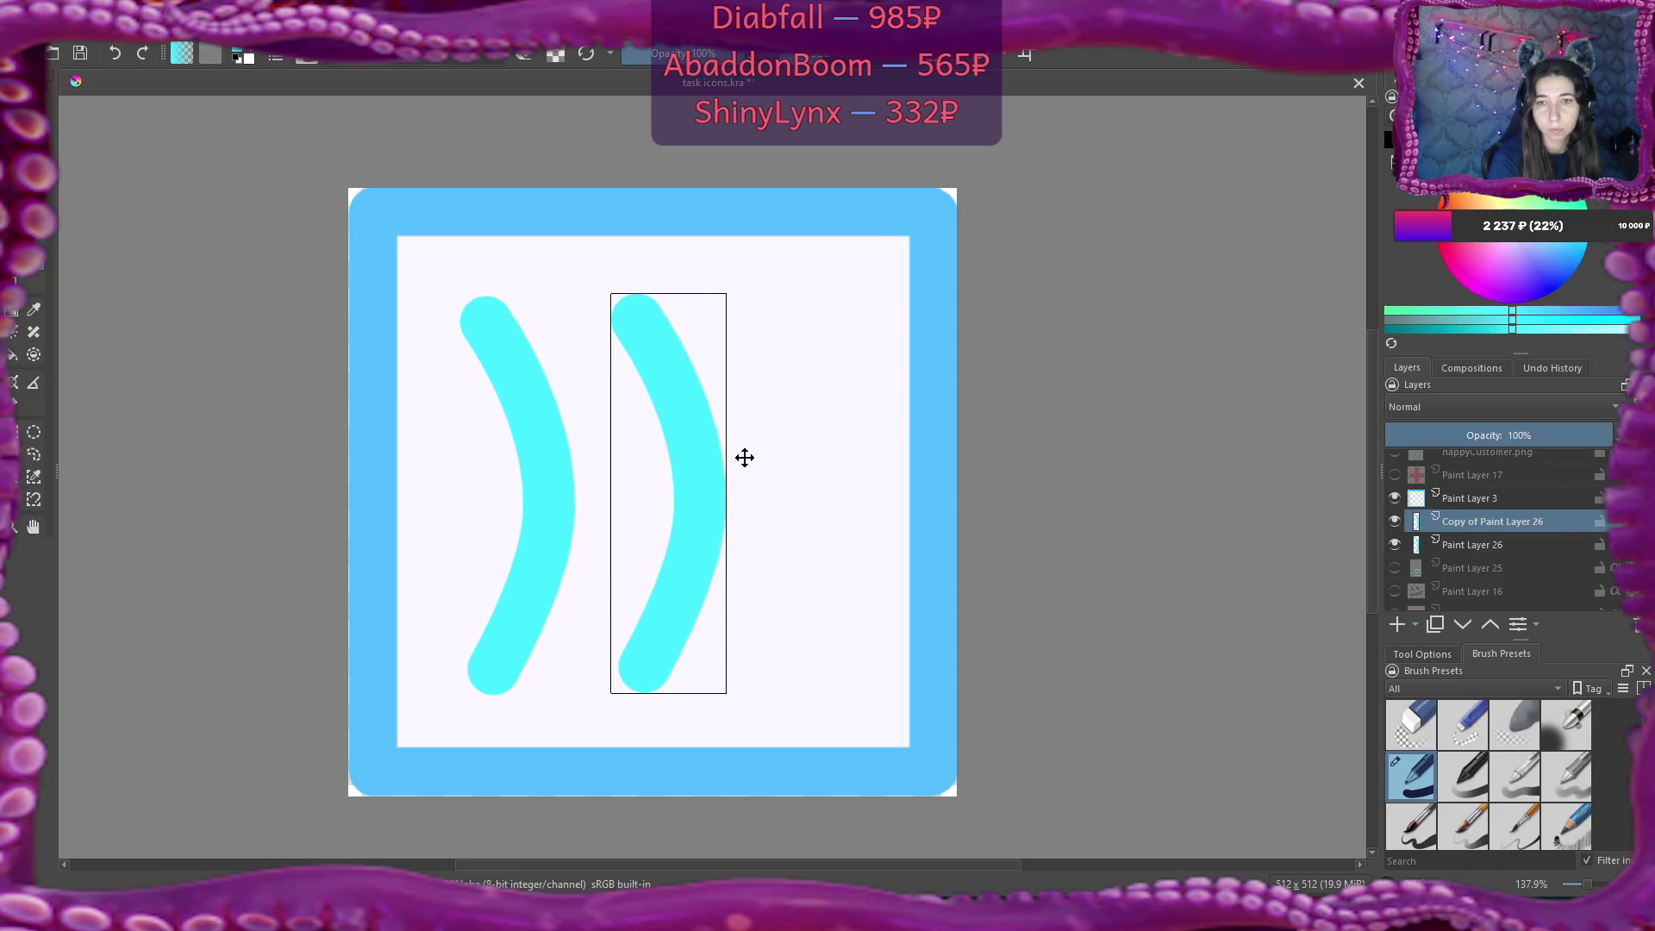
pyautogui.rightClick(1505, 522)
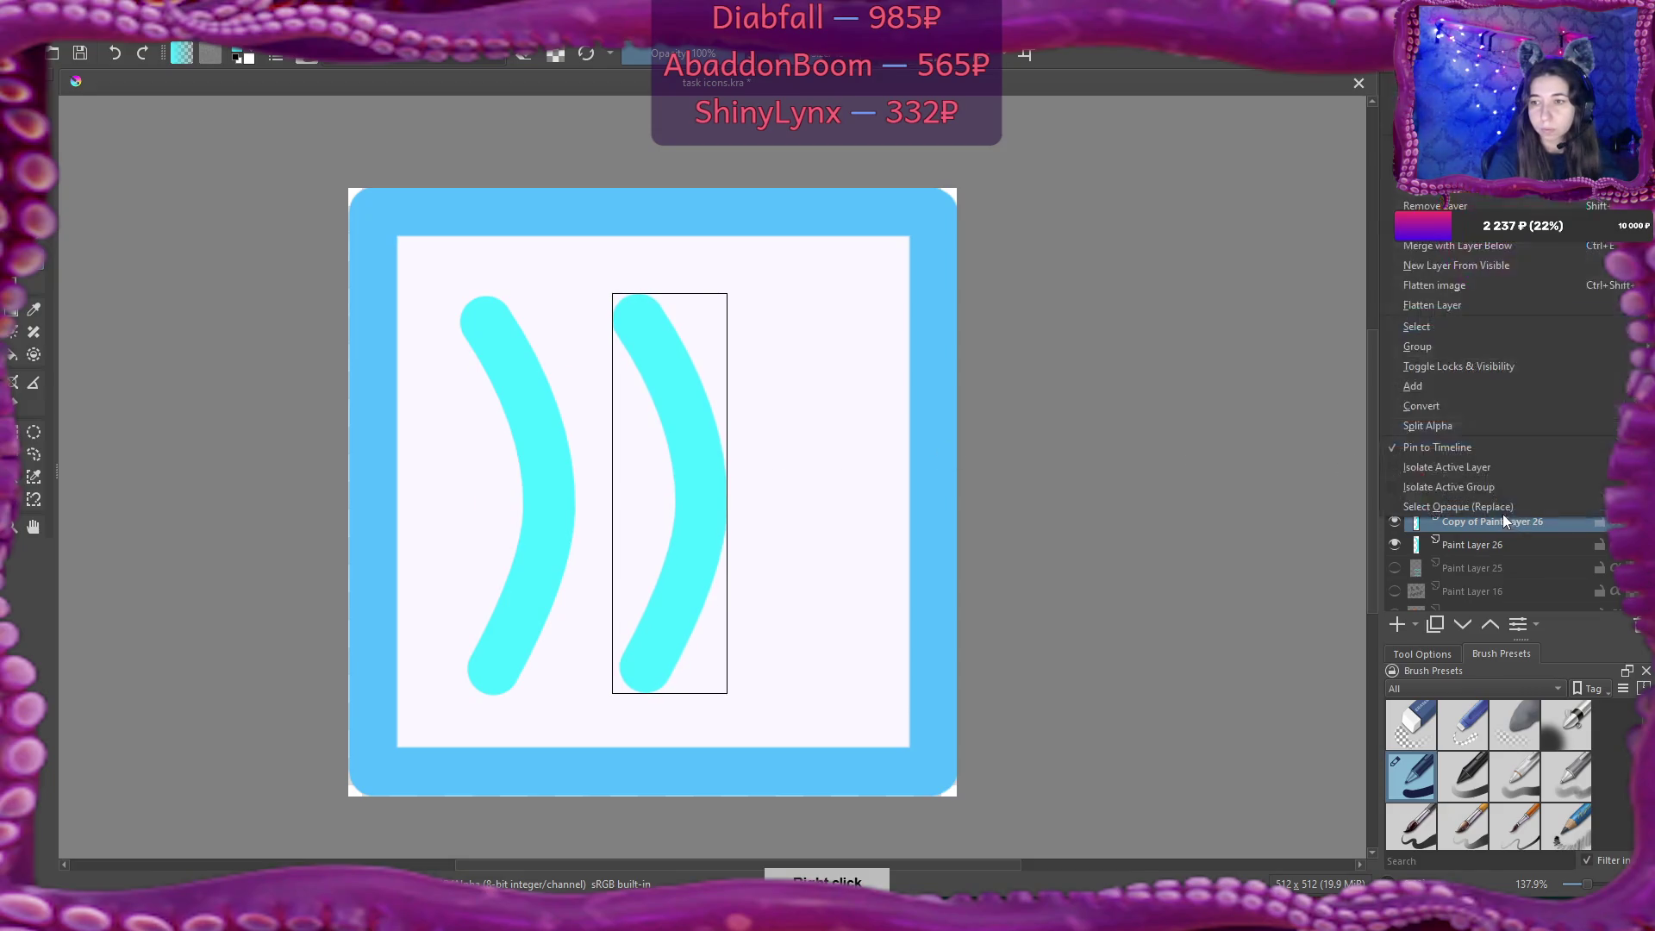
pyautogui.click(1496, 282)
pyautogui.moveTo(713, 439)
pyautogui.mouseDown()
pyautogui.moveTo(887, 447)
pyautogui.moveTo(856, 436)
pyautogui.moveTo(852, 452)
pyautogui.mouseUp()
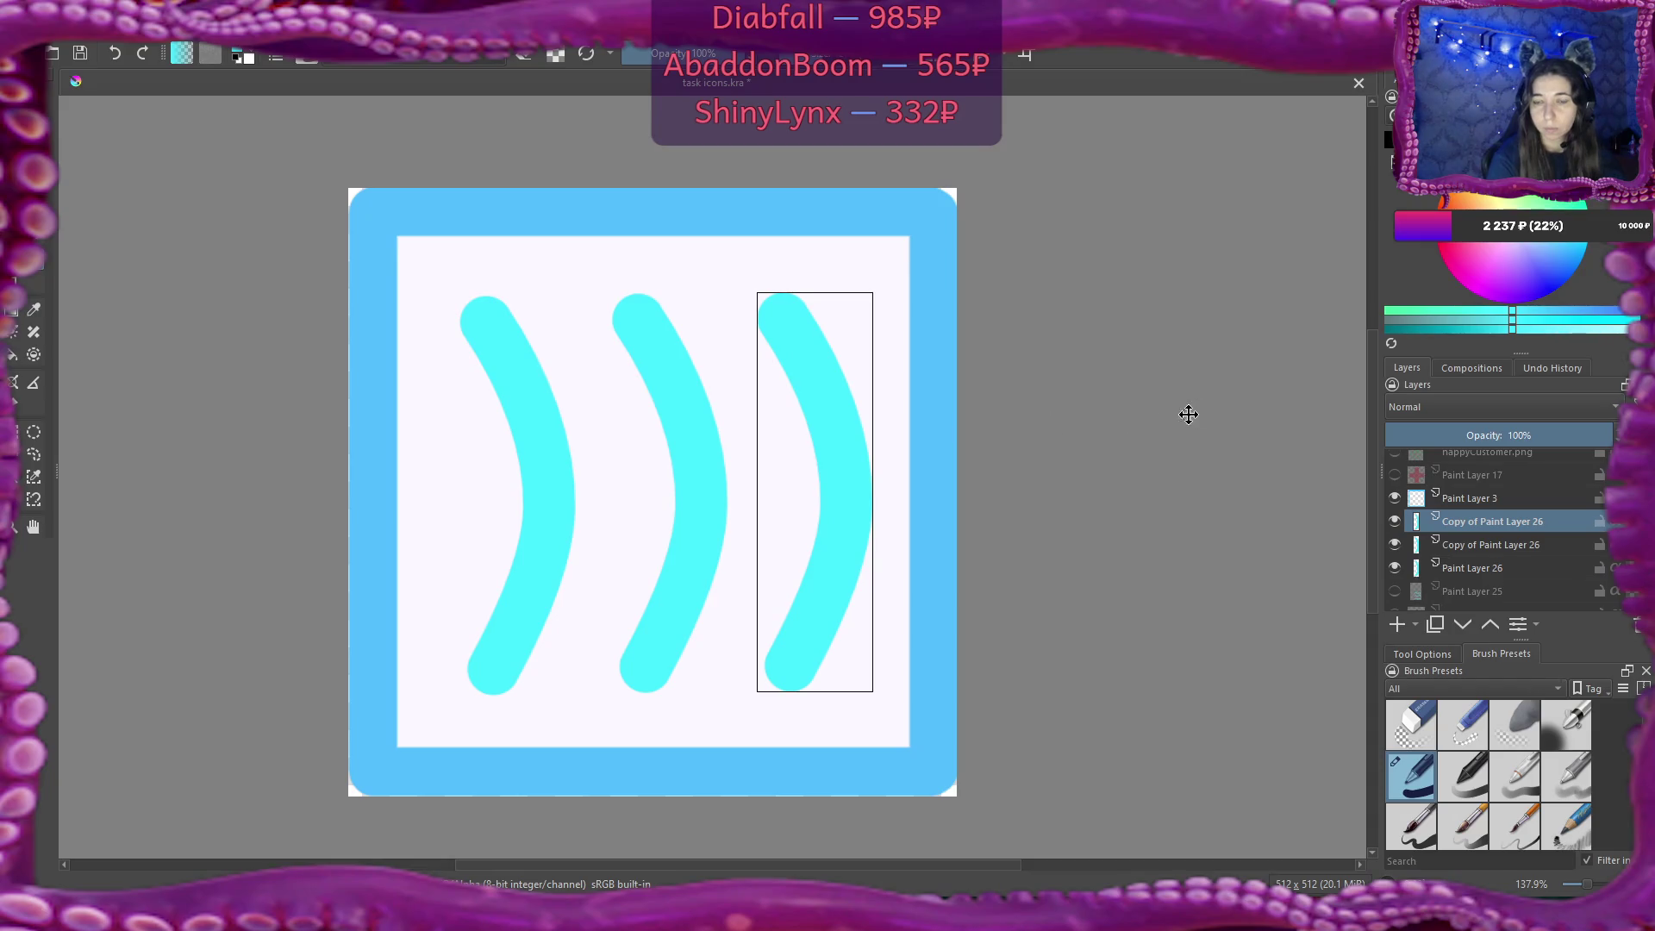
# Merge the three arc layers into one, add a new empty layer, and hide the arcs.
pyautogui.rightClick(1467, 524)
pyautogui.click(1486, 250)
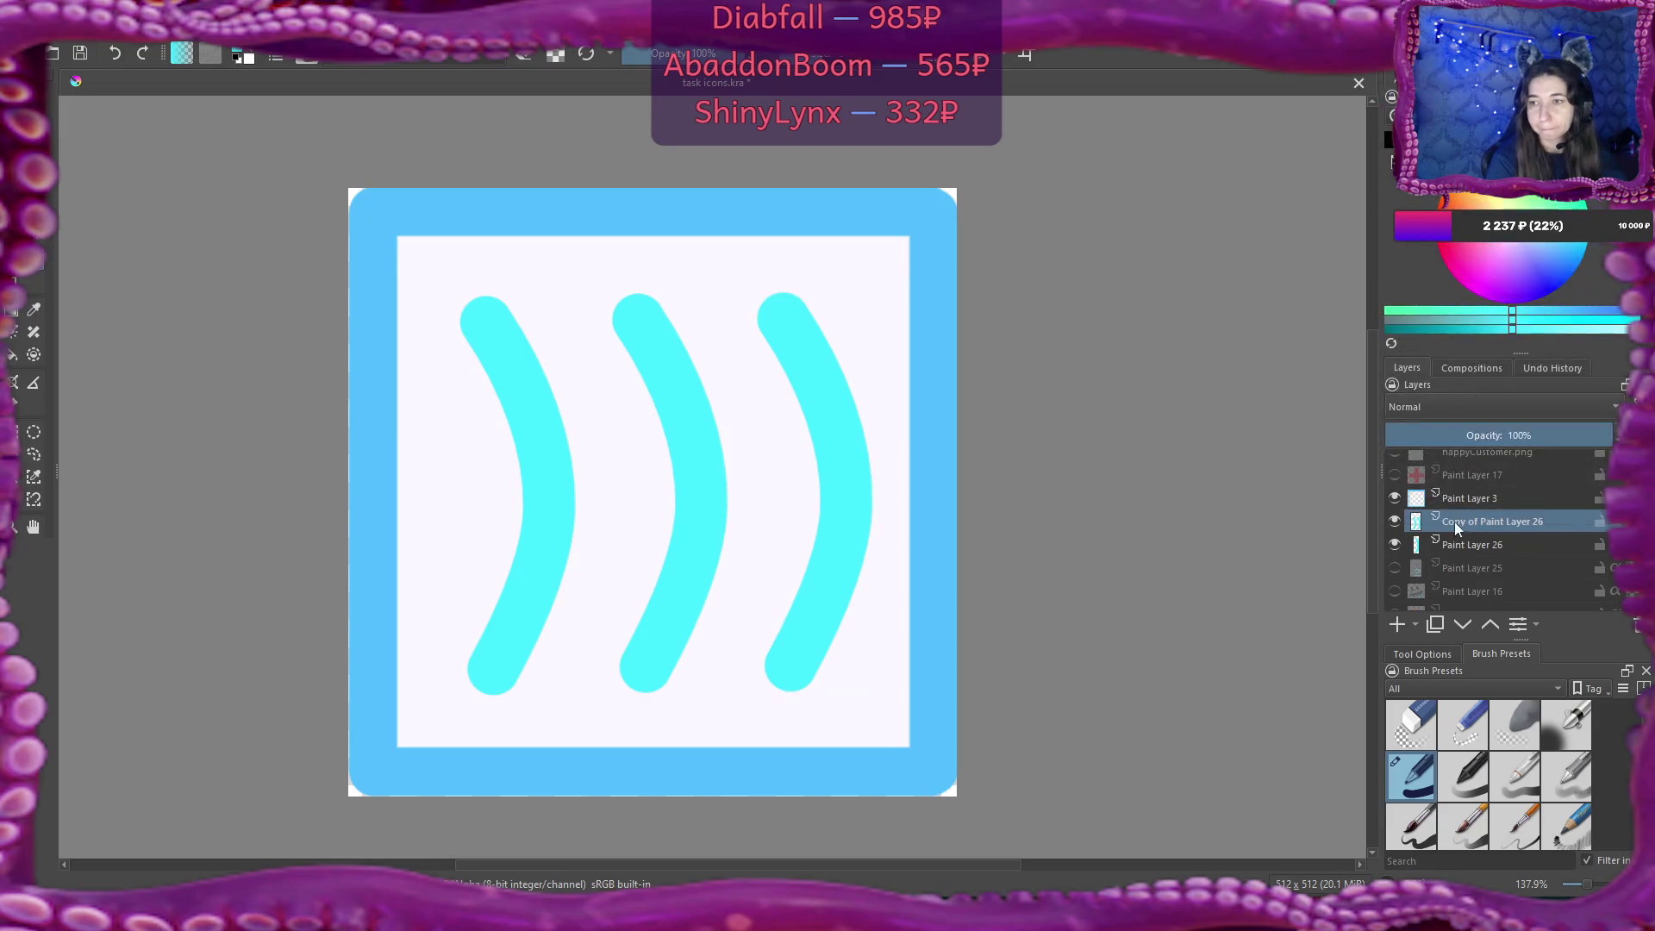
pyautogui.rightClick(1460, 524)
pyautogui.click(1494, 251)
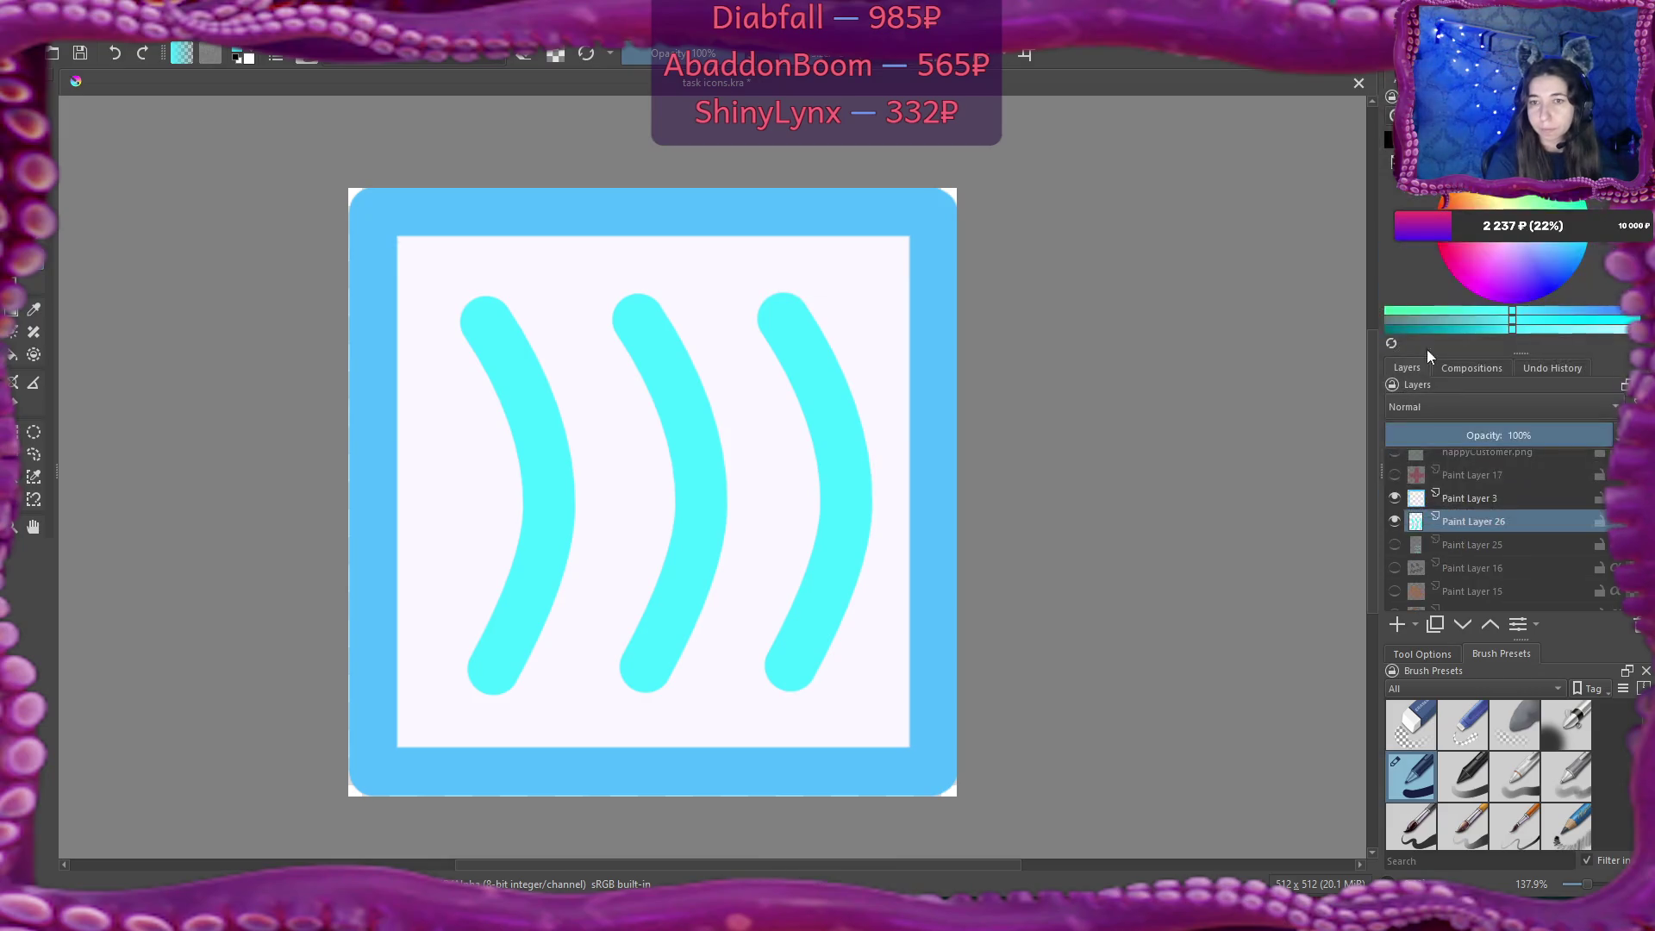
pyautogui.click(1397, 626)
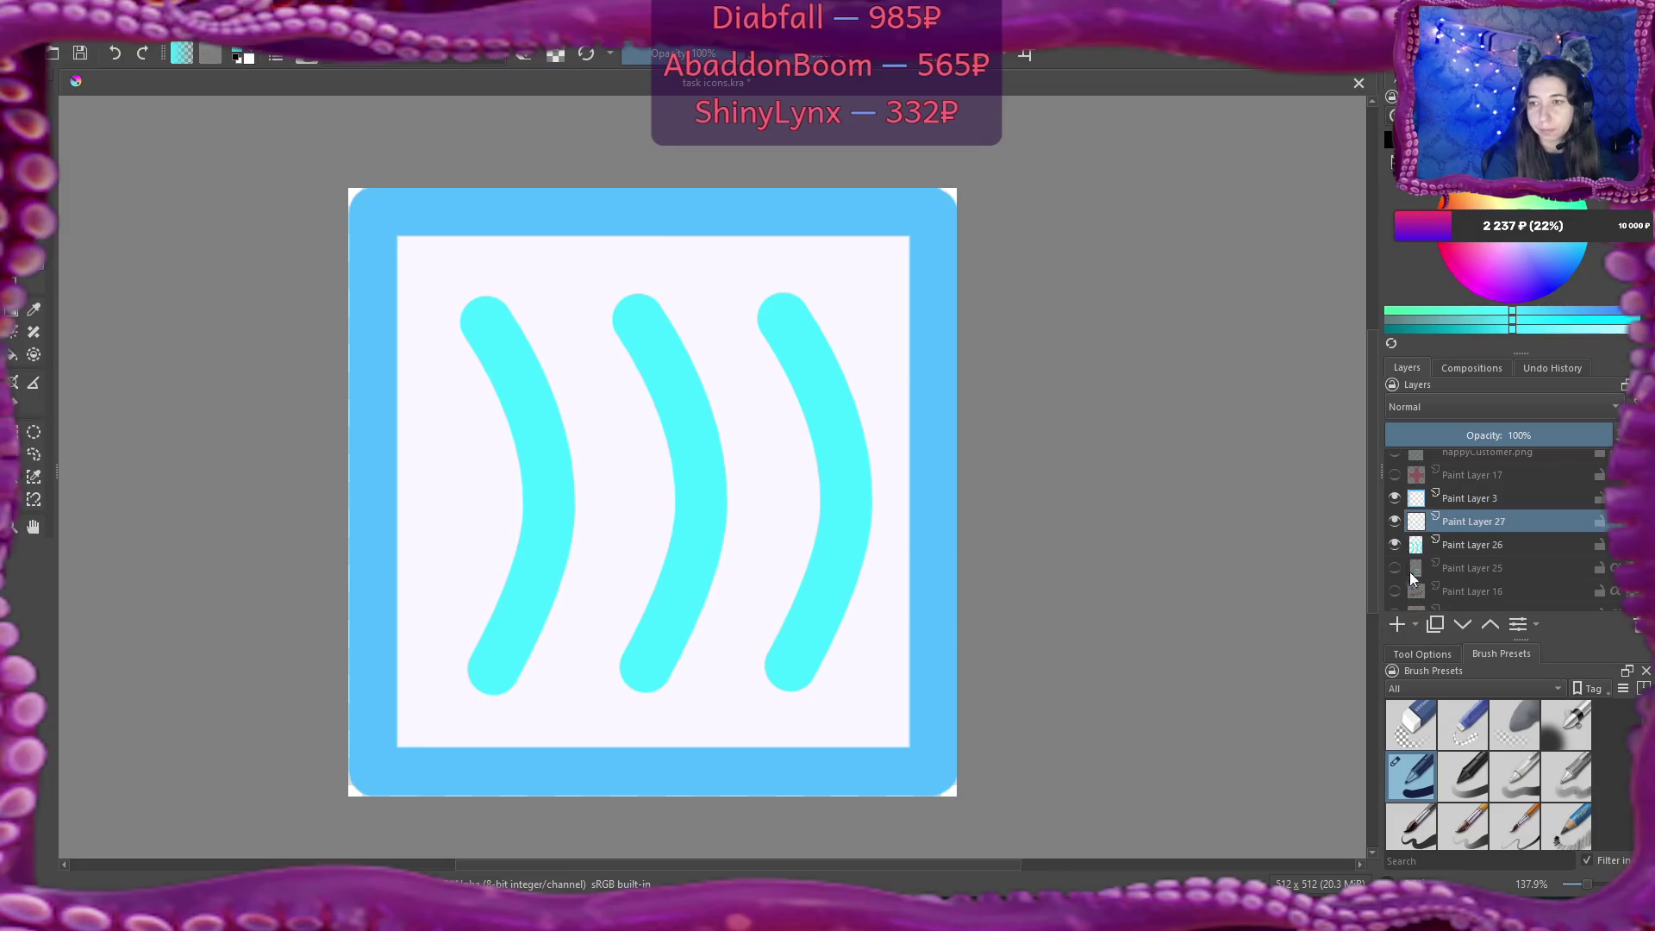
pyautogui.click(1393, 544)
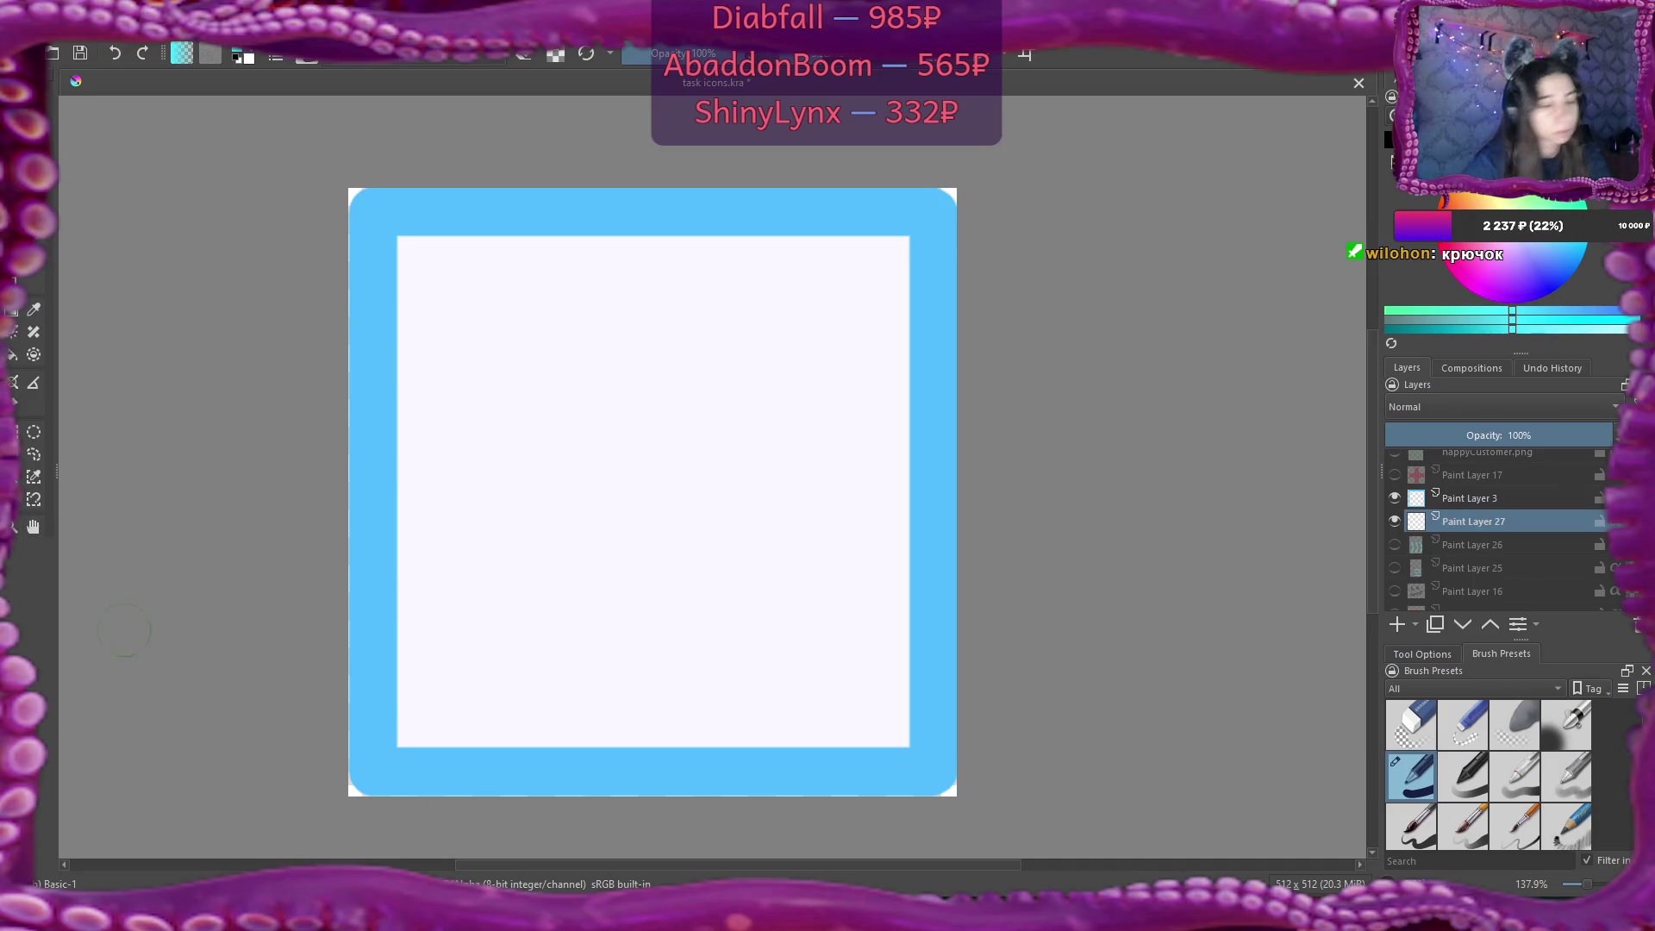
# Bring up the browser showing the C# switch statement reference.
pyautogui.moveTo(569, 913)
pyautogui.click(664, 805)
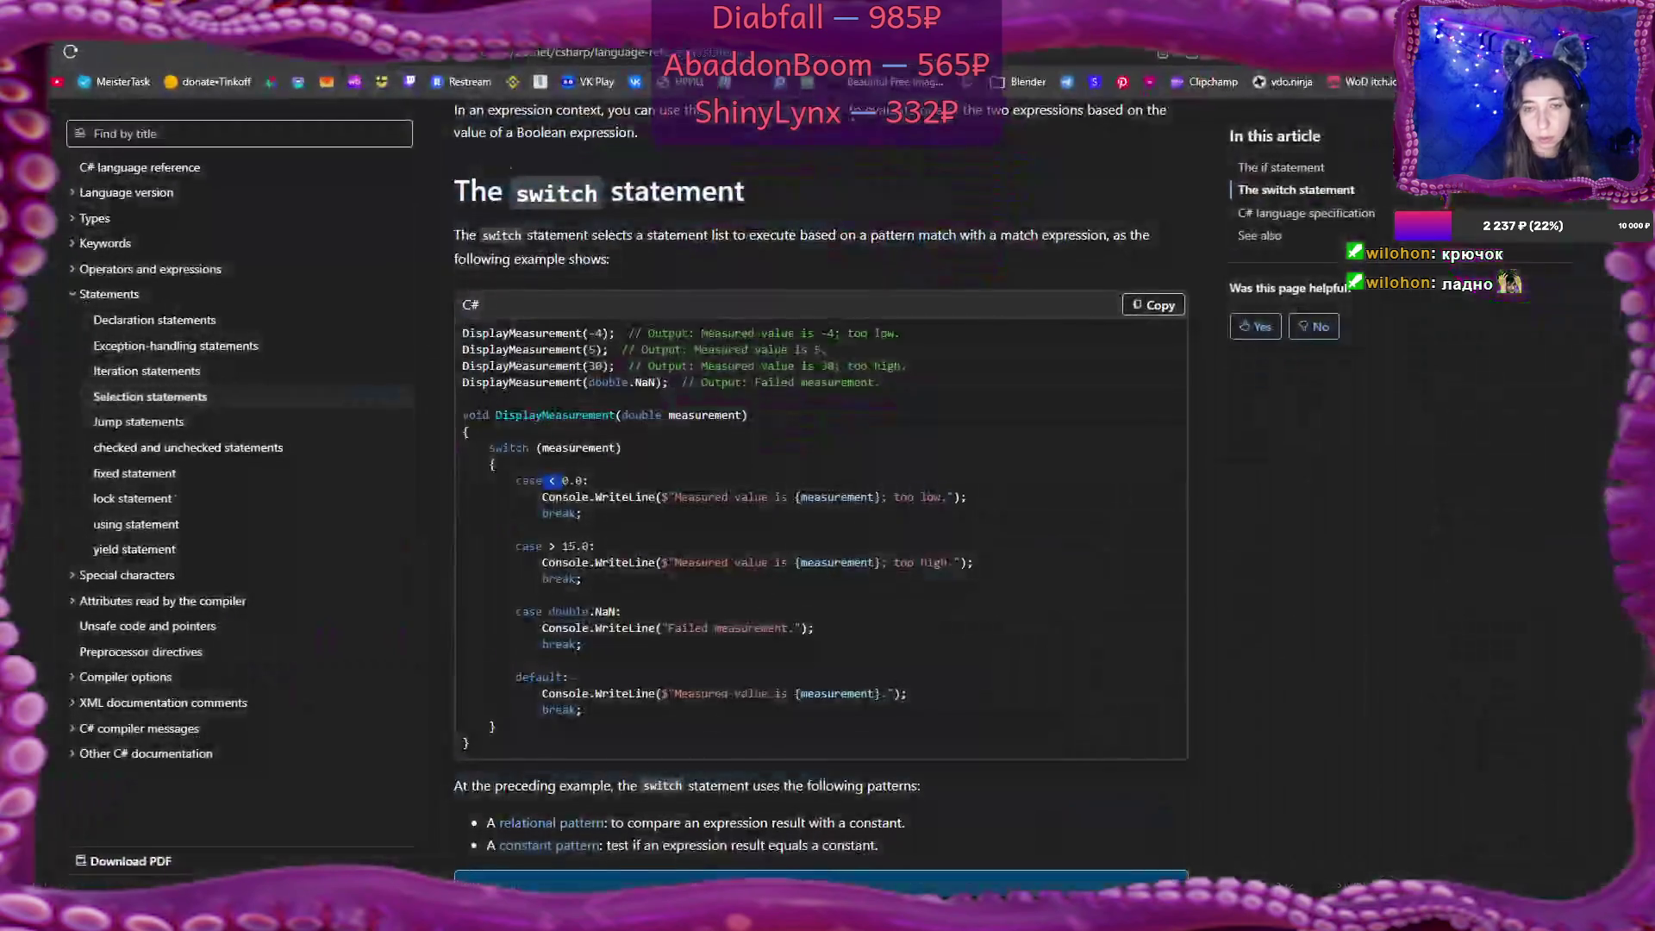
# Search DuckDuckGo images for 'fisheye', scroll through the references, then return to Krita.
pyautogui.hotkey('ctrl', 't')
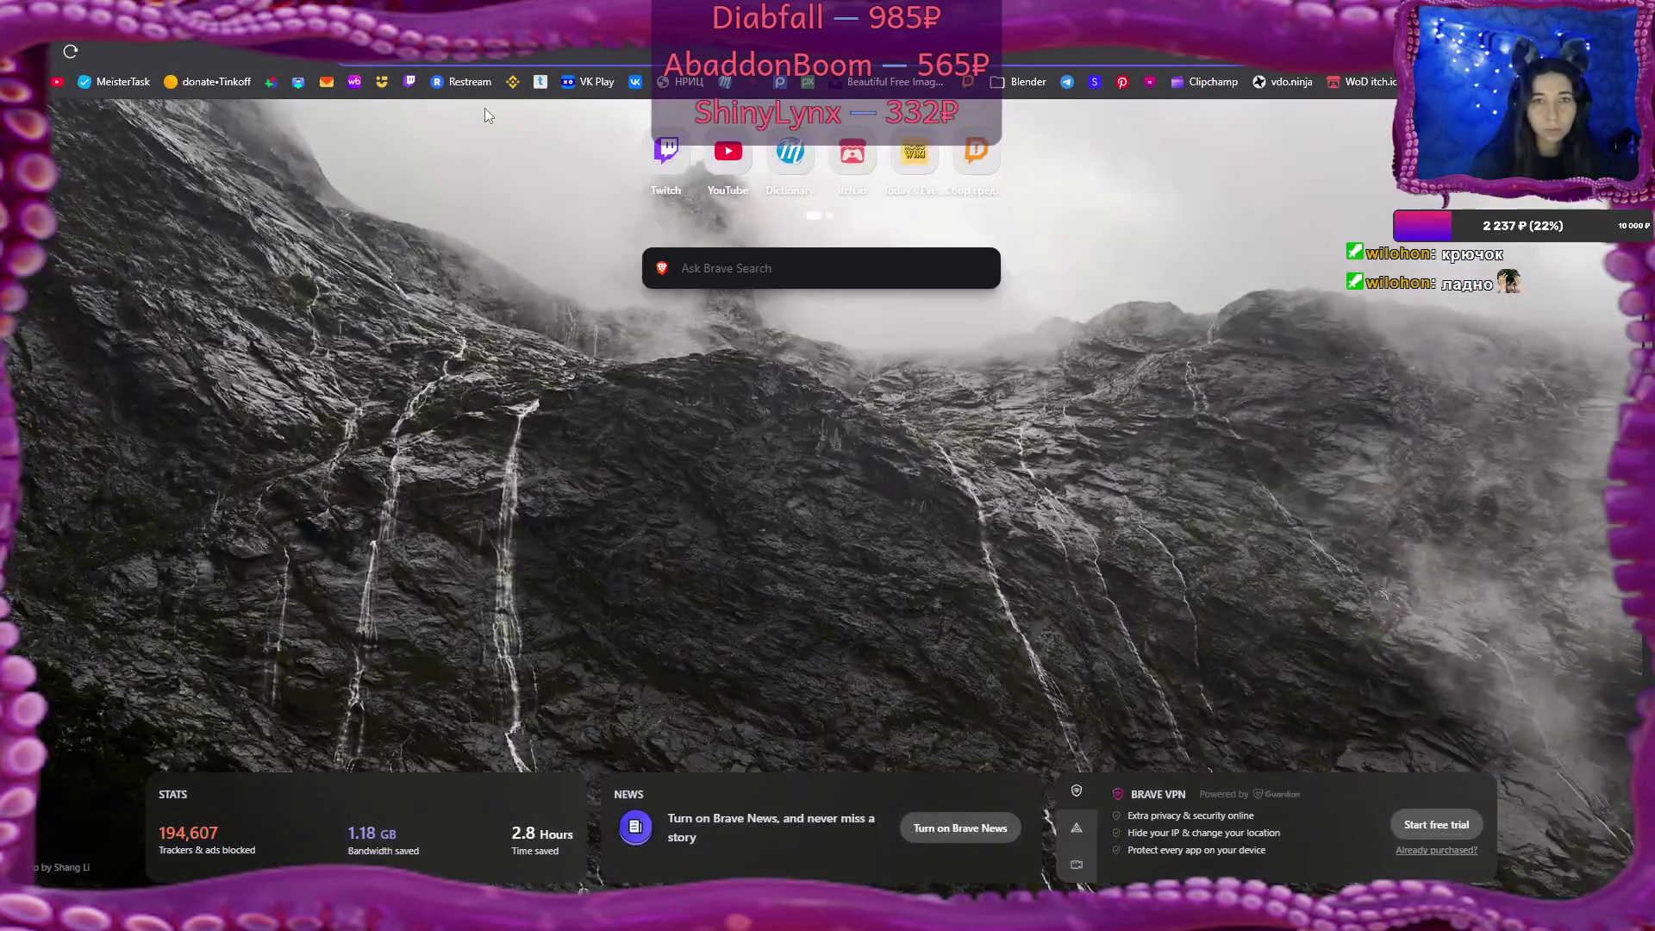
pyautogui.write('ffail')
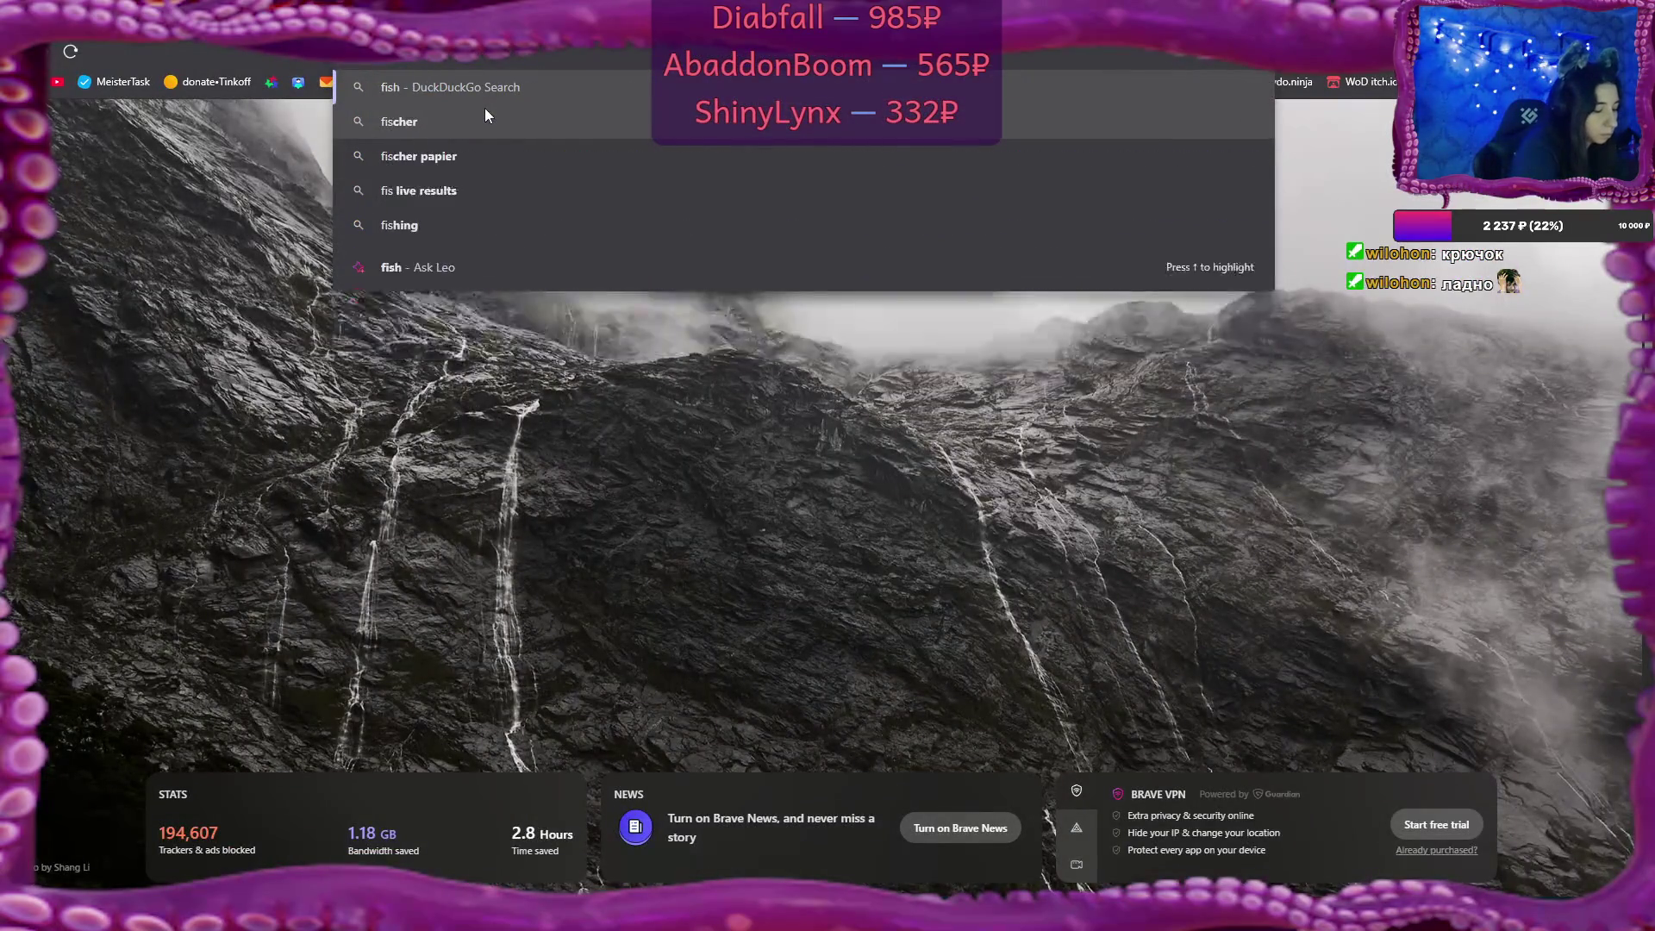
pyautogui.press('Return')
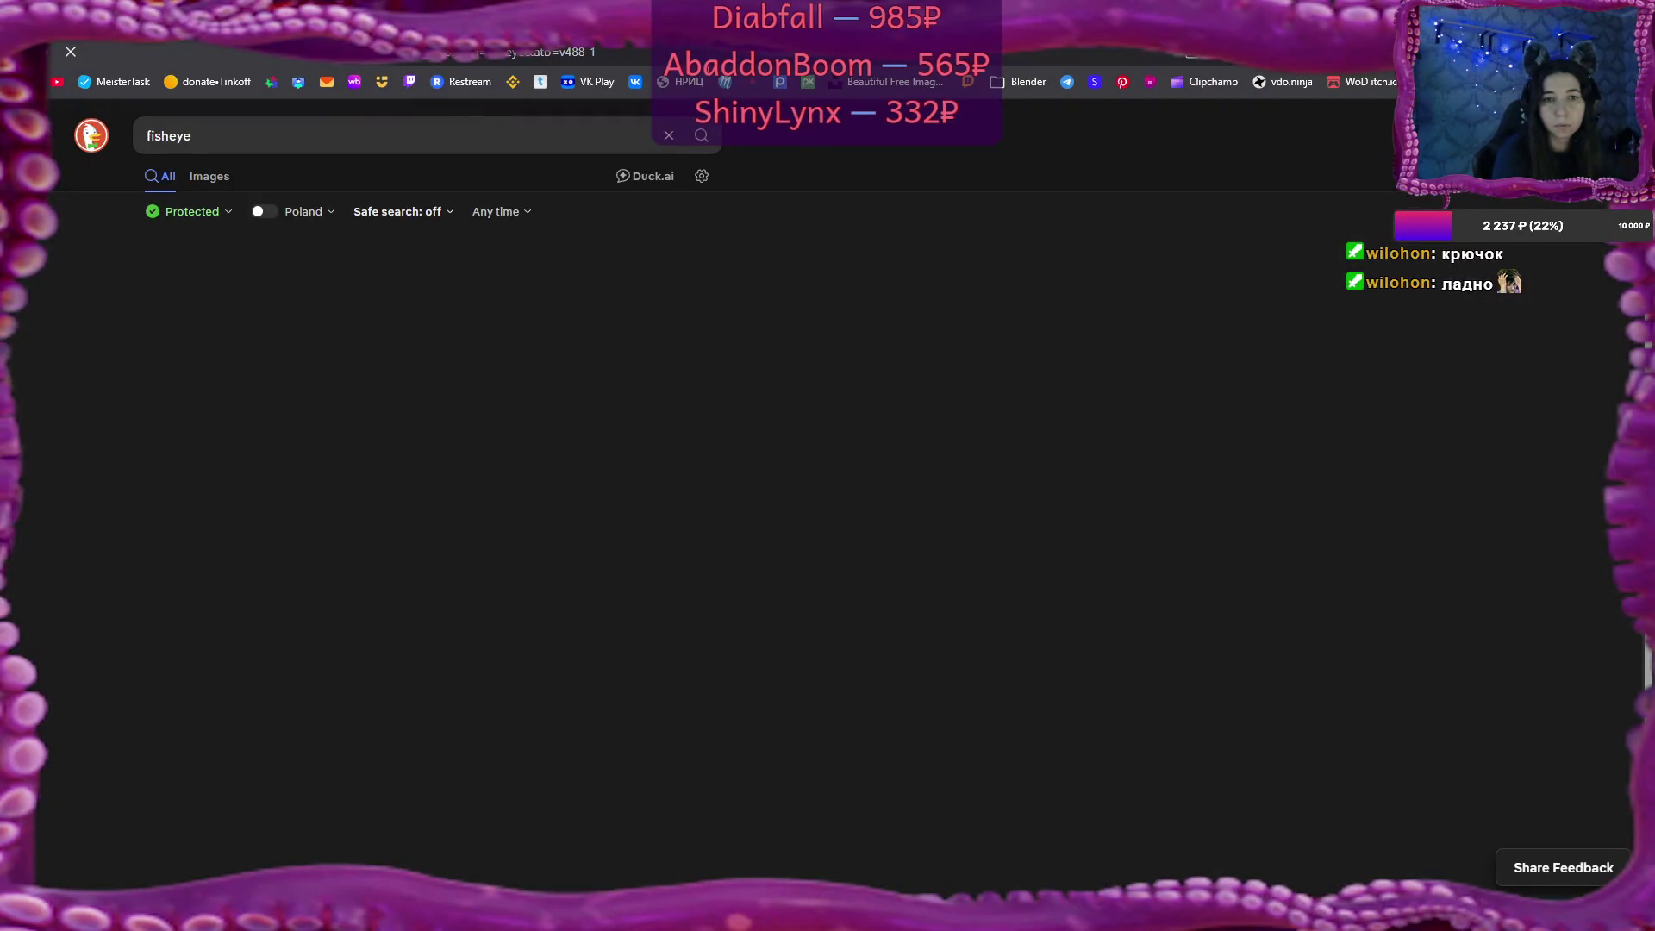
pyautogui.press('i')
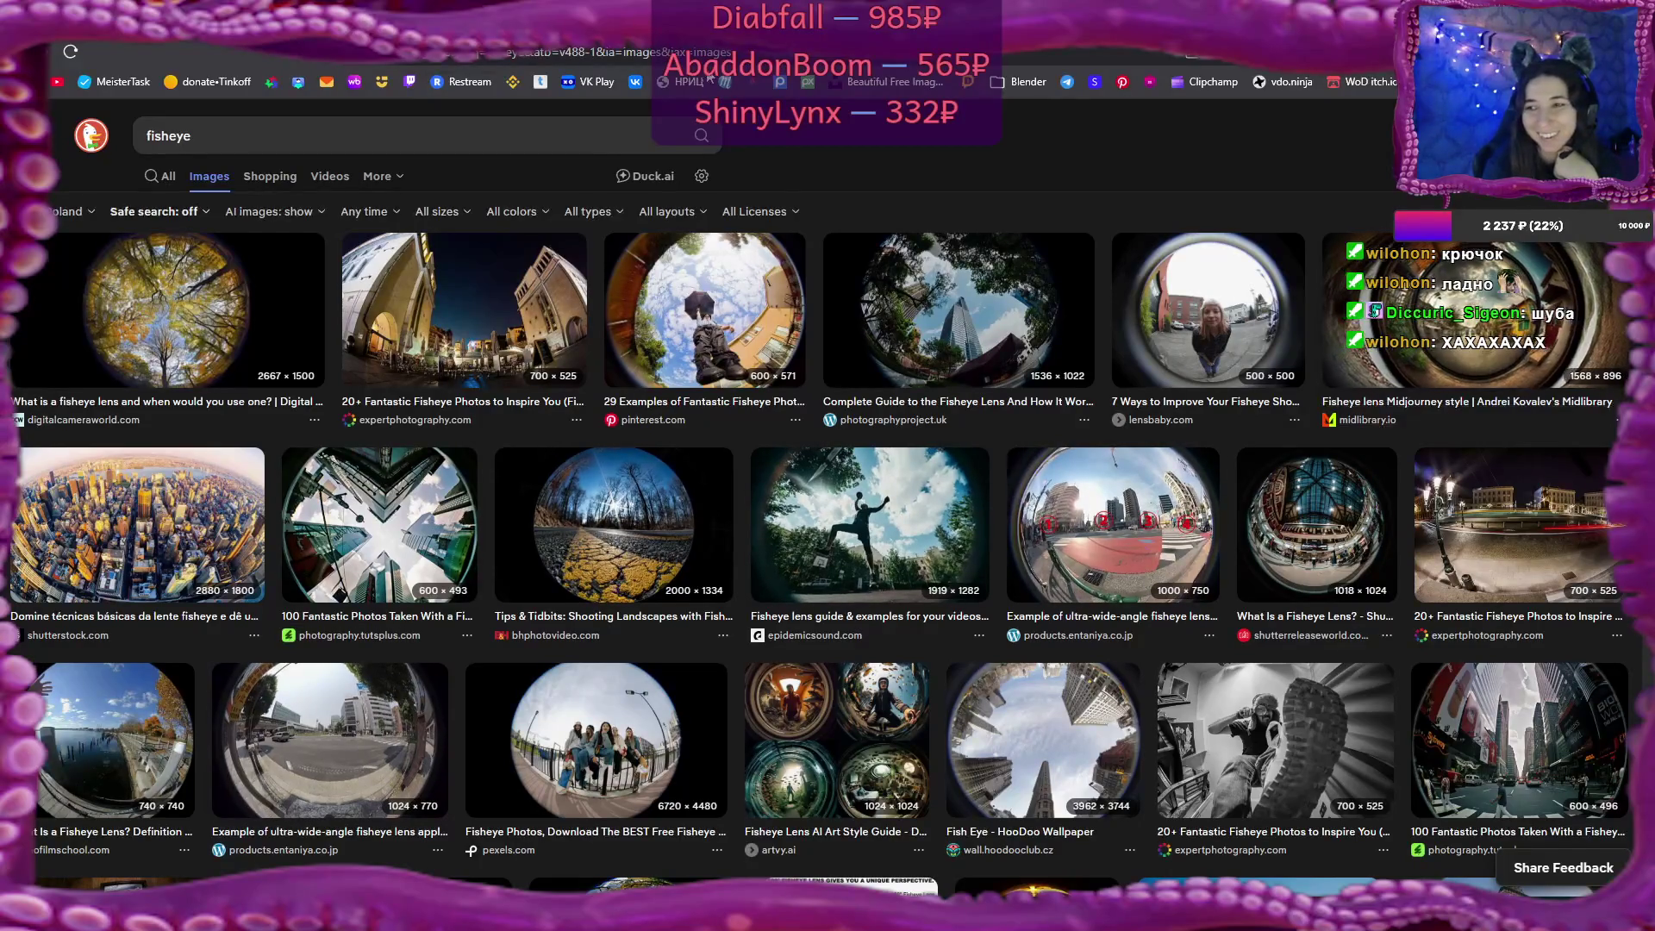
pyautogui.scroll(-3, 827, 517)
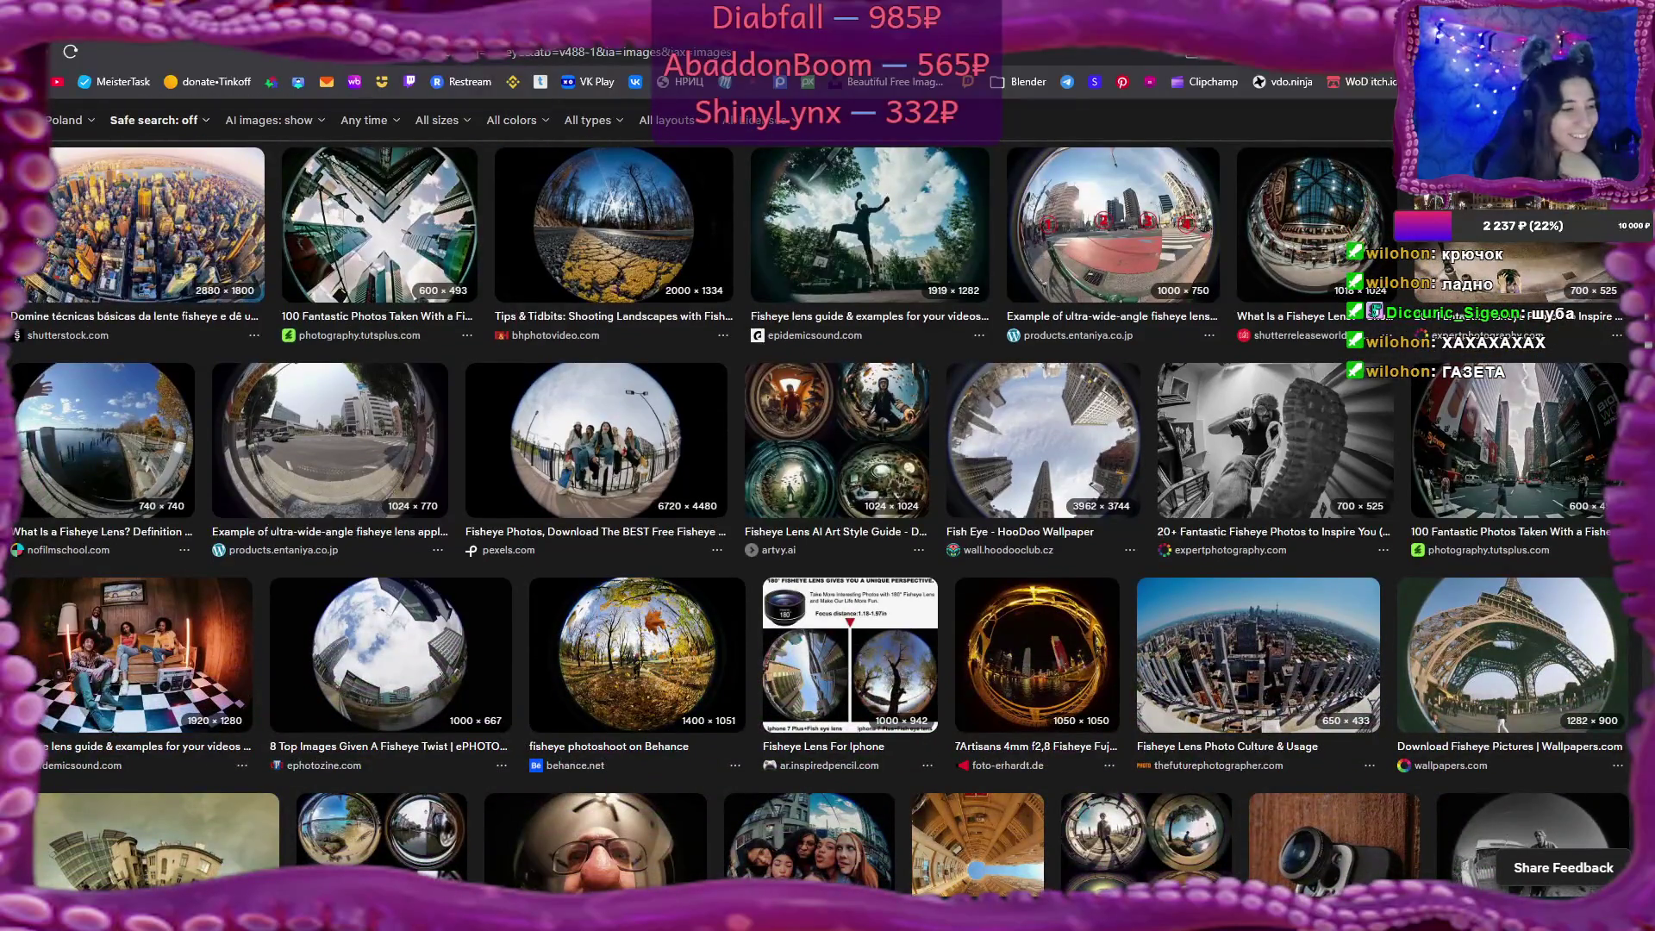
pyautogui.scroll(-3, 820, 517)
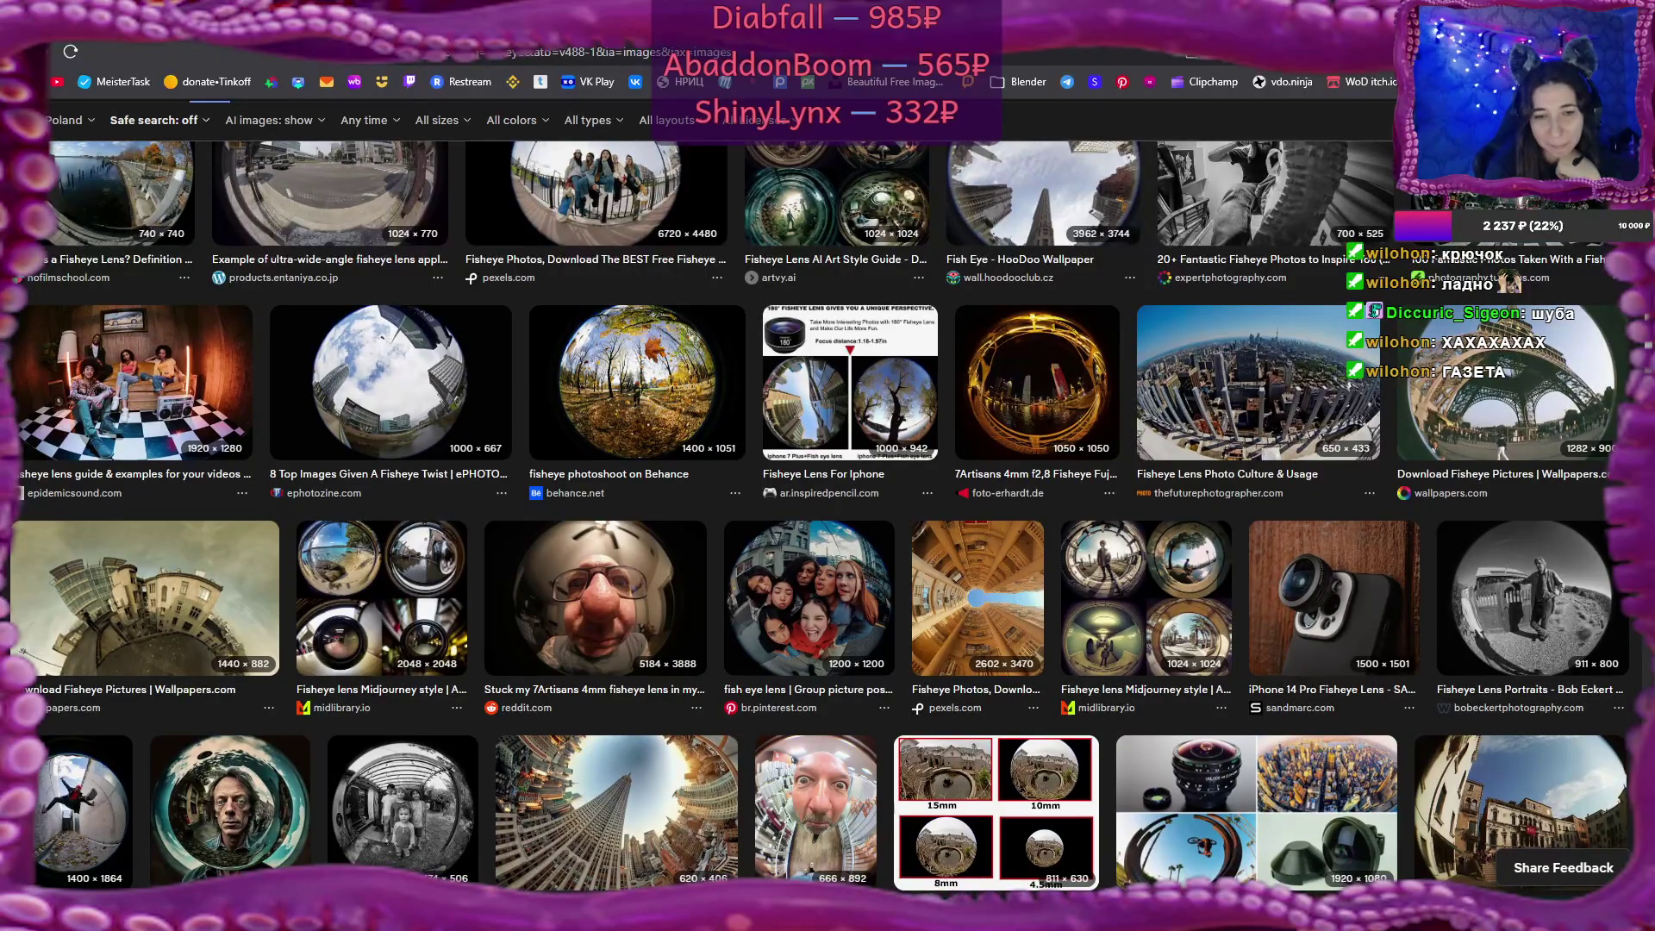
pyautogui.scroll(3, 819, 517)
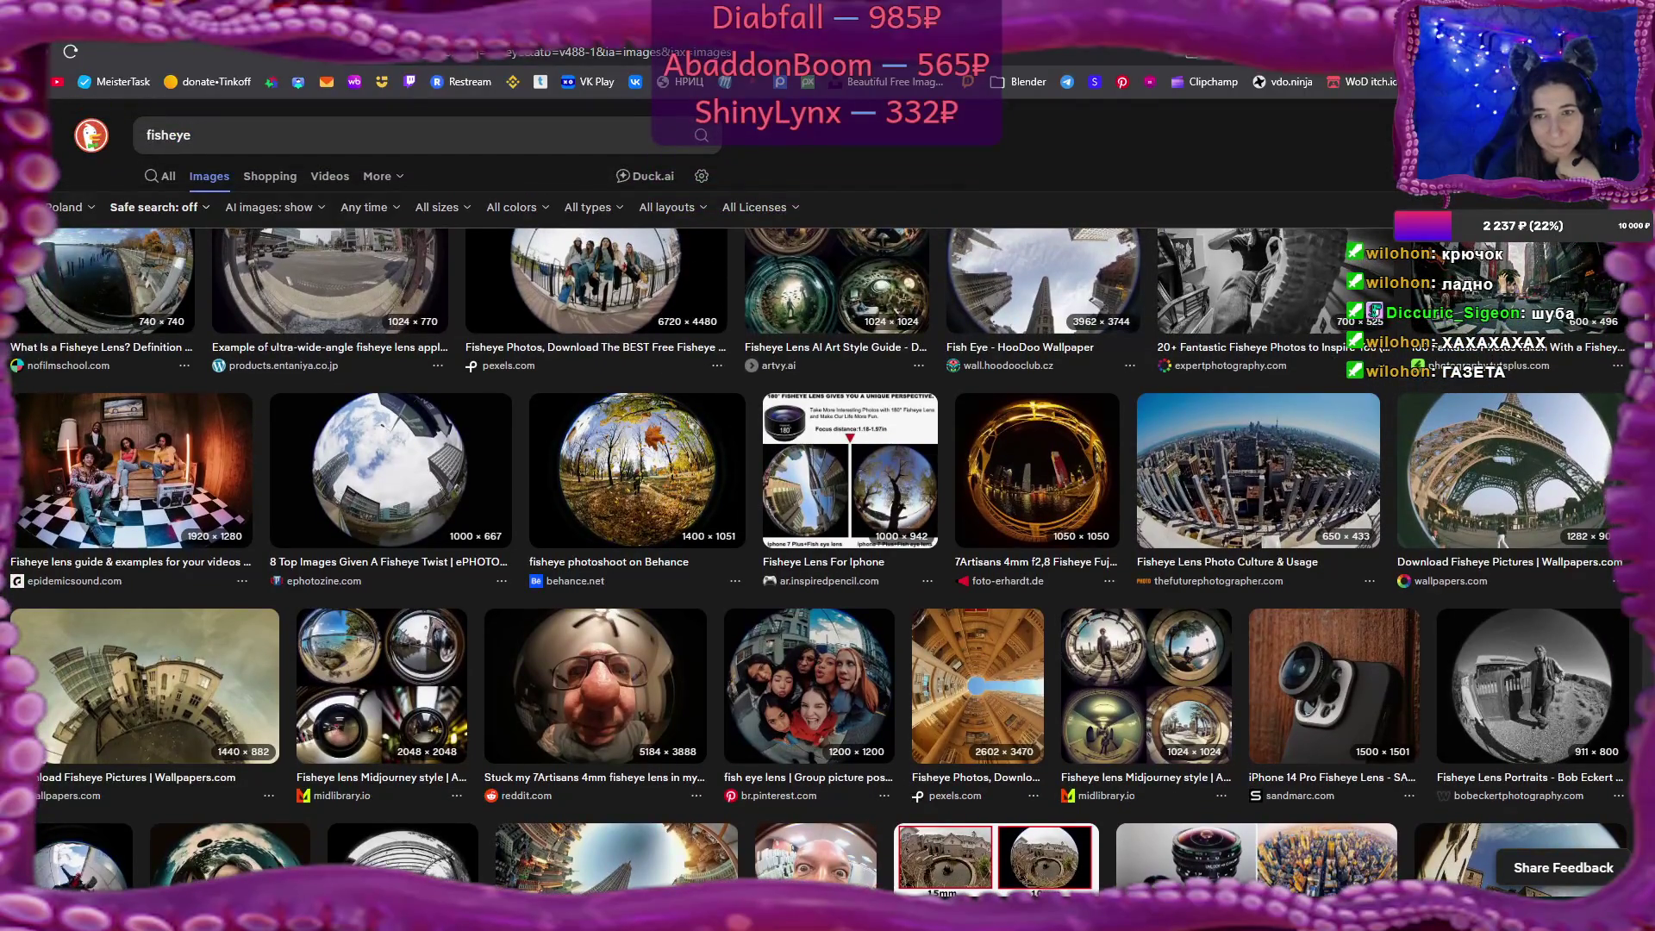
pyautogui.scroll(3, 819, 560)
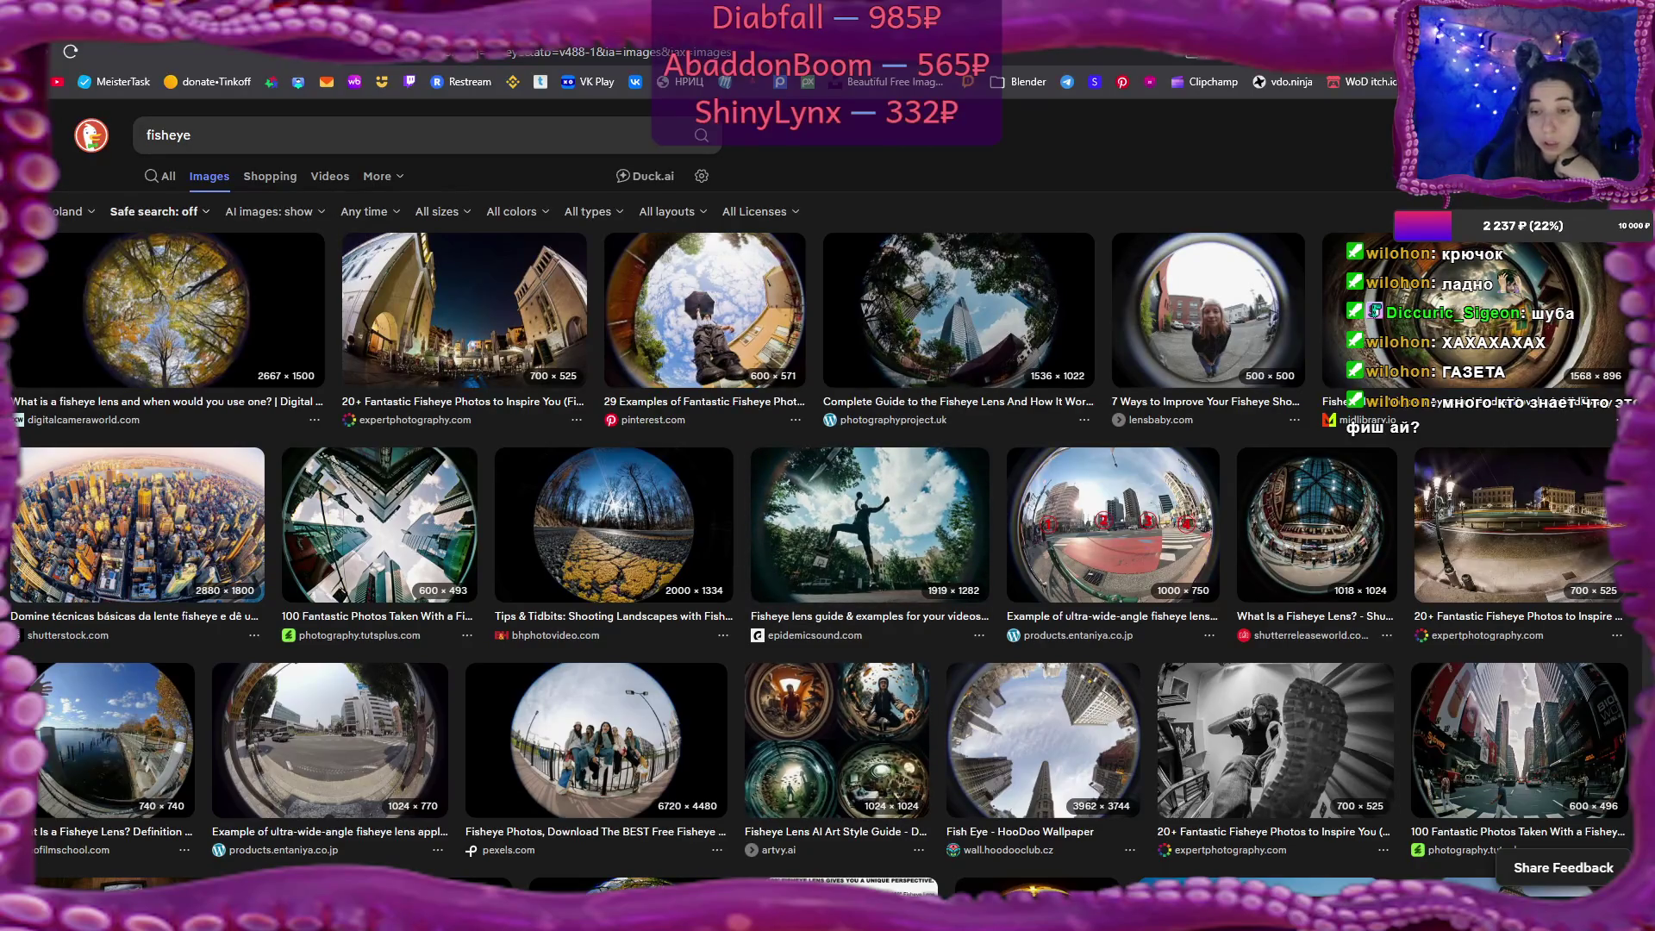
pyautogui.hotkey('alt', 'Tab')
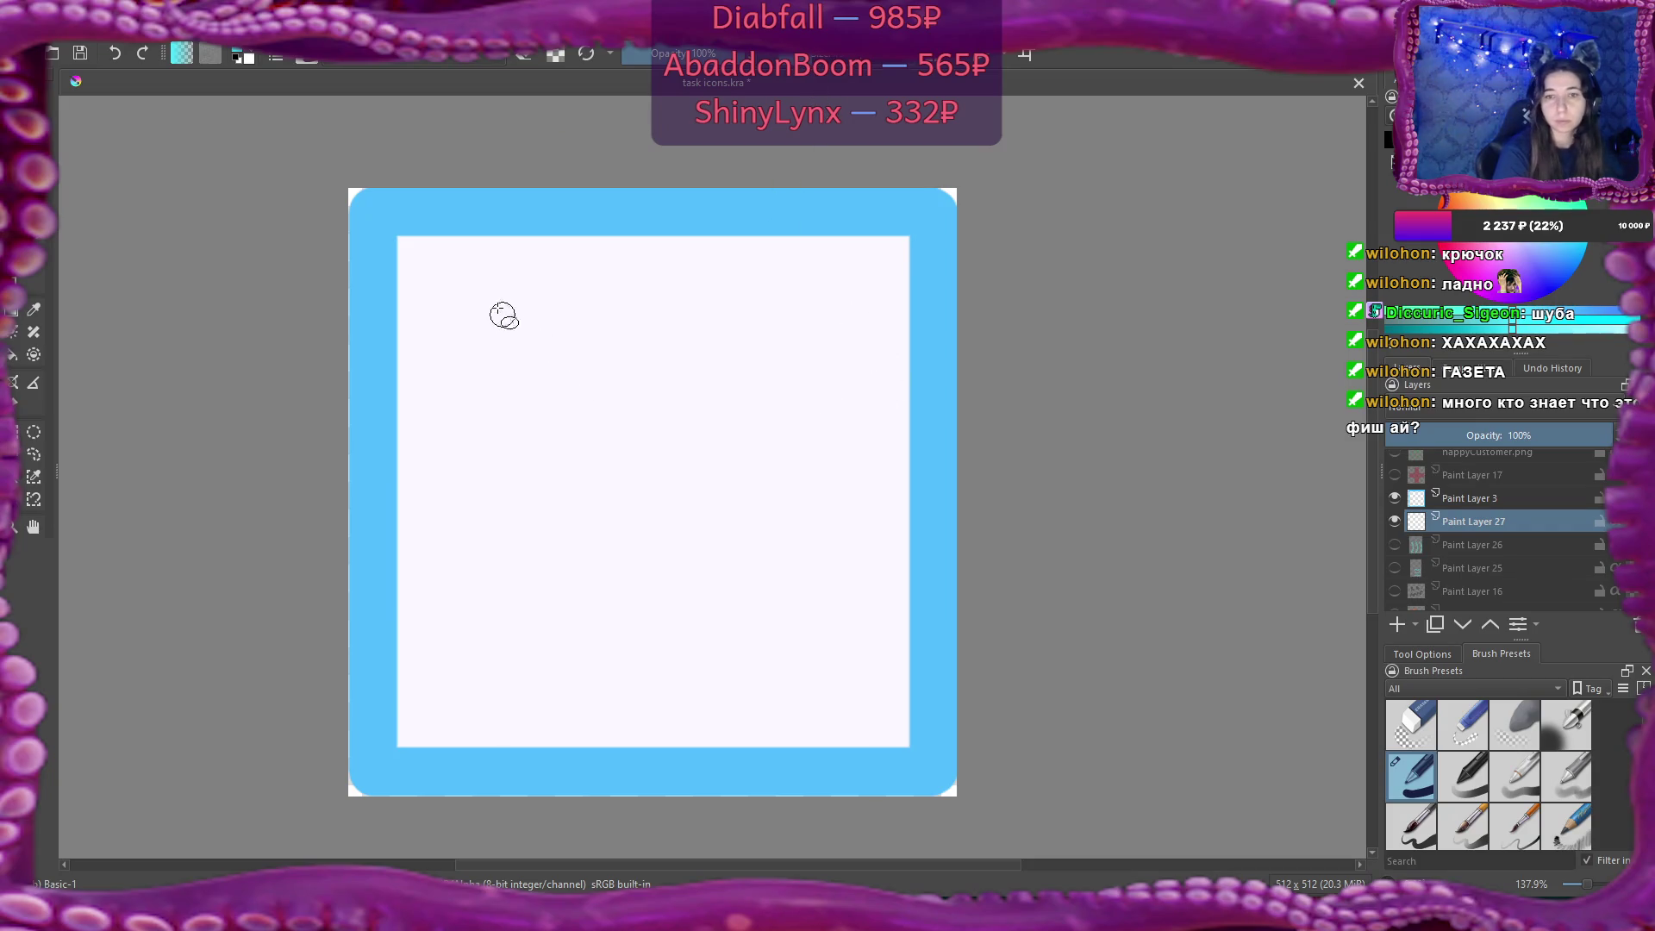
# Draw a large thick cyan ring and centre it inside the white frame.
pyautogui.moveTo(464, 297)
pyautogui.mouseDown()
pyautogui.moveTo(835, 669)
pyautogui.moveTo(907, 767)
pyautogui.mouseUp()
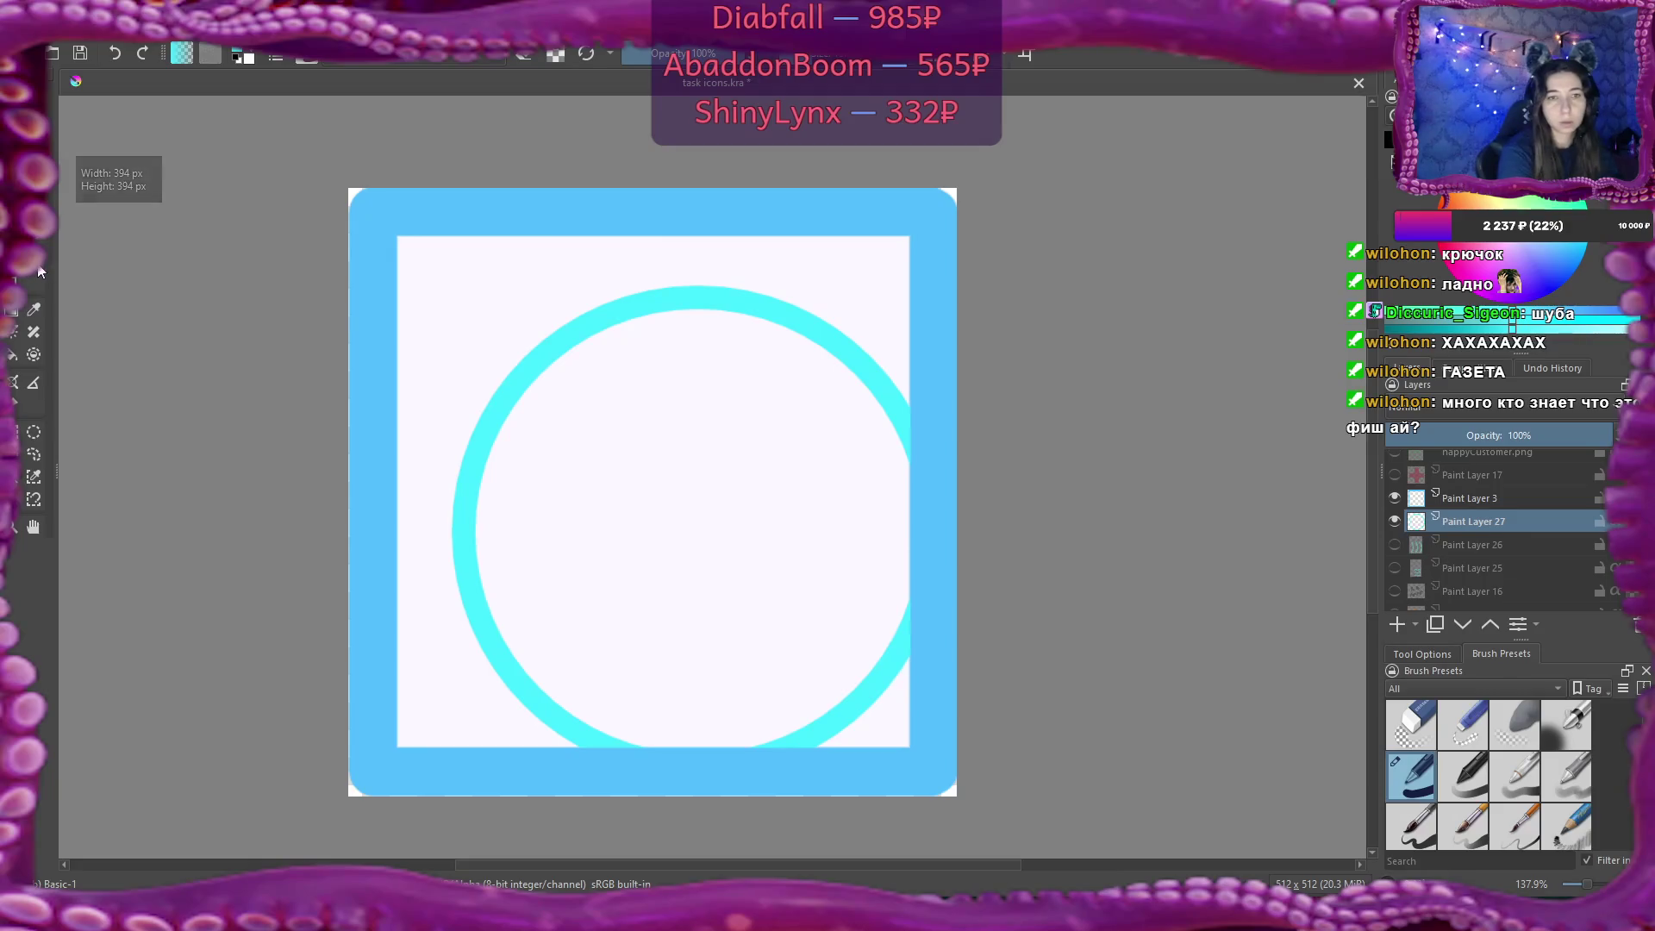
pyautogui.press('t')
pyautogui.moveTo(772, 443)
pyautogui.mouseDown()
pyautogui.moveTo(720, 399)
pyautogui.moveTo(721, 416)
pyautogui.mouseUp()
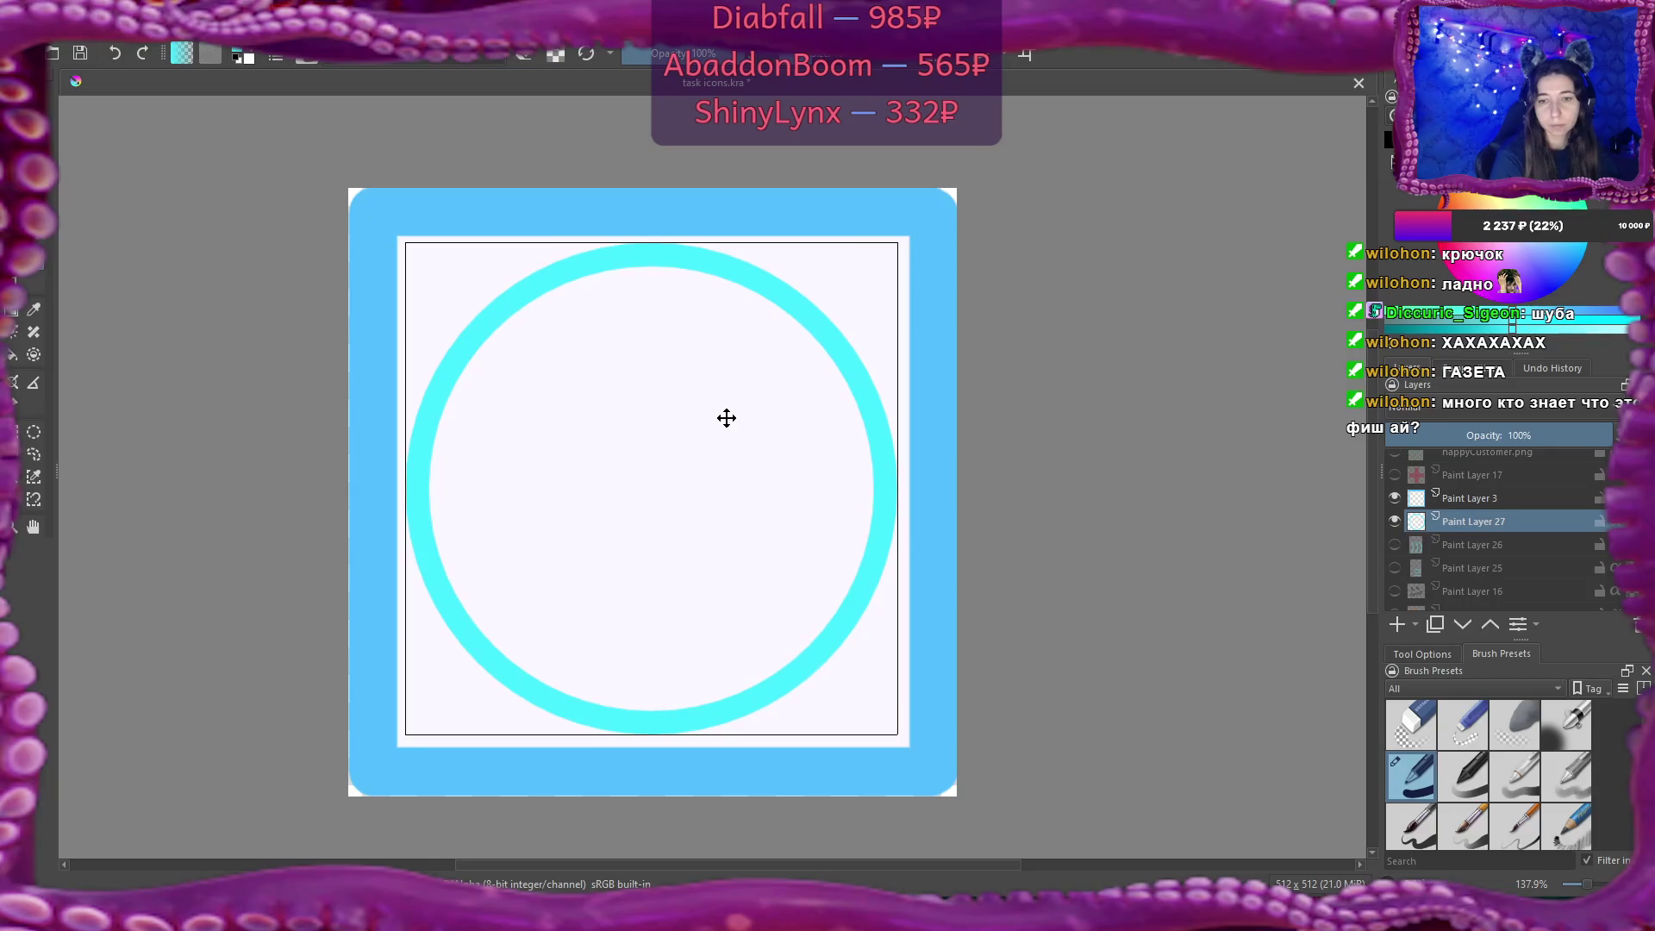
pyautogui.press('Return')
# Return to the brush, add an empty layer above the ring, and sample a dark colour.
pyautogui.press('b')
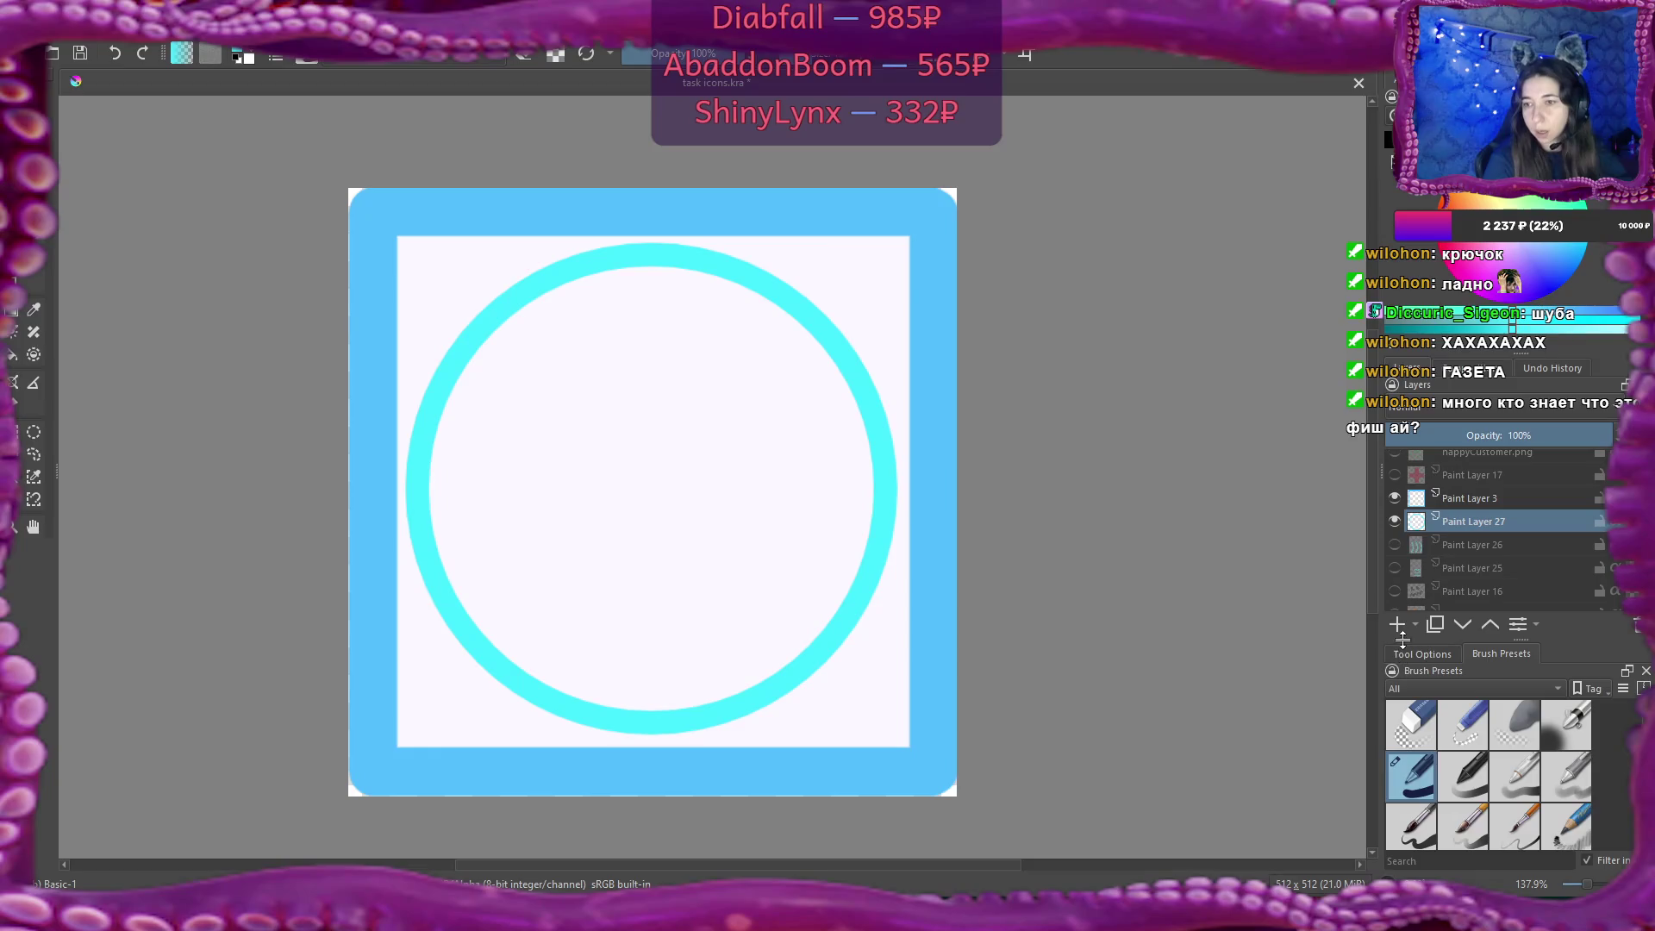
pyautogui.click(1397, 626)
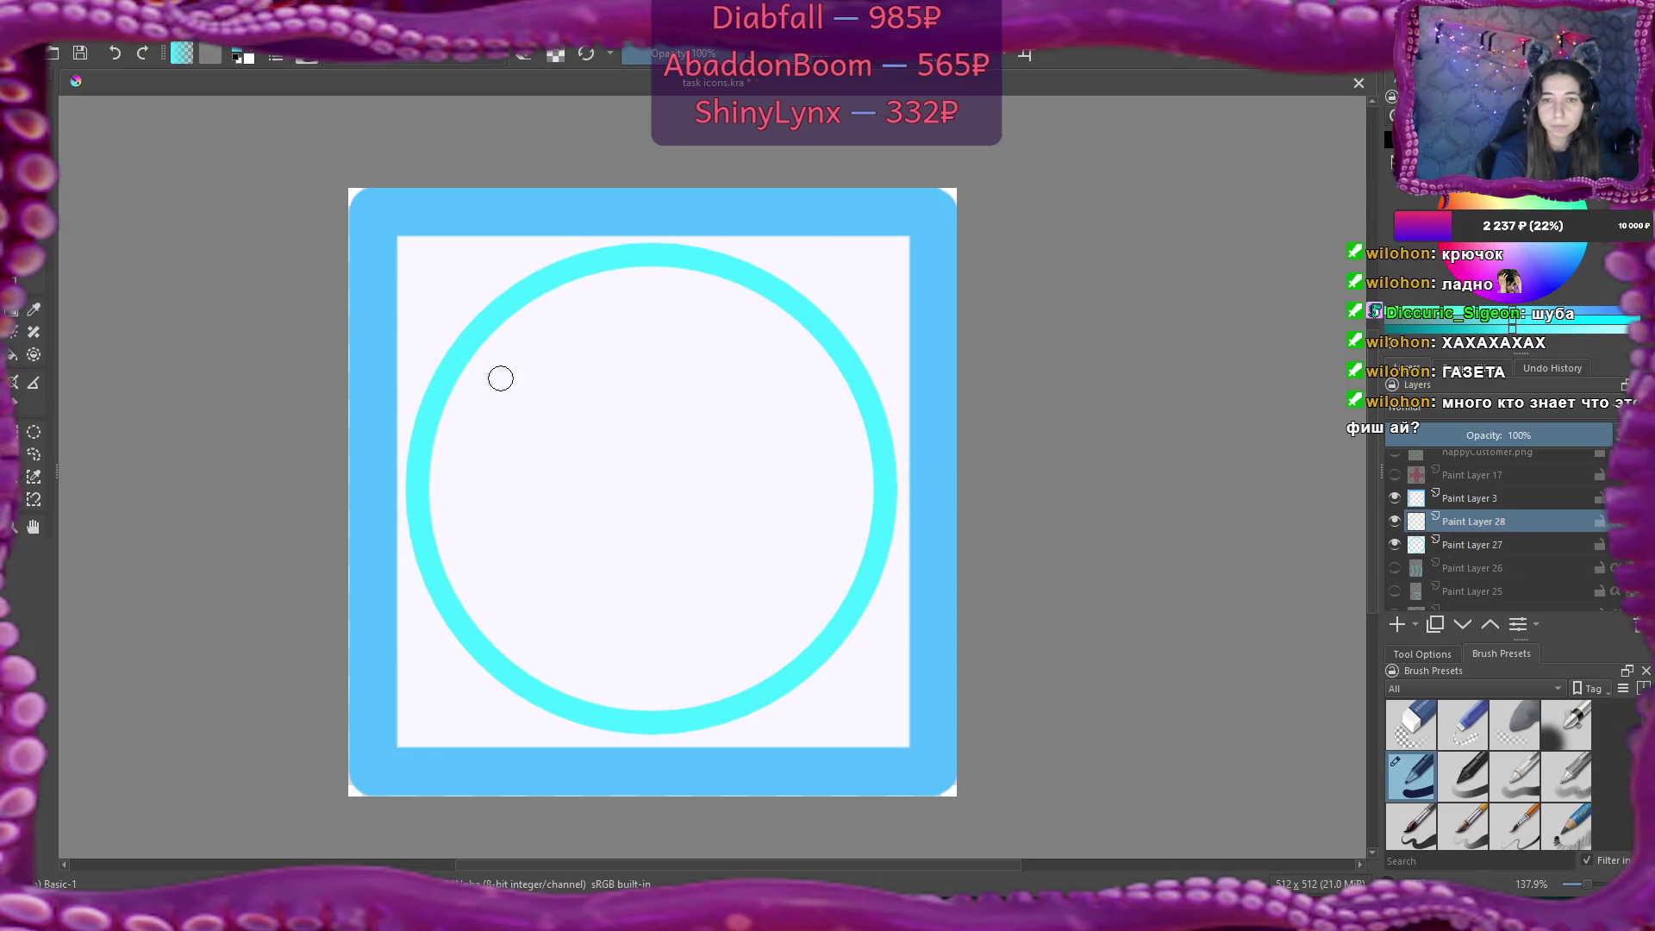
pyautogui.keyDown('ctrl'); pyautogui.click(392, 405); pyautogui.keyUp('ctrl')
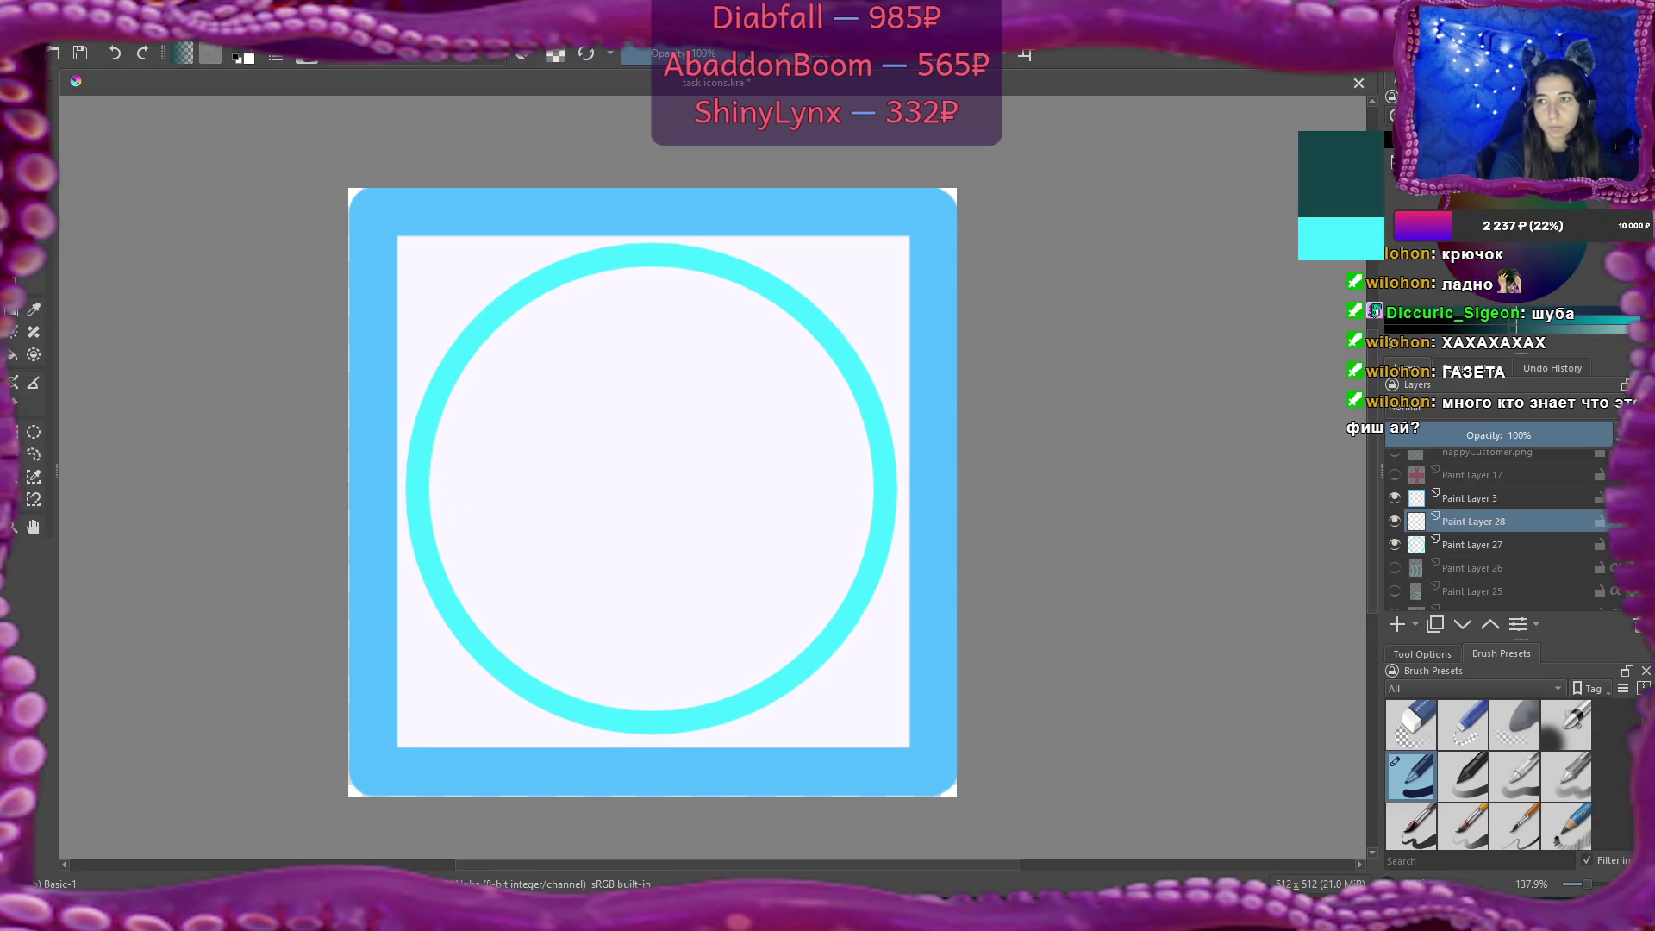
# Paint a dark teal tree trunk on the left with a leafy top.
pyautogui.moveTo(515, 633)
pyautogui.mouseDown()
pyautogui.moveTo(482, 581)
pyautogui.moveTo(498, 412)
pyautogui.mouseUp()
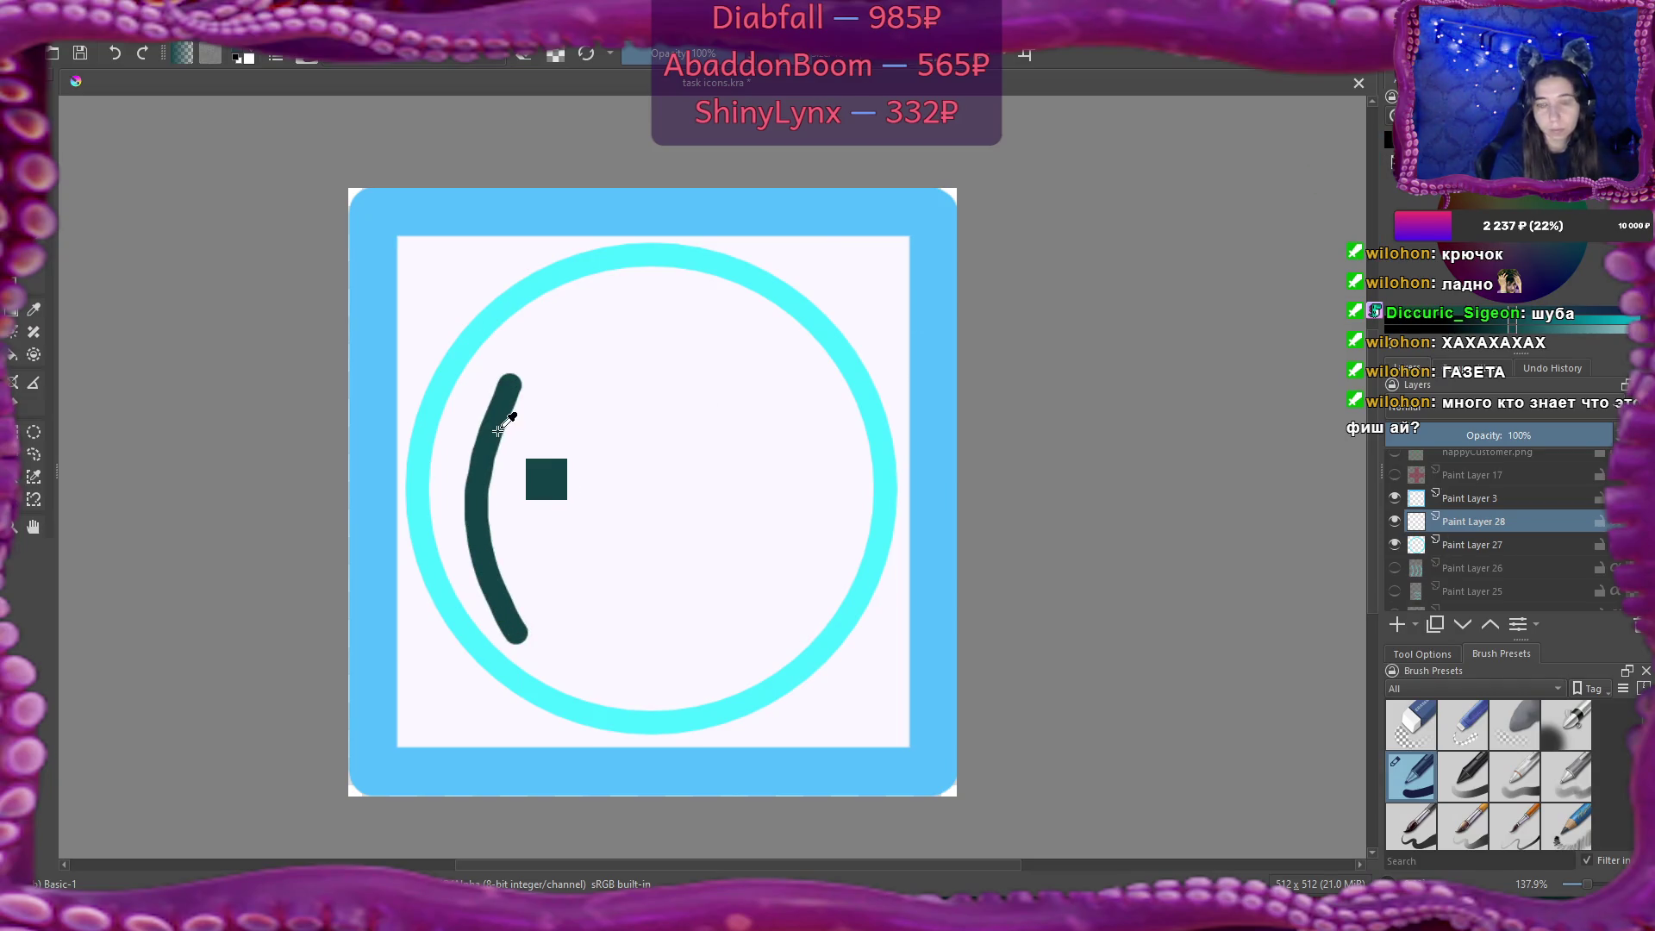
pyautogui.hotkey('ctrl', 'z')
pyautogui.moveTo(524, 635)
pyautogui.mouseDown()
pyautogui.moveTo(498, 588)
pyautogui.moveTo(507, 344)
pyautogui.moveTo(454, 444)
pyautogui.moveTo(506, 409)
pyautogui.mouseUp()
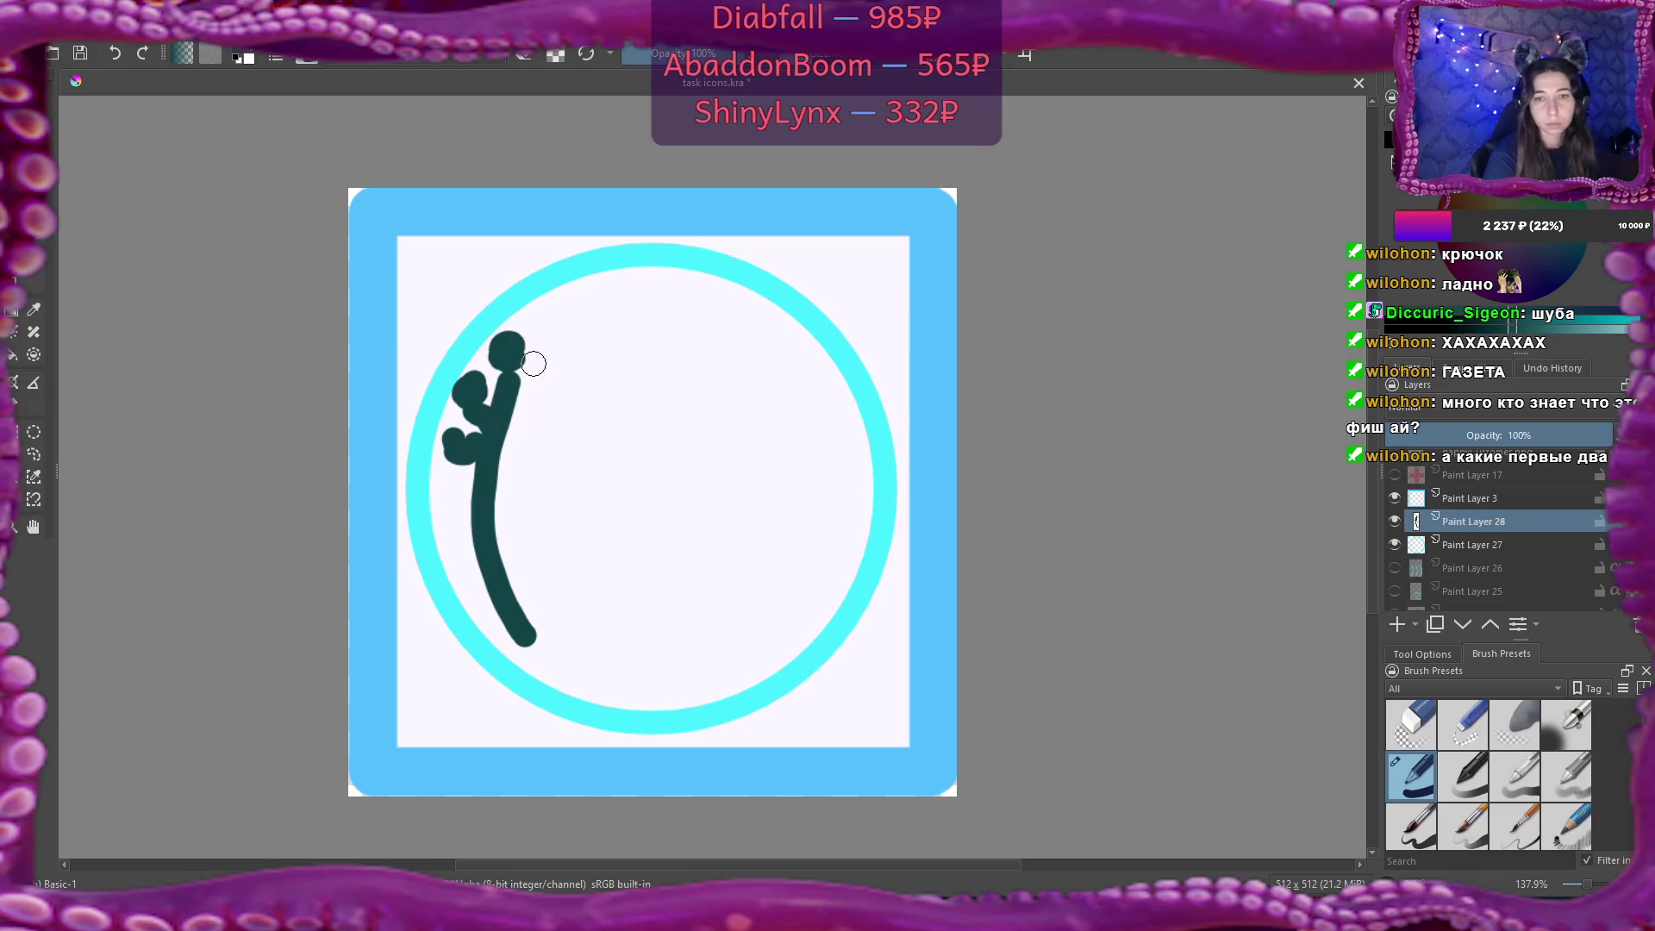
pyautogui.hotkey('ctrl', 'z')
pyautogui.hotkey('ctrl', 'z')
pyautogui.hotkey('ctrl', 'z')
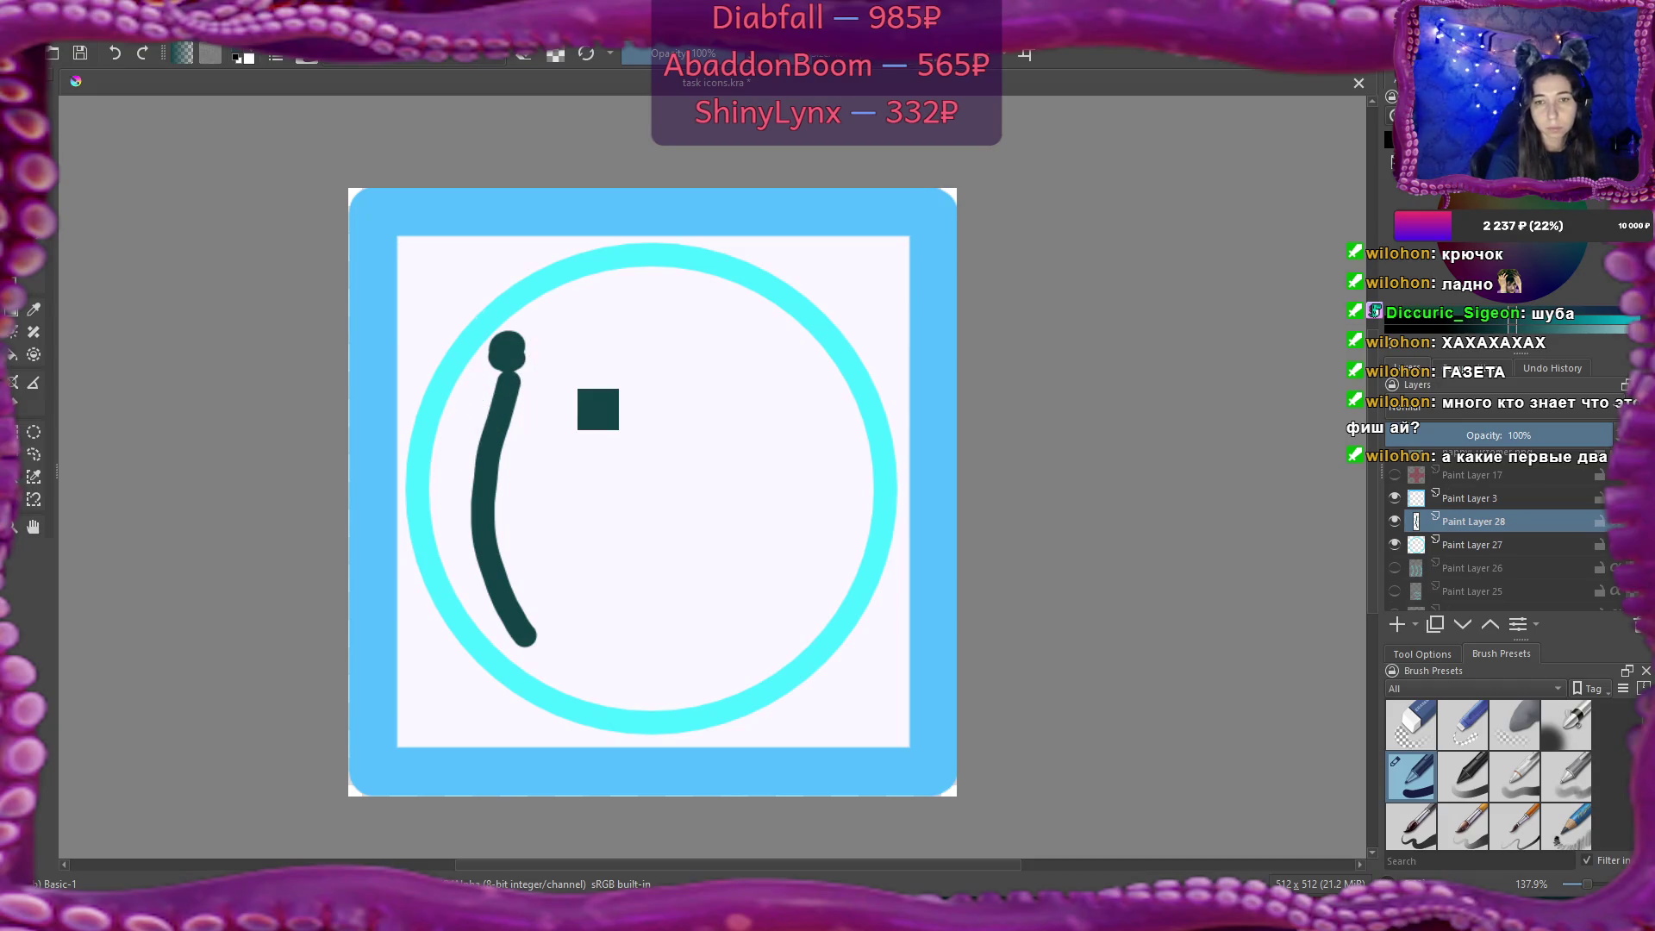
pyautogui.moveTo(477, 393)
pyautogui.mouseDown()
pyautogui.moveTo(547, 361)
pyautogui.moveTo(517, 444)
pyautogui.moveTo(471, 413)
pyautogui.moveTo(448, 457)
pyautogui.moveTo(470, 470)
pyautogui.moveTo(552, 444)
pyautogui.moveTo(531, 458)
pyautogui.mouseUp()
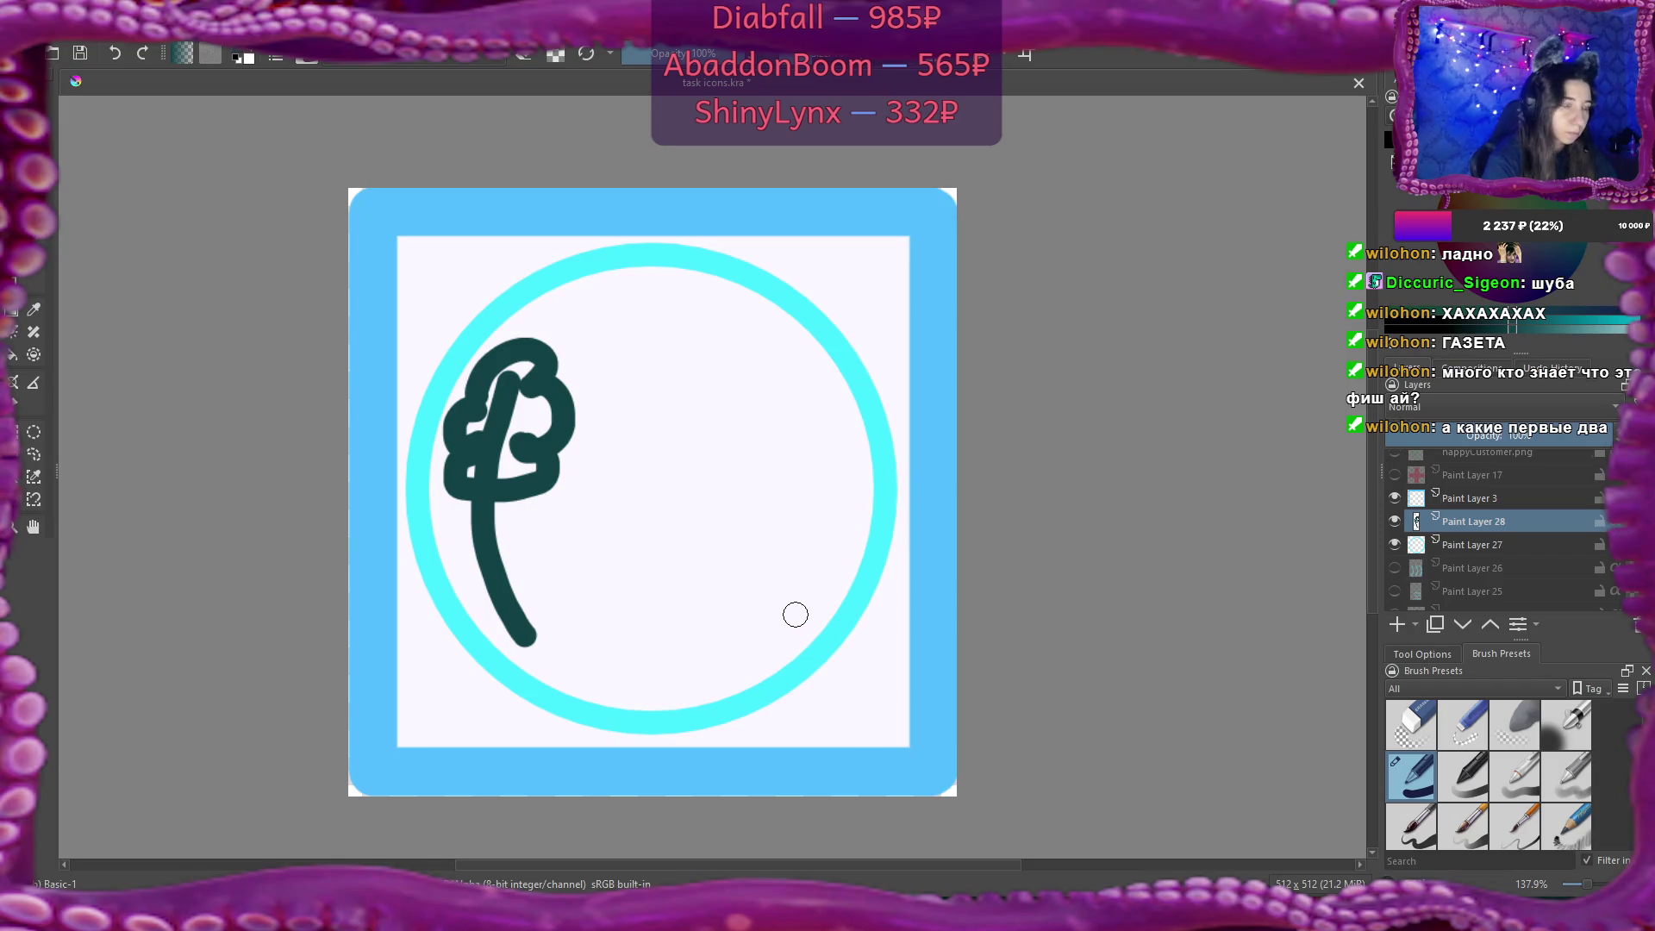
# Toggle Paint Layers 26 and 25 on and off for reference, then switch to the fisheye results.
pyautogui.click(1395, 568)
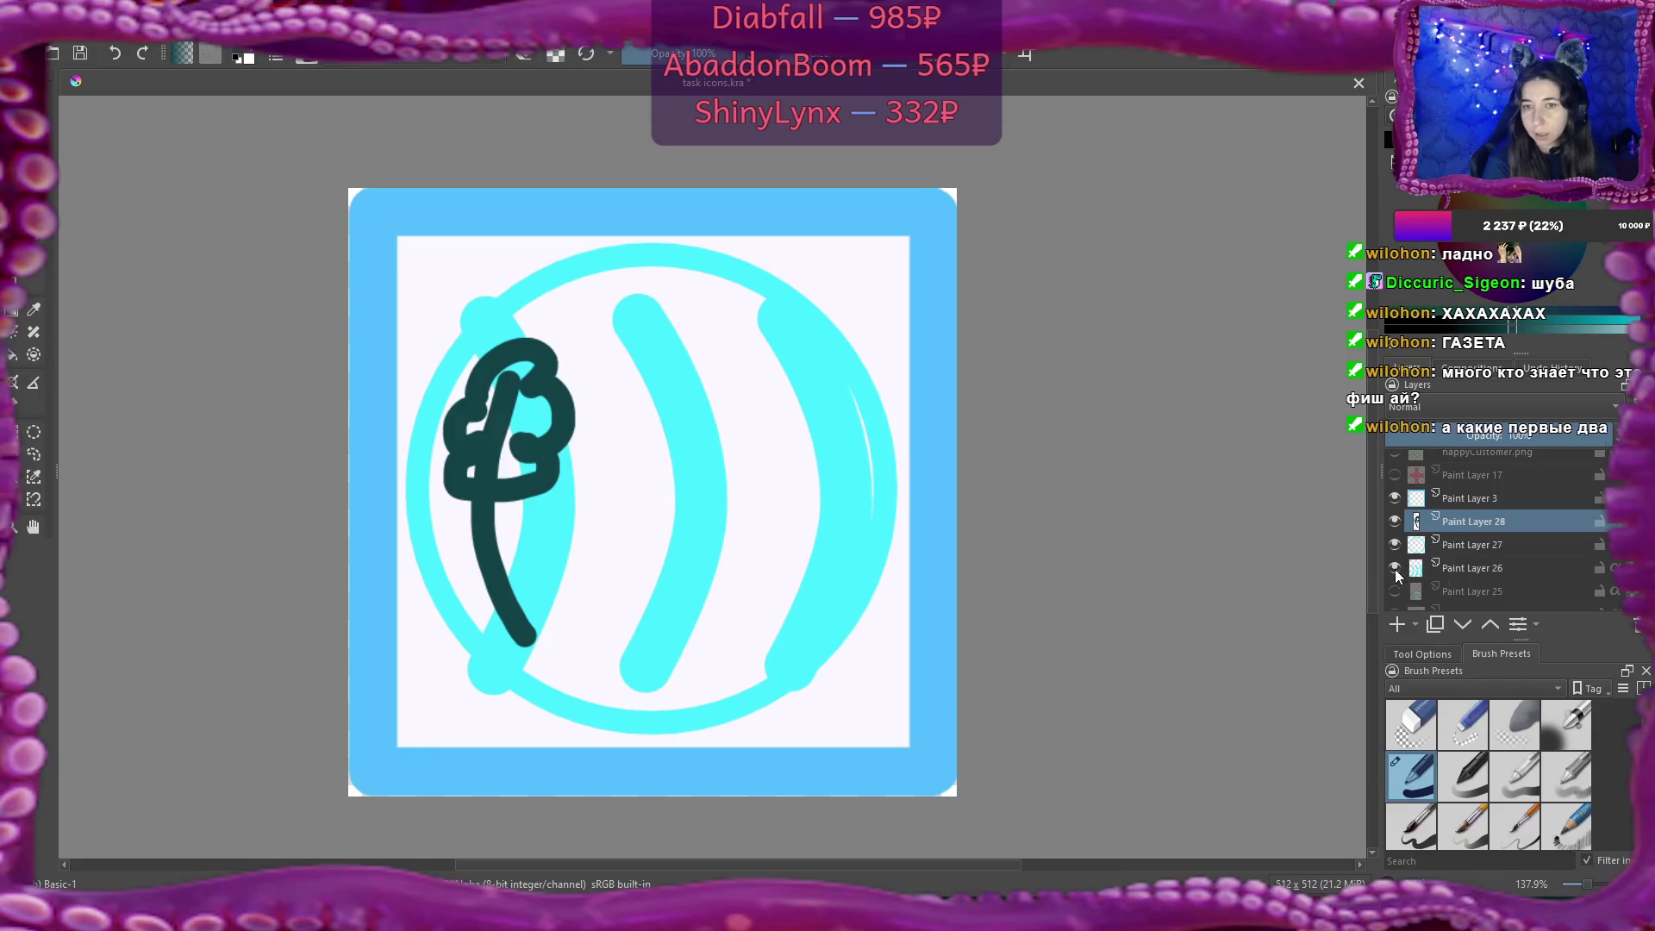
pyautogui.click(1394, 569)
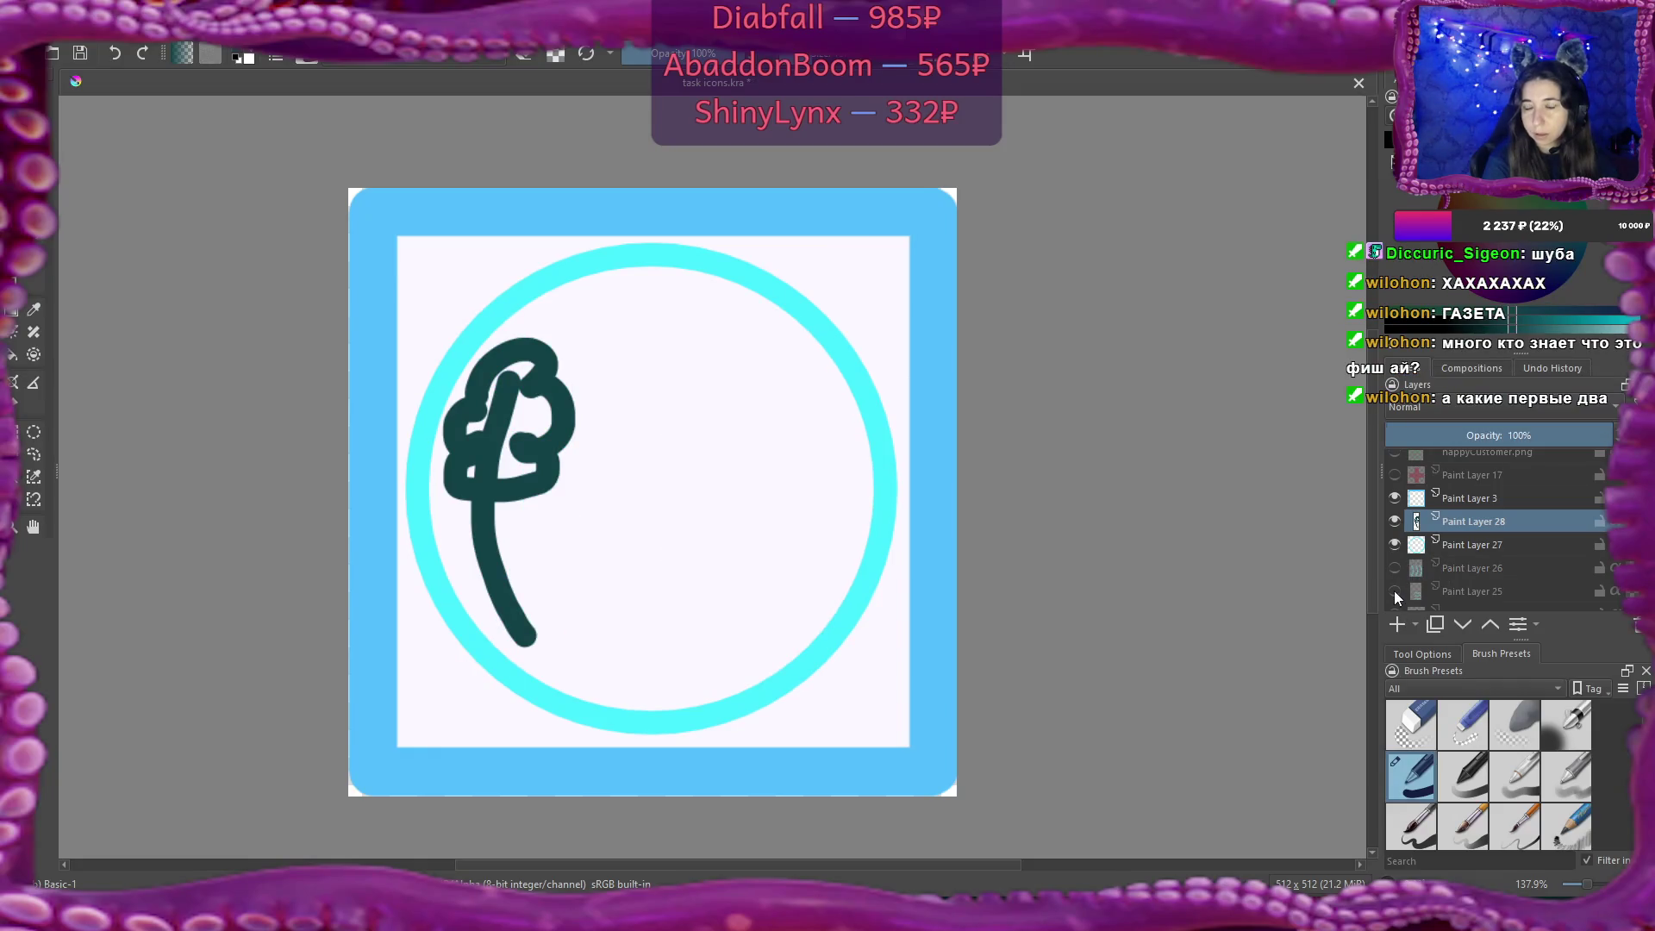
pyautogui.click(1394, 574)
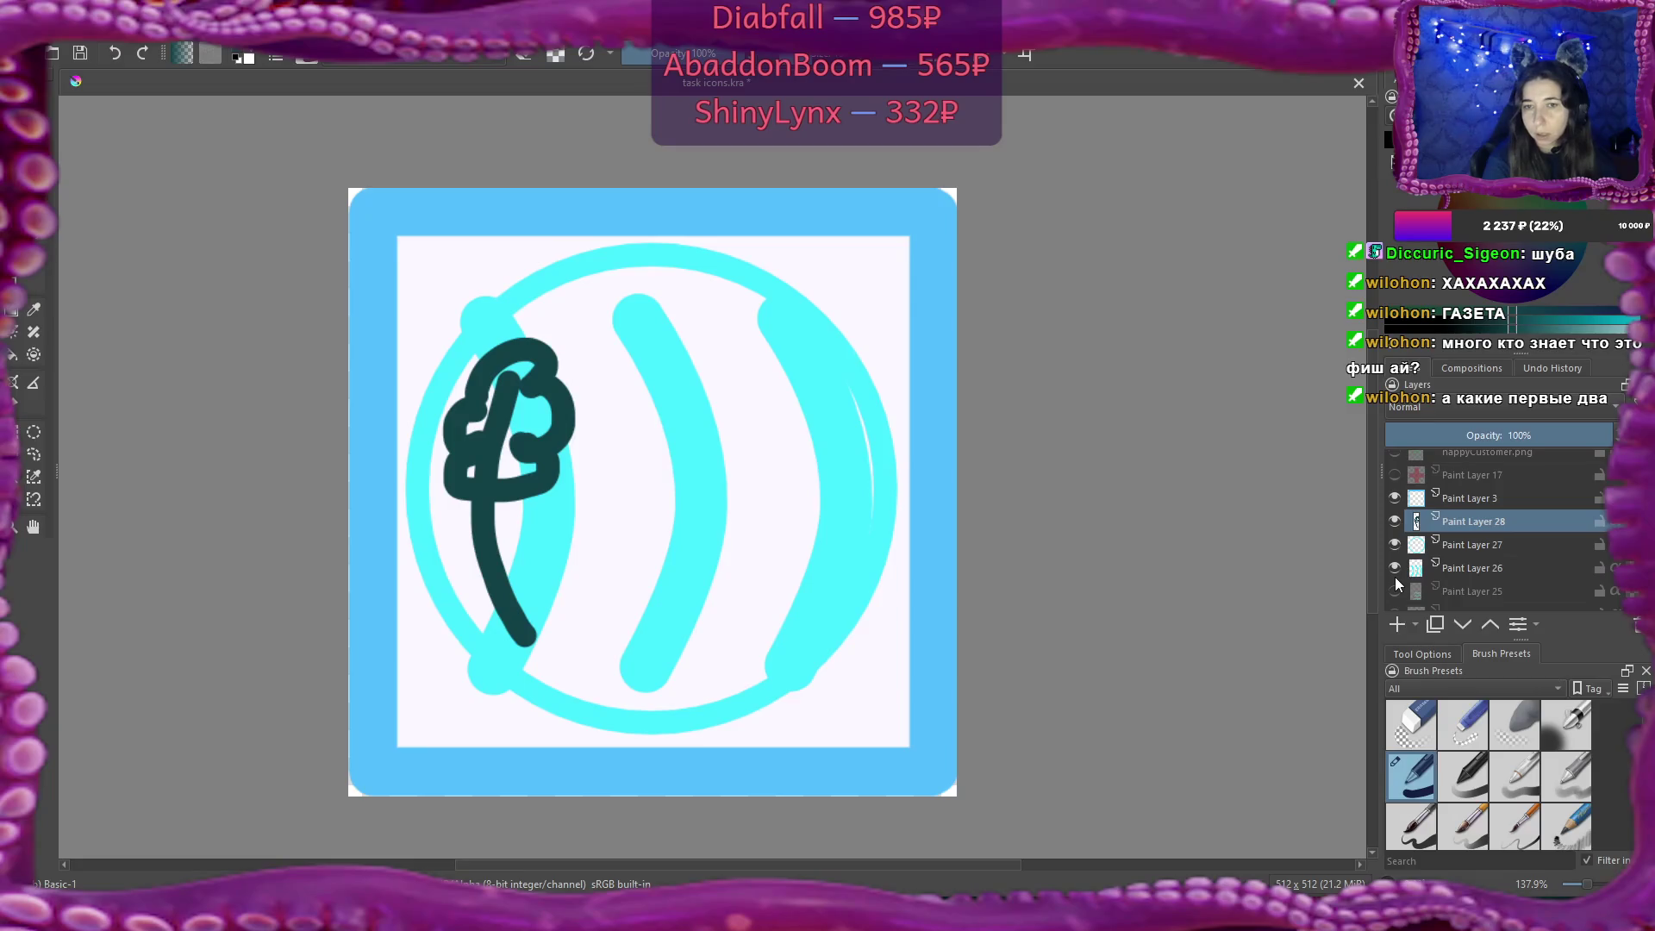
pyautogui.click(1395, 577)
pyautogui.click(1394, 590)
pyautogui.click(1395, 591)
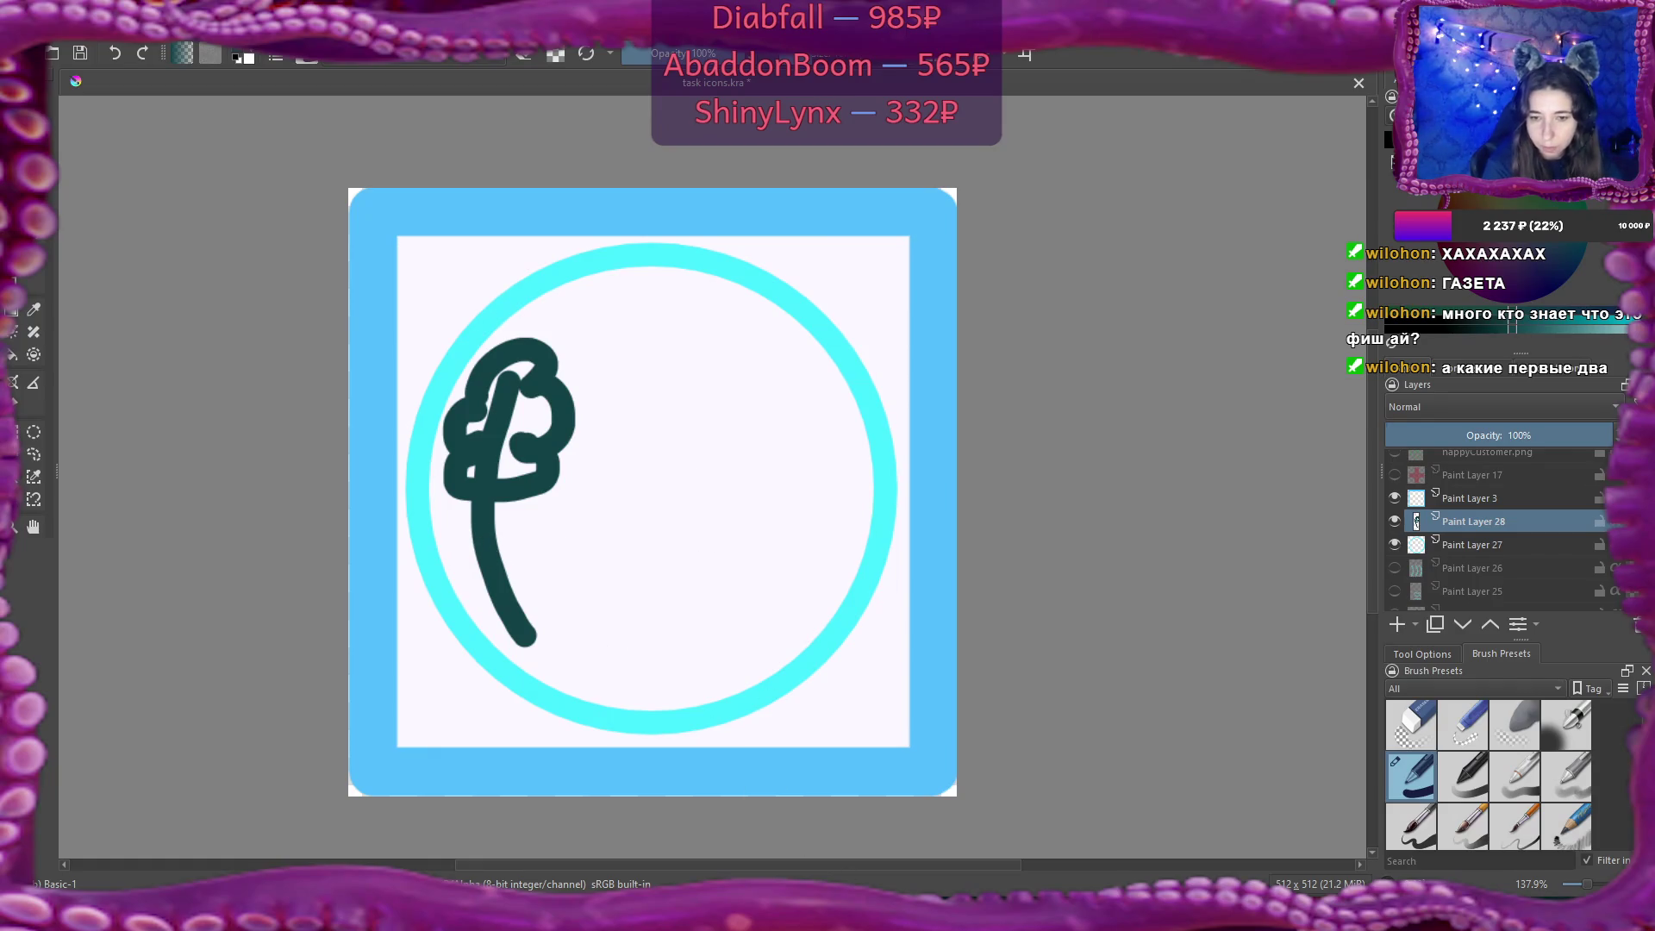
pyautogui.click(613, 877)
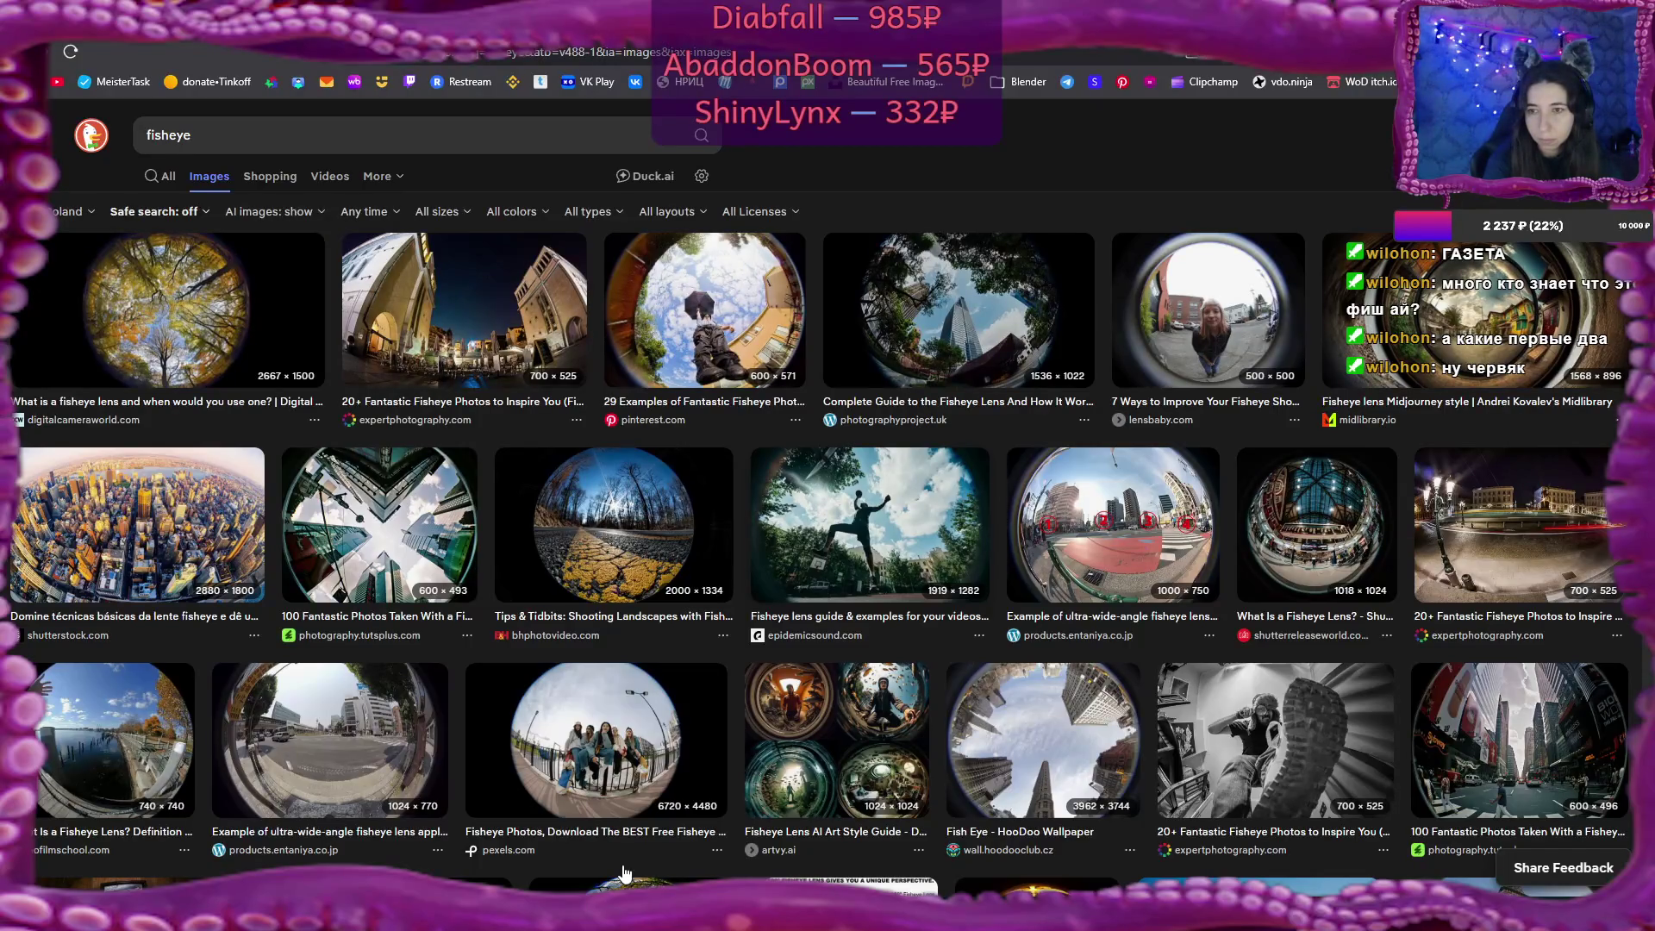
# Return from the fisheye image results to the Krita tree sketch.
pyautogui.hotkey('alt', 'Tab')
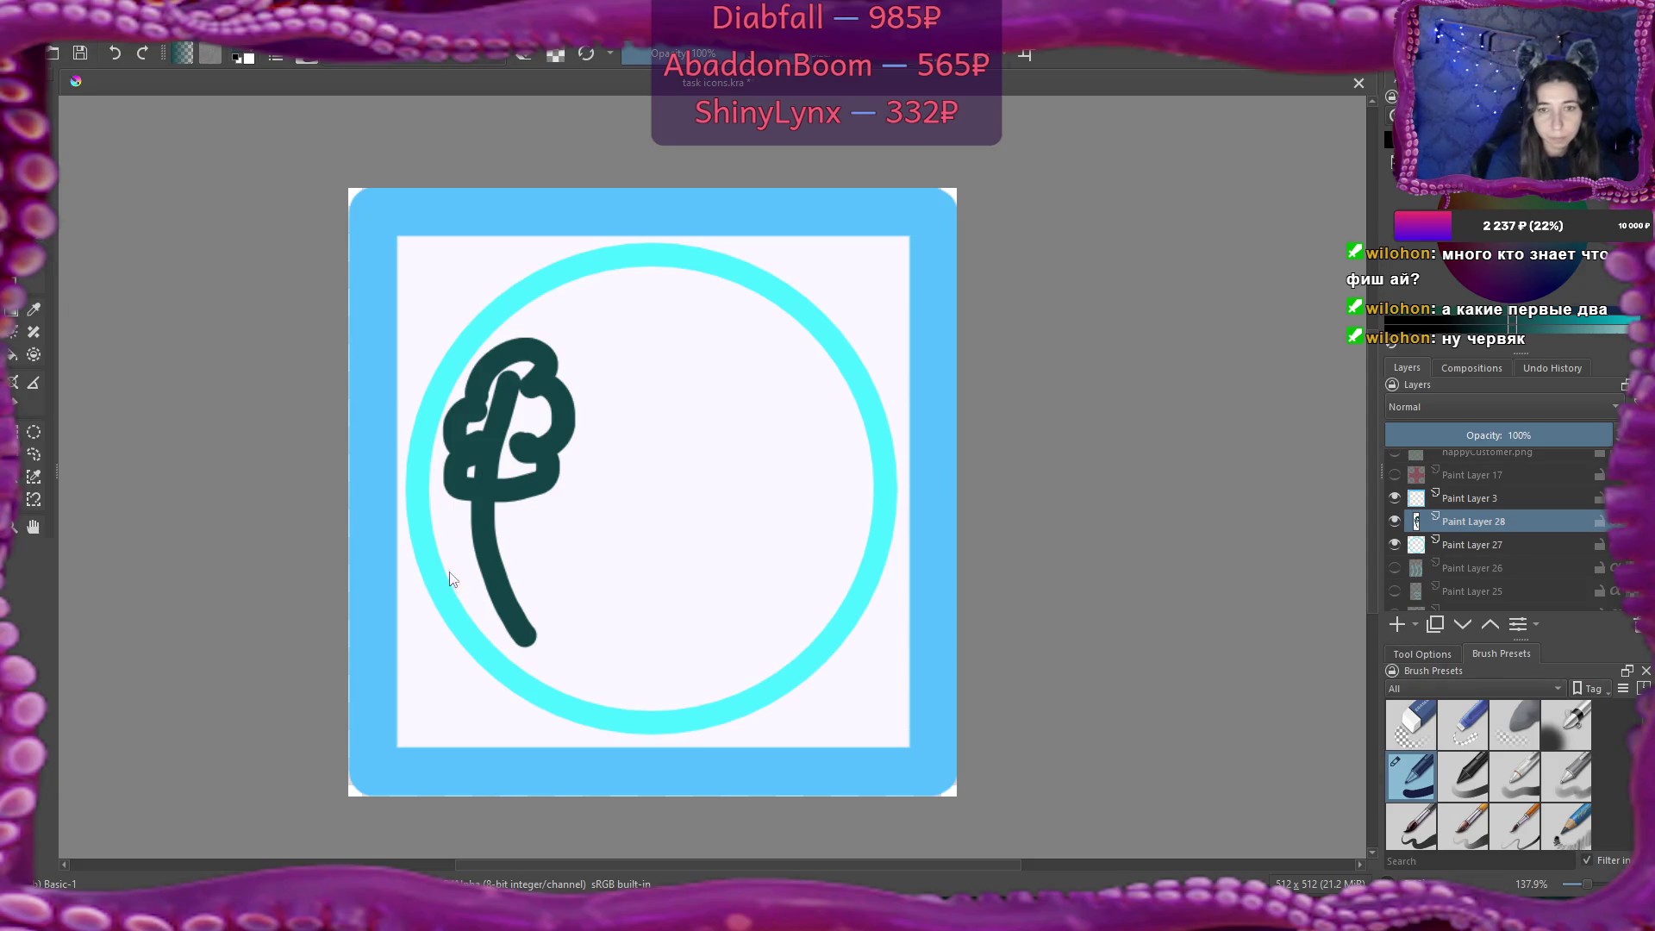
# Draw a curved dark ground line across the ring and move the ring's layer above Paint Layer 28.
pyautogui.moveTo(434, 556)
pyautogui.mouseDown()
pyautogui.moveTo(602, 620)
pyautogui.moveTo(526, 619)
pyautogui.mouseUp()
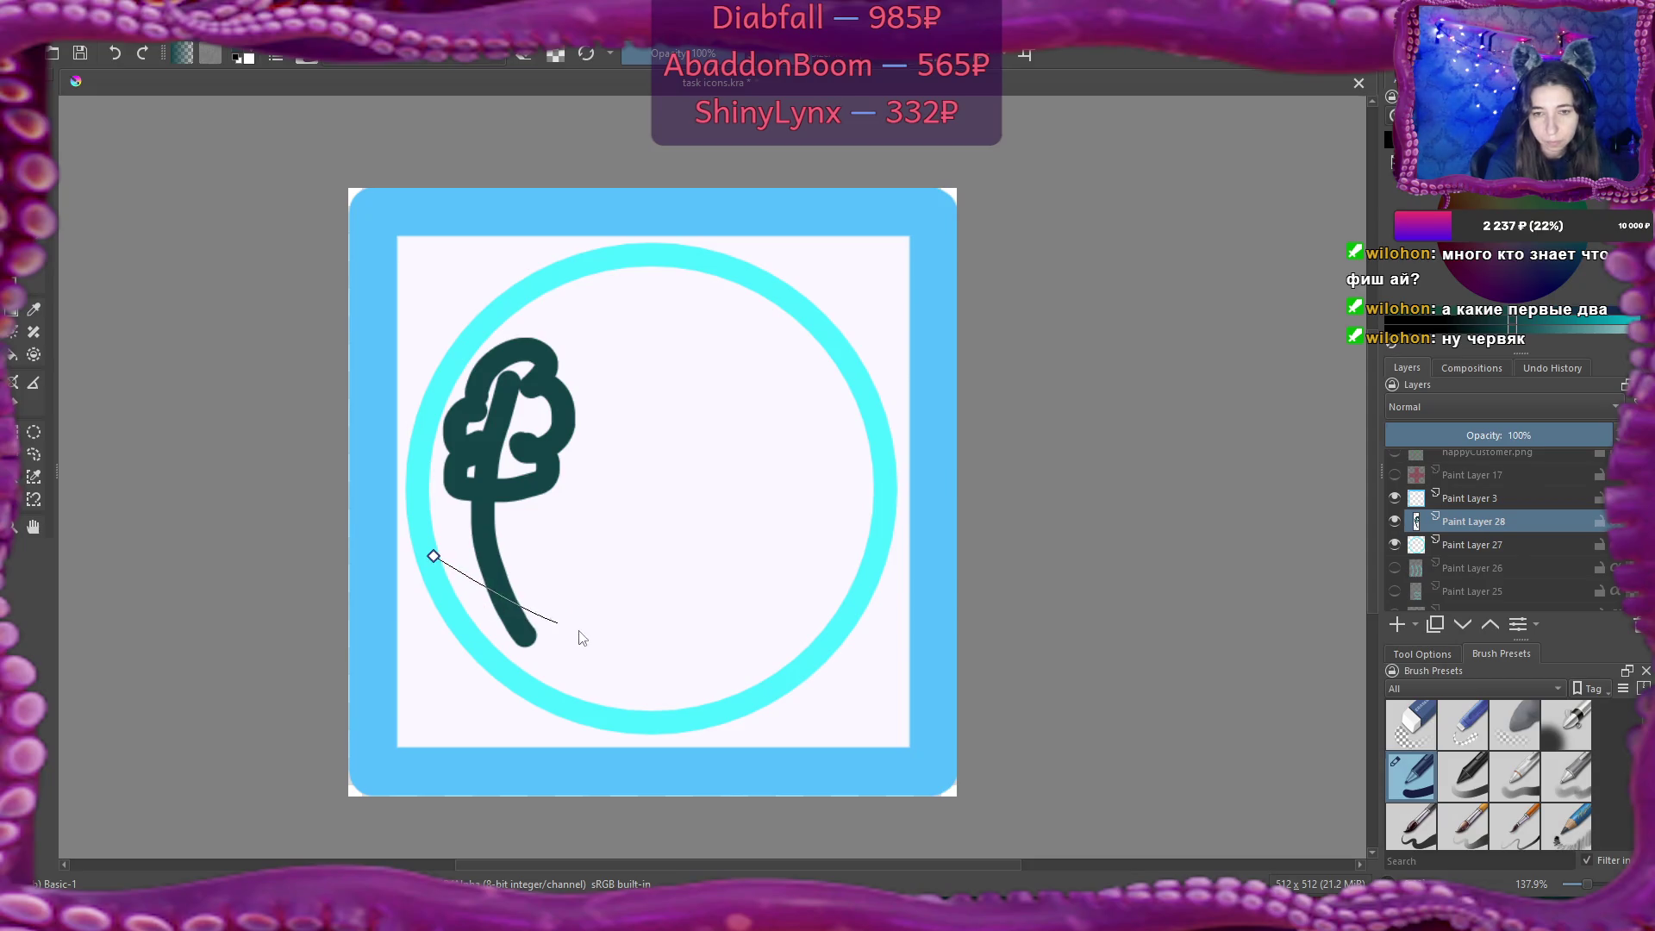
pyautogui.moveTo(648, 635); pyautogui.dragTo(690, 636)
pyautogui.moveTo(865, 557); pyautogui.dragTo(877, 541)
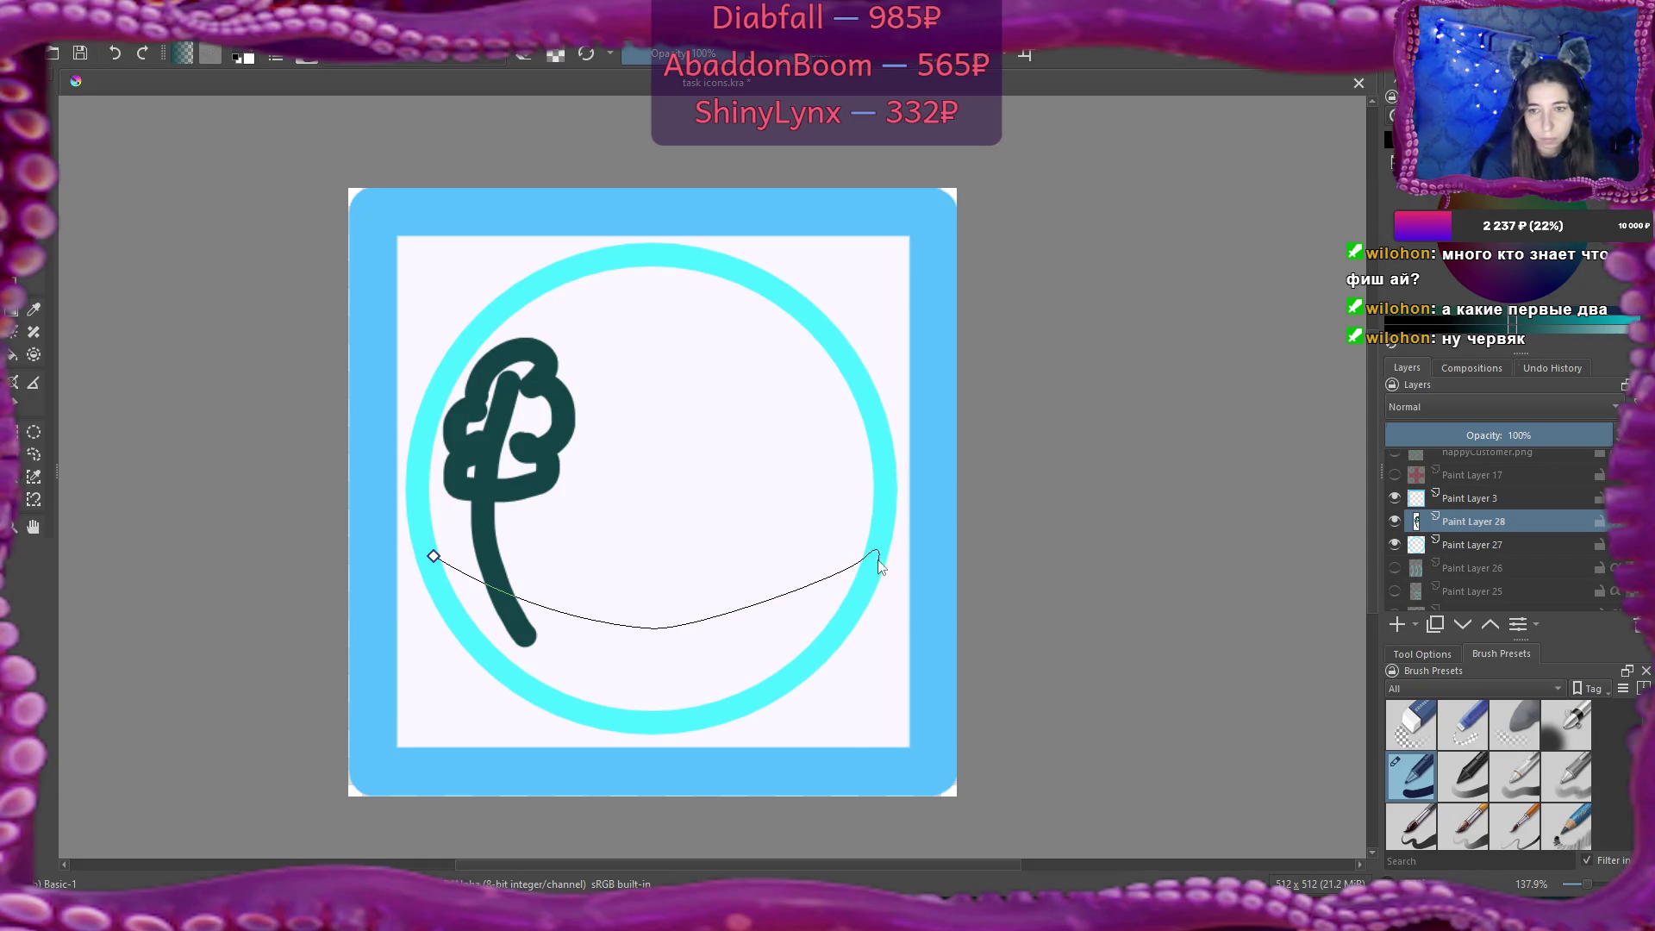
pyautogui.press('Return')
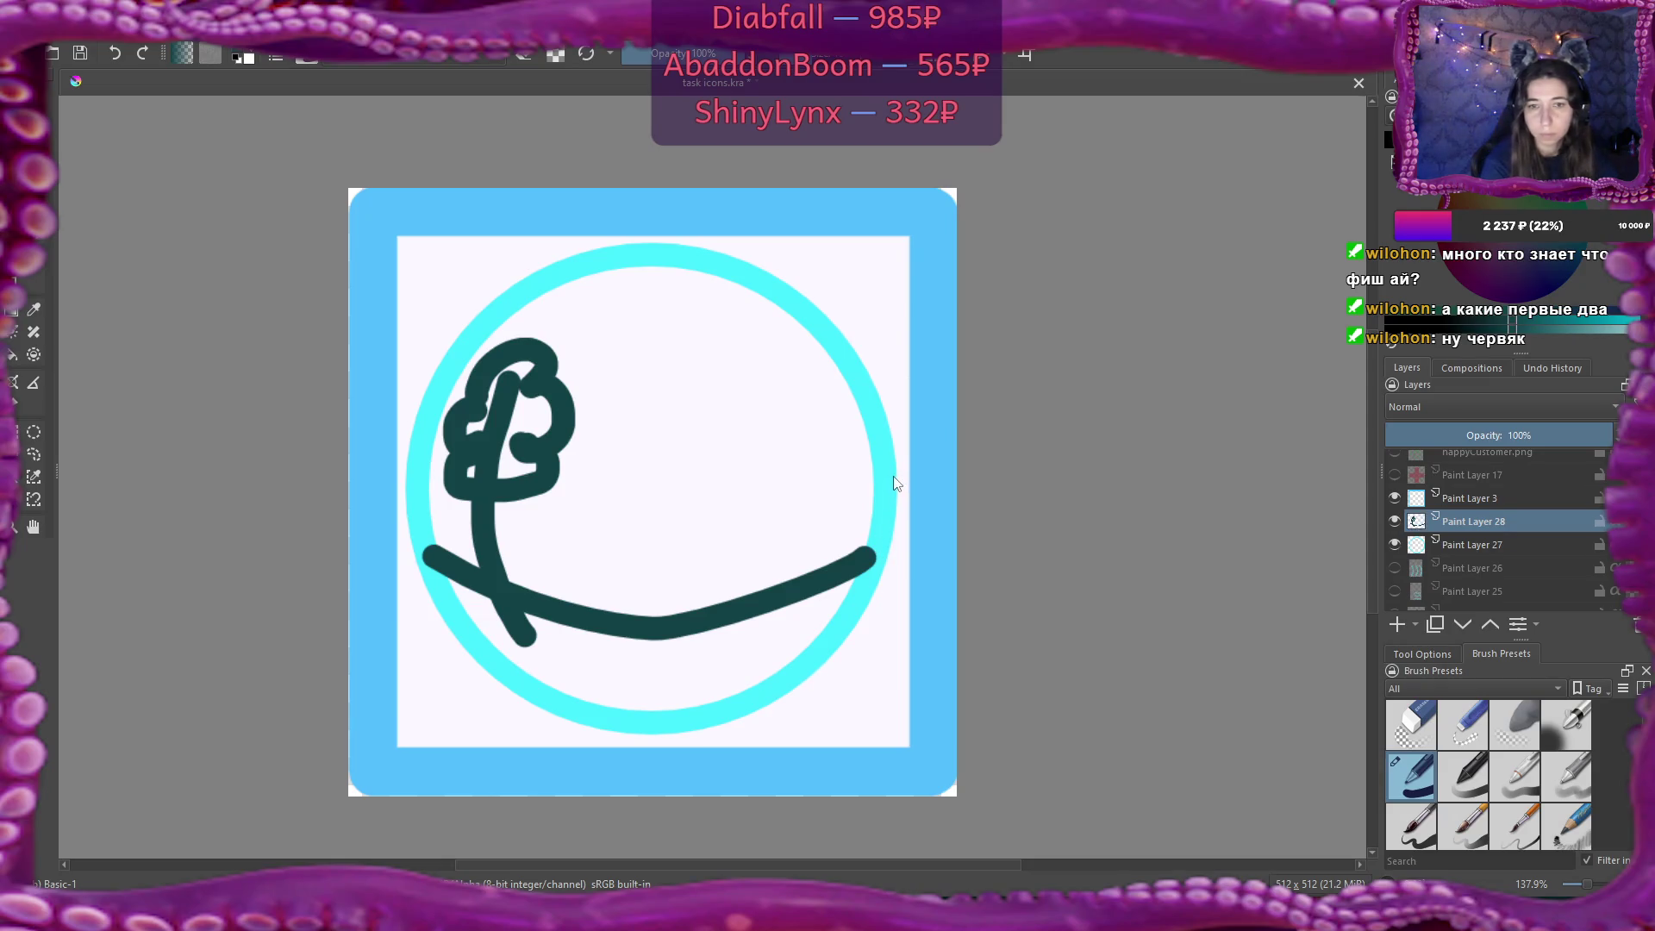
pyautogui.moveTo(1446, 545); pyautogui.dragTo(1453, 505)
pyautogui.click(1451, 546)
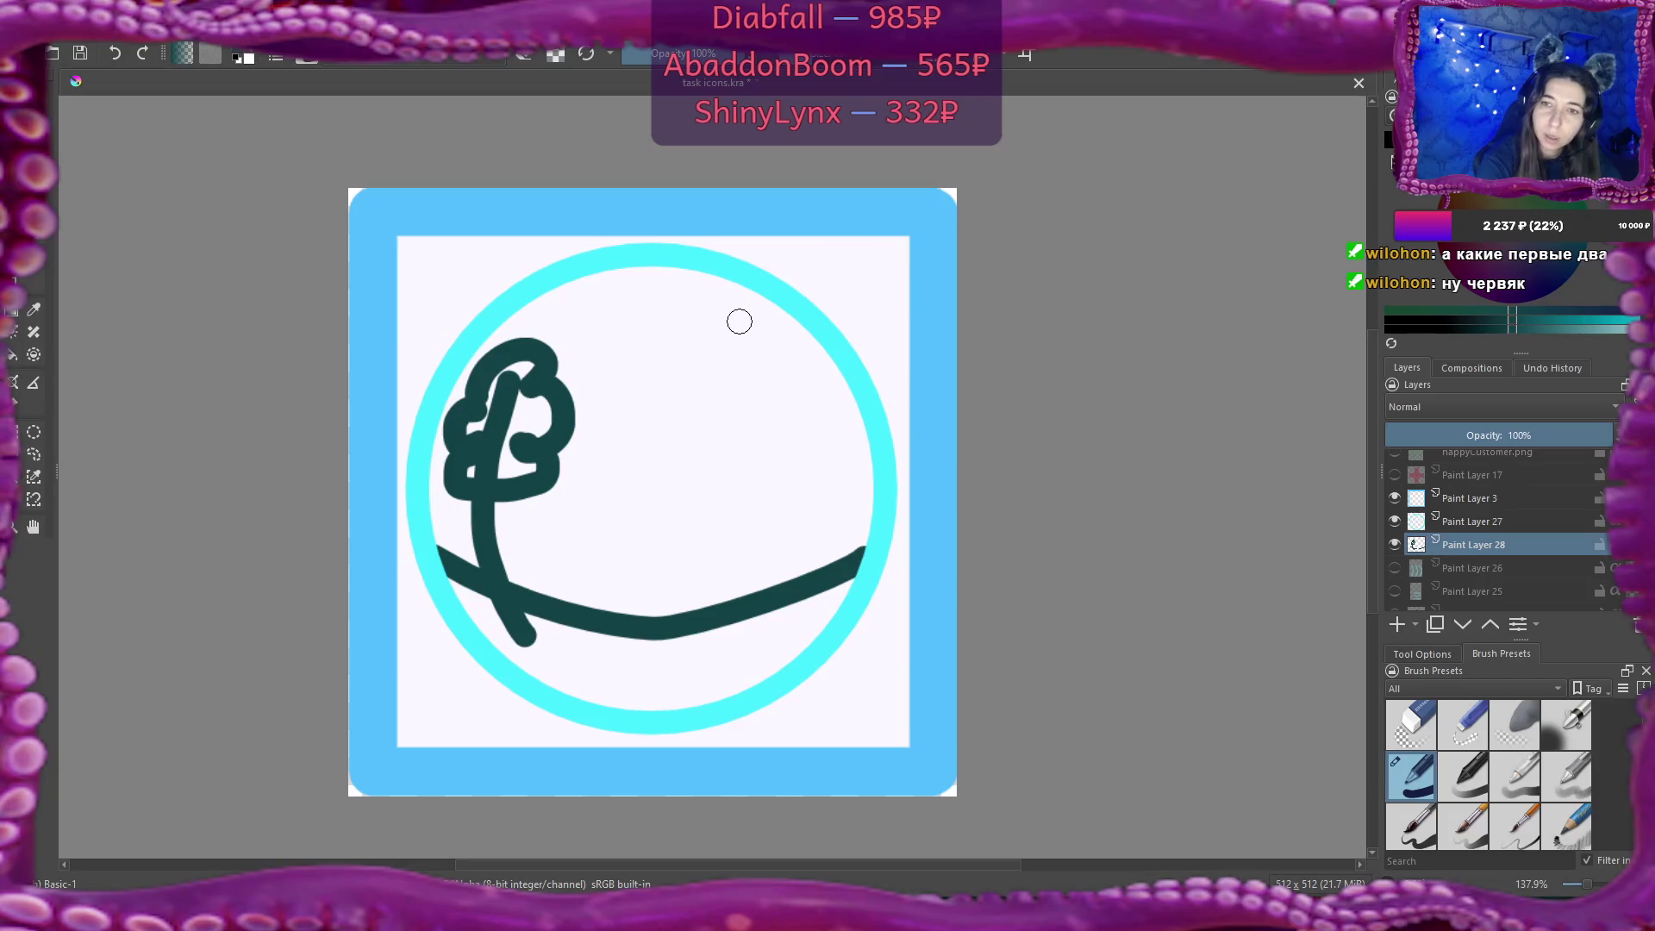
# Draw a second dark teal tree with a pointed top on the right side.
pyautogui.moveTo(748, 287)
pyautogui.mouseDown()
pyautogui.moveTo(729, 323)
pyautogui.moveTo(797, 343)
pyautogui.moveTo(750, 284)
pyautogui.mouseUp()
pyautogui.hotkey('ctrl', 'z')
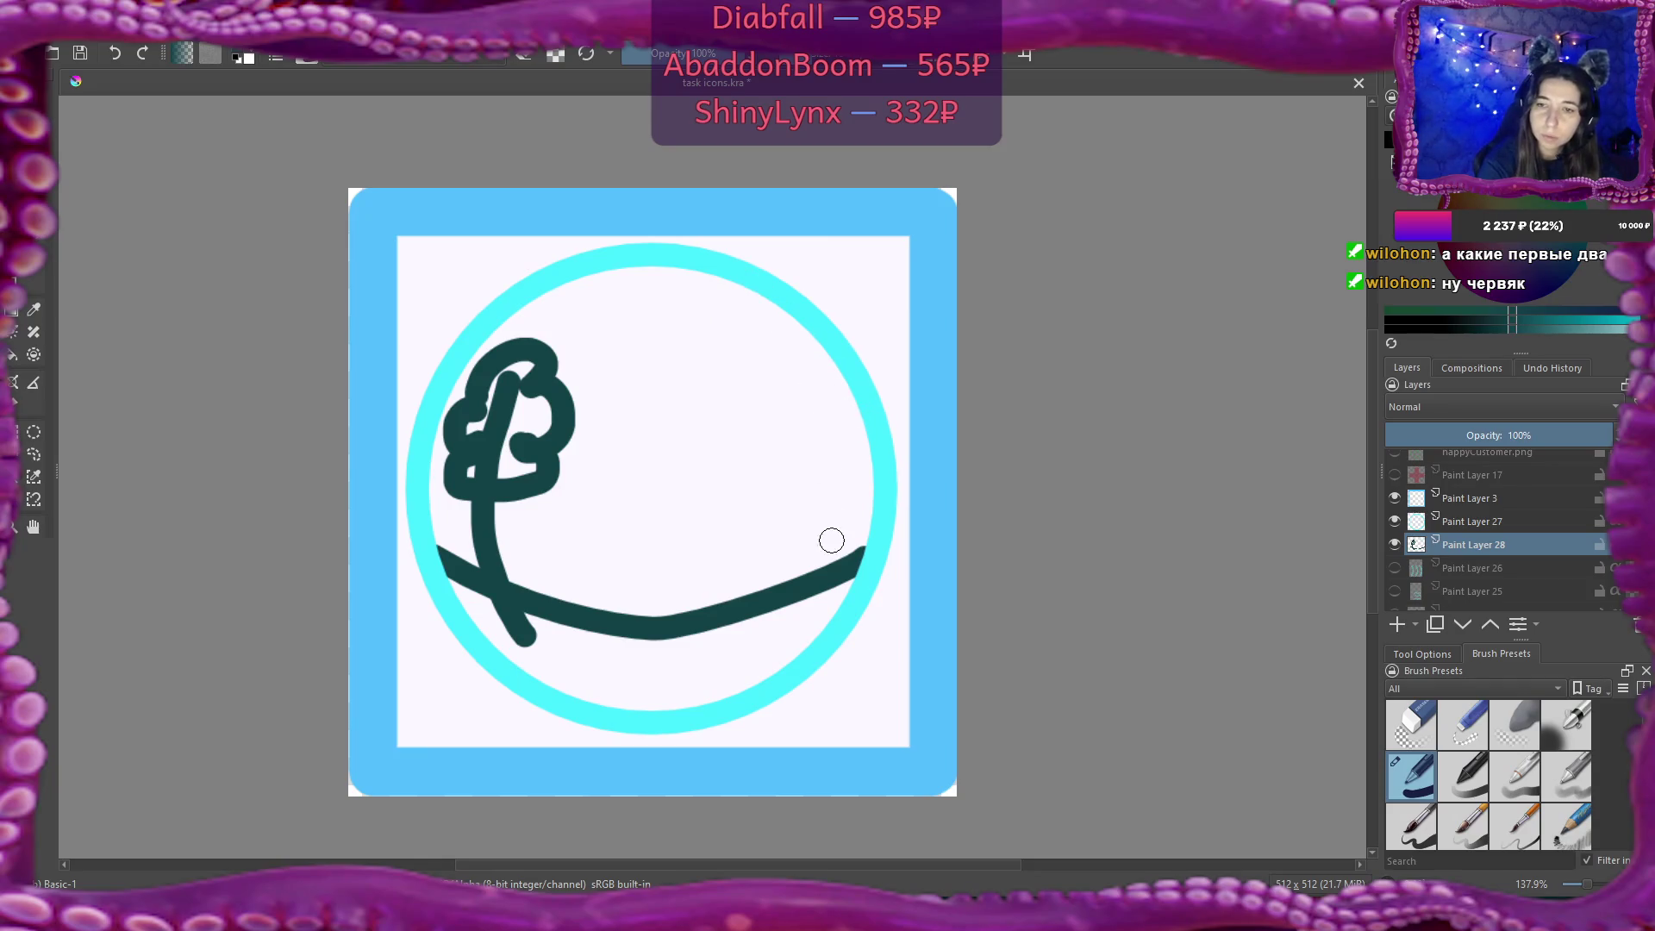
pyautogui.moveTo(791, 638)
pyautogui.mouseDown()
pyautogui.moveTo(842, 524)
pyautogui.moveTo(841, 466)
pyautogui.mouseUp()
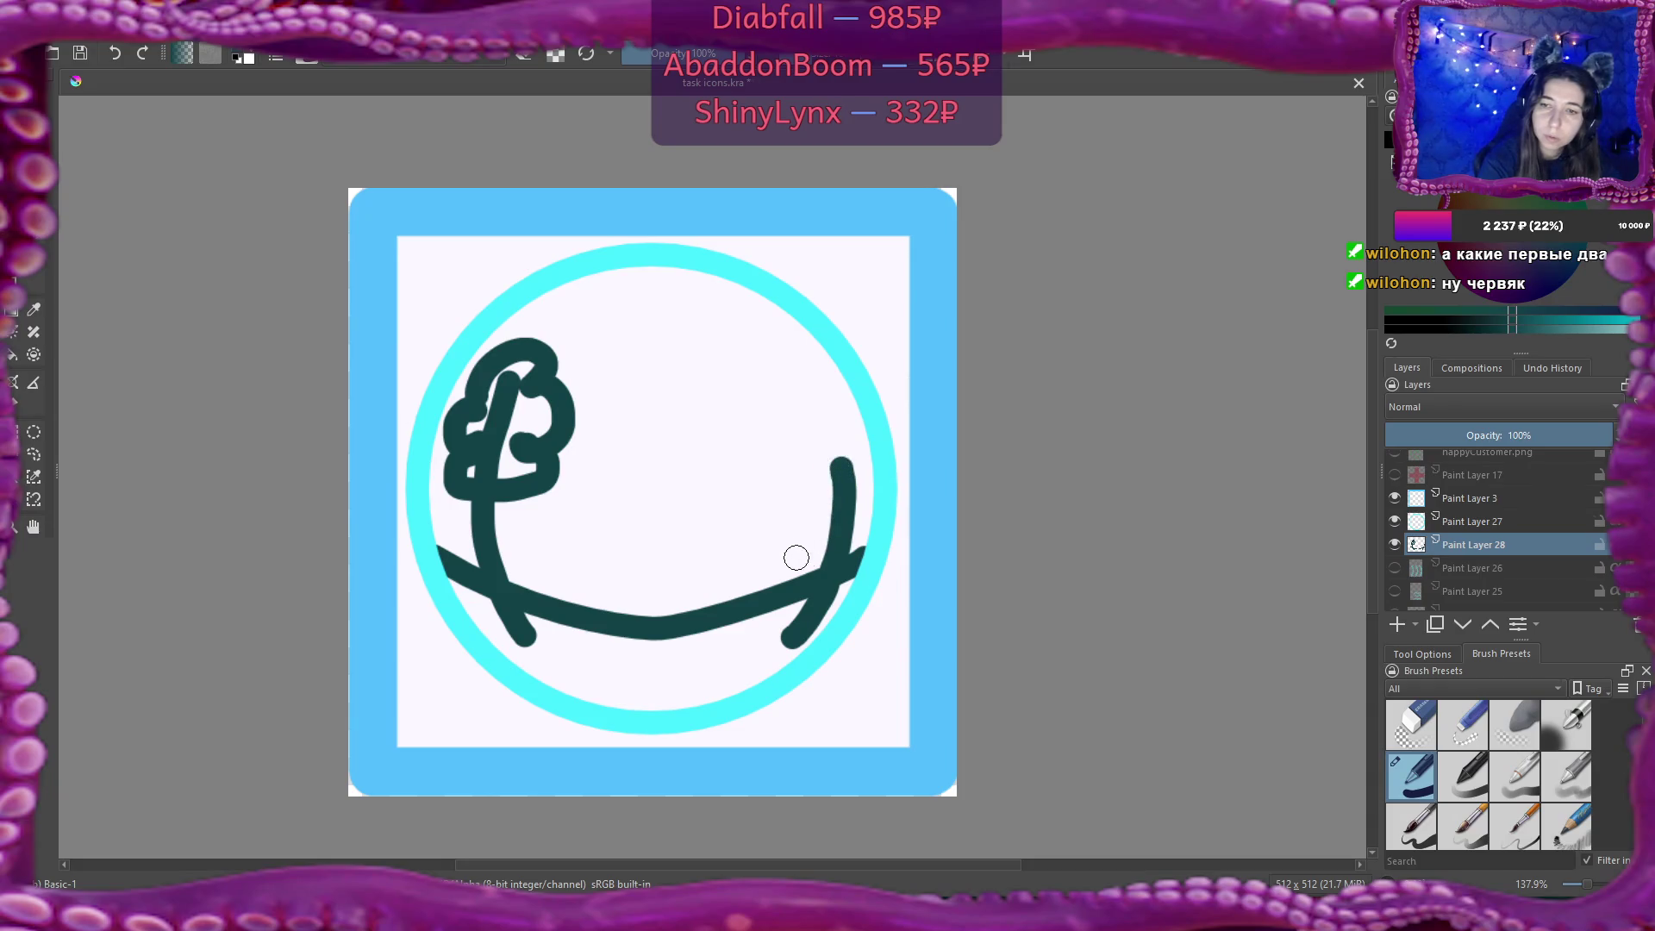
pyautogui.moveTo(807, 596)
pyautogui.mouseDown()
pyautogui.moveTo(758, 593)
pyautogui.moveTo(843, 536)
pyautogui.moveTo(824, 495)
pyautogui.moveTo(830, 420)
pyautogui.moveTo(865, 507)
pyautogui.moveTo(850, 531)
pyautogui.mouseUp()
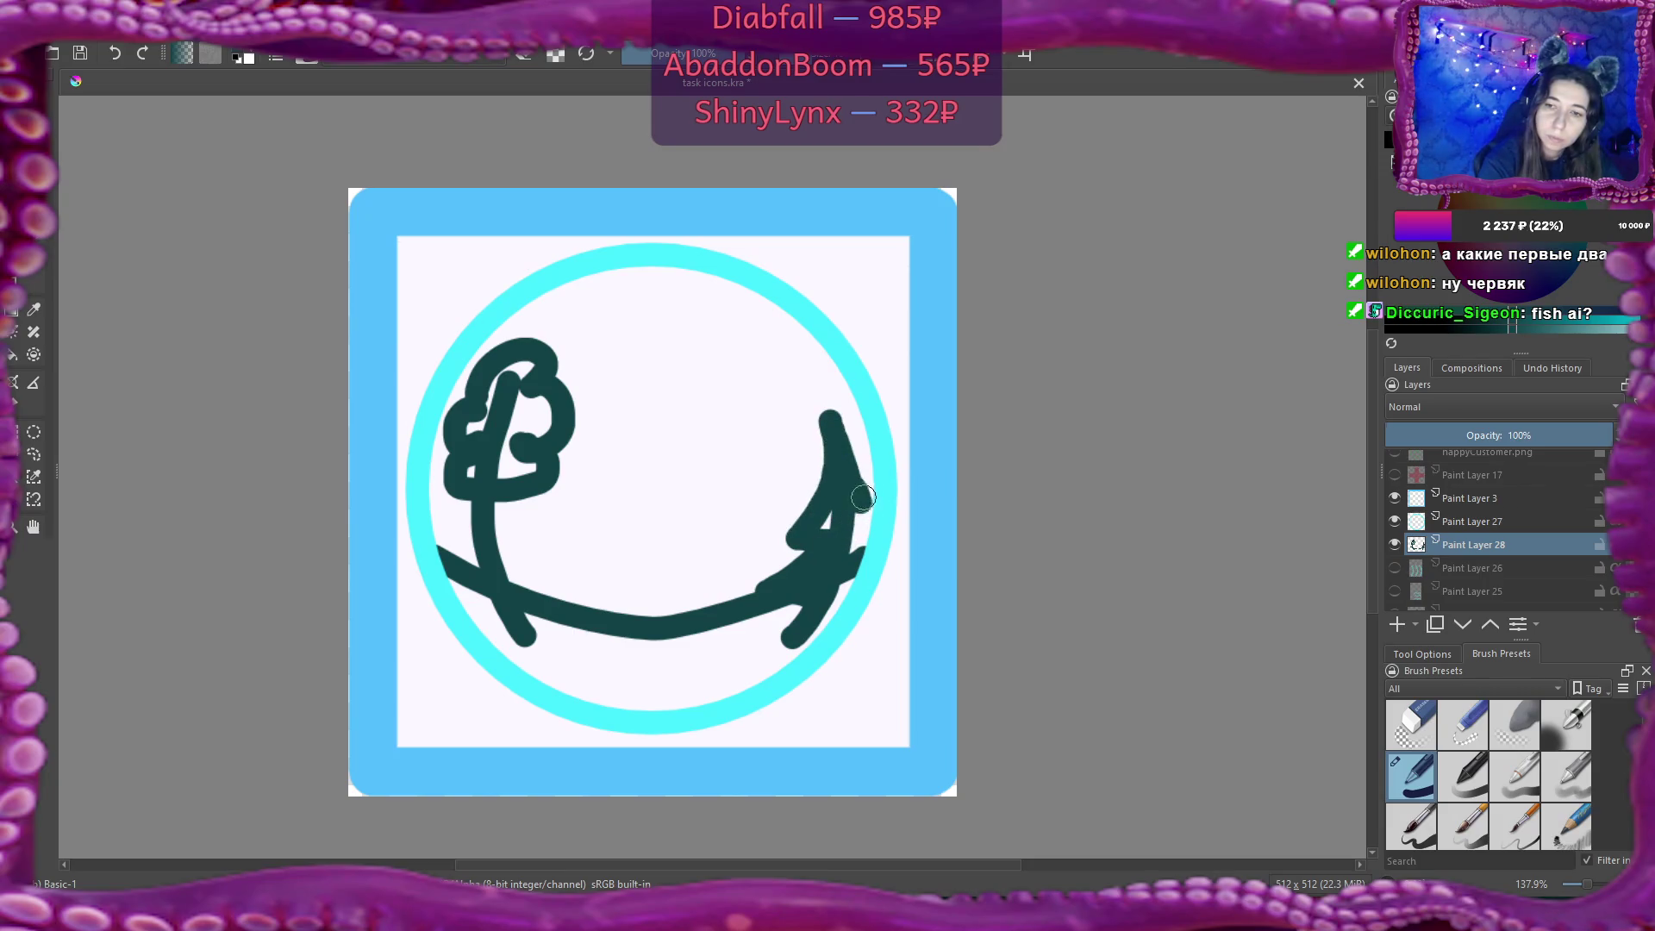
pyautogui.moveTo(830, 420)
pyautogui.mouseDown()
pyautogui.moveTo(866, 539)
pyautogui.moveTo(845, 543)
pyautogui.moveTo(845, 599)
pyautogui.moveTo(806, 604)
pyautogui.moveTo(832, 477)
pyautogui.mouseUp()
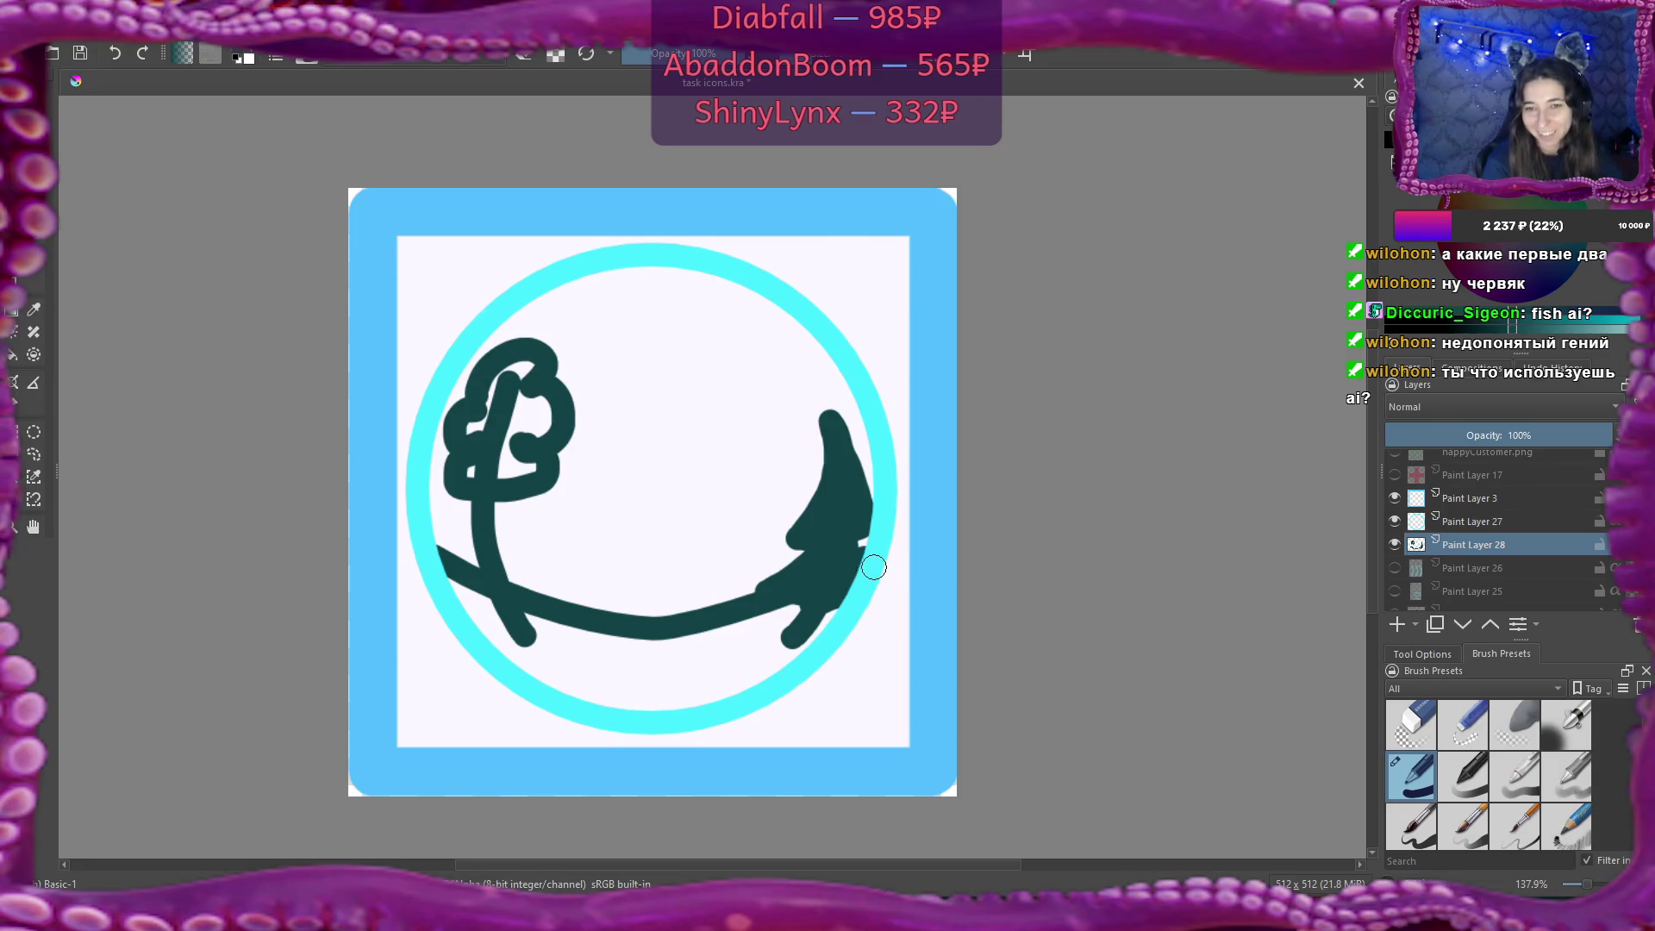
# Fill the left tree's canopy solid, then check the fisheye references and come back.
pyautogui.moveTo(487, 405)
pyautogui.mouseDown()
pyautogui.moveTo(466, 474)
pyautogui.moveTo(530, 465)
pyautogui.moveTo(505, 383)
pyautogui.moveTo(521, 426)
pyautogui.moveTo(550, 412)
pyautogui.mouseUp()
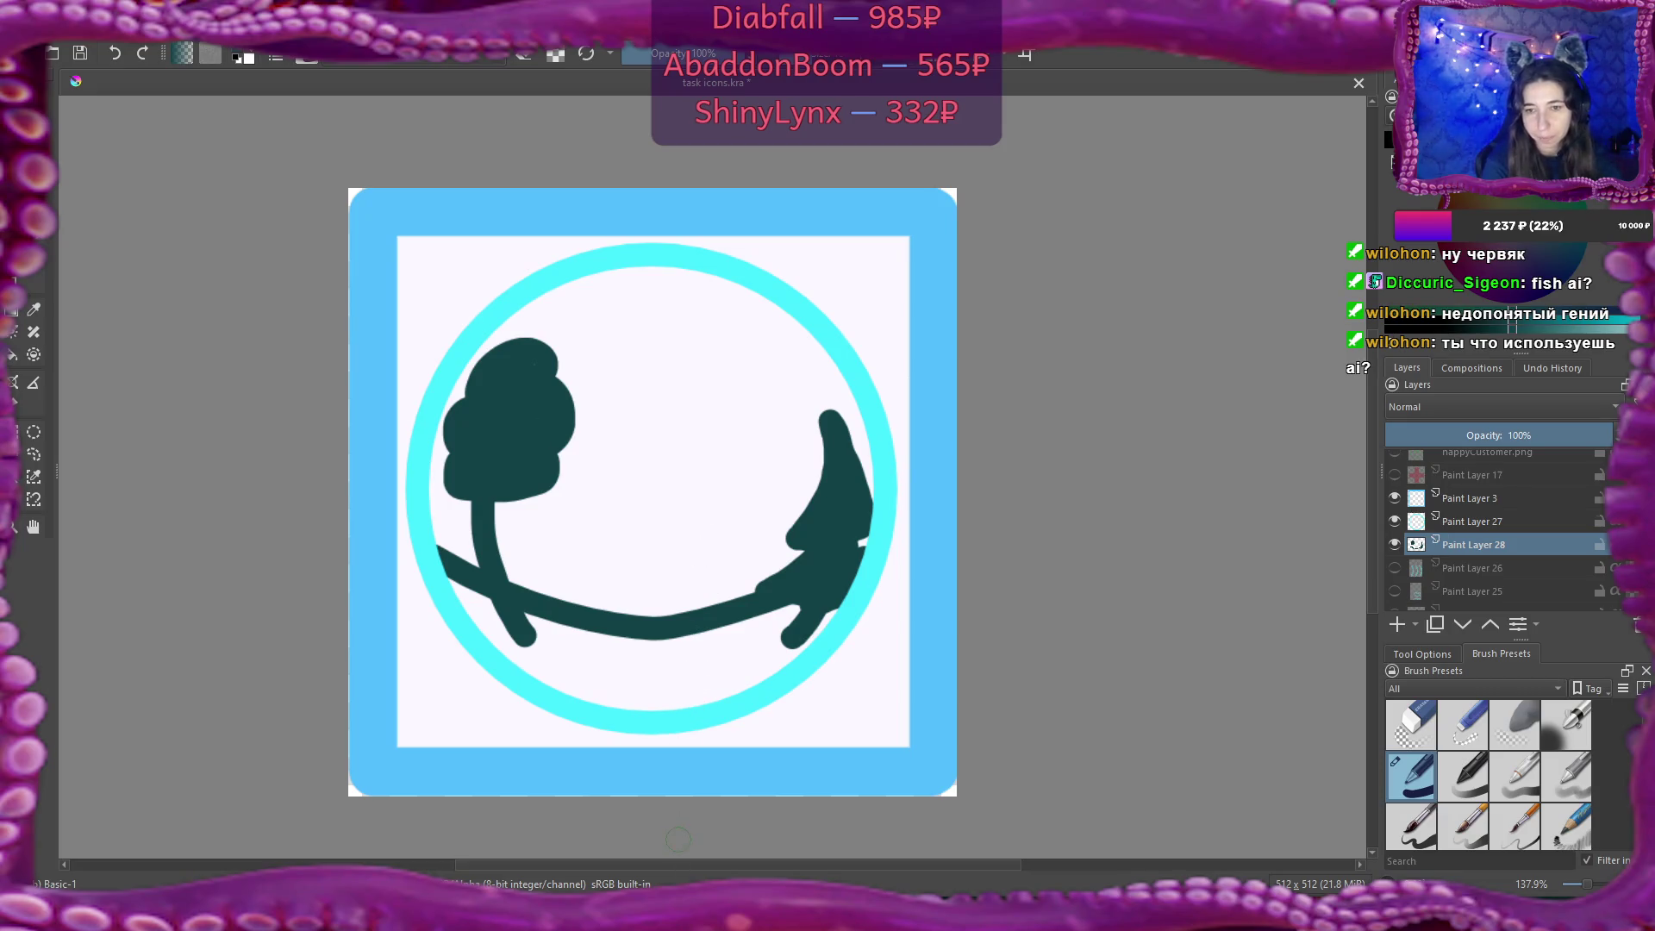
pyautogui.moveTo(565, 918)
pyautogui.click(617, 858)
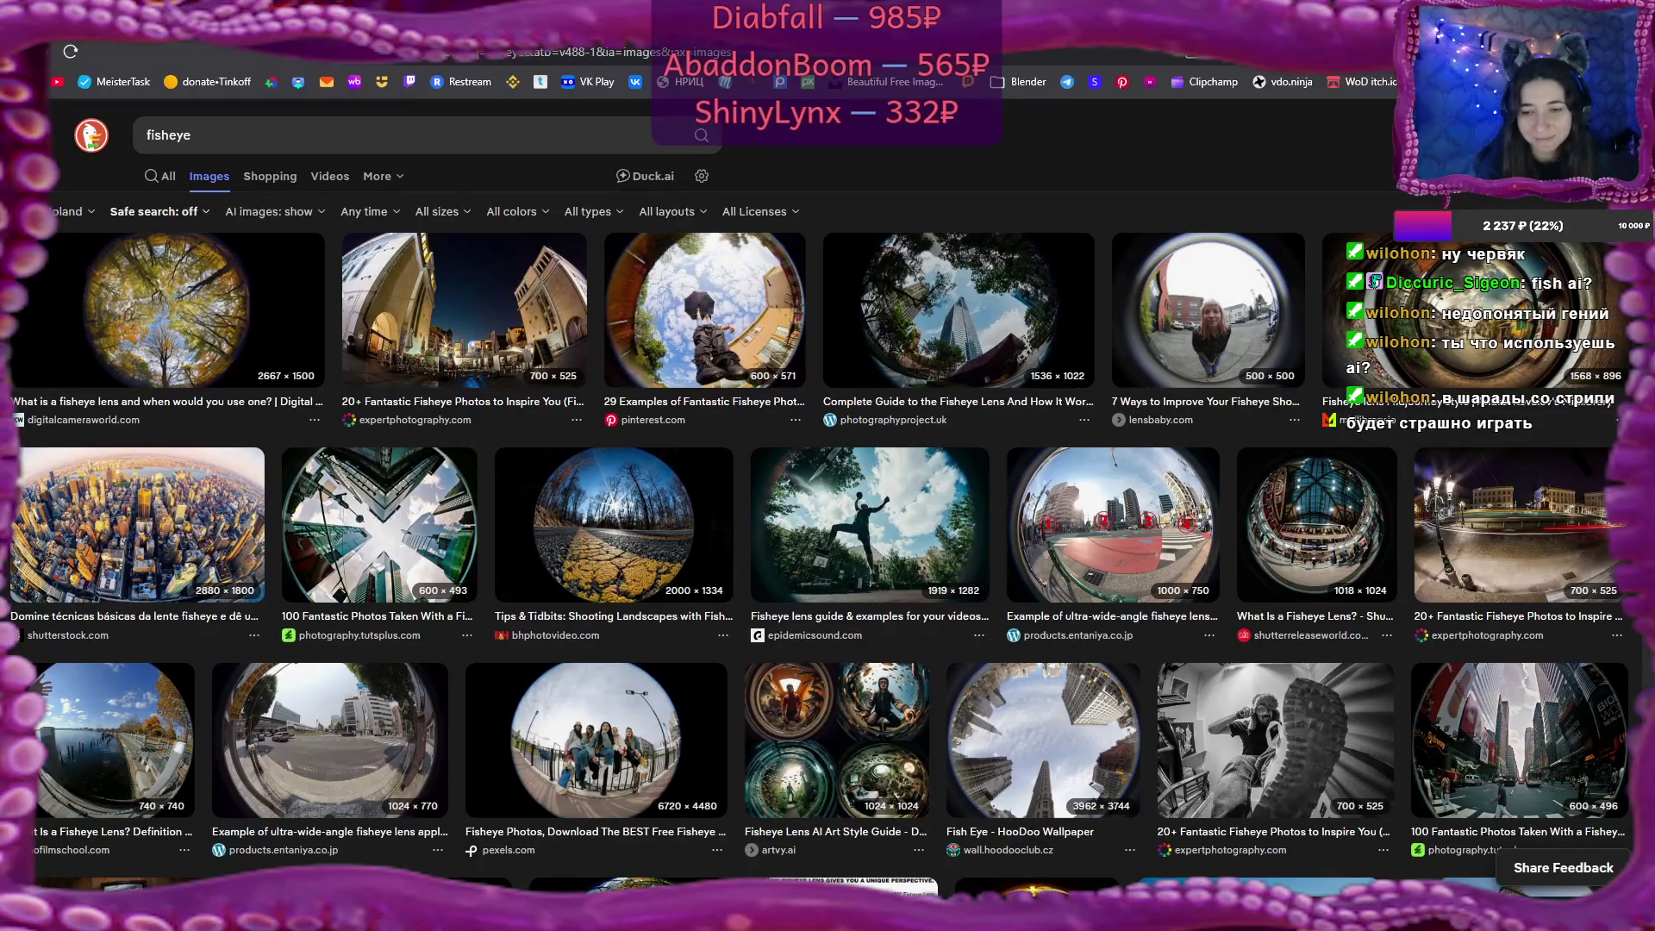
pyautogui.hotkey('alt', 'Tab')
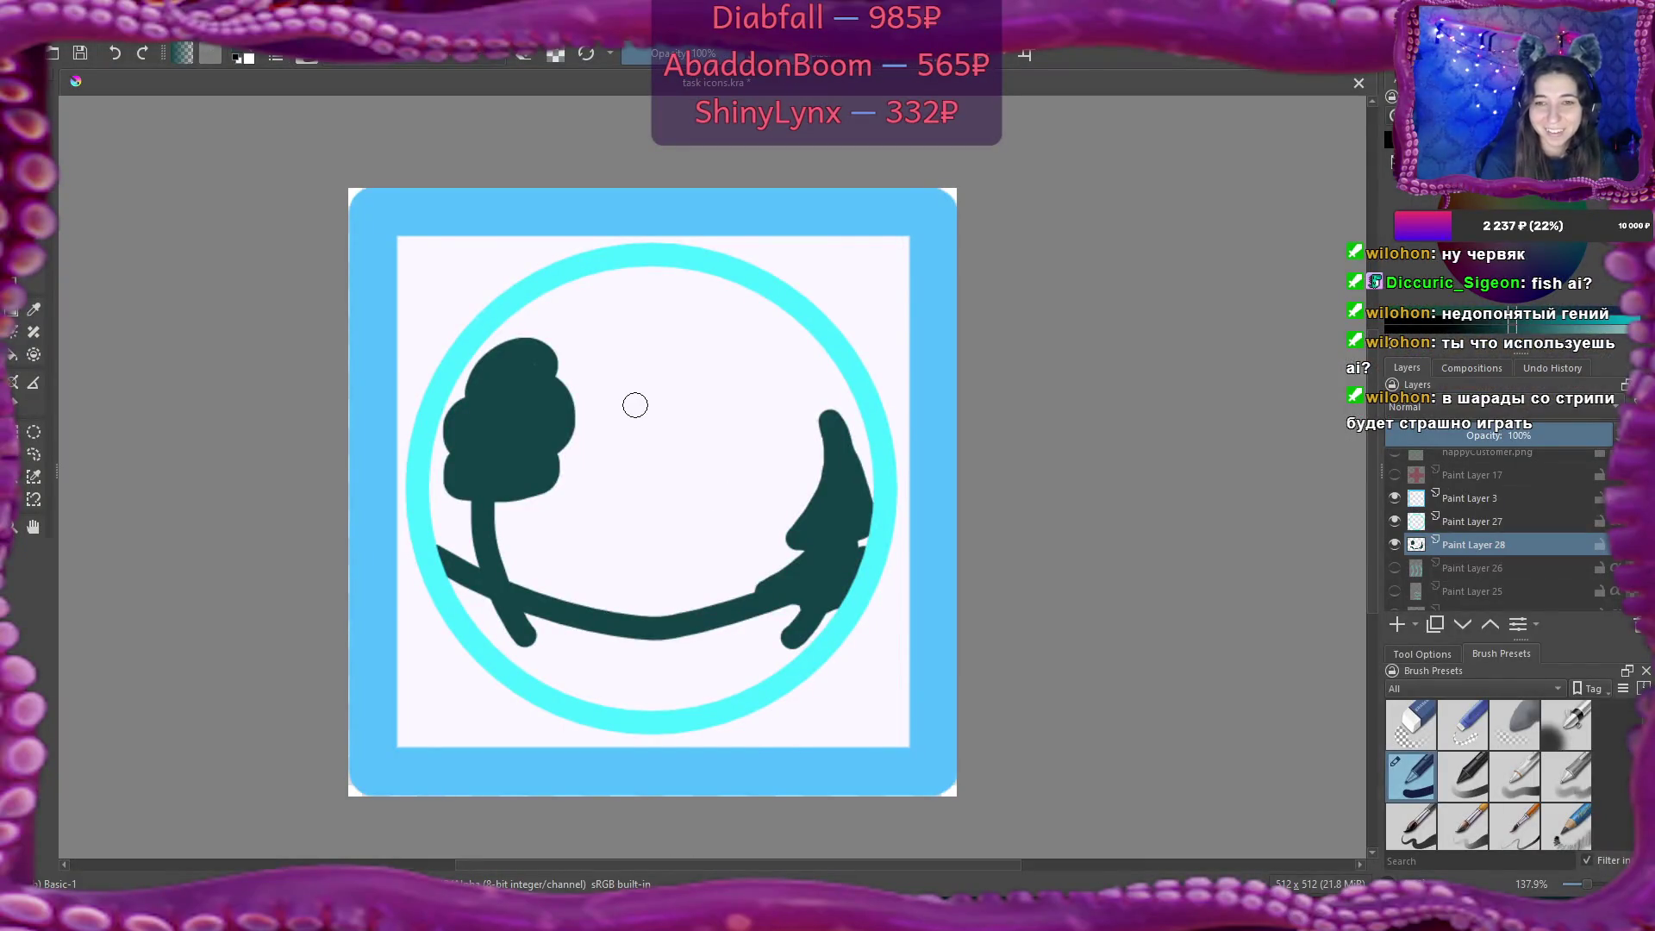
# On a new layer above the trees, draw the dark teal head circle and nudge it up-left.
pyautogui.click(1399, 629)
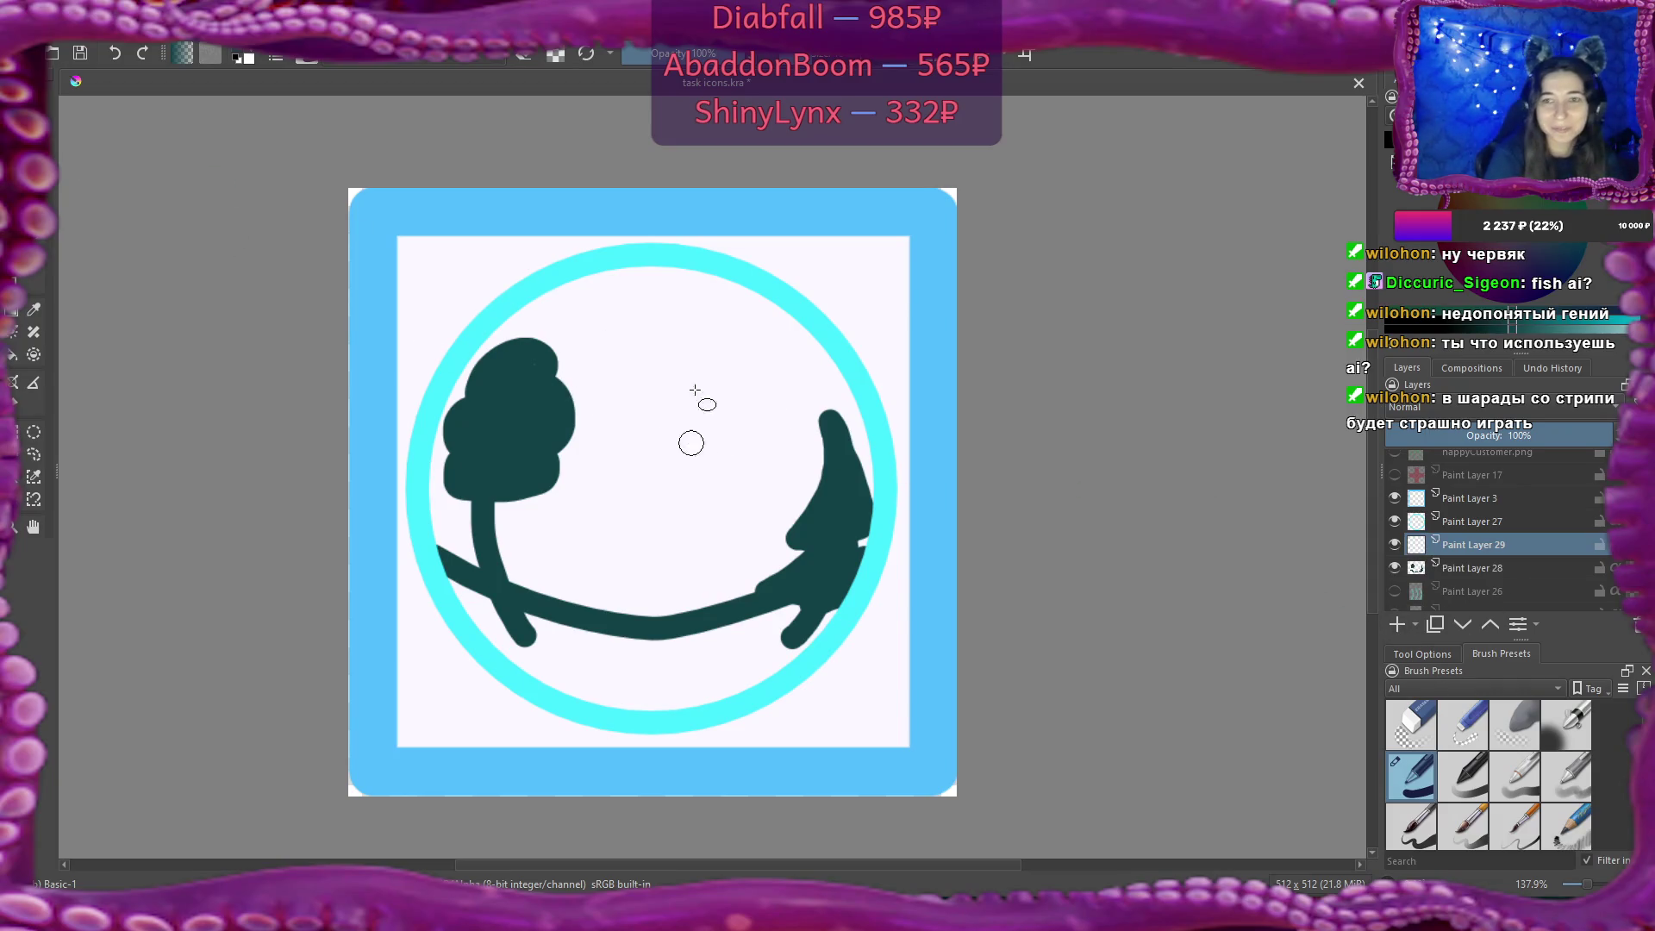
pyautogui.moveTo(569, 378); pyautogui.dragTo(781, 590)
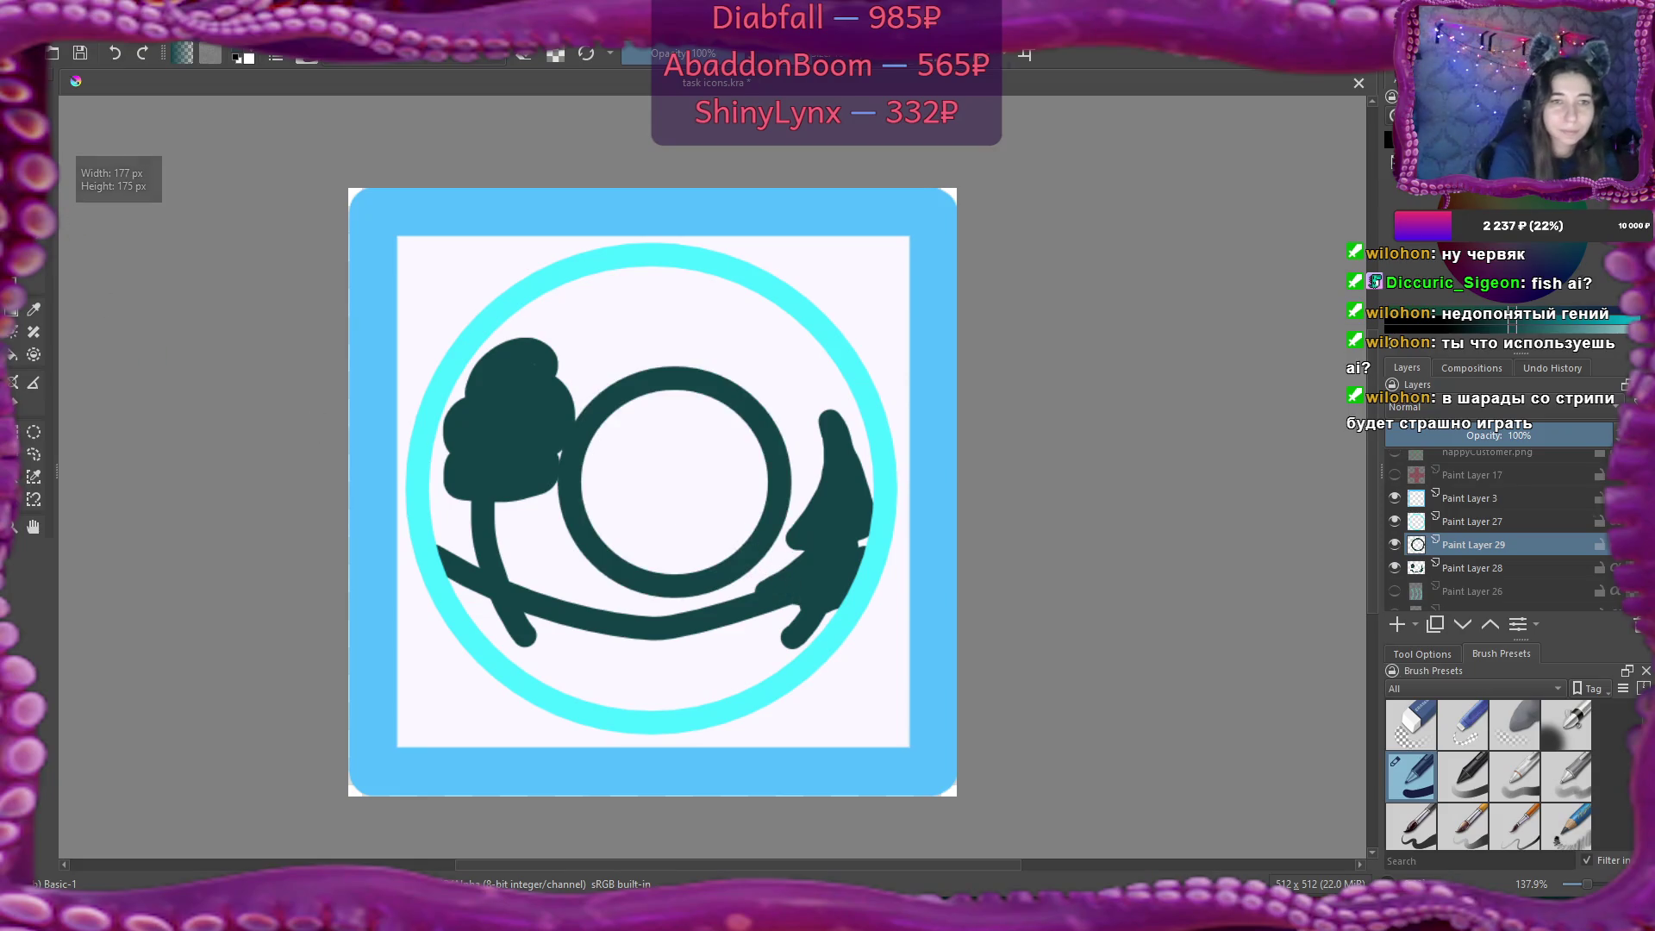
pyautogui.press('t')
pyautogui.moveTo(705, 458); pyautogui.dragTo(685, 434)
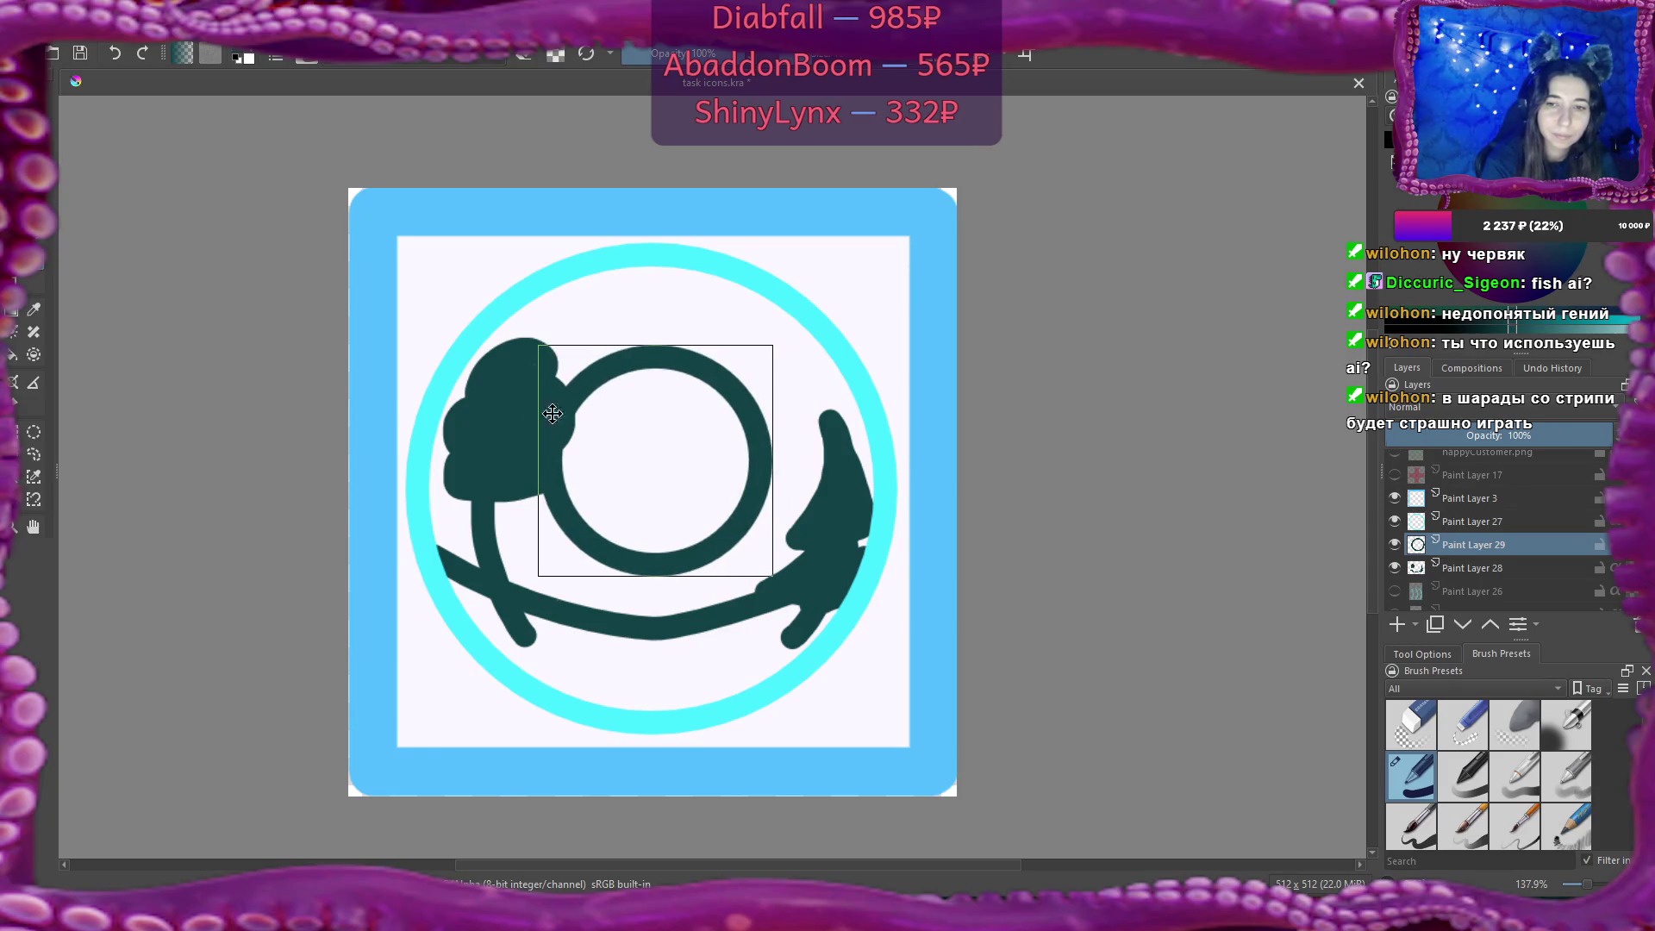
# Draw a tall oval body below the head, then shift both slightly right and up.
pyautogui.press('b')
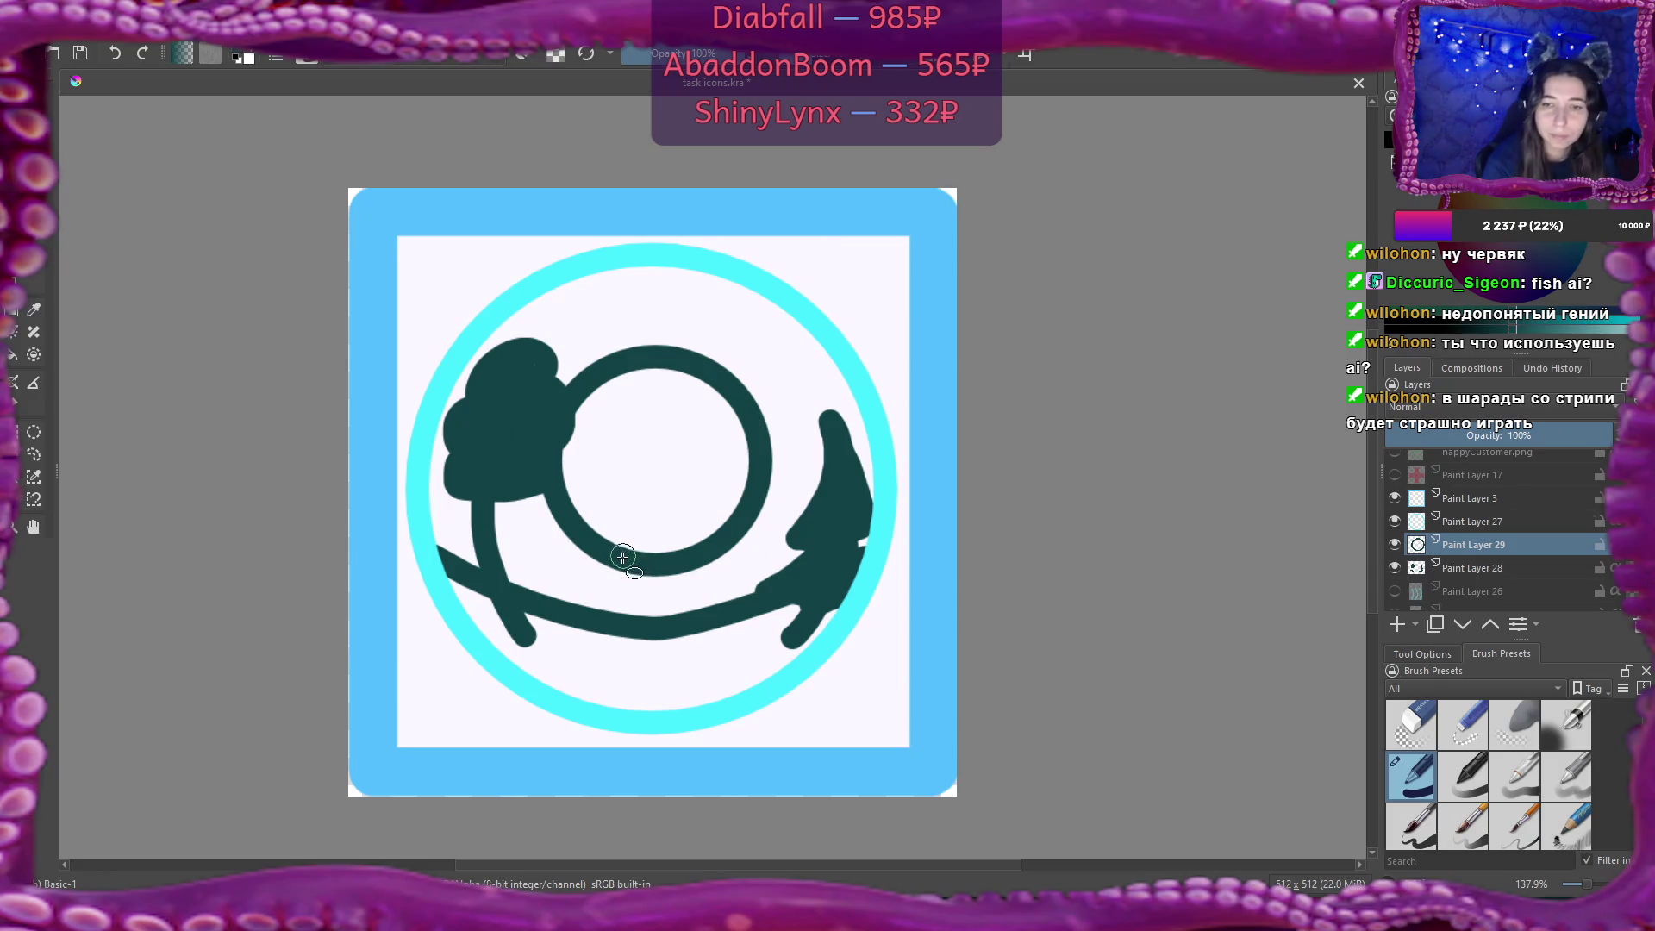
pyautogui.moveTo(622, 563); pyautogui.dragTo(700, 724)
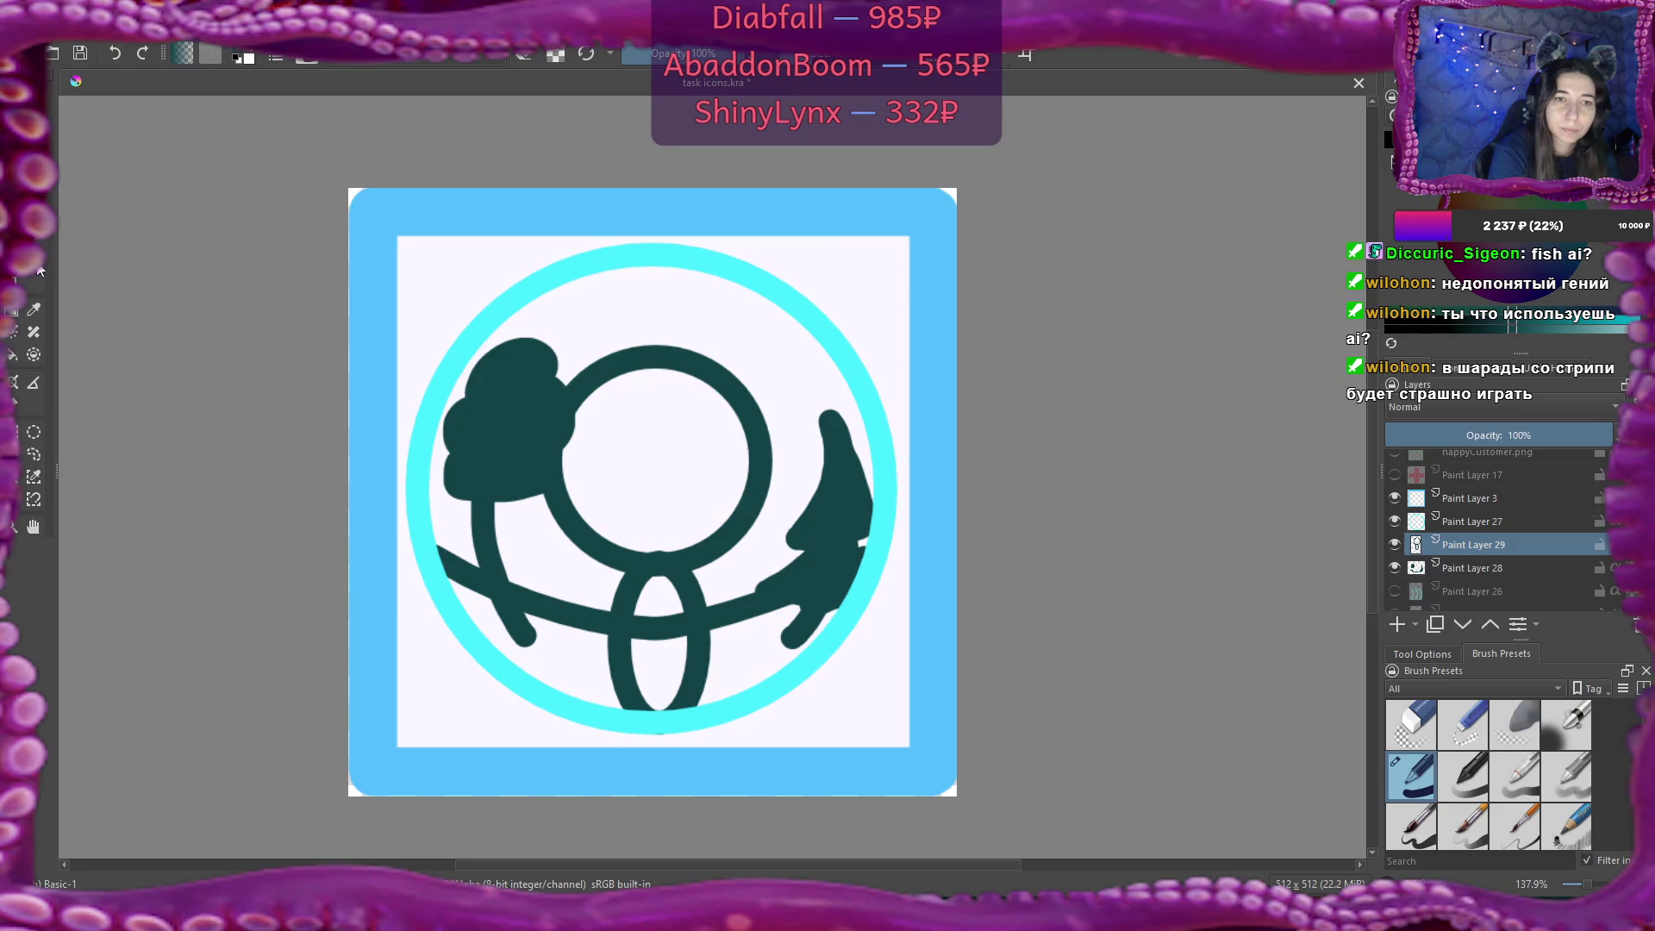
pyautogui.hotkey('ctrl', 't')
pyautogui.moveTo(668, 642); pyautogui.dragTo(672, 641)
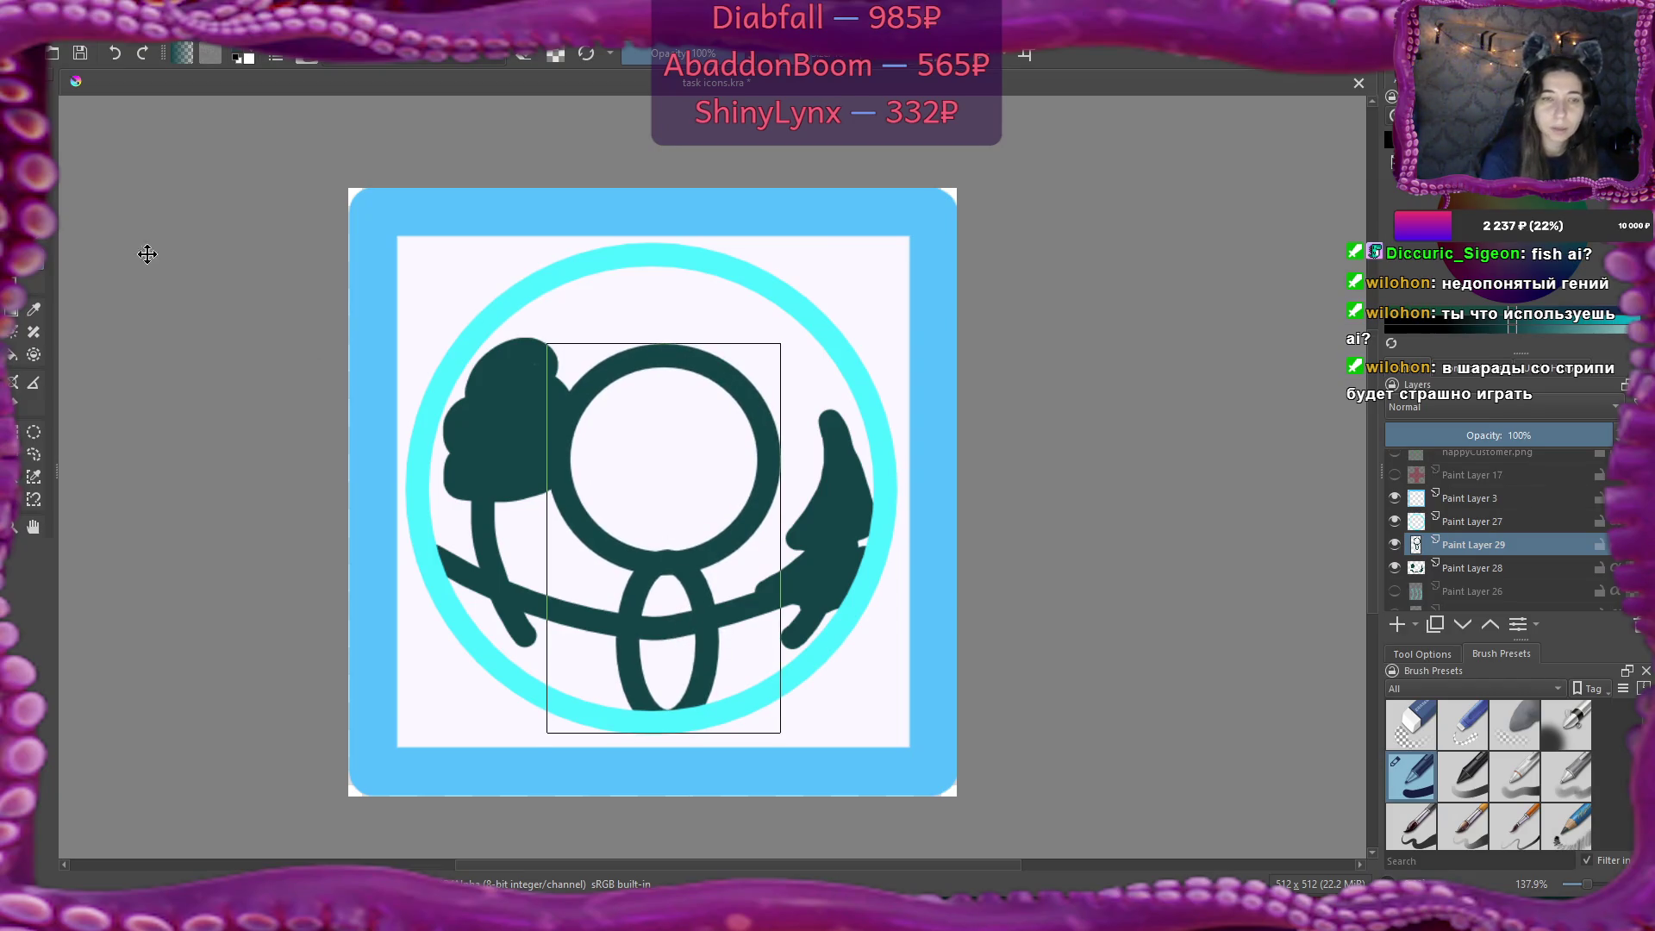
pyautogui.press('b')
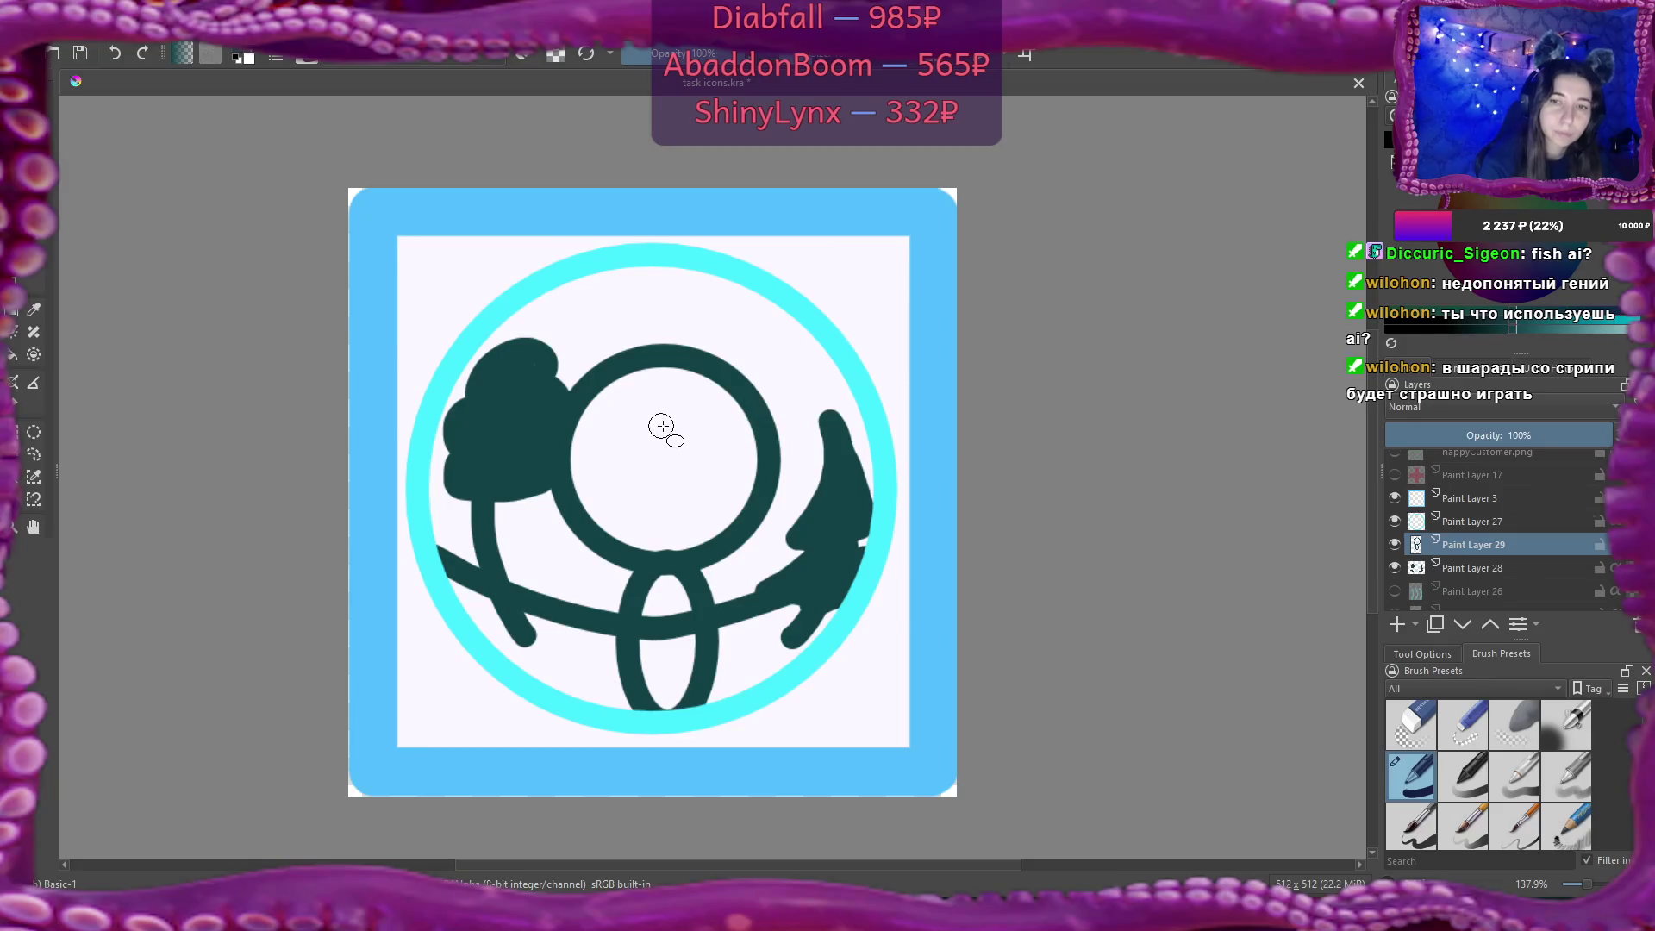
# Draw two eye rings inside the head, a larger right eye and a smaller left eye.
pyautogui.click(653, 427)
pyautogui.moveTo(653, 427); pyautogui.dragTo(733, 507)
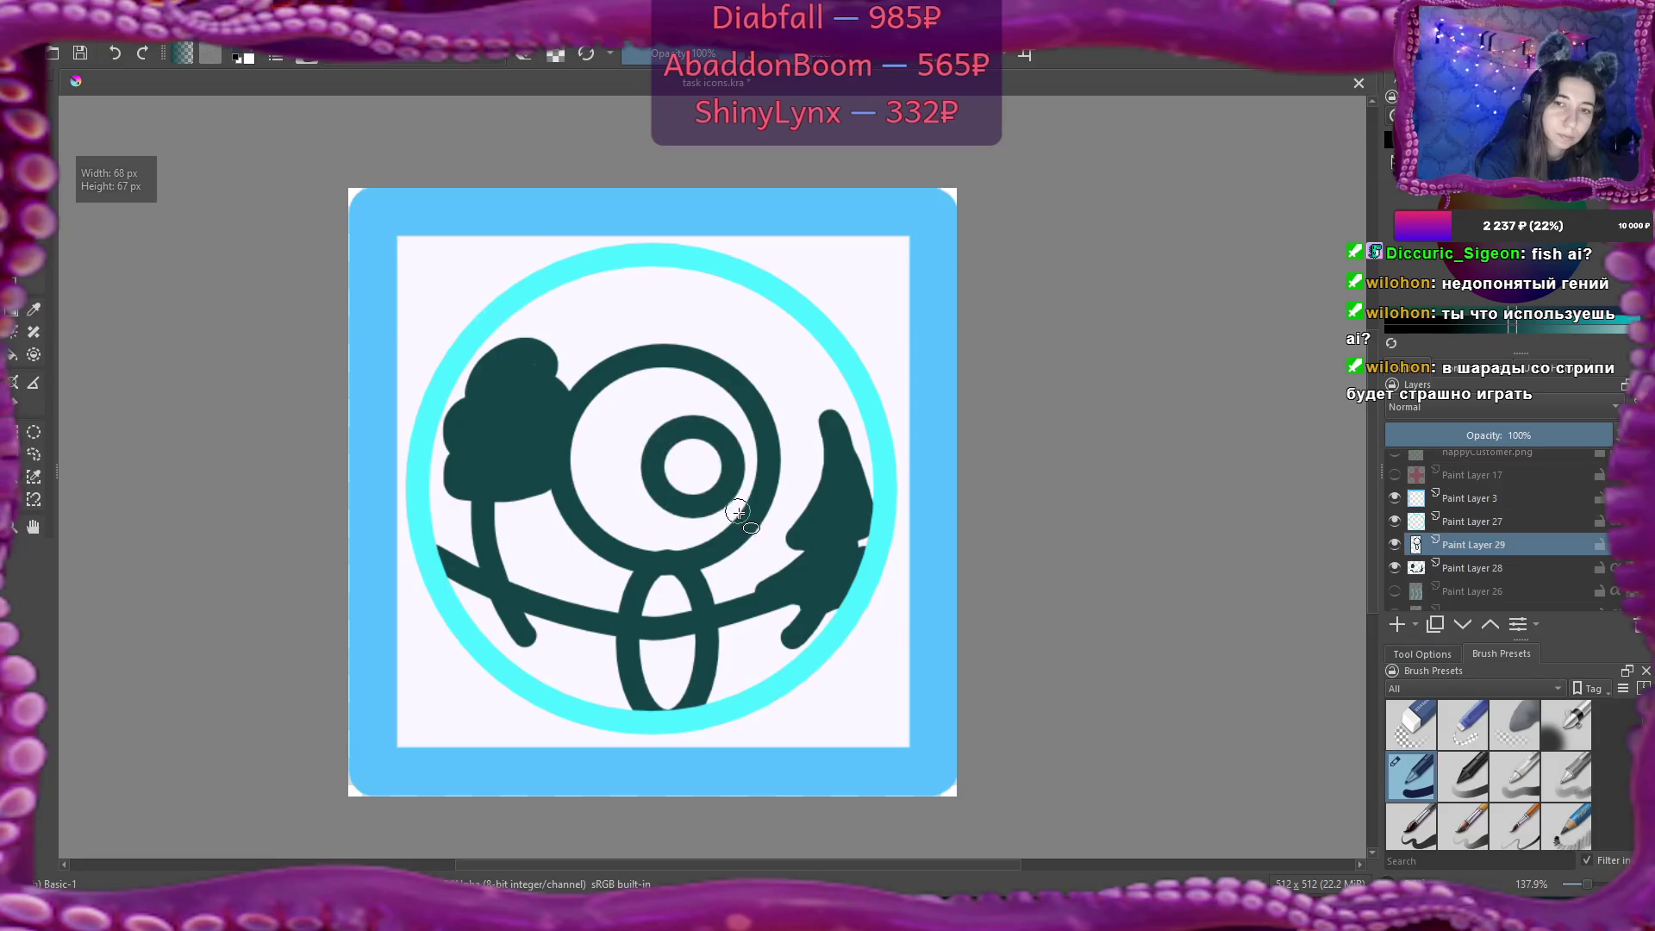
pyautogui.moveTo(583, 446); pyautogui.dragTo(628, 492)
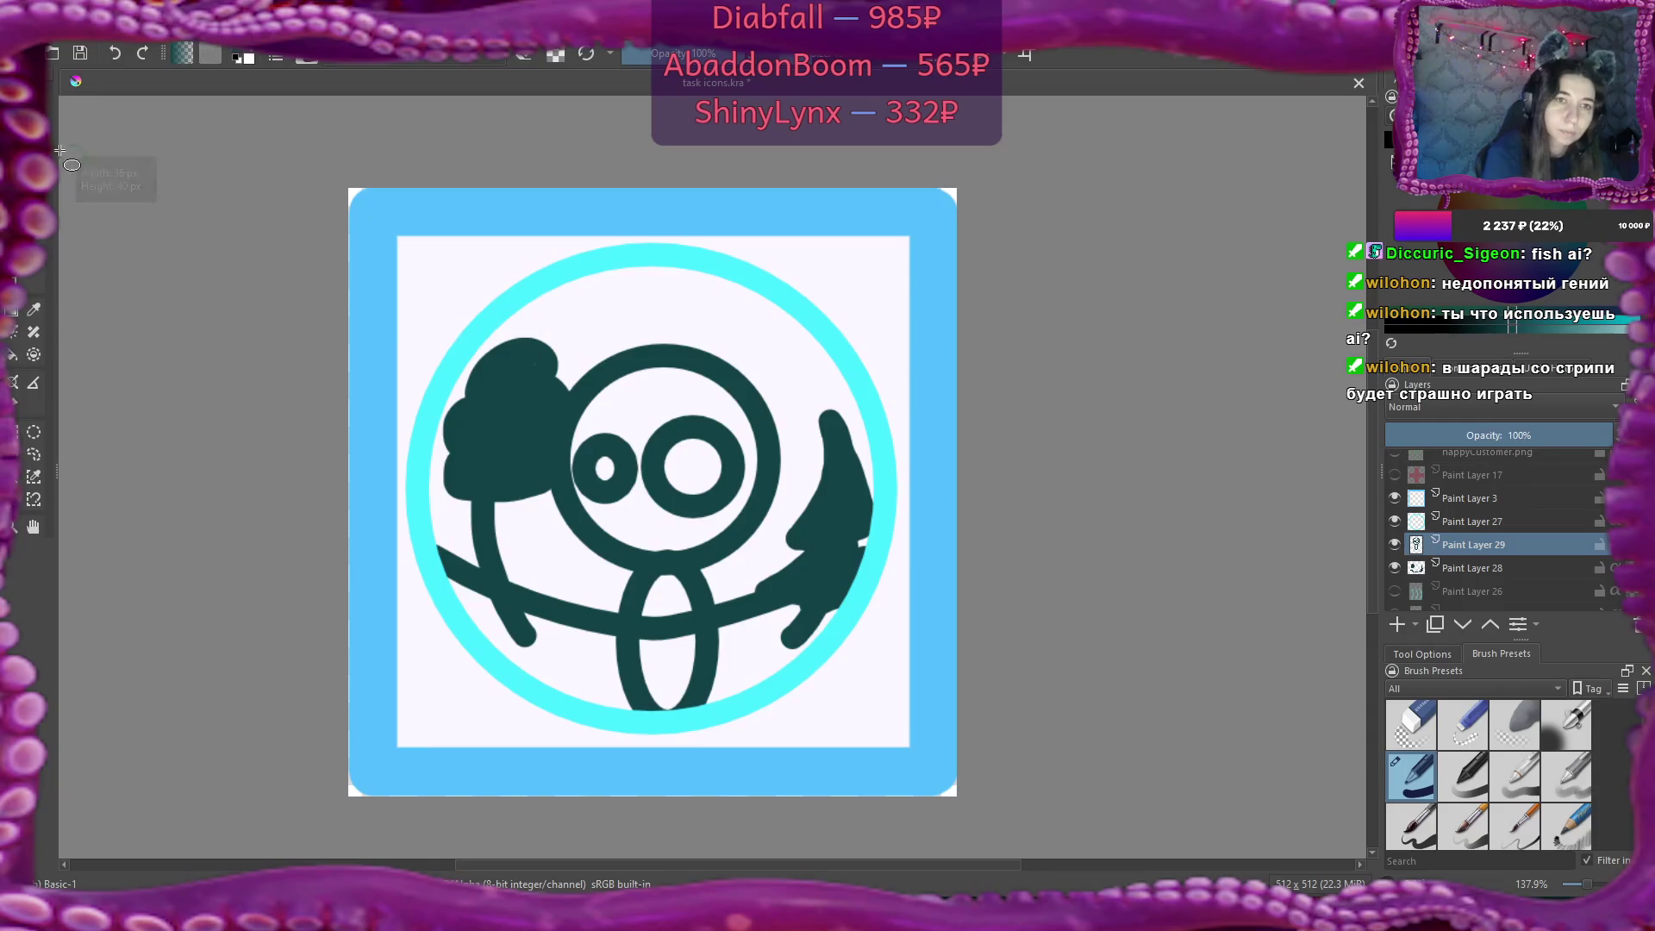
# Paint a dark pupil in the right eye and a short mouth below the eyes.
pyautogui.moveTo(693, 458); pyautogui.dragTo(692, 461)
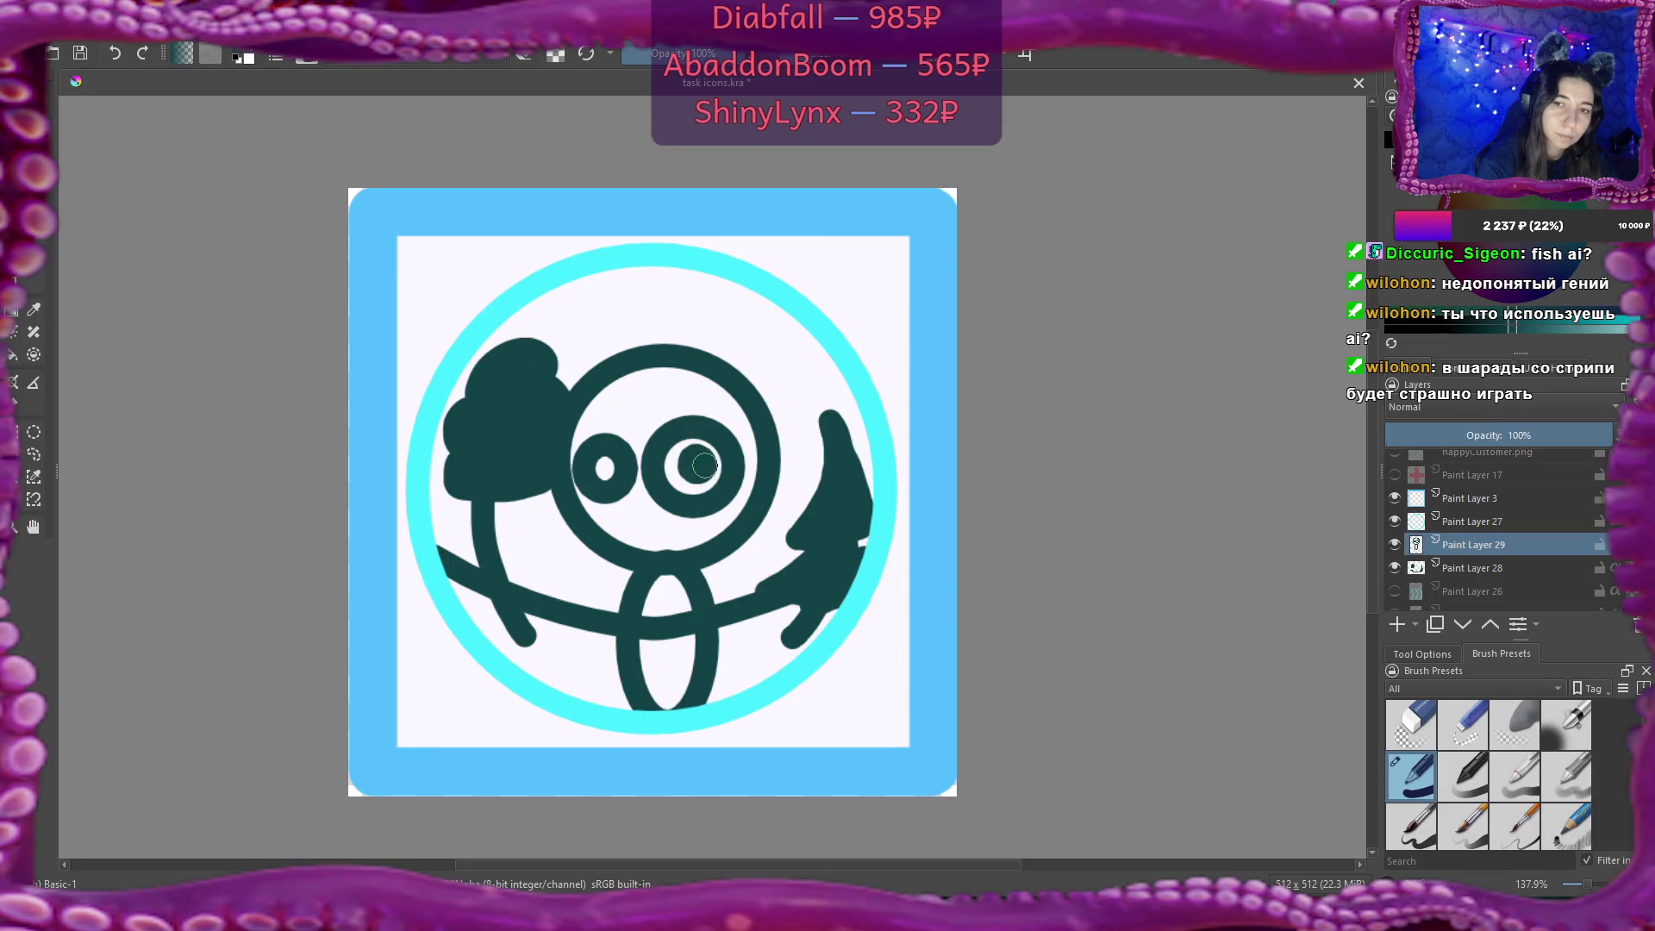
pyautogui.click(691, 464)
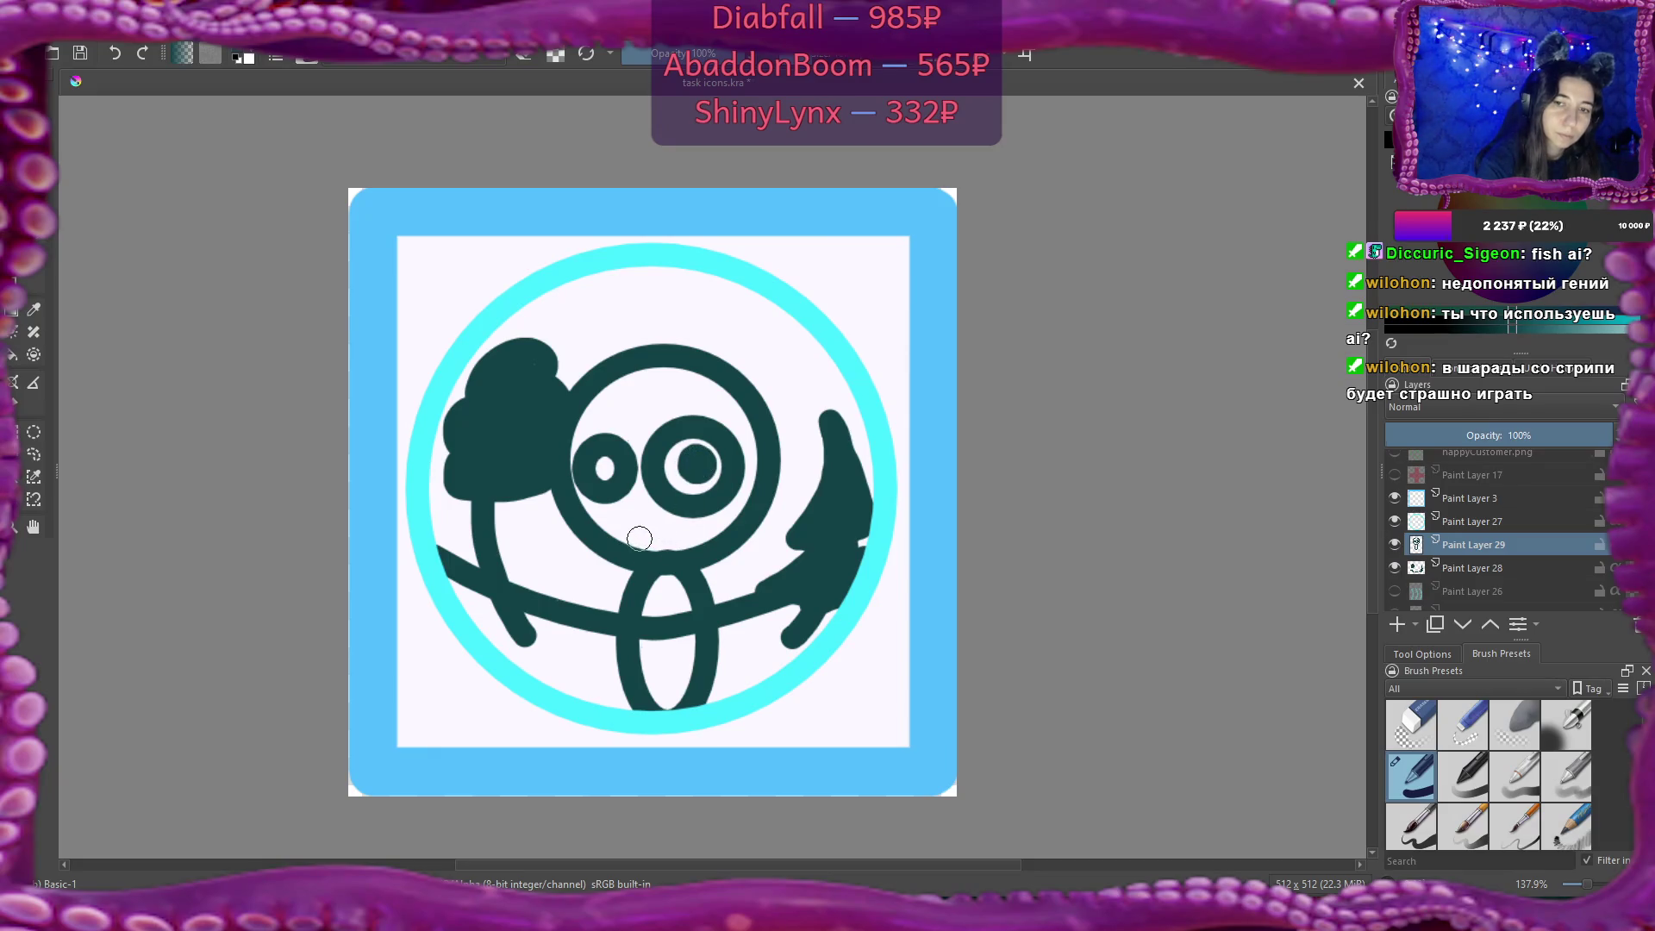
pyautogui.moveTo(635, 532); pyautogui.dragTo(664, 536)
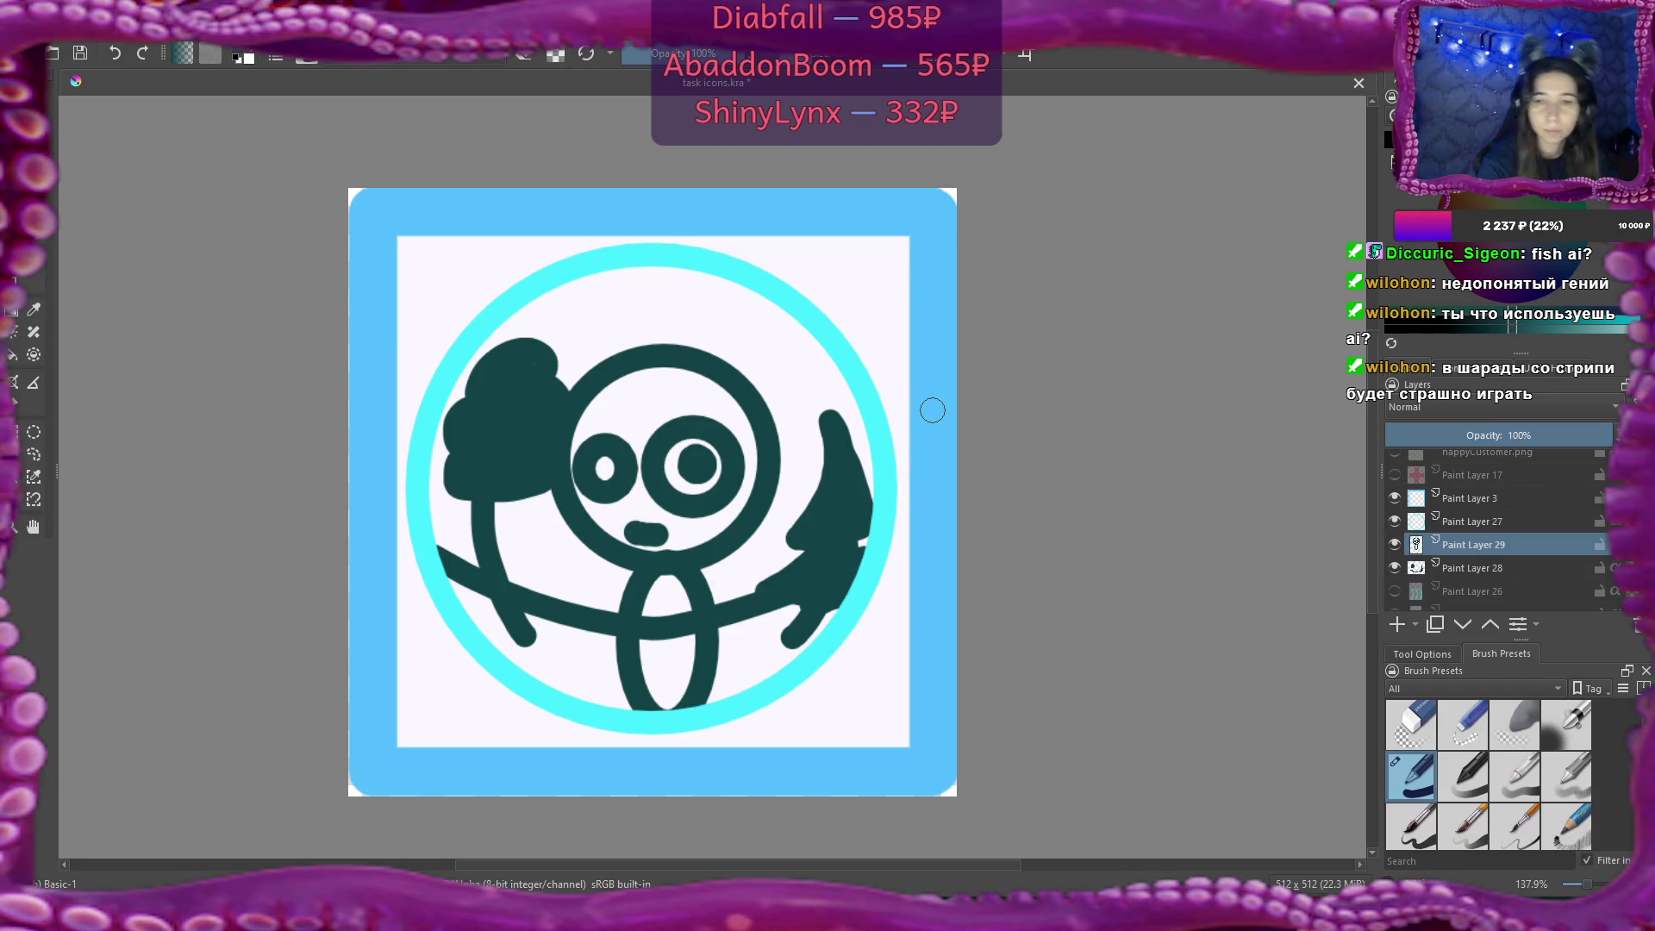
pyautogui.press('e')
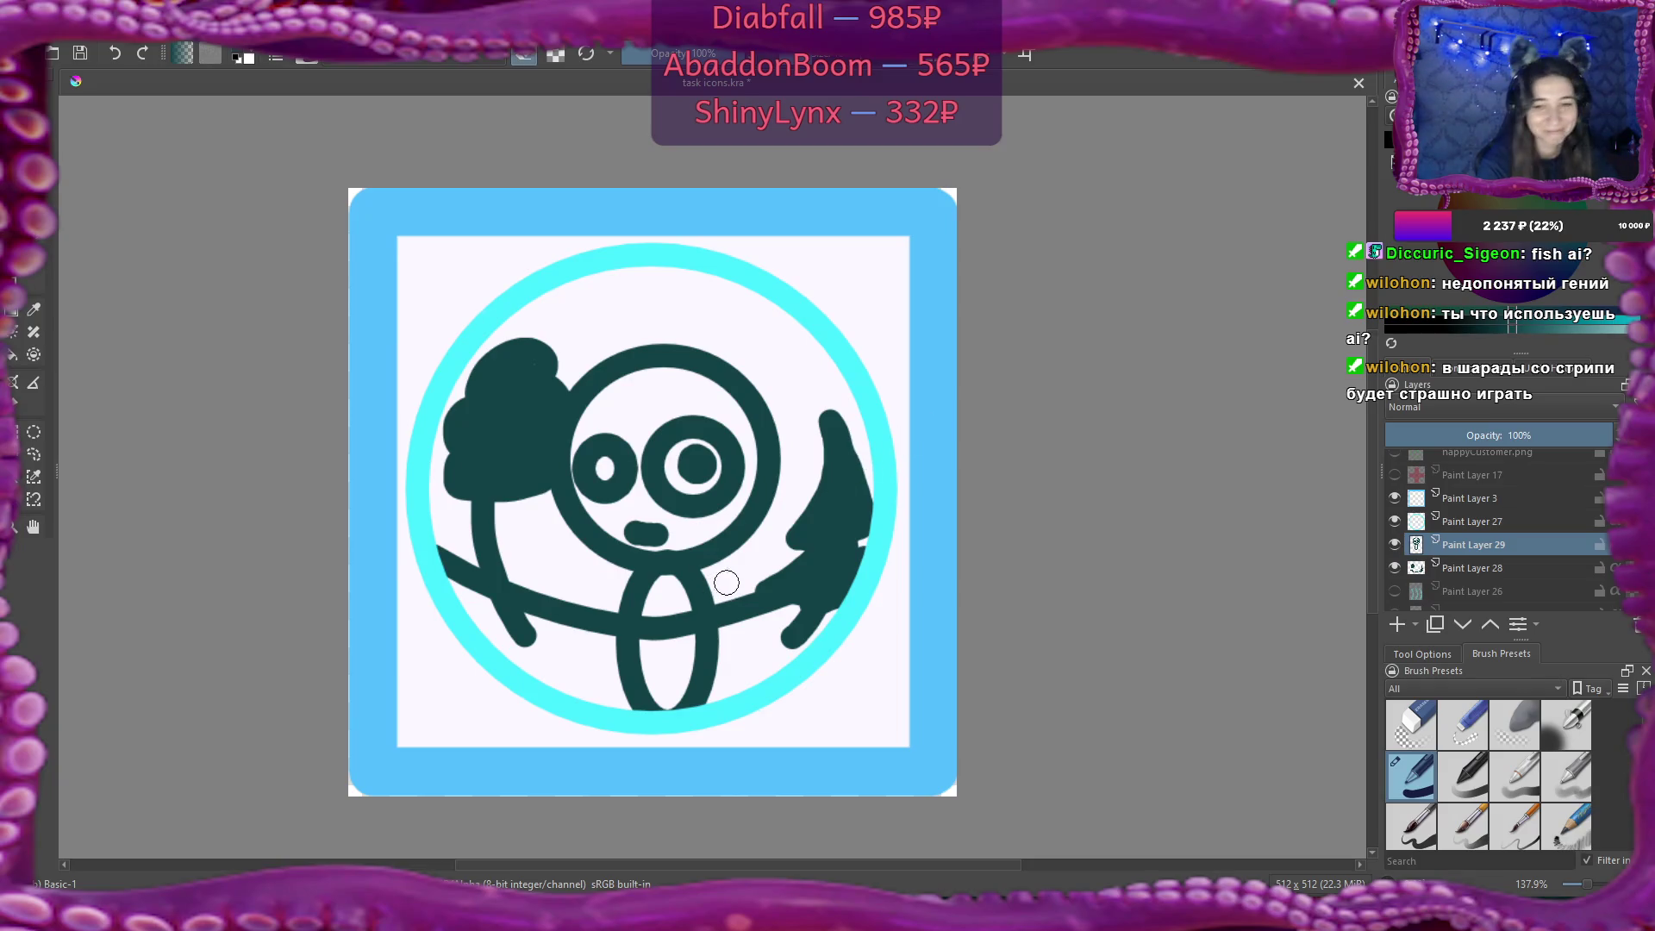
pyautogui.click(1462, 566)
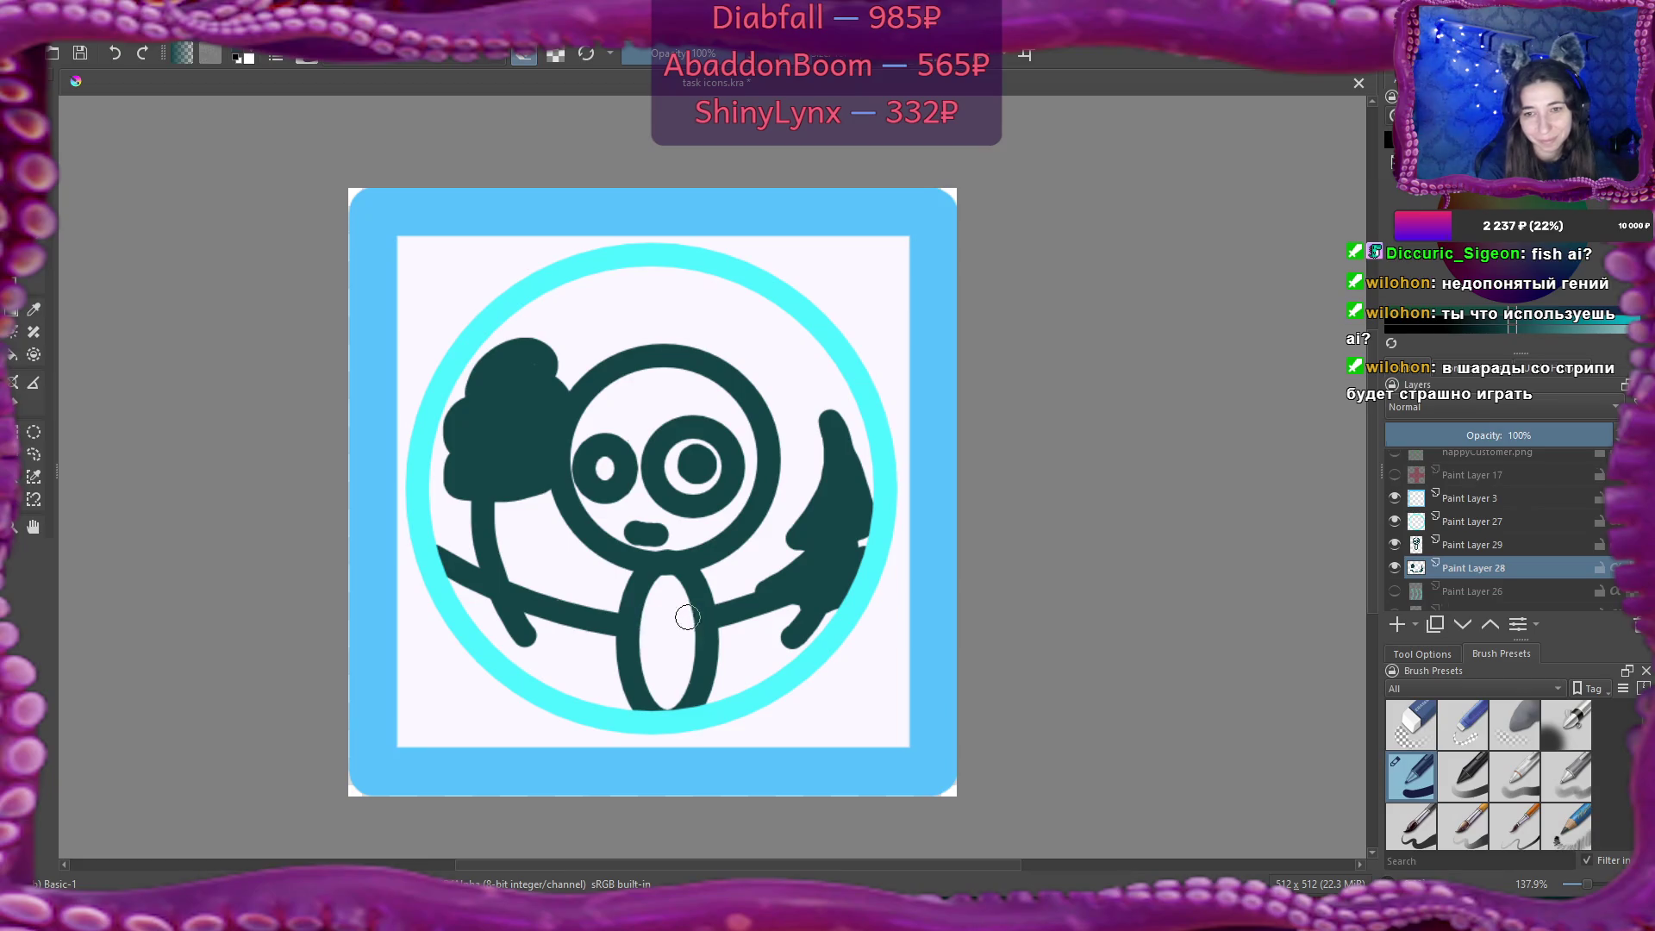
pyautogui.click(1461, 544)
pyautogui.scroll(5, 694, 595)
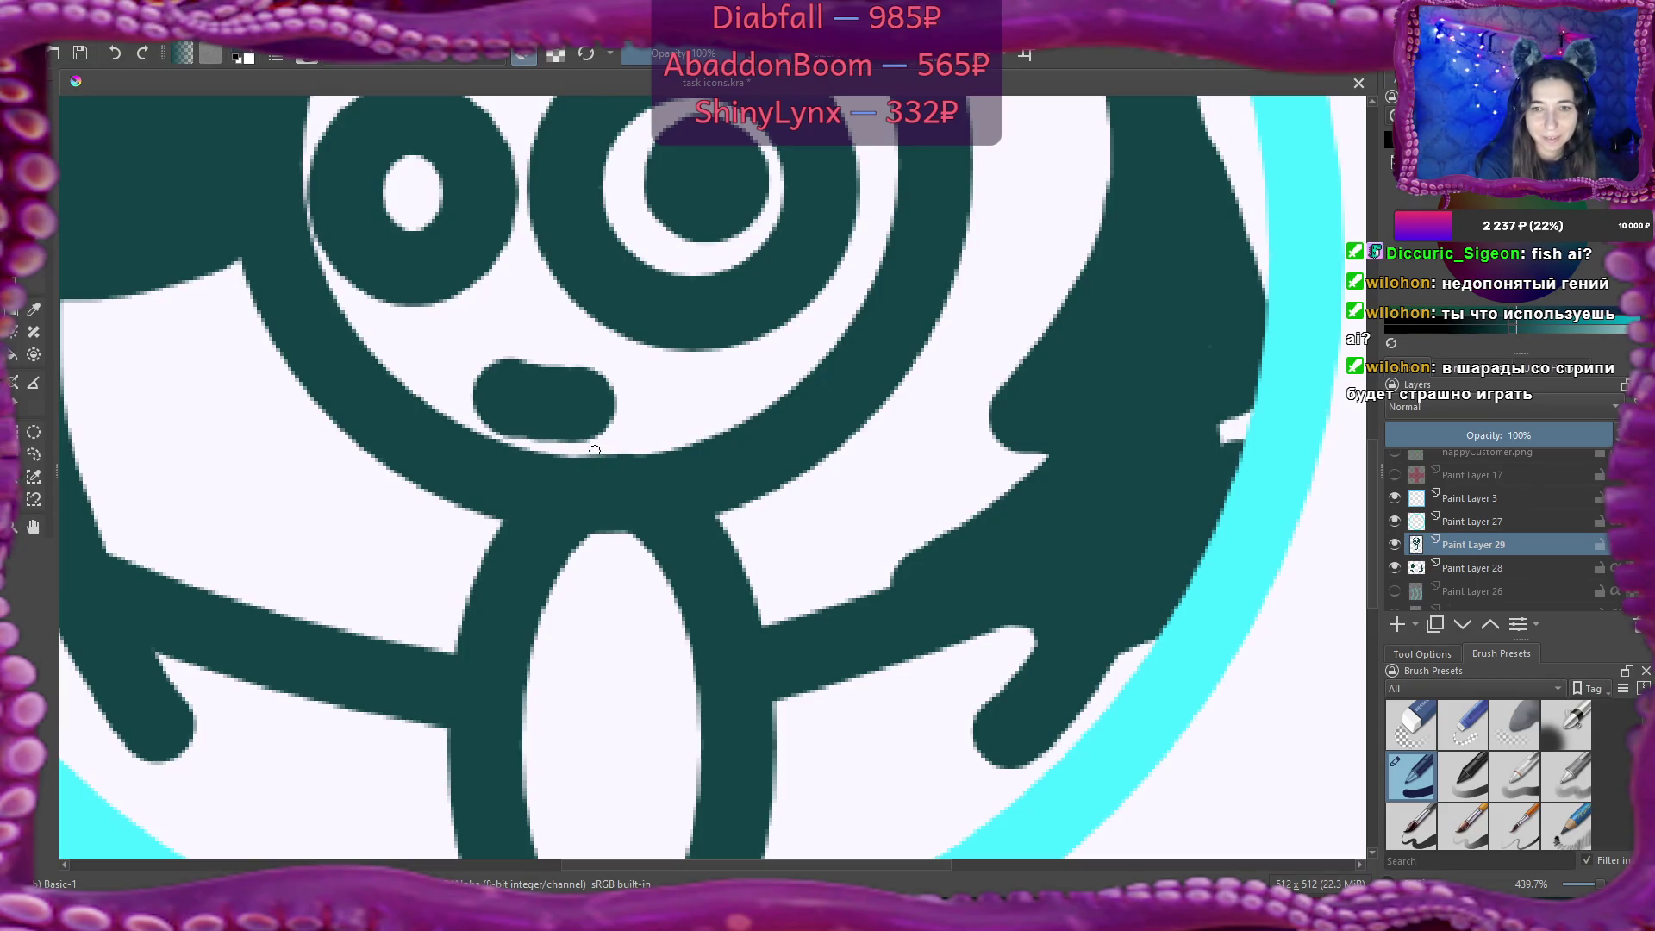
pyautogui.scroll(-5, 730, 344)
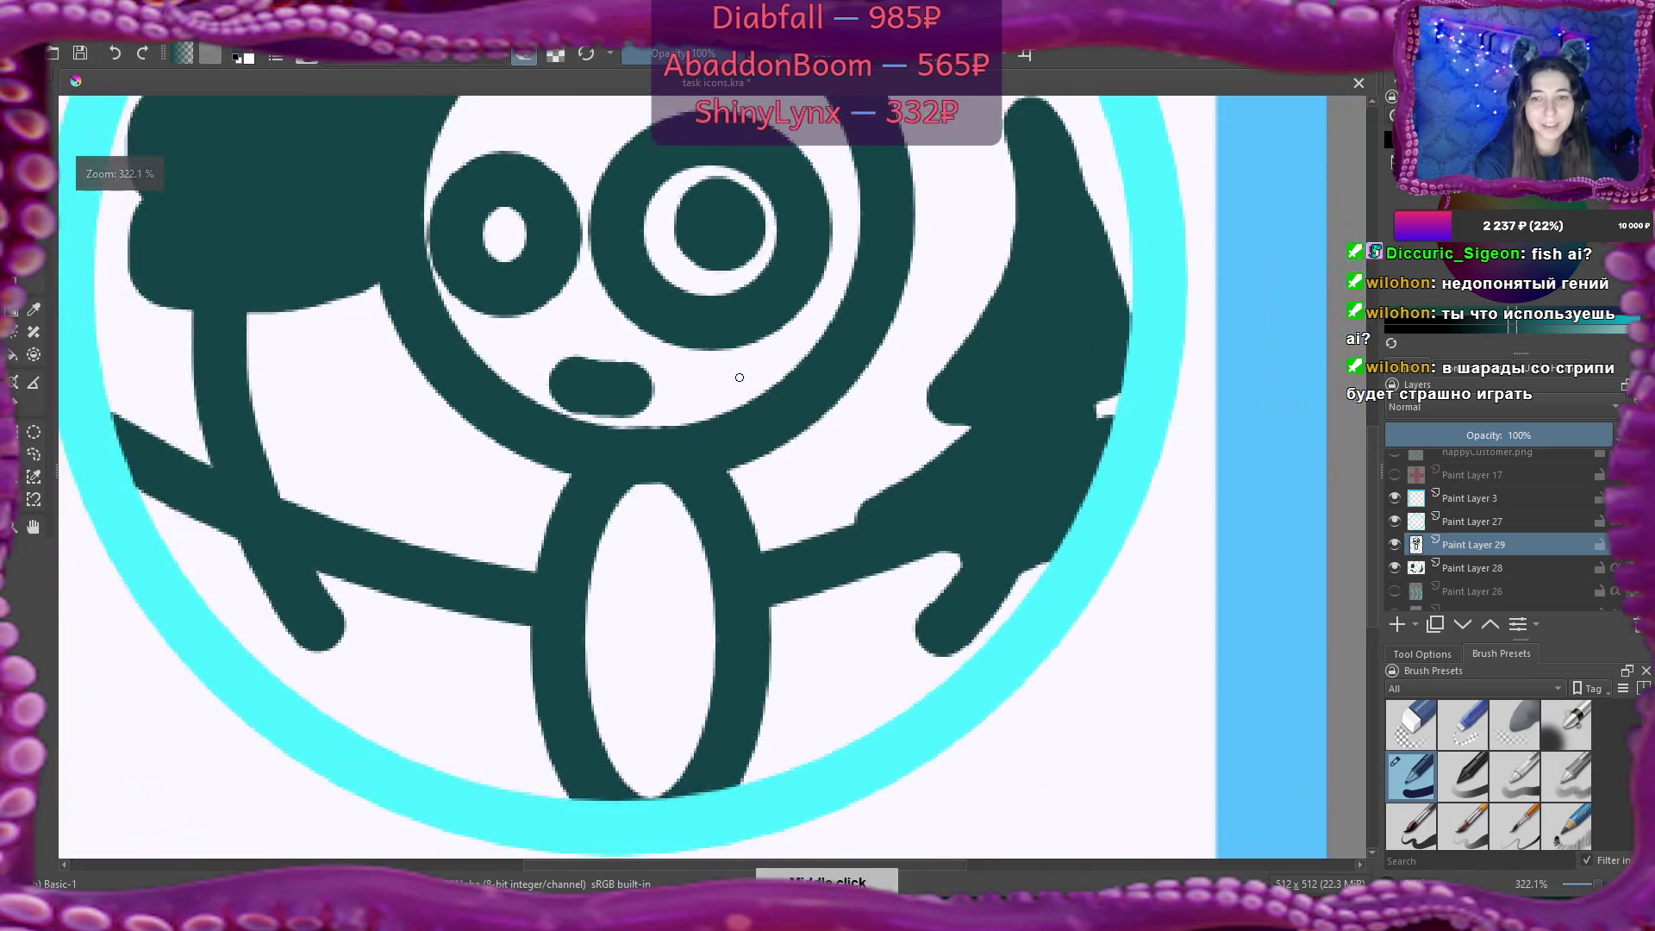
pyautogui.scroll(6, 730, 344)
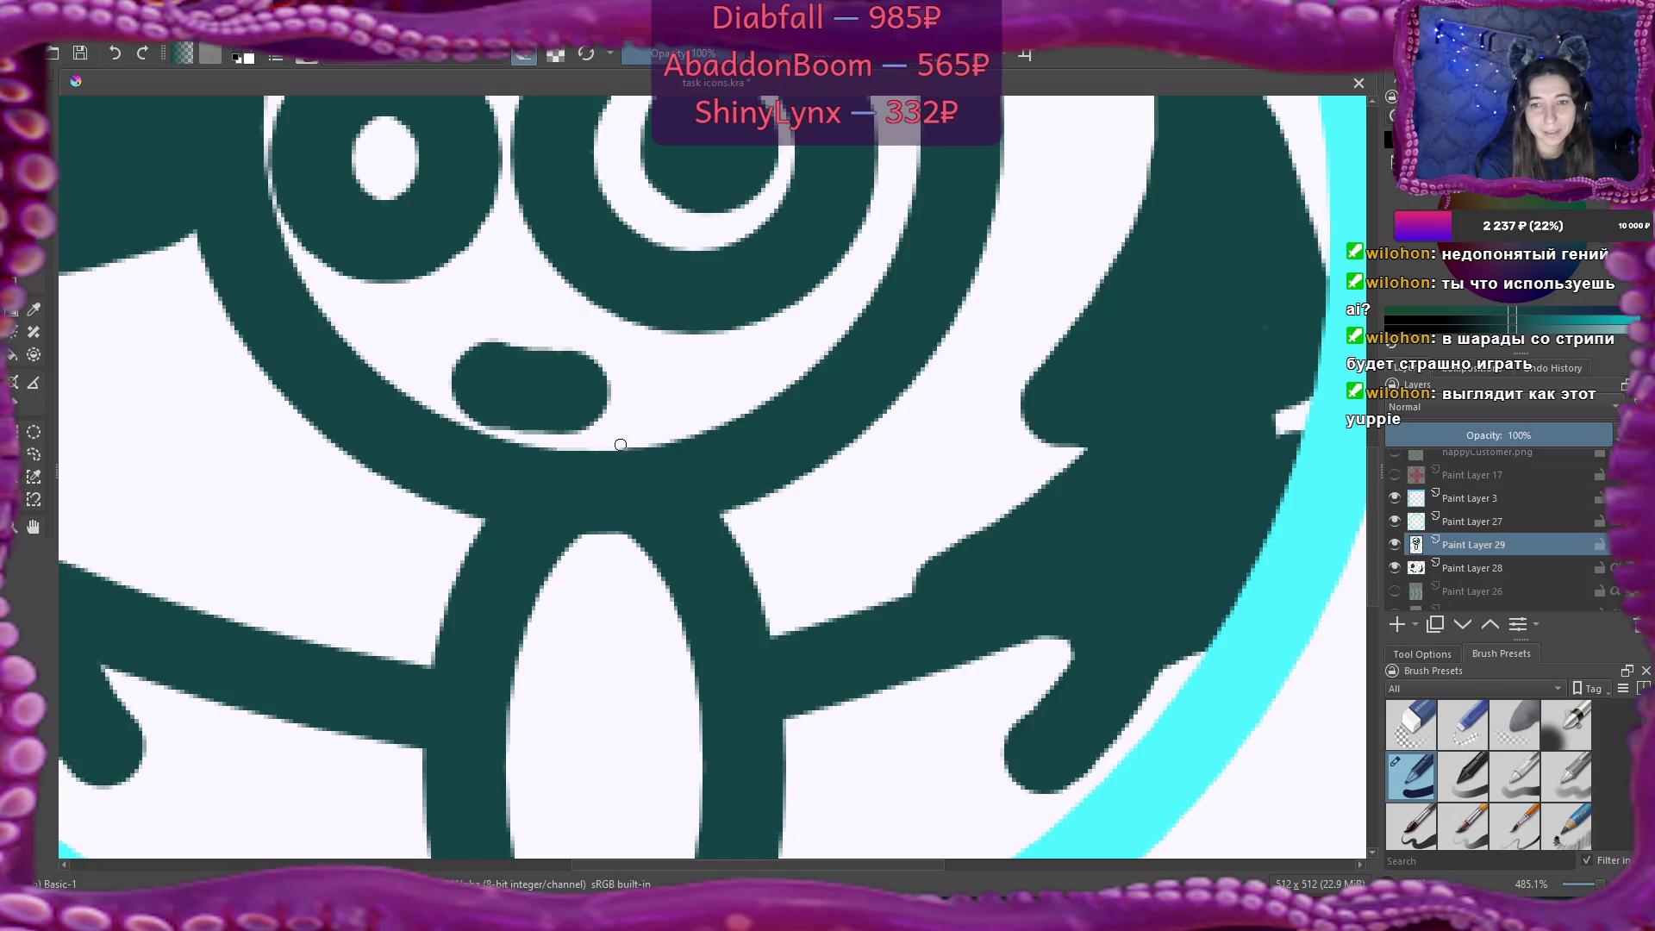
pyautogui.scroll(-5, 660, 425)
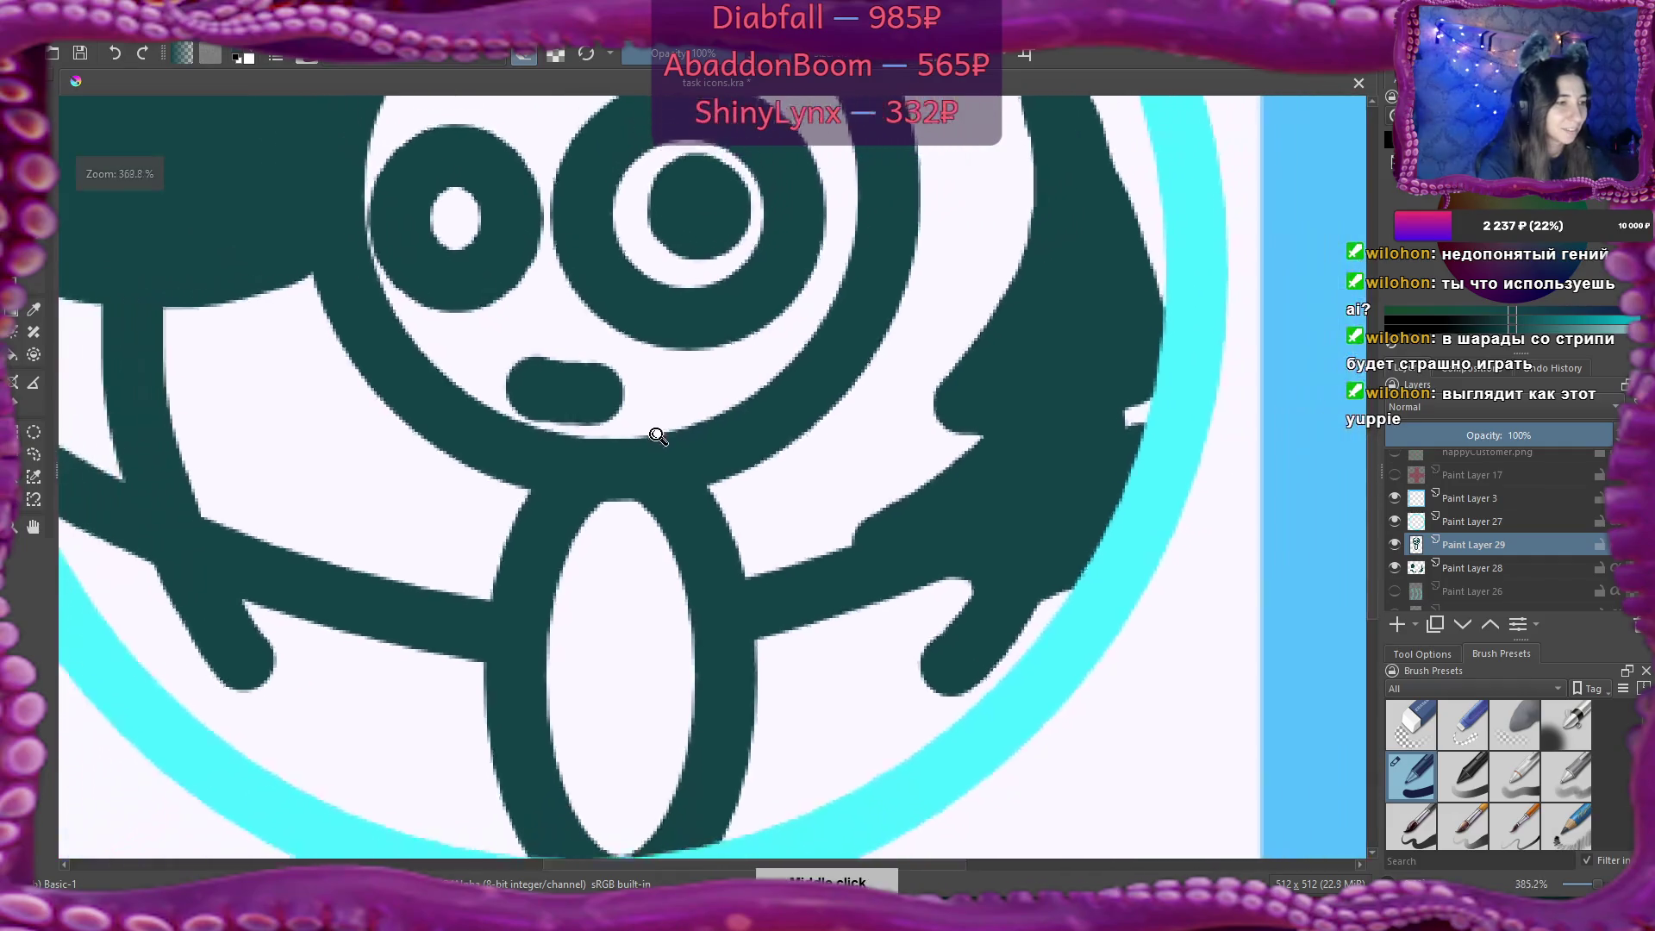
pyautogui.scroll(-3, 651, 474)
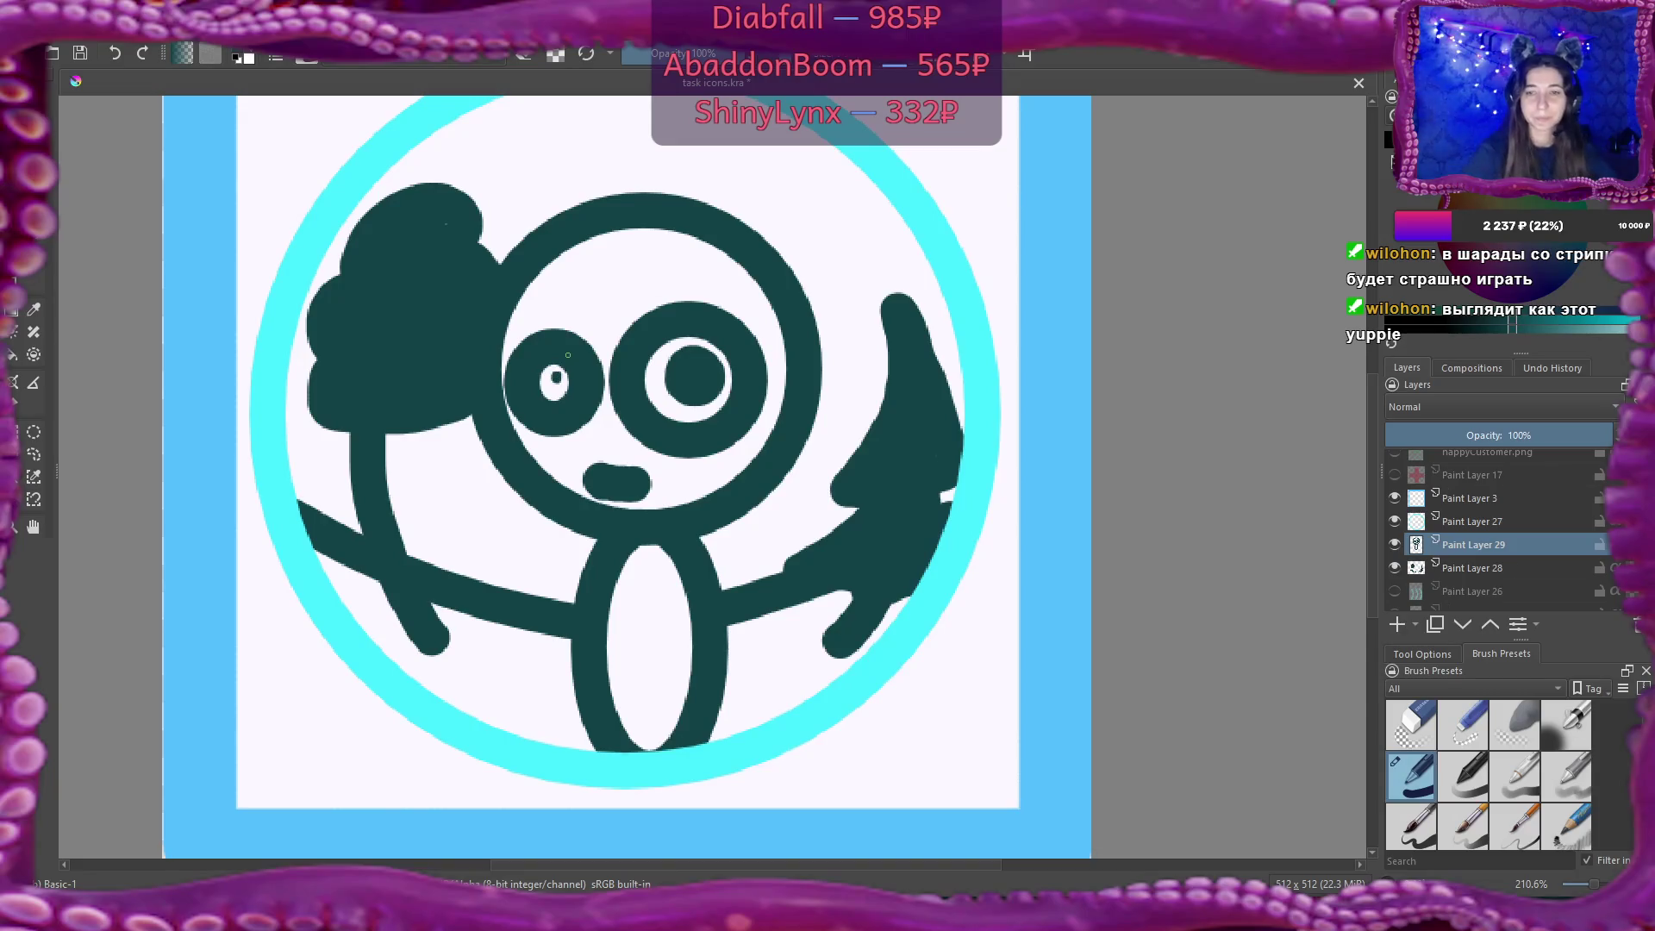
pyautogui.scroll(-1, 603, 371)
pyautogui.scroll(-3, 619, 368)
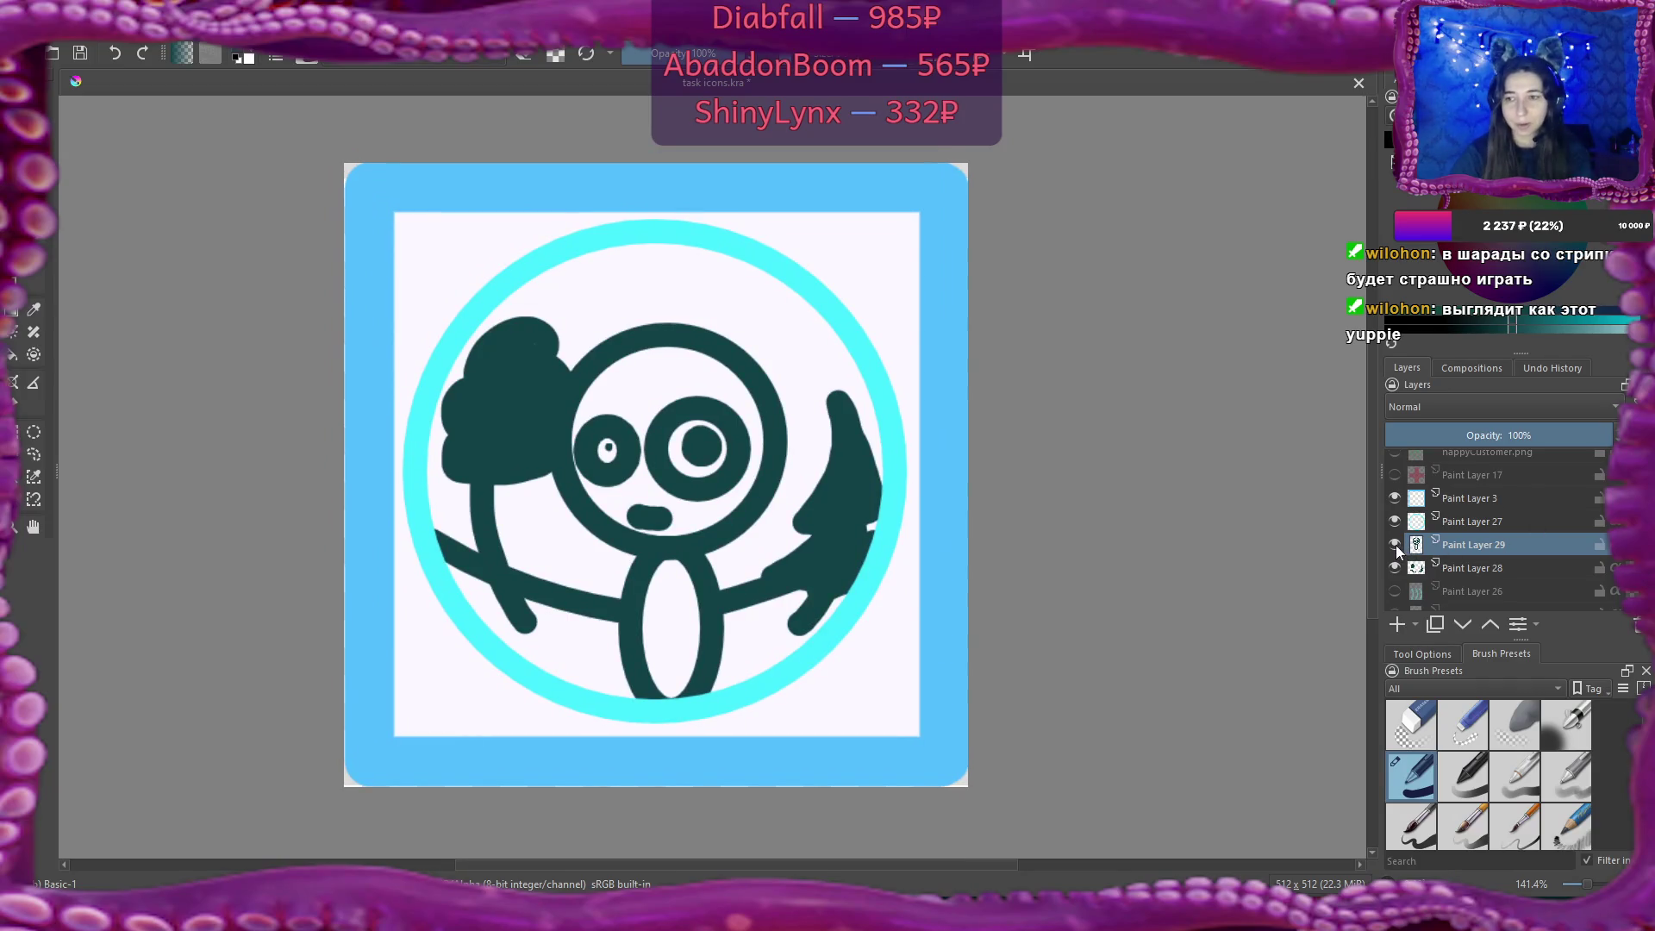
# Merge Paint Layer 29 down into Paint Layer 28 to combine face and body.
pyautogui.moveTo(1472, 546)
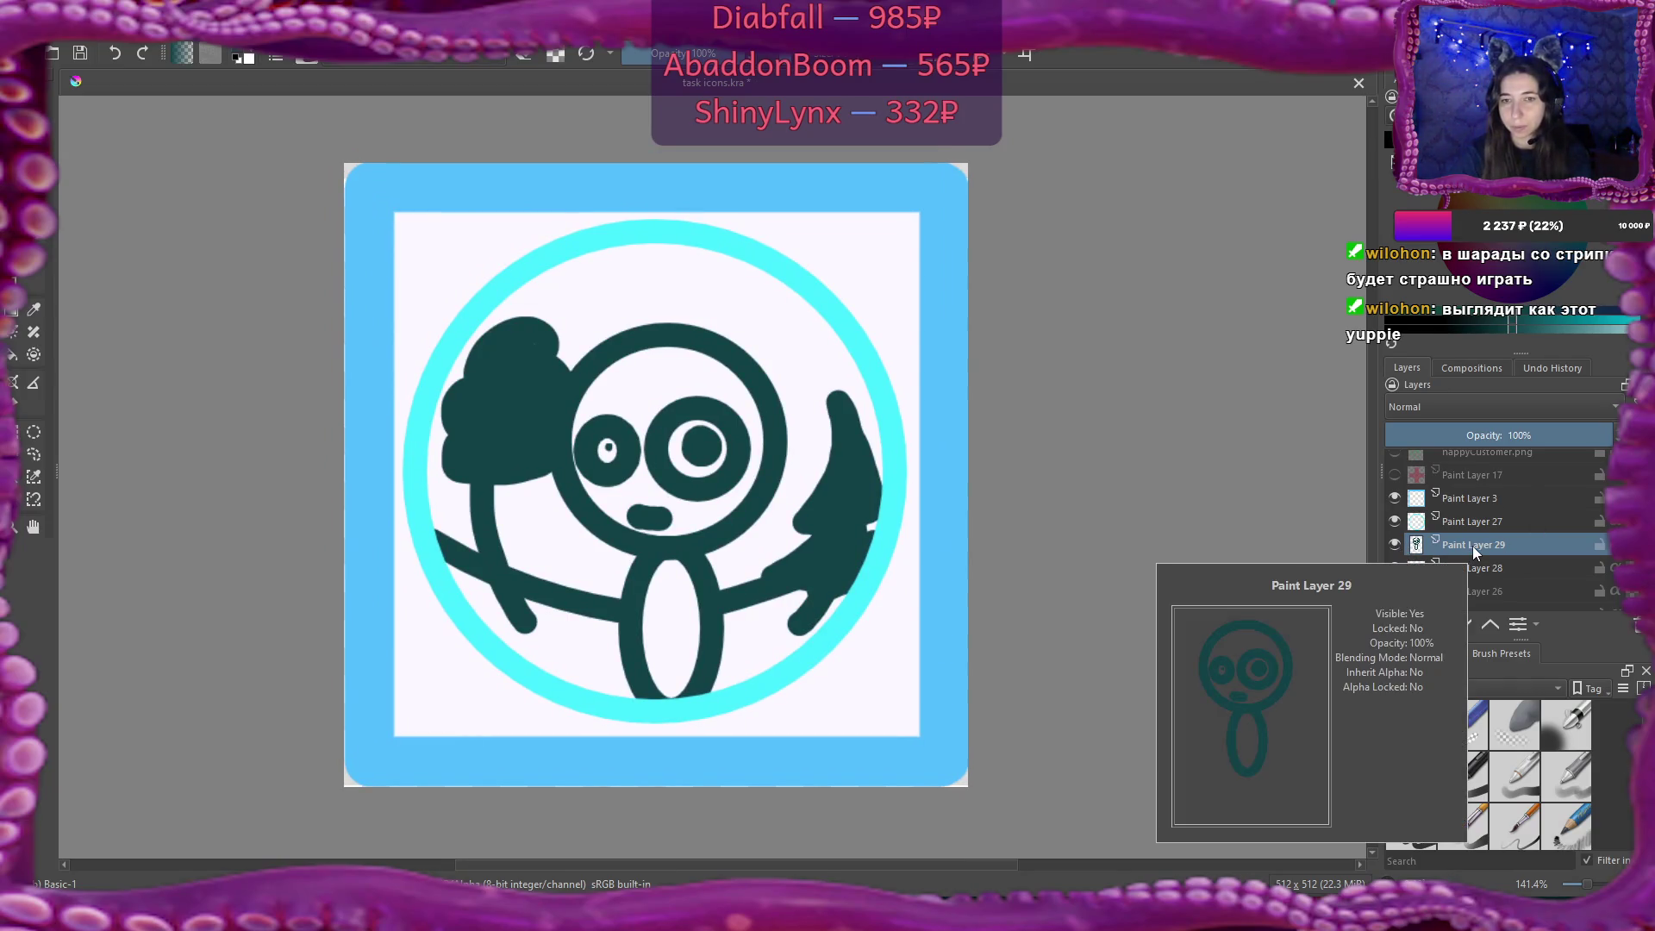
pyautogui.rightClick(1472, 545)
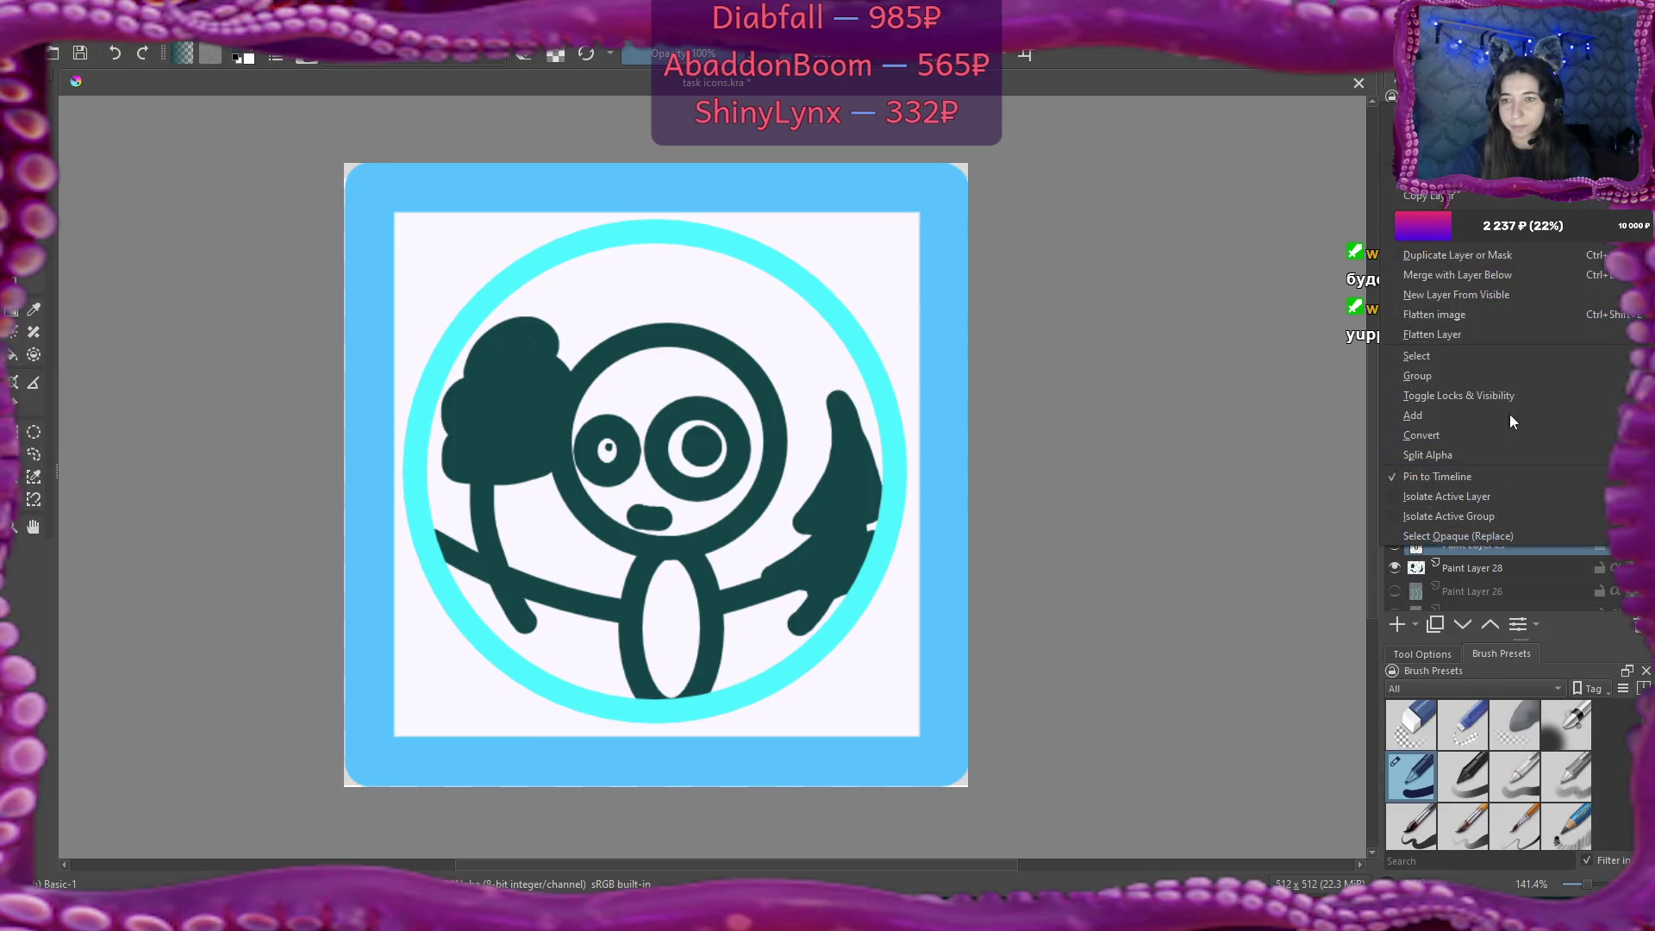
pyautogui.click(1496, 274)
# Toggle the creature, cyan ring, arcs and waves layers to compare icons, ending with the creature visible.
pyautogui.click(1394, 544)
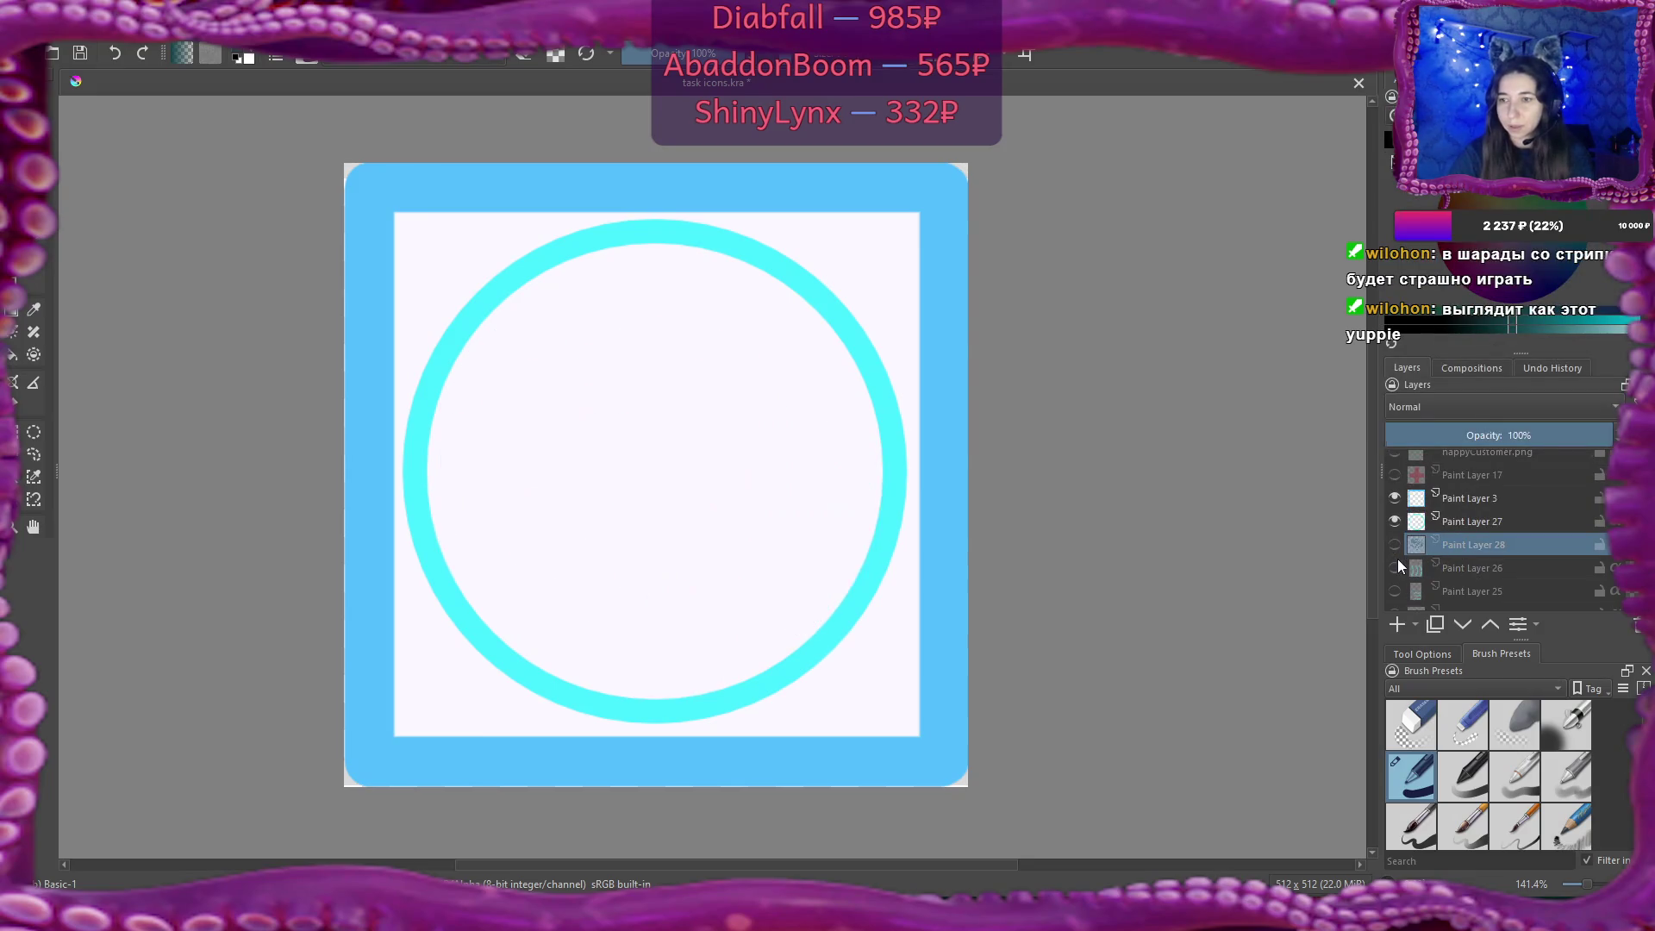
pyautogui.click(1394, 567)
pyautogui.click(1394, 521)
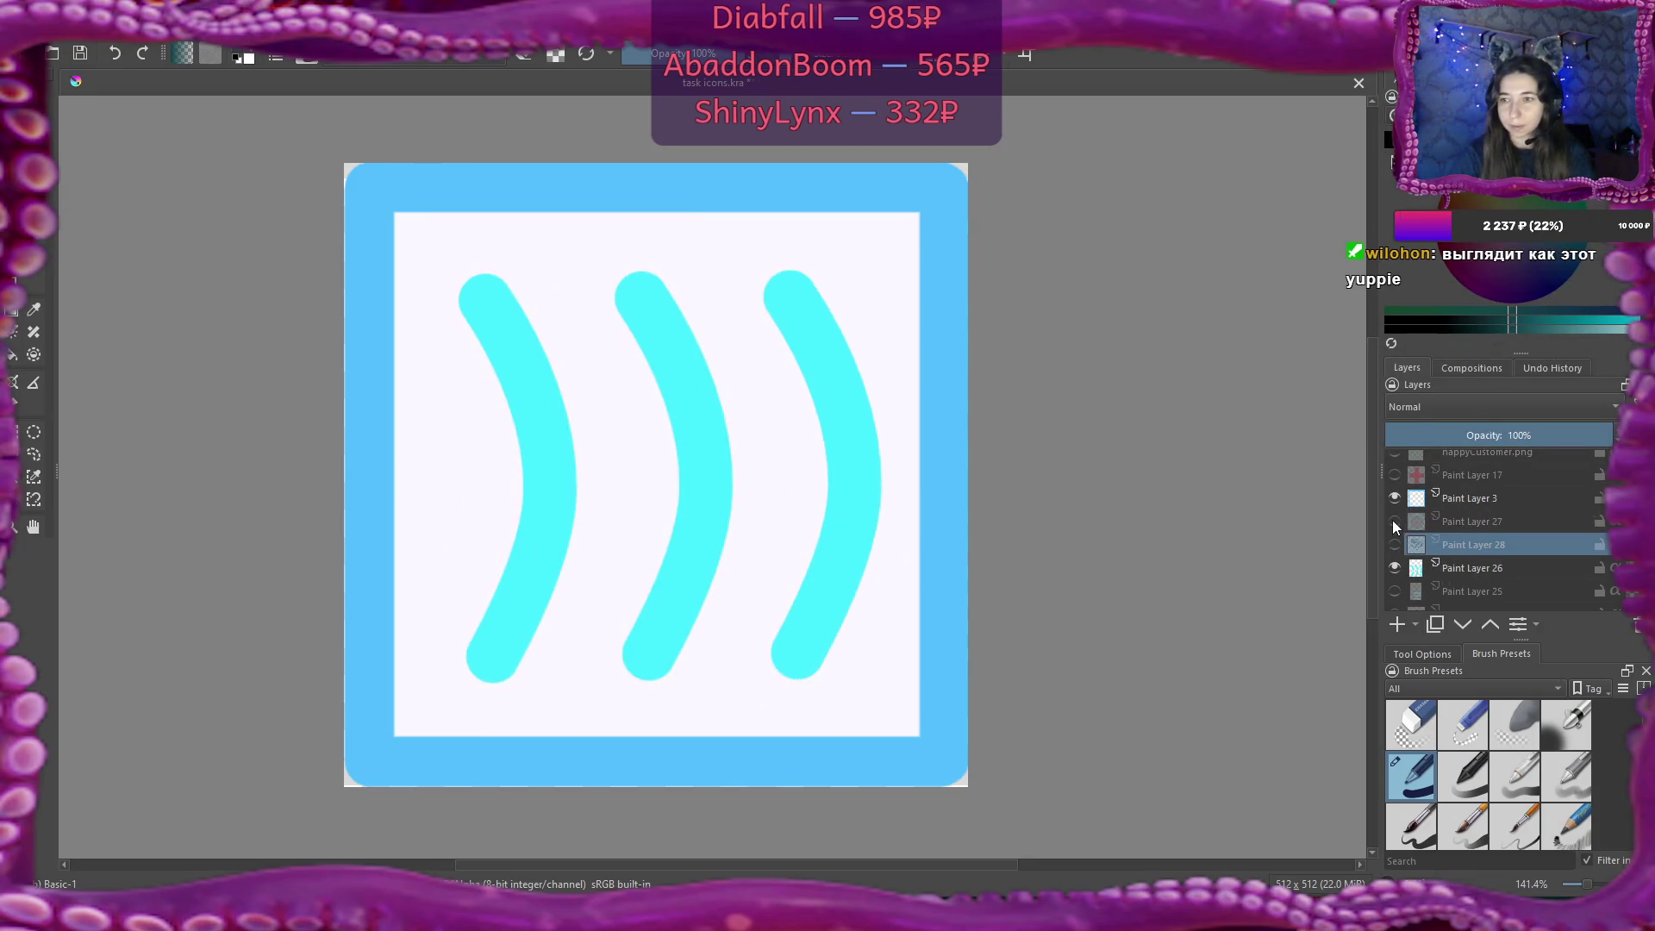
pyautogui.click(1394, 545)
pyautogui.click(1394, 566)
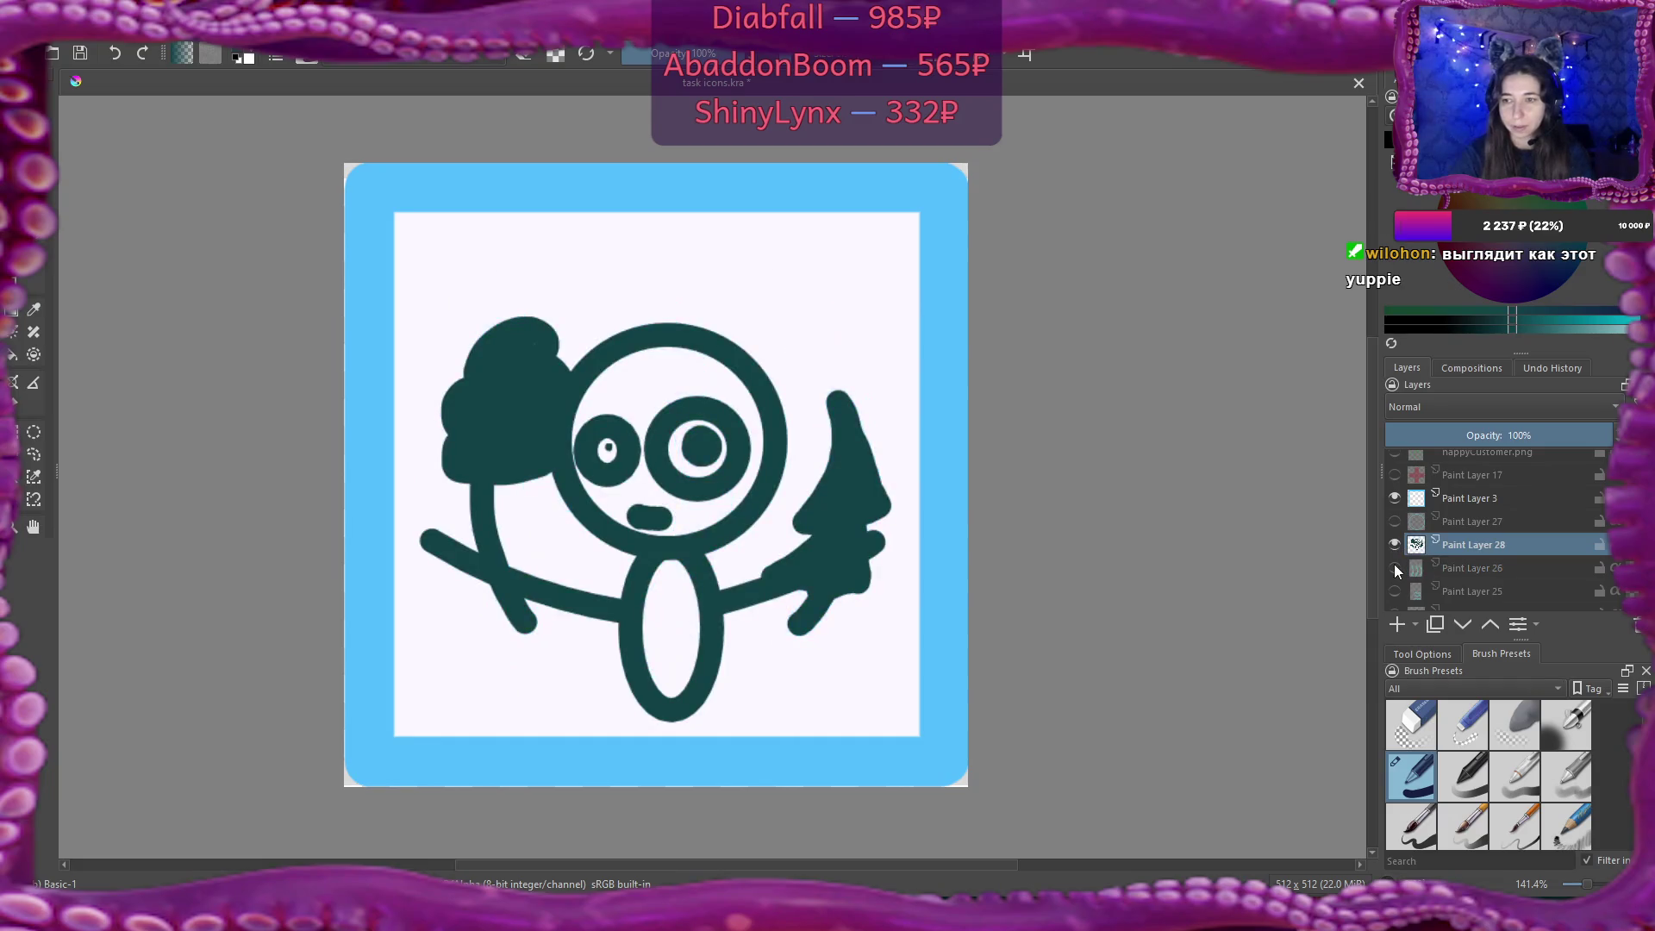
pyautogui.click(1394, 545)
pyautogui.click(1394, 566)
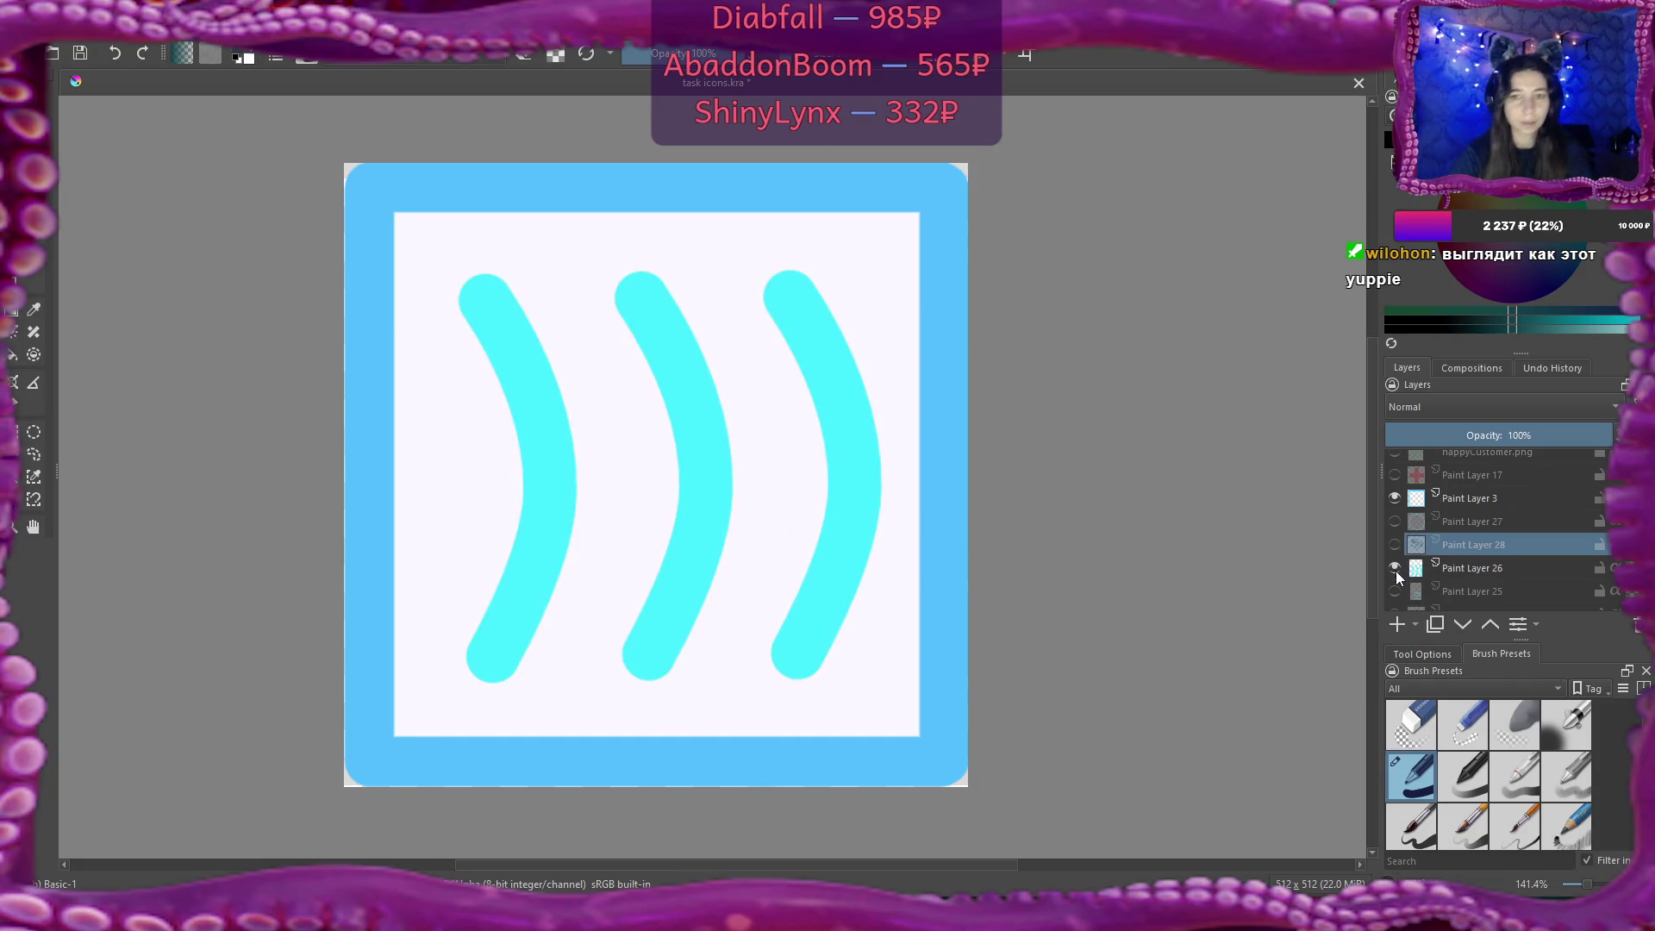
pyautogui.moveTo(1395, 572)
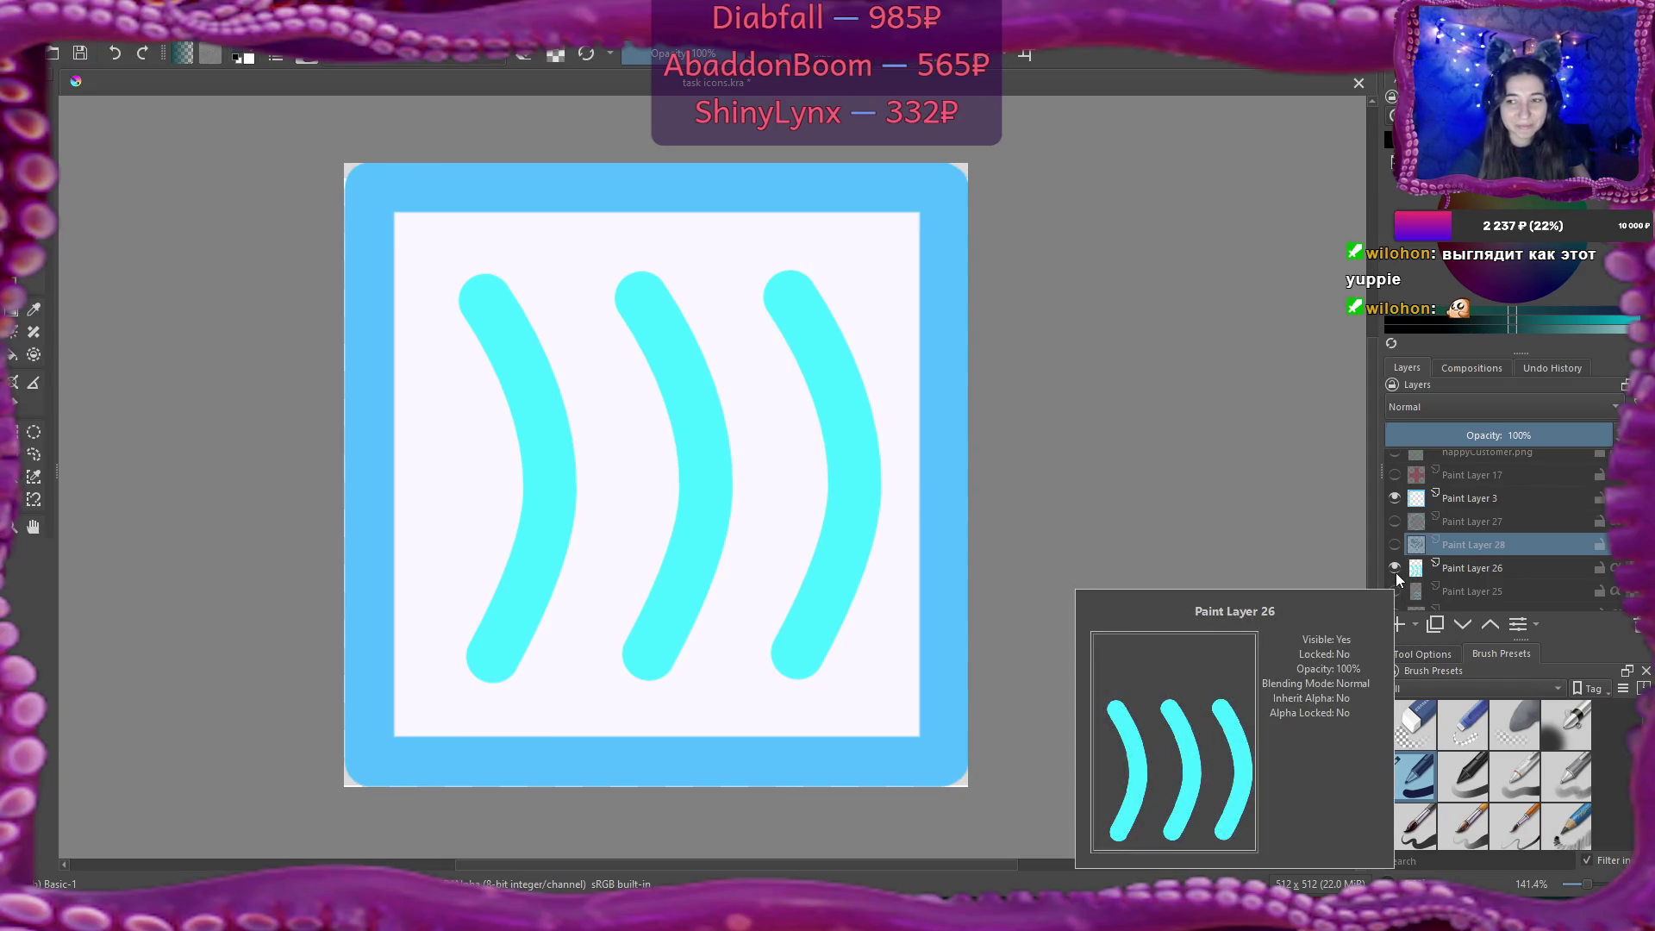
pyautogui.click(1395, 569)
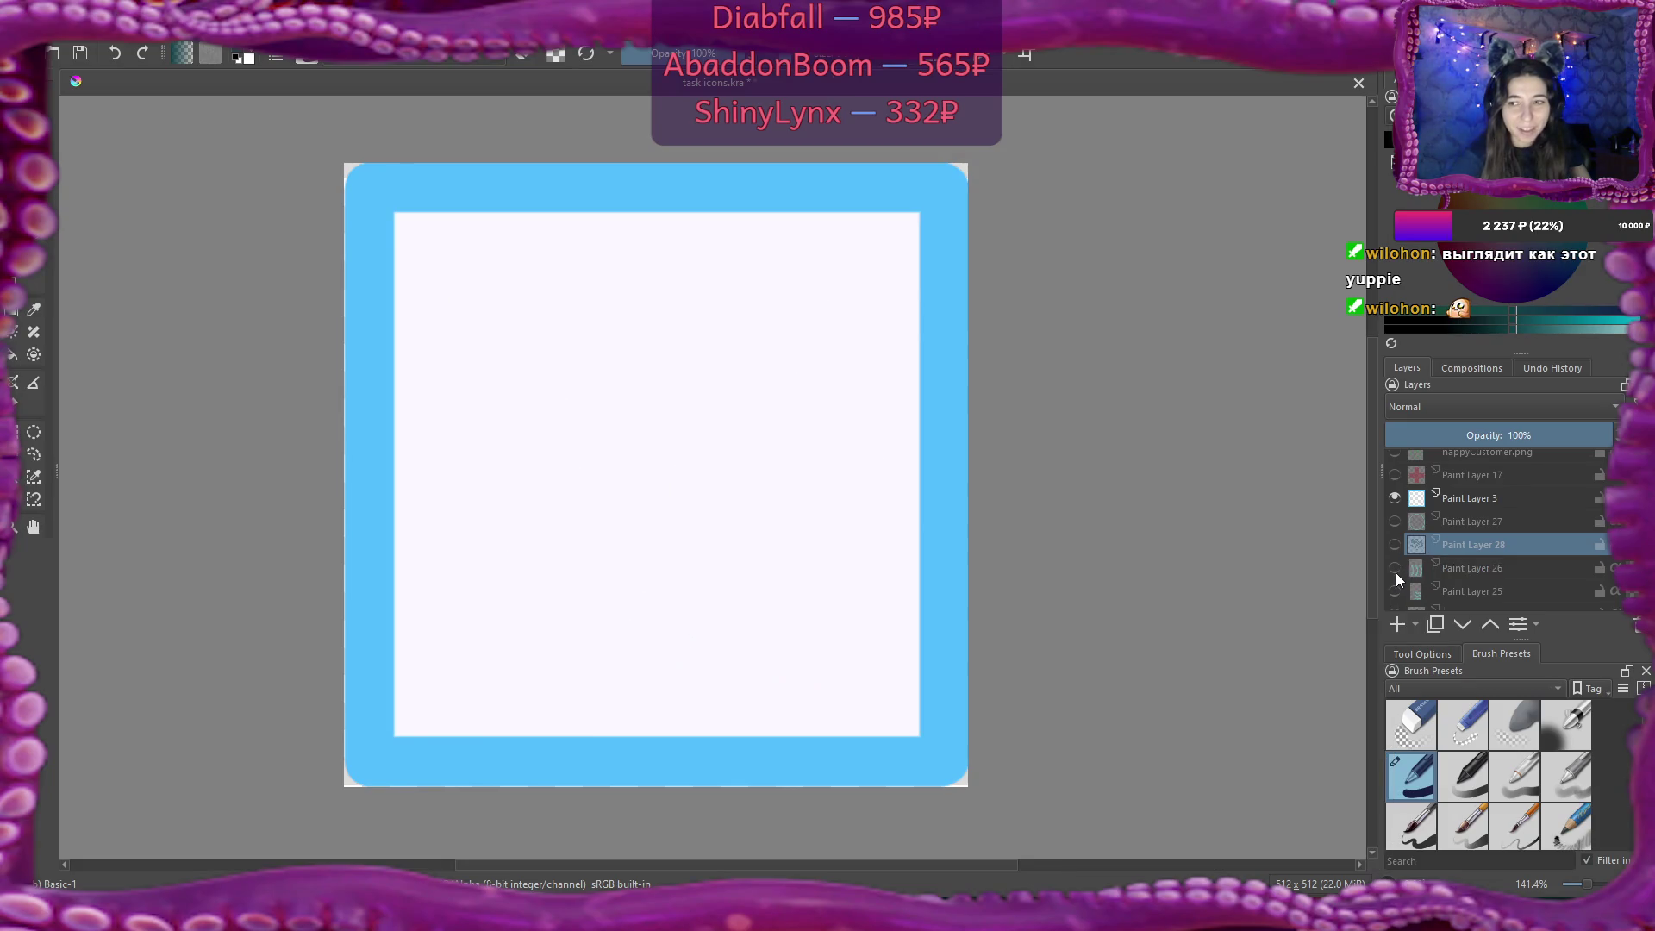
pyautogui.click(1395, 590)
pyautogui.click(1394, 591)
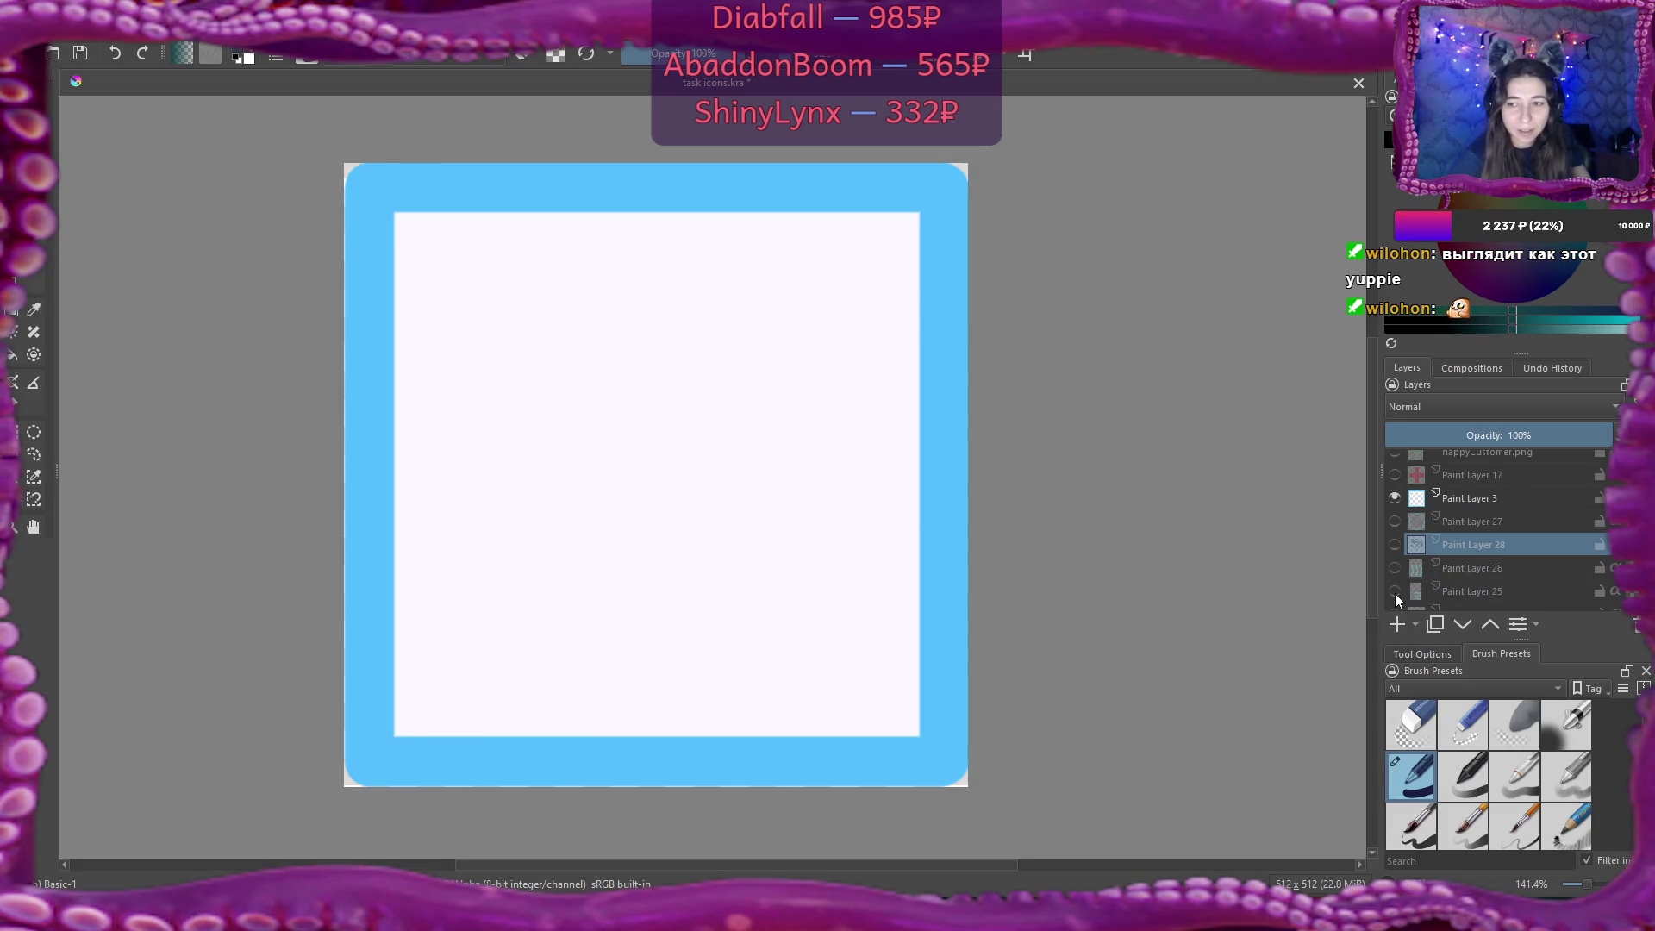
pyautogui.click(1395, 545)
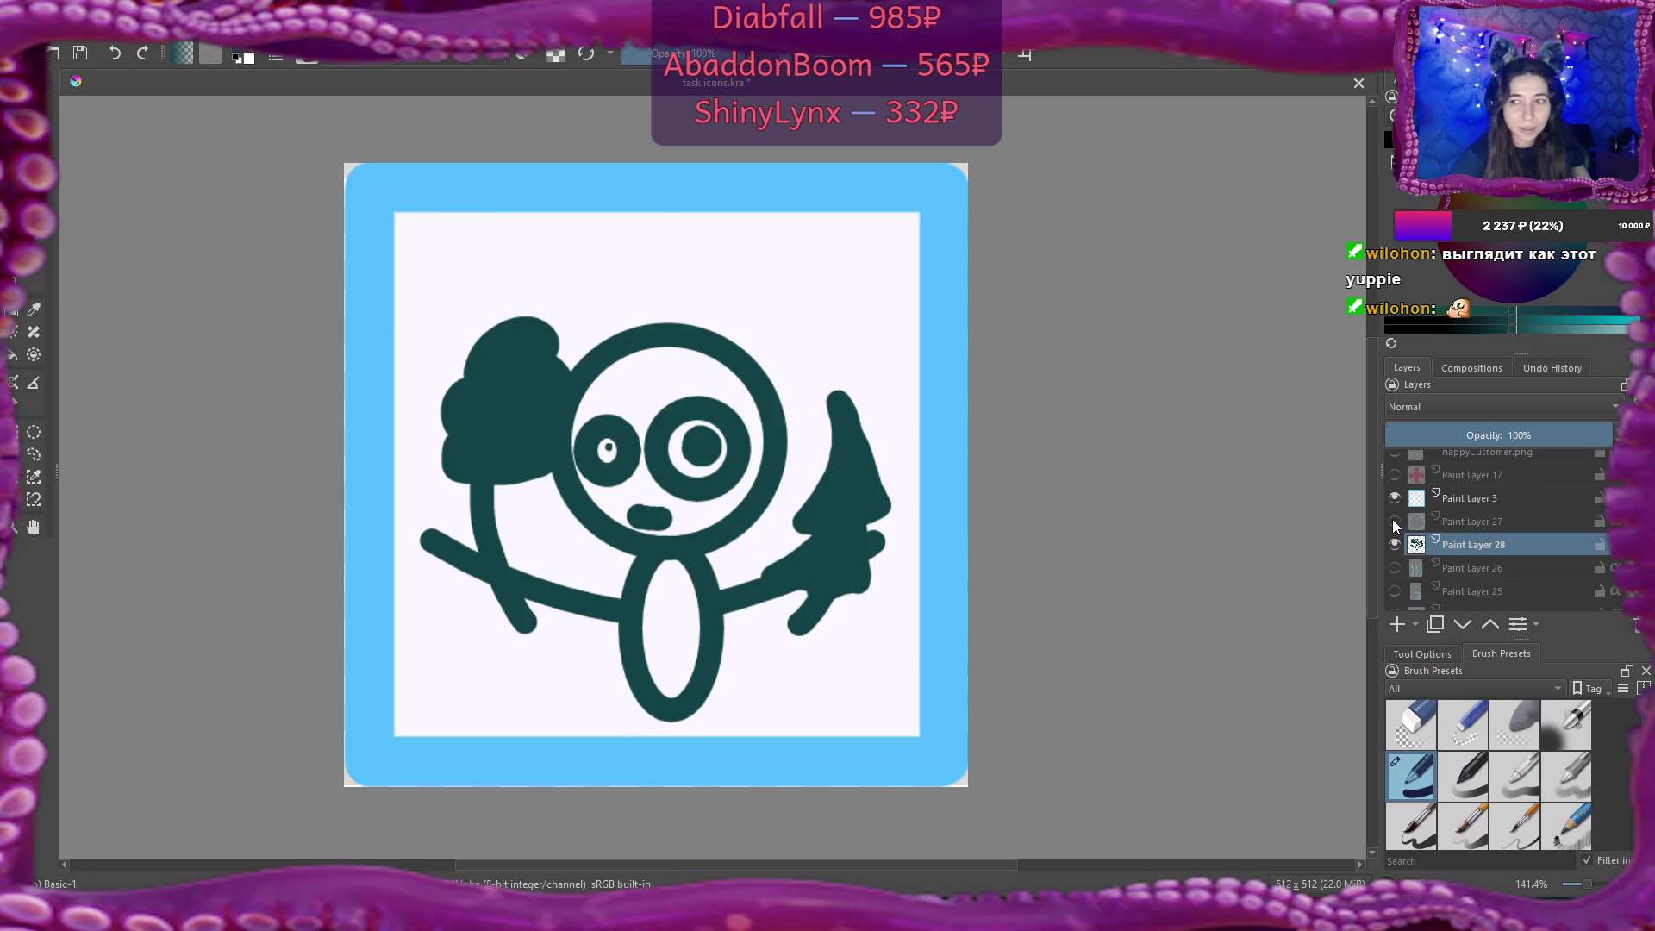
# Make the cyan ring layer around the creature visible again.
pyautogui.click(1395, 521)
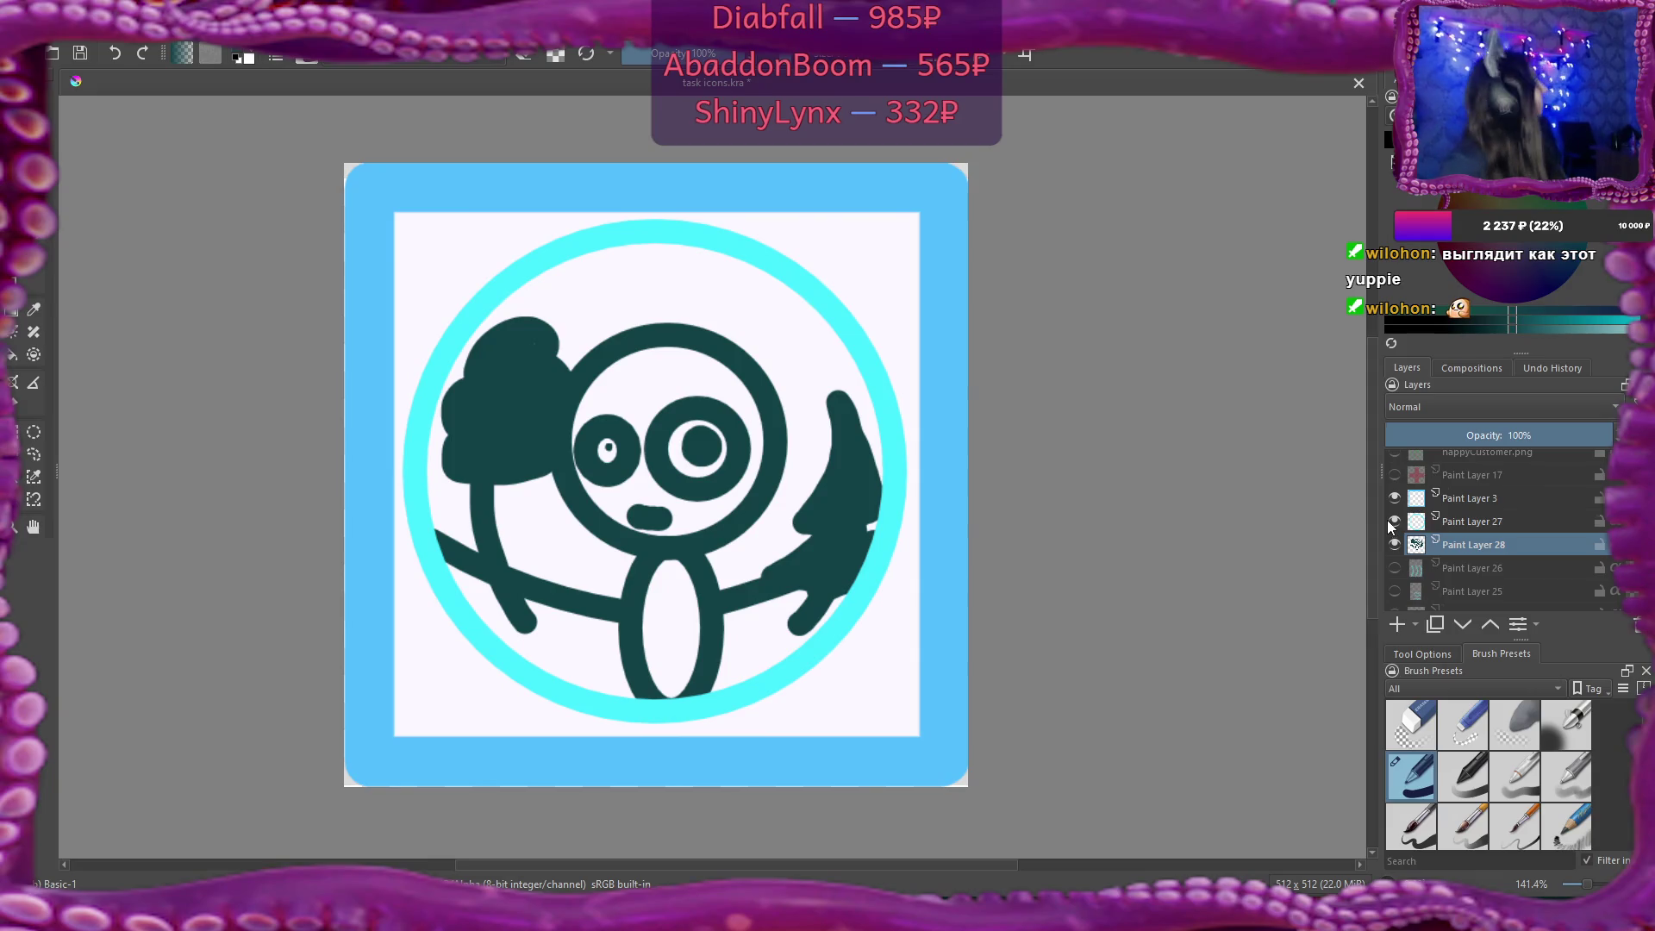
pyautogui.moveTo(1389, 526)
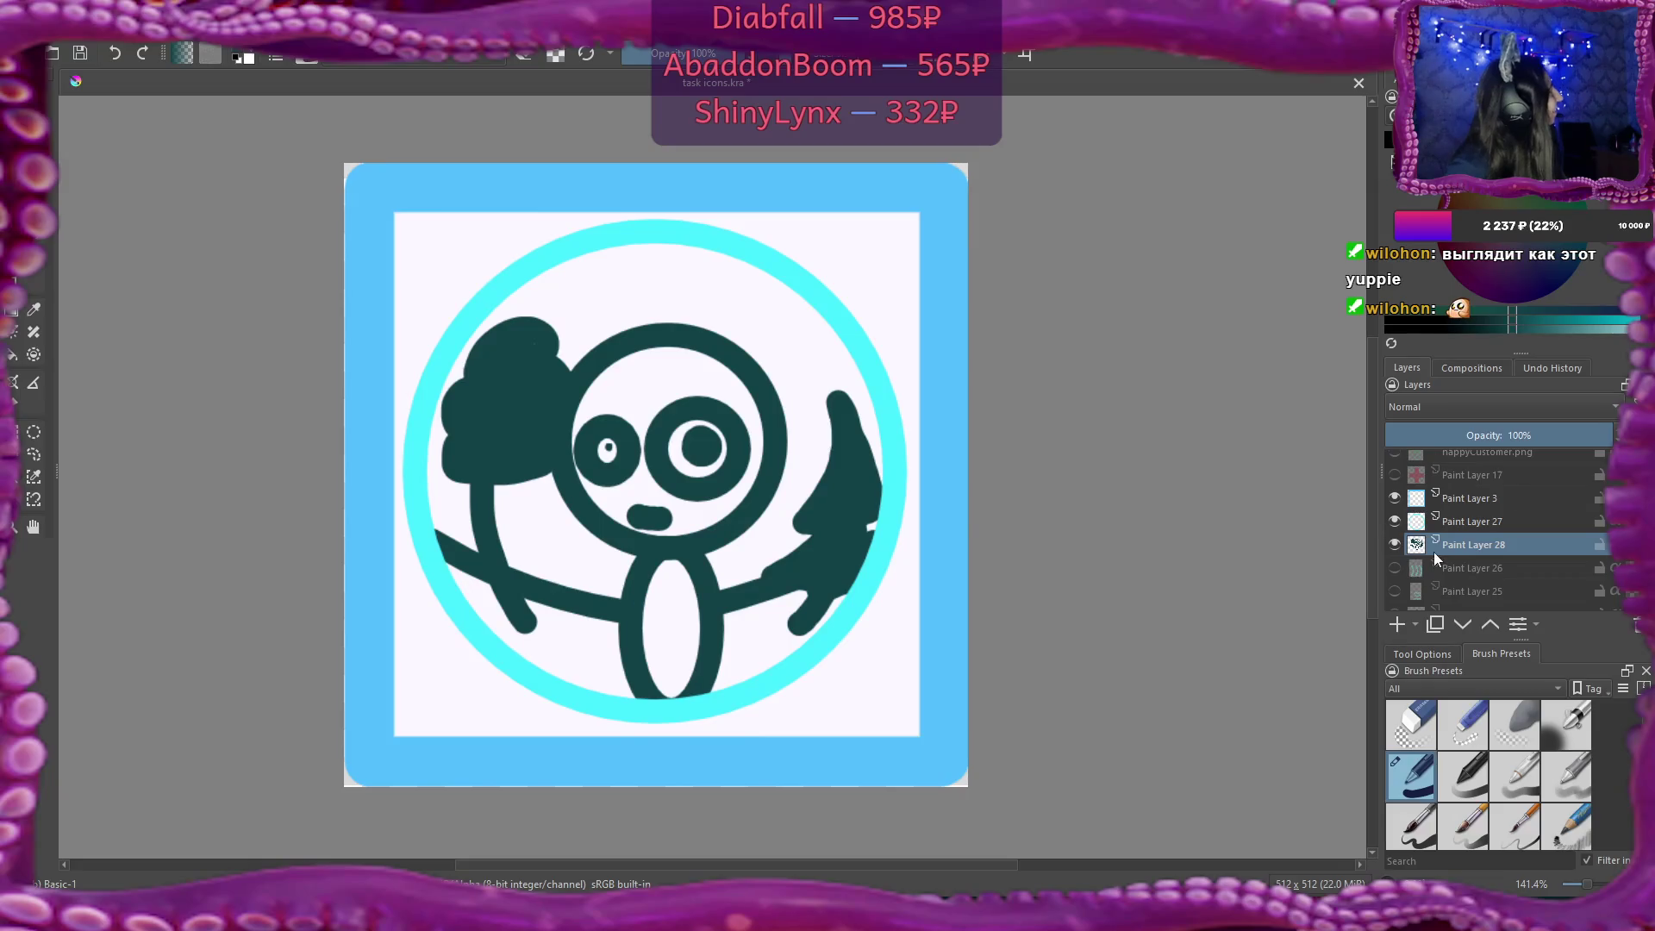
pyautogui.moveTo(1446, 548)
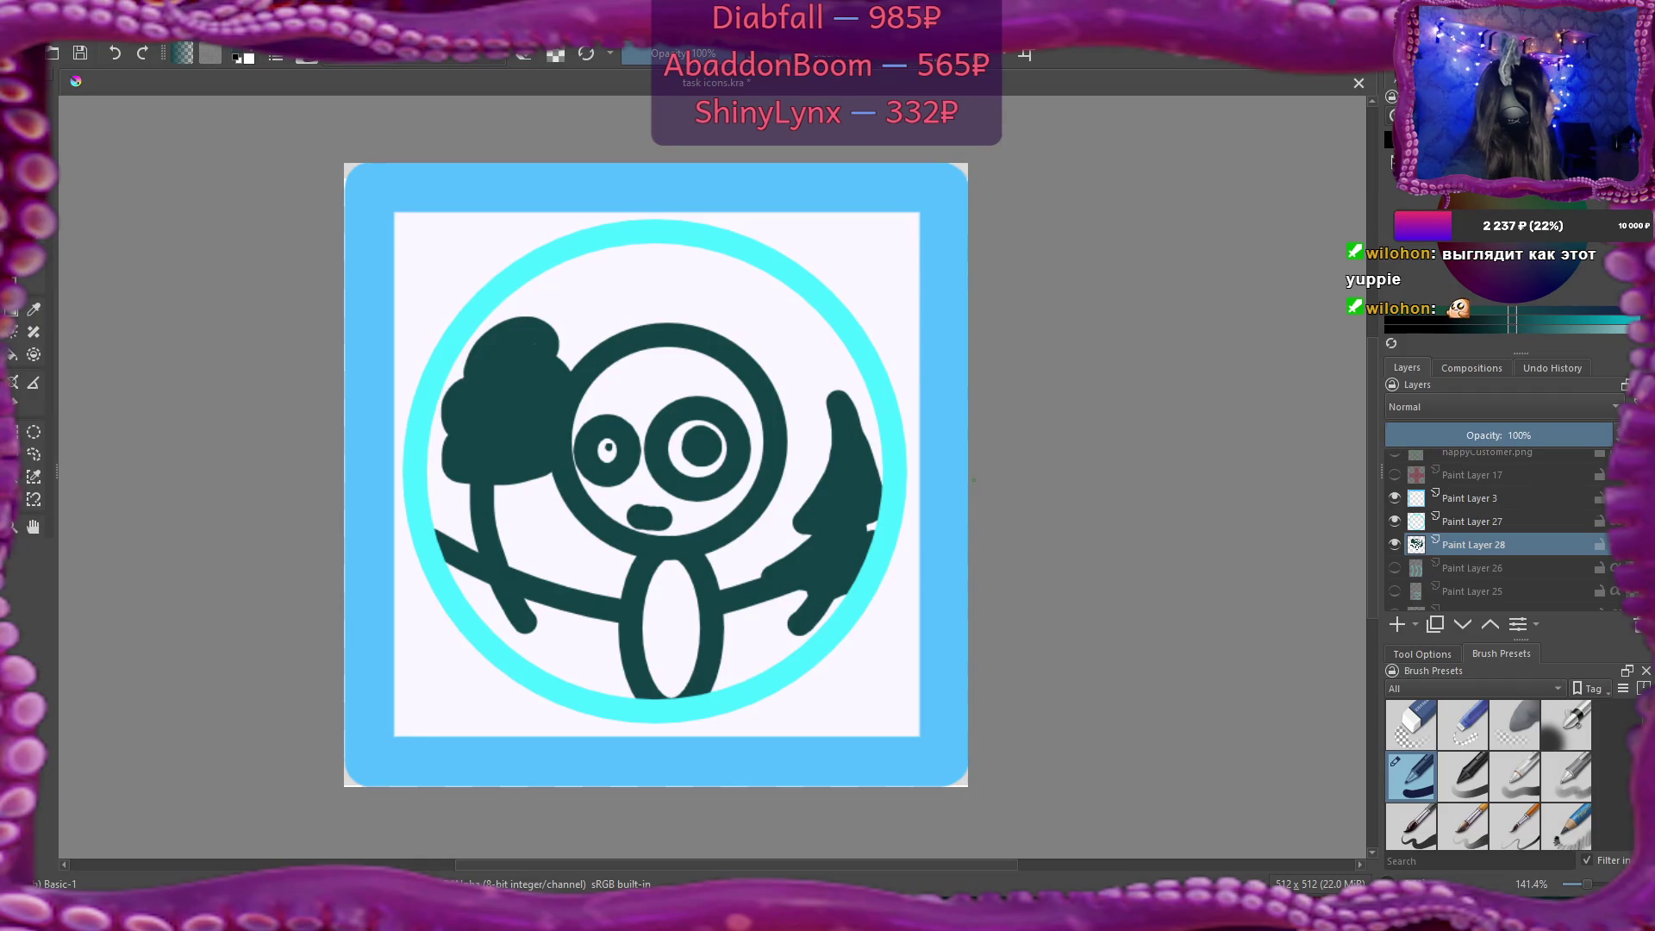
# Toggle the creature, arcs, ring and waves layers, finishing with the ring and creature shown.
pyautogui.click(1394, 544)
pyautogui.click(1395, 567)
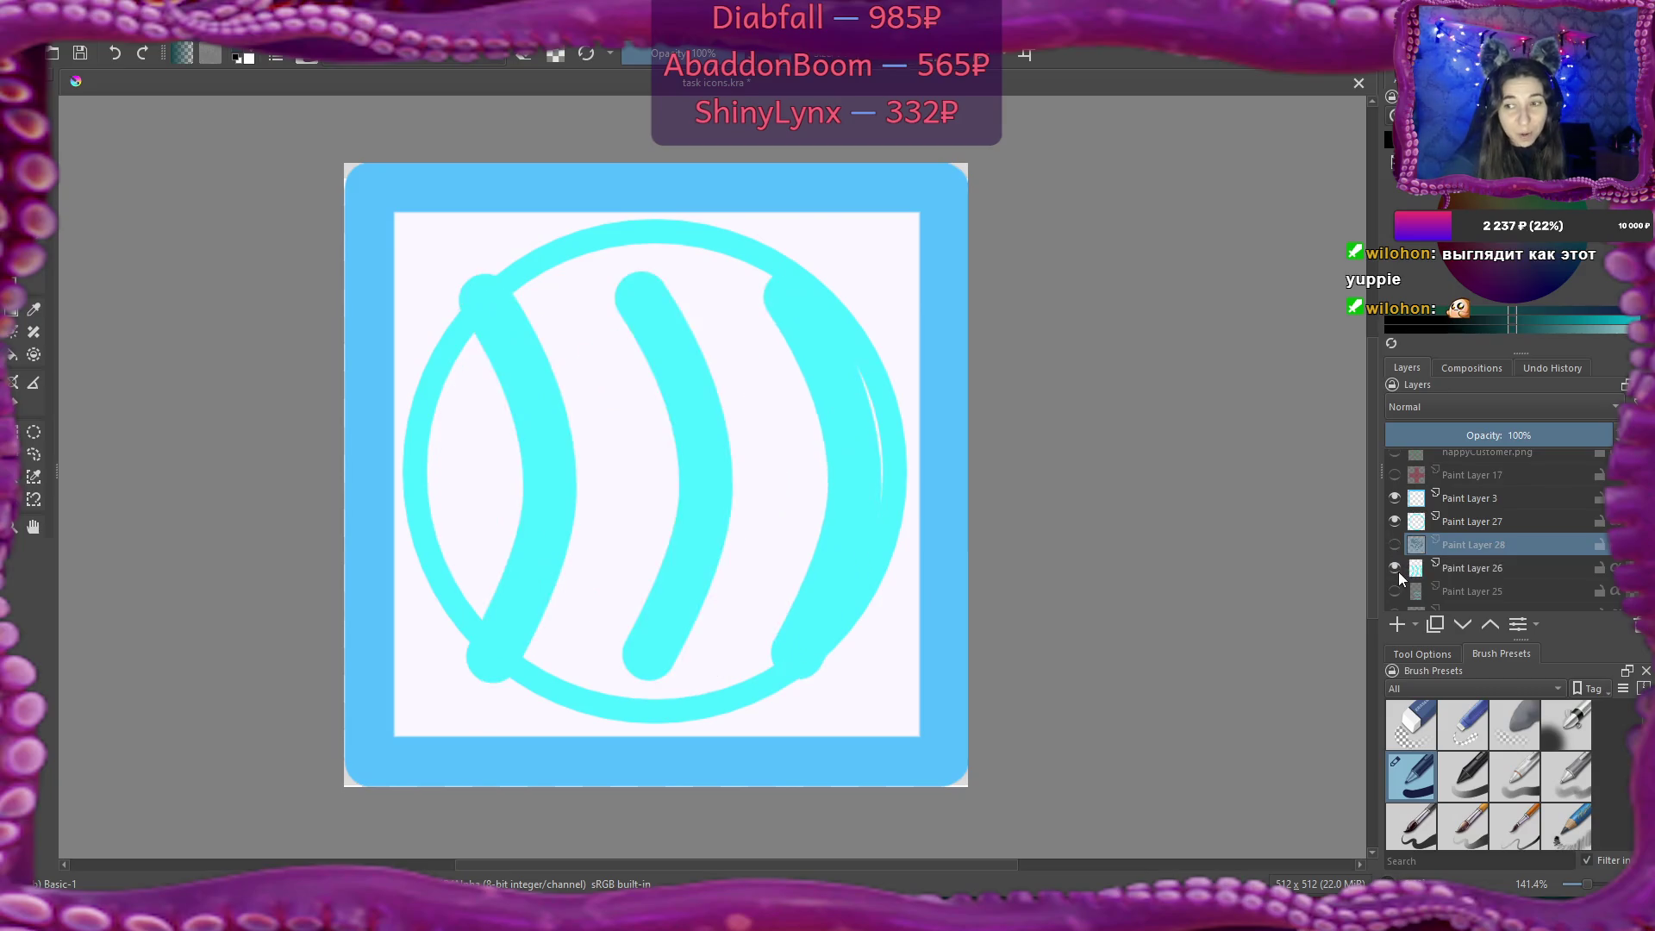
pyautogui.click(1394, 520)
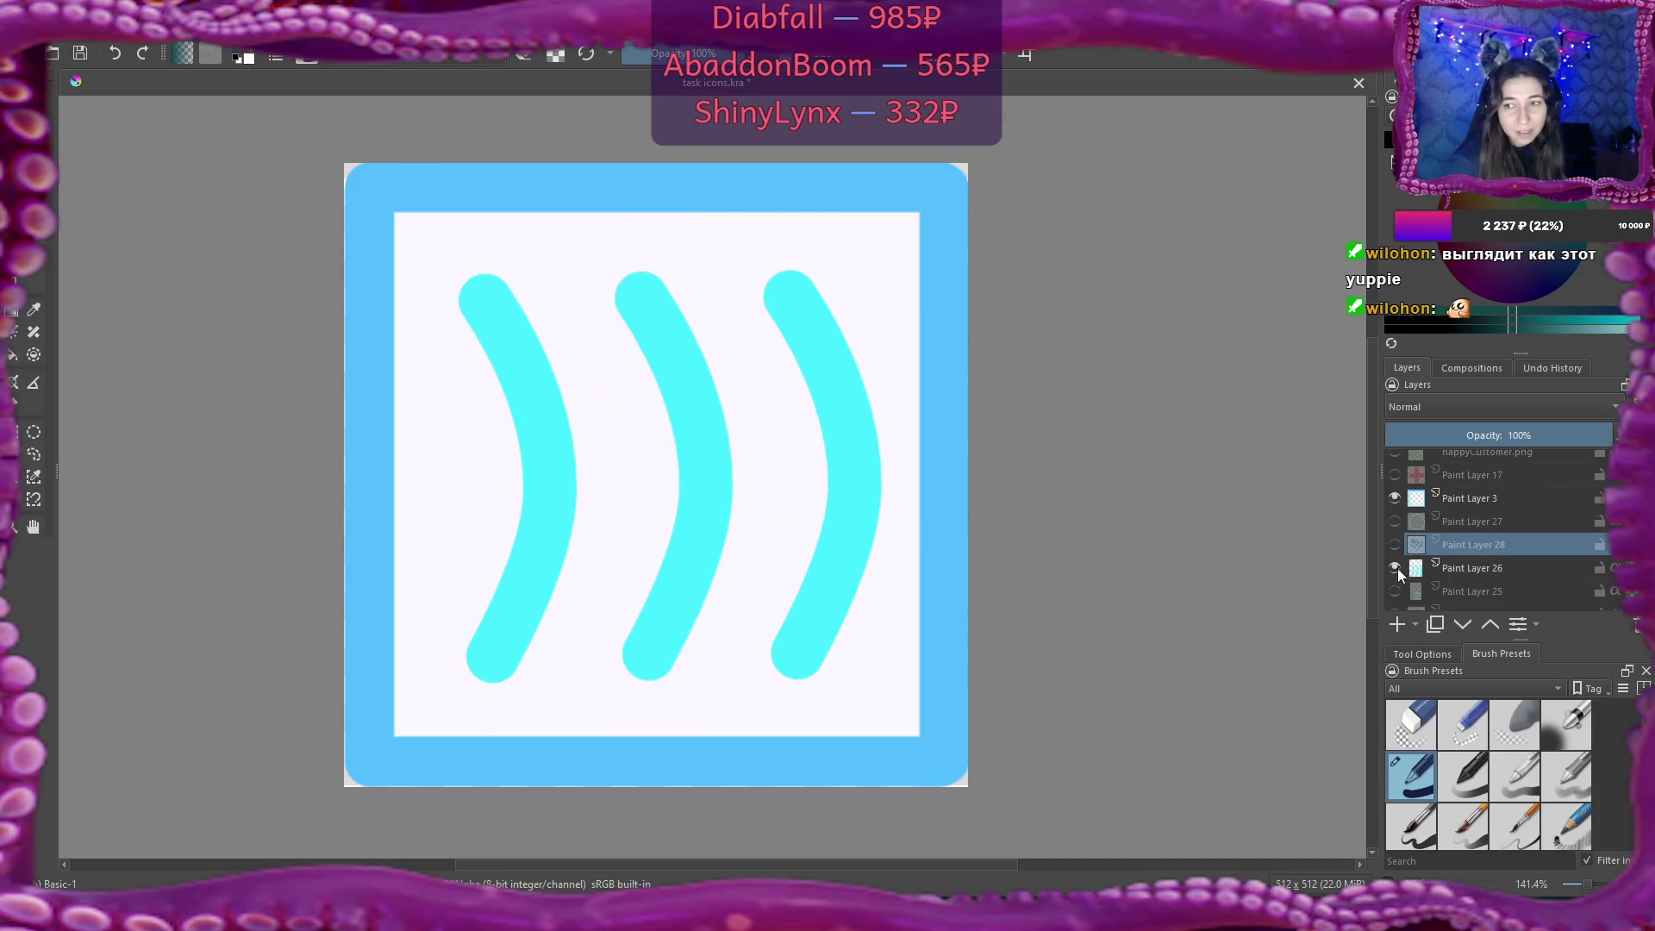
pyautogui.click(1394, 568)
pyautogui.click(1394, 591)
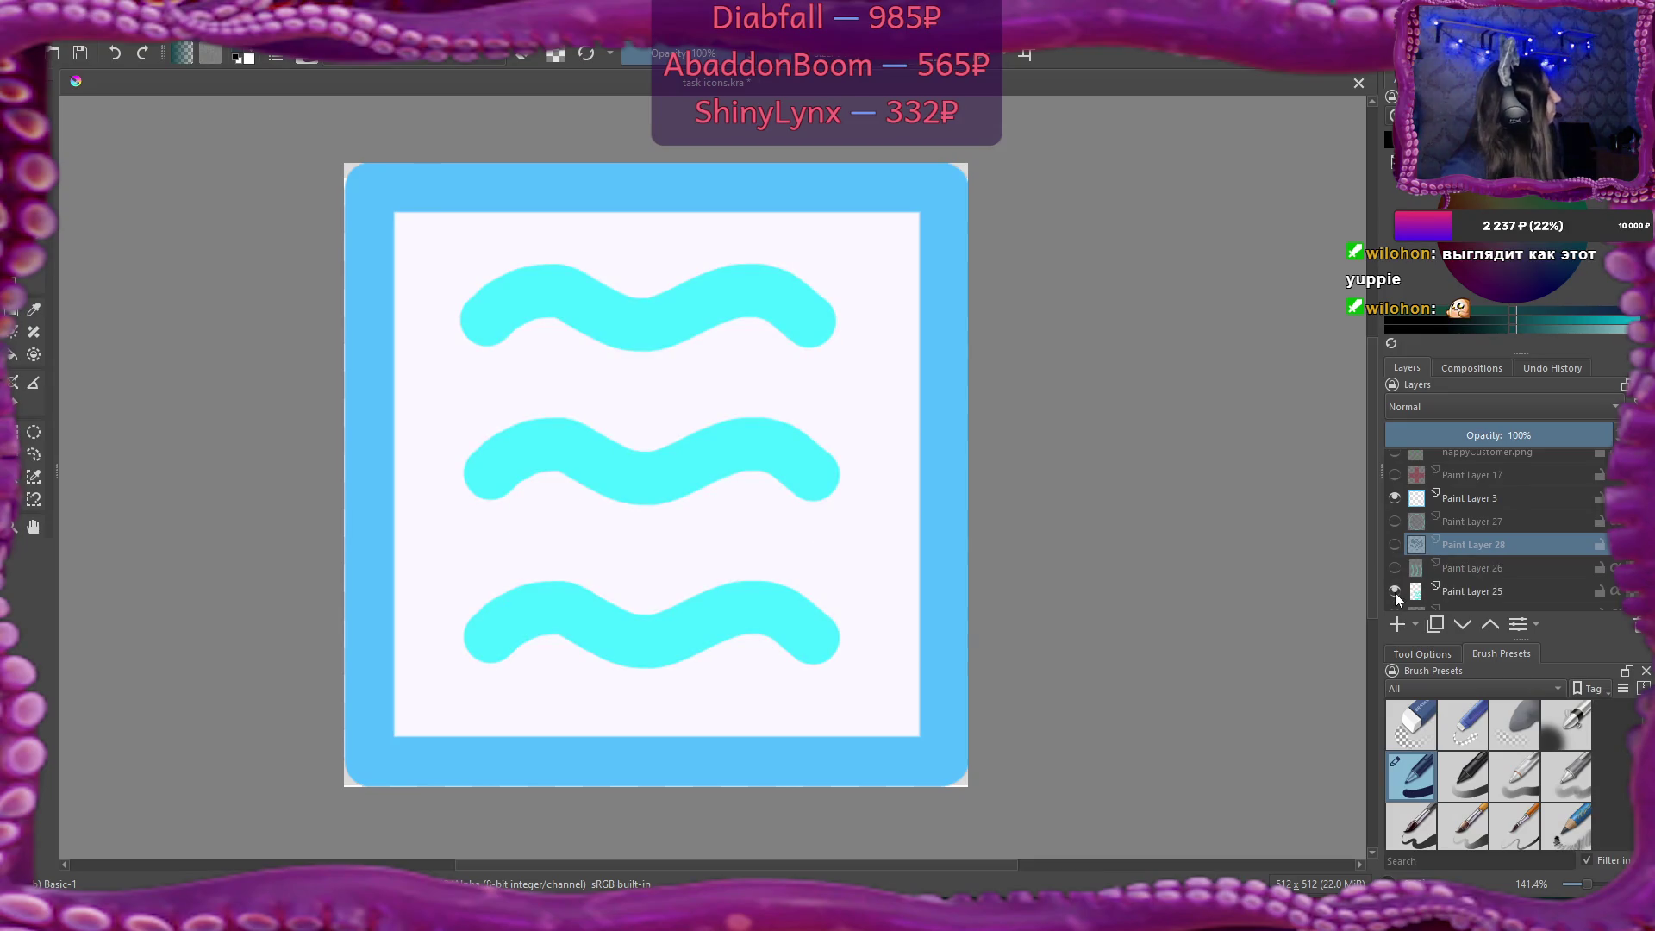
pyautogui.click(1394, 591)
pyautogui.click(1393, 521)
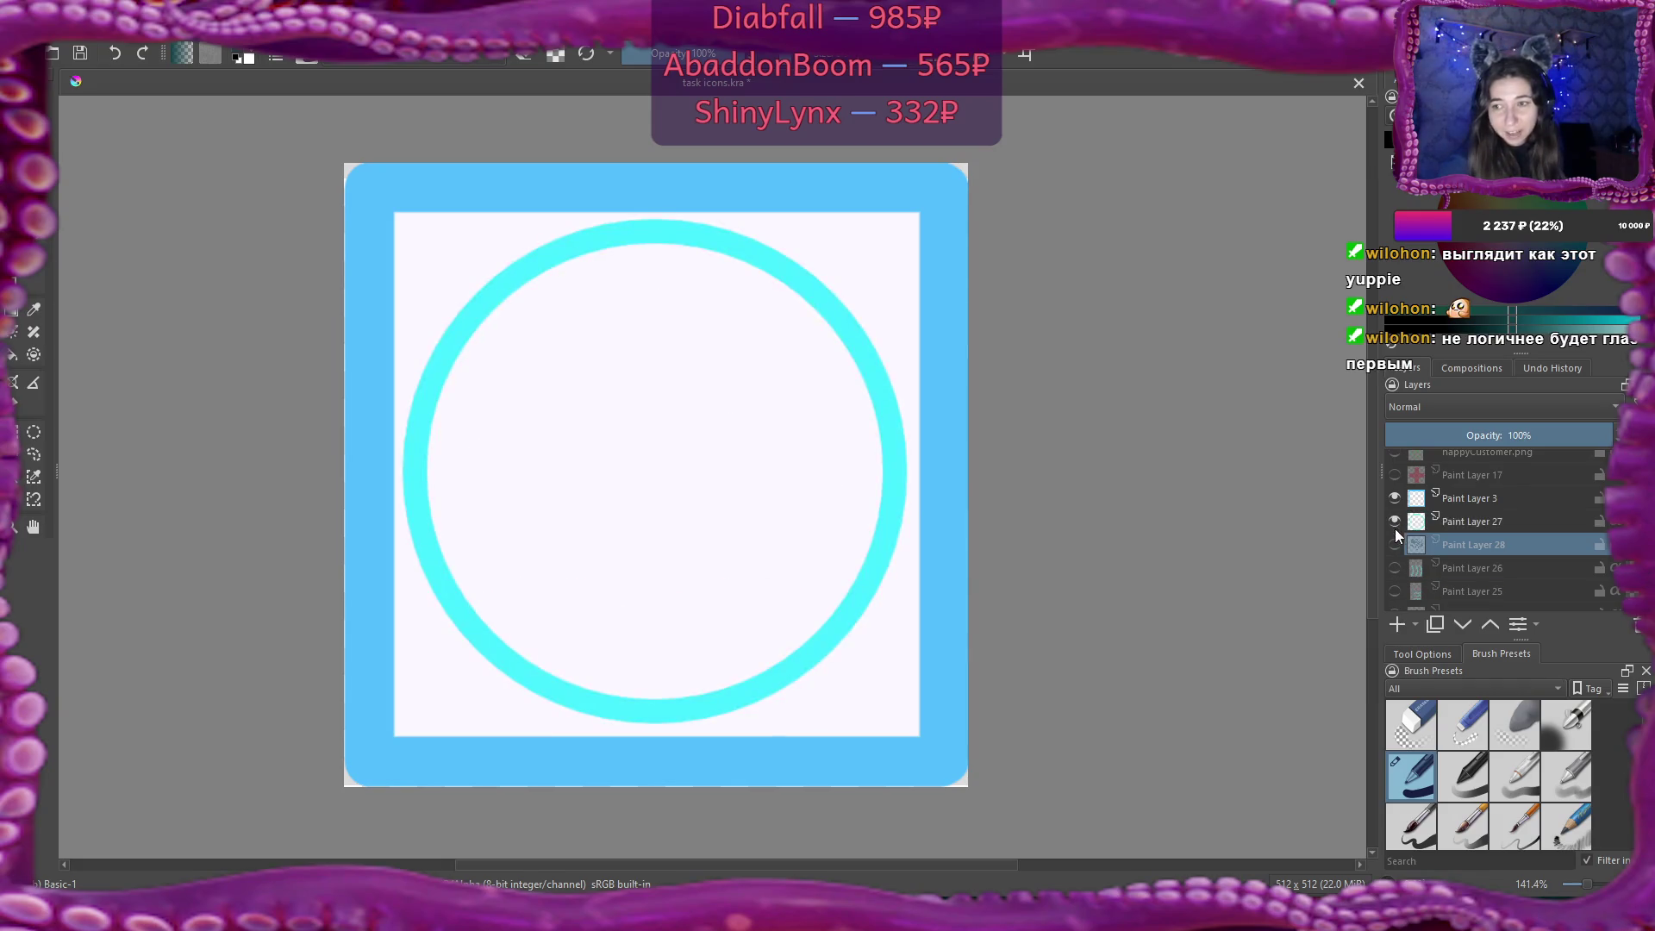
pyautogui.click(1394, 545)
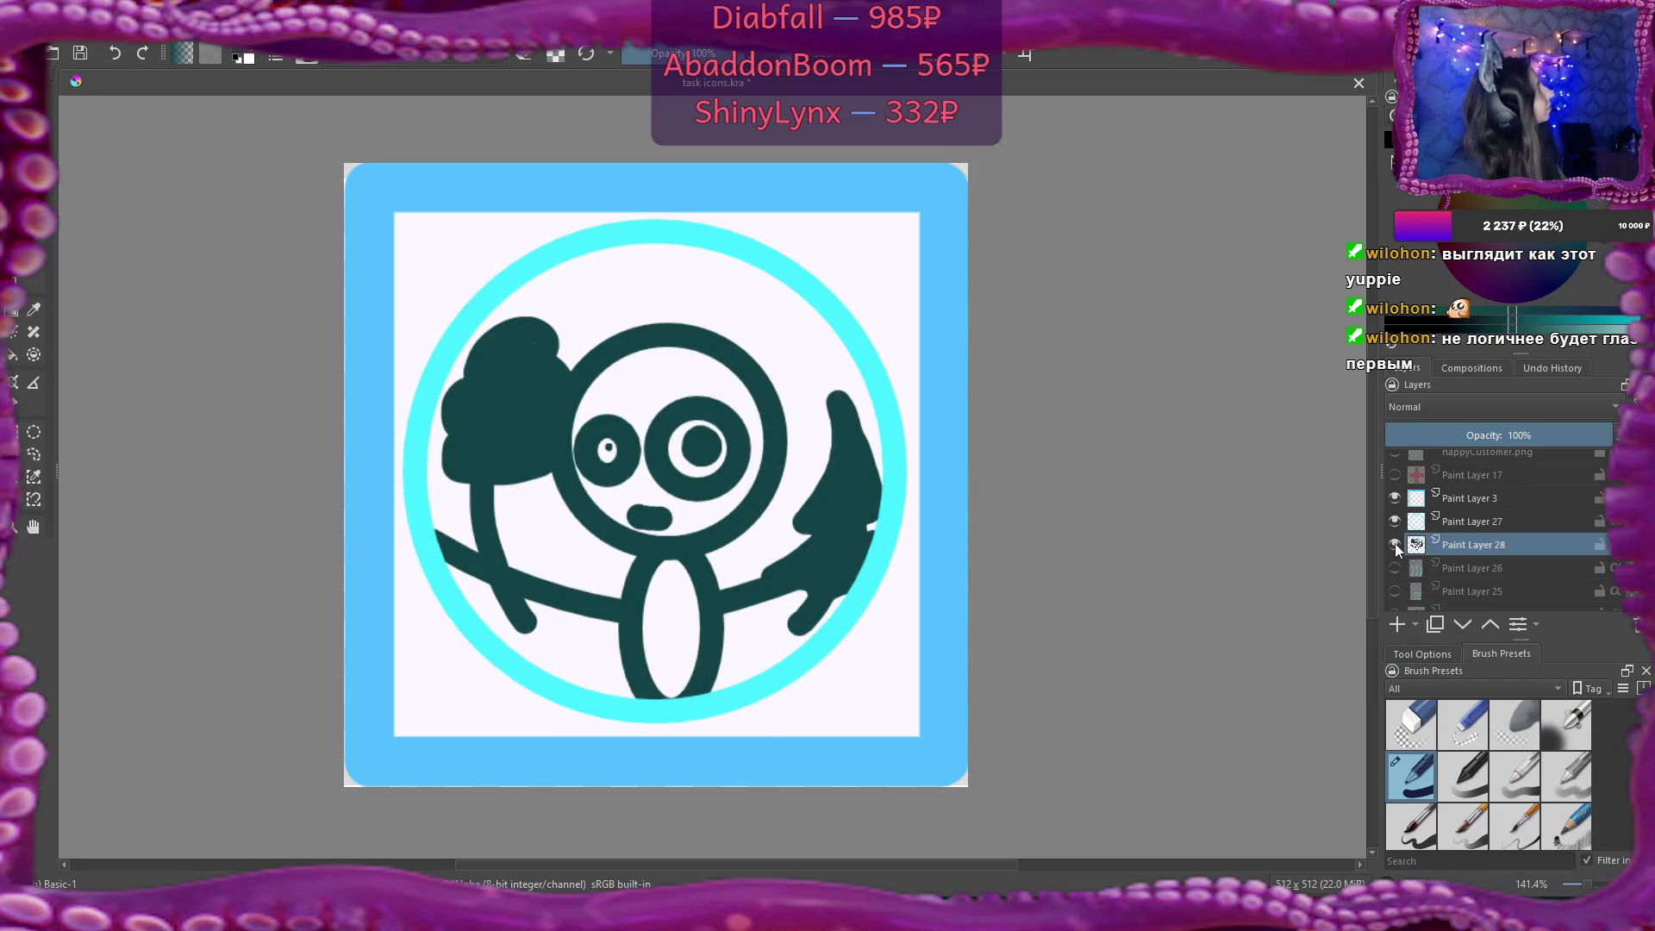